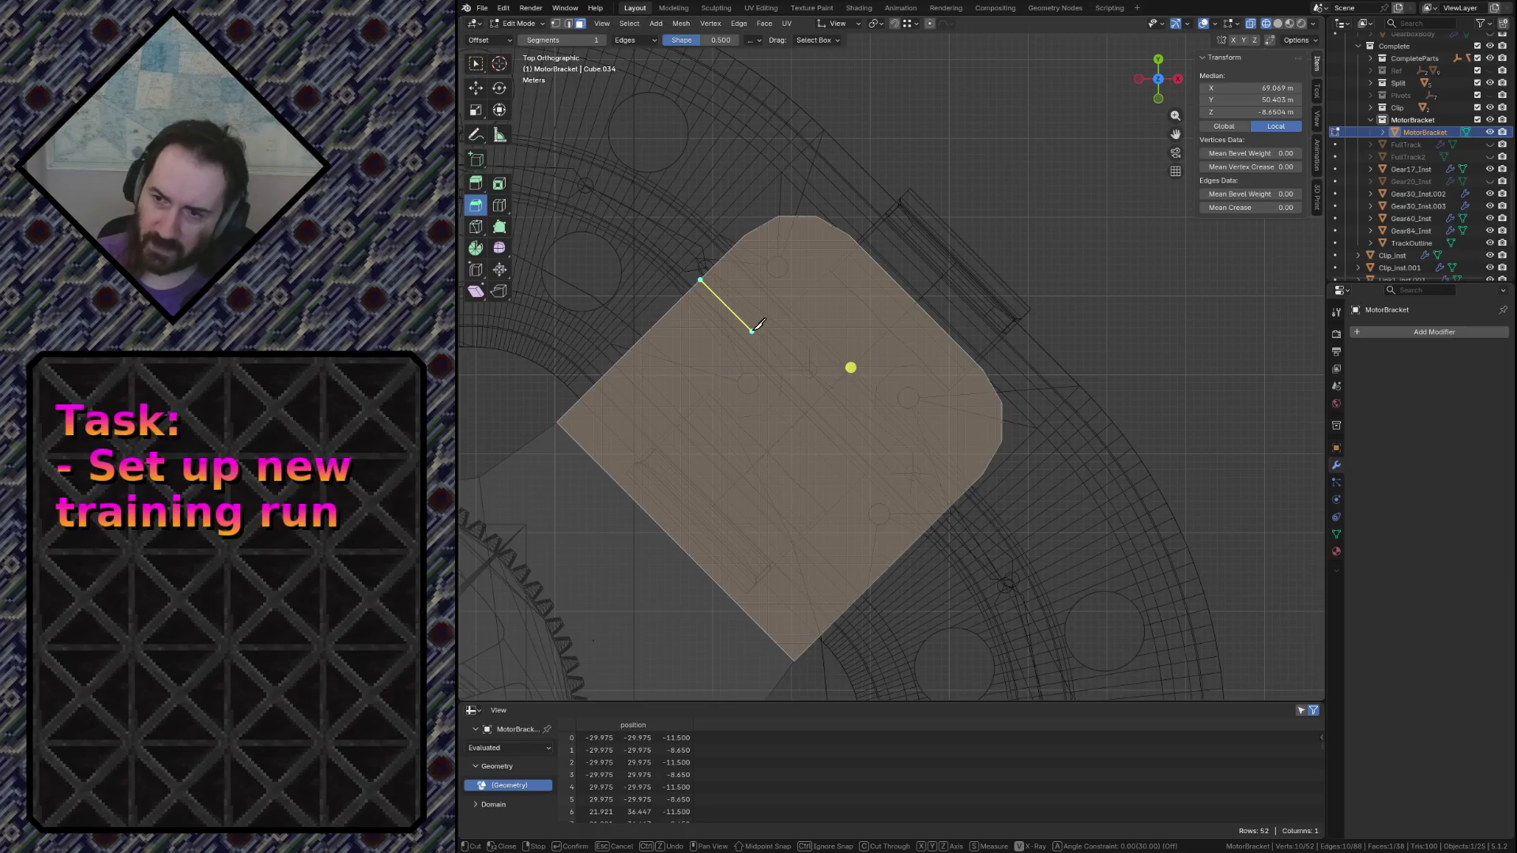
# Finish the first knife cut across the bracket's upper corner and confirm it
pyautogui.click(752, 330)
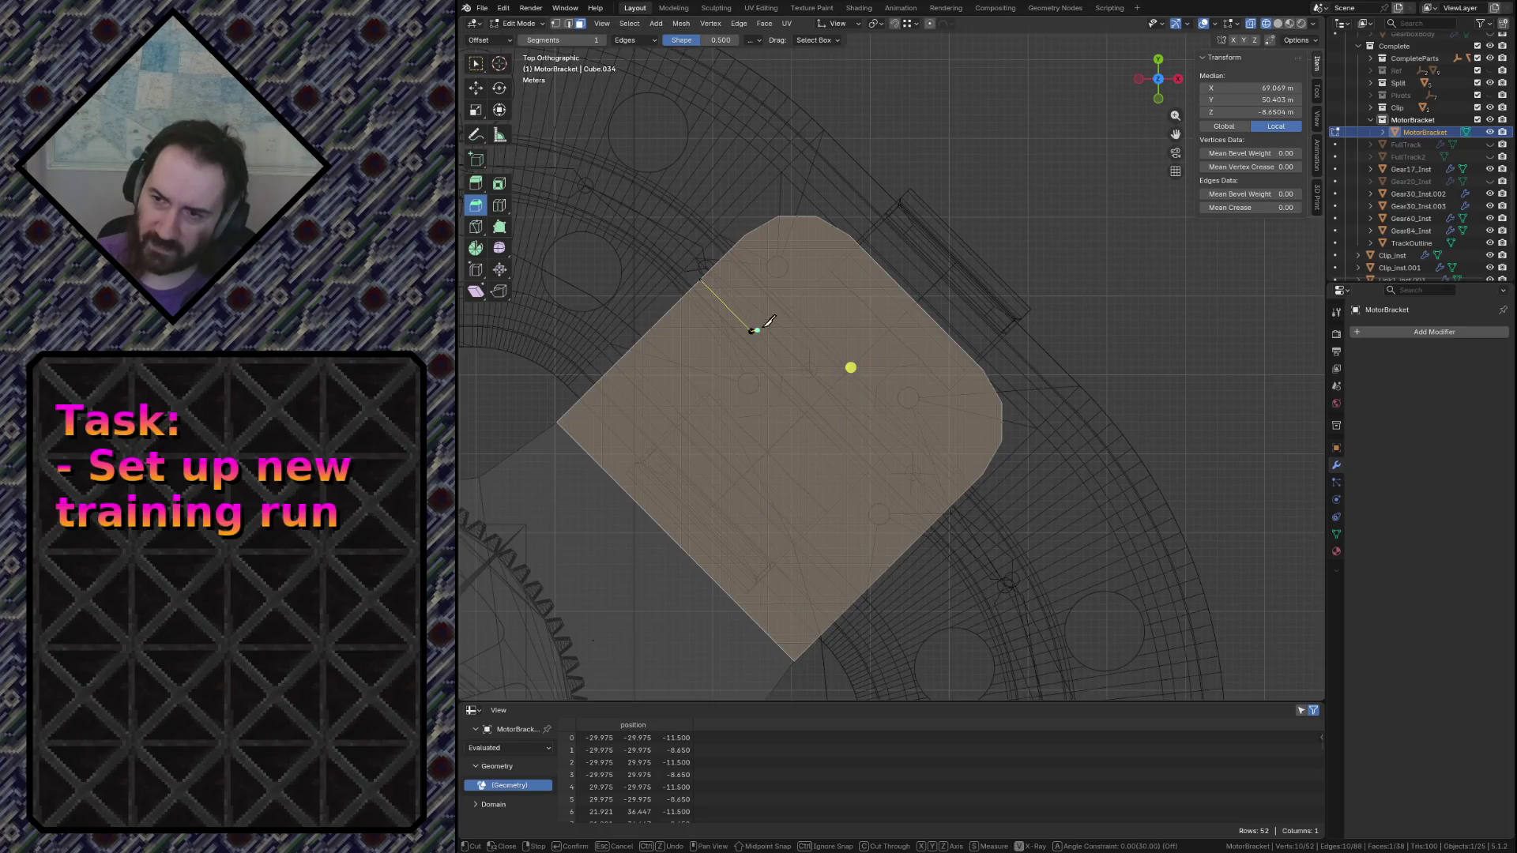
pyautogui.click(850, 237)
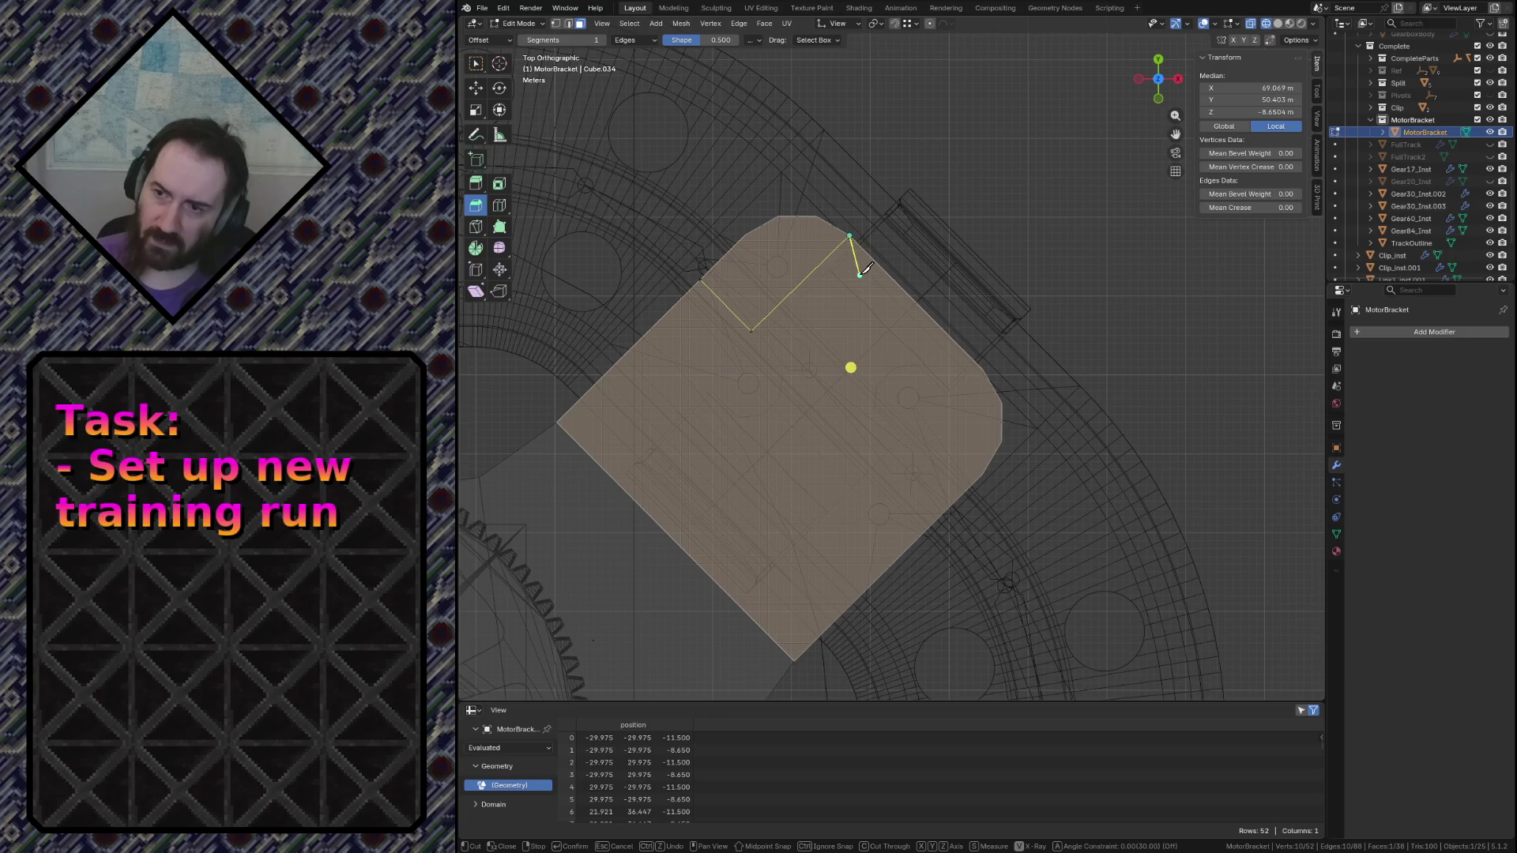
pyautogui.press('Return')
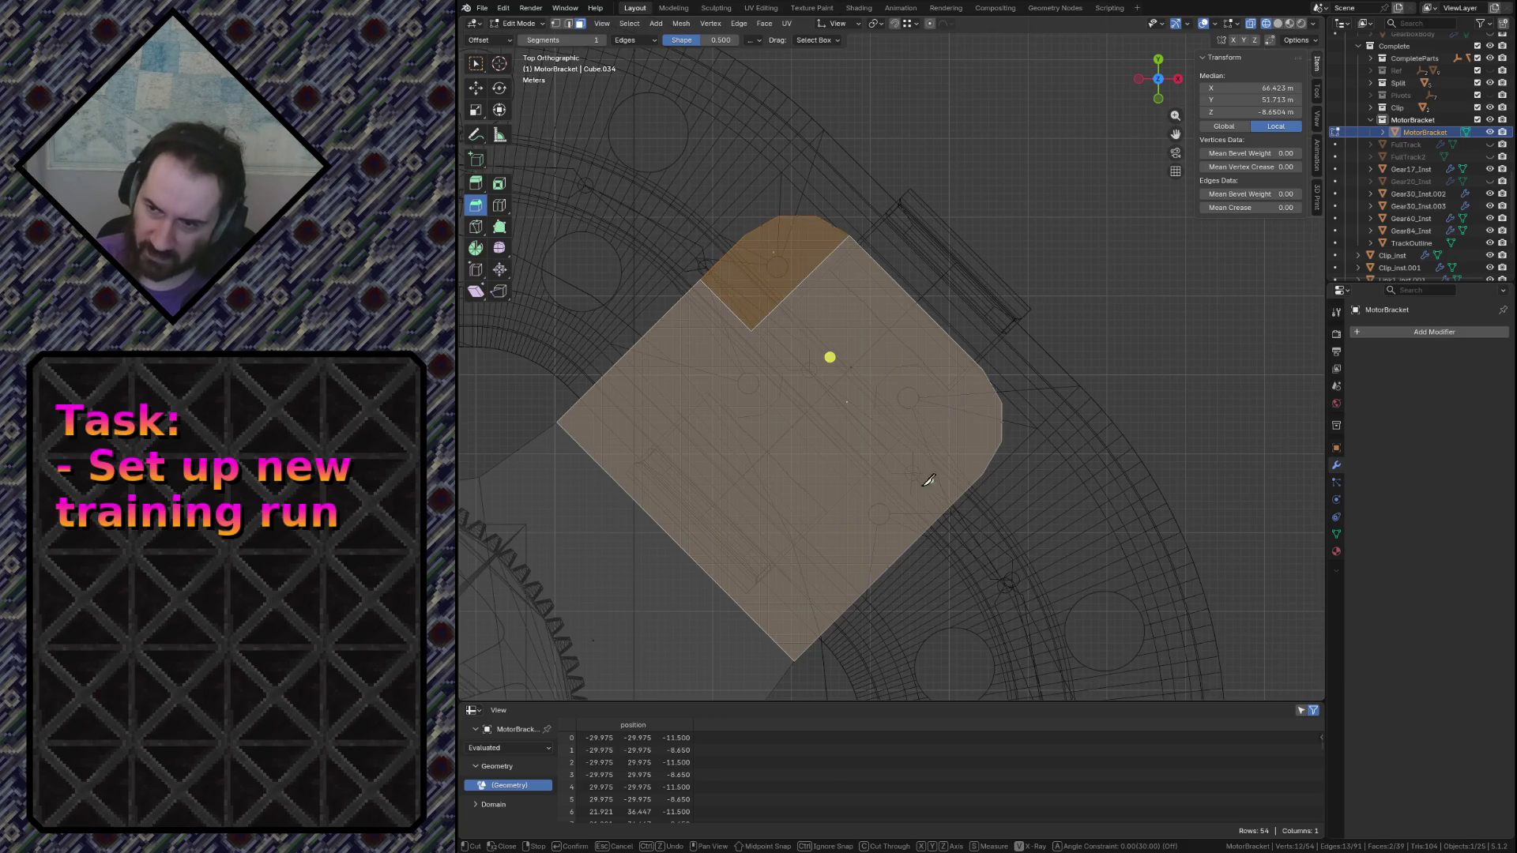
# Knife-cut the opposite lower-right corner into its own face with a bent two-point cut
pyautogui.press('k')
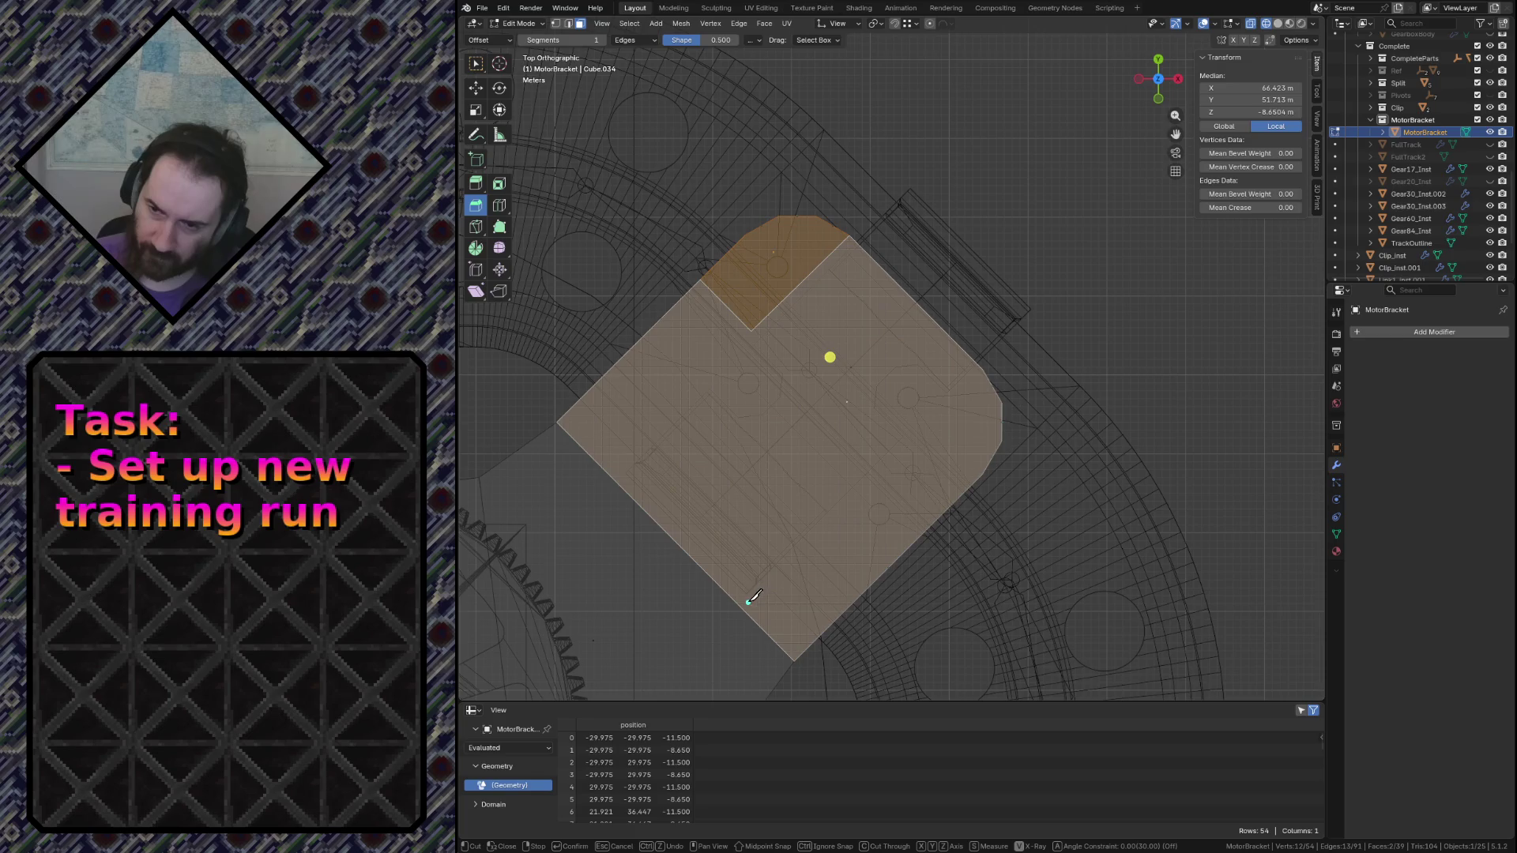
pyautogui.click(739, 605)
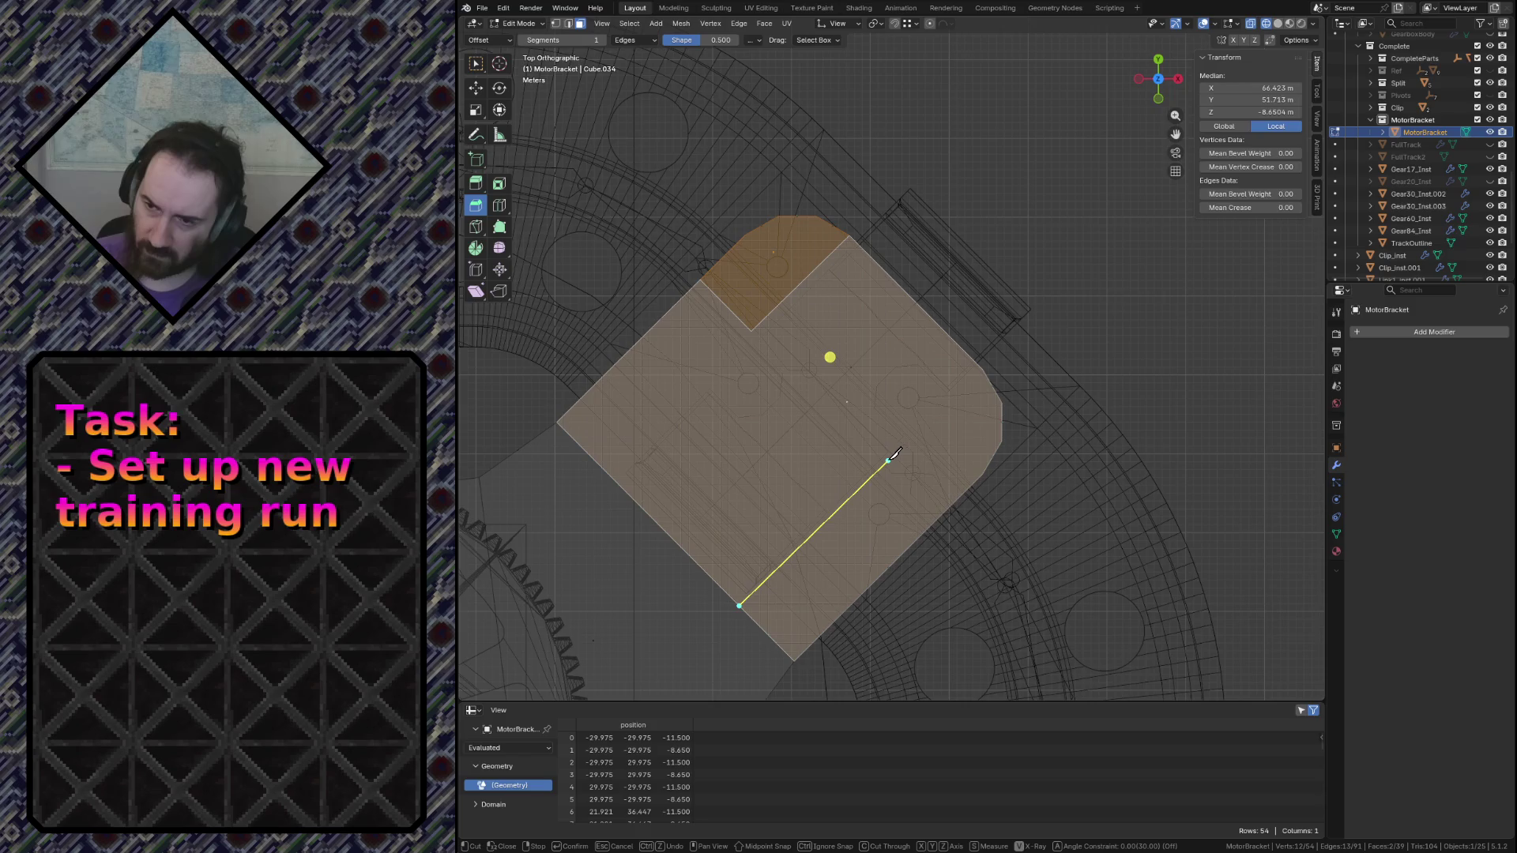
pyautogui.click(888, 460)
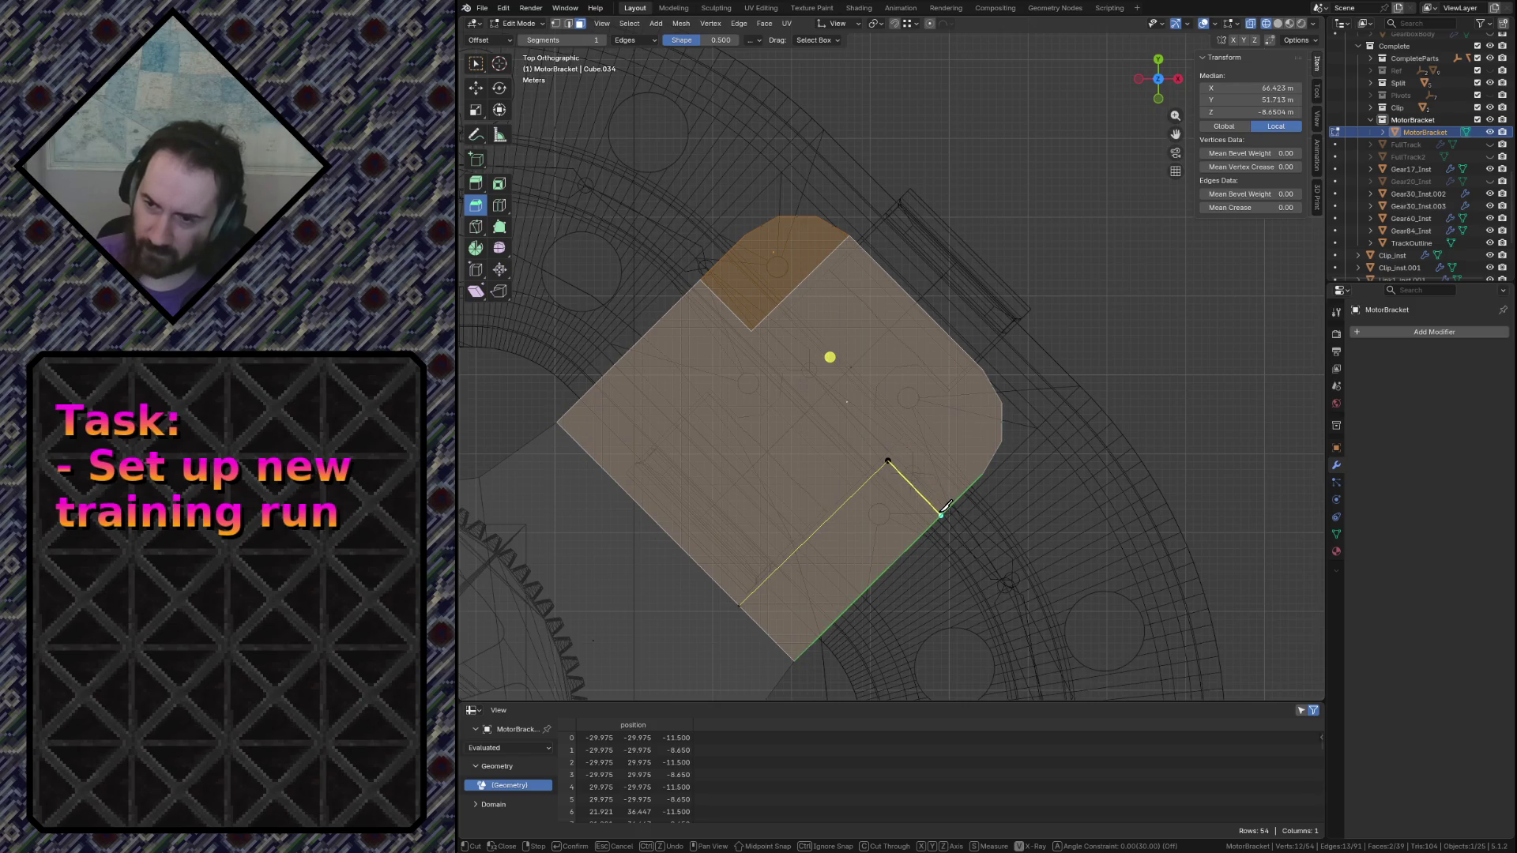
pyautogui.click(942, 511)
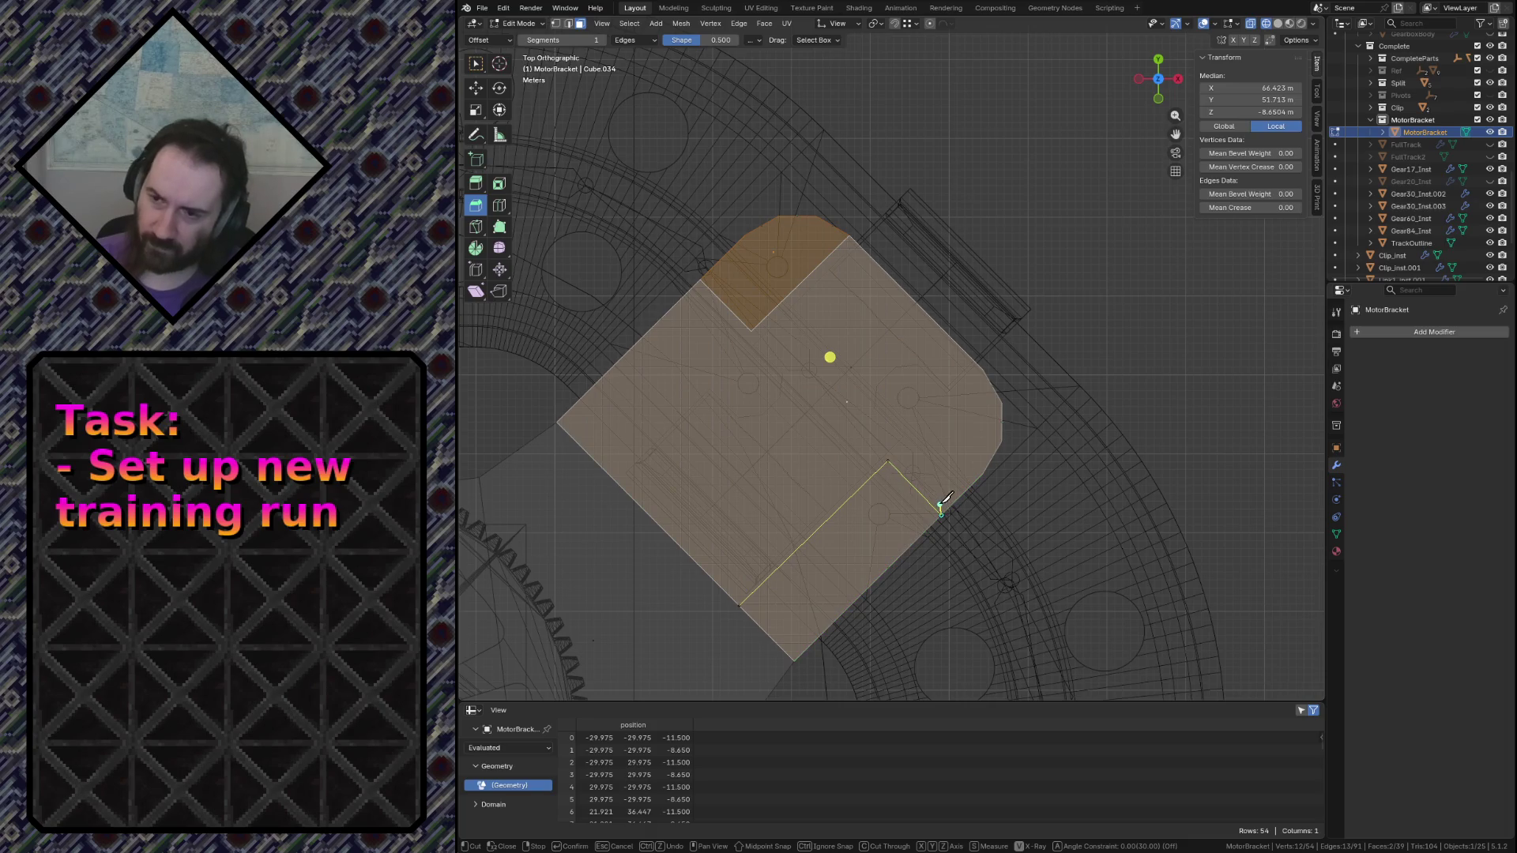
pyautogui.press('Return')
pyautogui.scroll(-3, 940, 505)
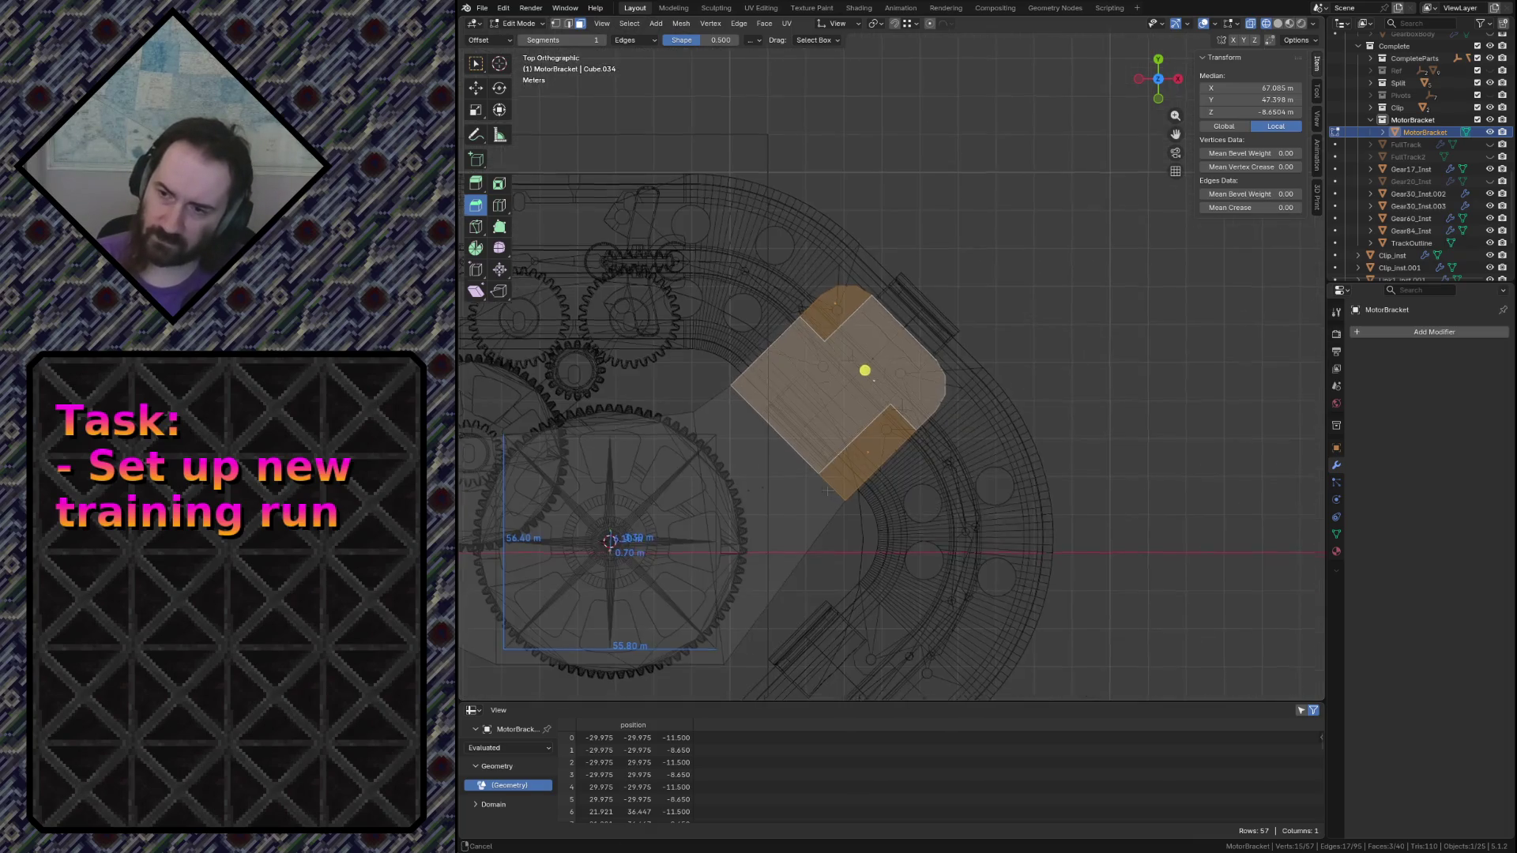
pyautogui.keyDown('shift'); pyautogui.moveTo(940, 506); pyautogui.dragTo(1212, 445, button='middle'); pyautogui.keyUp('shift')
pyautogui.hotkey('alt', 'a')
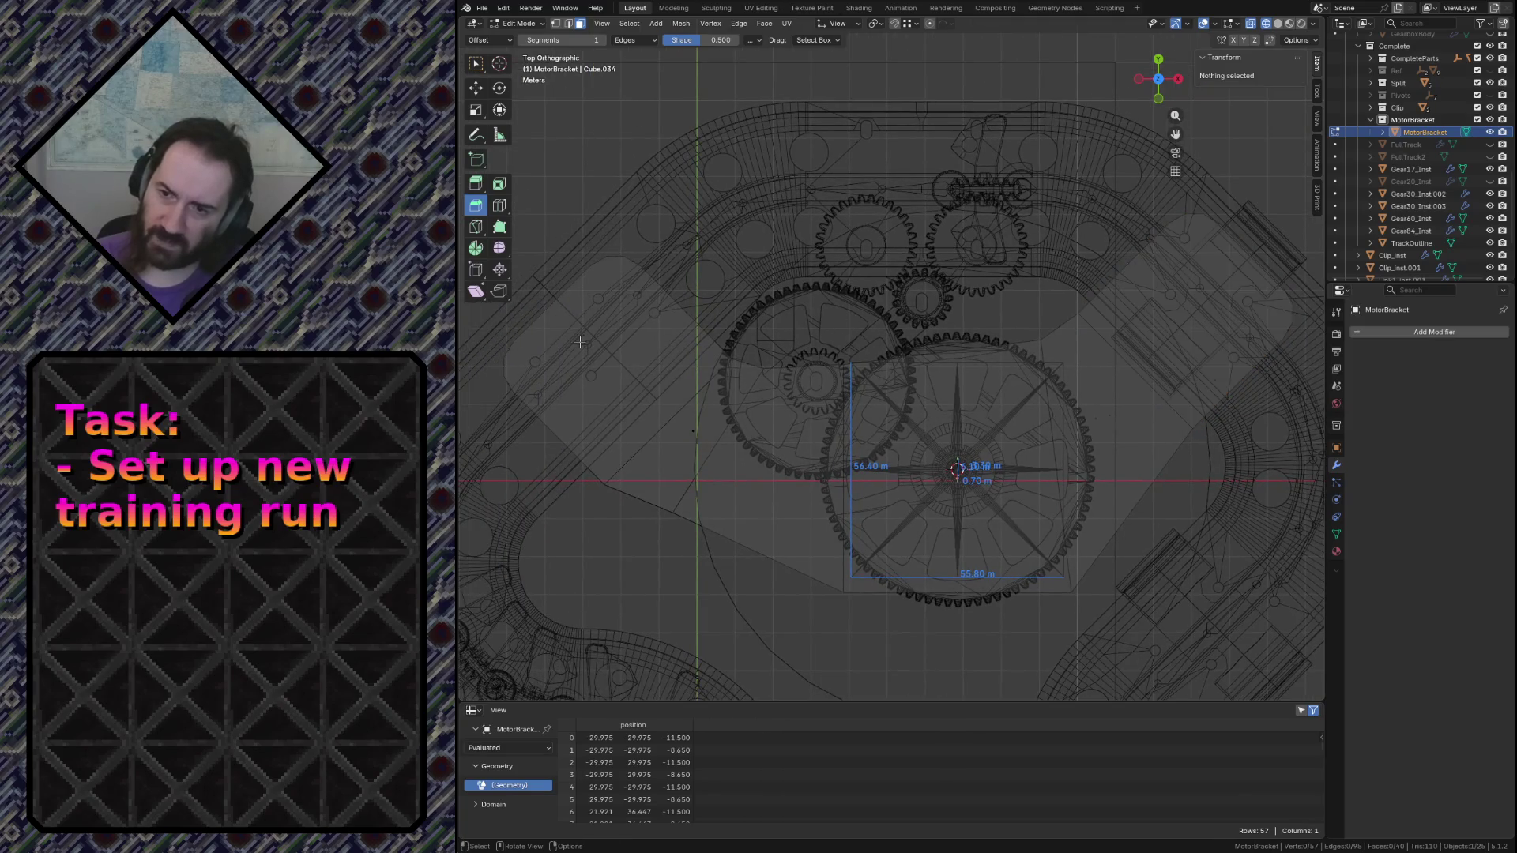
pyautogui.click(579, 342)
pyautogui.hotkey('shift', '`')
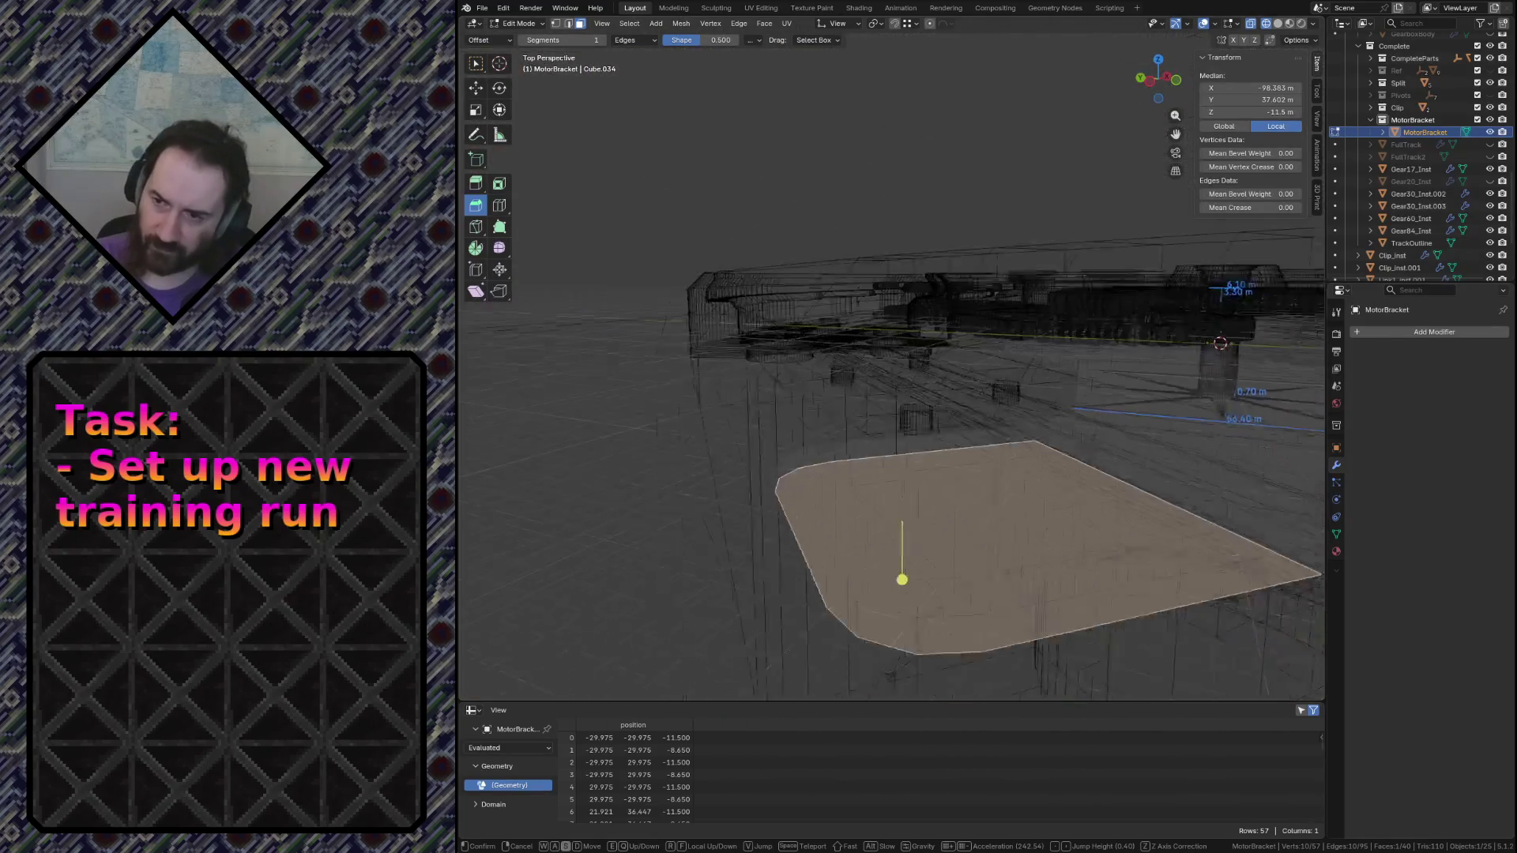
pyautogui.press('s')
pyautogui.click(879, 388)
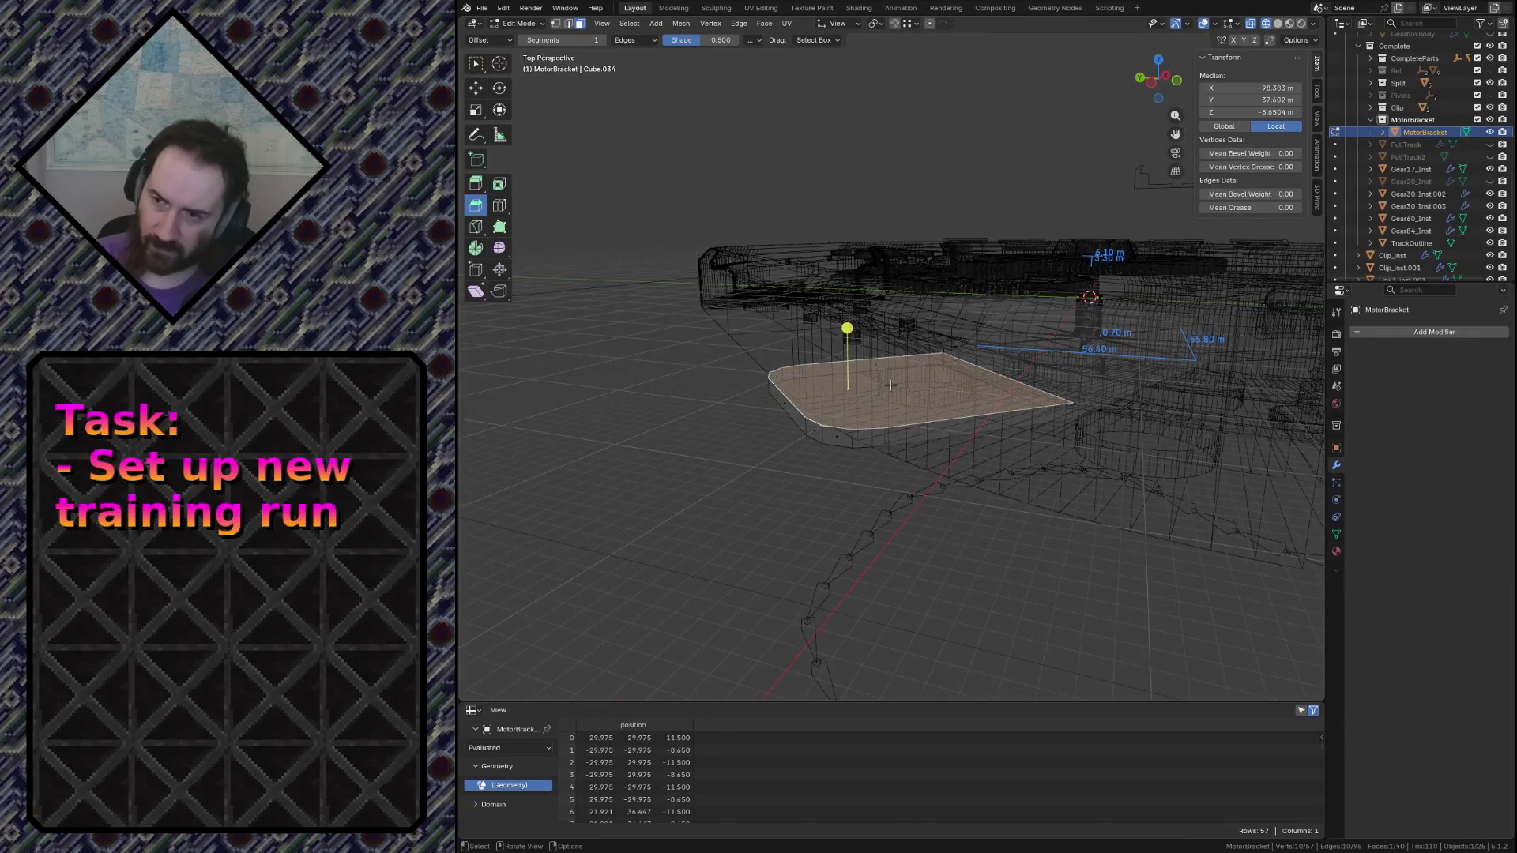
pyautogui.press('KP_7')
pyautogui.scroll(2, 873, 410)
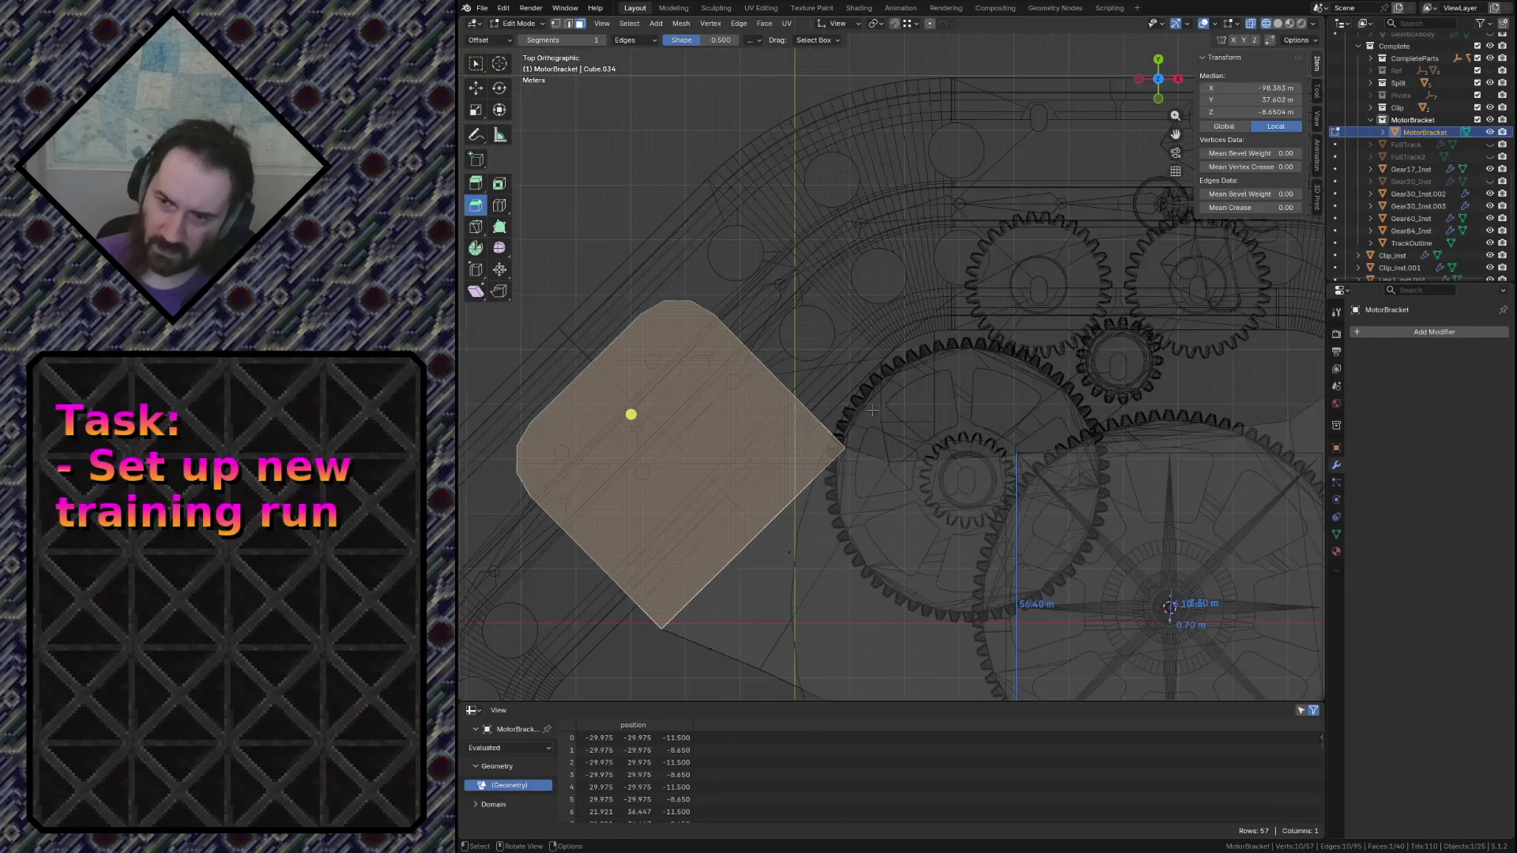
pyautogui.press('KP_Decimal')
pyautogui.scroll(2, 876, 380)
pyautogui.scroll(-1, 878, 380)
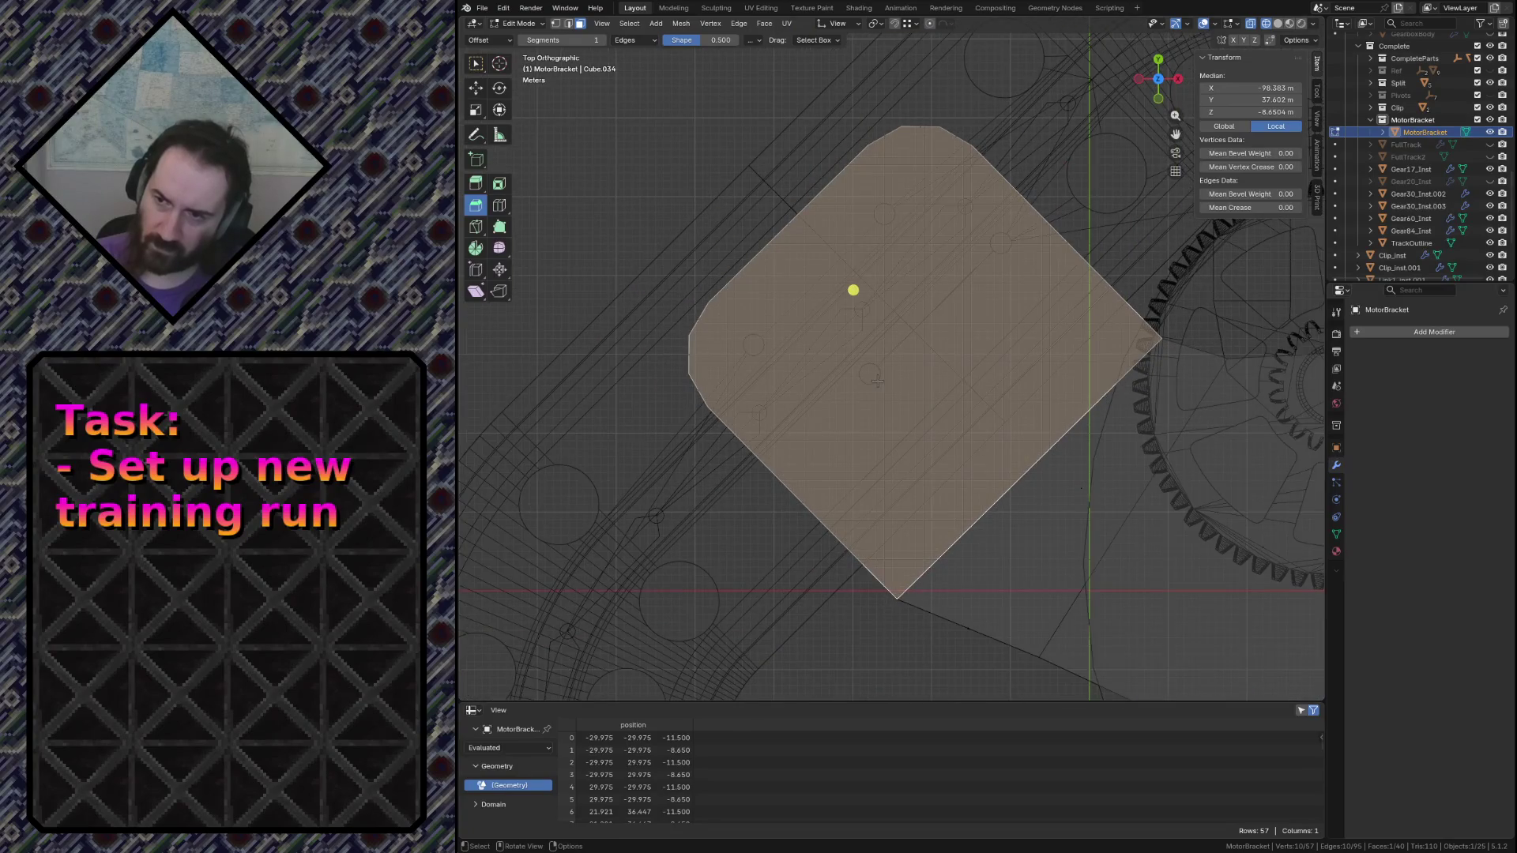
pyautogui.scroll(-3, 1017, 396)
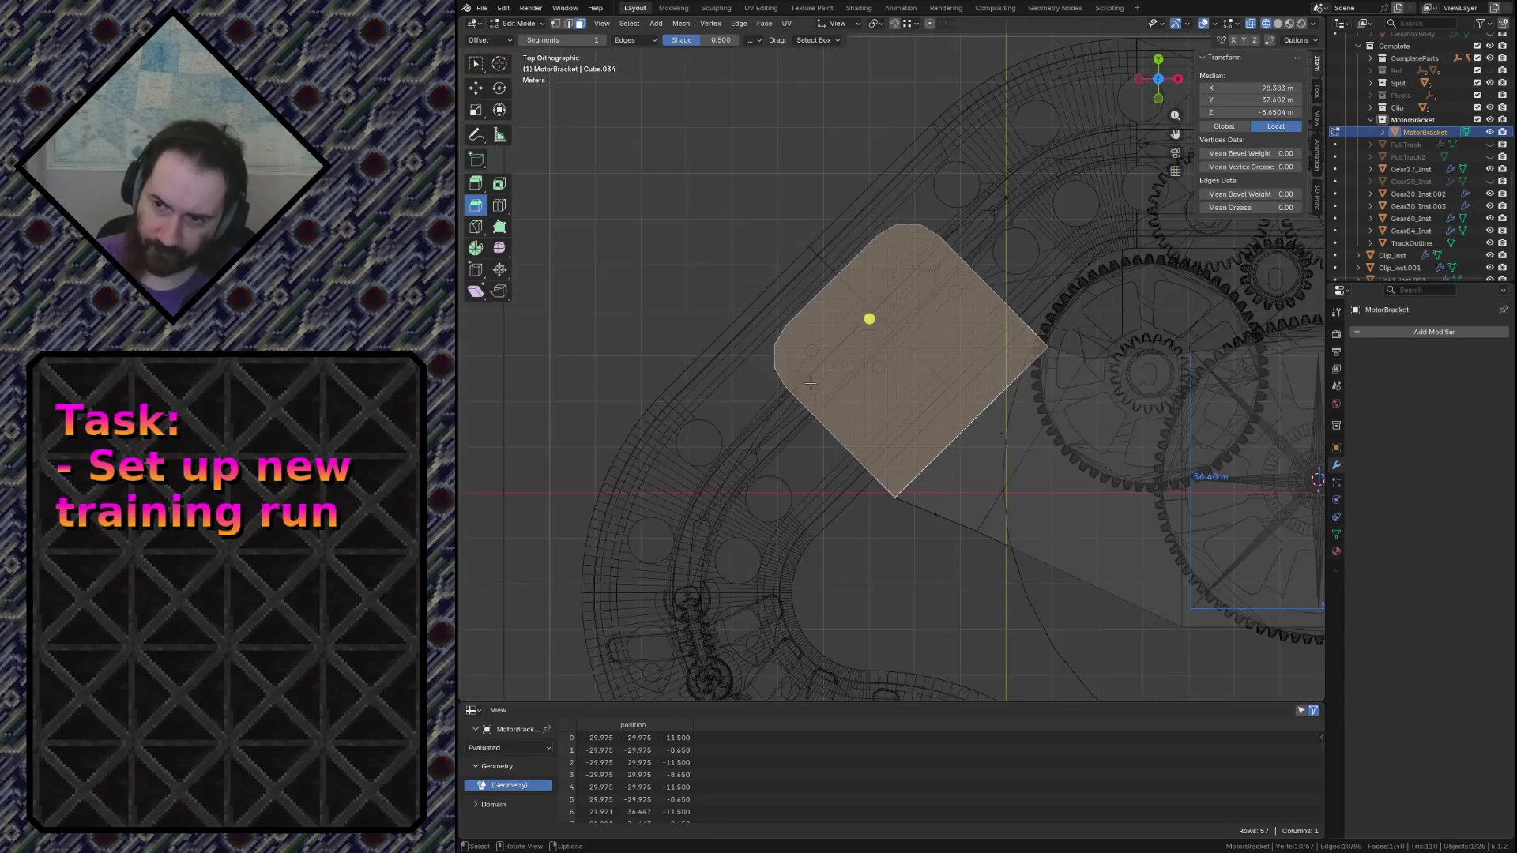
pyautogui.scroll(-2, 1019, 397)
pyautogui.moveTo(1018, 396)
pyautogui.keyDown('shift'); pyautogui.mouseDown(button='middle')
pyautogui.moveTo(636, 397)
pyautogui.moveTo(937, 421)
pyautogui.moveTo(657, 513)
pyautogui.moveTo(904, 488)
pyautogui.moveTo(1117, 434)
pyautogui.moveTo(705, 522)
pyautogui.mouseUp(button='middle'); pyautogui.keyUp('shift')
pyautogui.scroll(3, 1043, 469)
pyautogui.scroll(1, 1125, 536)
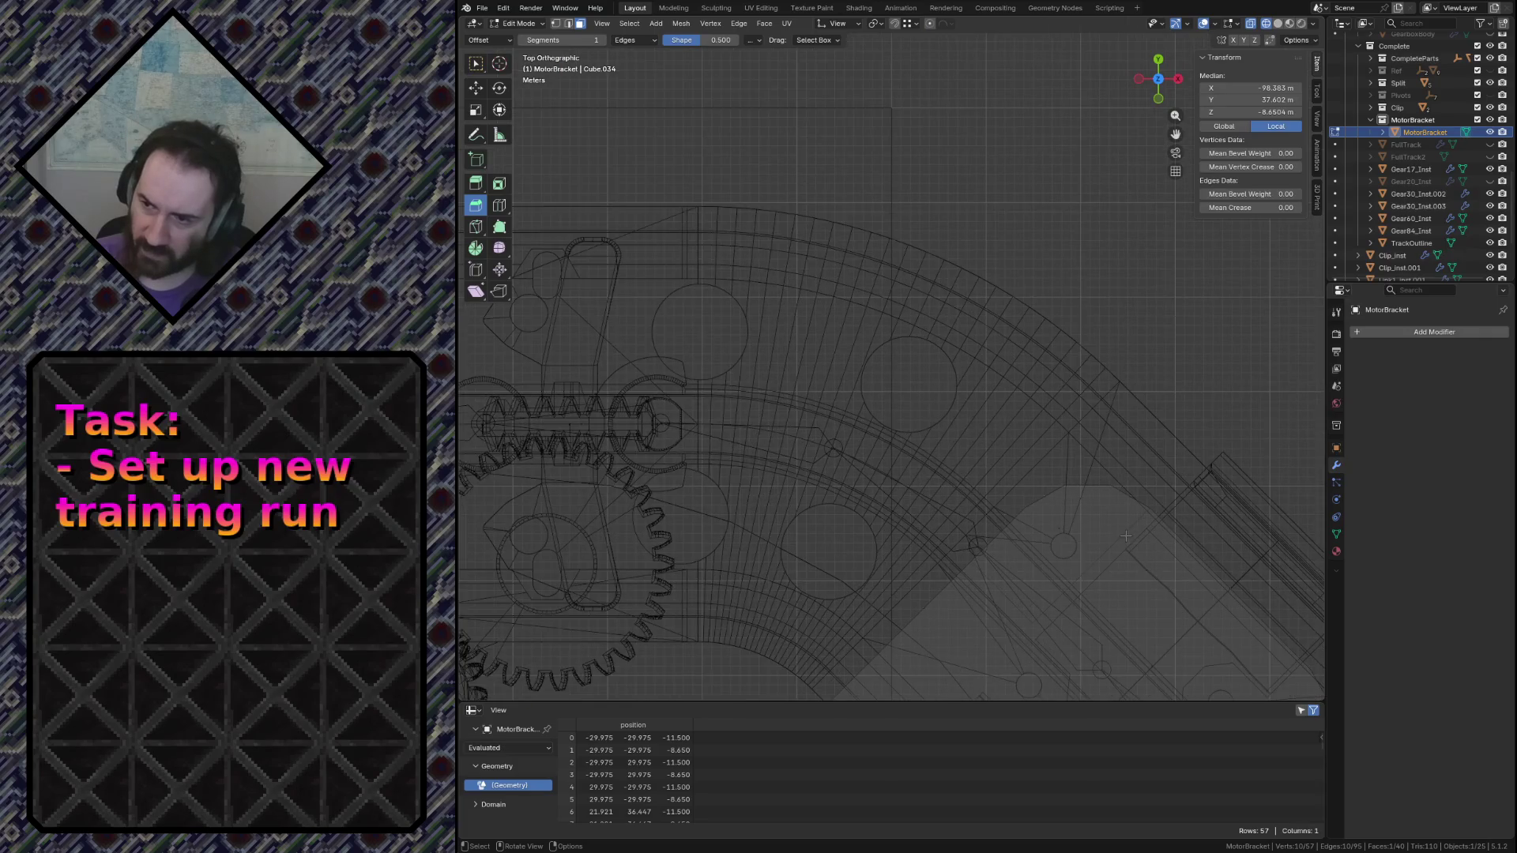
pyautogui.scroll(-2, 1129, 536)
pyautogui.scroll(-2, 1129, 537)
pyautogui.moveTo(1129, 536)
pyautogui.keyDown('shift'); pyautogui.mouseDown(button='middle')
pyautogui.moveTo(669, 544)
pyautogui.moveTo(931, 484)
pyautogui.mouseUp(button='middle'); pyautogui.keyUp('shift')
pyautogui.scroll(2, 668, 543)
pyautogui.scroll(2, 931, 483)
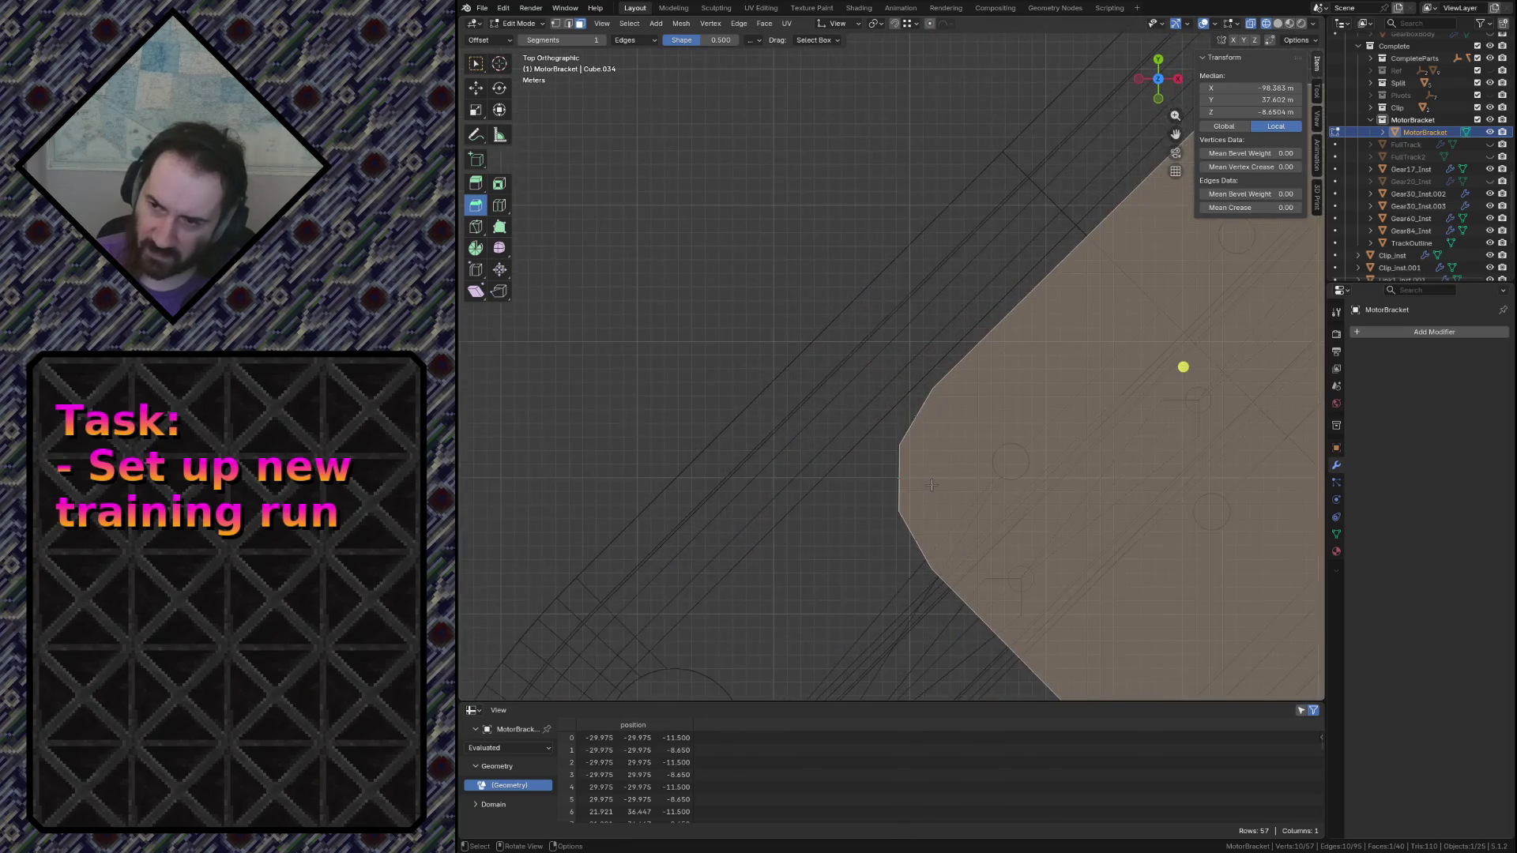
pyautogui.scroll(-3, 937, 485)
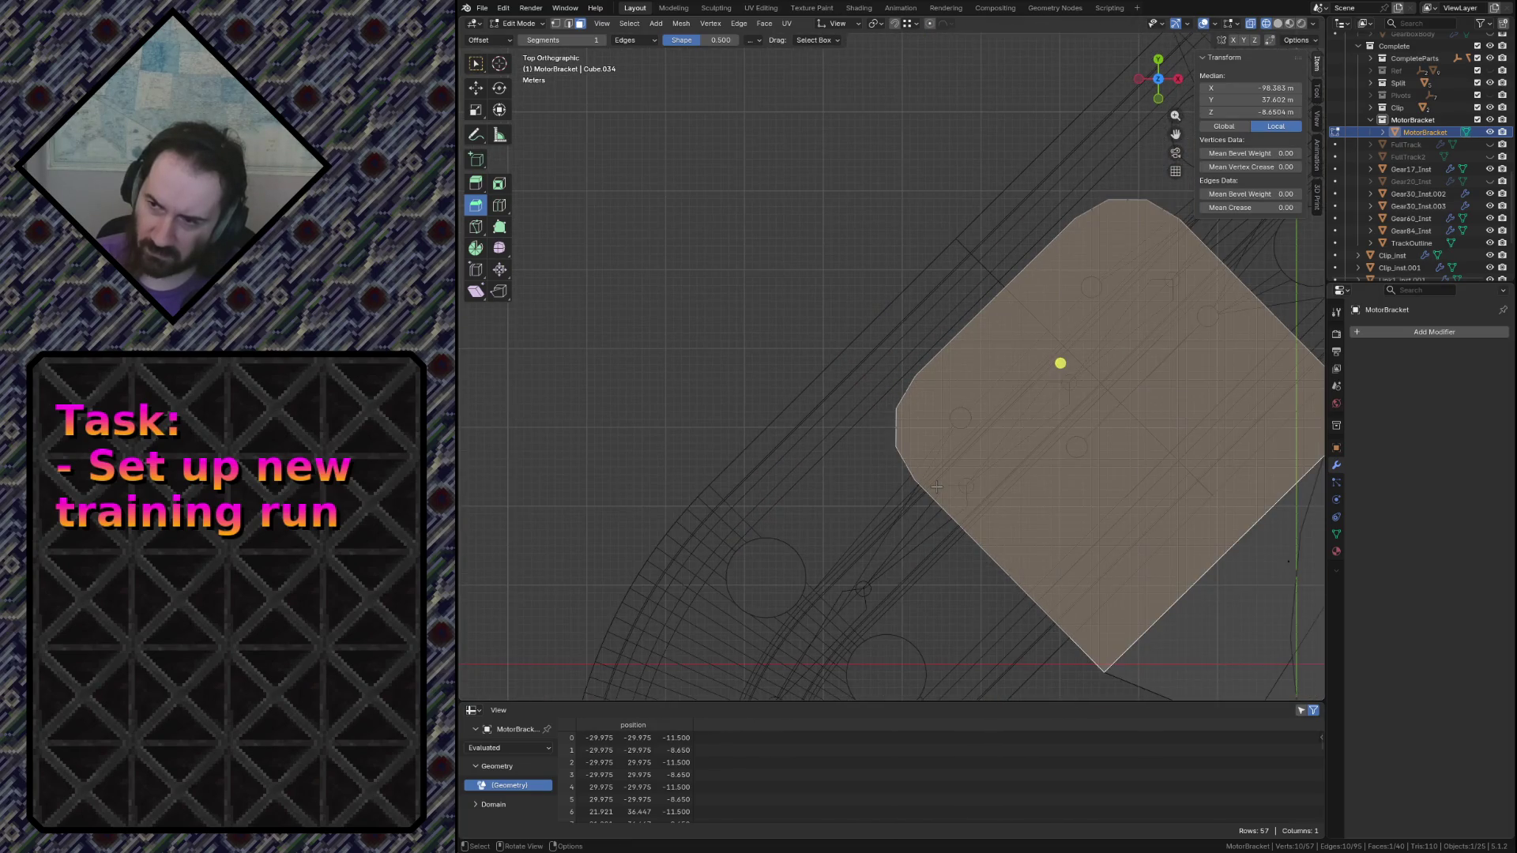
pyautogui.scroll(-2, 936, 487)
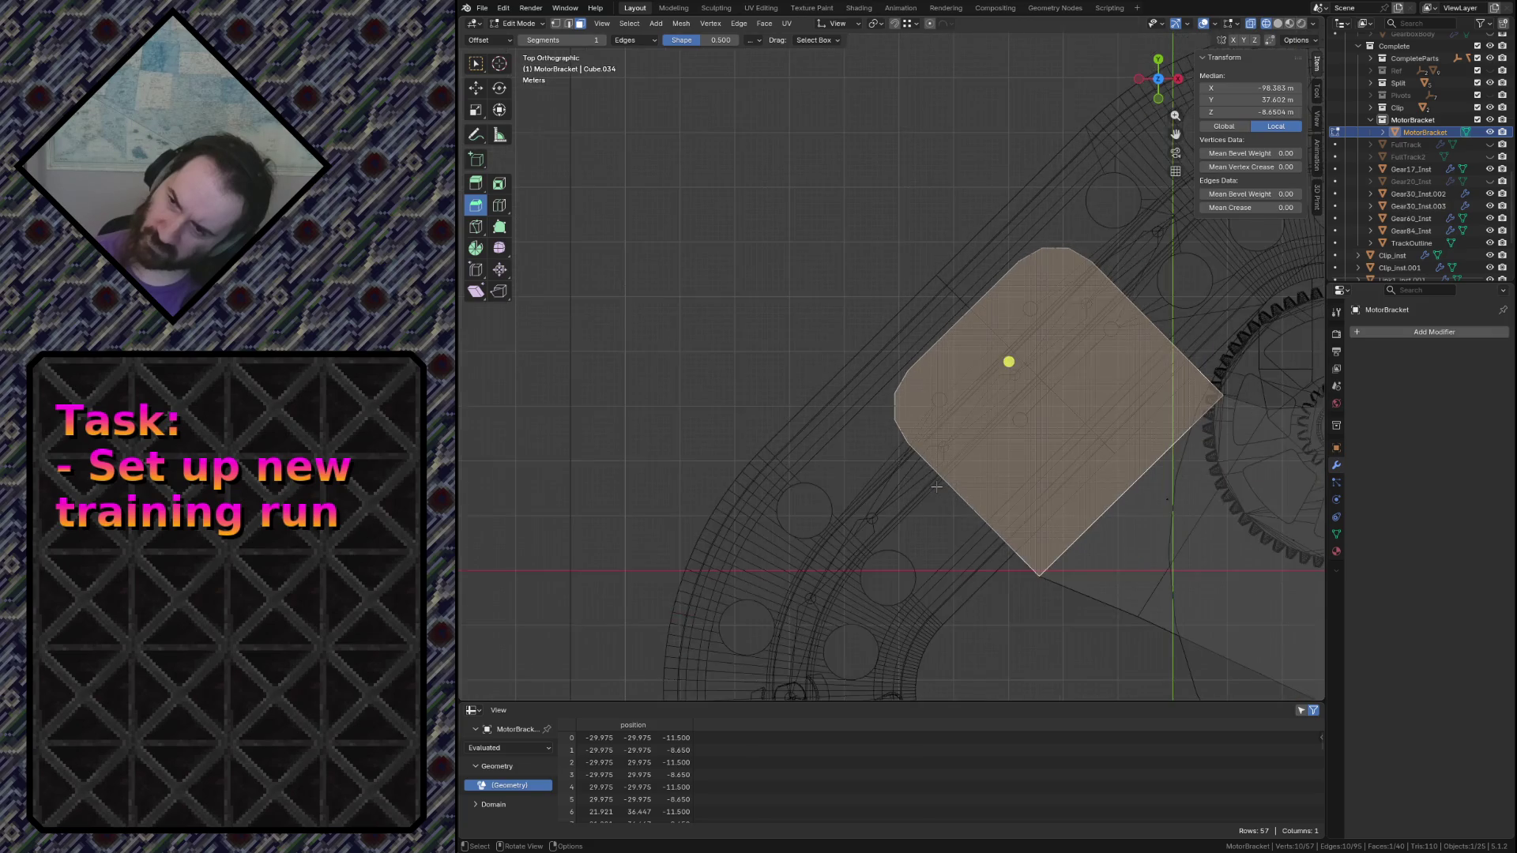
# Select the bracket's end faces, grow the selection, and shift it about 1.47 m along Y
pyautogui.hotkey('alt', 'a')
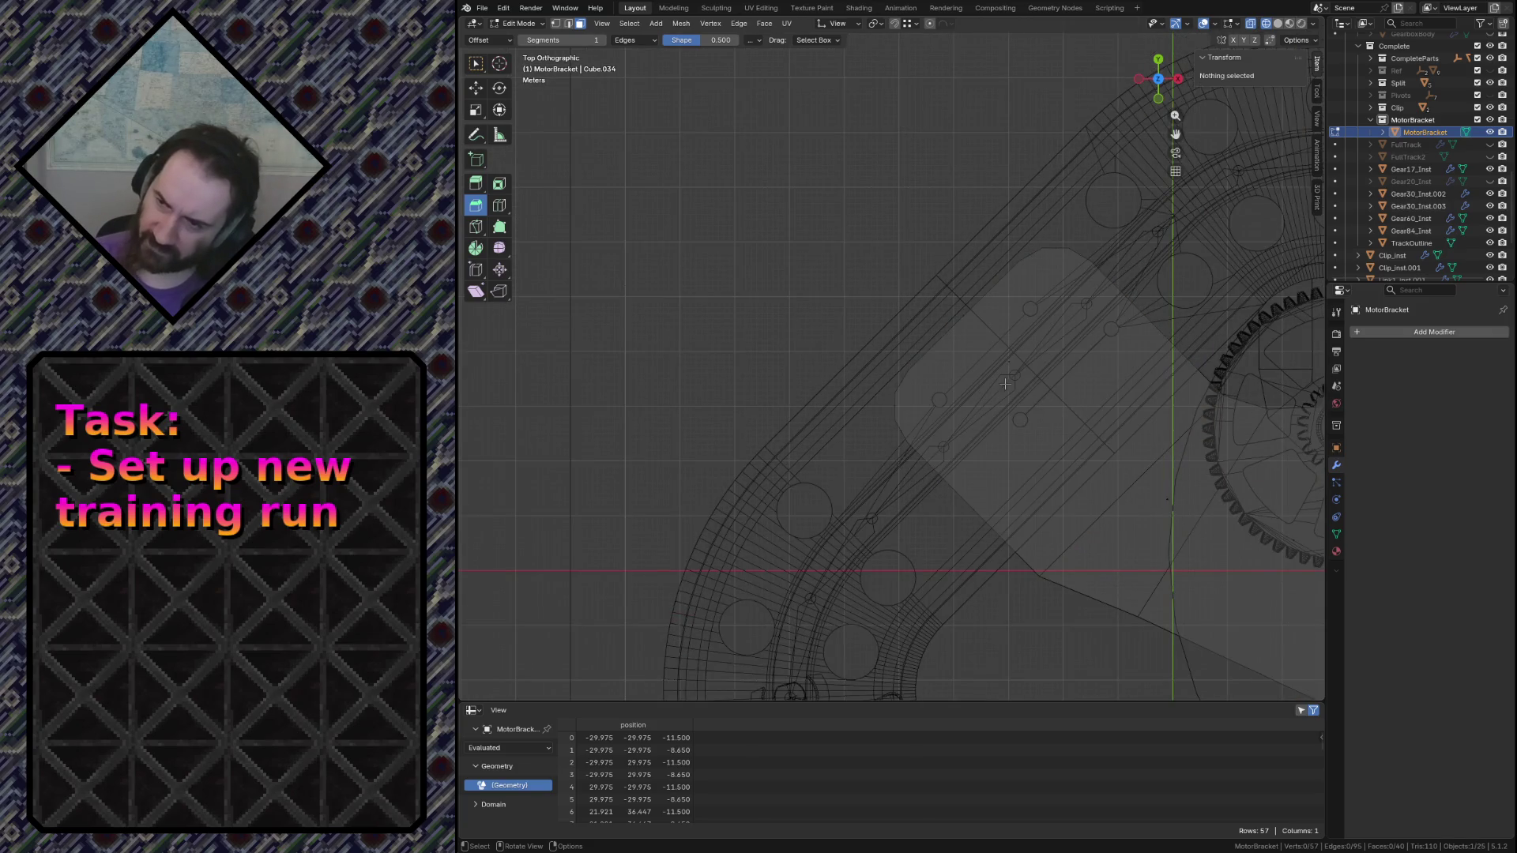
pyautogui.moveTo(1002, 354); pyautogui.dragTo(1026, 376)
pyautogui.press('shift+KP_7')
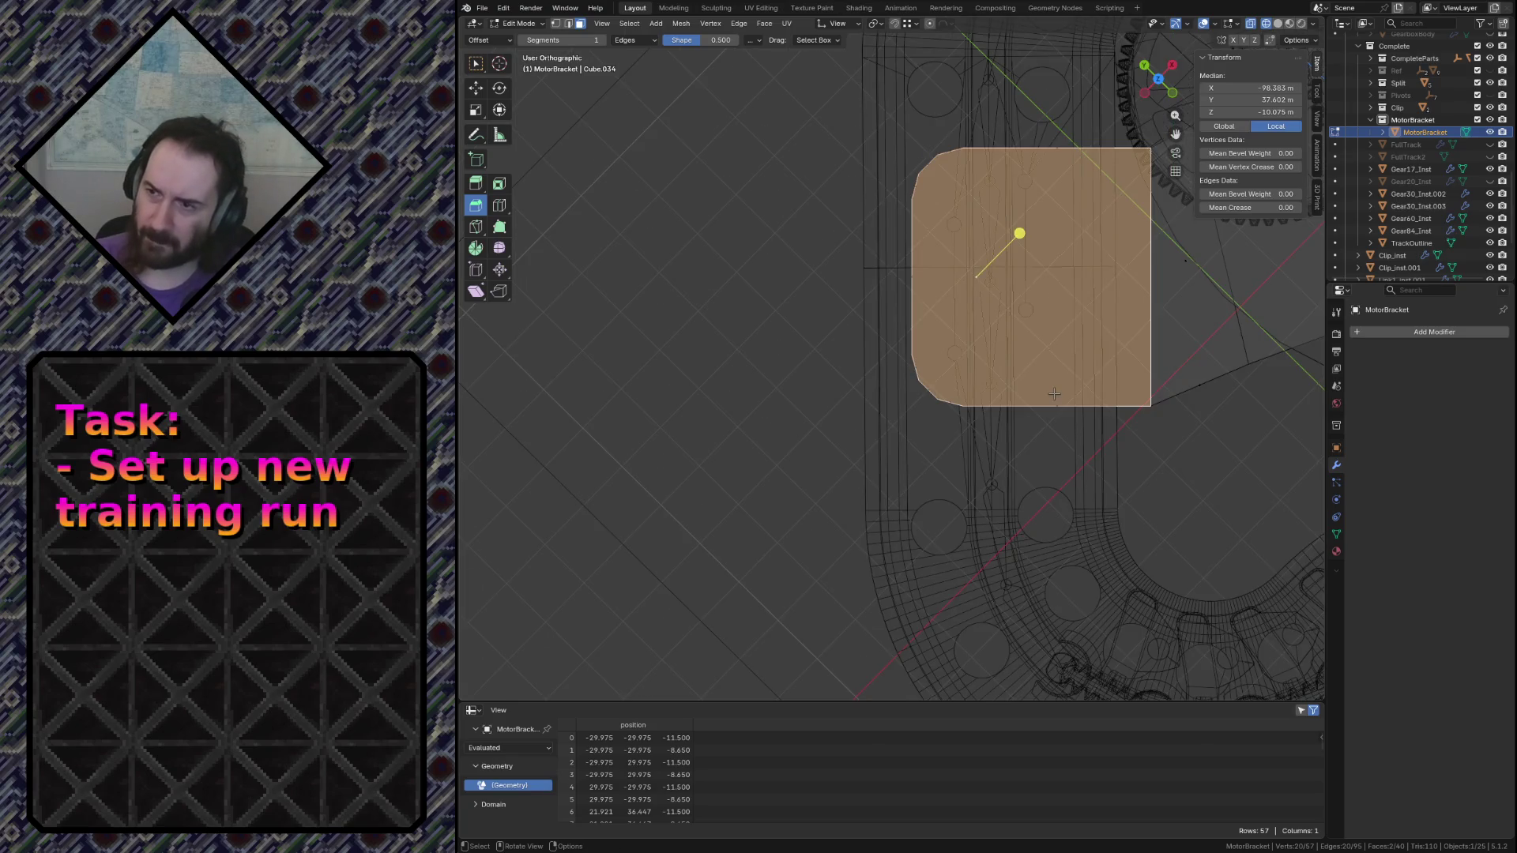
pyautogui.hotkey('ctrl', 'z')
pyautogui.scroll(-2, 1019, 356)
pyautogui.scroll(2, 986, 345)
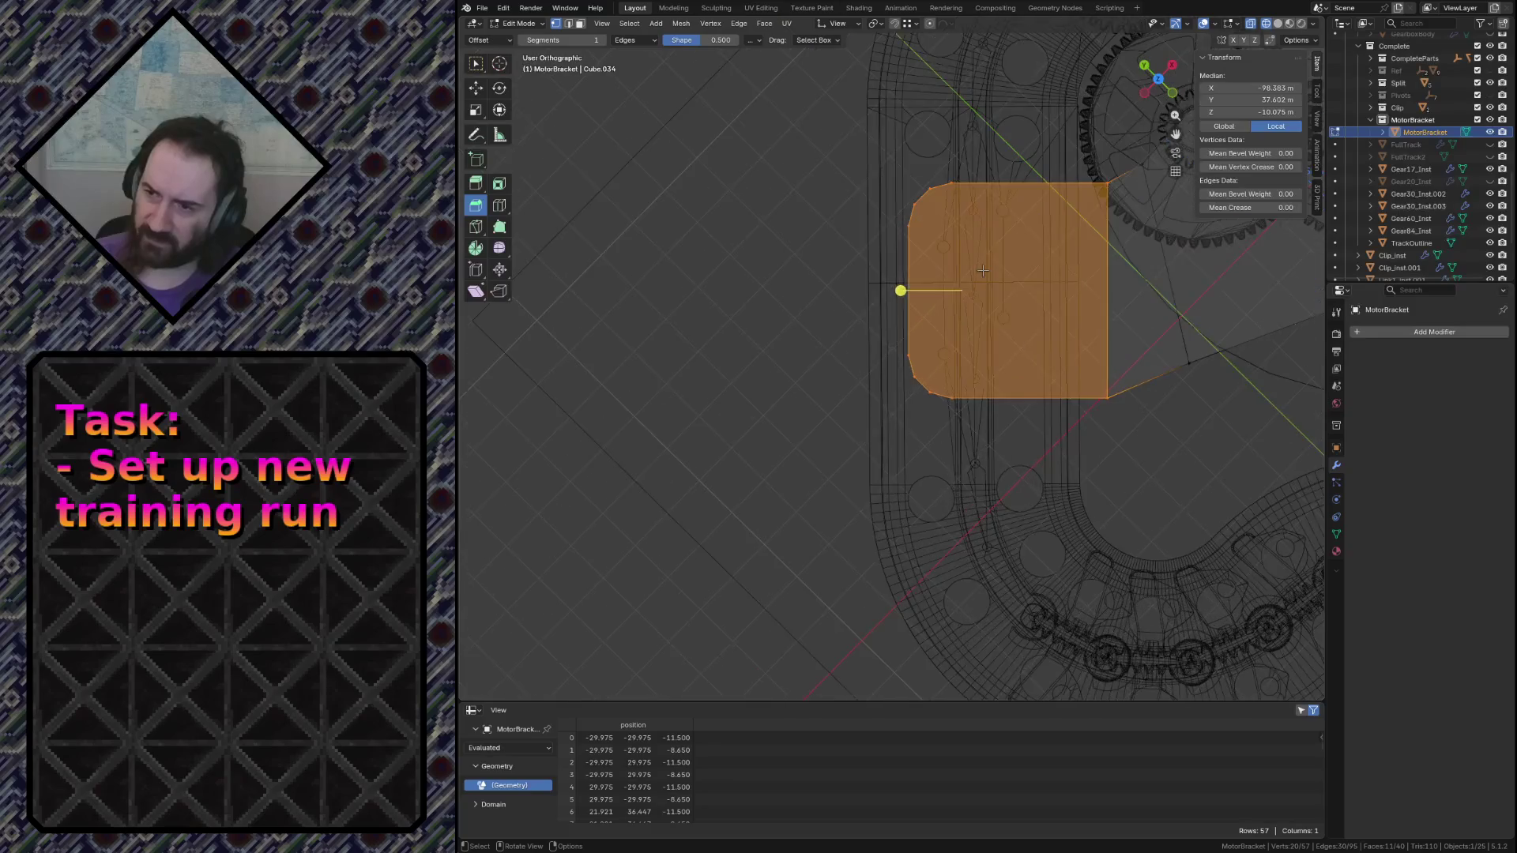
pyautogui.press('g')
pyautogui.press('y')
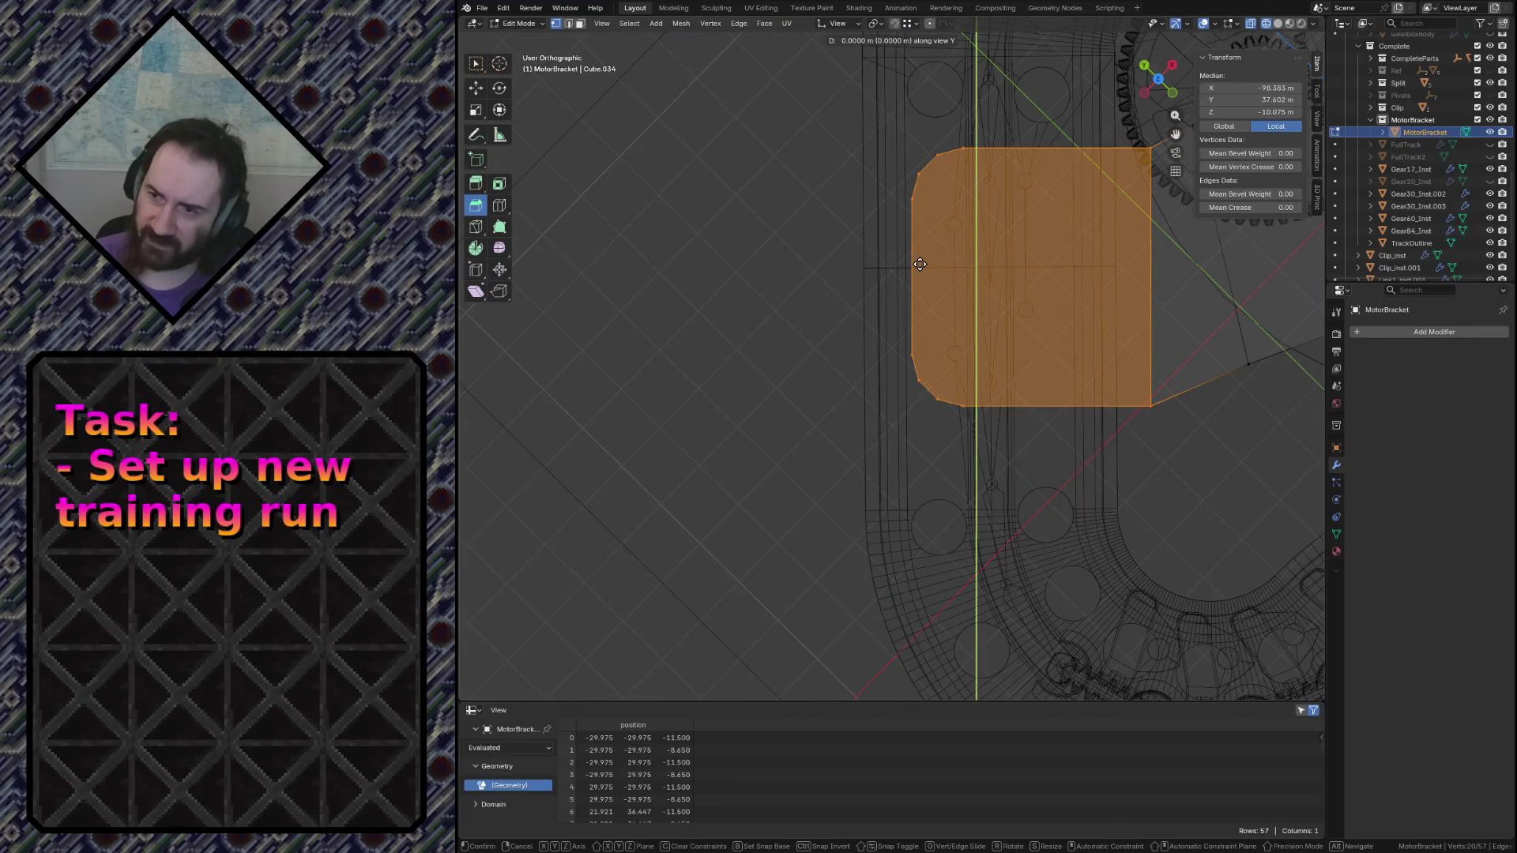
pyautogui.click(909, 263)
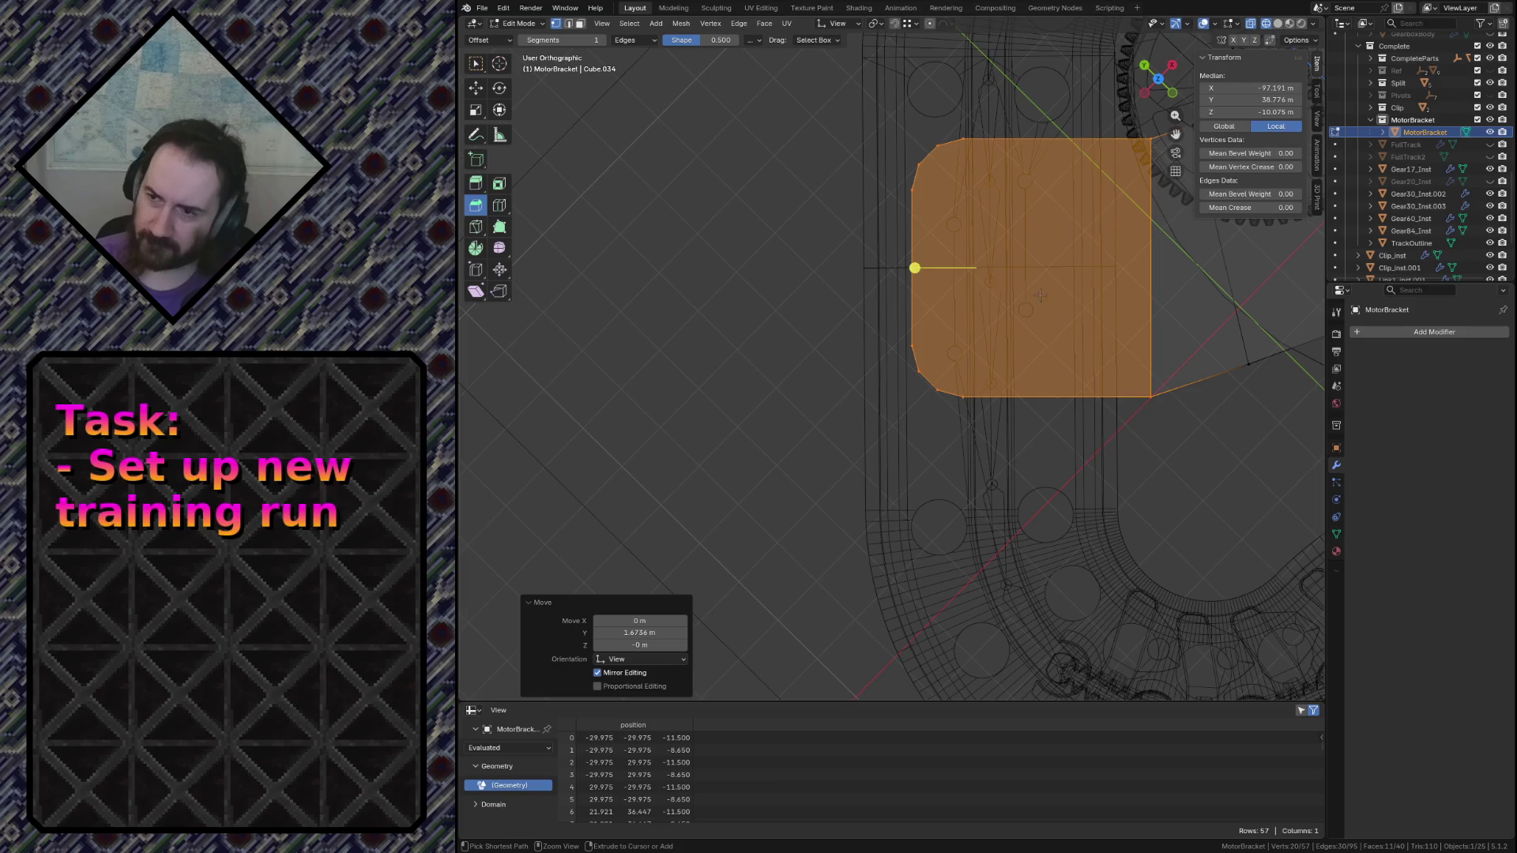
pyautogui.click(737, 304)
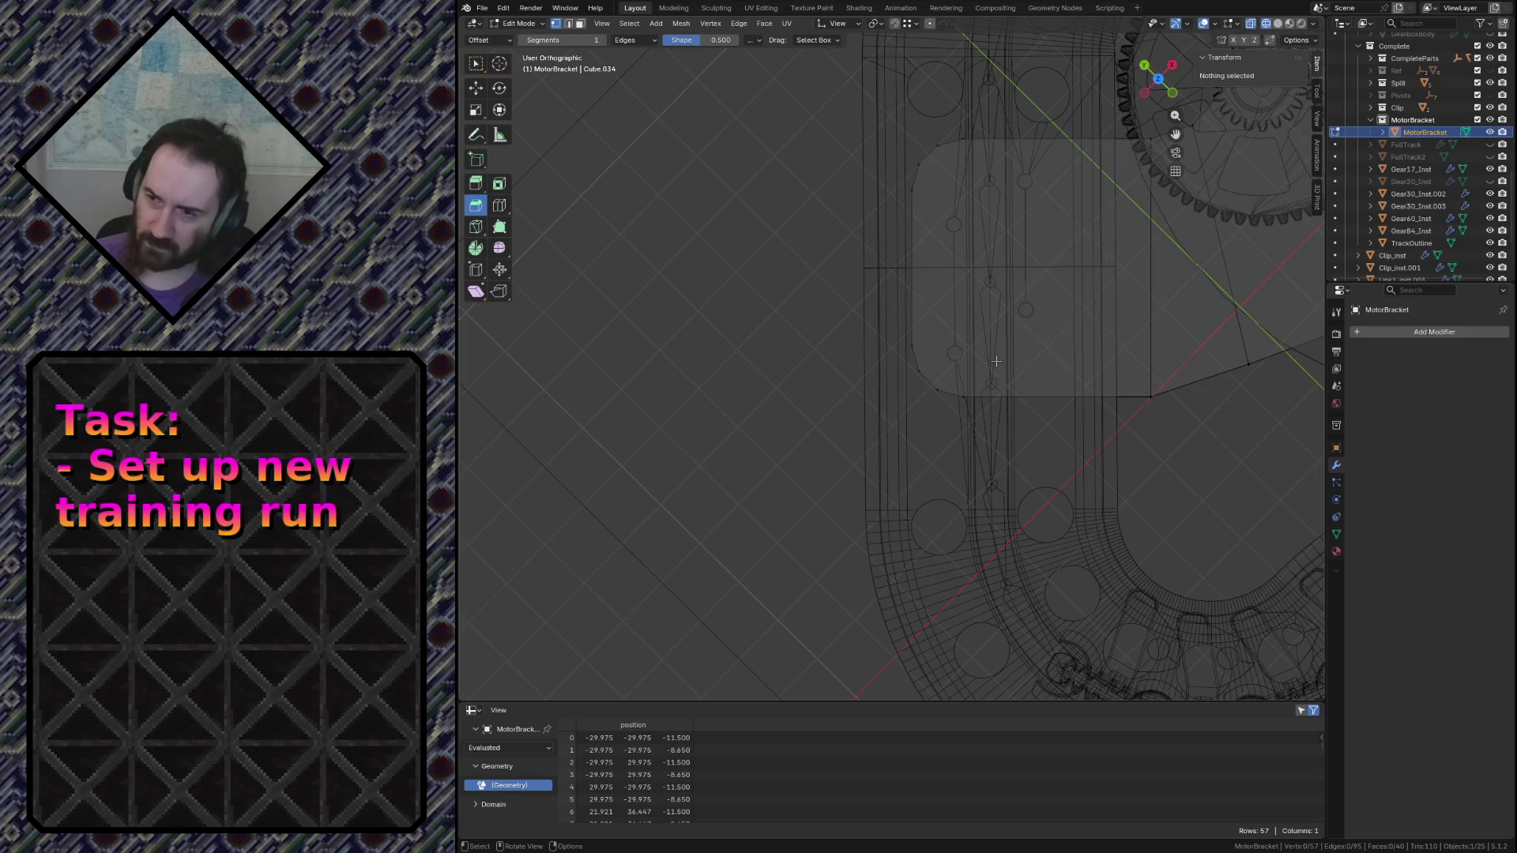
pyautogui.scroll(-4, 995, 362)
pyautogui.scroll(-4, 819, 371)
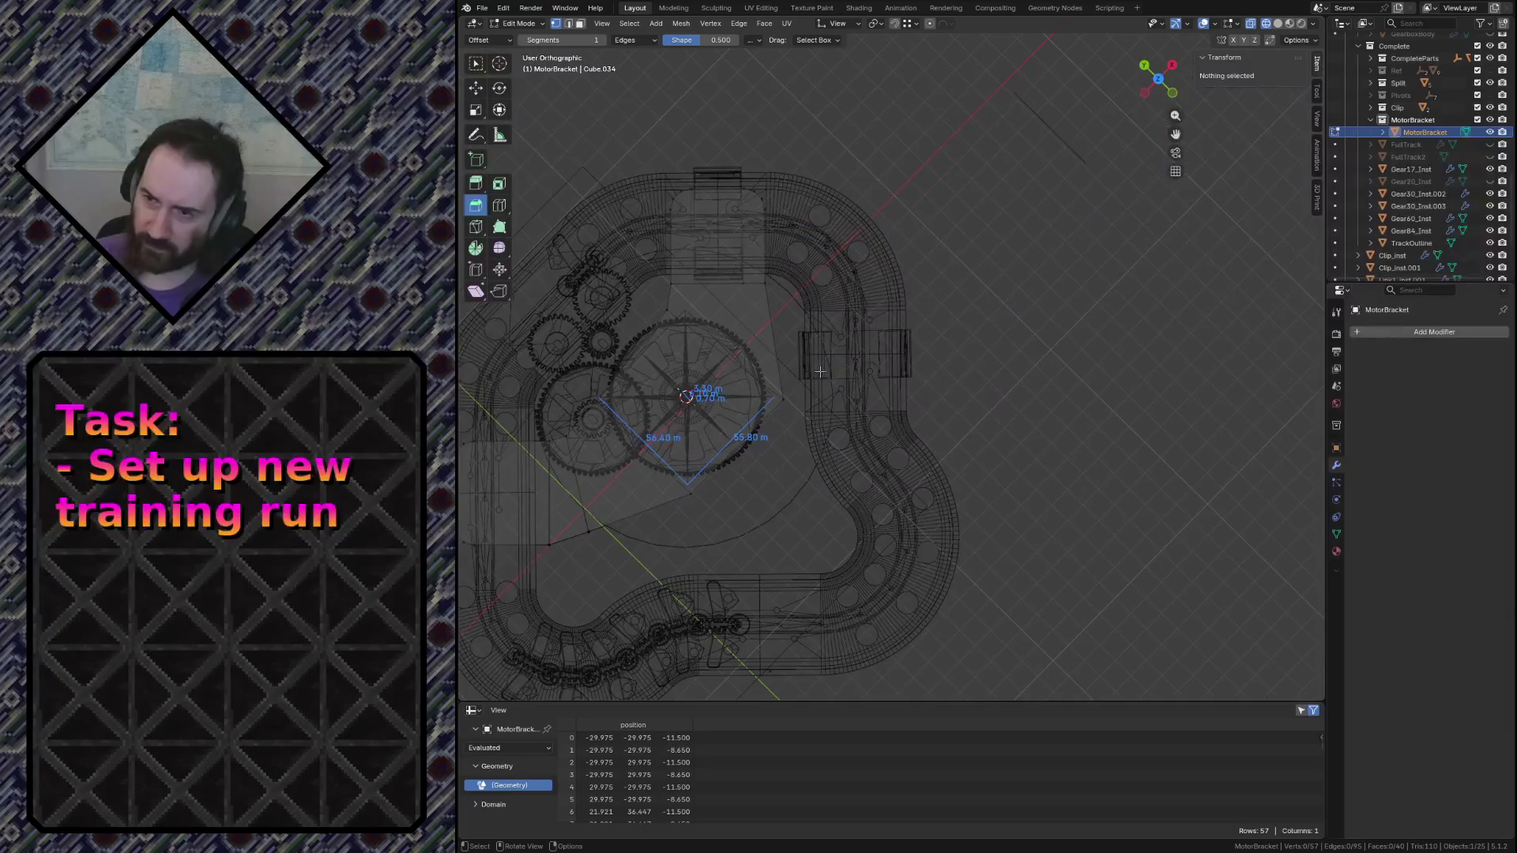
pyautogui.scroll(4, 821, 370)
pyautogui.scroll(-2, 759, 319)
pyautogui.scroll(3, 697, 274)
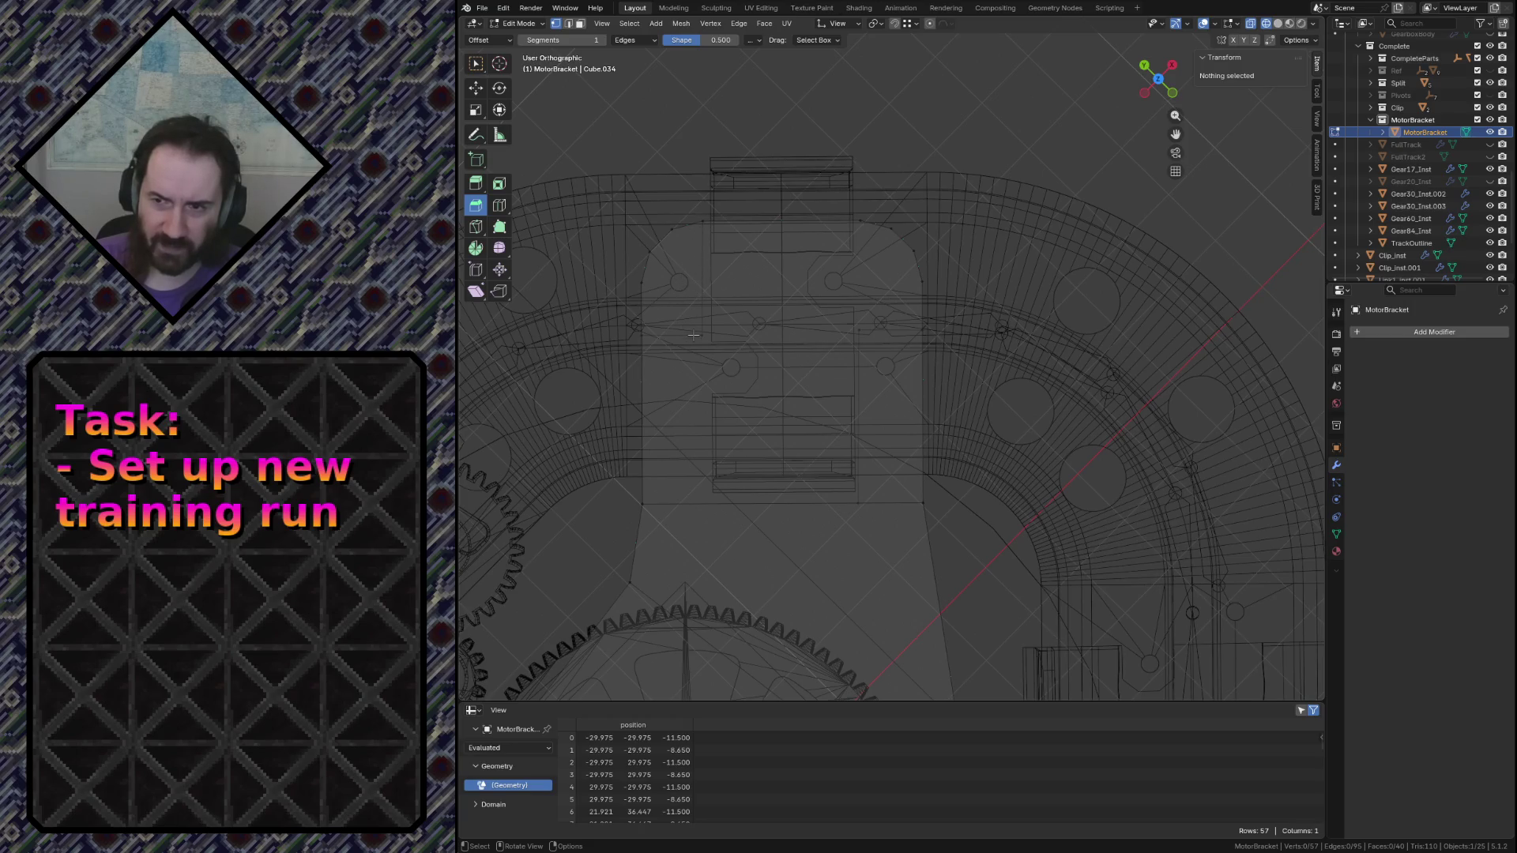
pyautogui.scroll(-3, 693, 335)
pyautogui.moveTo(693, 336)
pyautogui.keyDown('shift'); pyautogui.mouseDown(button='middle')
pyautogui.moveTo(830, 267)
pyautogui.moveTo(724, 503)
pyautogui.moveTo(817, 420)
pyautogui.mouseUp(button='middle'); pyautogui.keyUp('shift')
pyautogui.scroll(3, 830, 267)
pyautogui.scroll(-5, 795, 427)
pyautogui.scroll(-3, 817, 419)
pyautogui.scroll(3, 818, 418)
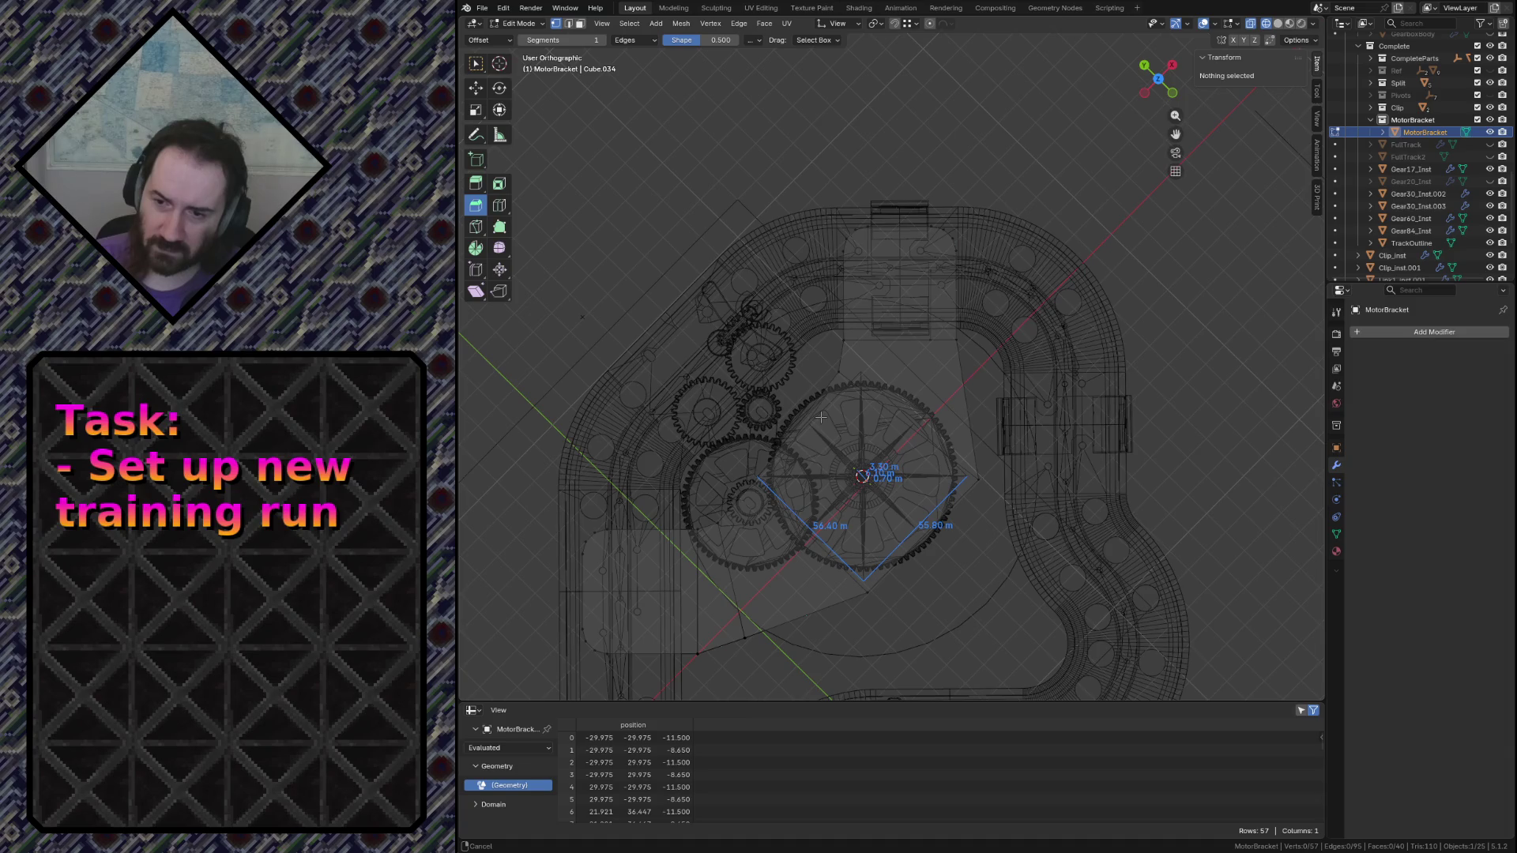
pyautogui.scroll(-2, 819, 416)
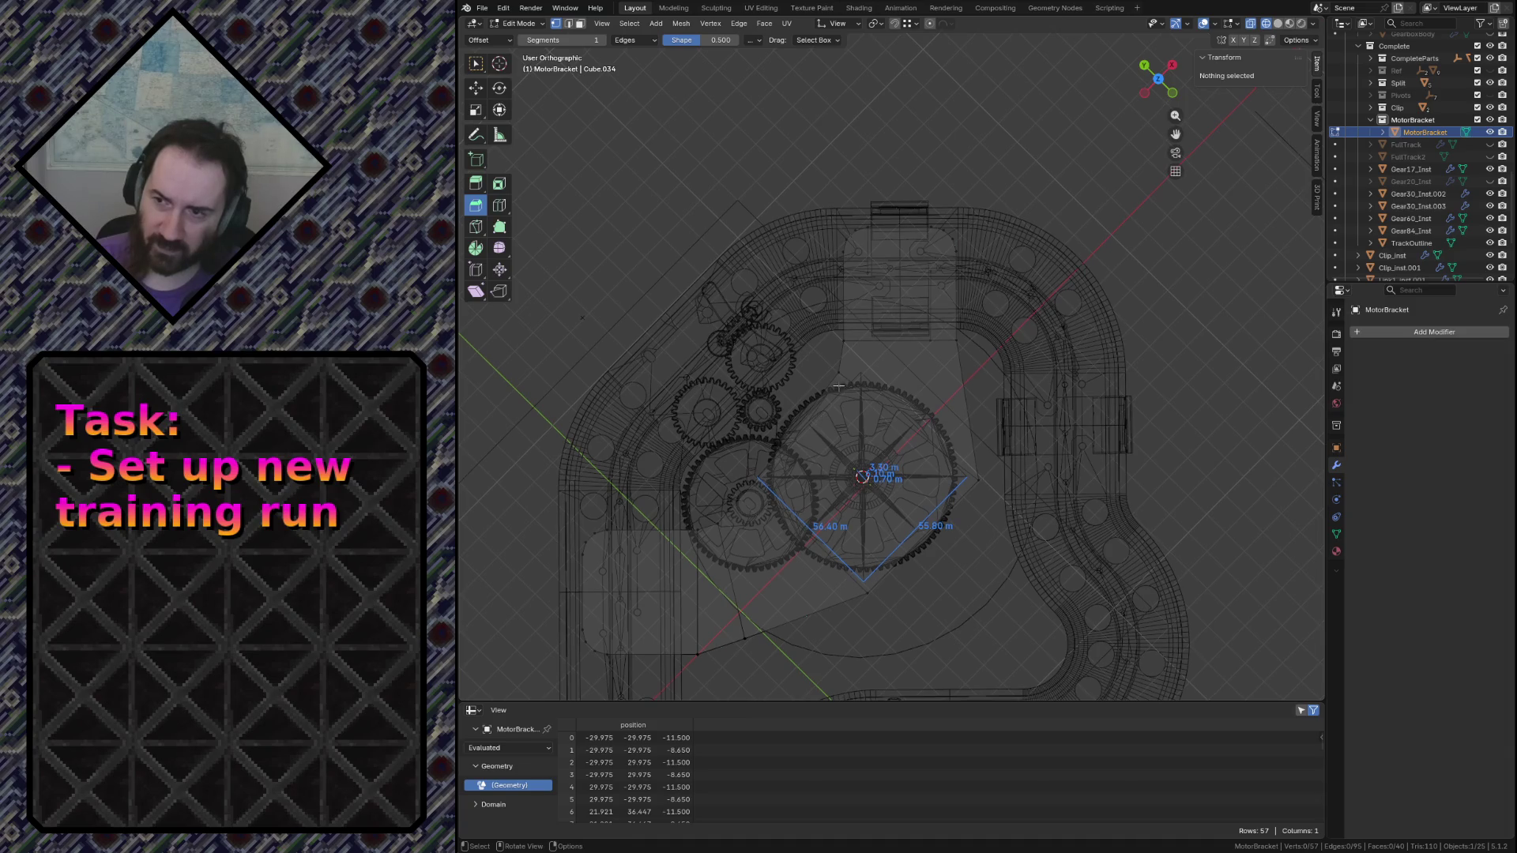
pyautogui.scroll(3, 877, 405)
pyautogui.scroll(2, 891, 403)
pyautogui.scroll(4, 883, 379)
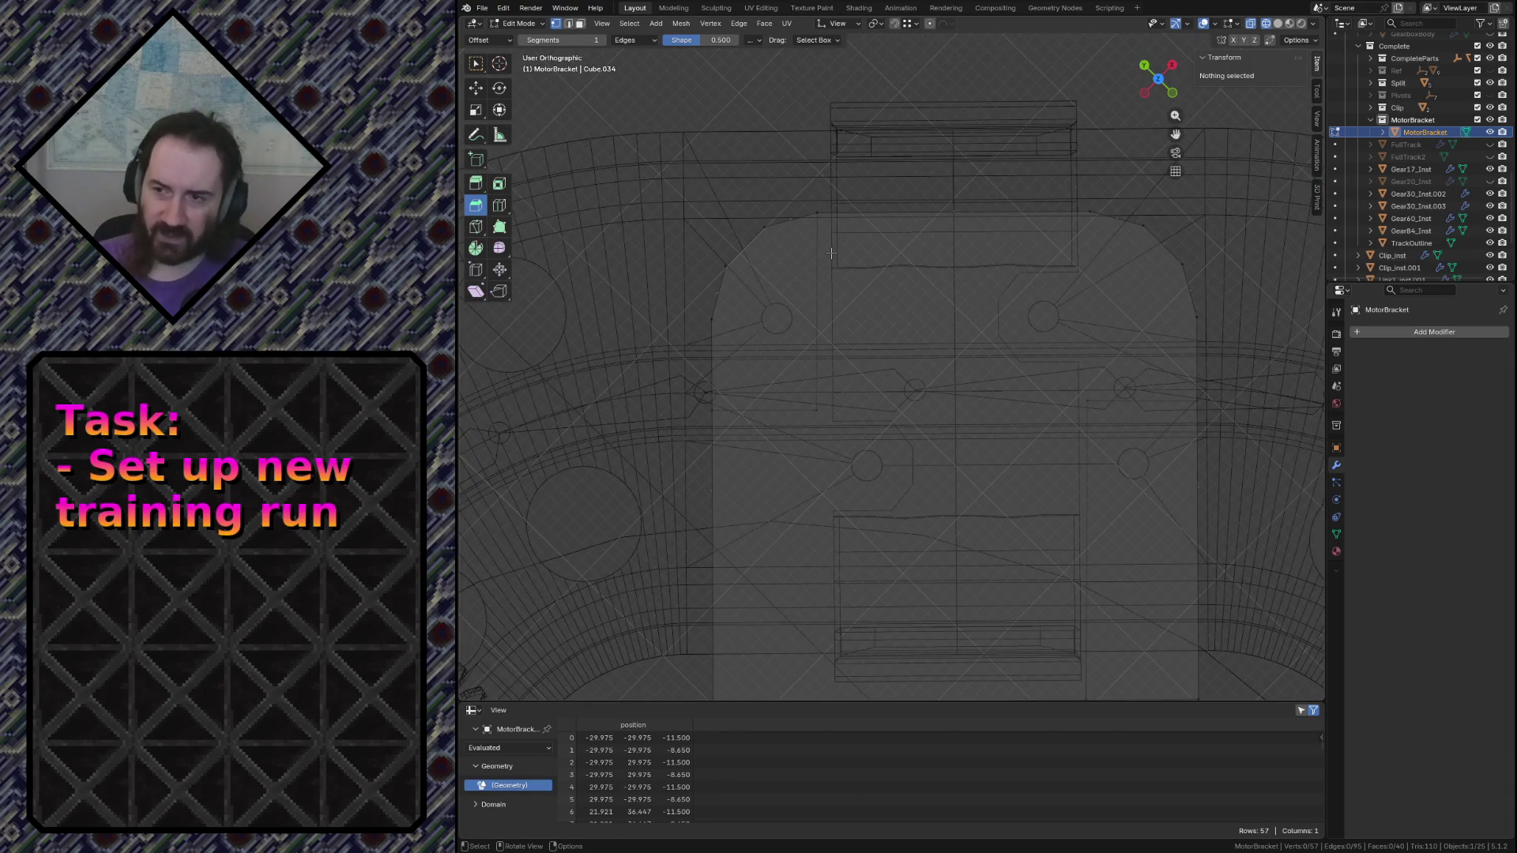
pyautogui.moveTo(827, 221)
pyautogui.mouseDown(button='middle')
pyautogui.moveTo(1062, 266)
pyautogui.moveTo(861, 352)
pyautogui.mouseUp(button='middle')
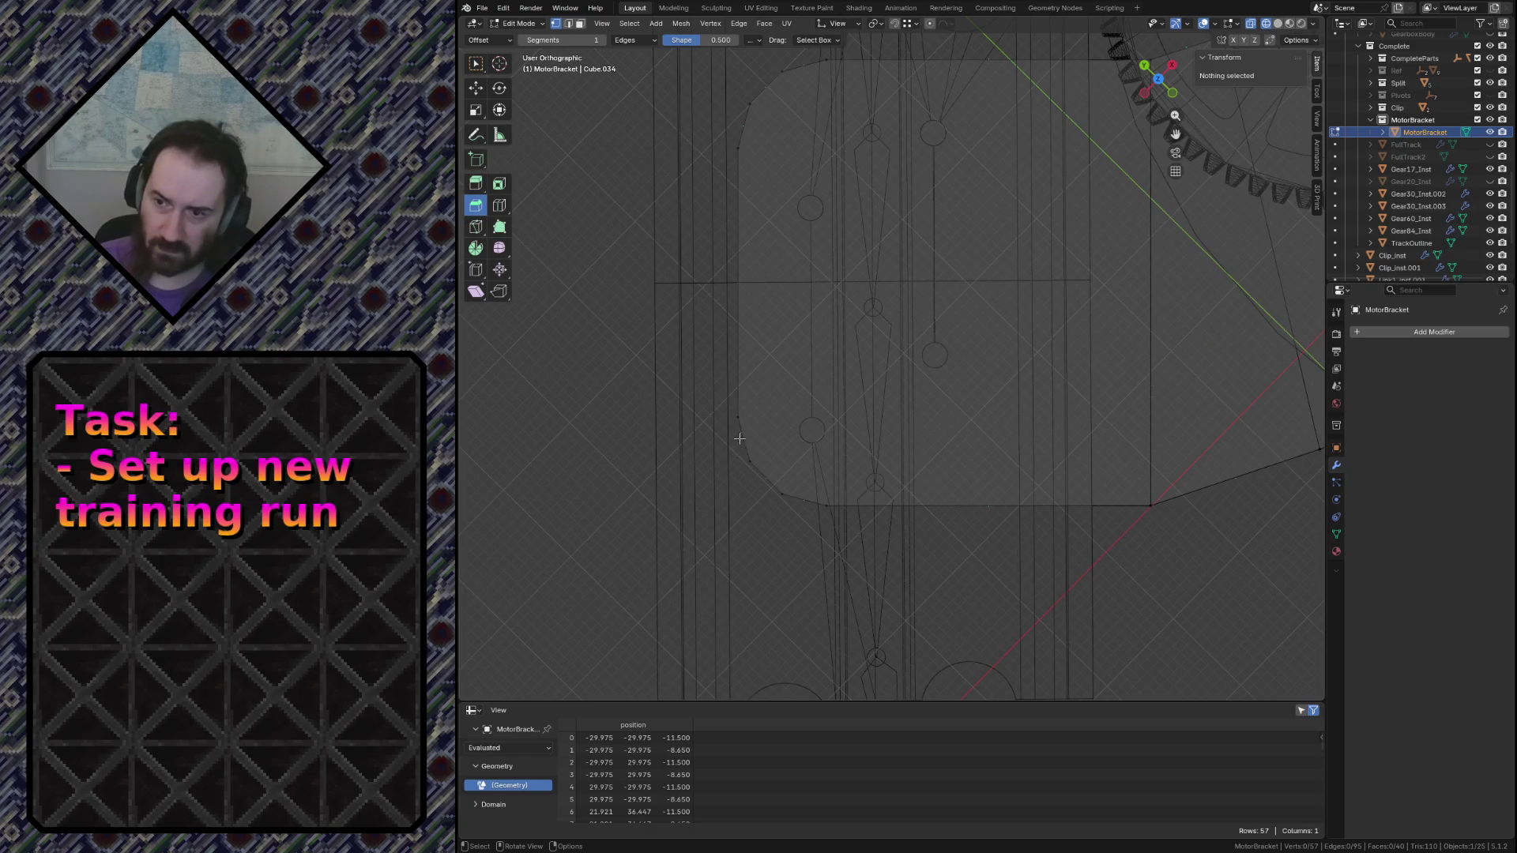
# Knife-cut a horizontal X-constrained edge across the bracket from its left edge
pyautogui.press('k')
pyautogui.click(741, 415)
pyautogui.press('x')
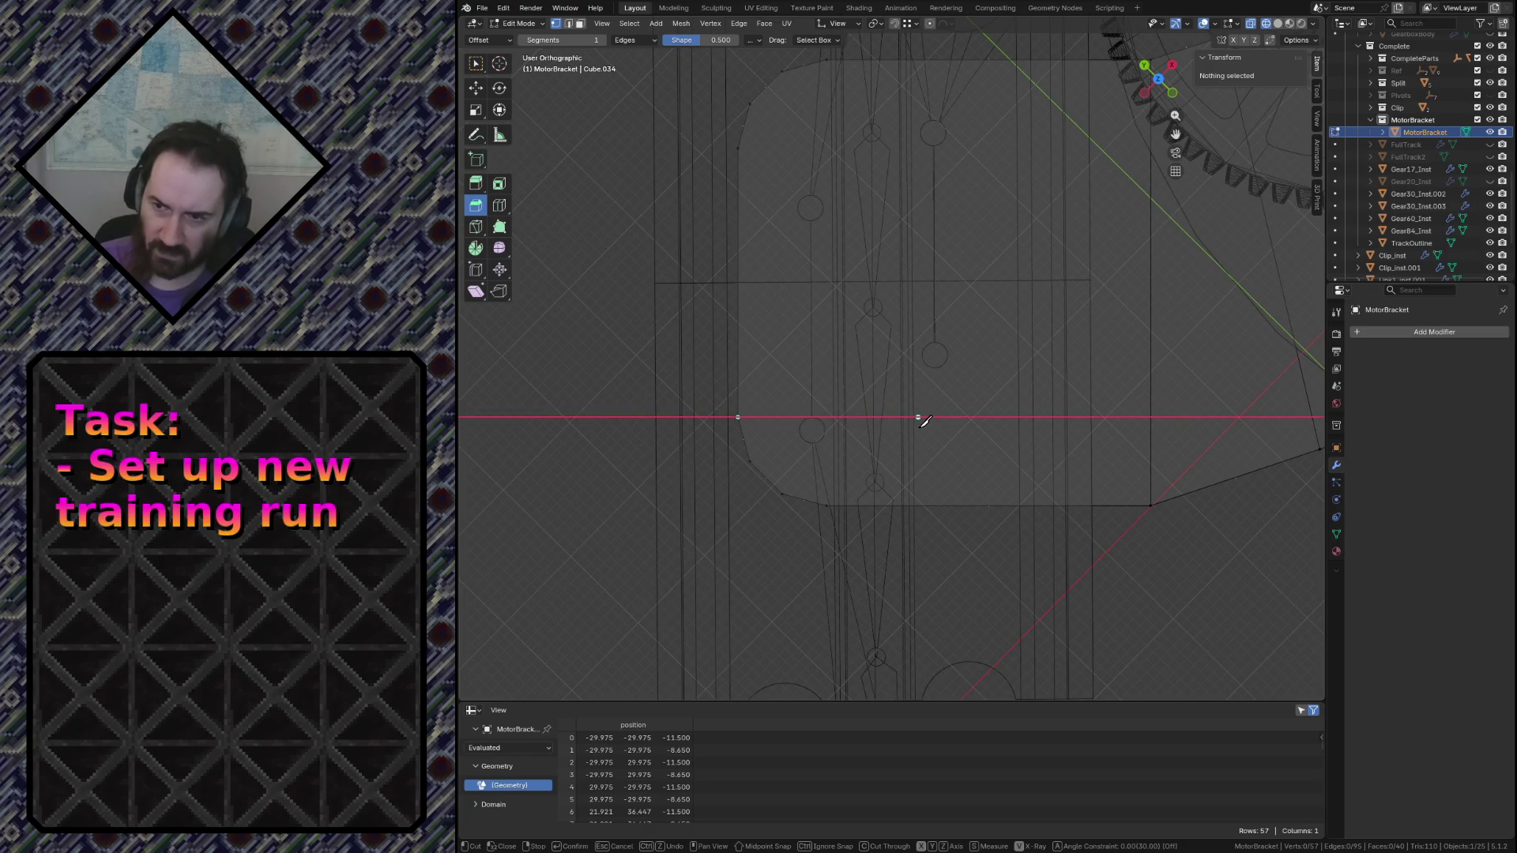
pyautogui.click(923, 419)
pyautogui.press('Return')
# Orbit and zoom out to see the bracket among the gears
pyautogui.moveTo(925, 421); pyautogui.dragTo(937, 449, button='middle')
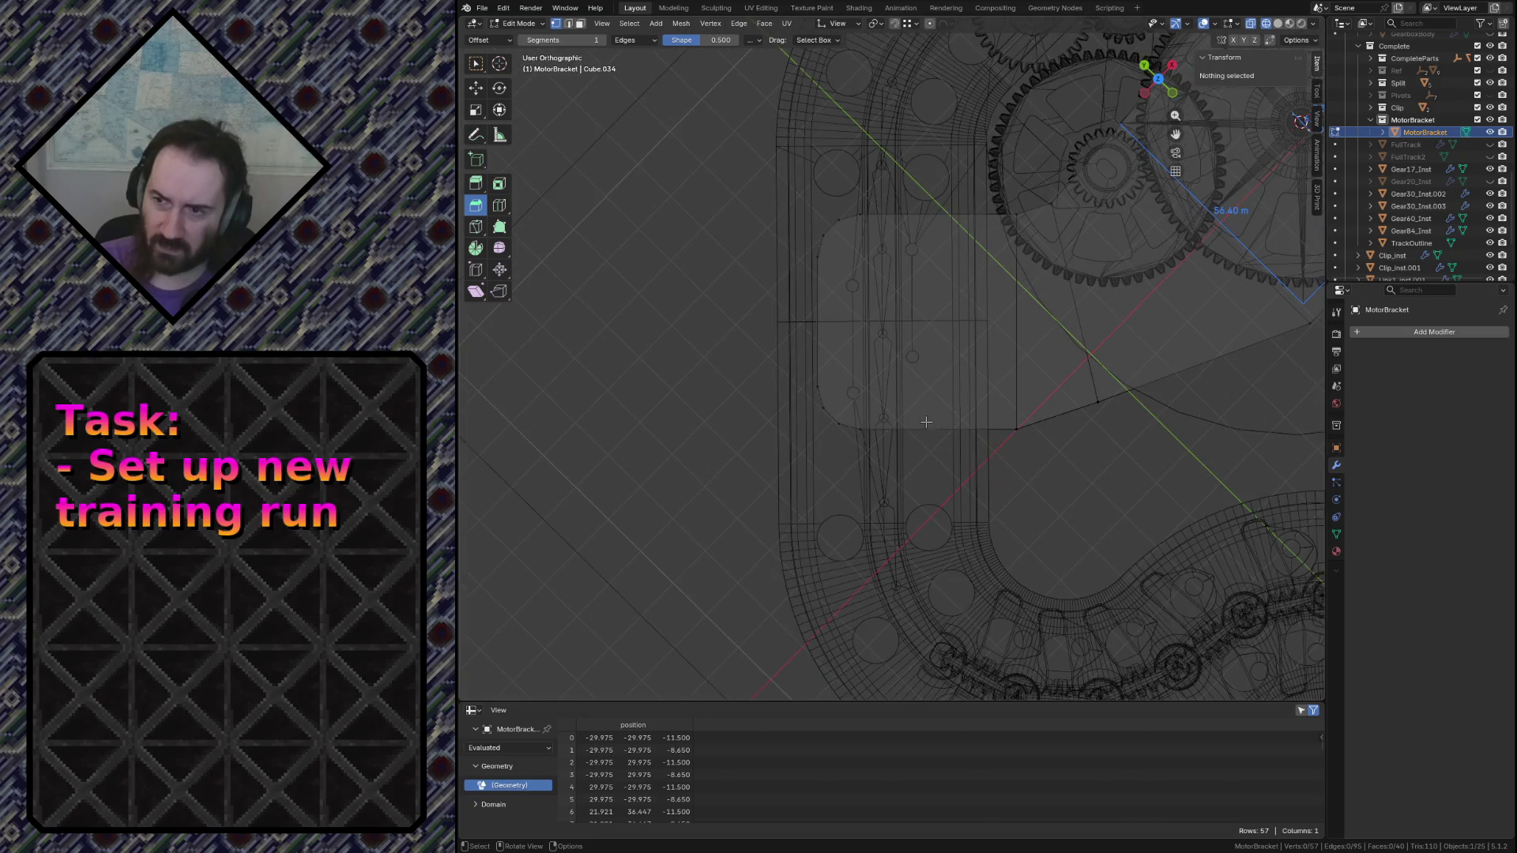
pyautogui.moveTo(843, 380); pyautogui.dragTo(878, 202, button='middle')
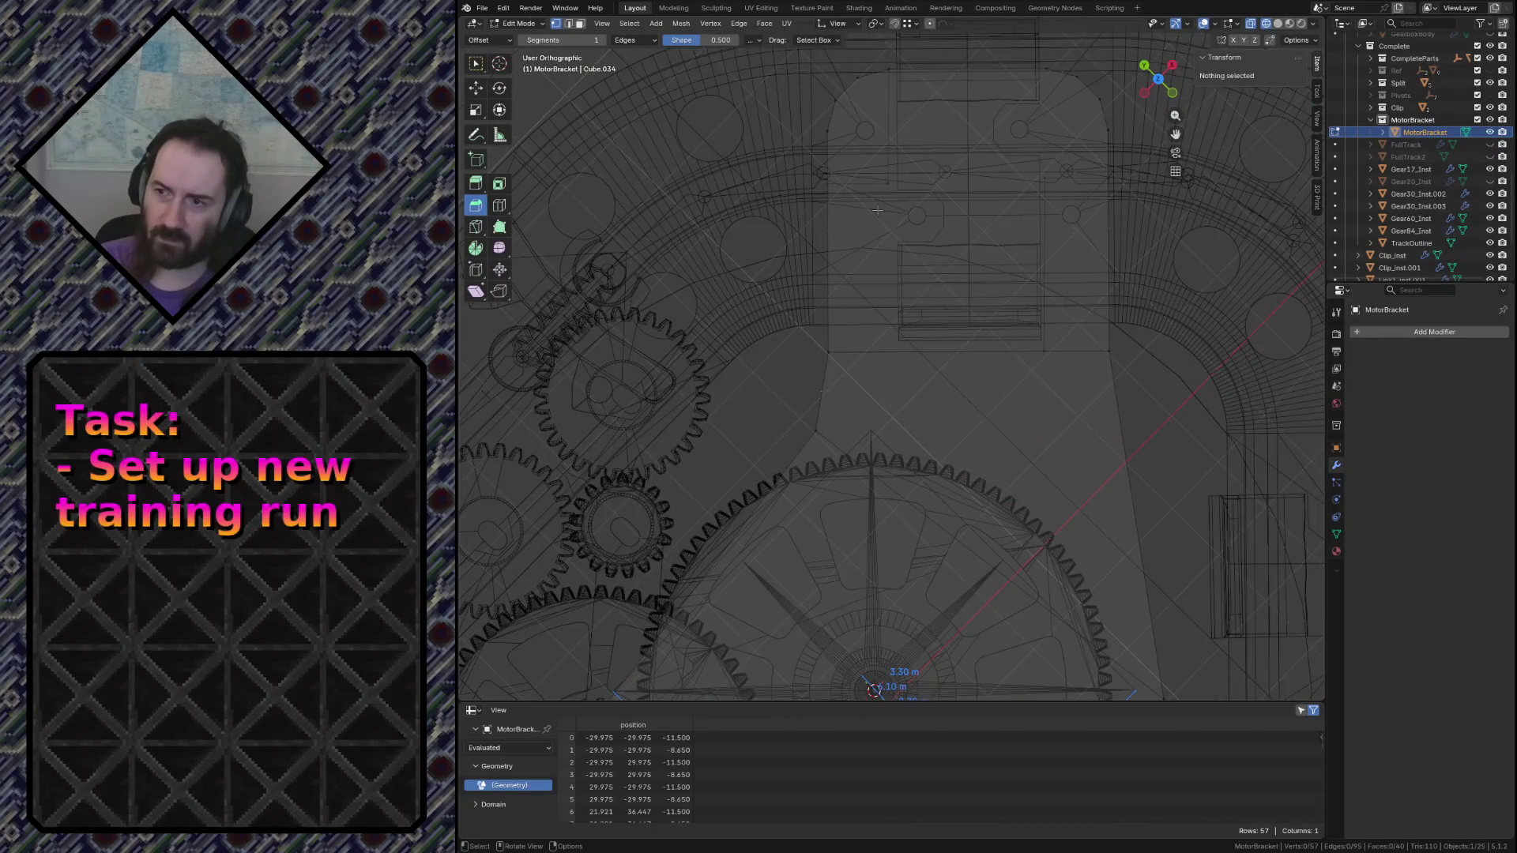
pyautogui.scroll(-4, 877, 212)
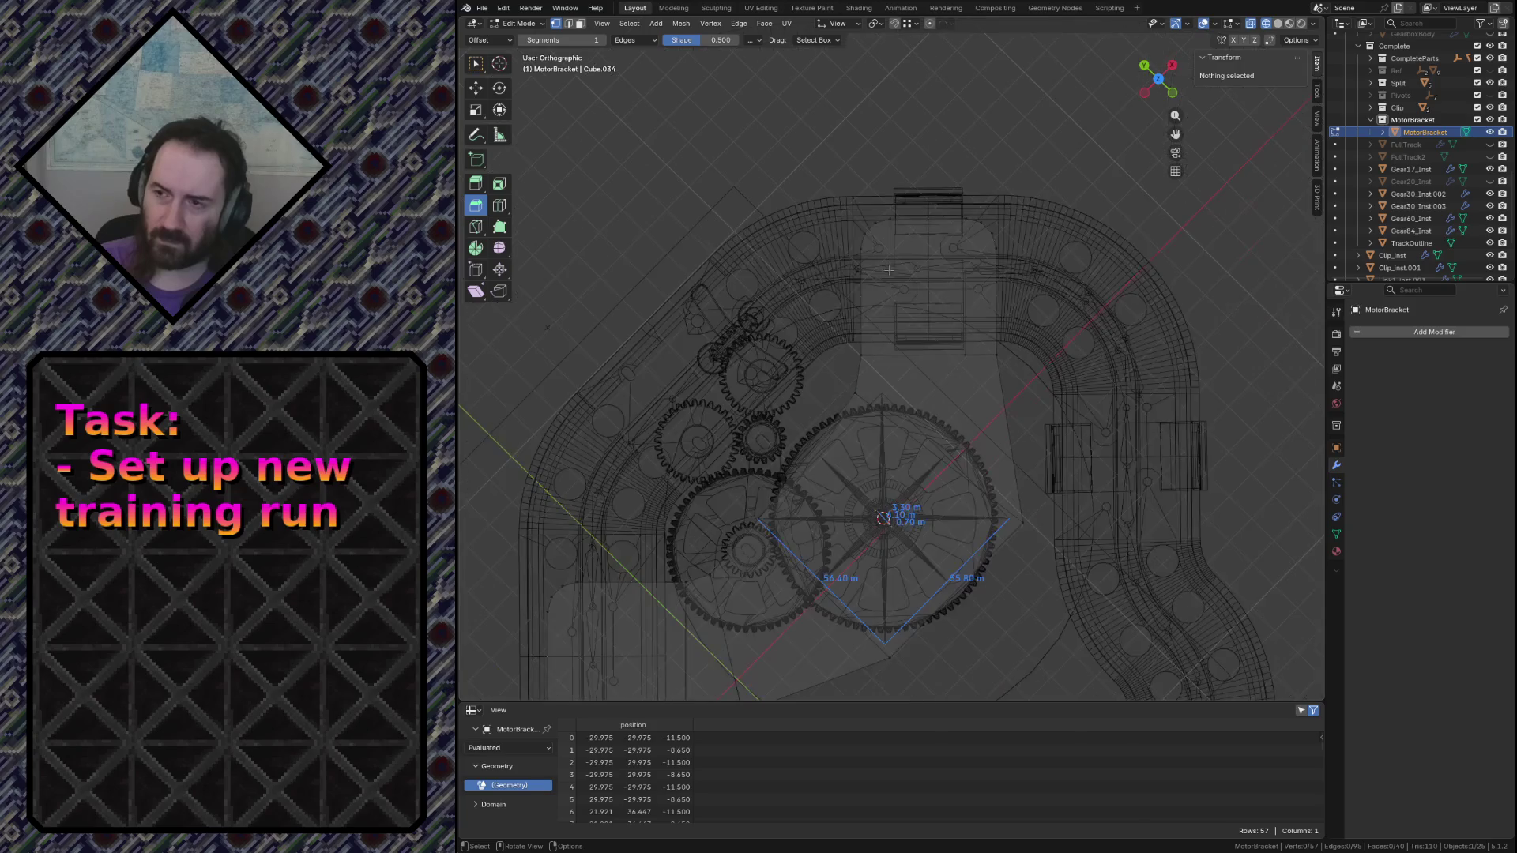
pyautogui.moveTo(901, 355)
pyautogui.mouseDown(button='middle')
pyautogui.moveTo(938, 462)
pyautogui.moveTo(779, 600)
pyautogui.mouseUp(button='middle')
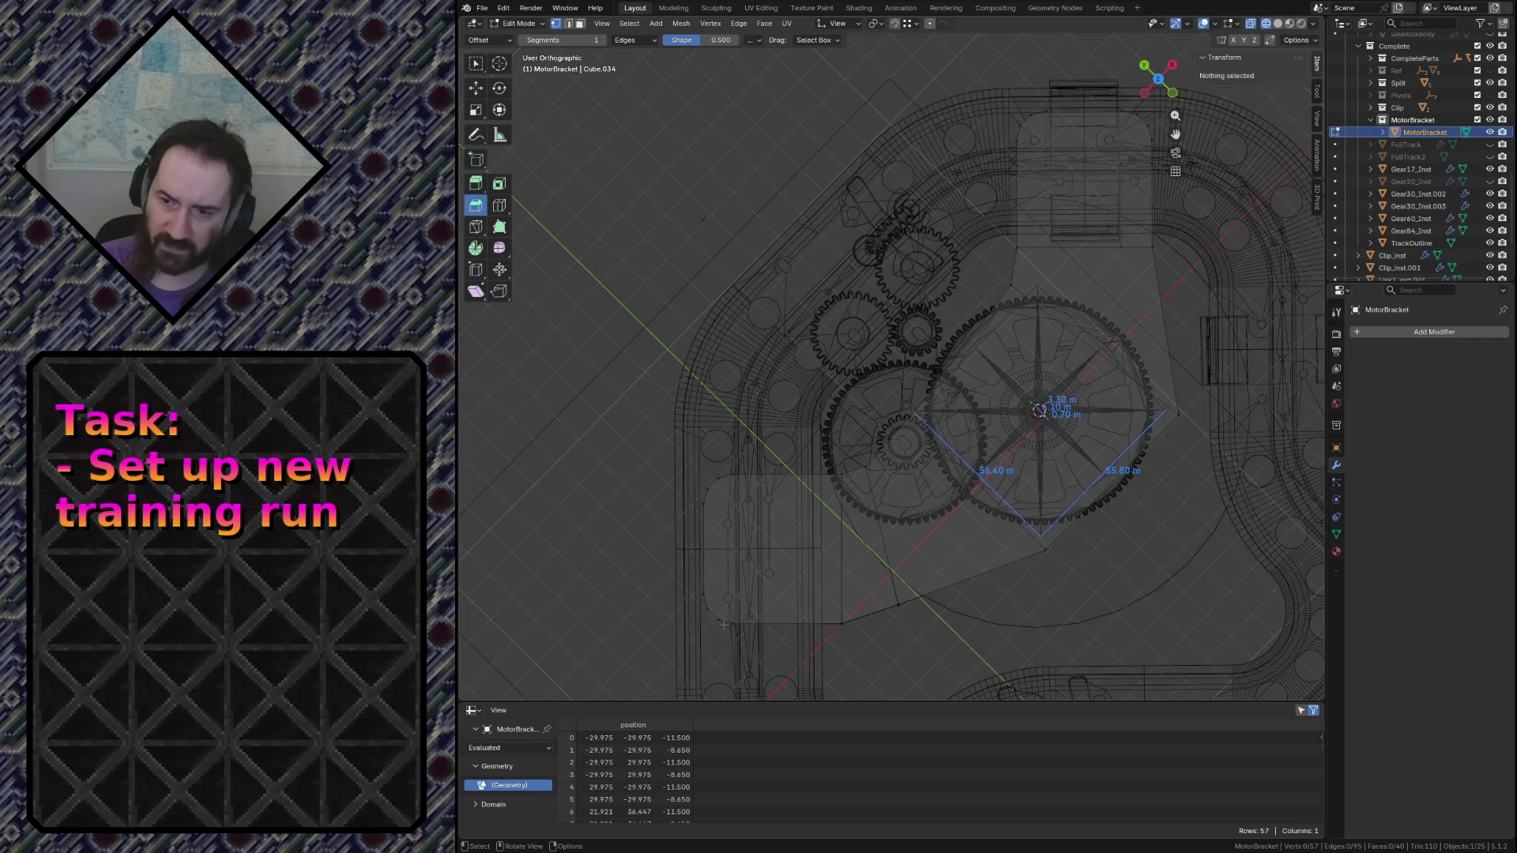
# Select the lower-left pad's bottom edge and shift it about 1.75 m along Y
pyautogui.moveTo(684, 447); pyautogui.dragTo(853, 650)
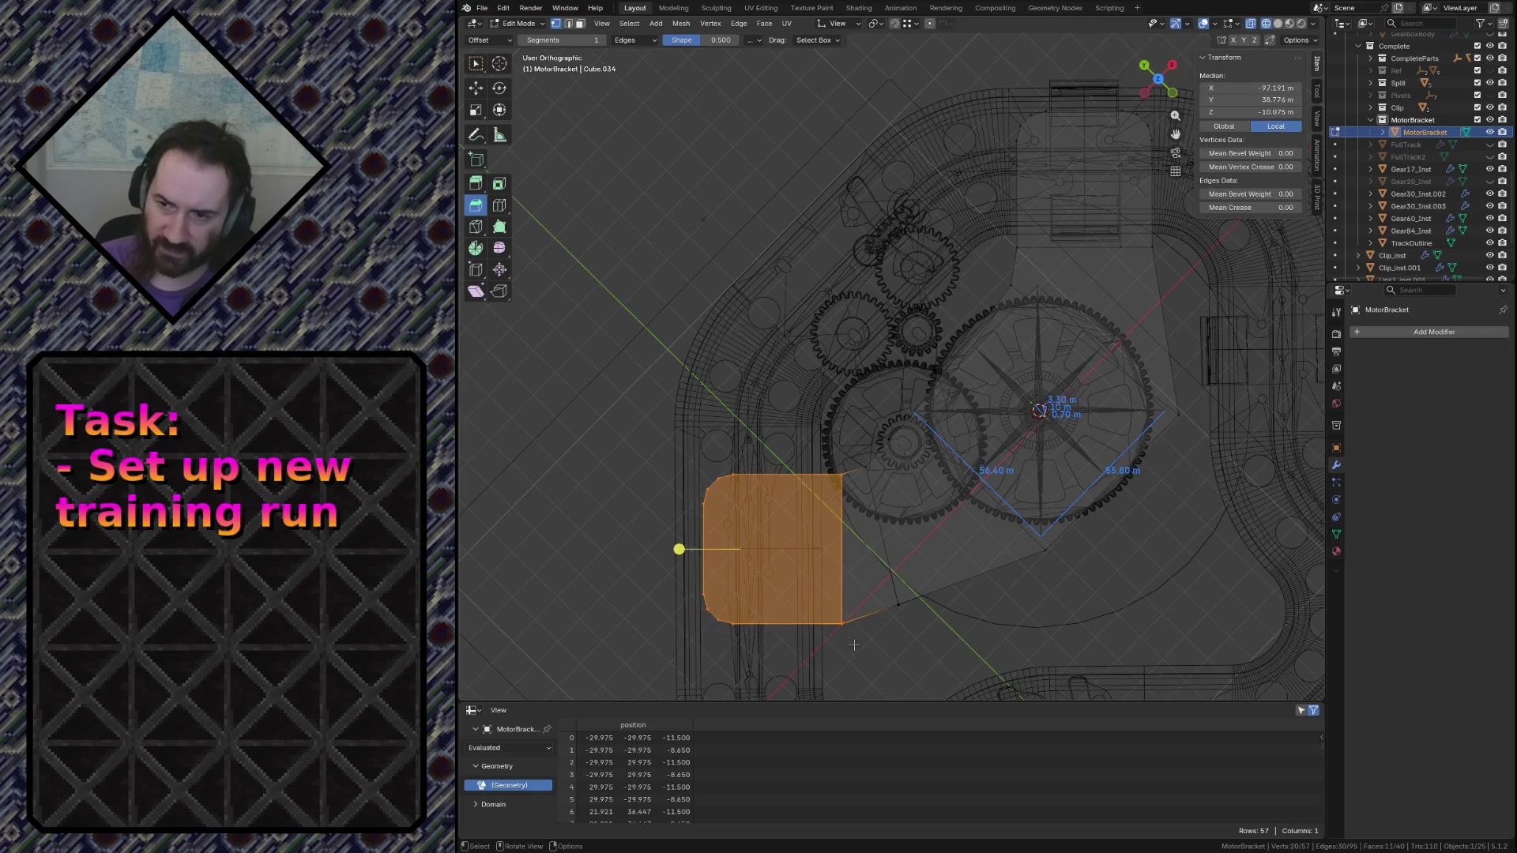
pyautogui.click(853, 644)
pyautogui.hotkey('ctrl', 'l')
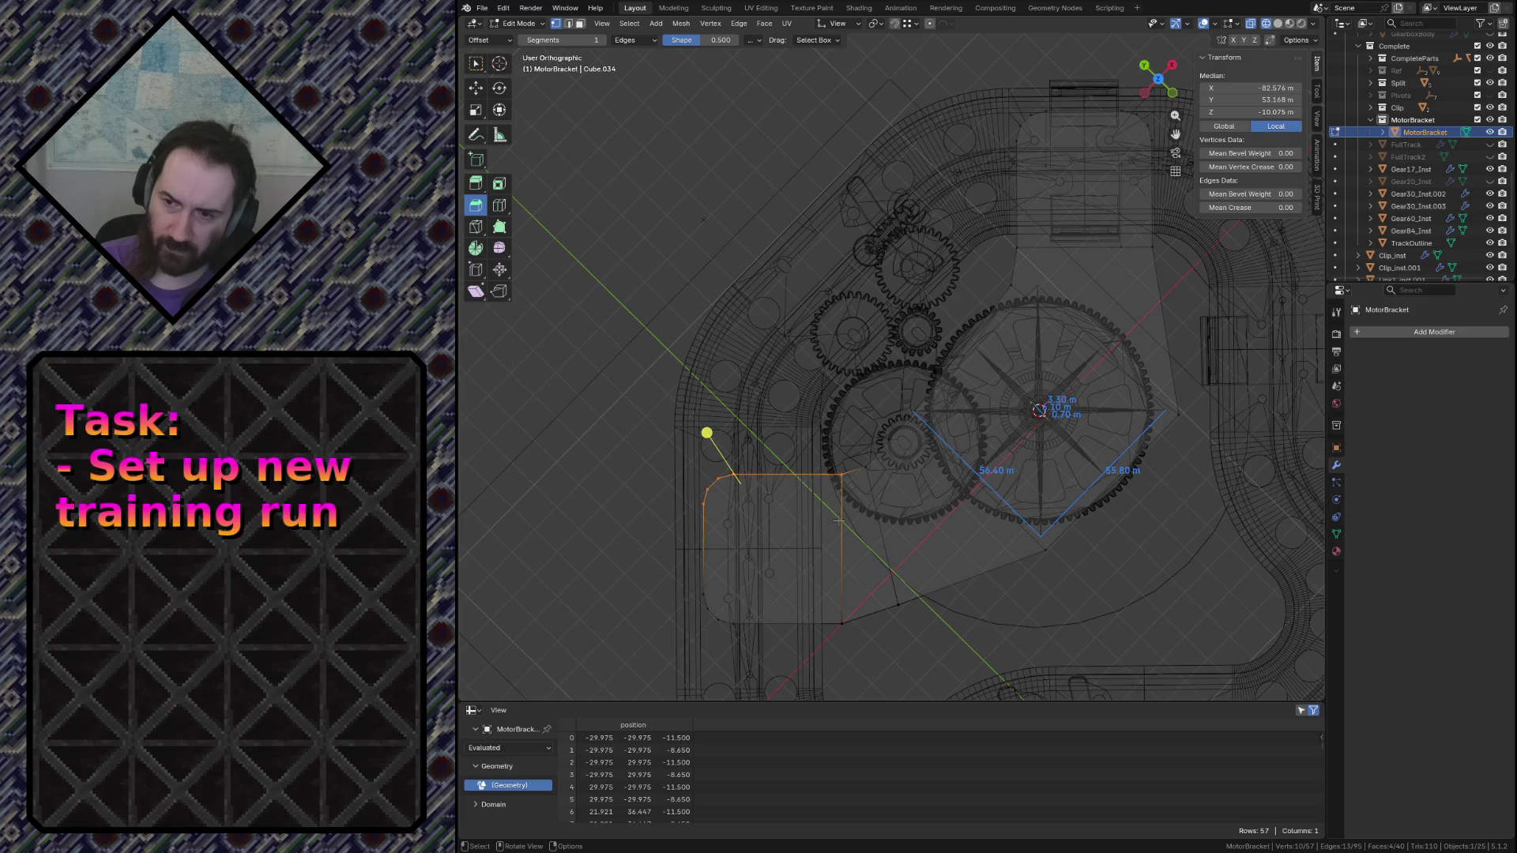
pyautogui.moveTo(682, 578); pyautogui.dragTo(879, 653)
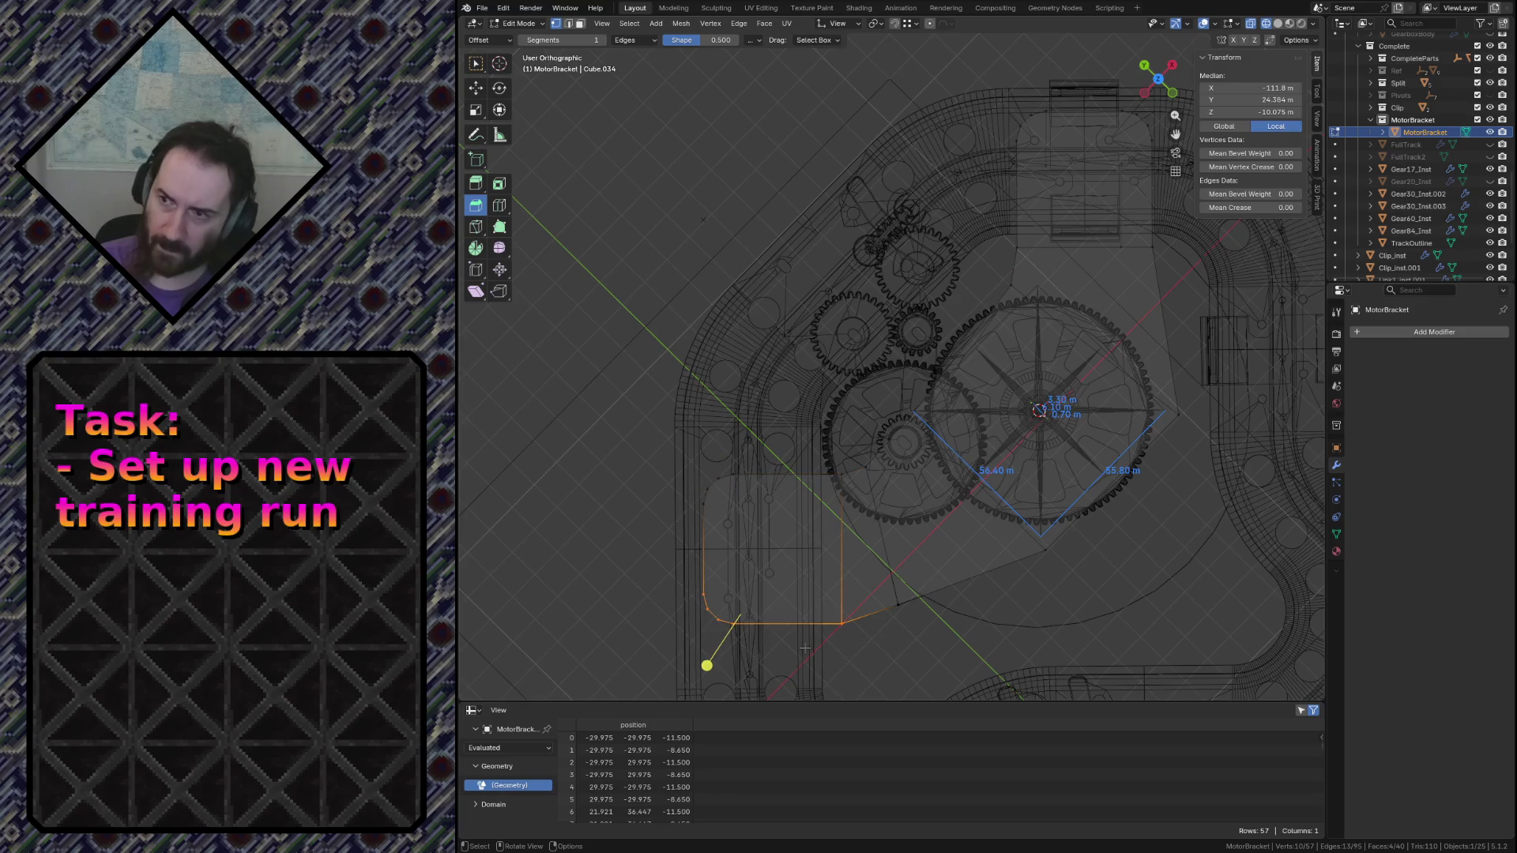
pyautogui.press('g')
pyautogui.press('x')
pyautogui.press('y')
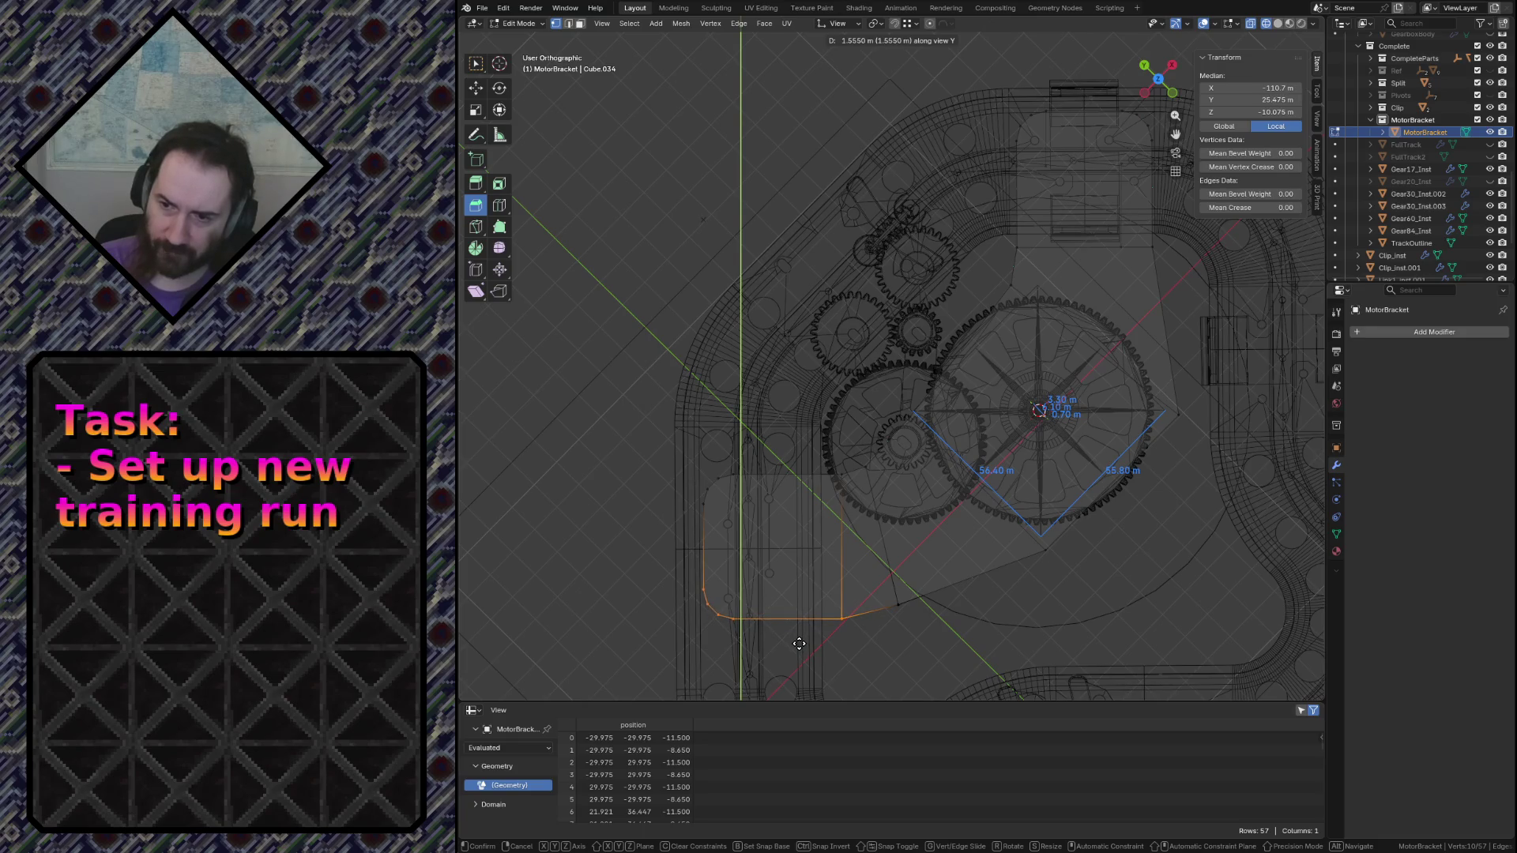
pyautogui.click(795, 643)
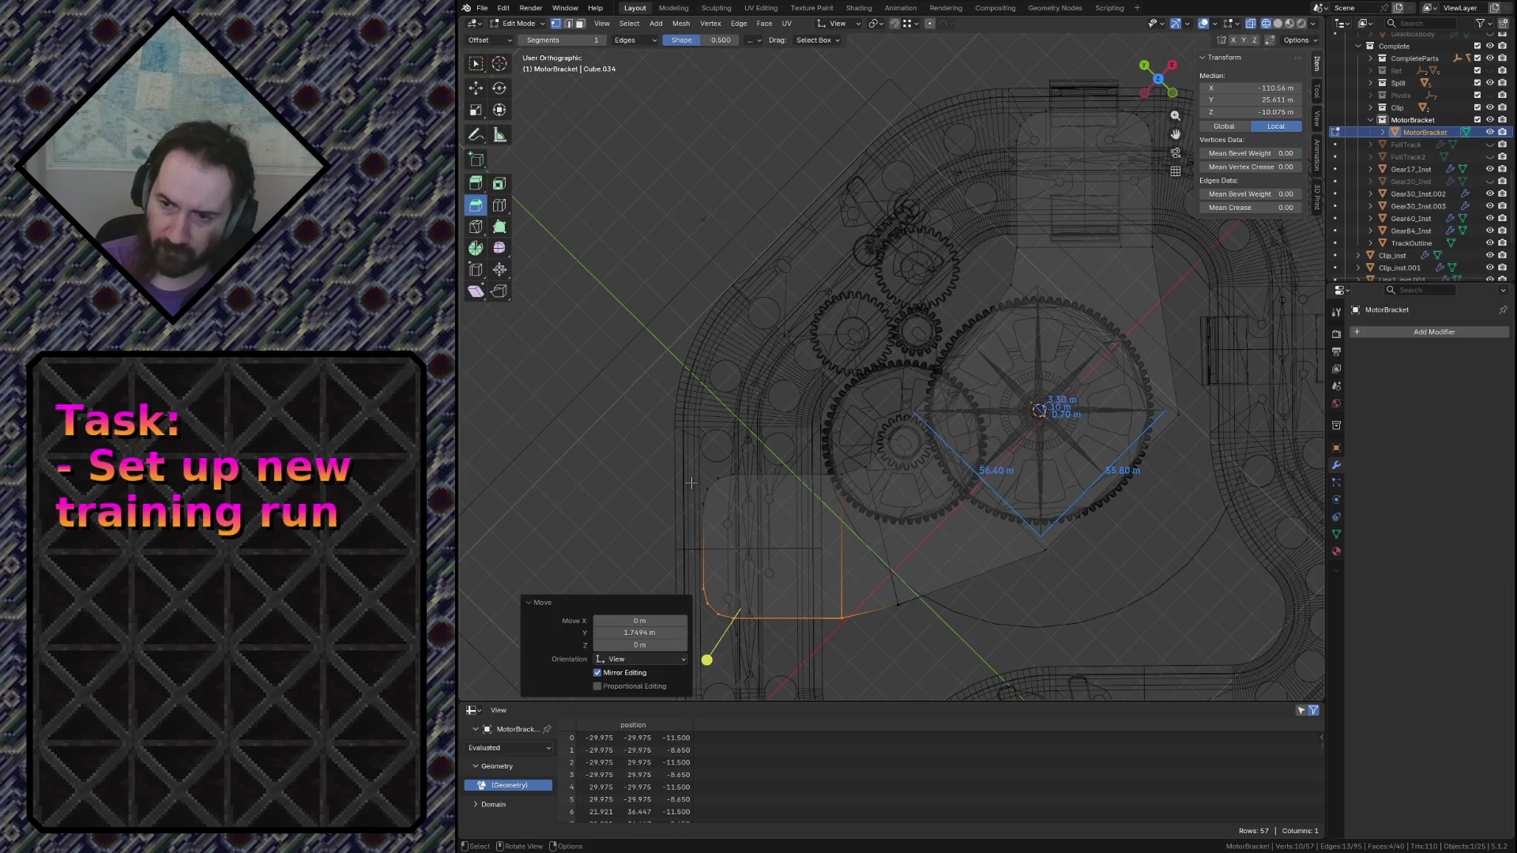
# Select the pad's upper-left edges and return to Object Mode
pyautogui.moveTo(681, 454); pyautogui.dragTo(853, 522)
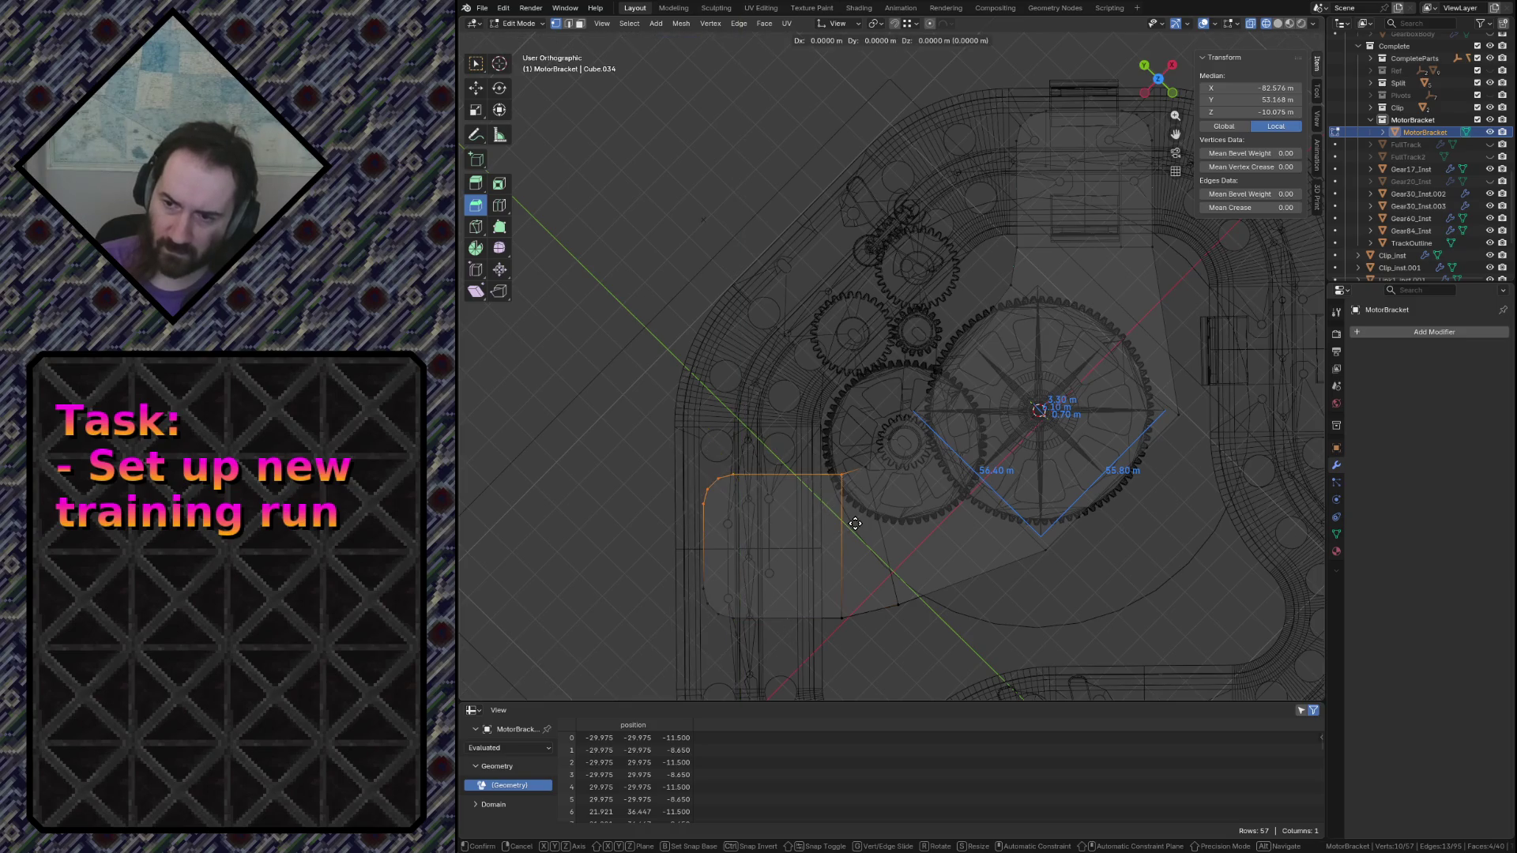
pyautogui.moveTo(707, 434); pyautogui.dragTo(707, 444)
pyautogui.press('Tab')
# Duplicate the clip in place and rotate the copy 90 degrees
pyautogui.click(1076, 93)
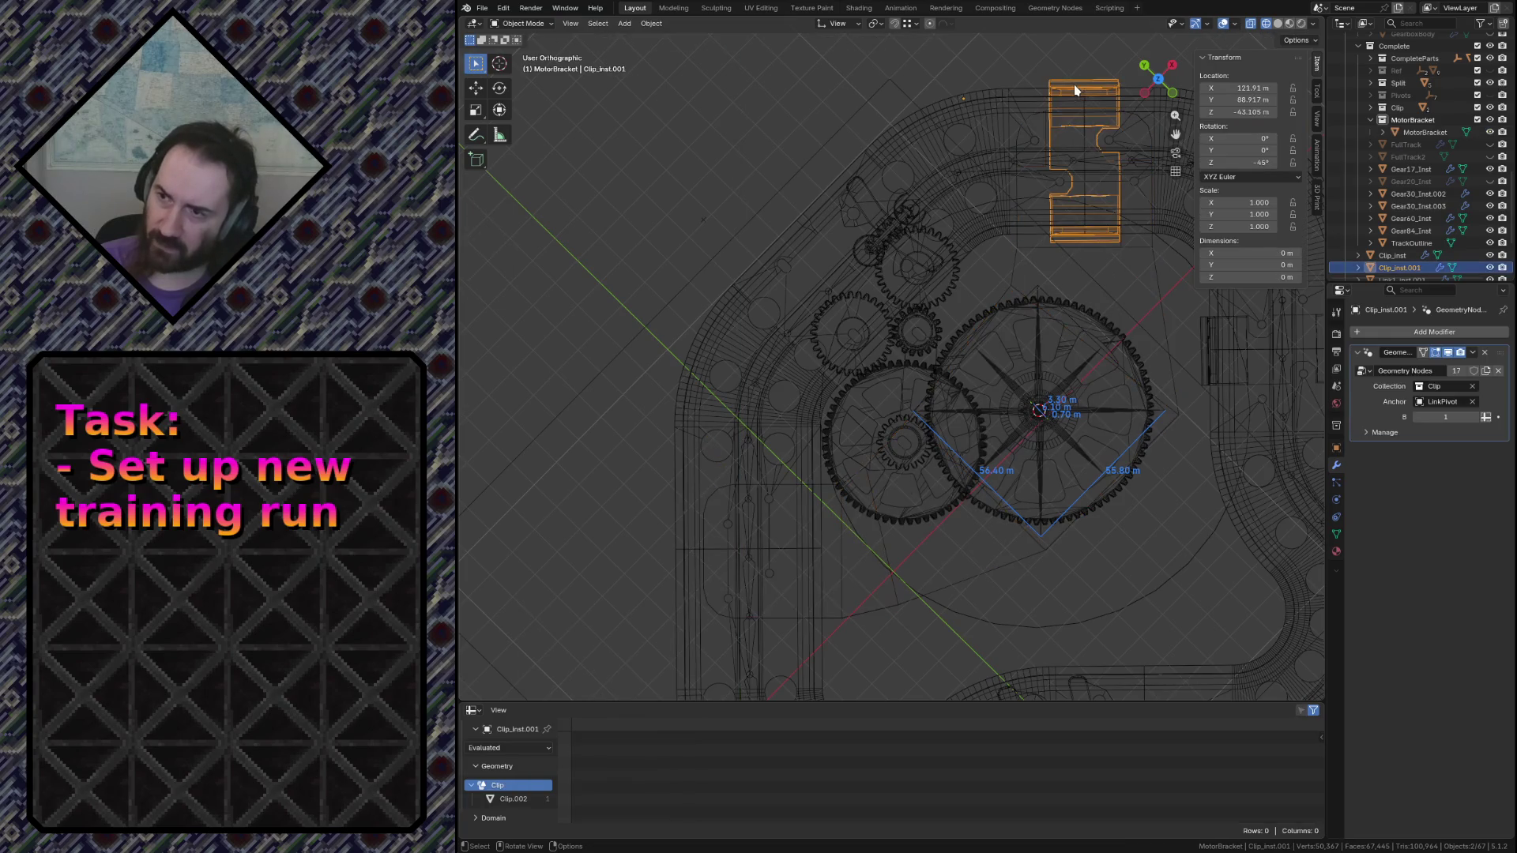
pyautogui.hotkey('shift', 'd')
pyautogui.rightClick(1024, 203)
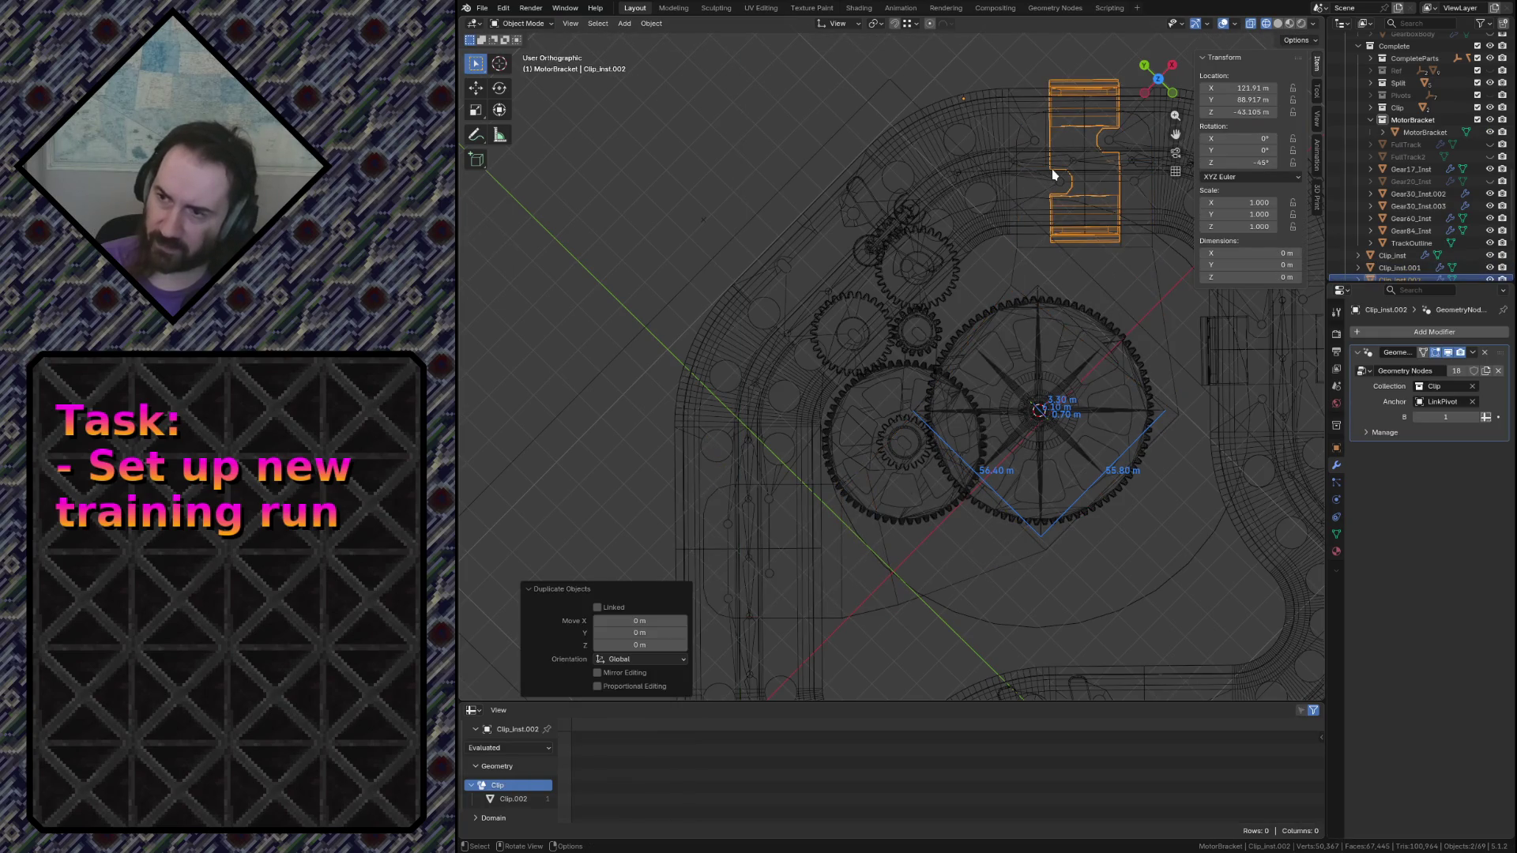
pyautogui.press('r')
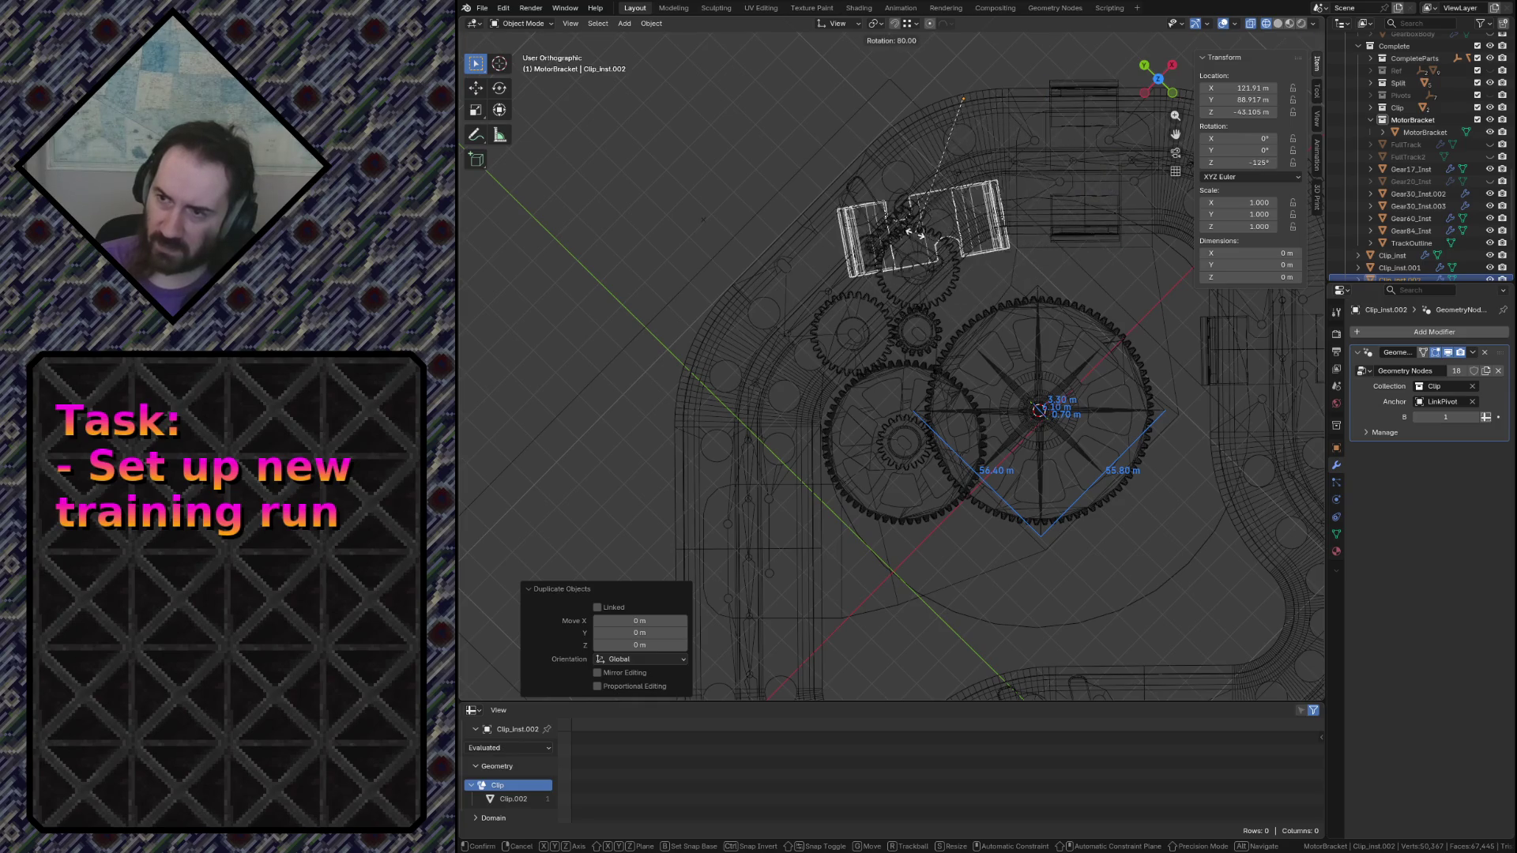
pyautogui.click(881, 229)
# Move the rotated clip beside the bracket's lower-left pad and reselect the MotorBracket
pyautogui.press('g')
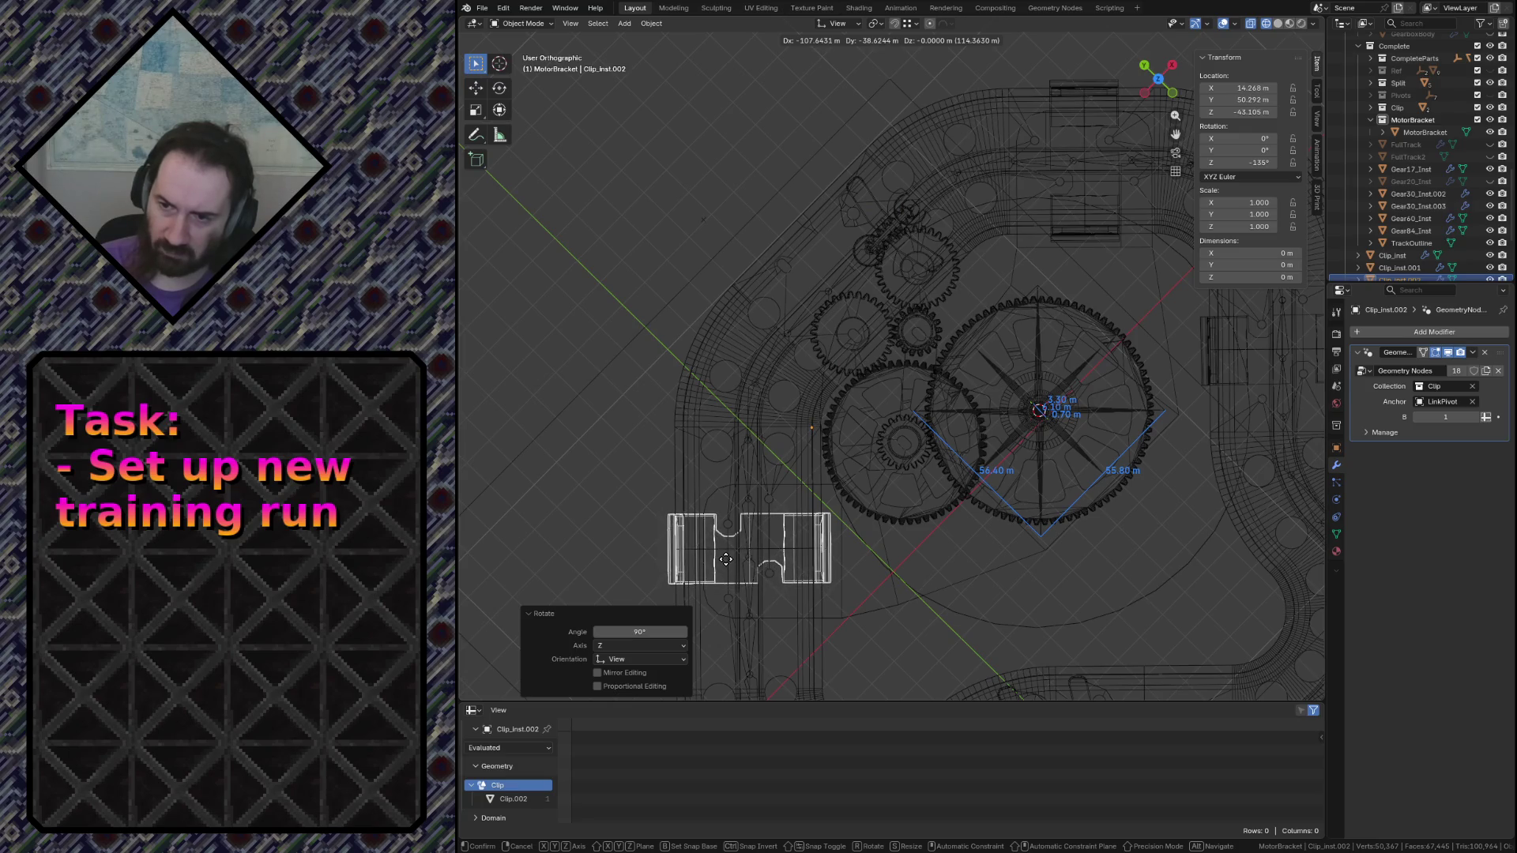
pyautogui.click(725, 559)
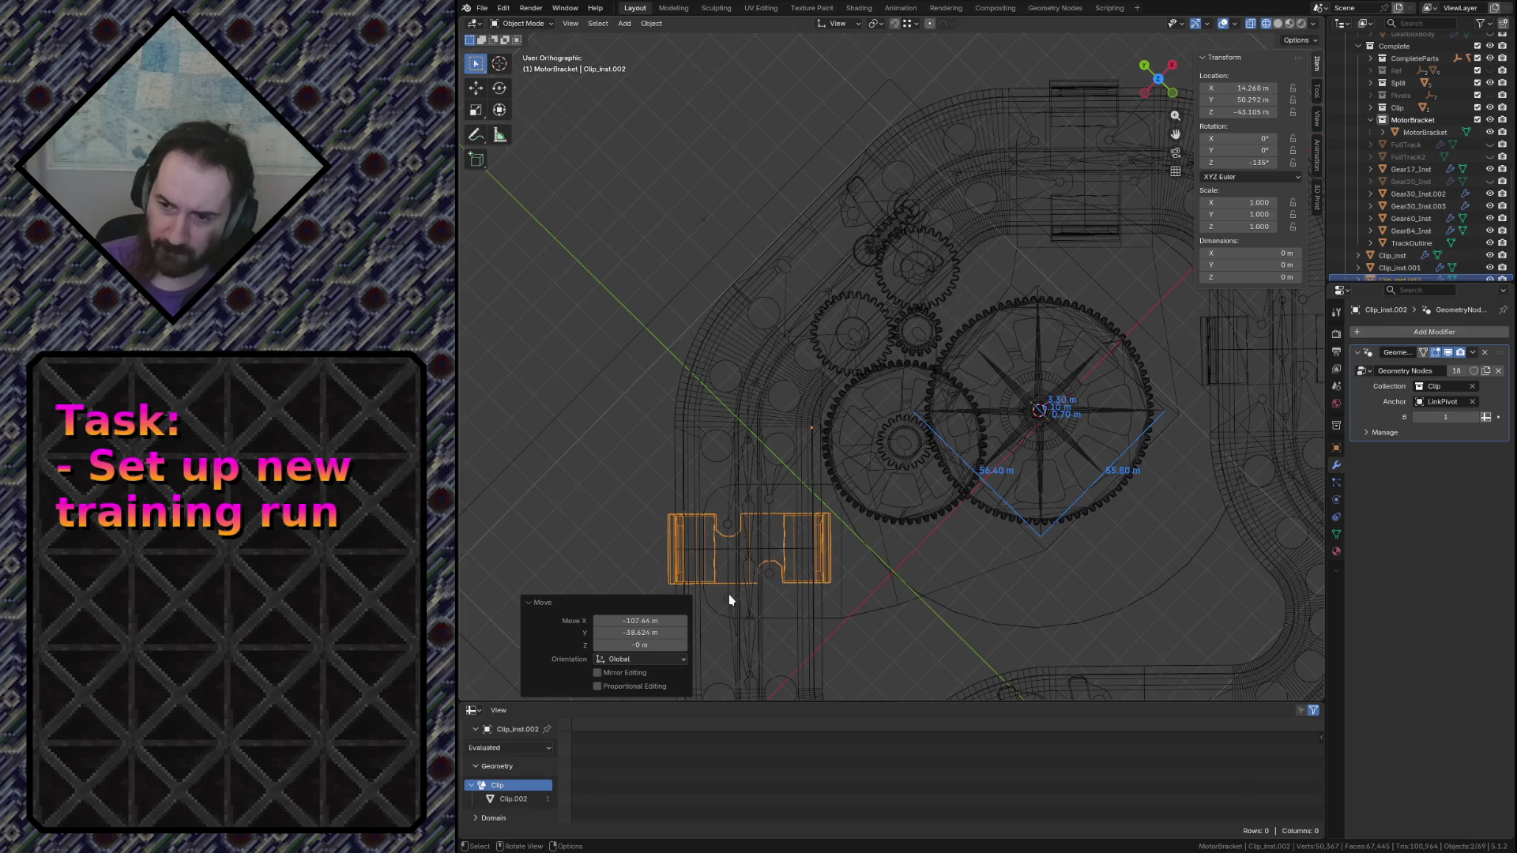
pyautogui.click(719, 616)
# In Edit Mode, select the bracket pad face and raise it along Z to -8.65
pyautogui.keyDown('shift'); pyautogui.moveTo(727, 610); pyautogui.dragTo(857, 406, button='middle'); pyautogui.keyUp('shift')
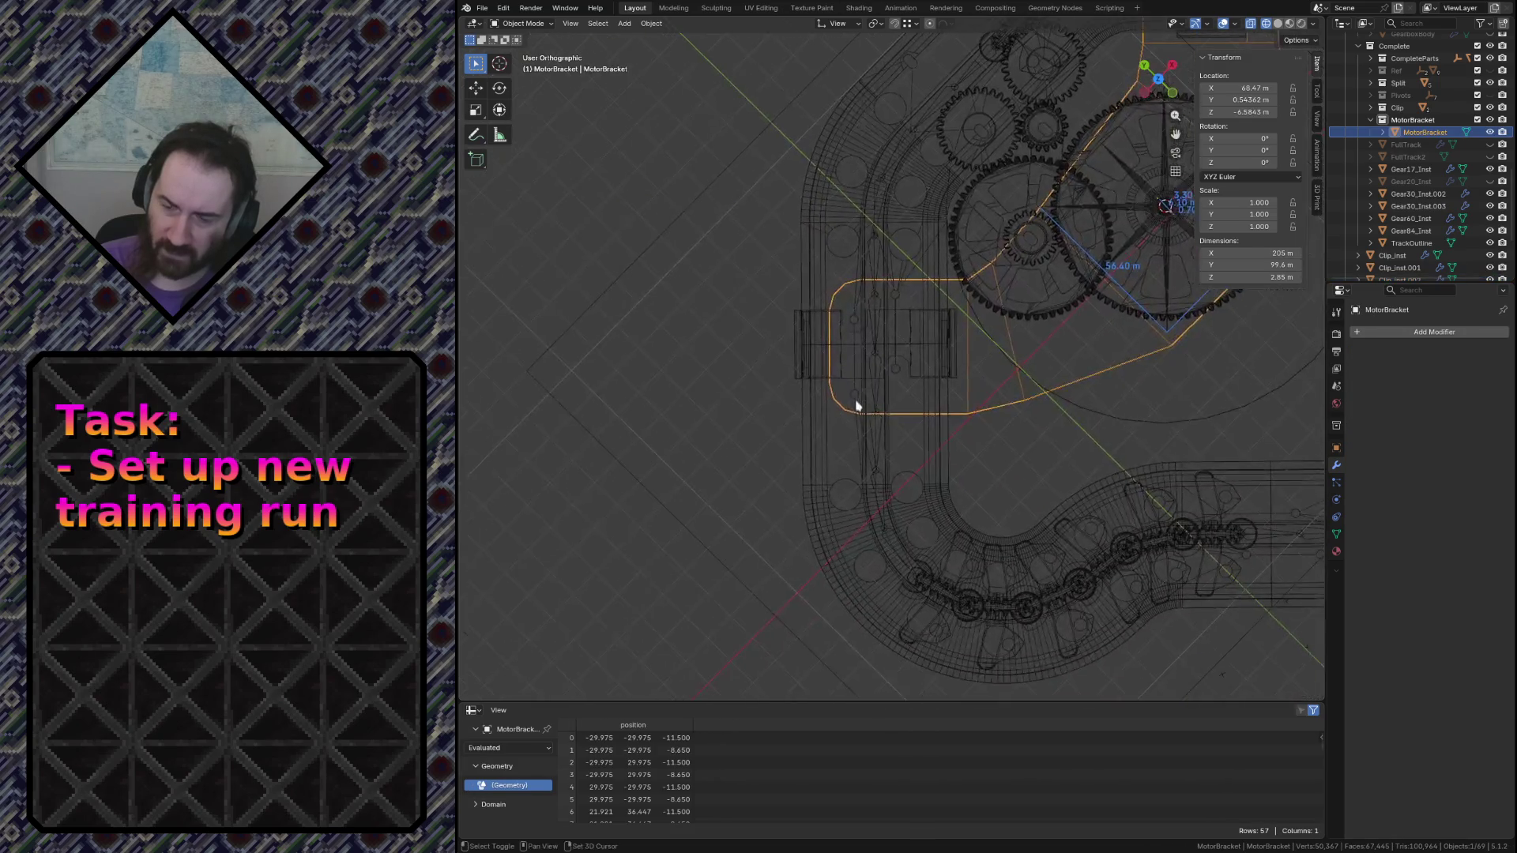
pyautogui.scroll(3, 813, 421)
pyautogui.press('Tab')
pyautogui.click(796, 135)
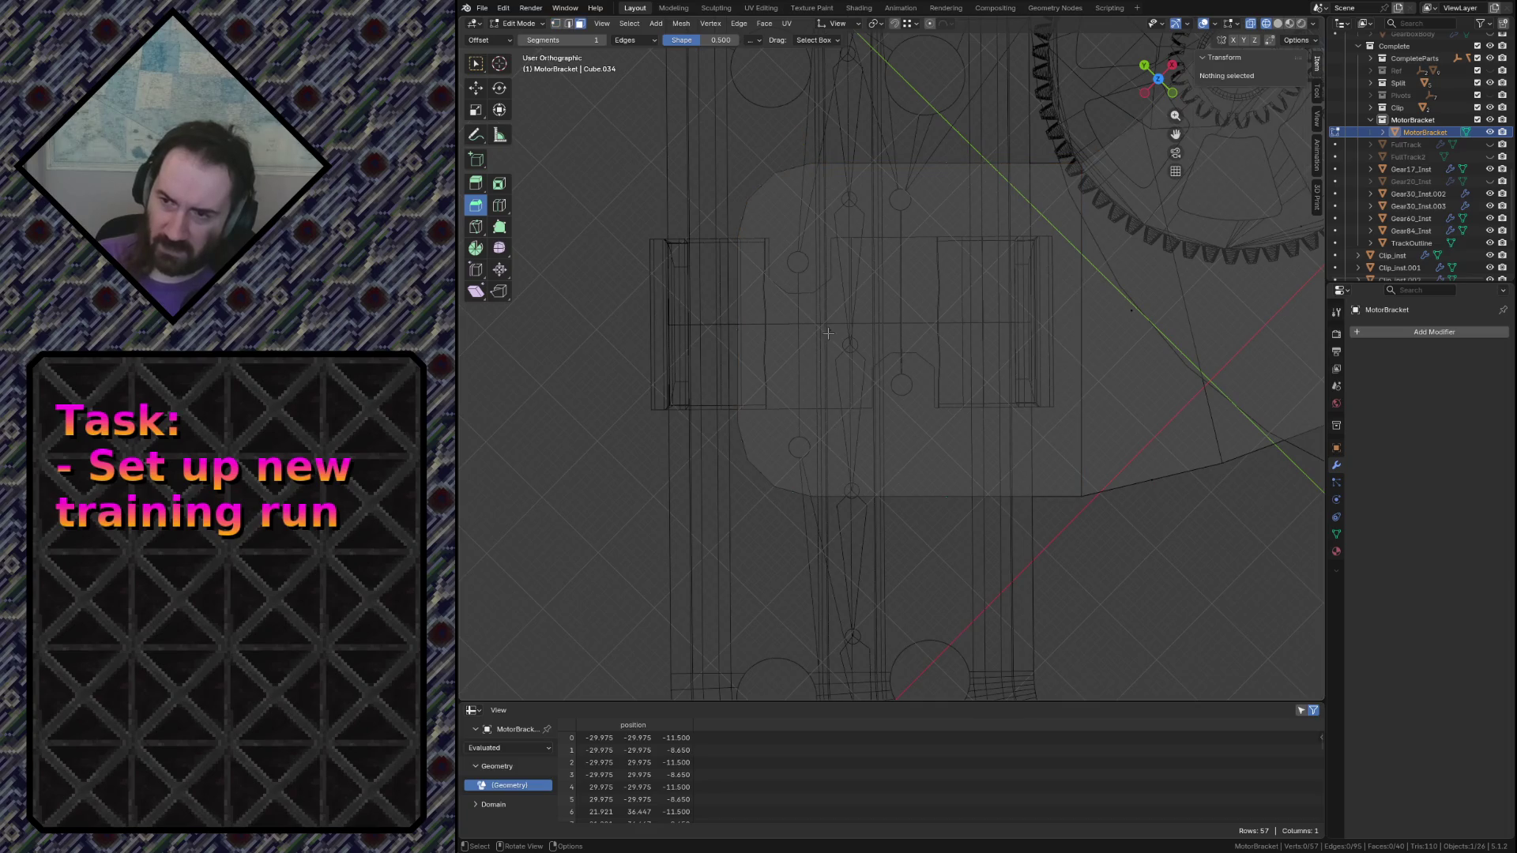
pyautogui.click(842, 342)
pyautogui.moveTo(841, 342); pyautogui.dragTo(879, 452, button='middle')
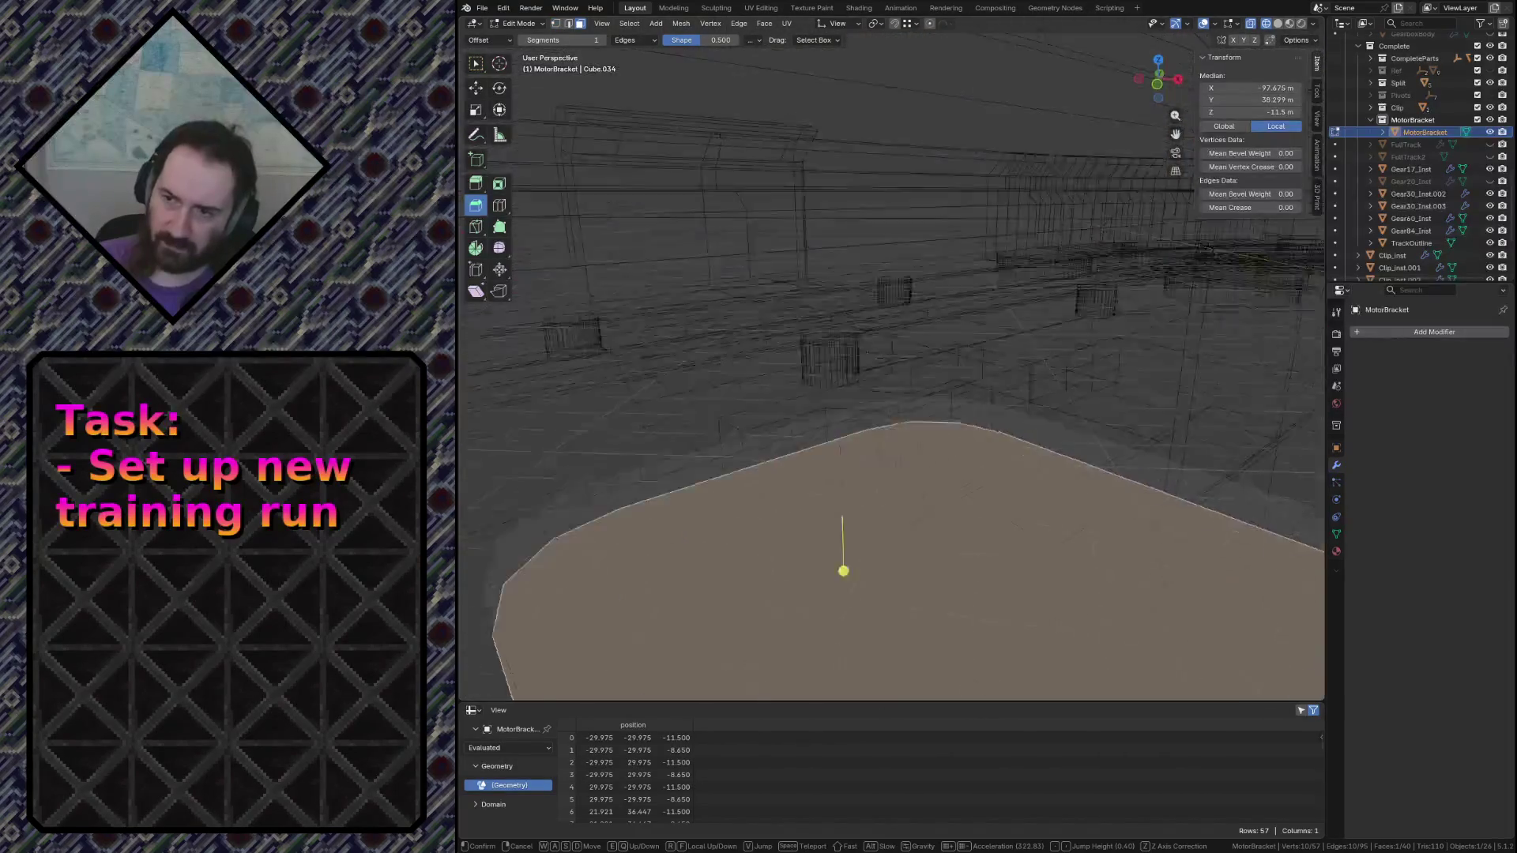
pyautogui.press('g')
pyautogui.press('z')
# Square up a top-down view of the bracket and save conveyor.blend
pyautogui.press('KP_7')
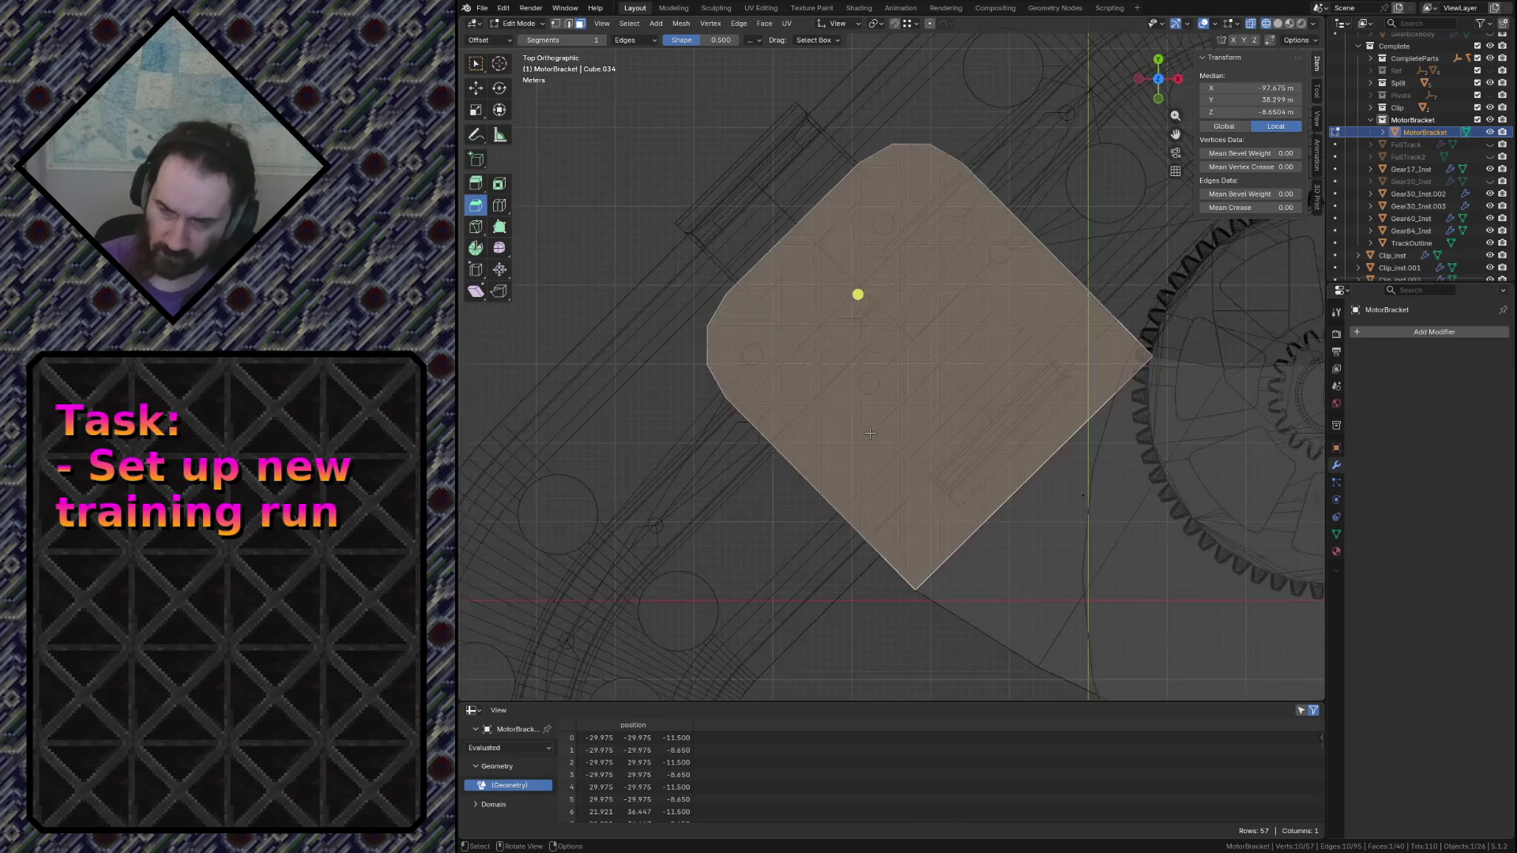
pyautogui.press('KP_4')
pyautogui.press('KP_4')
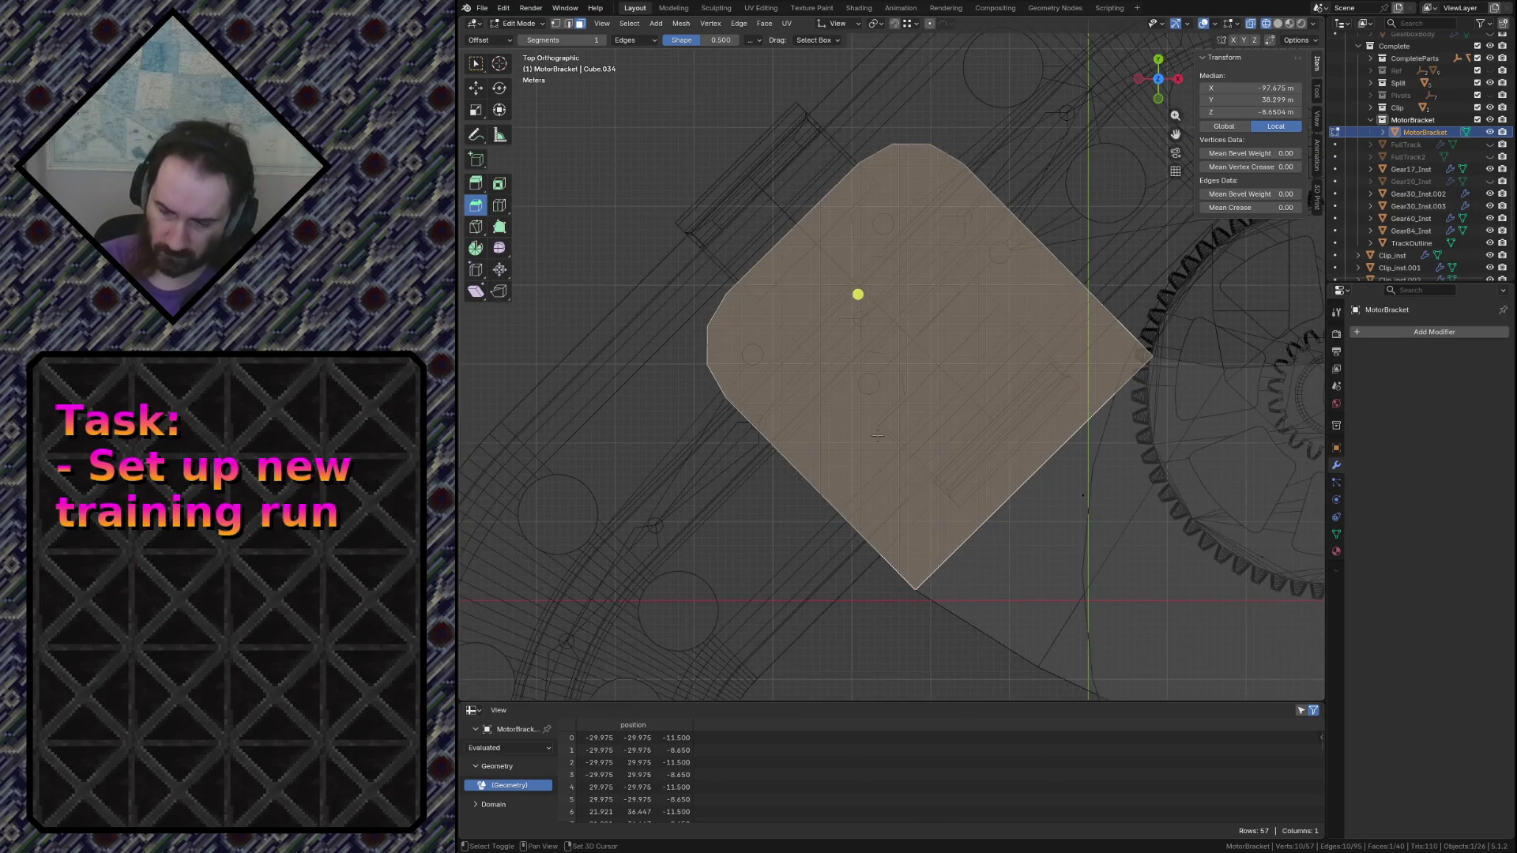
pyautogui.press('KP_4')
pyautogui.hotkey('ctrl', 's')
# Knife-cut a horizontal-then-vertical edge splitting off the pad's lower-left corner
pyautogui.hotkey('alt', 'a')
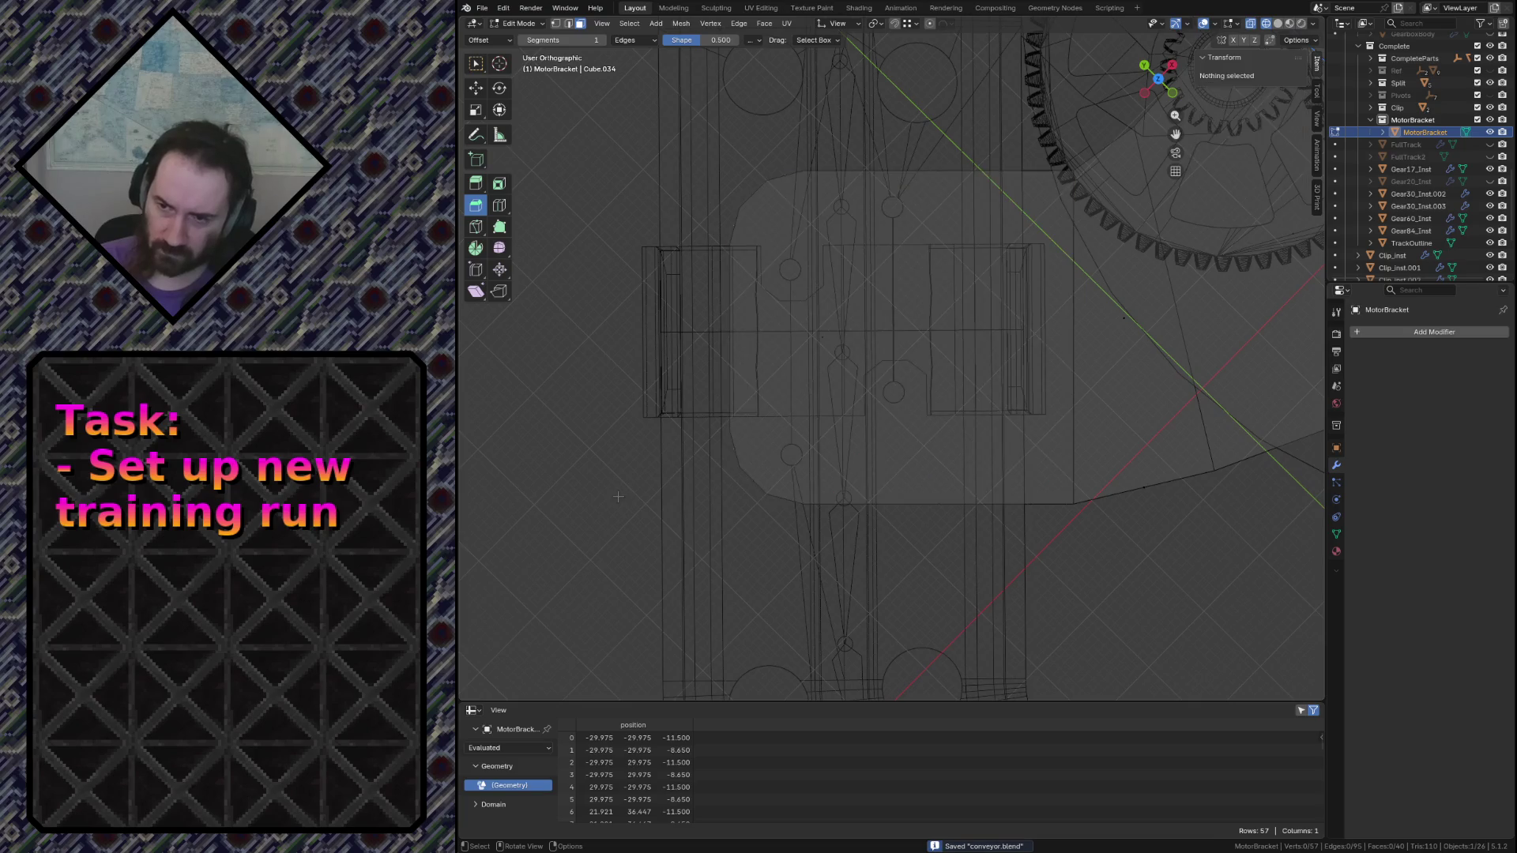
pyautogui.click(727, 458)
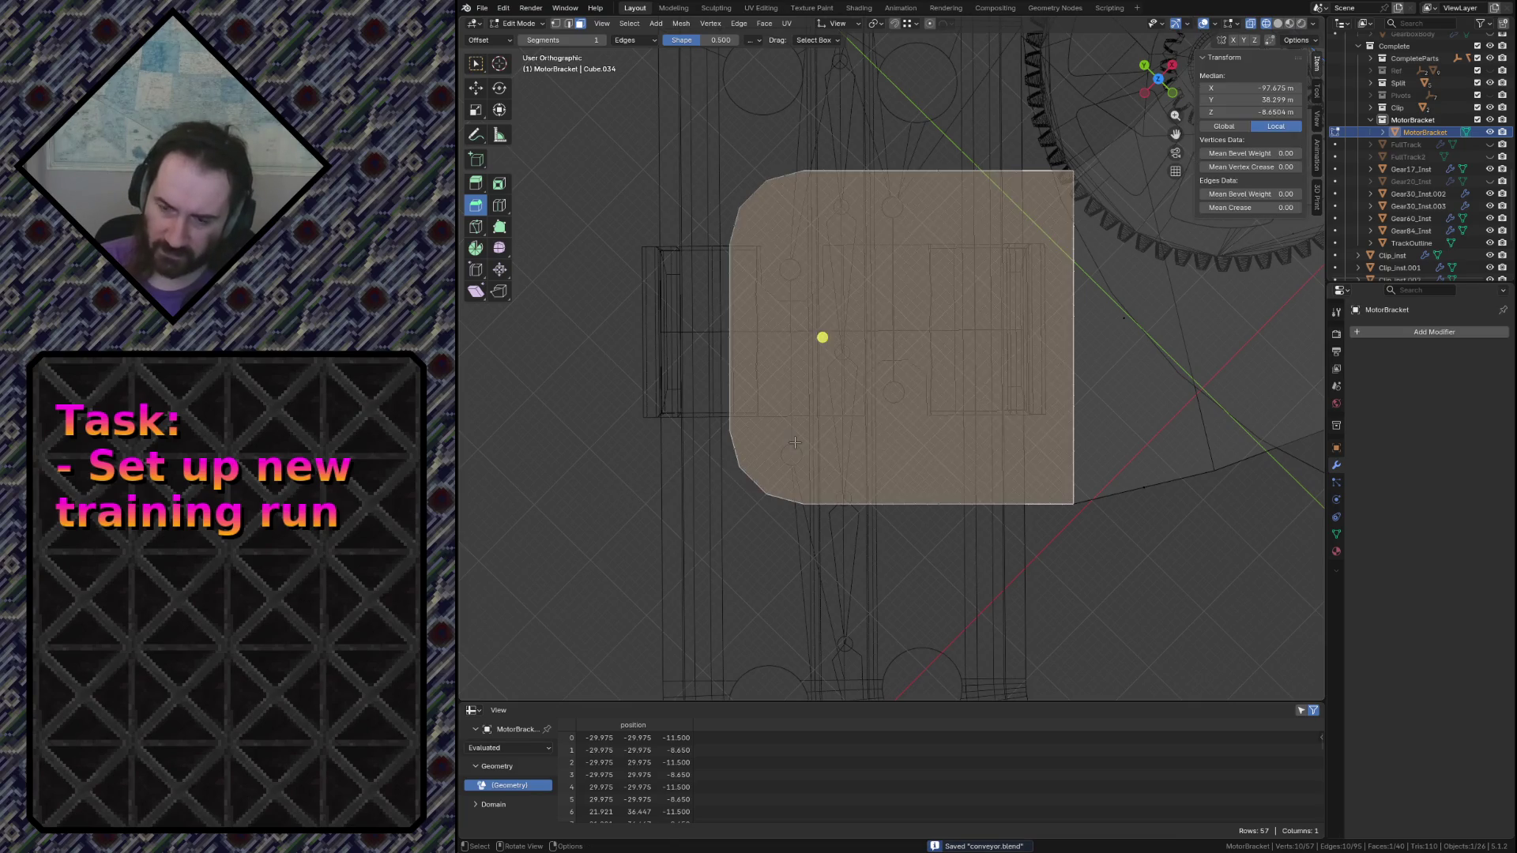
pyautogui.press('k')
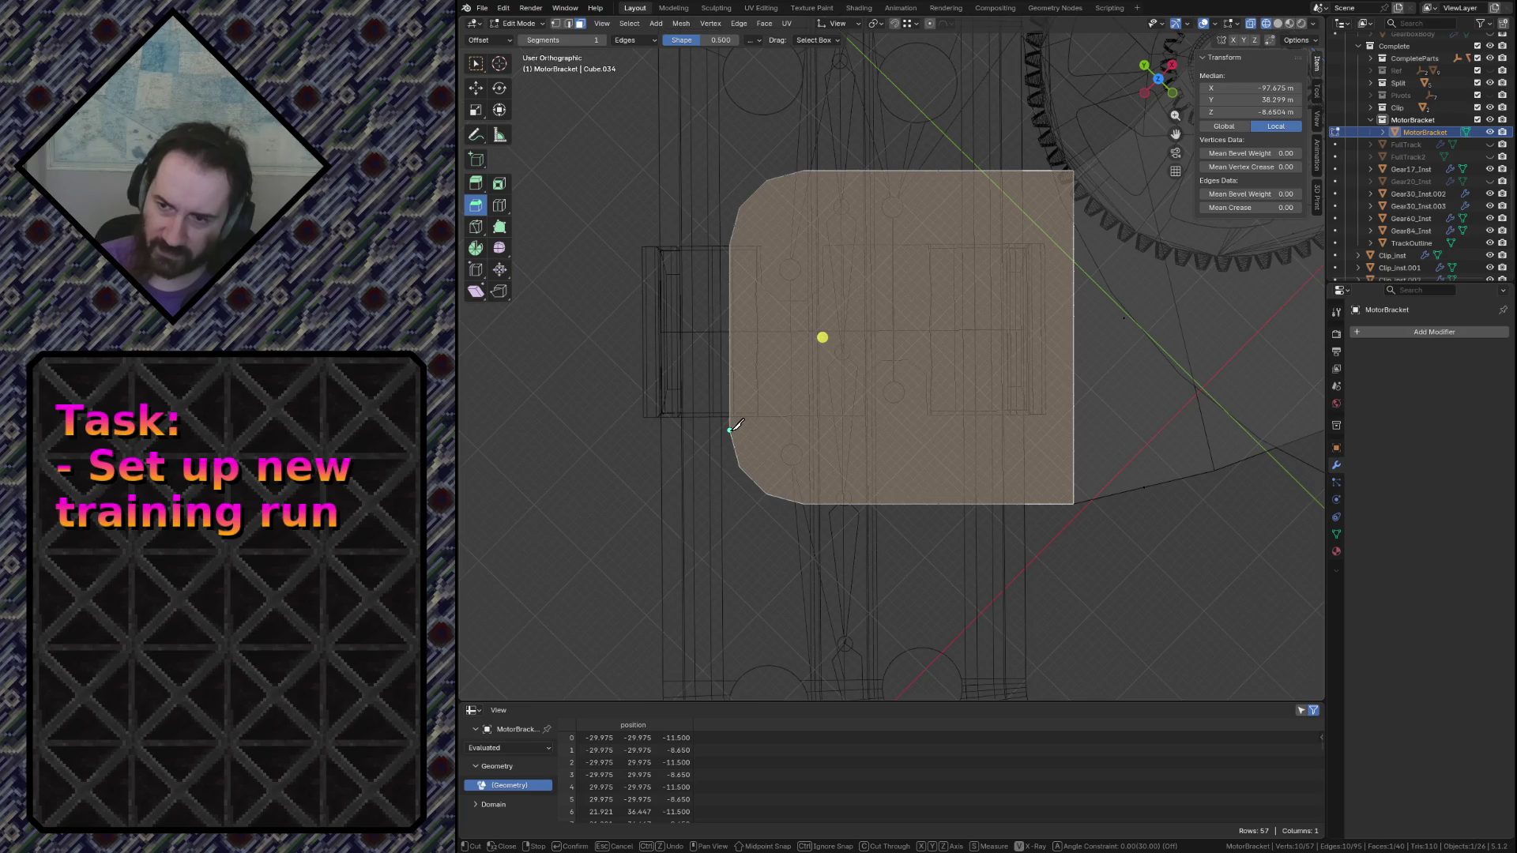
pyautogui.press('x')
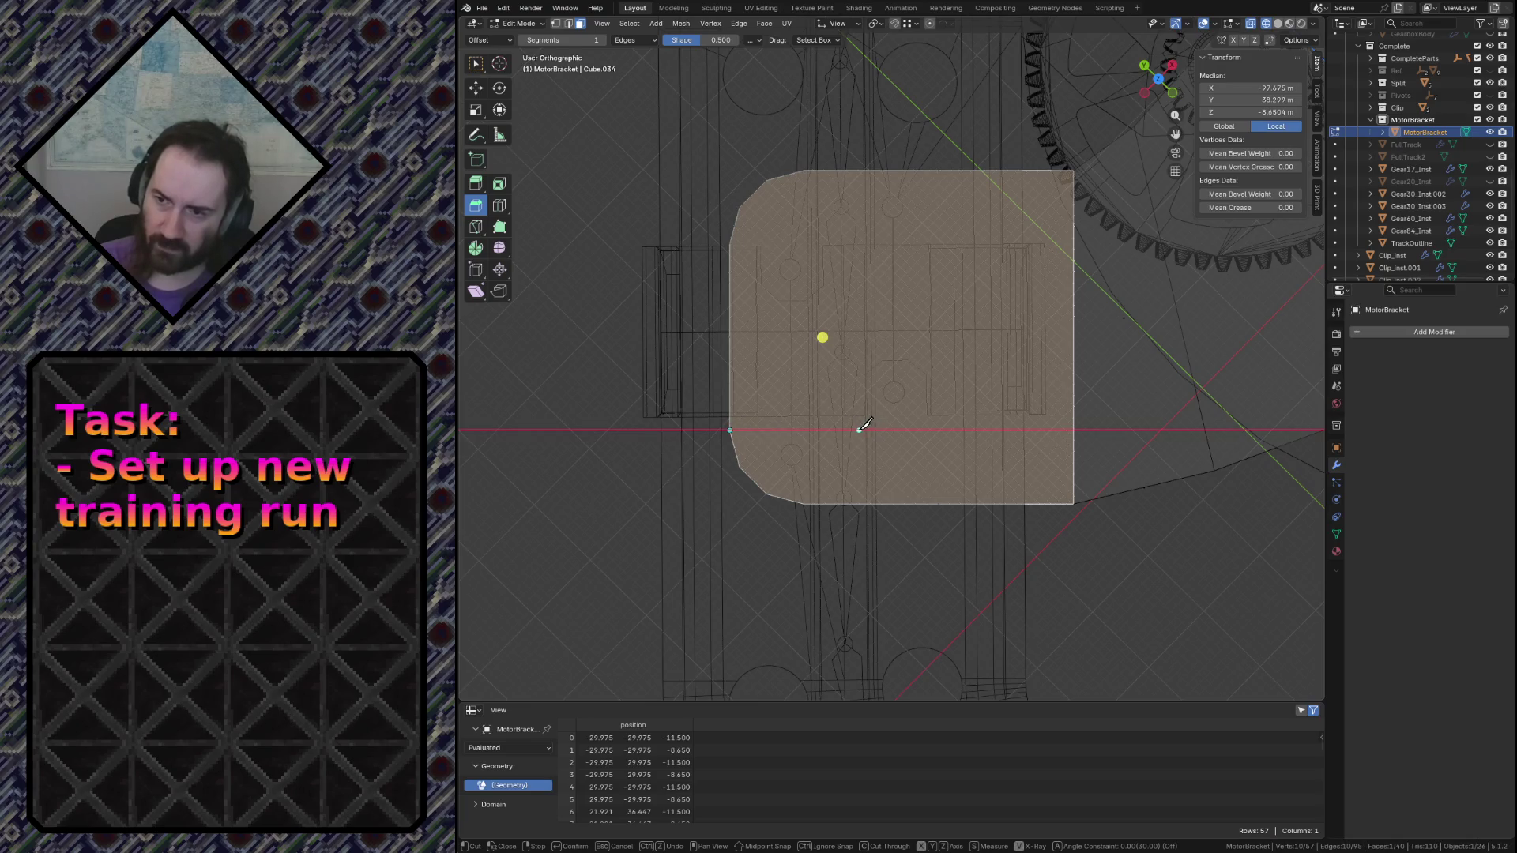
pyautogui.click(886, 470)
pyautogui.press('y')
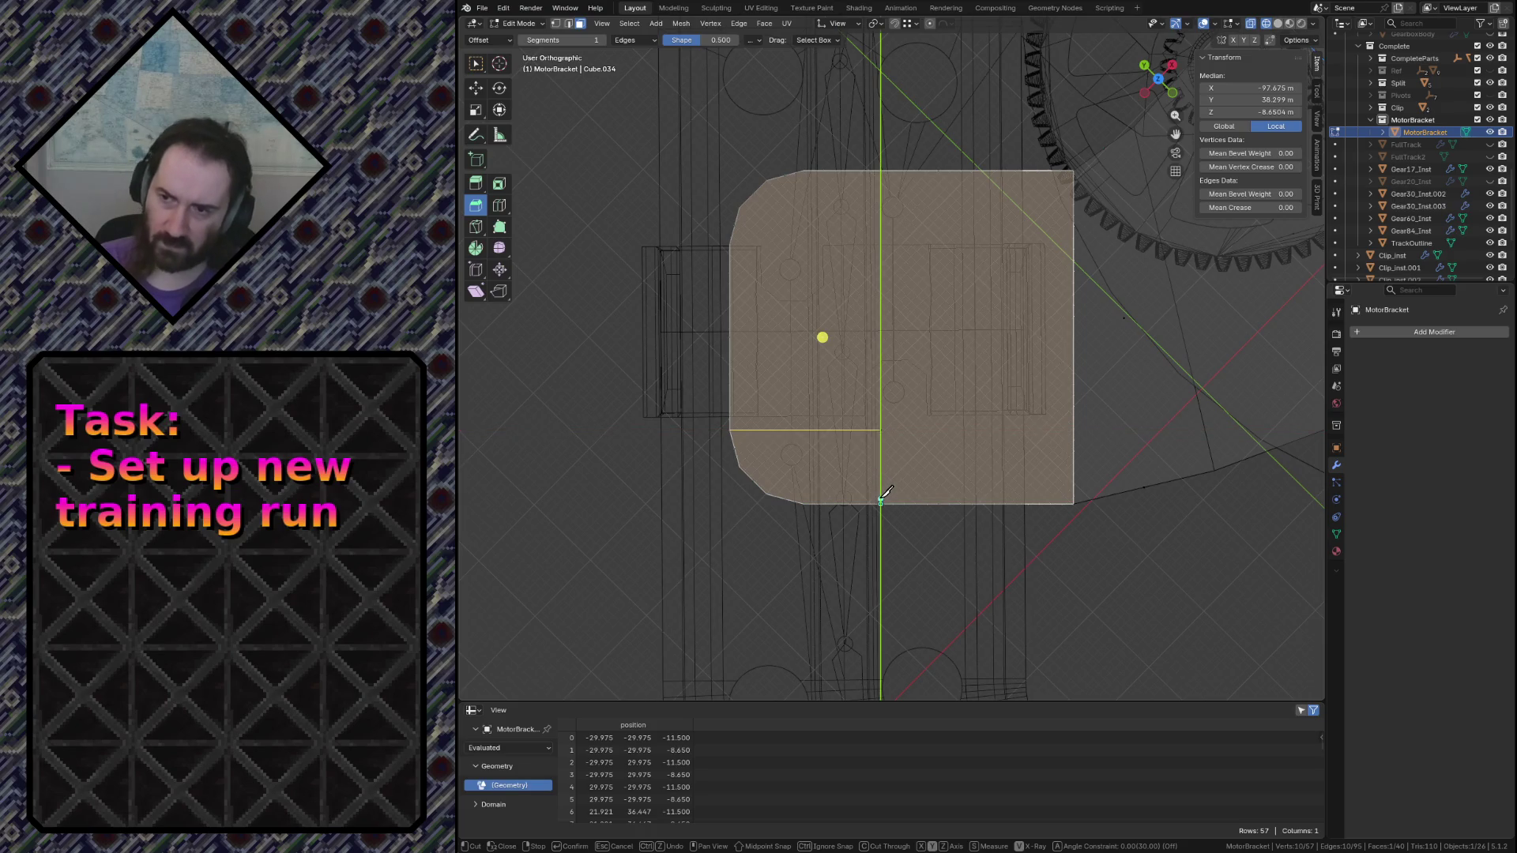
pyautogui.click(880, 498)
pyautogui.press('Return')
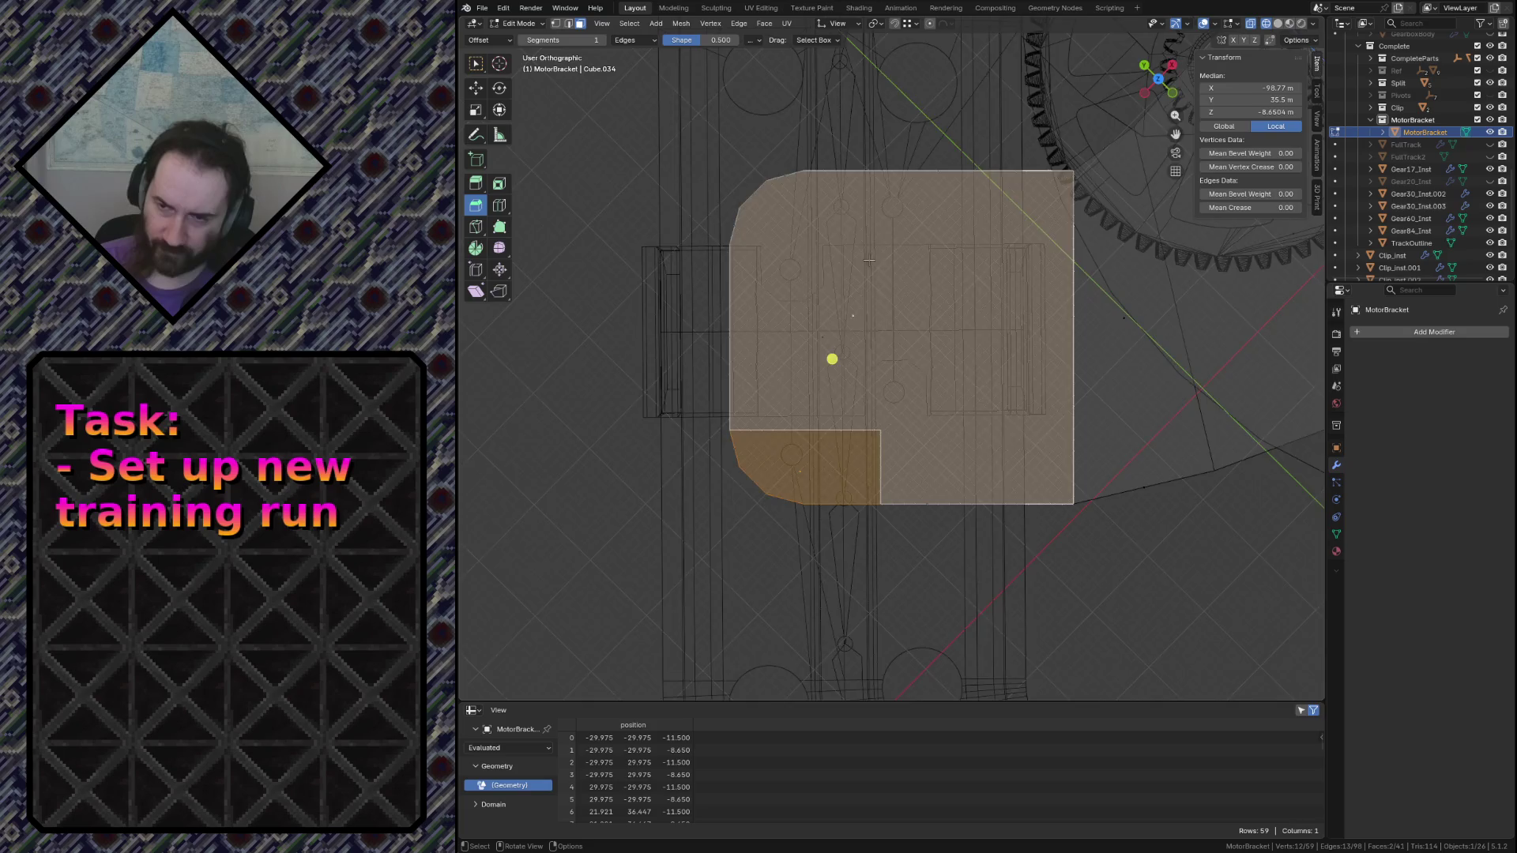
pyautogui.scroll(-6, 869, 260)
pyautogui.keyDown('shift'); pyautogui.moveTo(1090, 333); pyautogui.dragTo(979, 526, button='middle'); pyautogui.keyUp('shift')
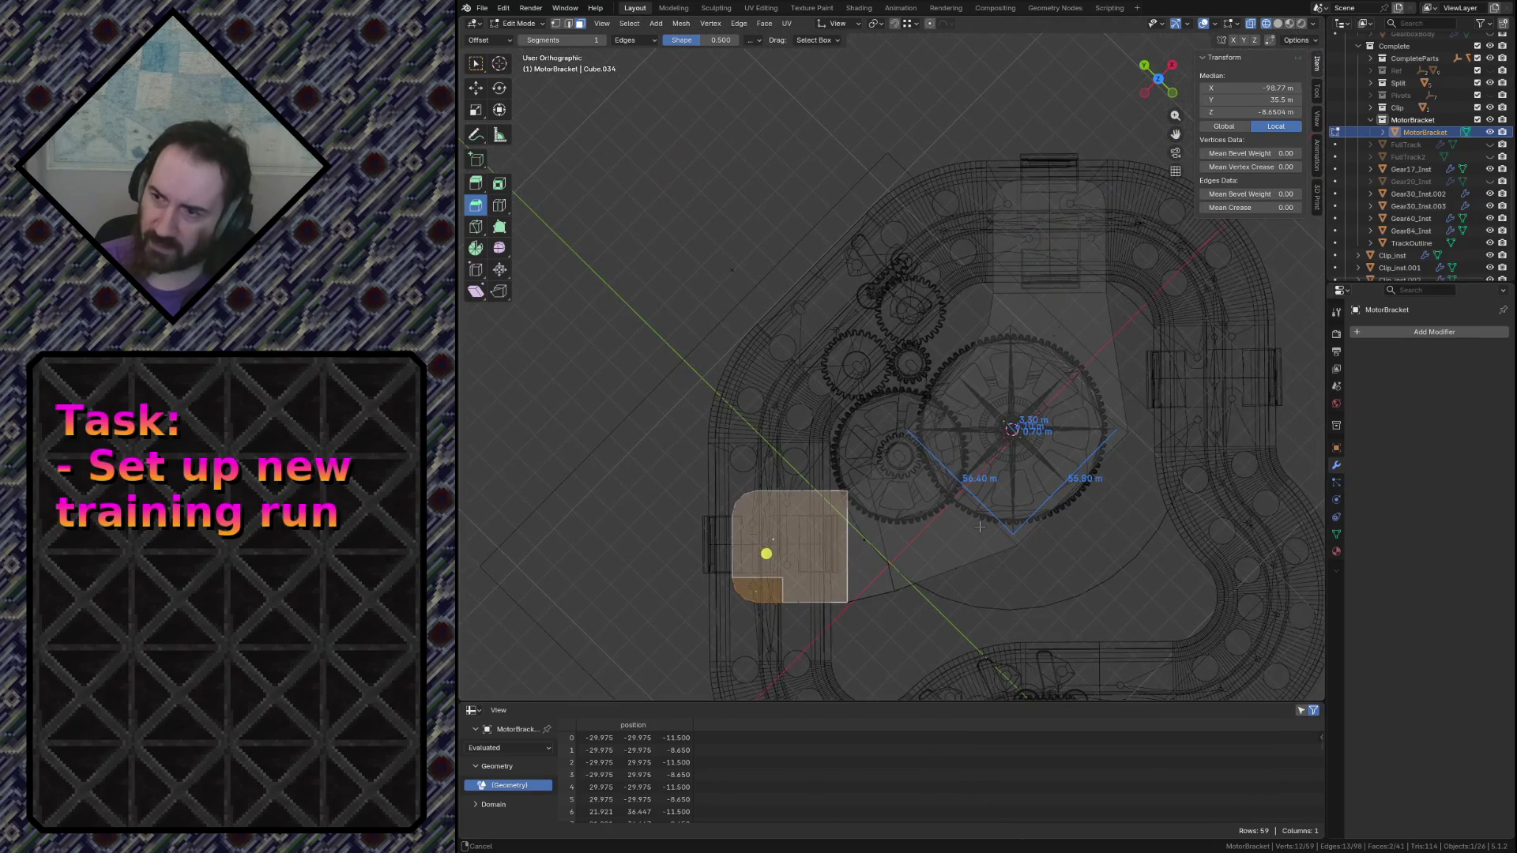
pyautogui.scroll(-2, 979, 527)
pyautogui.scroll(5, 1067, 440)
pyautogui.scroll(2, 1181, 346)
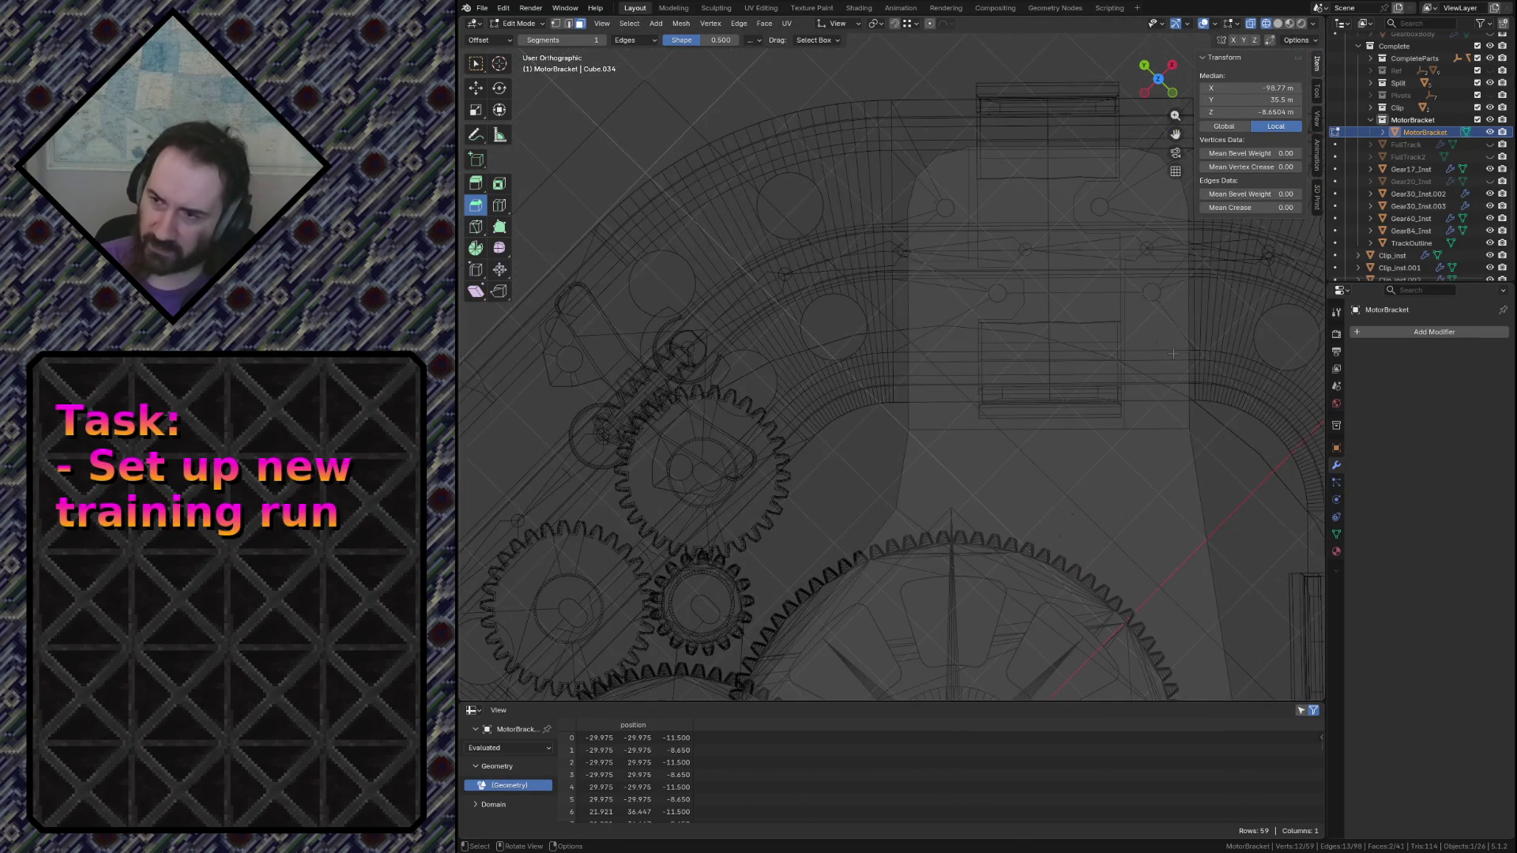
pyautogui.scroll(2, 1174, 353)
pyautogui.scroll(2, 945, 456)
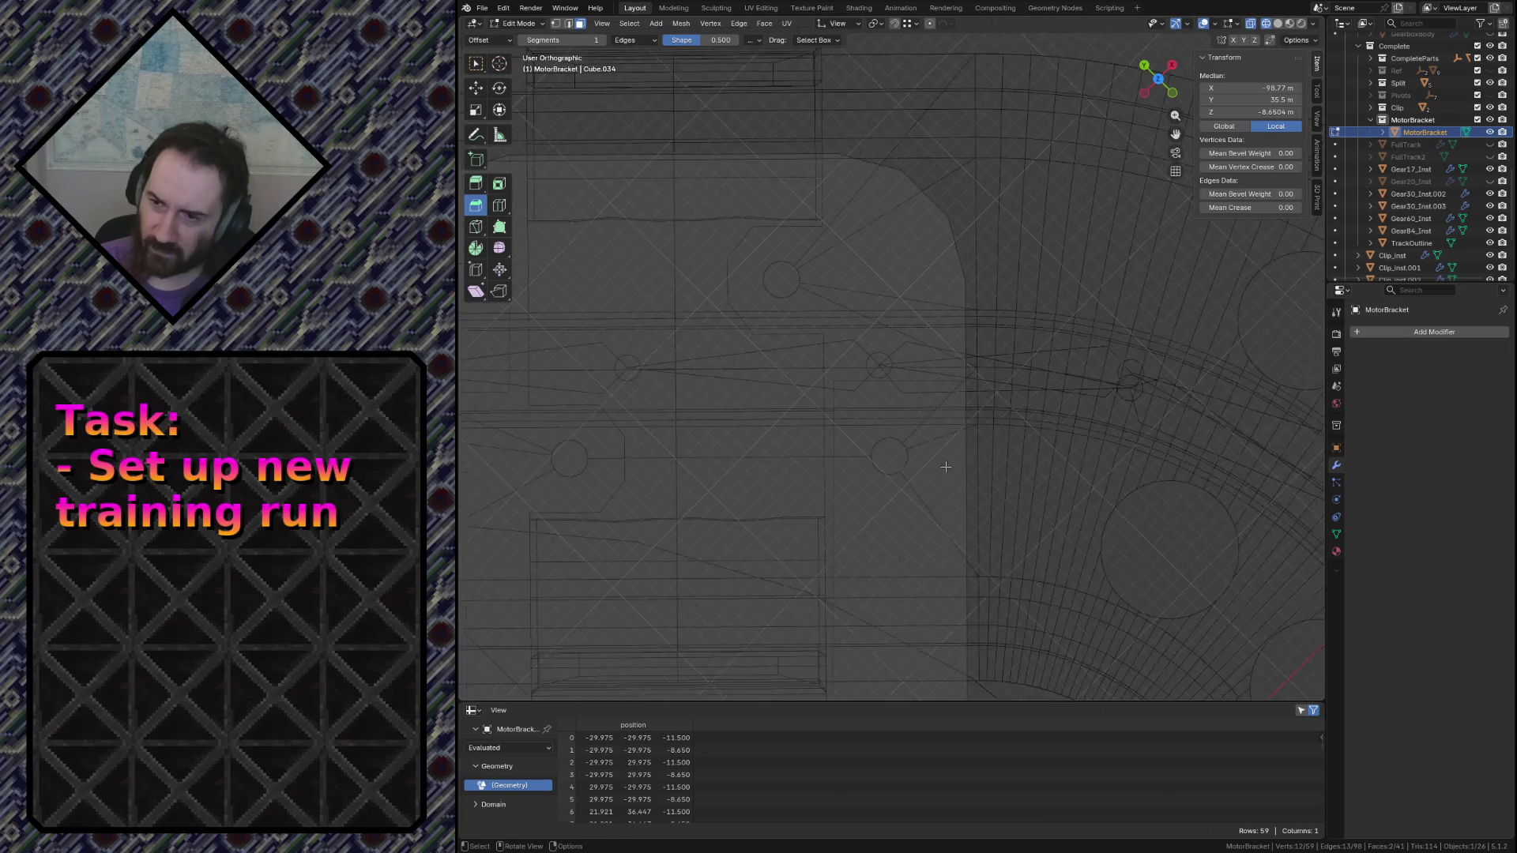
pyautogui.scroll(-2, 944, 462)
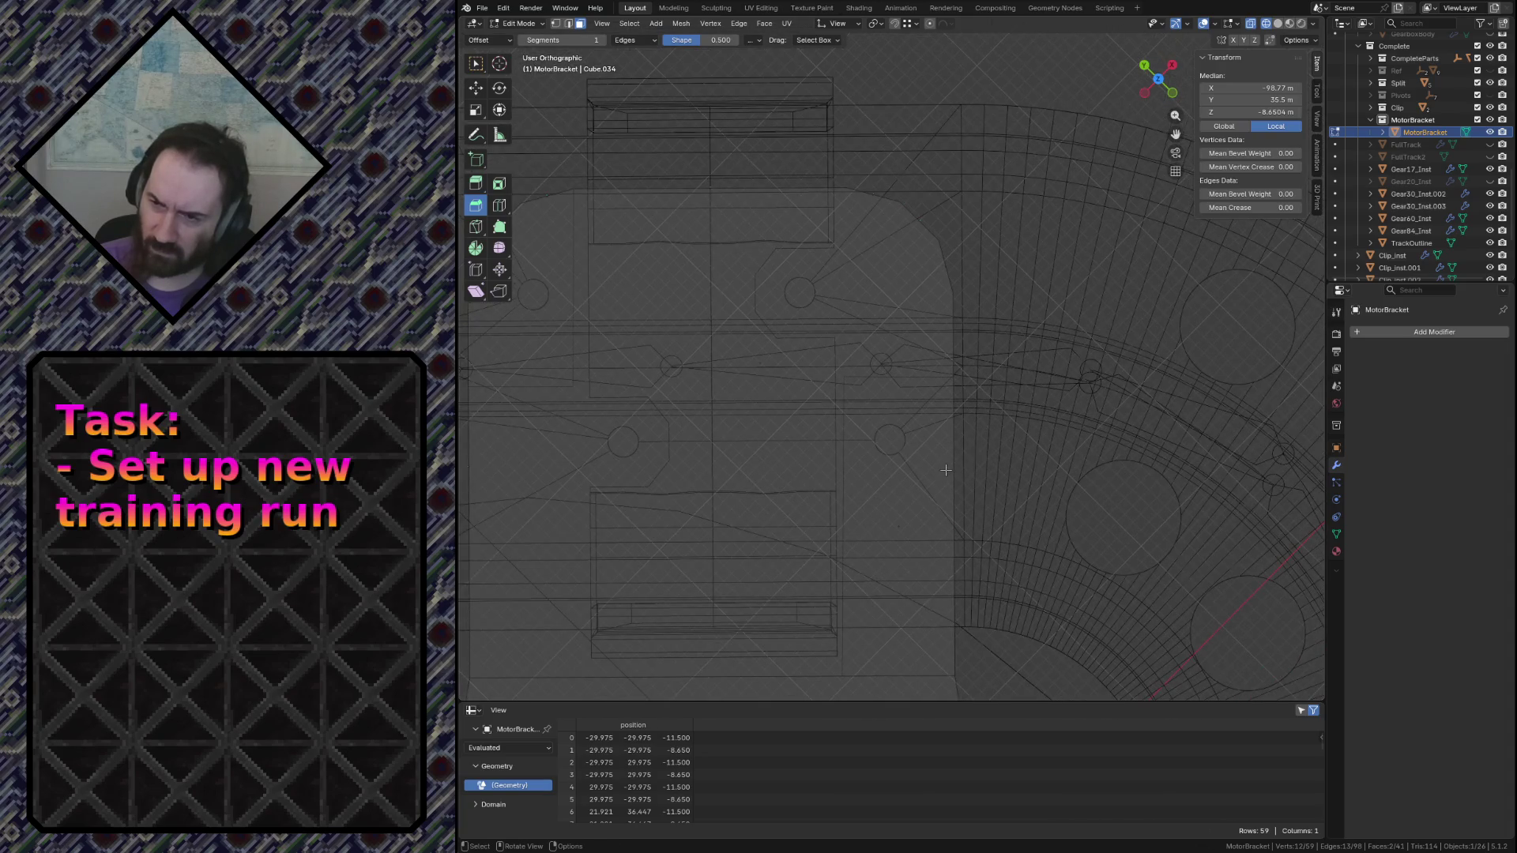
pyautogui.scroll(3, 944, 470)
pyautogui.scroll(-3, 925, 454)
pyautogui.scroll(-2, 877, 397)
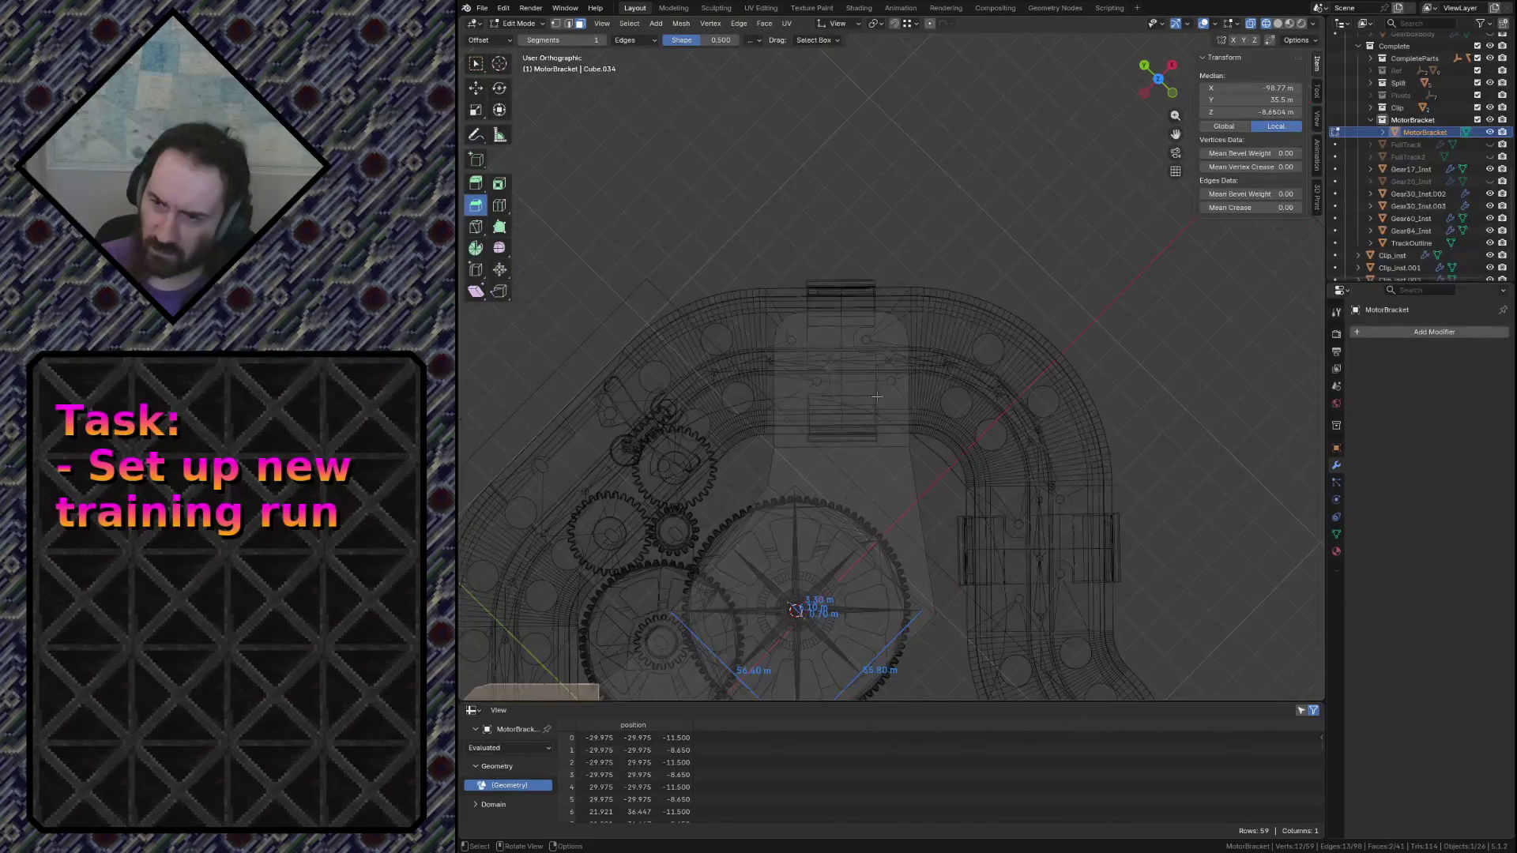
pyautogui.keyDown('shift'); pyautogui.moveTo(921, 357); pyautogui.dragTo(929, 378, button='middle'); pyautogui.keyUp('shift')
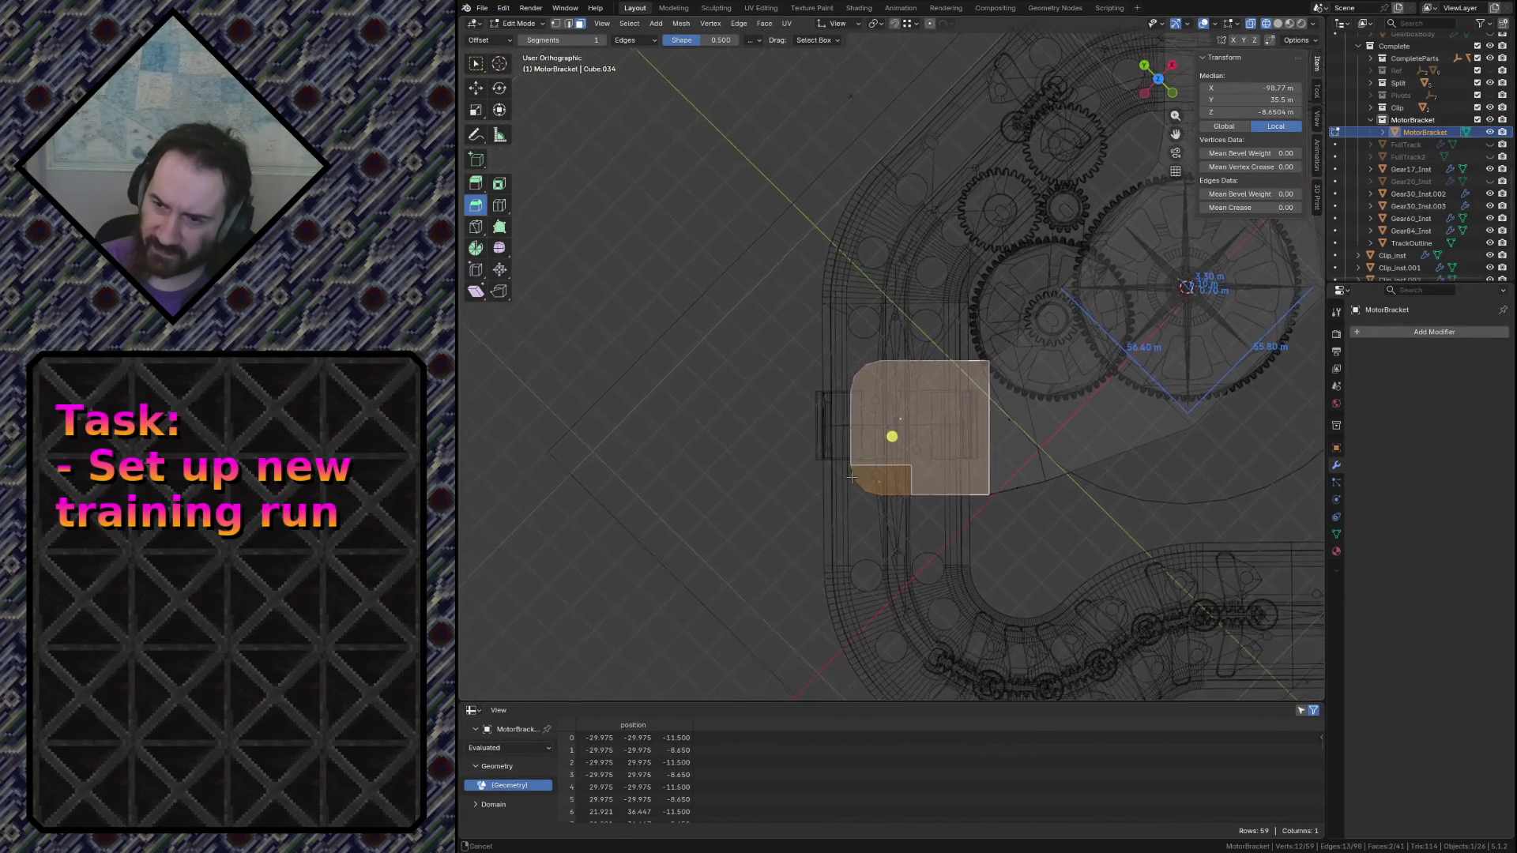
pyautogui.scroll(3, 929, 377)
pyautogui.scroll(1, 931, 380)
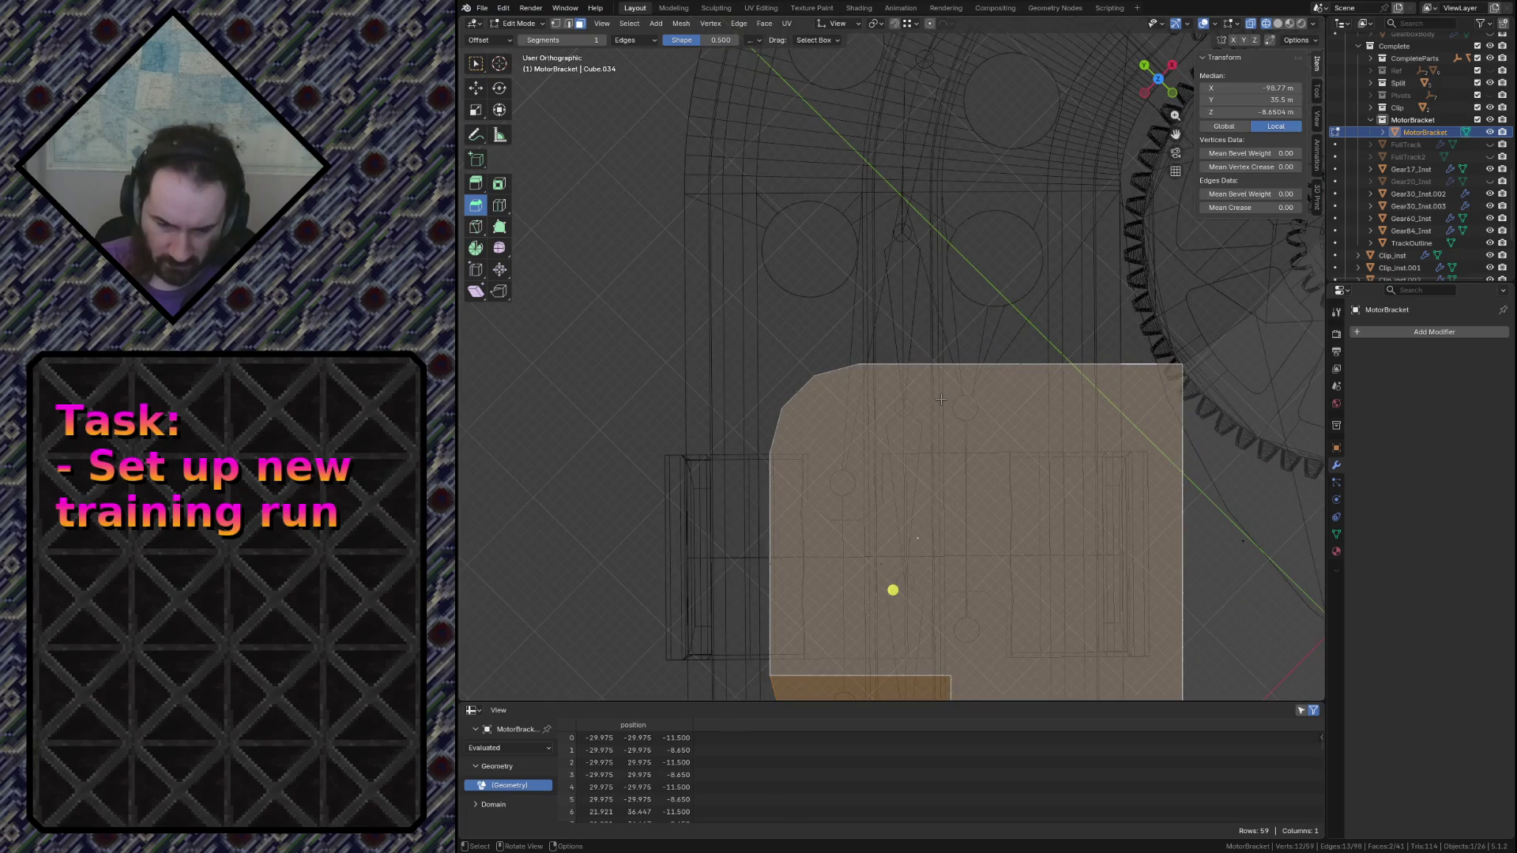
pyautogui.scroll(-1, 937, 434)
pyautogui.scroll(-1, 935, 436)
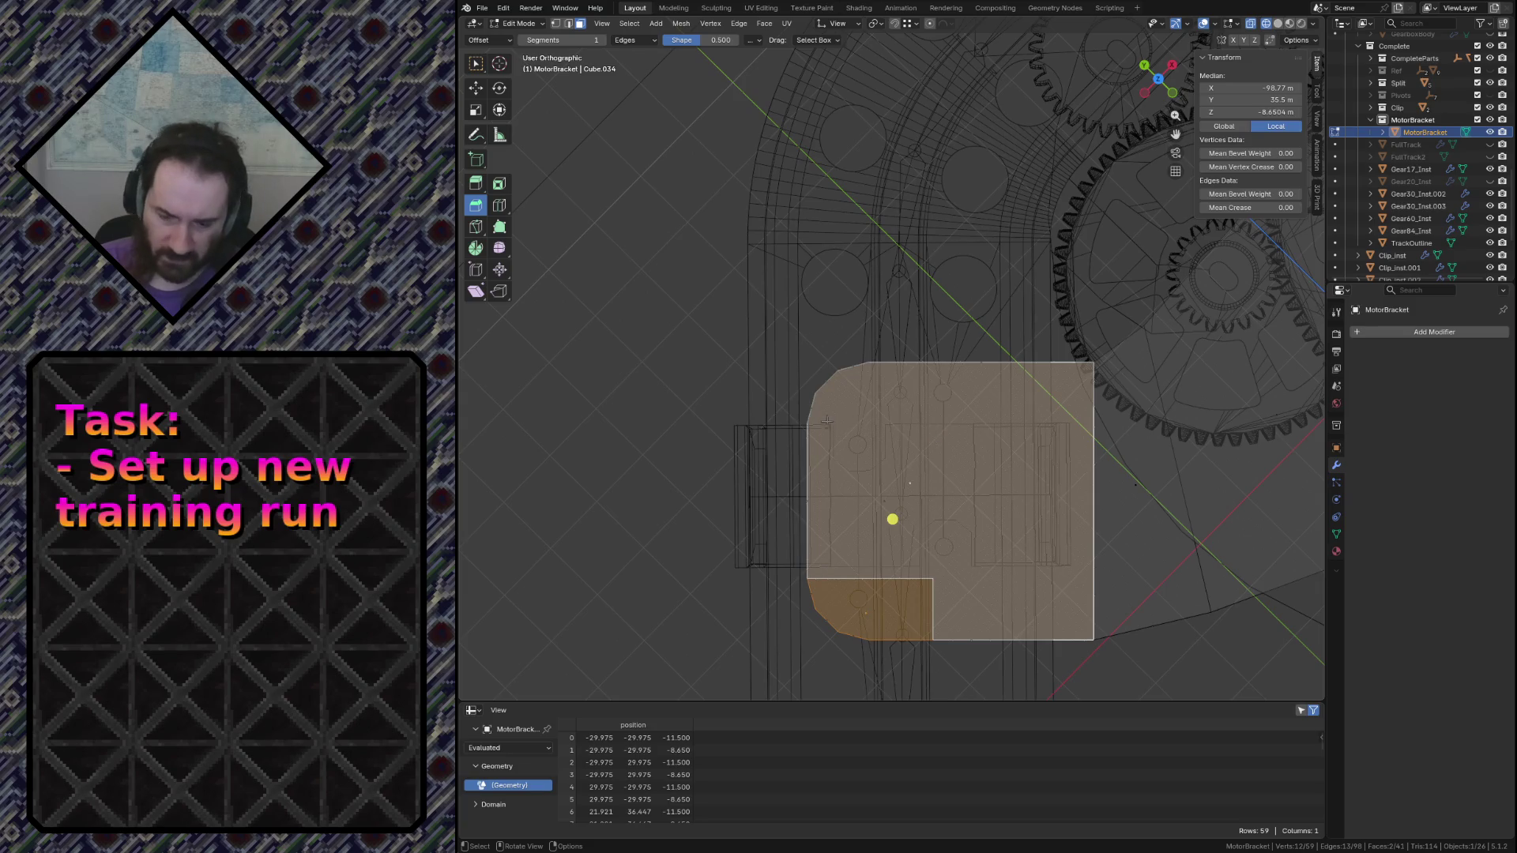
# Knife-cut the top face's upper-left corner into its own rectangle, then select the cutout's vertical edge
pyautogui.press('k')
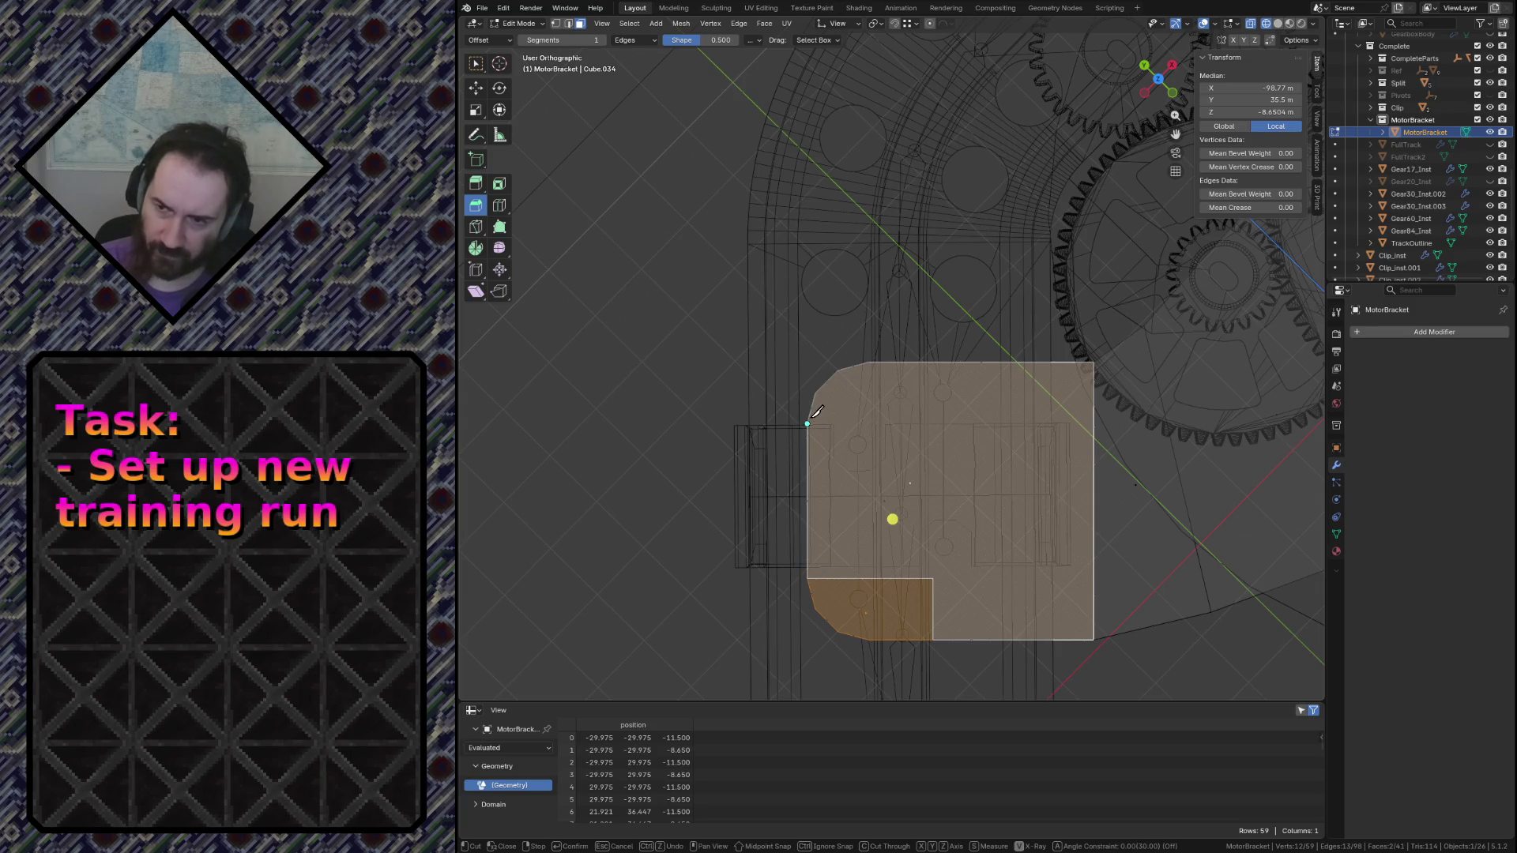
pyautogui.click(810, 421)
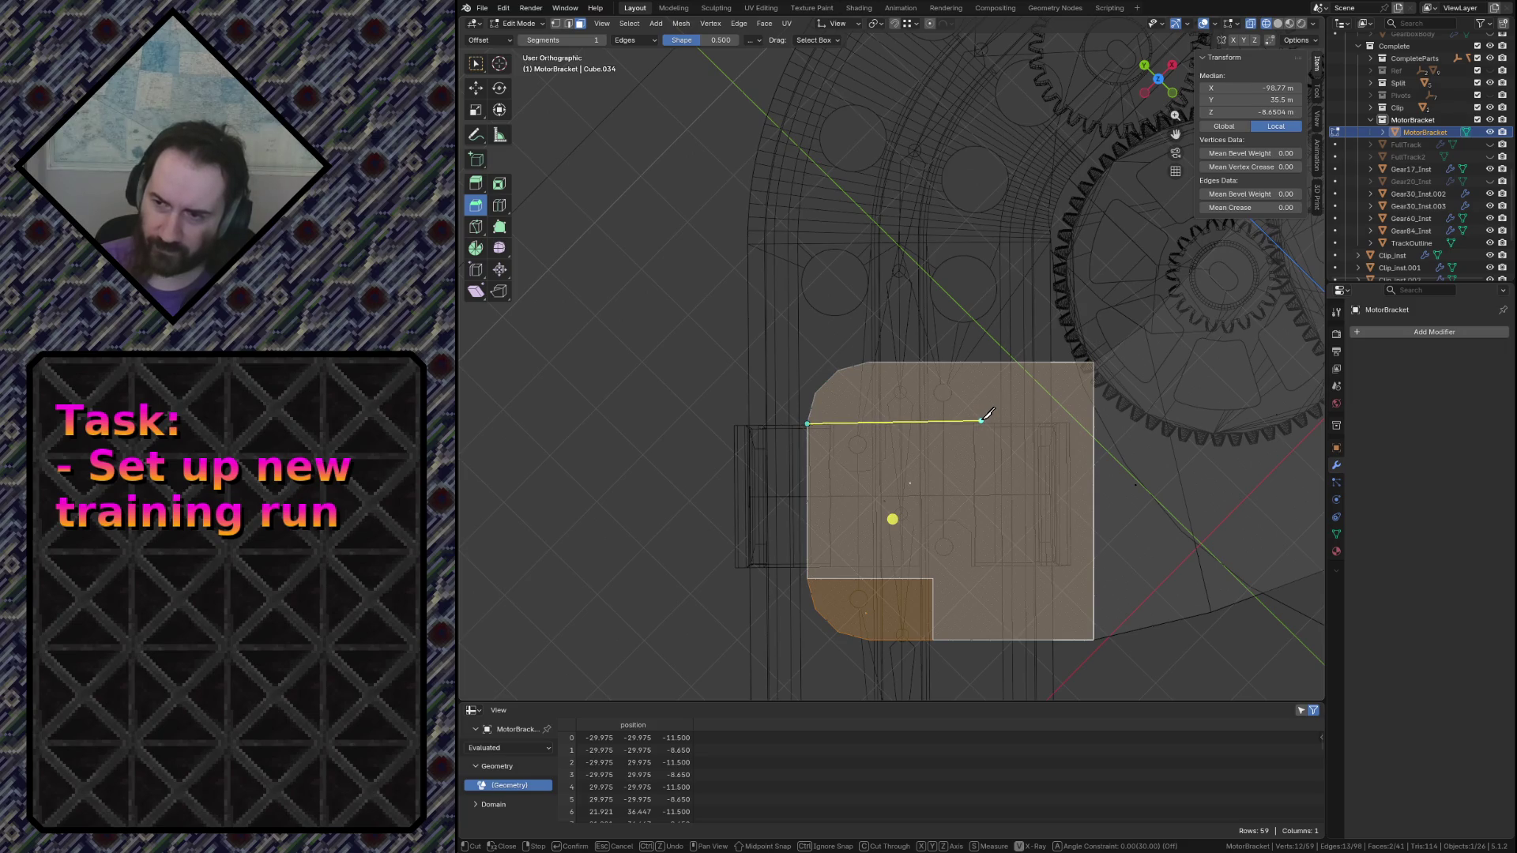
pyautogui.press('x')
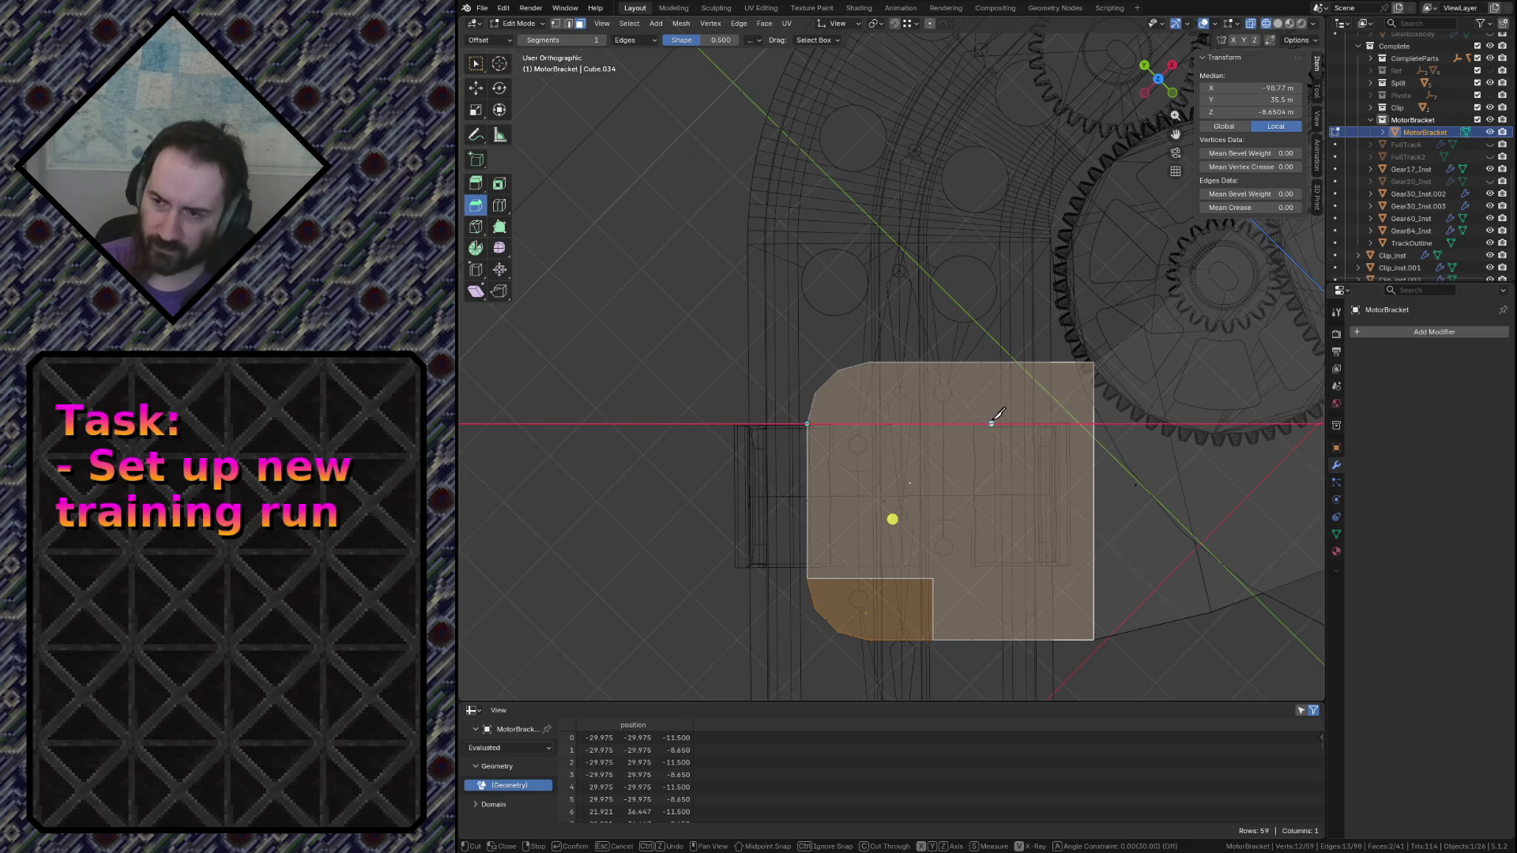
pyautogui.click(982, 421)
pyautogui.press('x')
pyautogui.press('y')
pyautogui.click(955, 359)
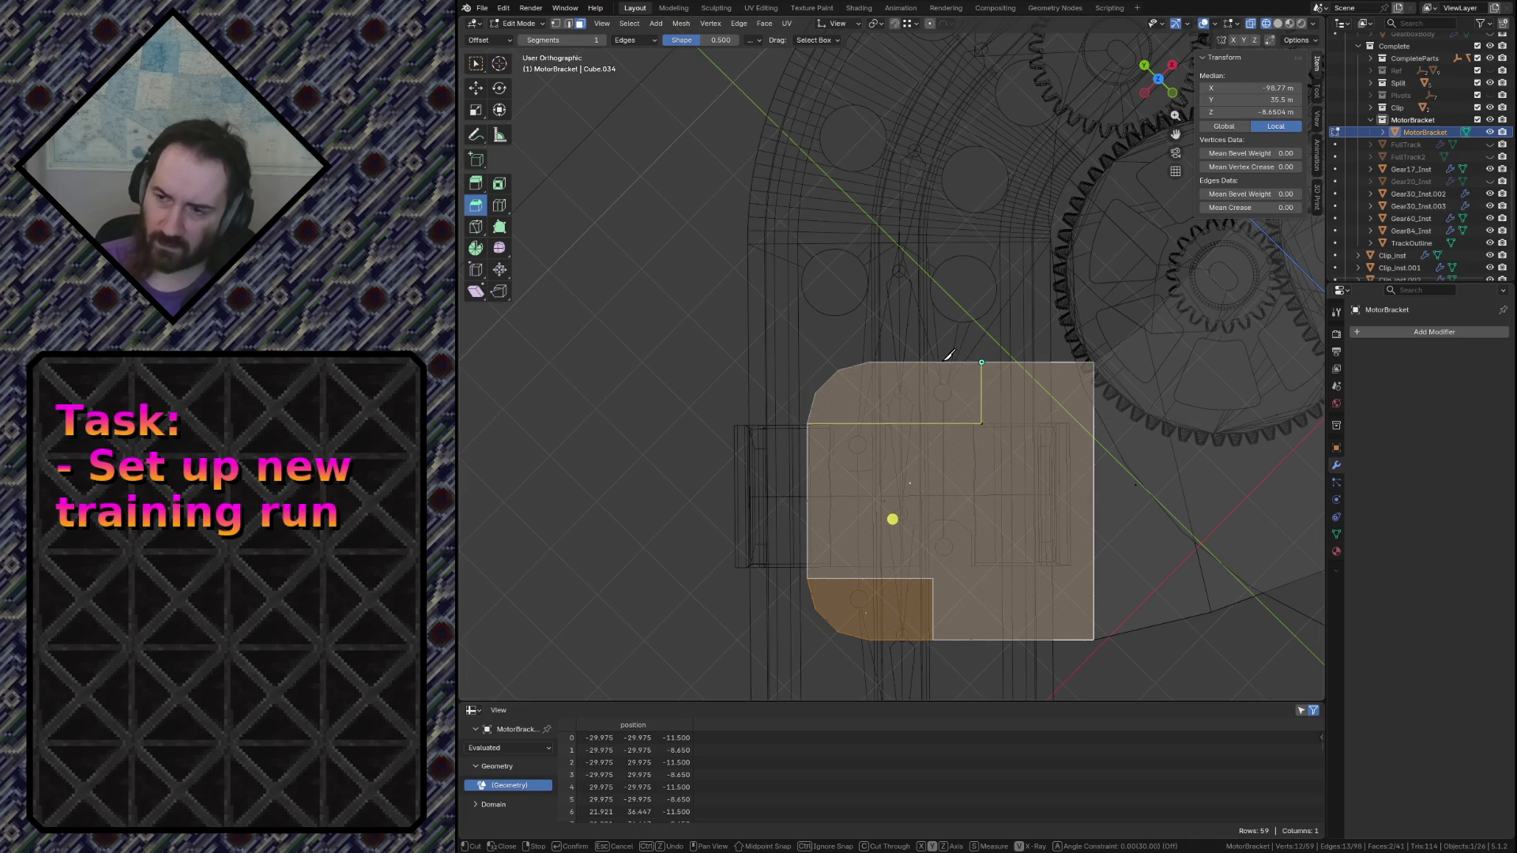
pyautogui.press('Return')
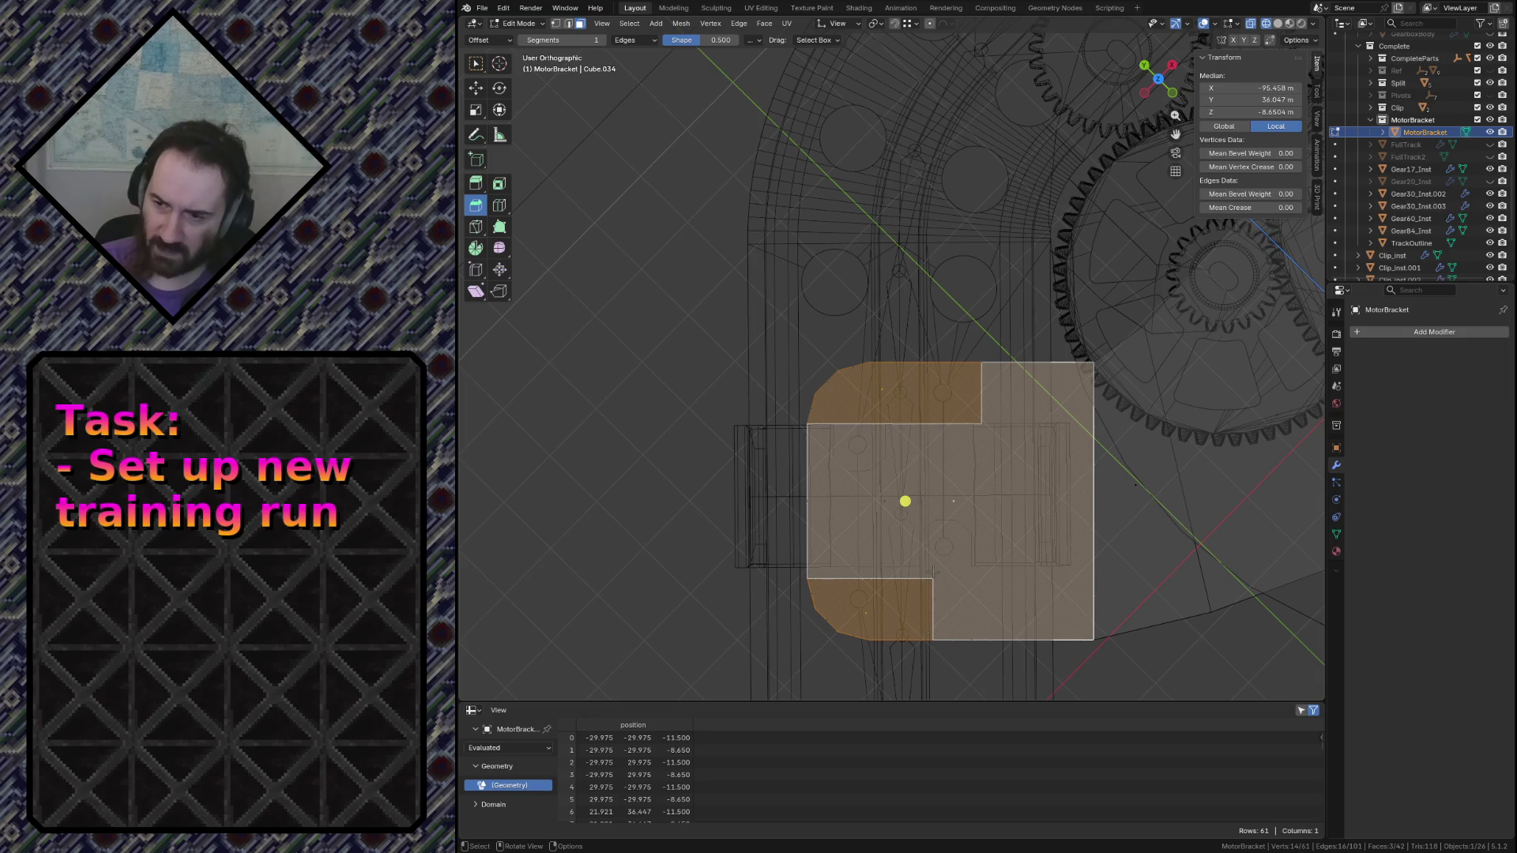
pyautogui.press('a')
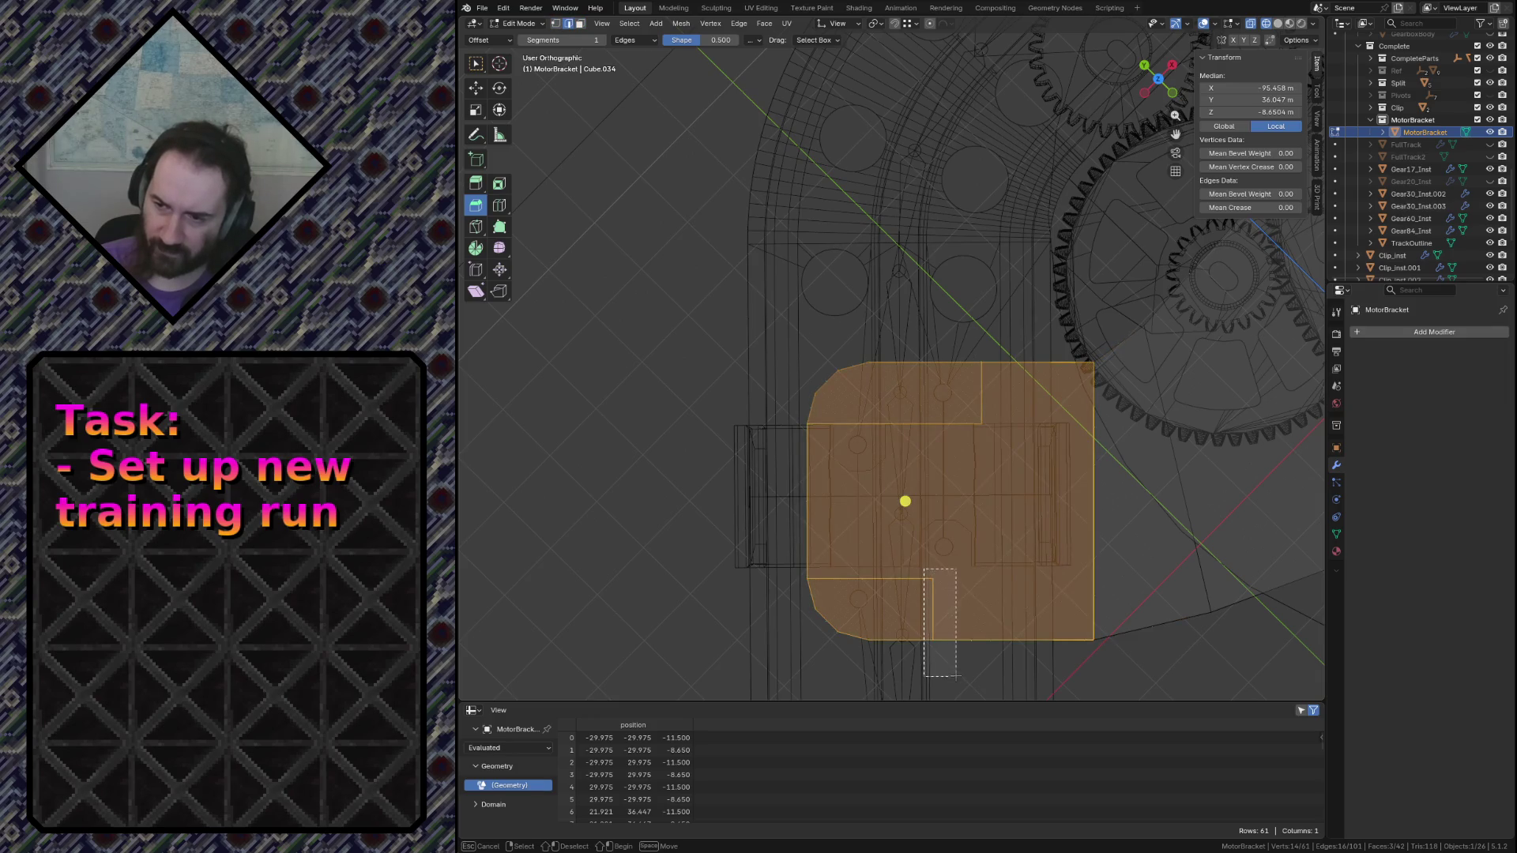
pyautogui.click(935, 607)
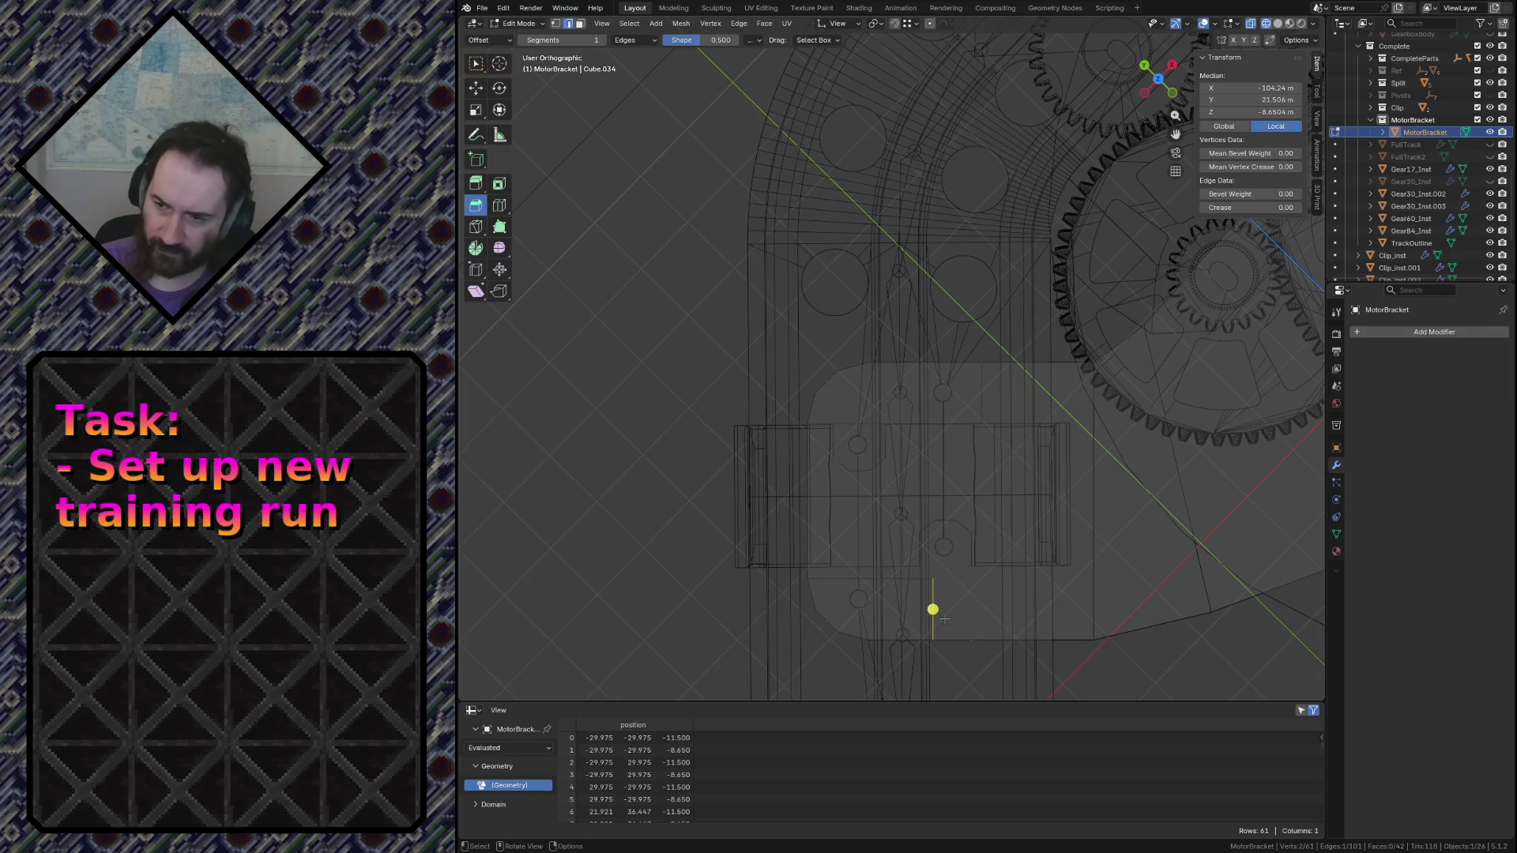
# Move the cutout edge about 7.4 m along X to widen the bottom-left corner cutout
pyautogui.press('g')
pyautogui.press('y')
pyautogui.press('x')
pyautogui.click(985, 414)
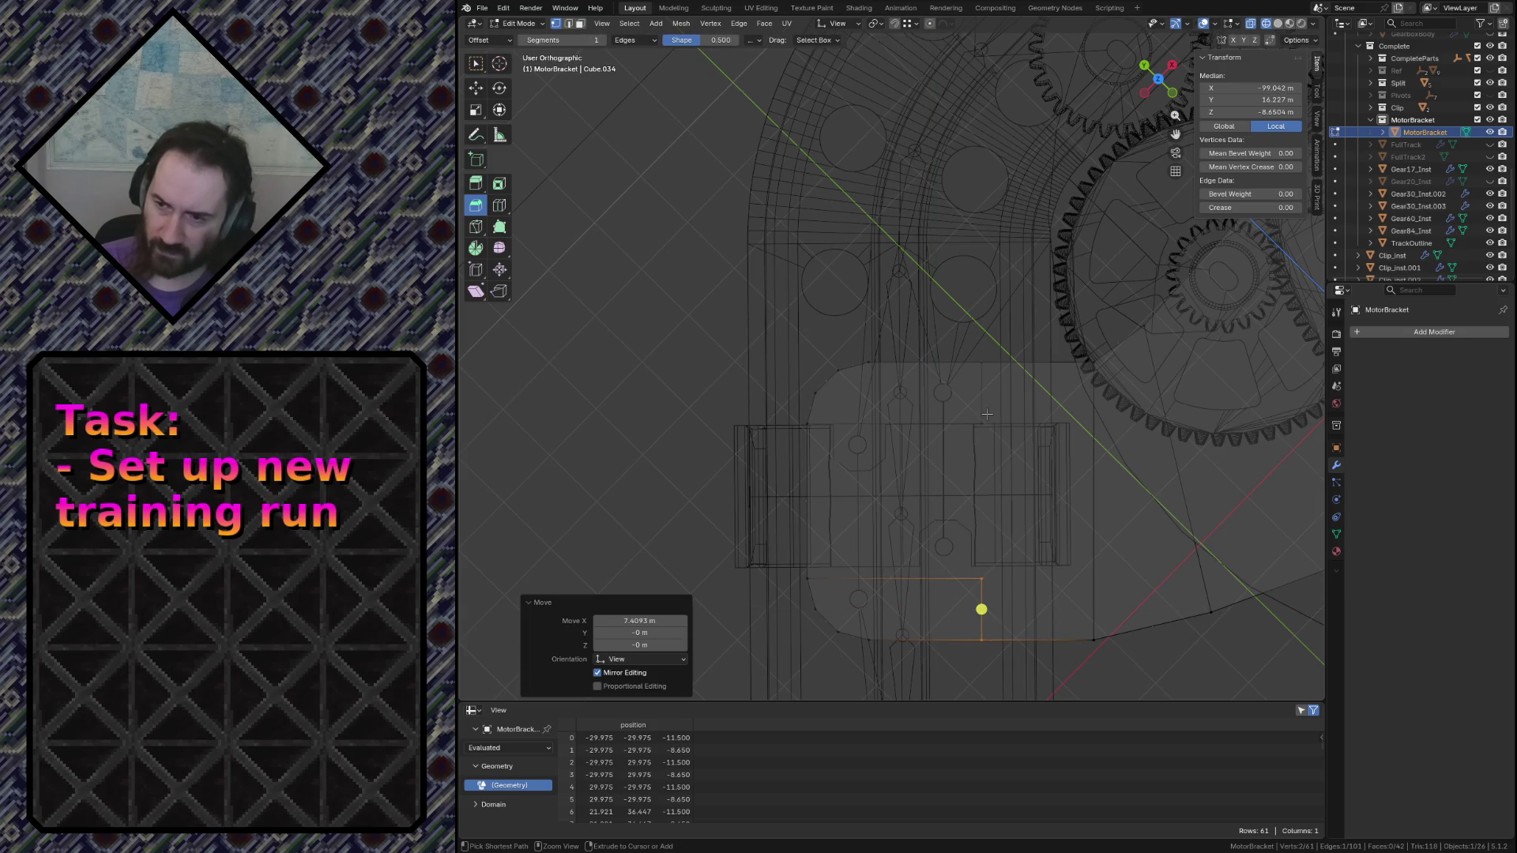
pyautogui.moveTo(987, 414); pyautogui.dragTo(896, 457, button='middle')
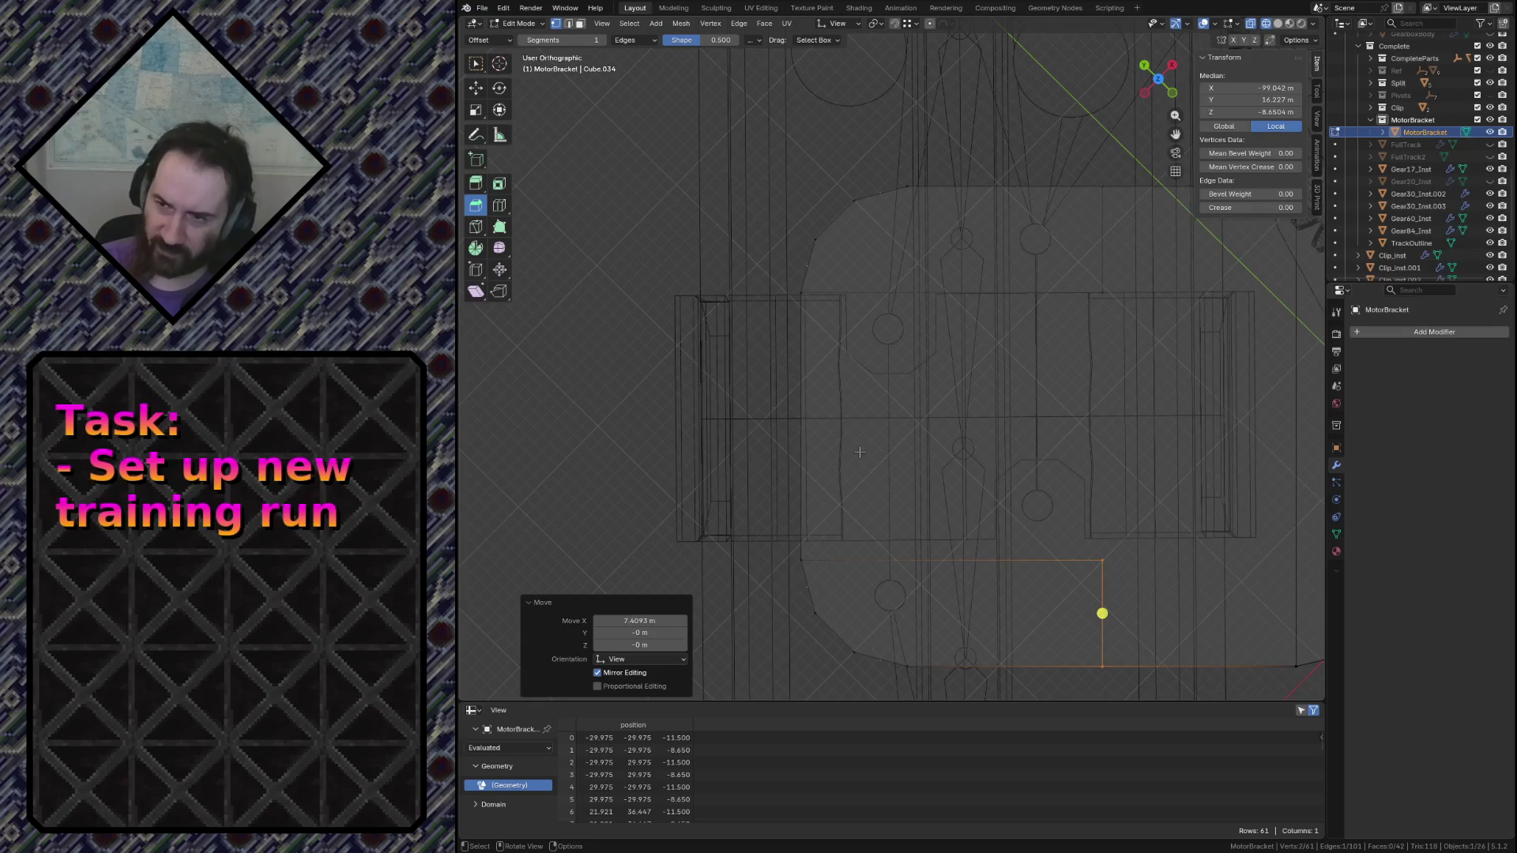
pyautogui.scroll(-3, 864, 405)
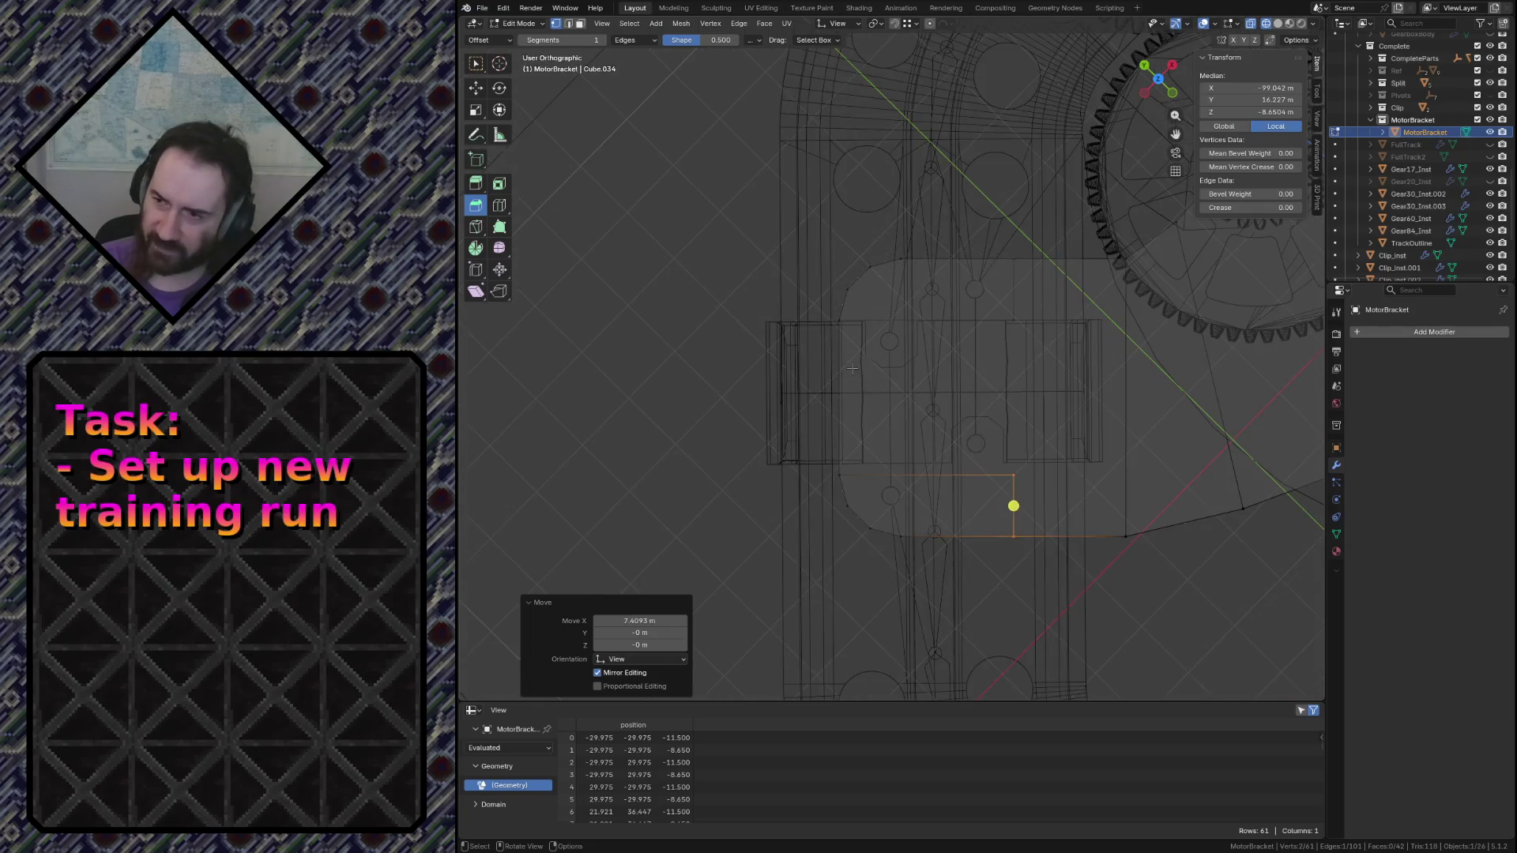
# Shift all of the bracket's faces about 0.75 m along Y and deselect
pyautogui.moveTo(810, 217); pyautogui.dragTo(1132, 566)
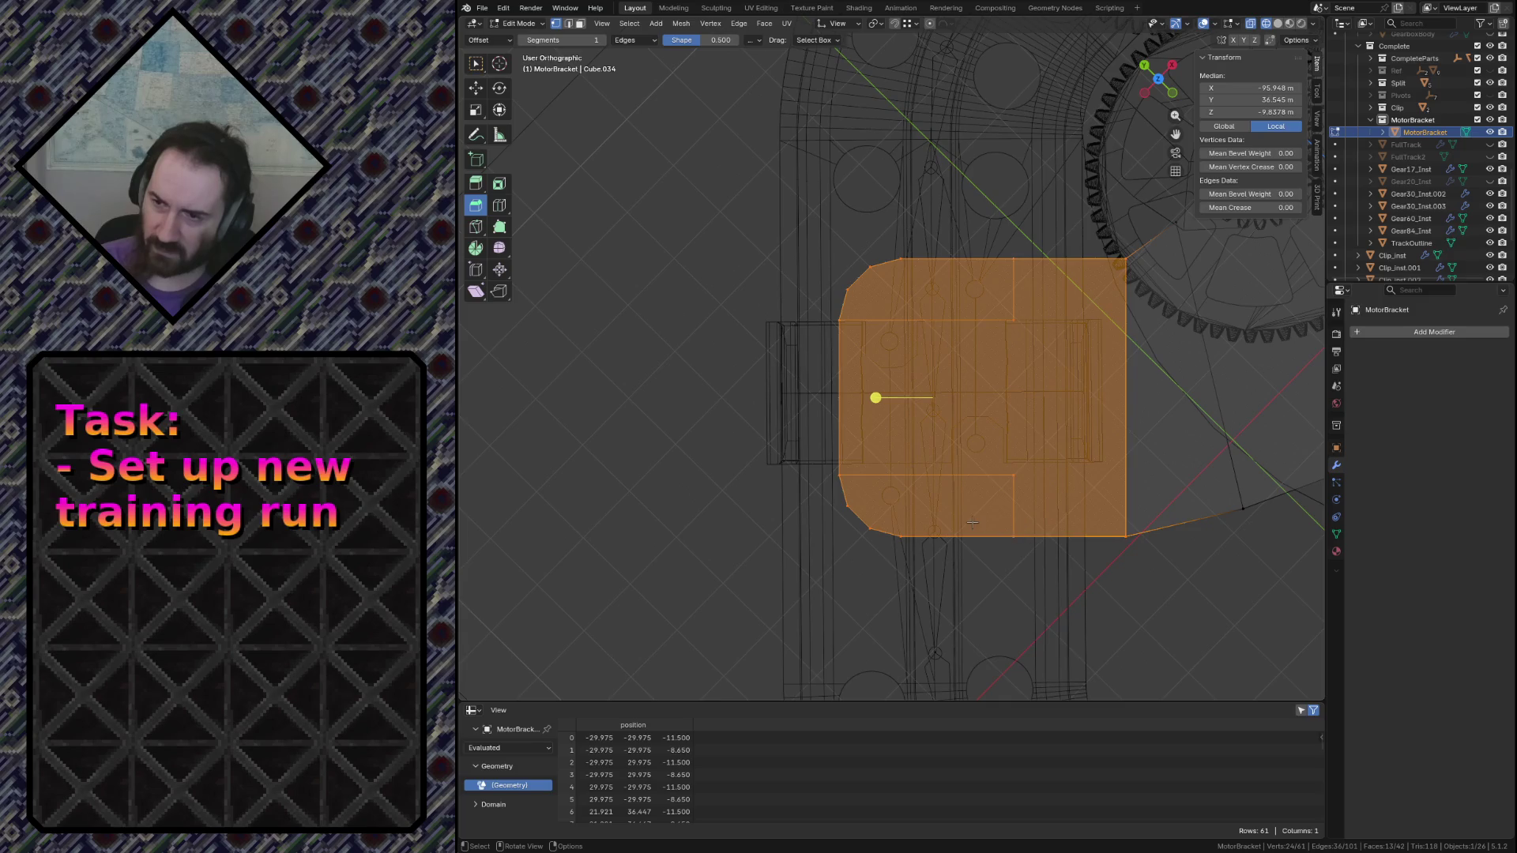
pyautogui.press('g')
pyautogui.press('y')
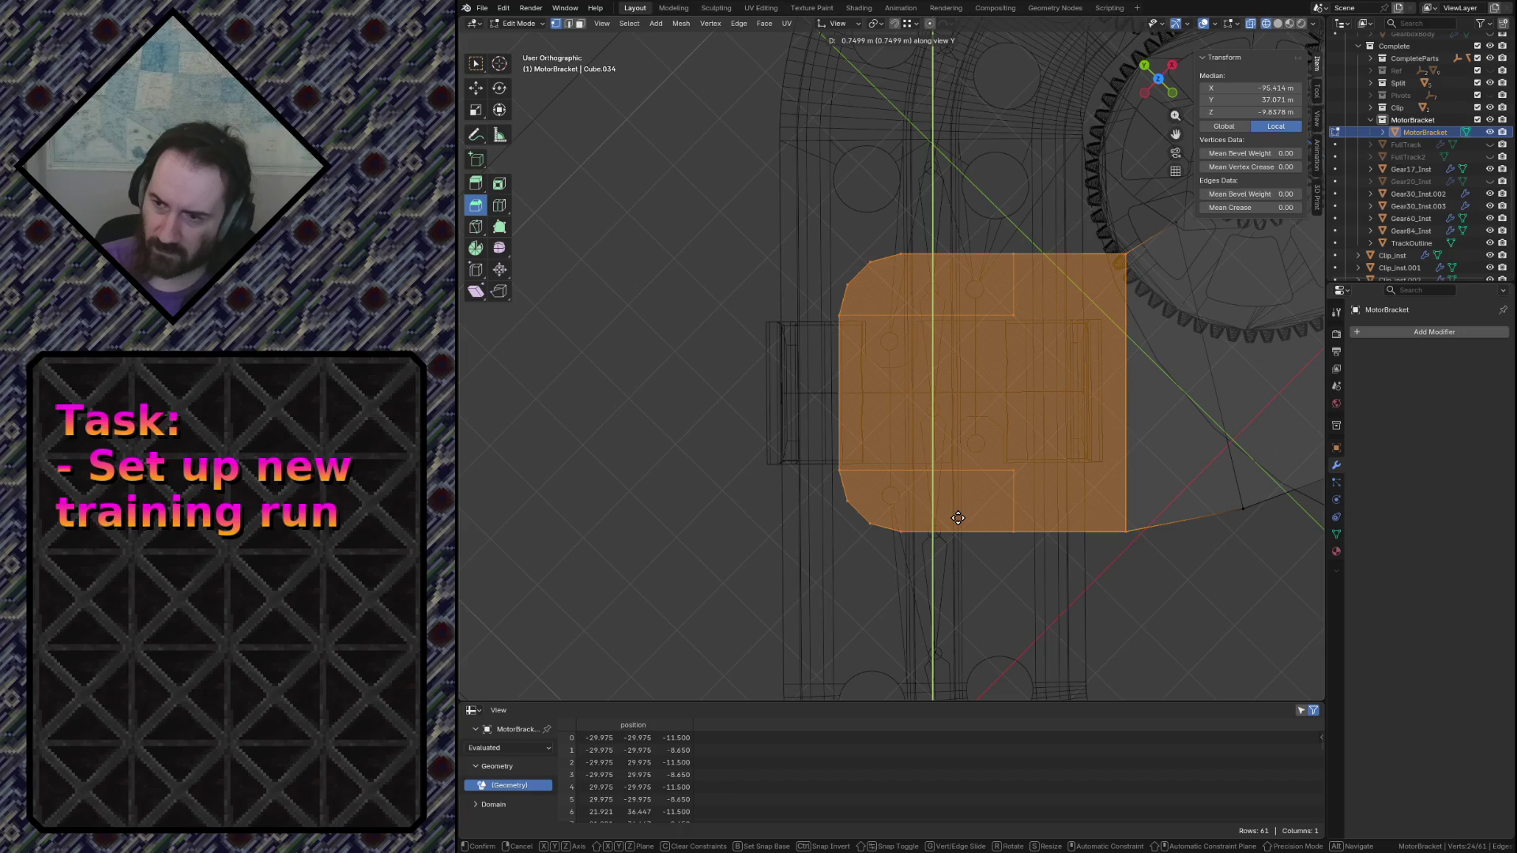
pyautogui.click(958, 518)
pyautogui.scroll(-3, 854, 366)
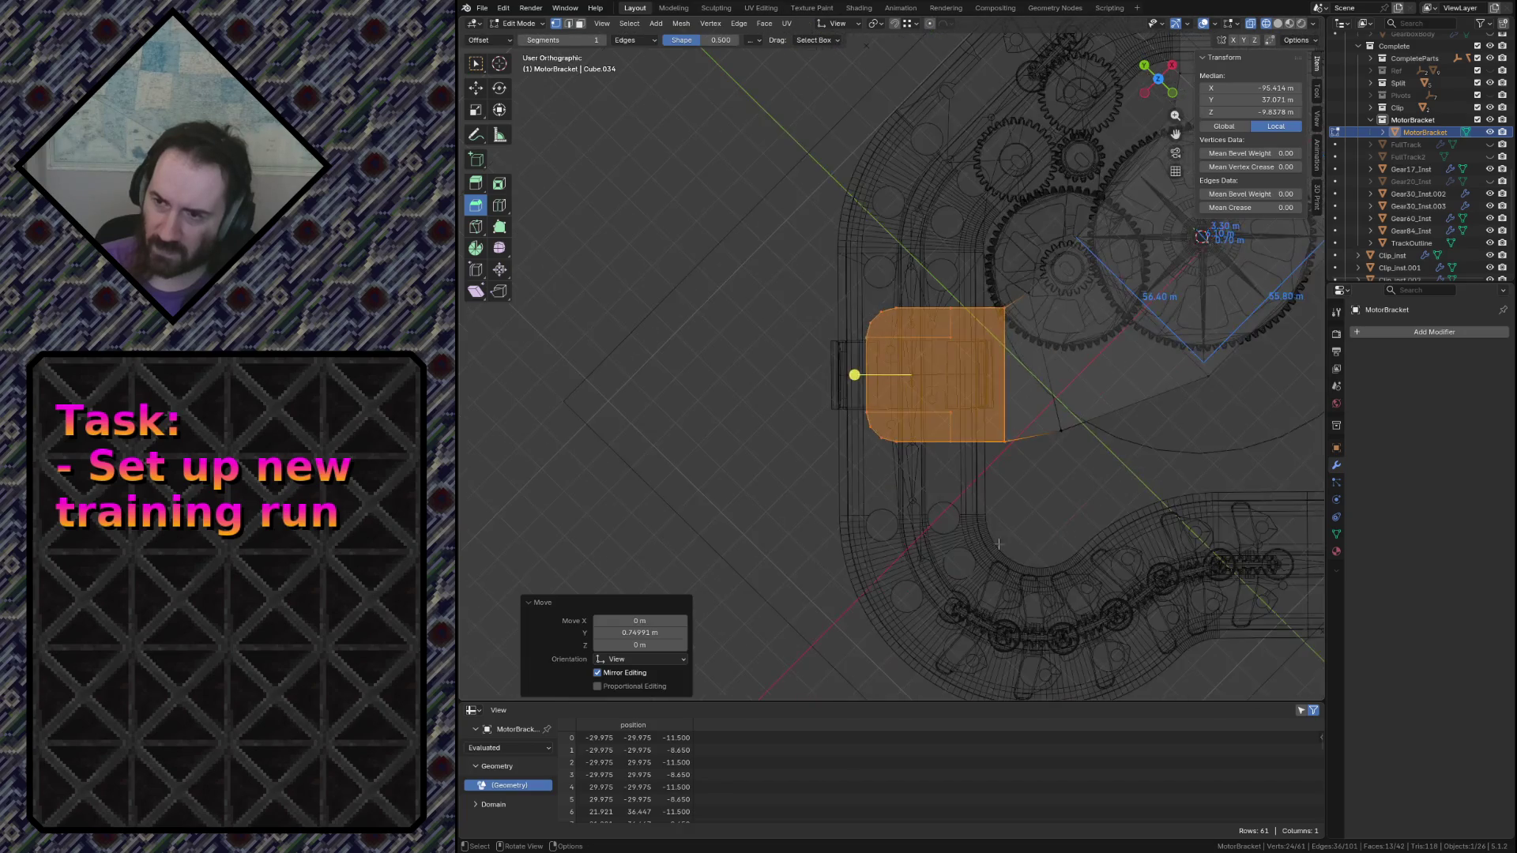
pyautogui.hotkey('alt', 'a')
pyautogui.scroll(-2, 1114, 370)
# Merge the other bracket part's upright, side and L-shaped faces into one face
pyautogui.keyDown('shift'); pyautogui.moveTo(1114, 370); pyautogui.dragTo(784, 419, button='middle'); pyautogui.keyUp('shift')
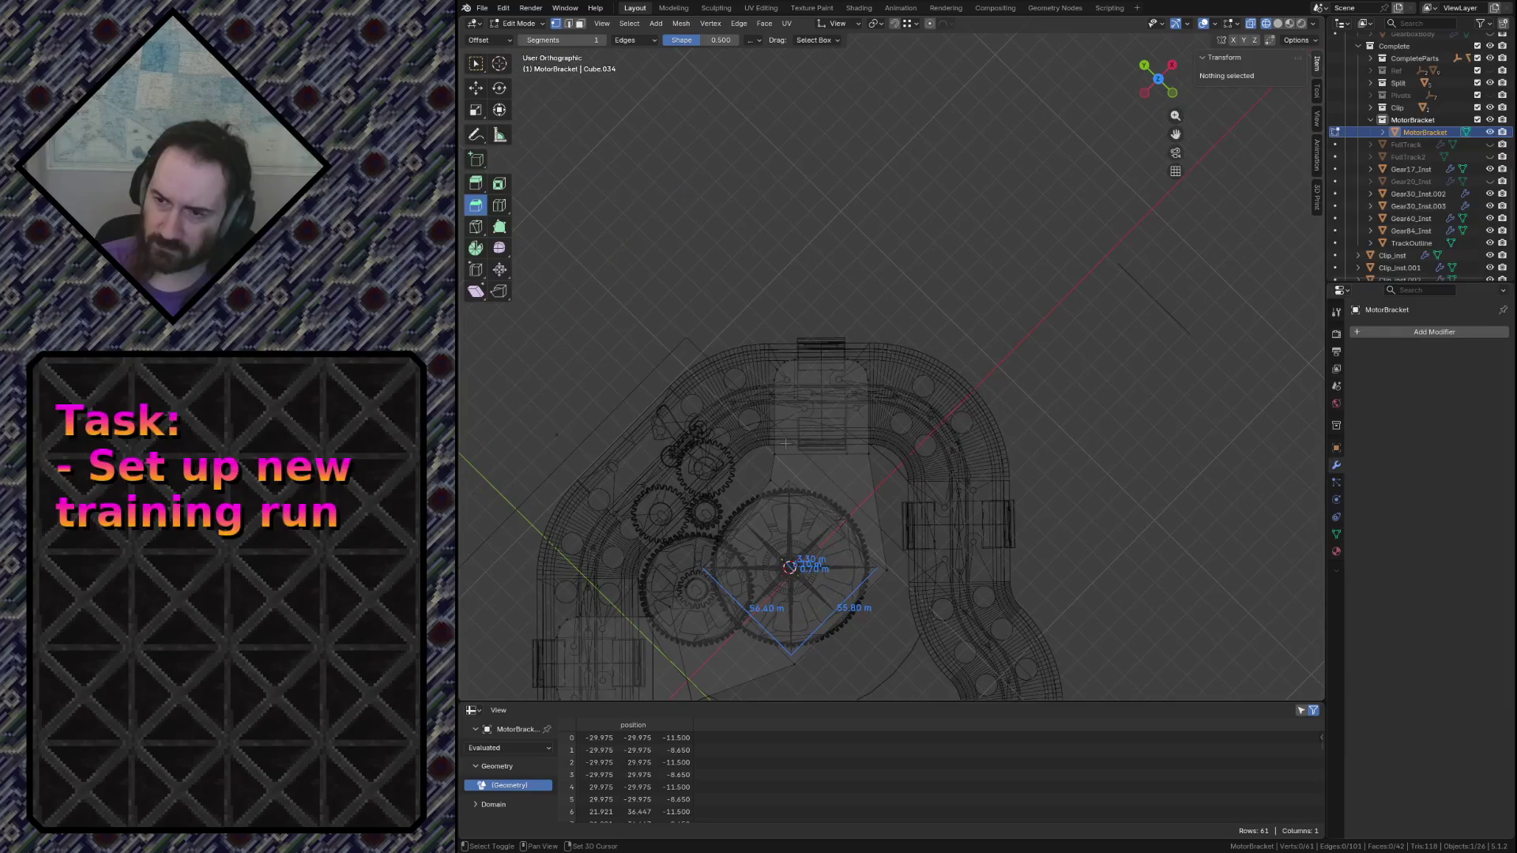
pyautogui.scroll(5, 784, 418)
pyautogui.click(805, 523)
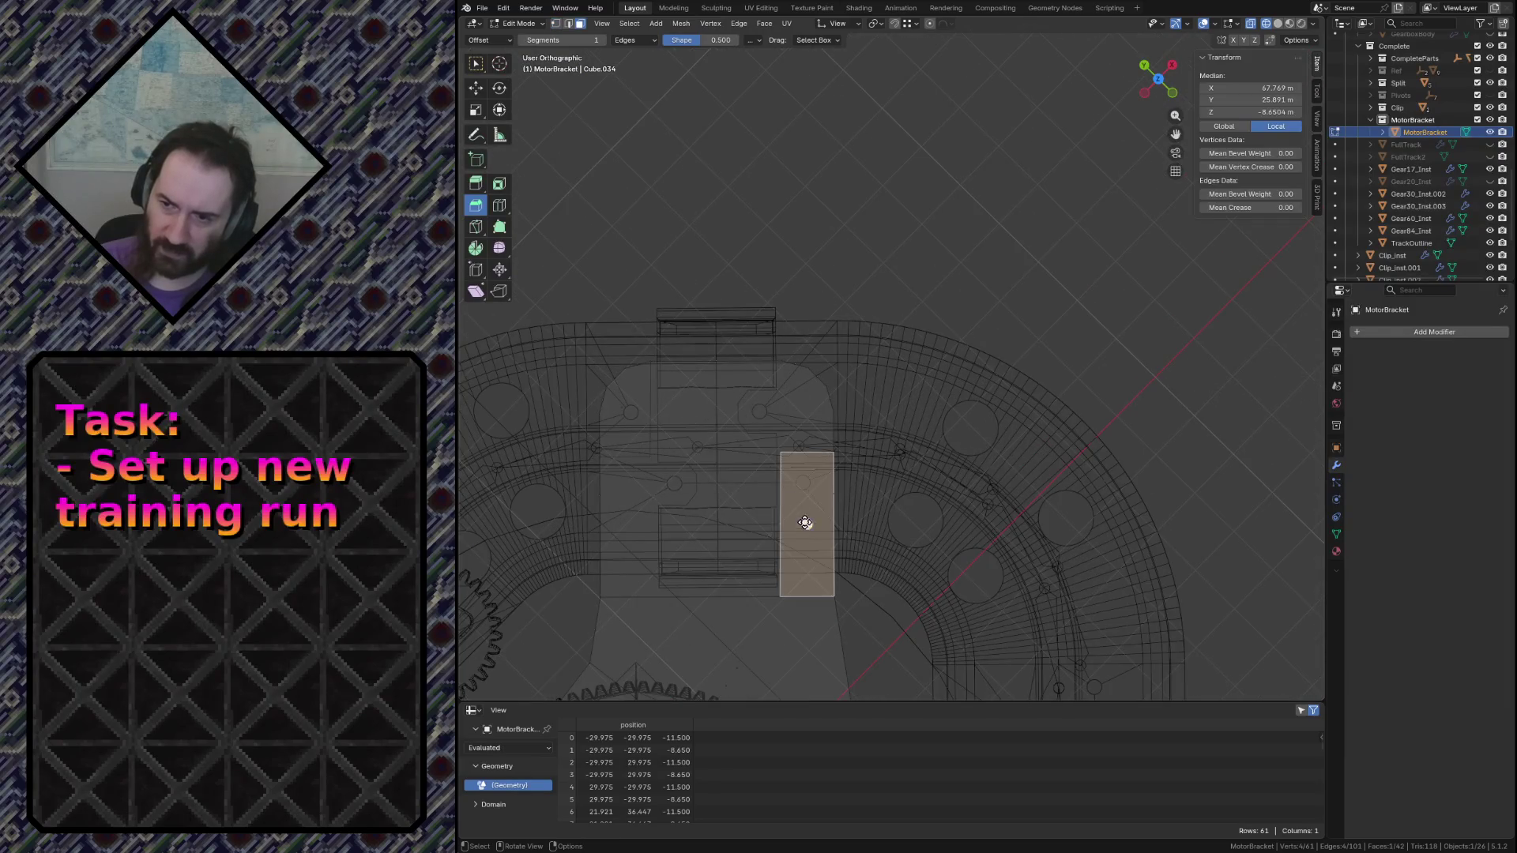
pyautogui.keyDown('shift'); pyautogui.click(803, 376); pyautogui.keyUp('shift')
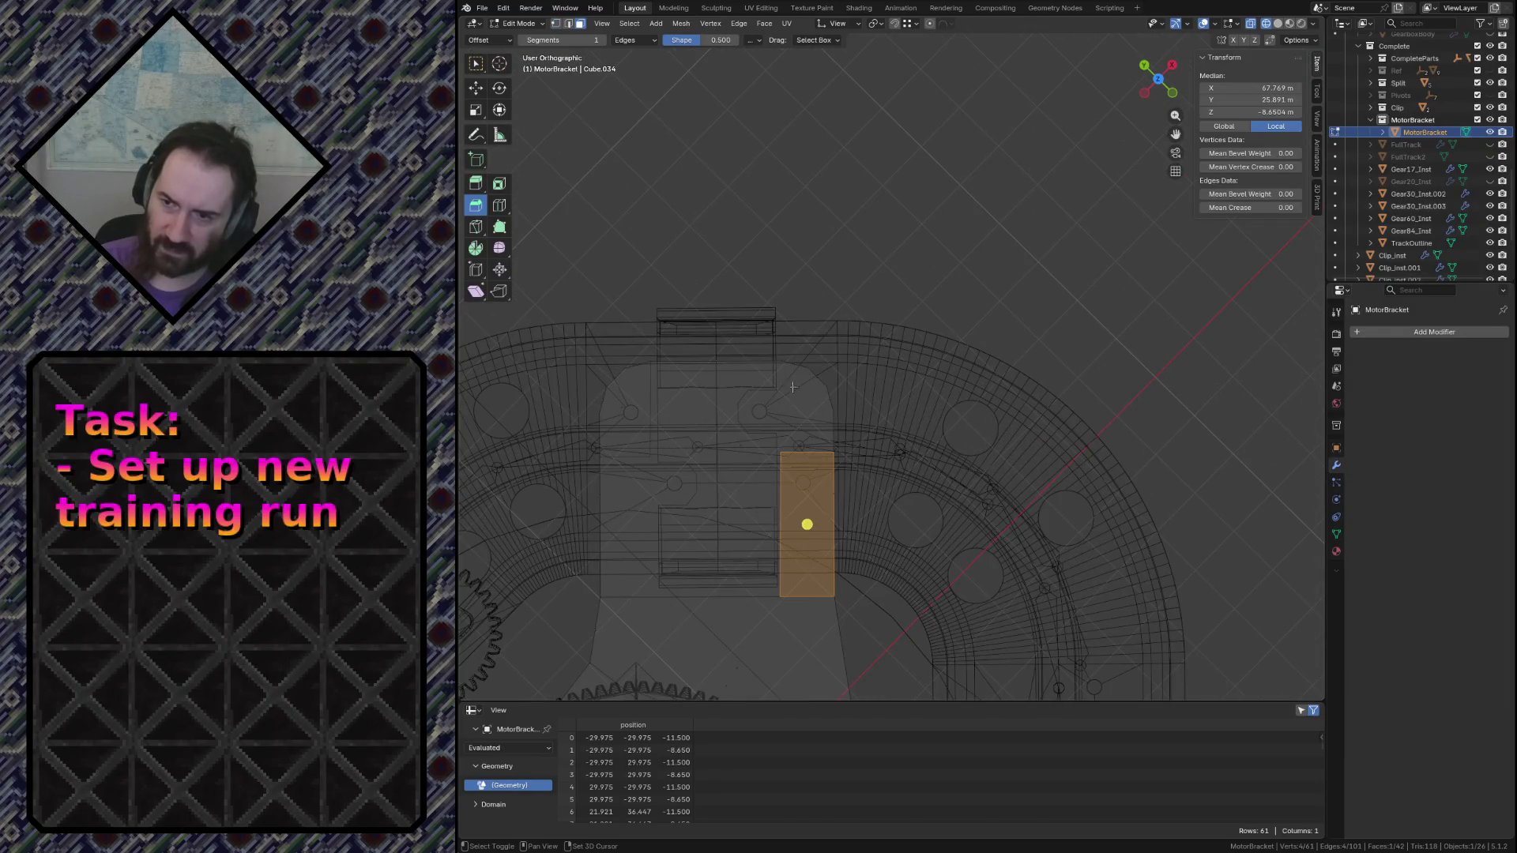
pyautogui.keyDown('shift'); pyautogui.click(741, 430); pyautogui.keyUp('shift')
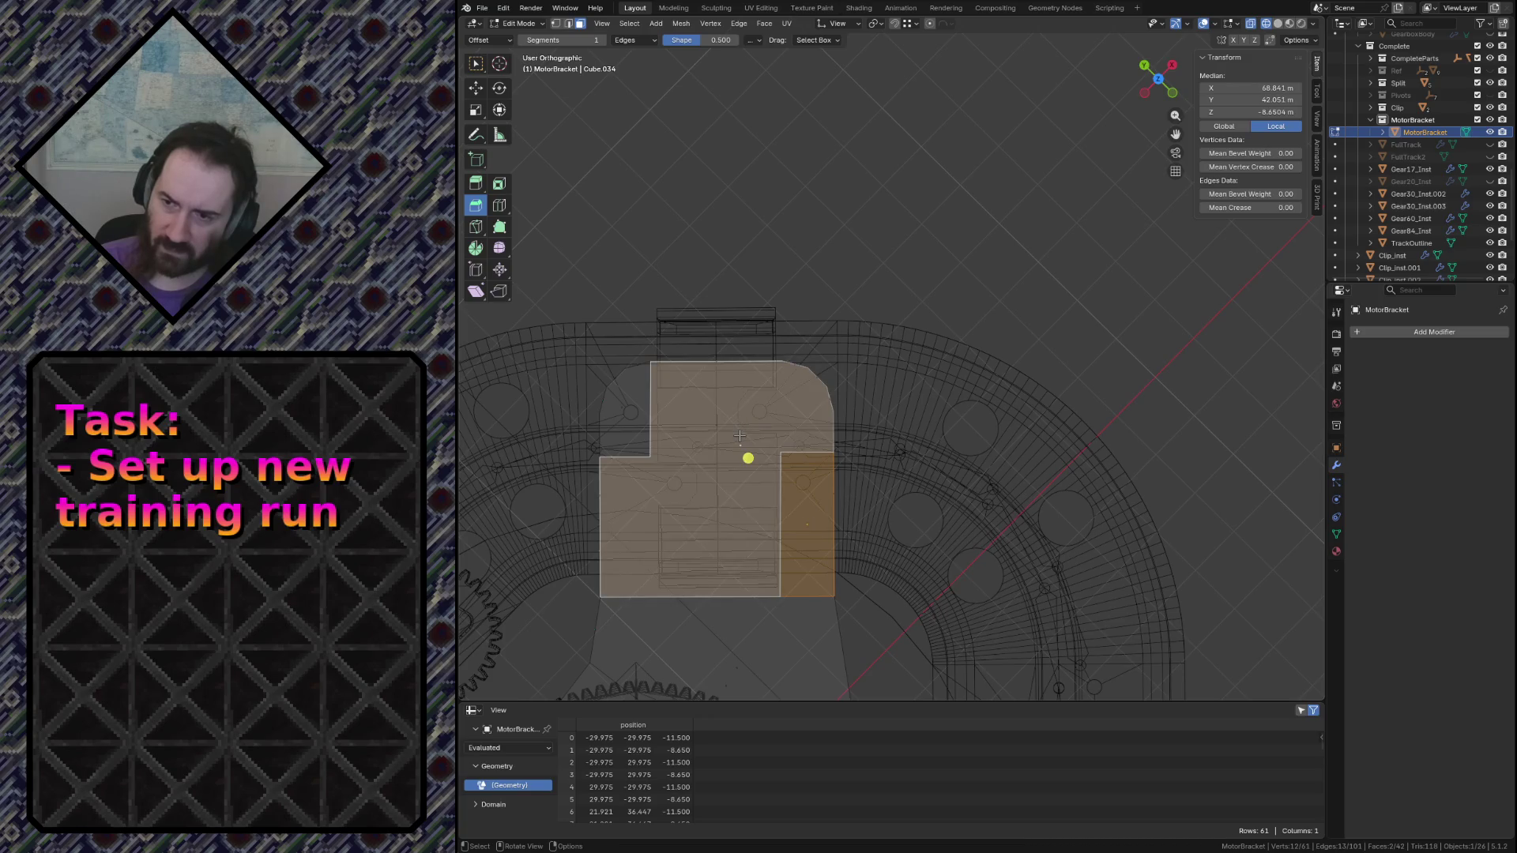
pyautogui.hotkey('ctrl', 'x')
pyautogui.press('1')
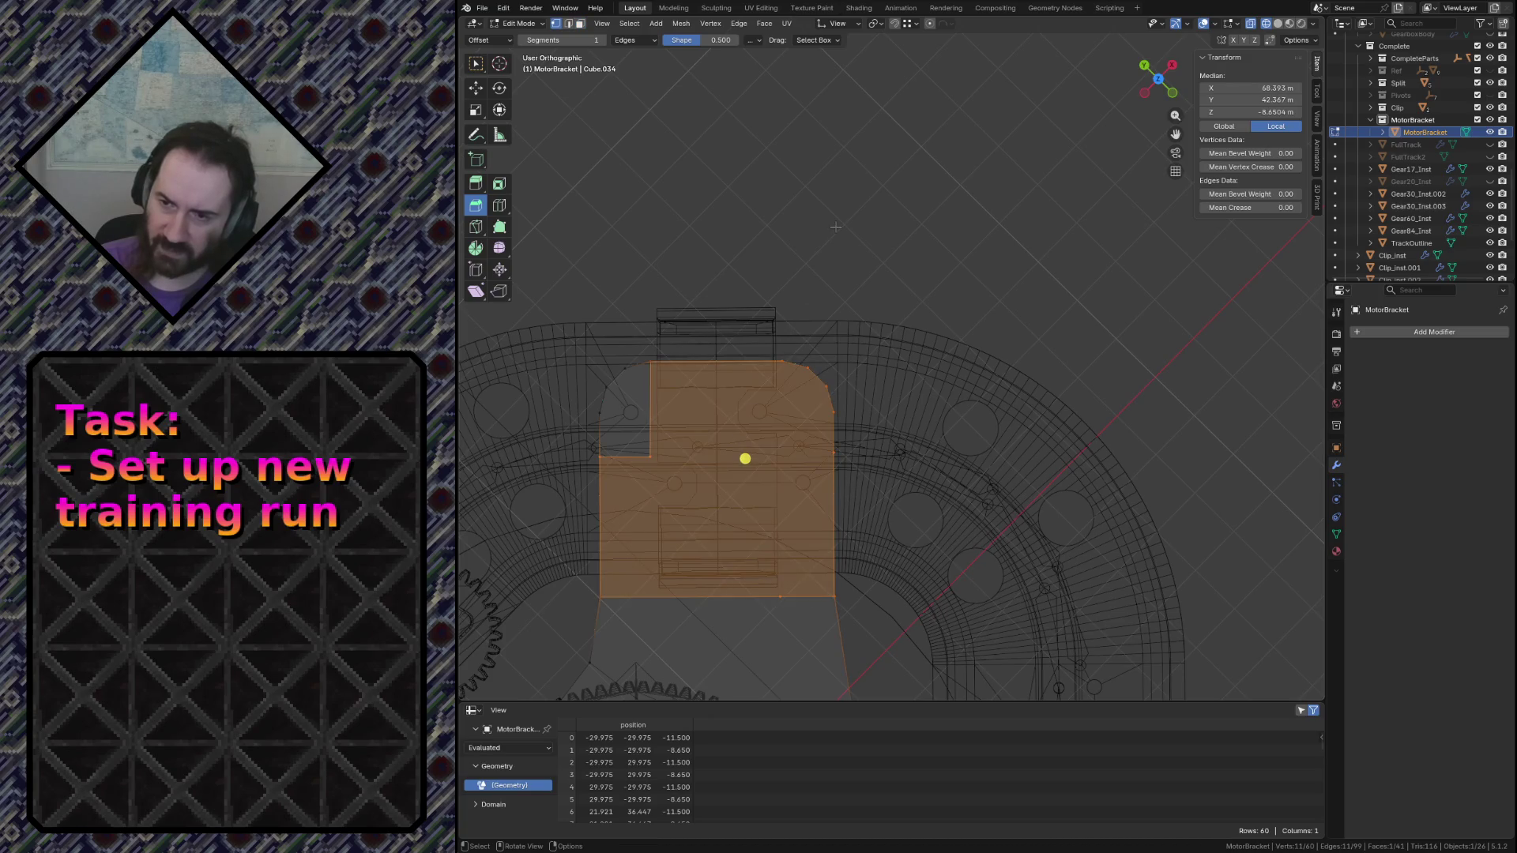
pyautogui.hotkey('alt', 'a')
# Knife-cut a vertical-then-horizontal outline carving out the merged face's upper-right corner
pyautogui.press('k')
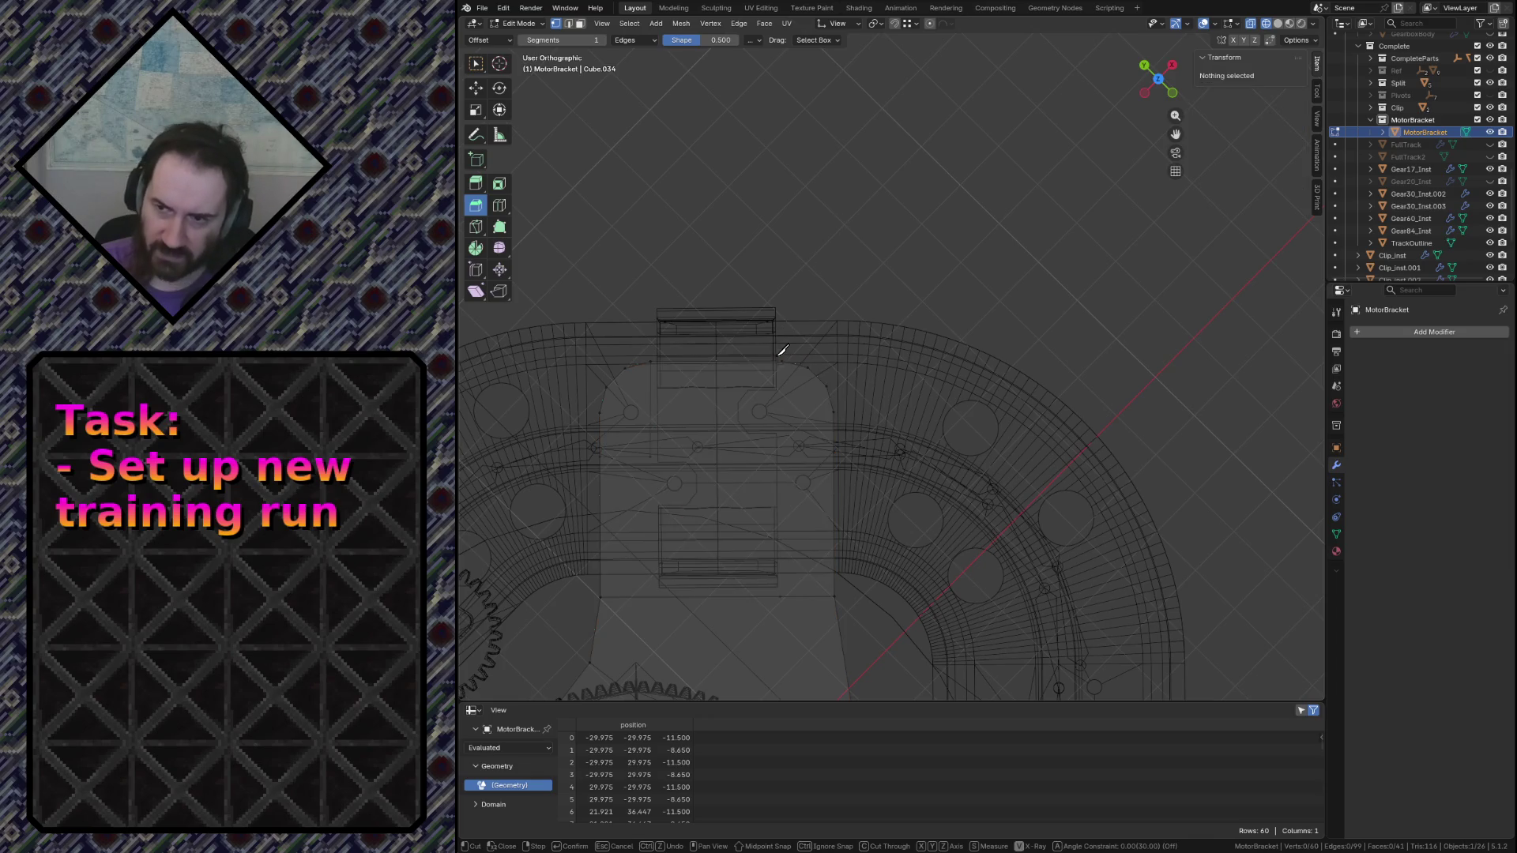
pyautogui.press('Escape')
pyautogui.hotkey('ctrl', 'z')
pyautogui.press('k')
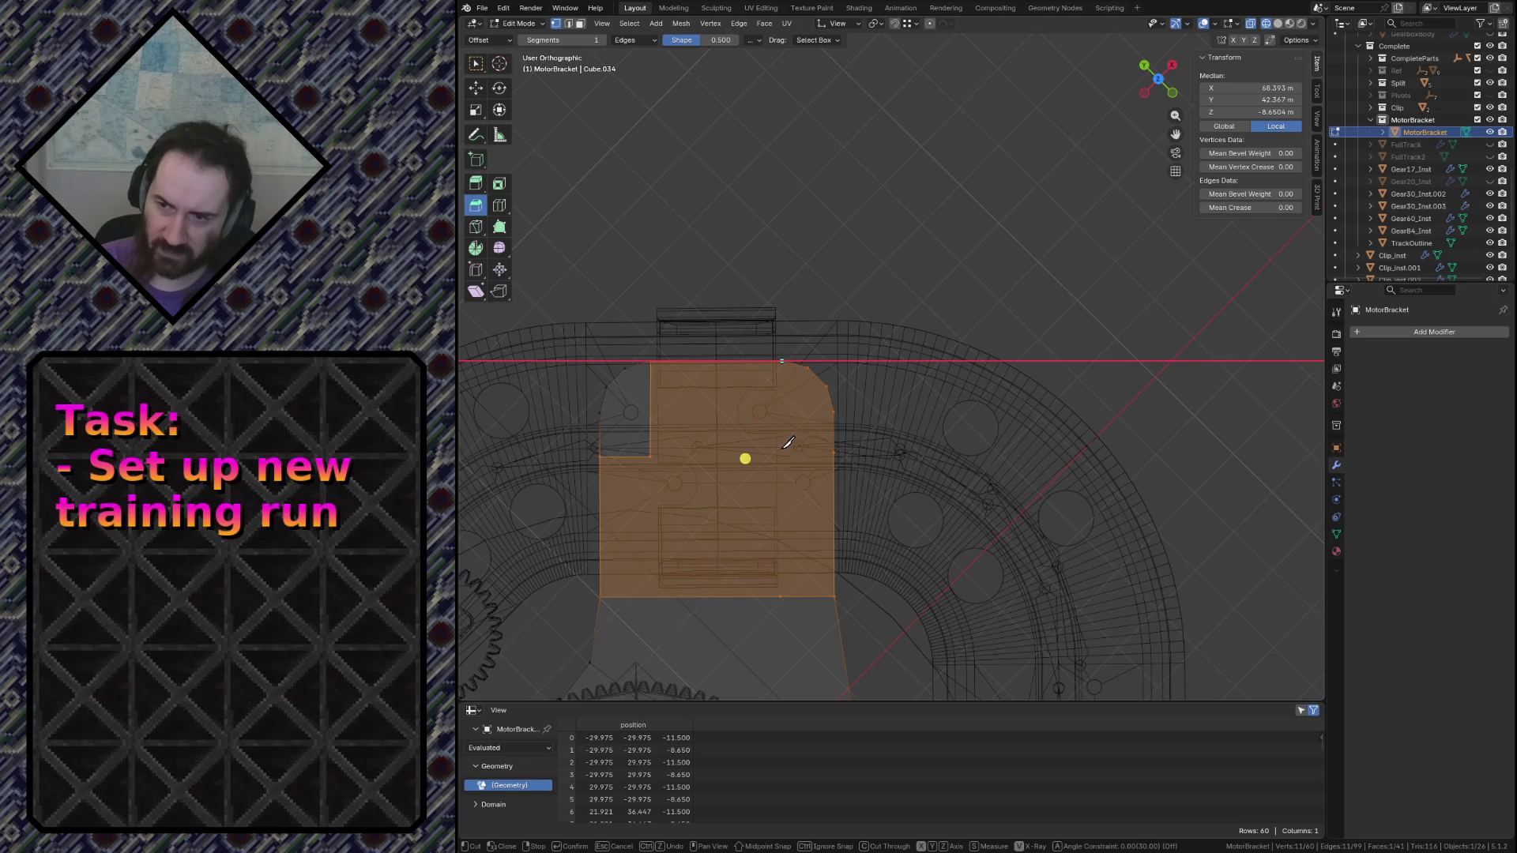
pyautogui.press('y')
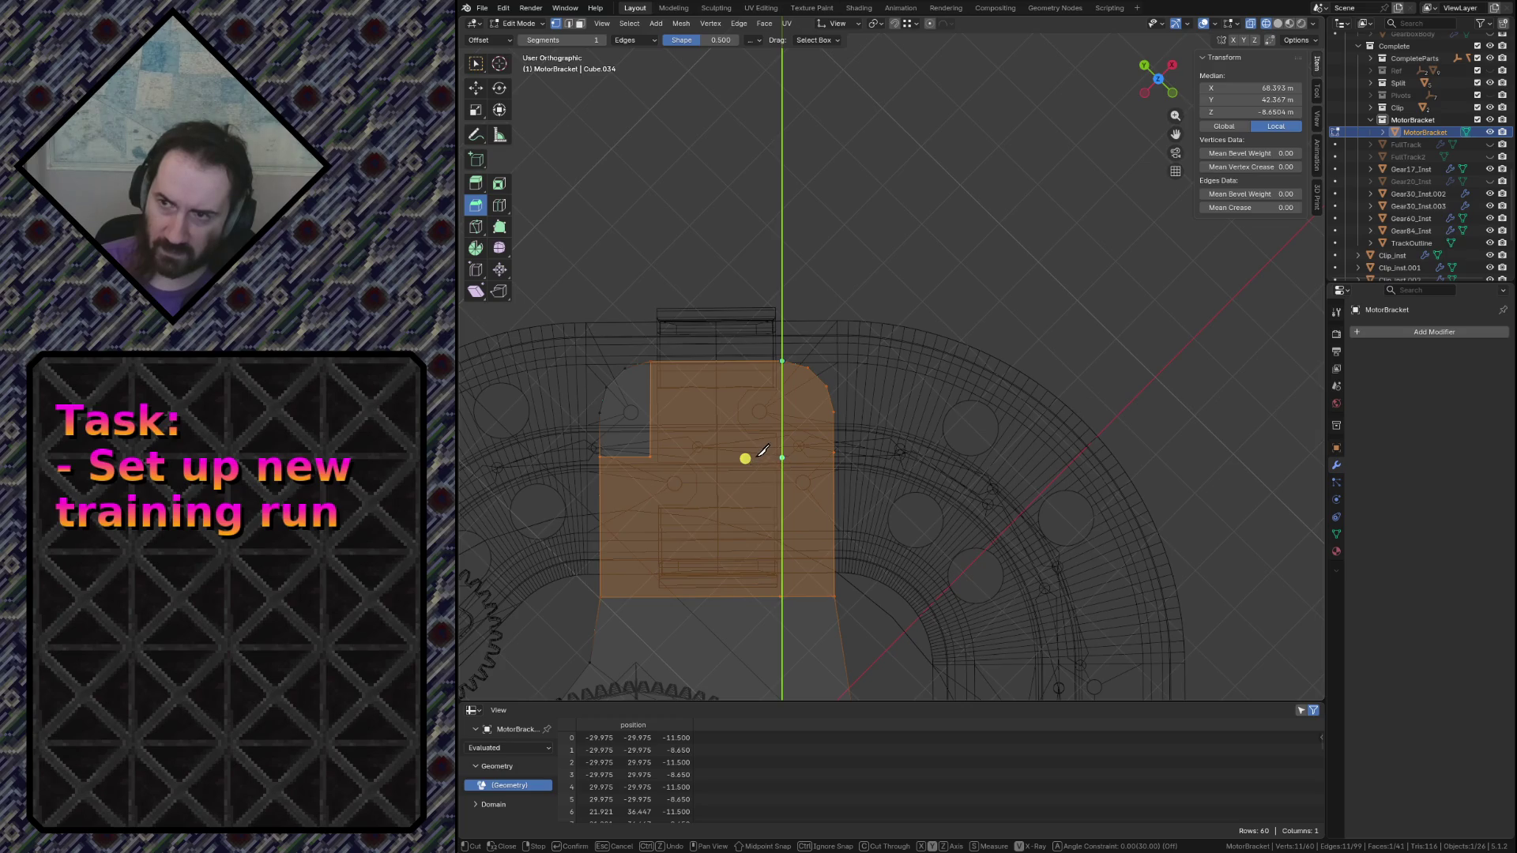
pyautogui.click(823, 458)
pyautogui.press('x')
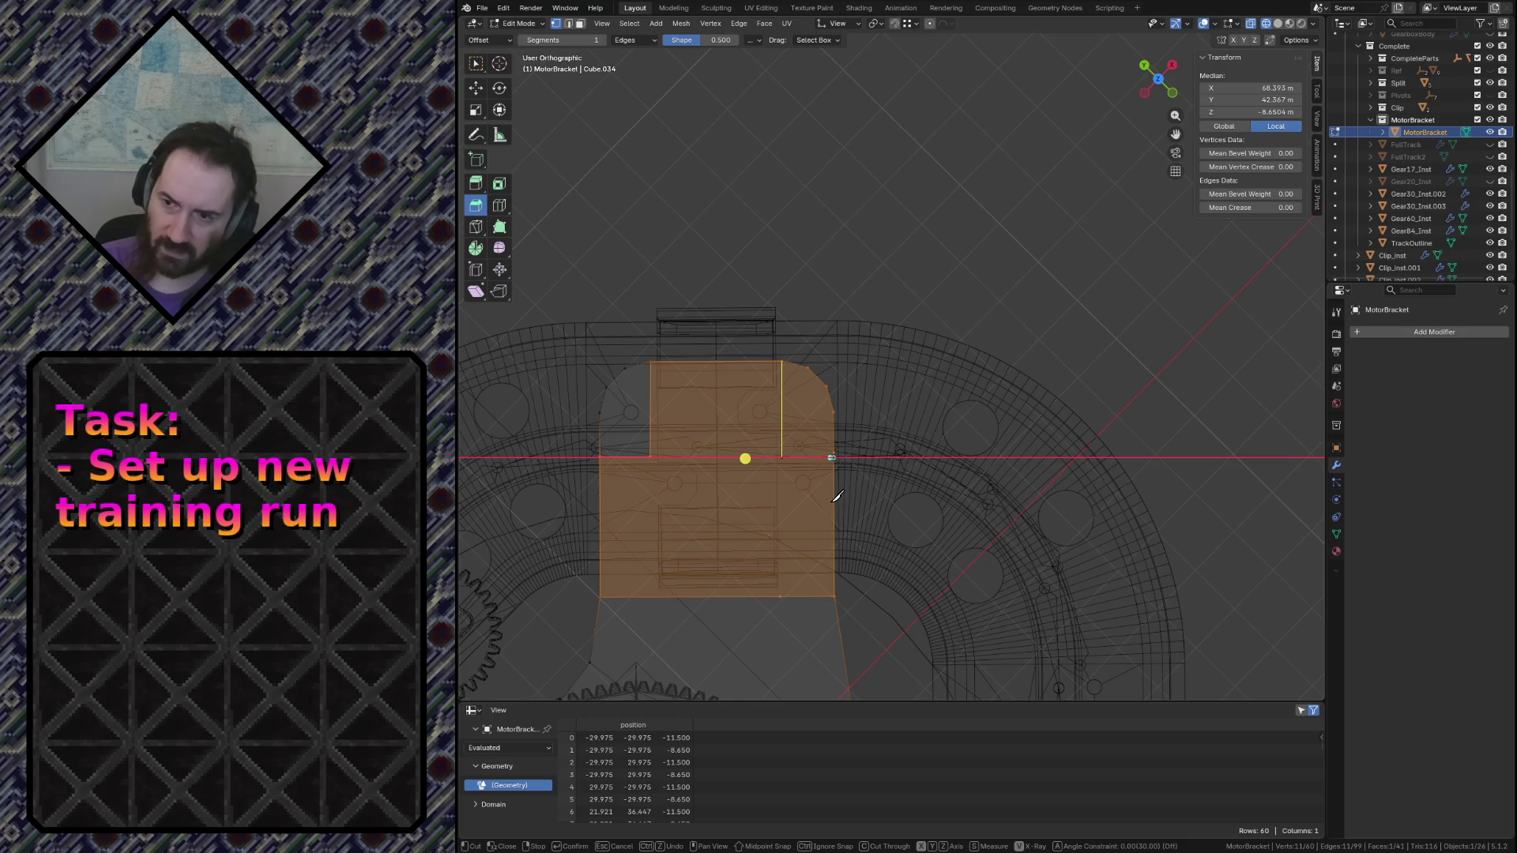
pyautogui.press('Return')
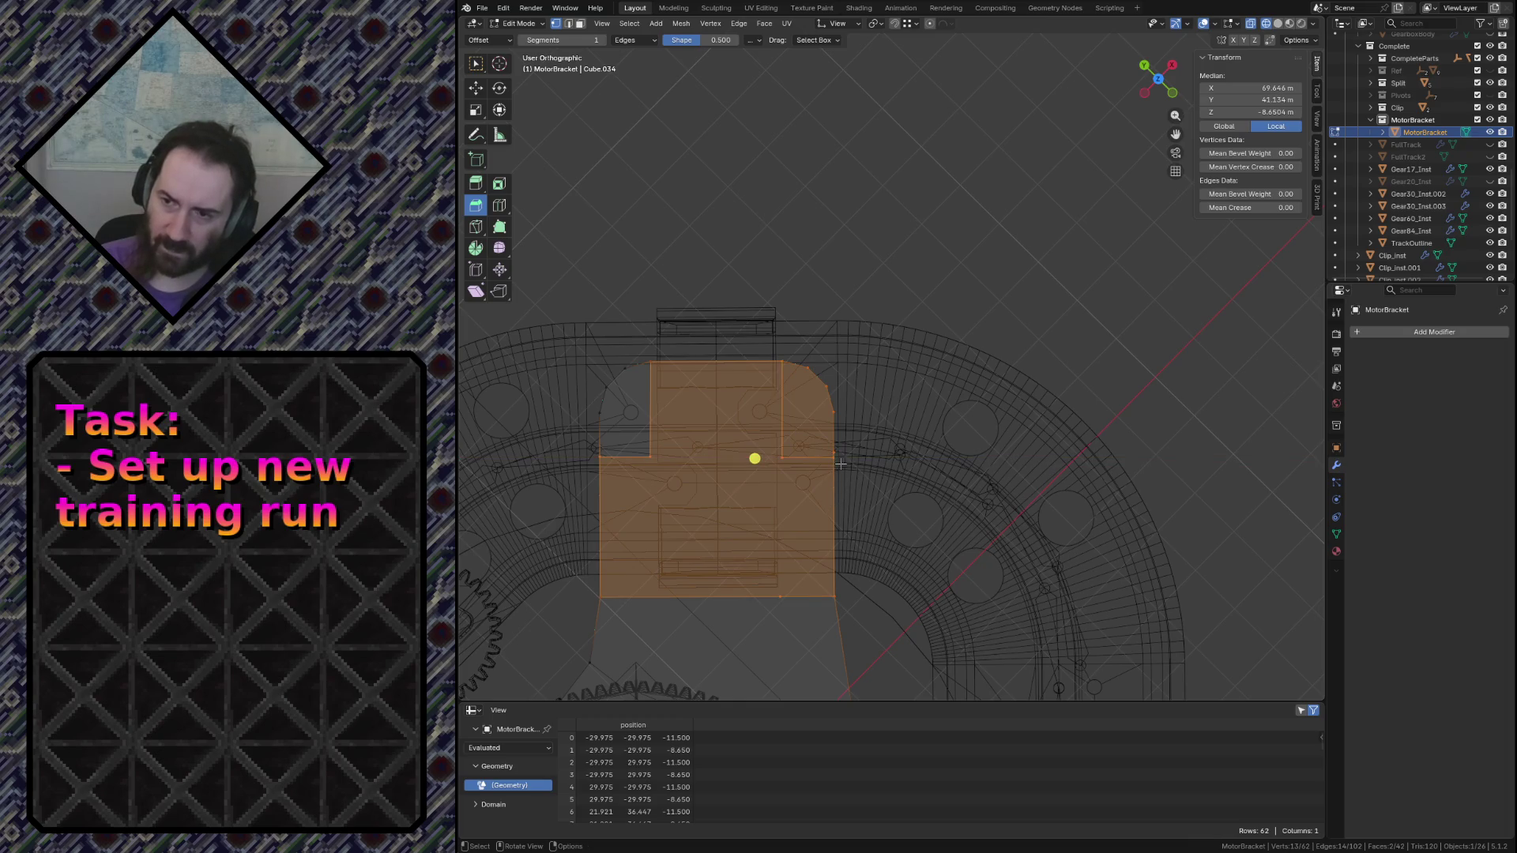
# Shift the short edge beside the notch and the left notch edges along Y
pyautogui.click(797, 458)
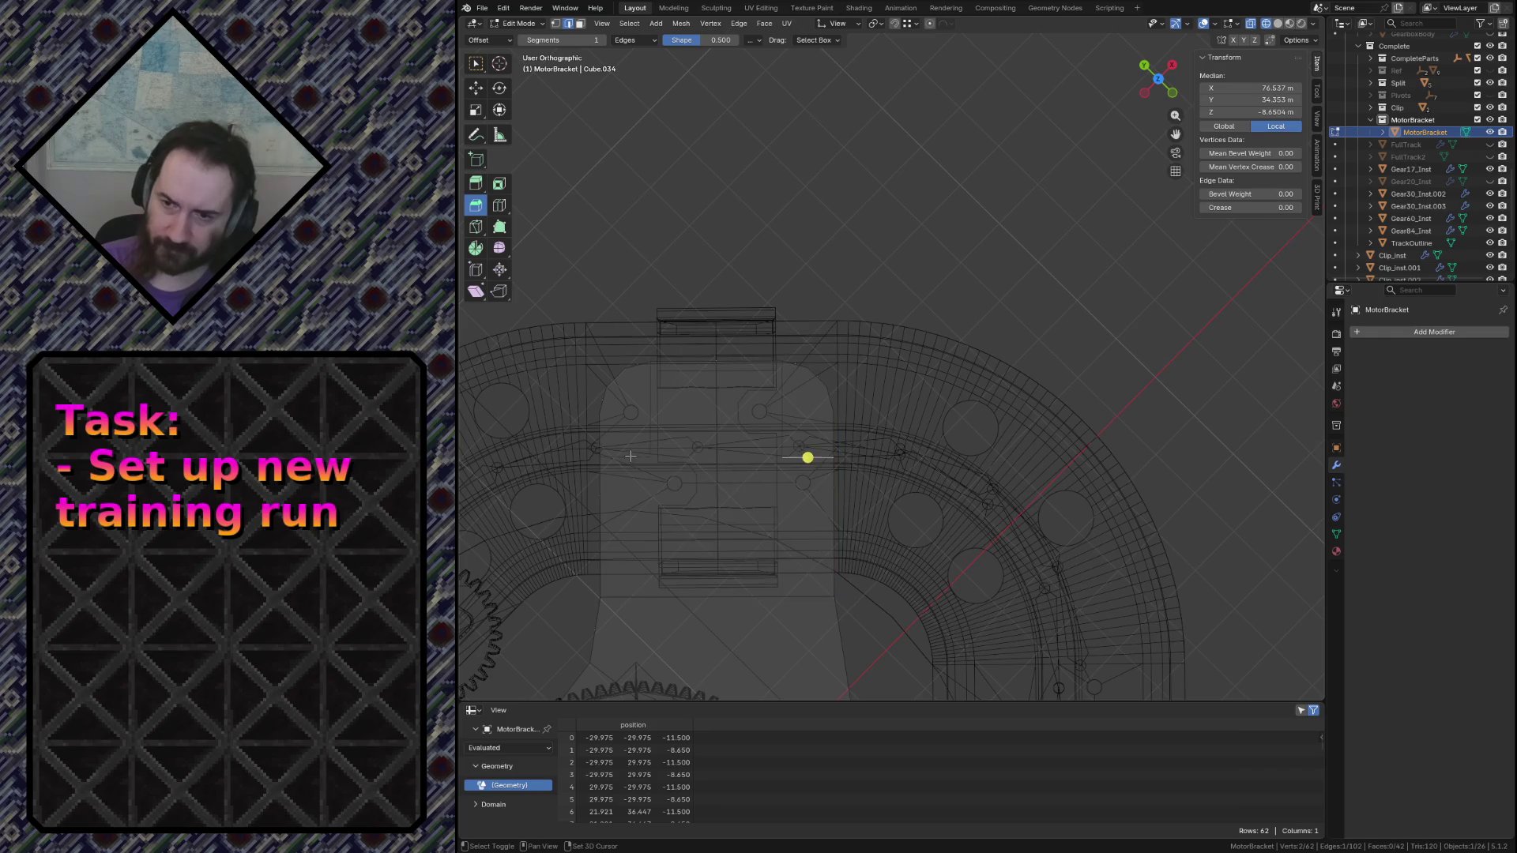
pyautogui.press('g')
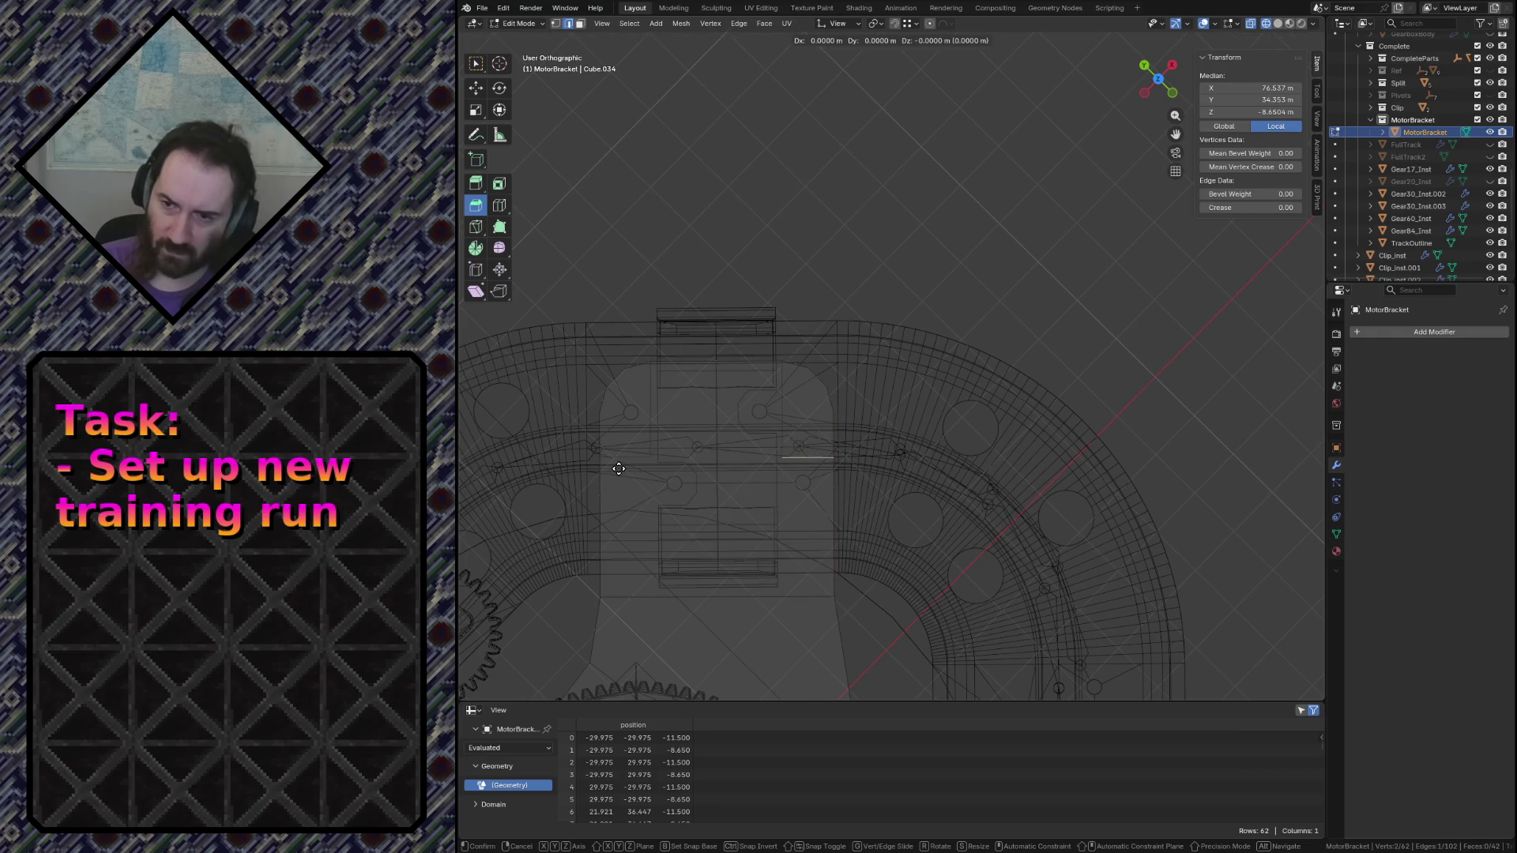
pyautogui.press('y')
pyautogui.click(647, 456)
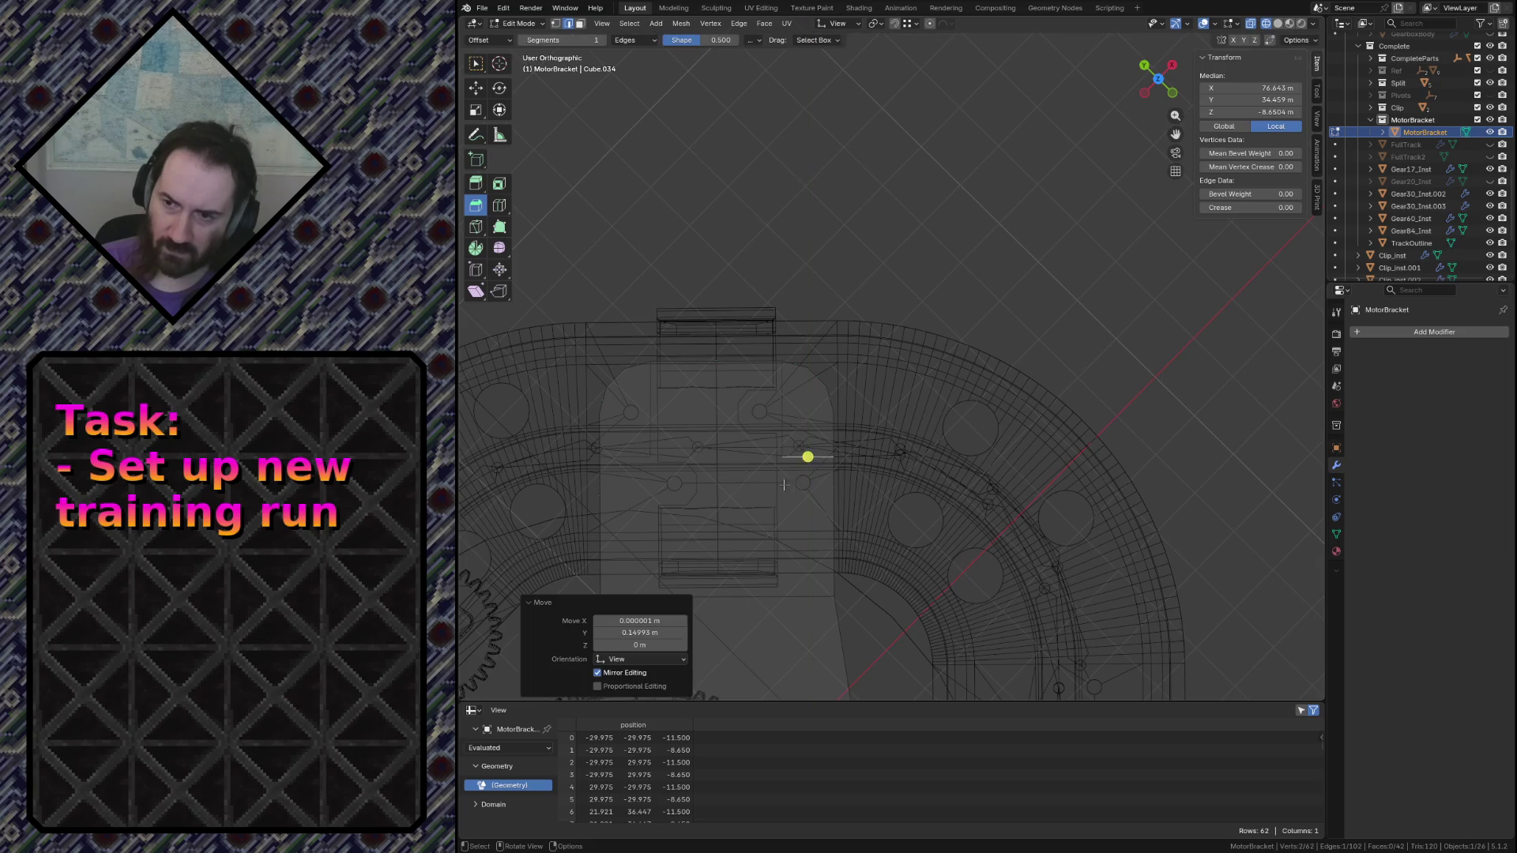
pyautogui.scroll(3, 613, 461)
pyautogui.scroll(-1, 613, 461)
pyautogui.scroll(-2, 612, 461)
pyautogui.moveTo(684, 472); pyautogui.dragTo(682, 471)
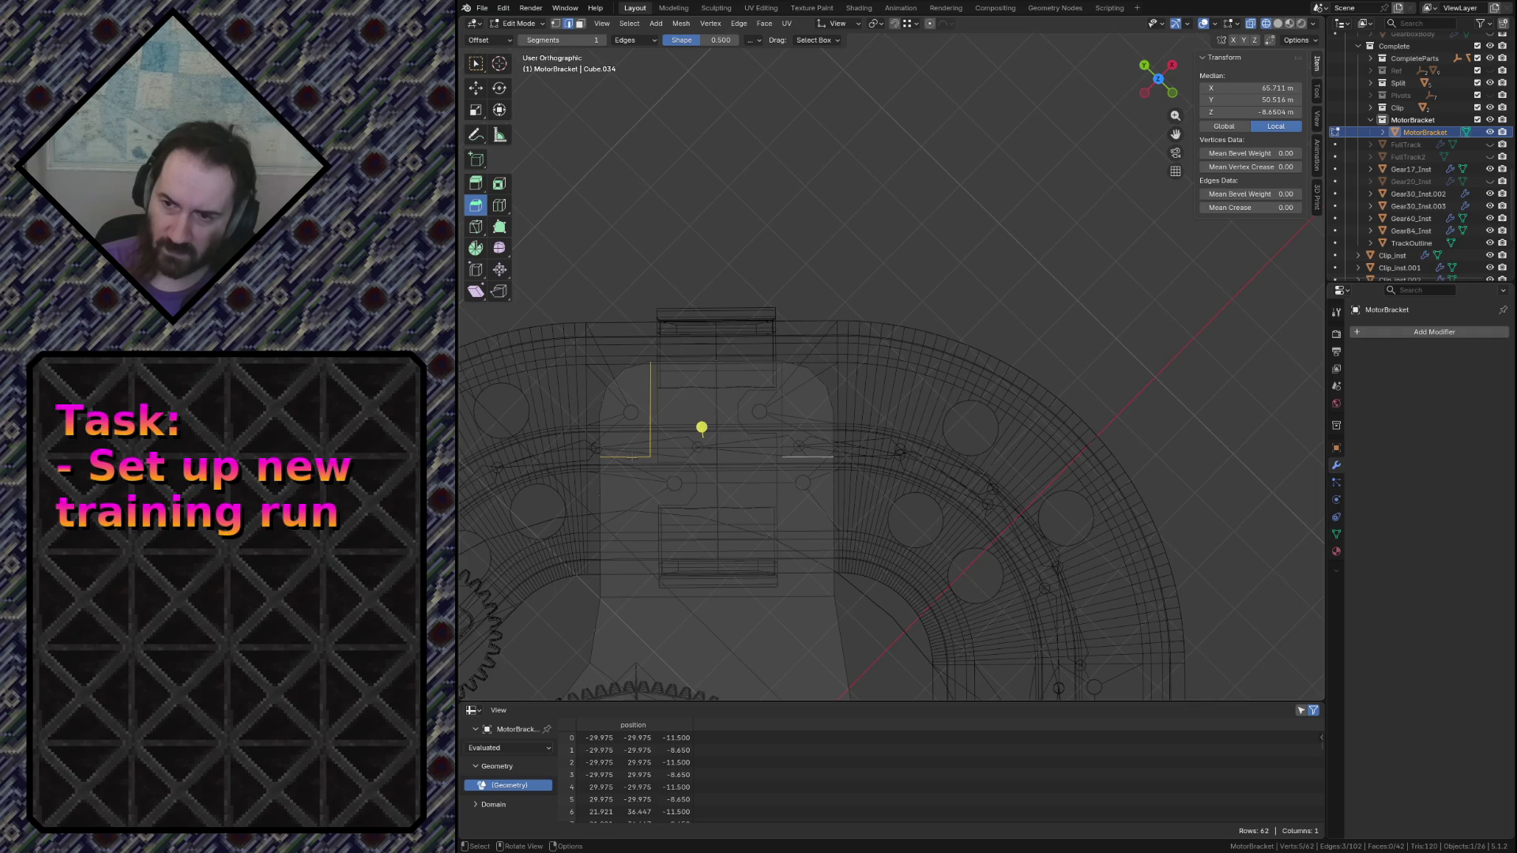
pyautogui.press('g')
pyautogui.press('y')
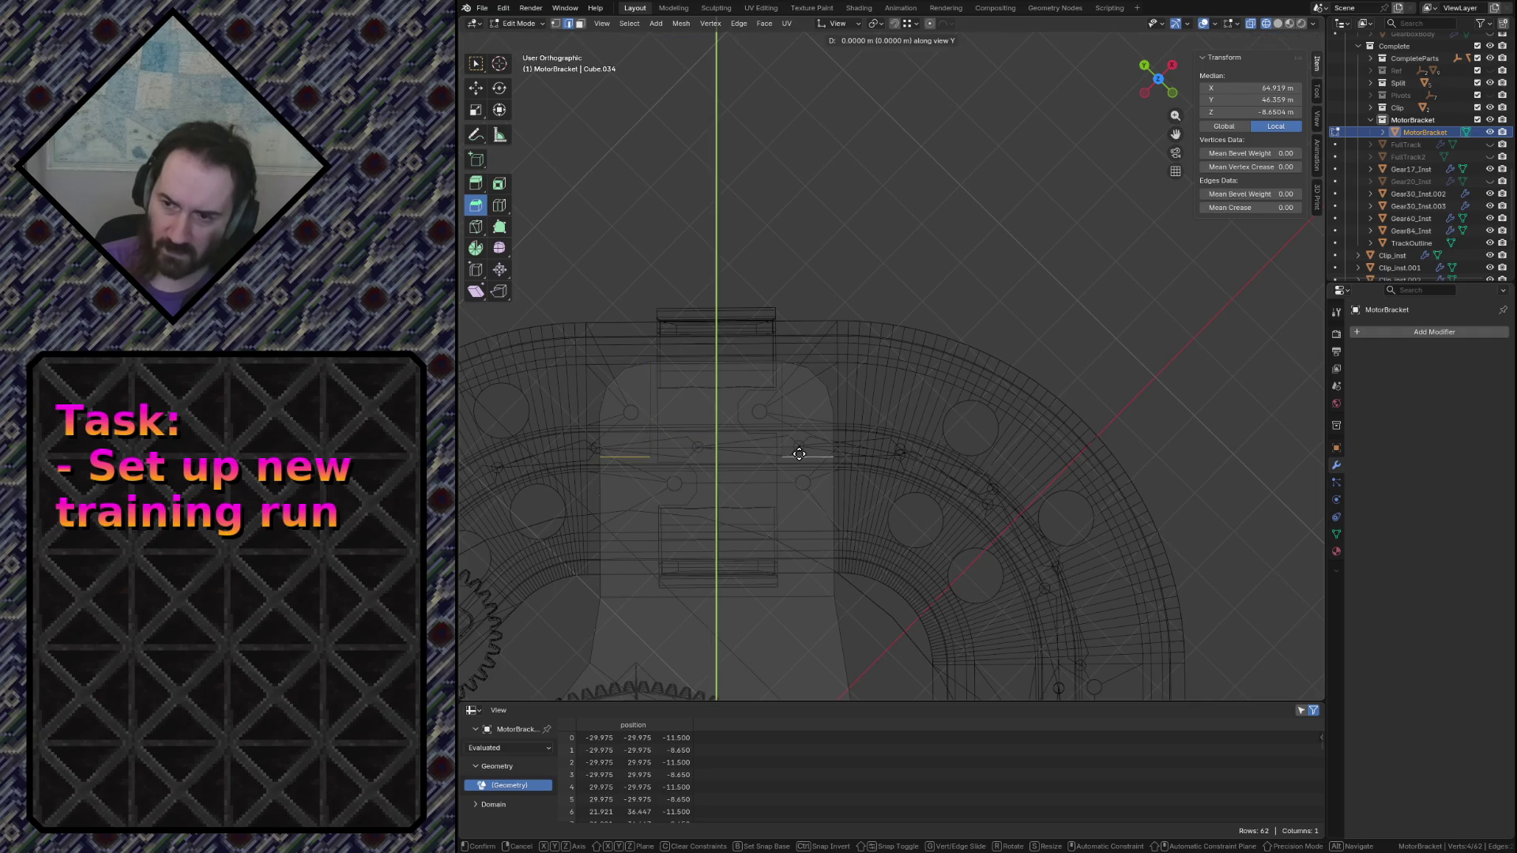
pyautogui.click(798, 508)
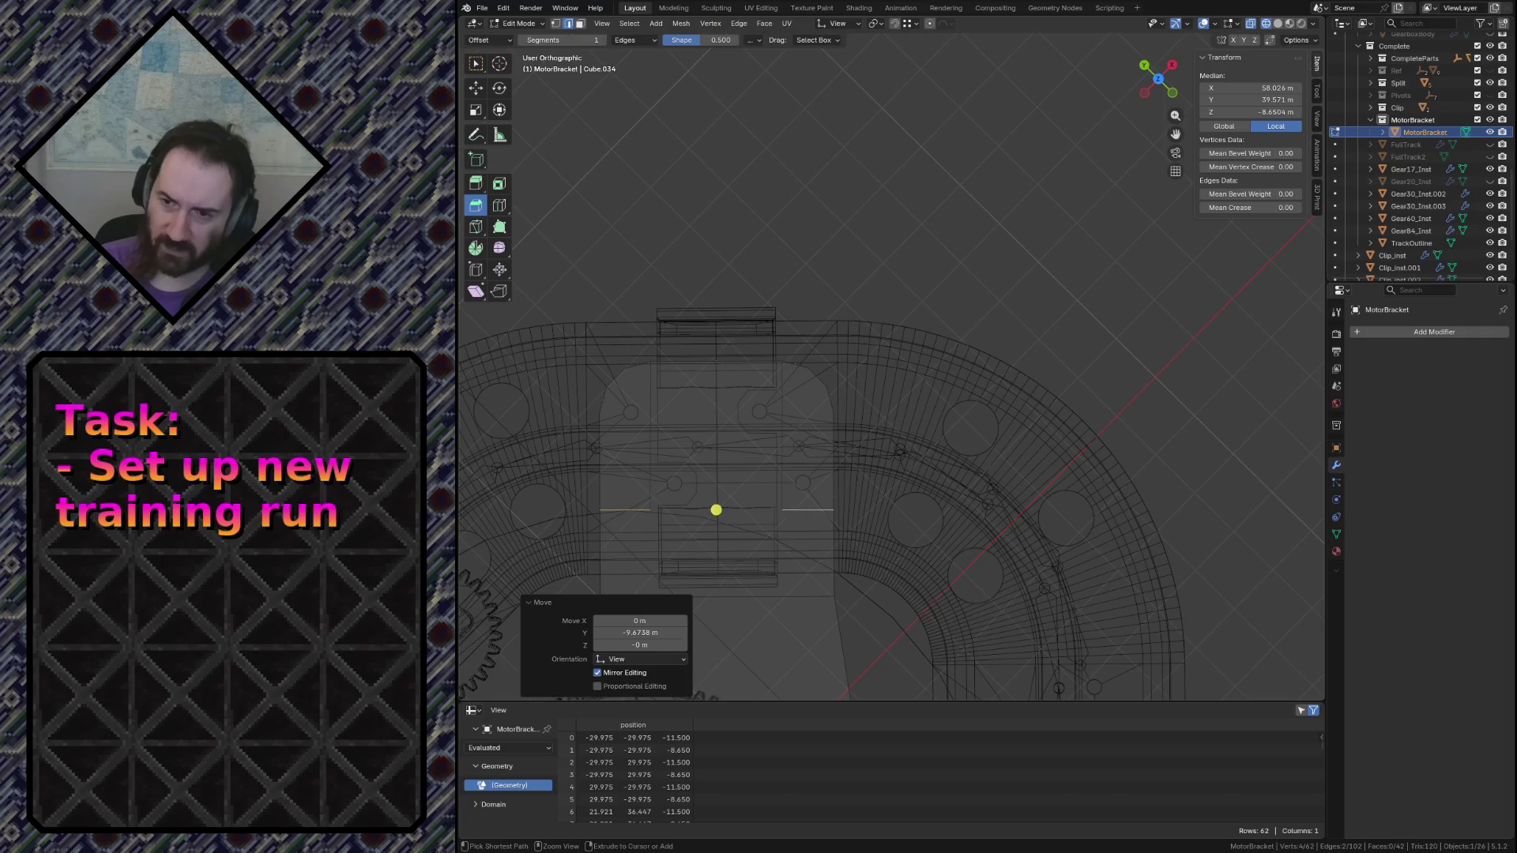
# Save the file and return the viewport to solid shading
pyautogui.hotkey('ctrl', 's')
pyautogui.moveTo(787, 509); pyautogui.dragTo(790, 509, button='middle')
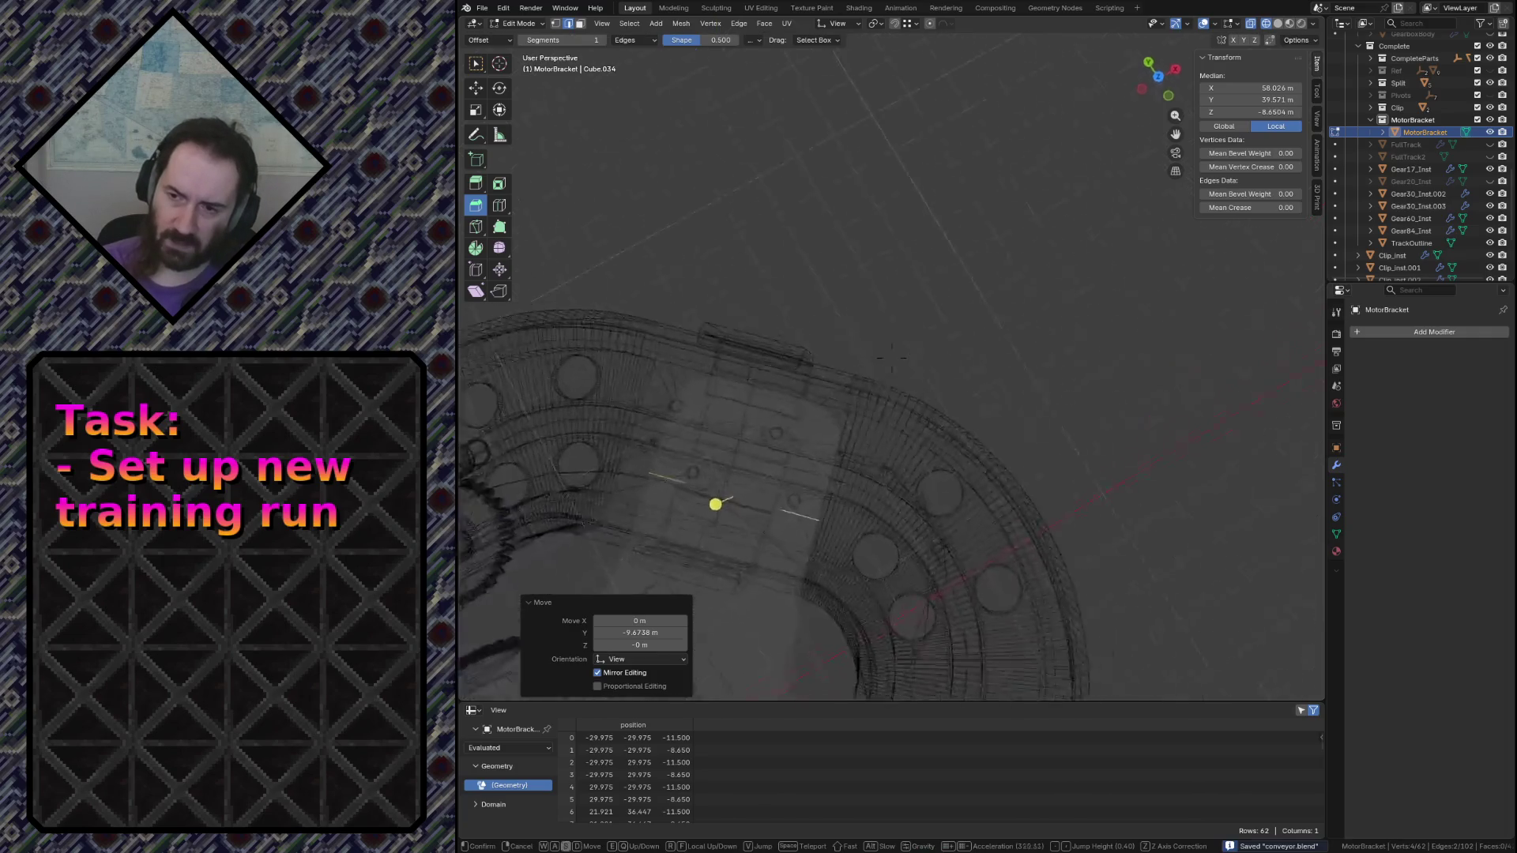
pyautogui.press('z')
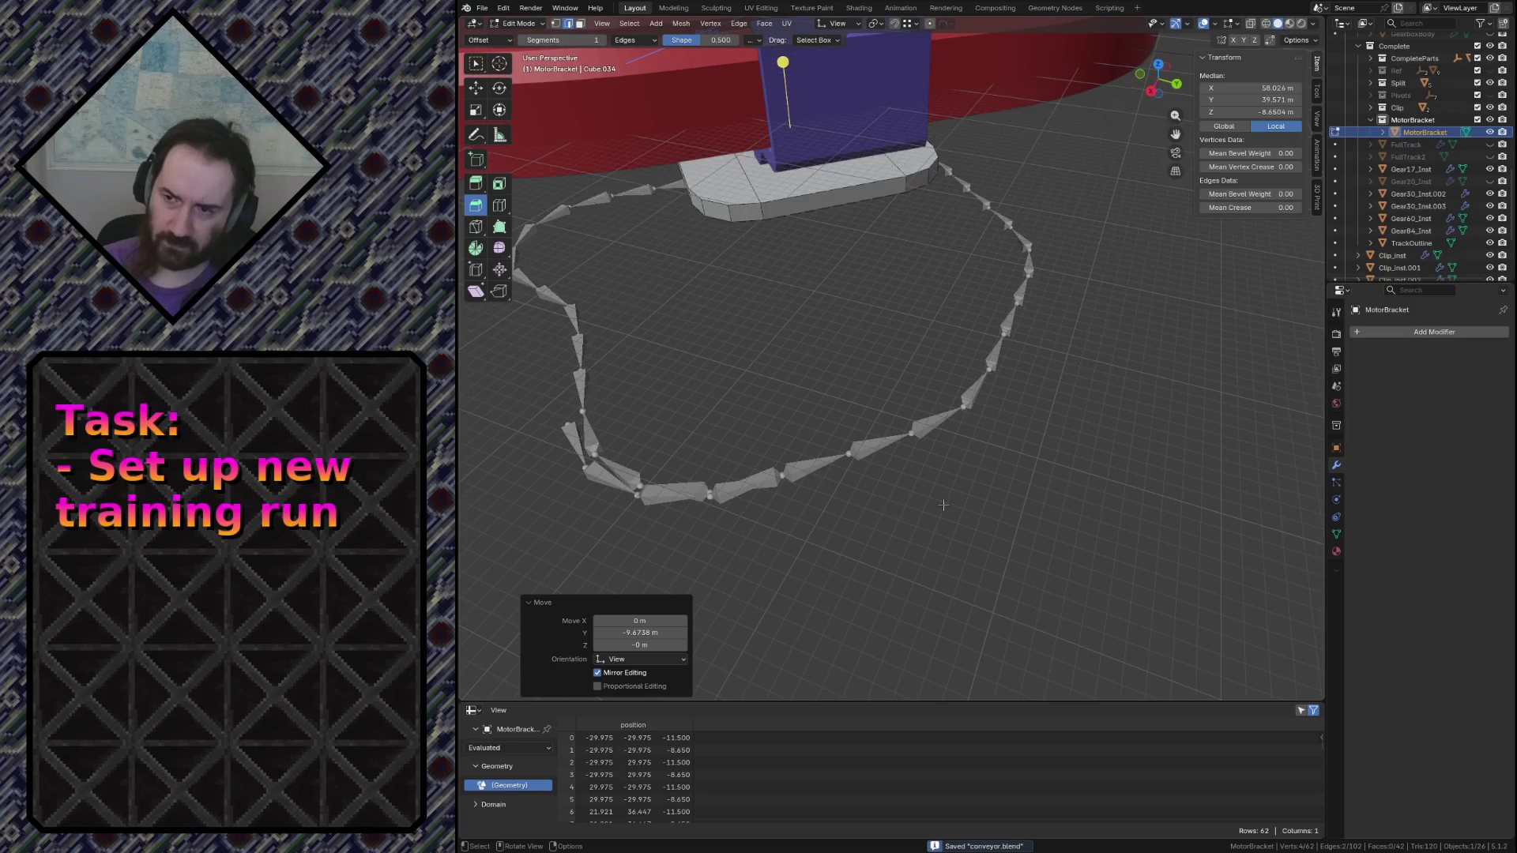
# Walk-navigate around the bracket and back out to an overview of the frame and gears
pyautogui.hotkey('shift', '`')
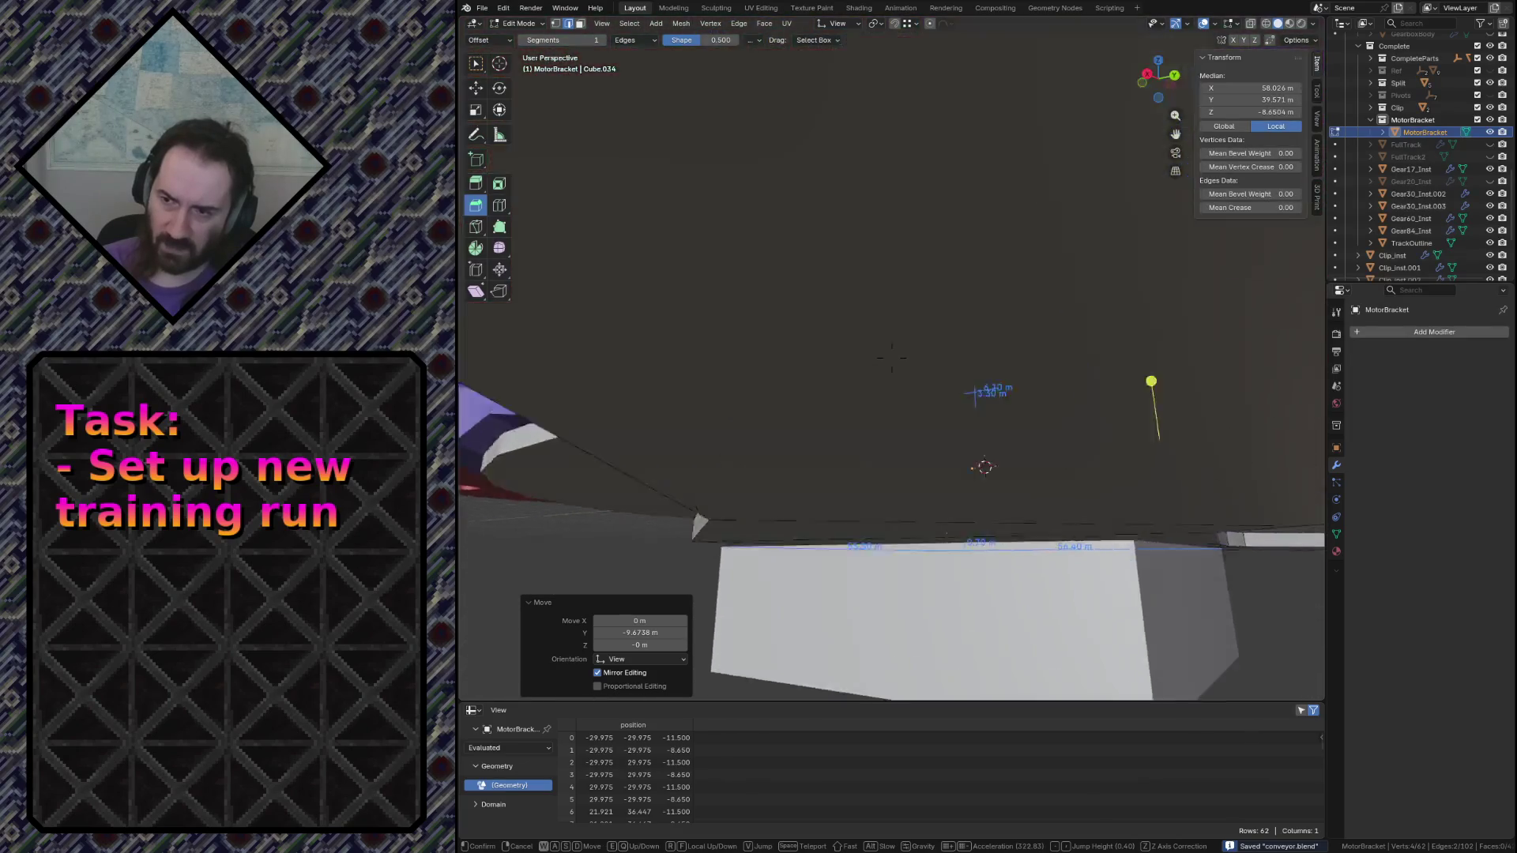
pyautogui.press('Return')
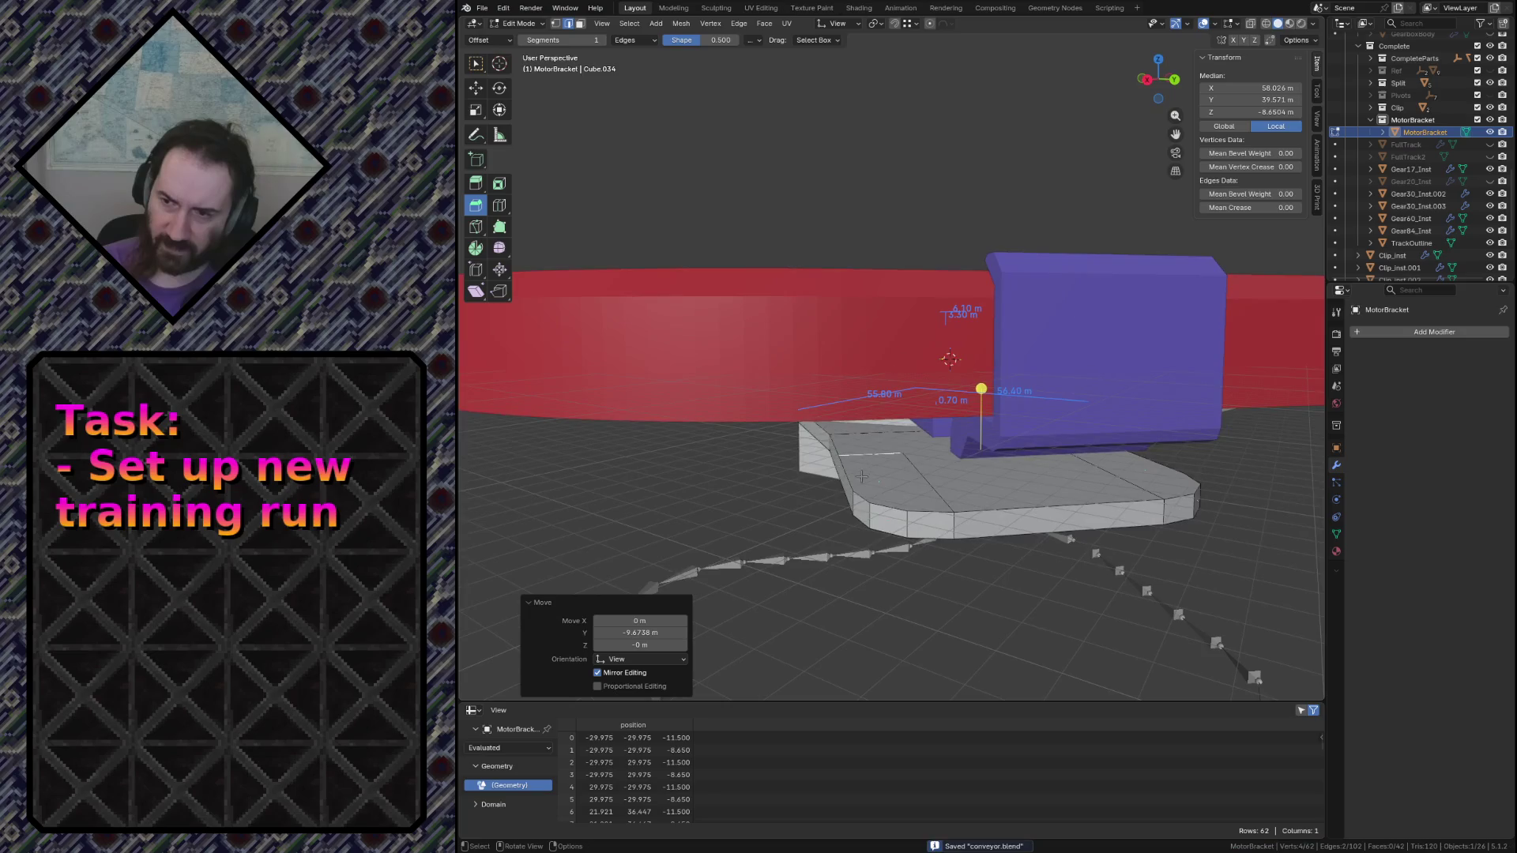
pyautogui.click(891, 474)
pyautogui.keyDown('shift'); pyautogui.click(1152, 484); pyautogui.keyUp('shift')
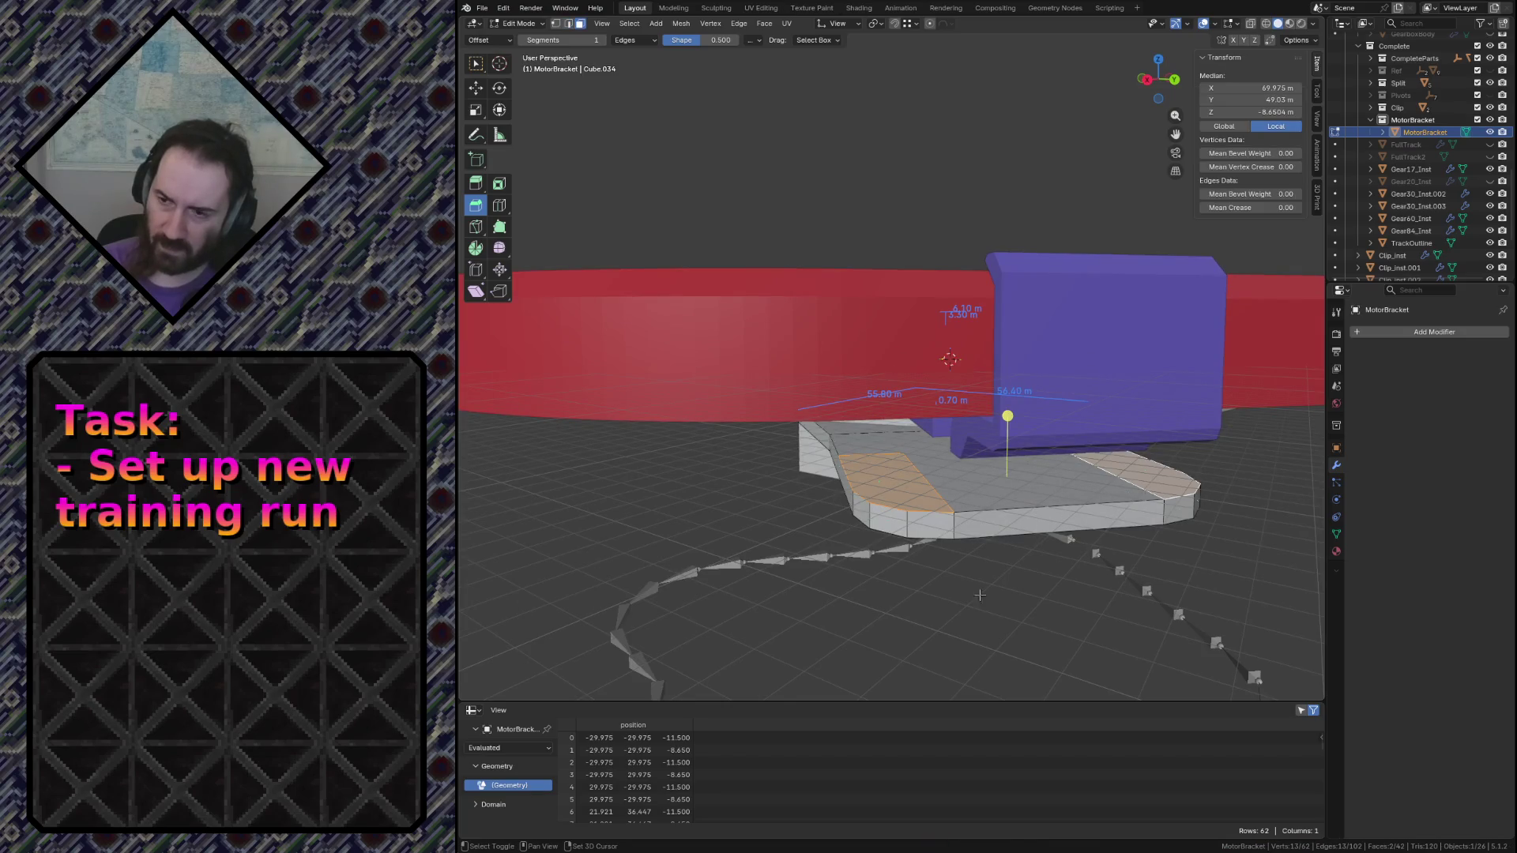
pyautogui.hotkey('shift', '`')
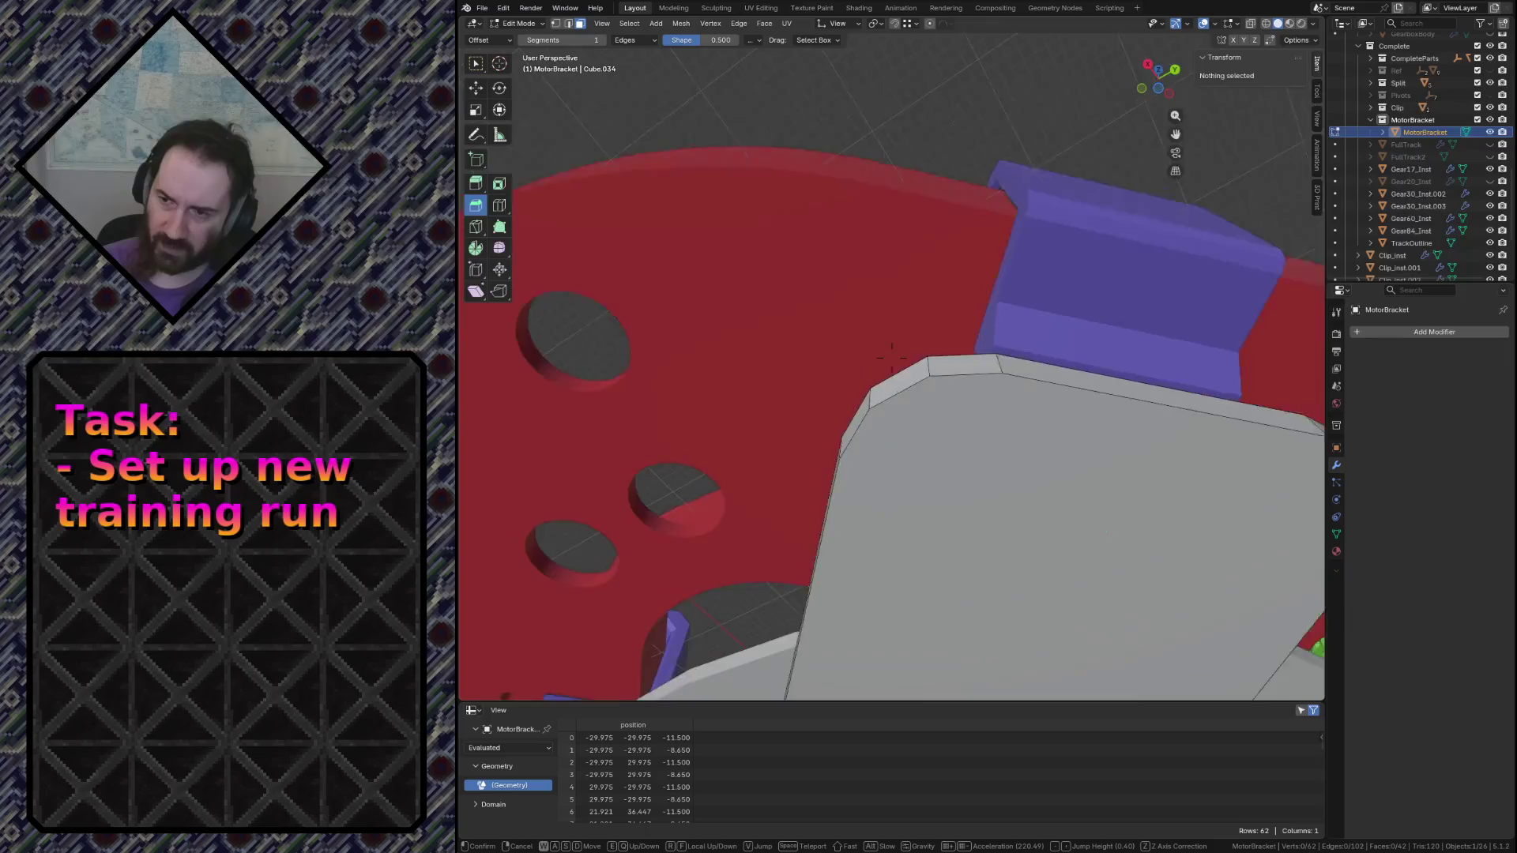
pyautogui.press('Escape')
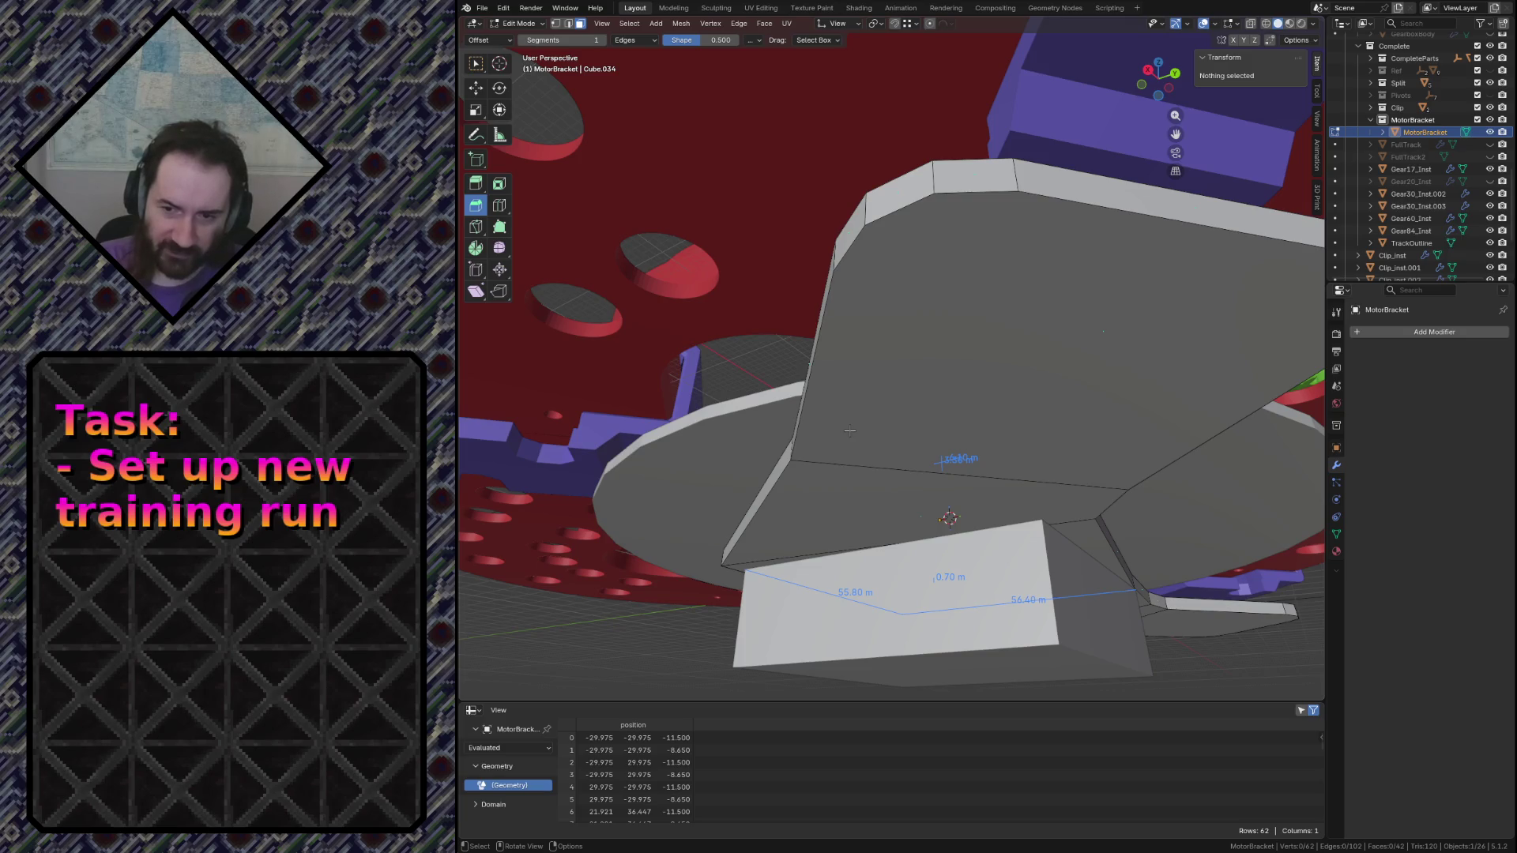
pyautogui.hotkey('shift', '`')
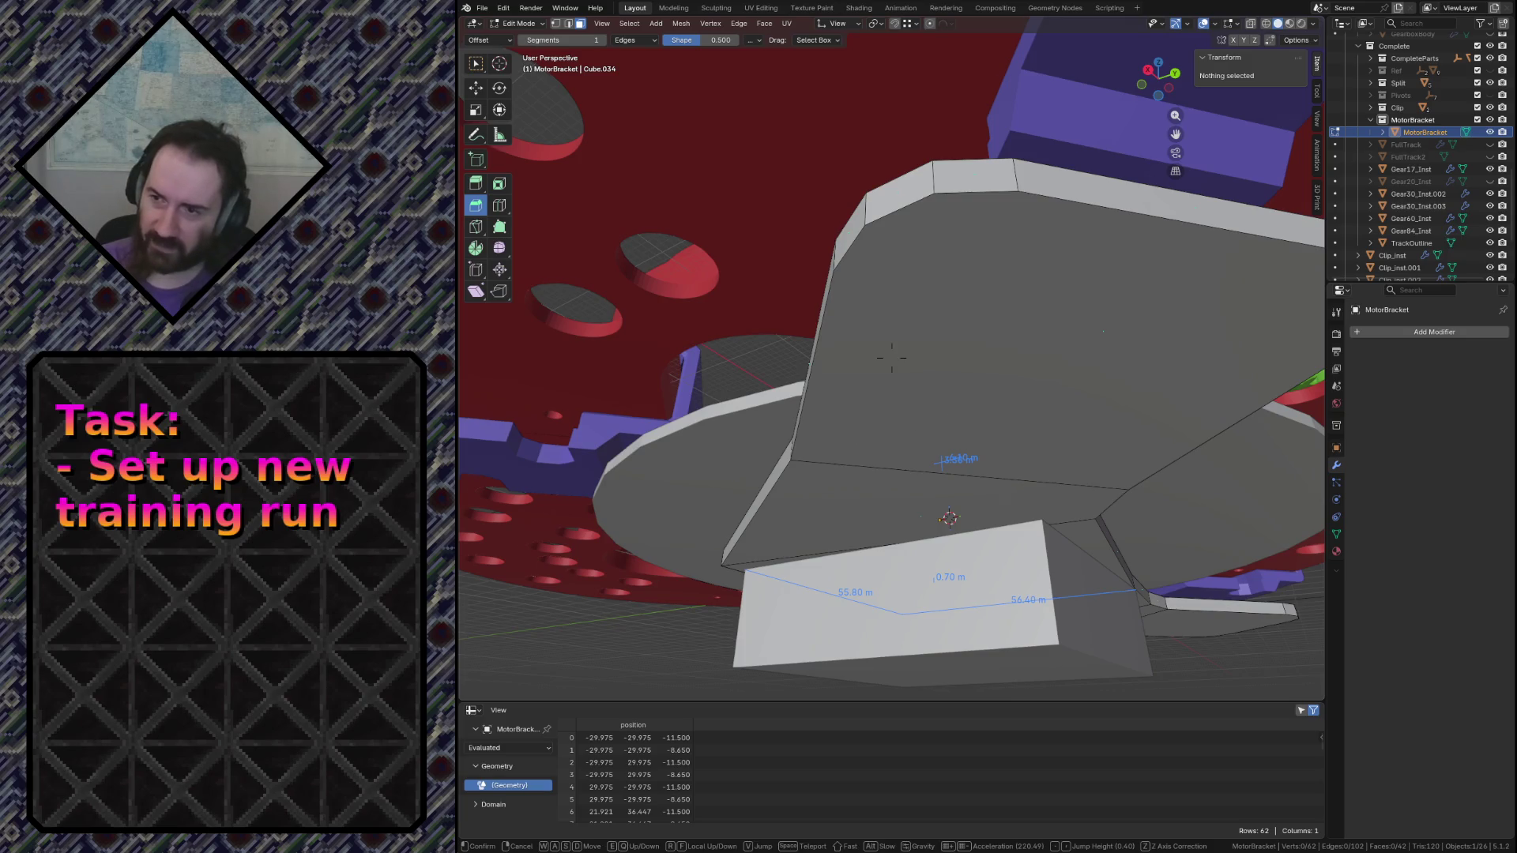
pyautogui.press('w')
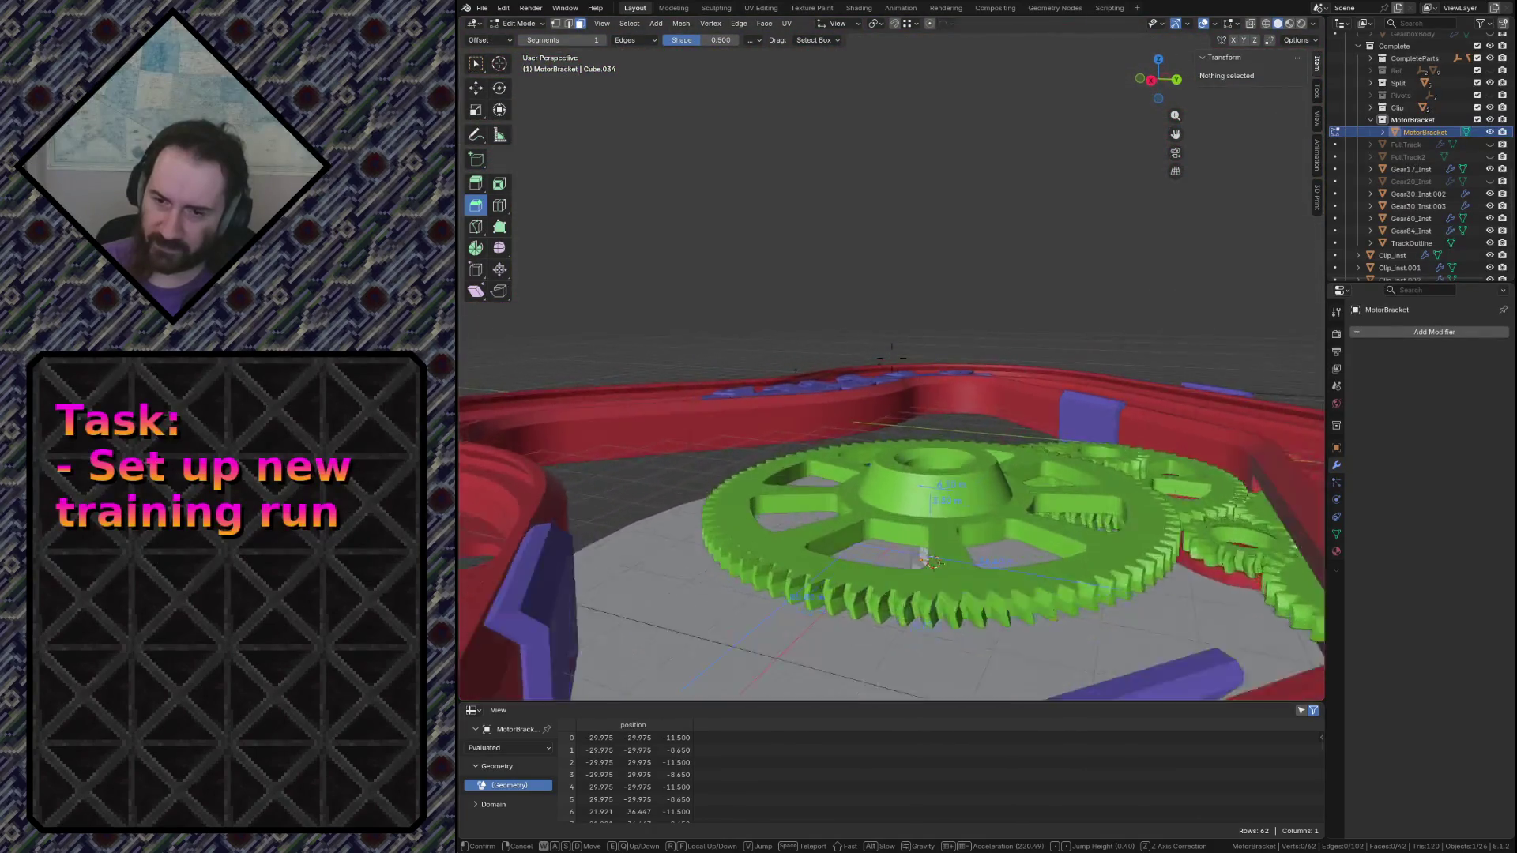
pyautogui.press('s')
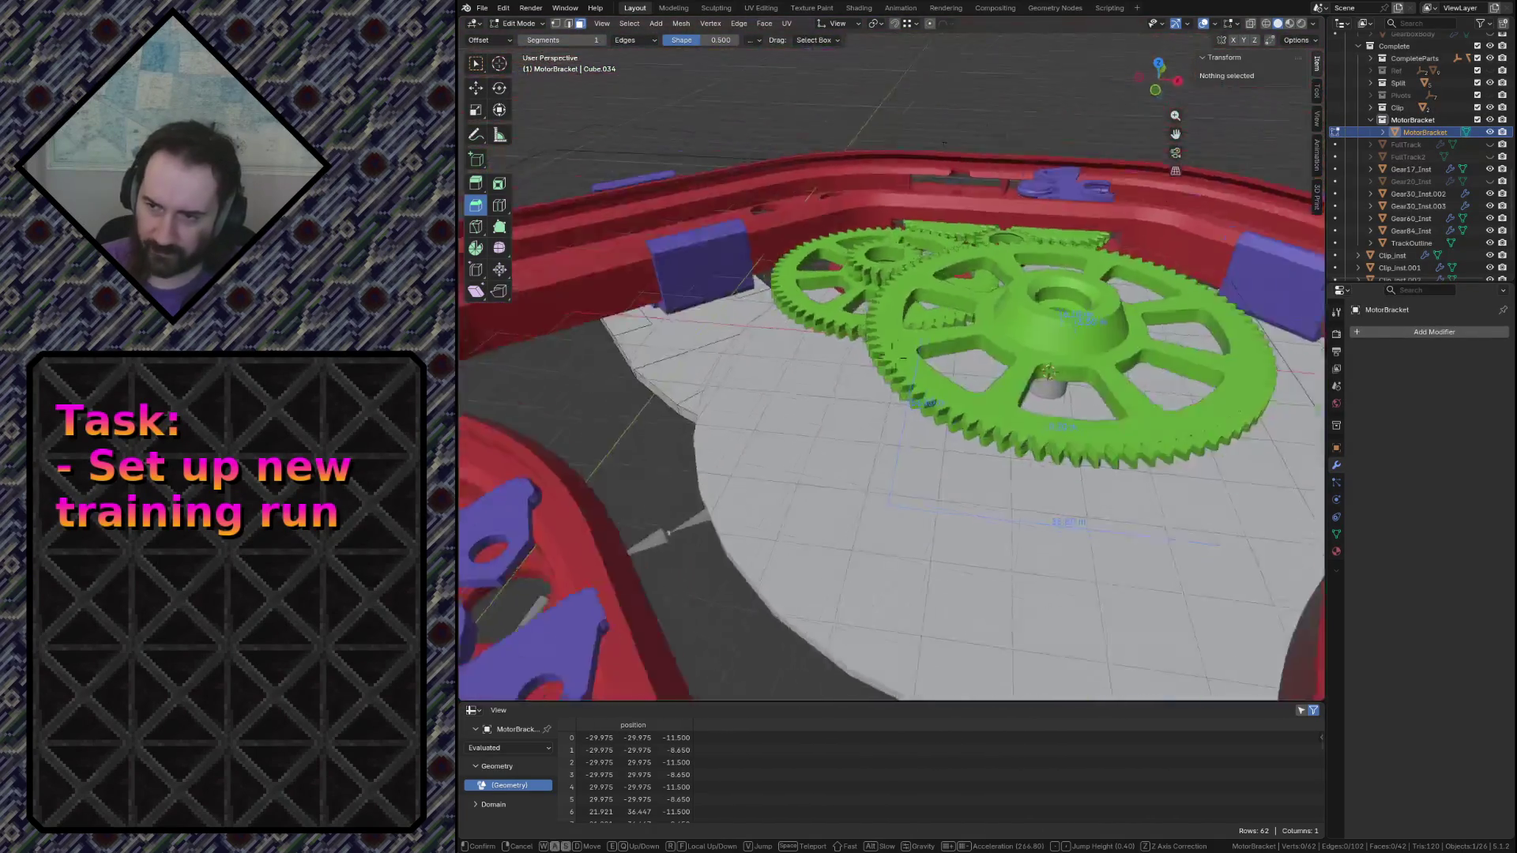
pyautogui.click(958, 441)
# Leave the bracket's mesh editing, save conveyor.blend and fly under the disc to check it
pyautogui.press('Tab')
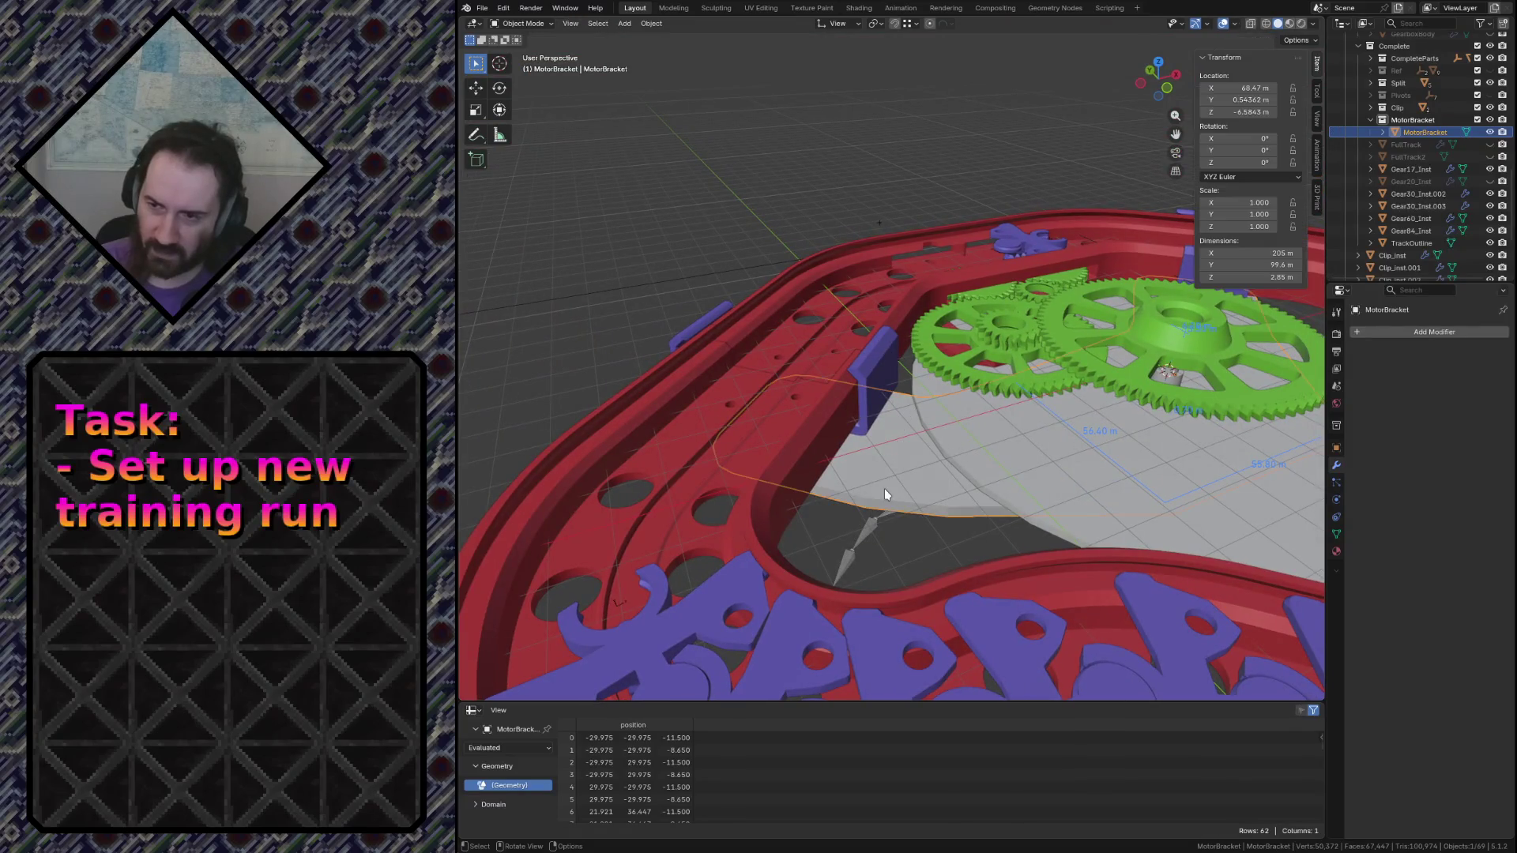
pyautogui.hotkey('ctrl', 's')
pyautogui.hotkey('shift', '`')
pyautogui.press('w')
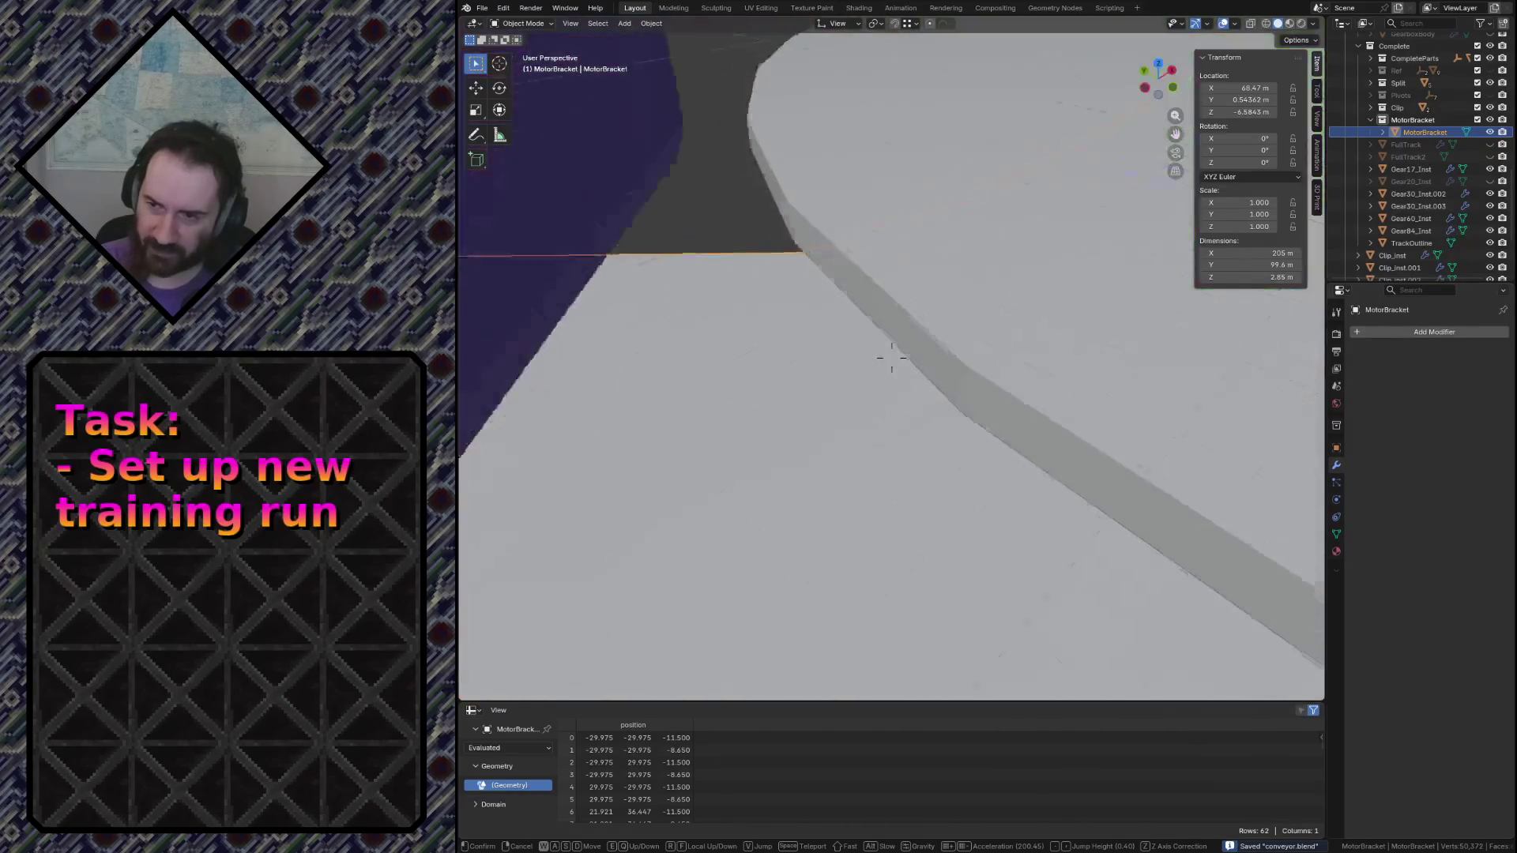
pyautogui.press('s')
pyautogui.press('w')
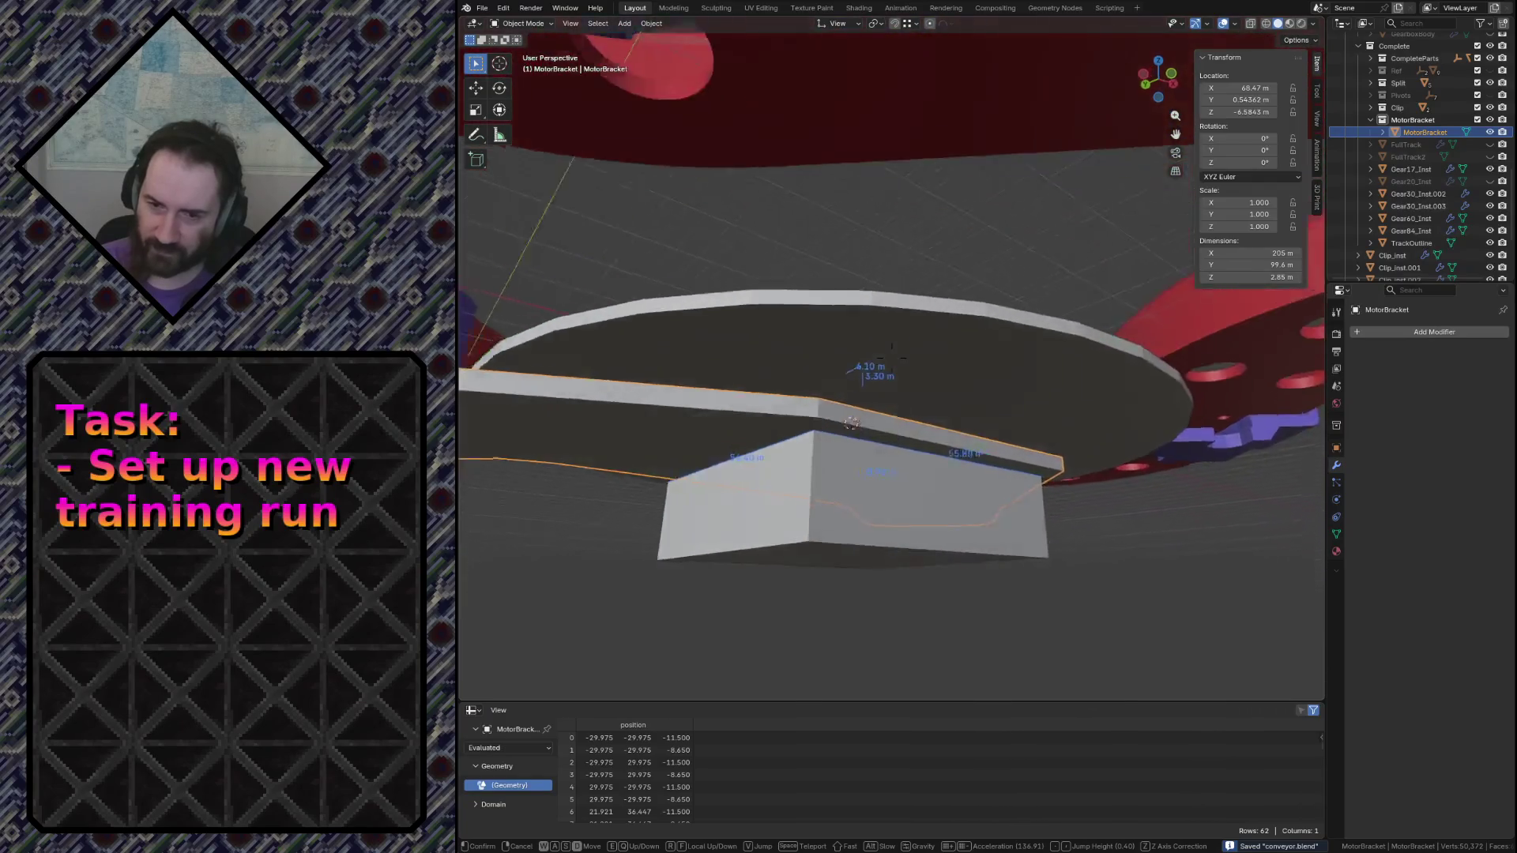
pyautogui.press('s')
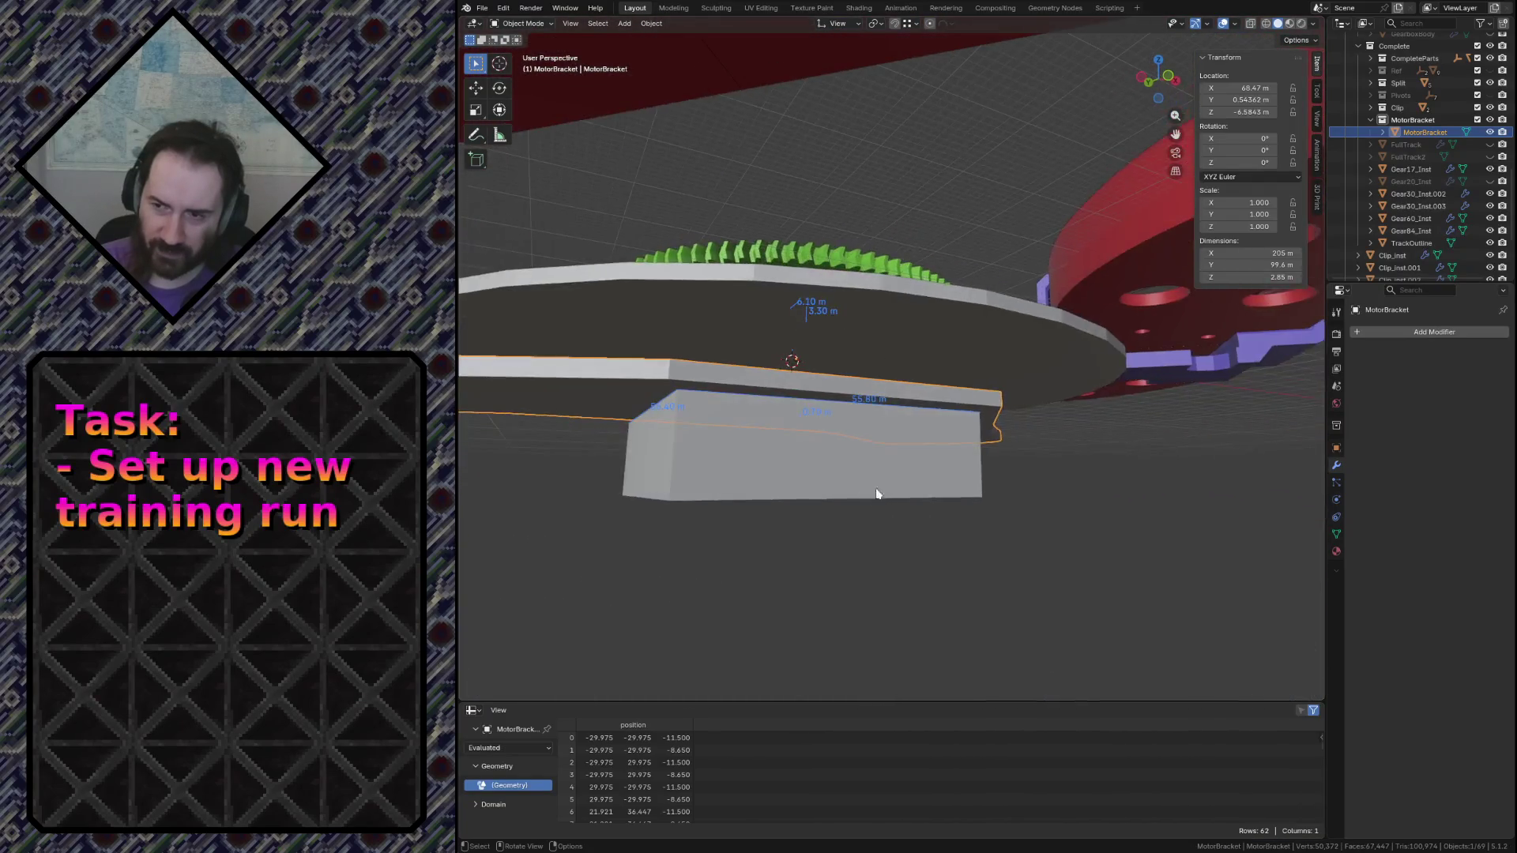
pyautogui.click(891, 359)
# Select the ClockMotor object and fly over toward the gears inside the track
pyautogui.click(729, 480)
pyautogui.hotkey('shift', '`')
pyautogui.press('w')
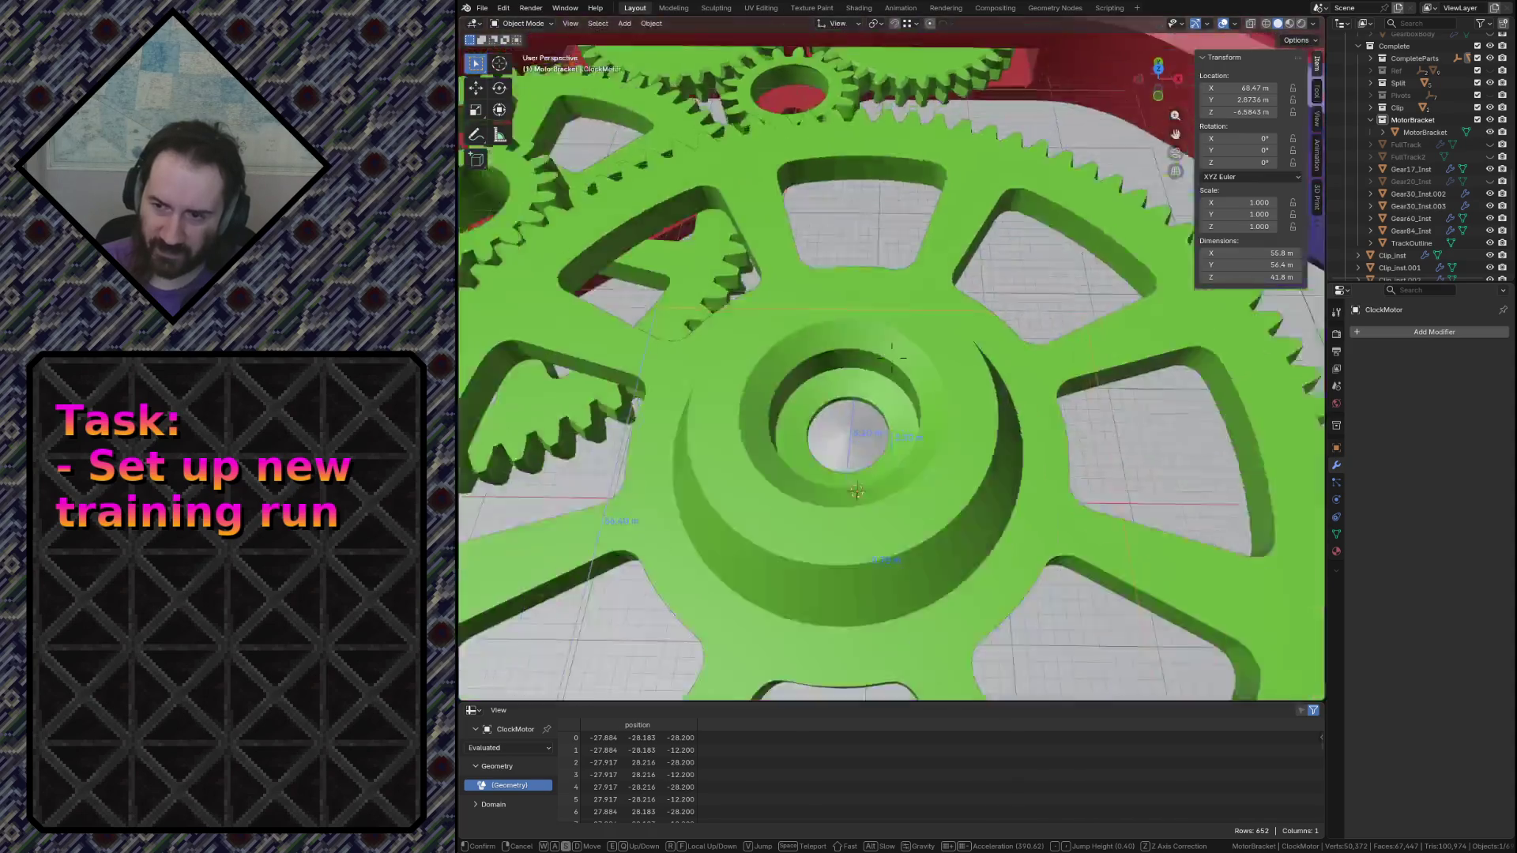
pyautogui.click(733, 466)
pyautogui.click(854, 361)
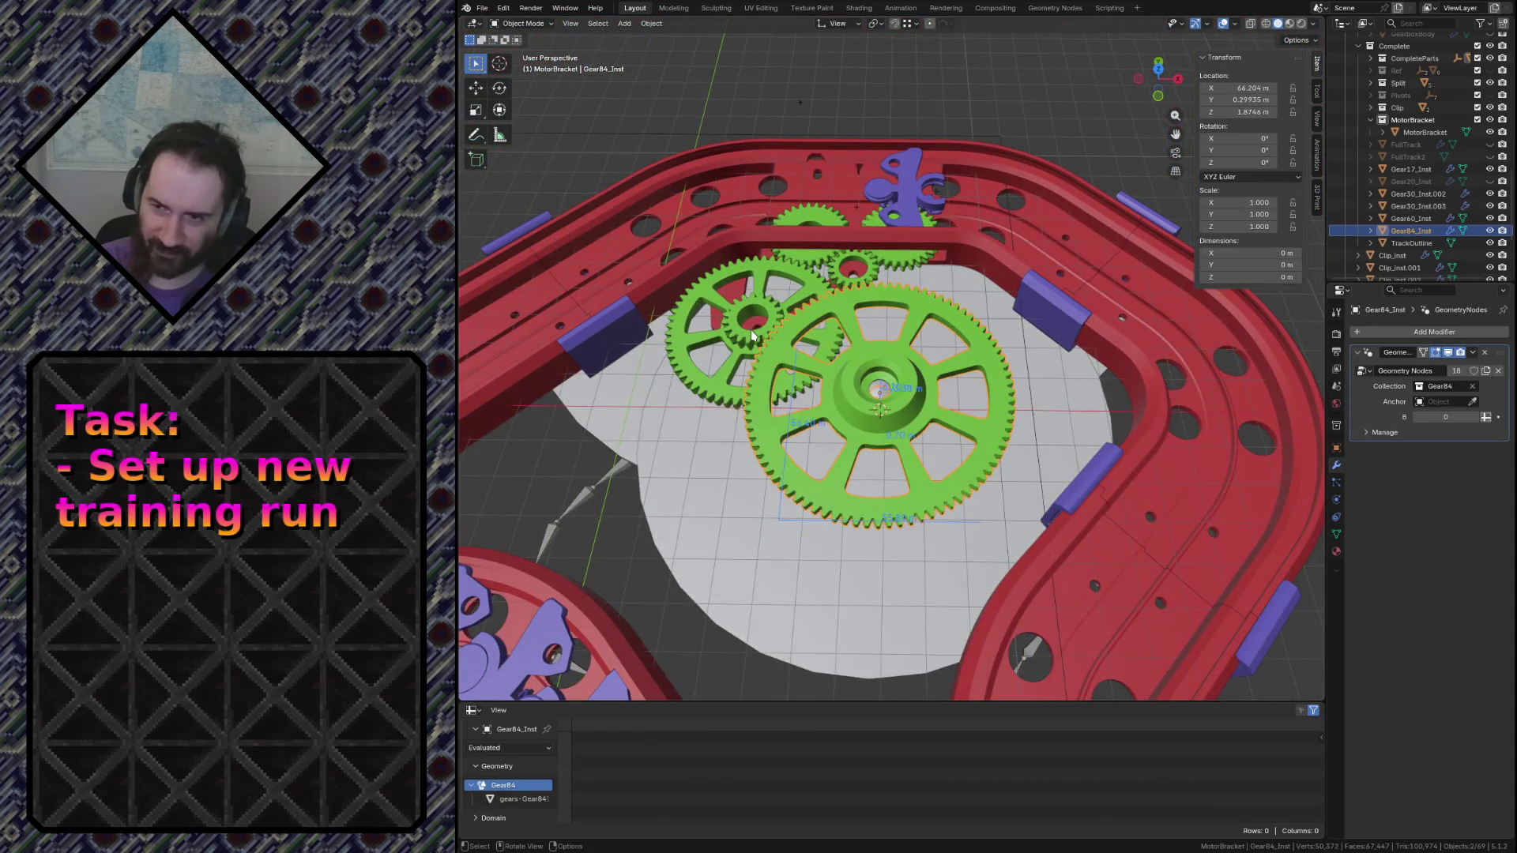
pyautogui.click(834, 285)
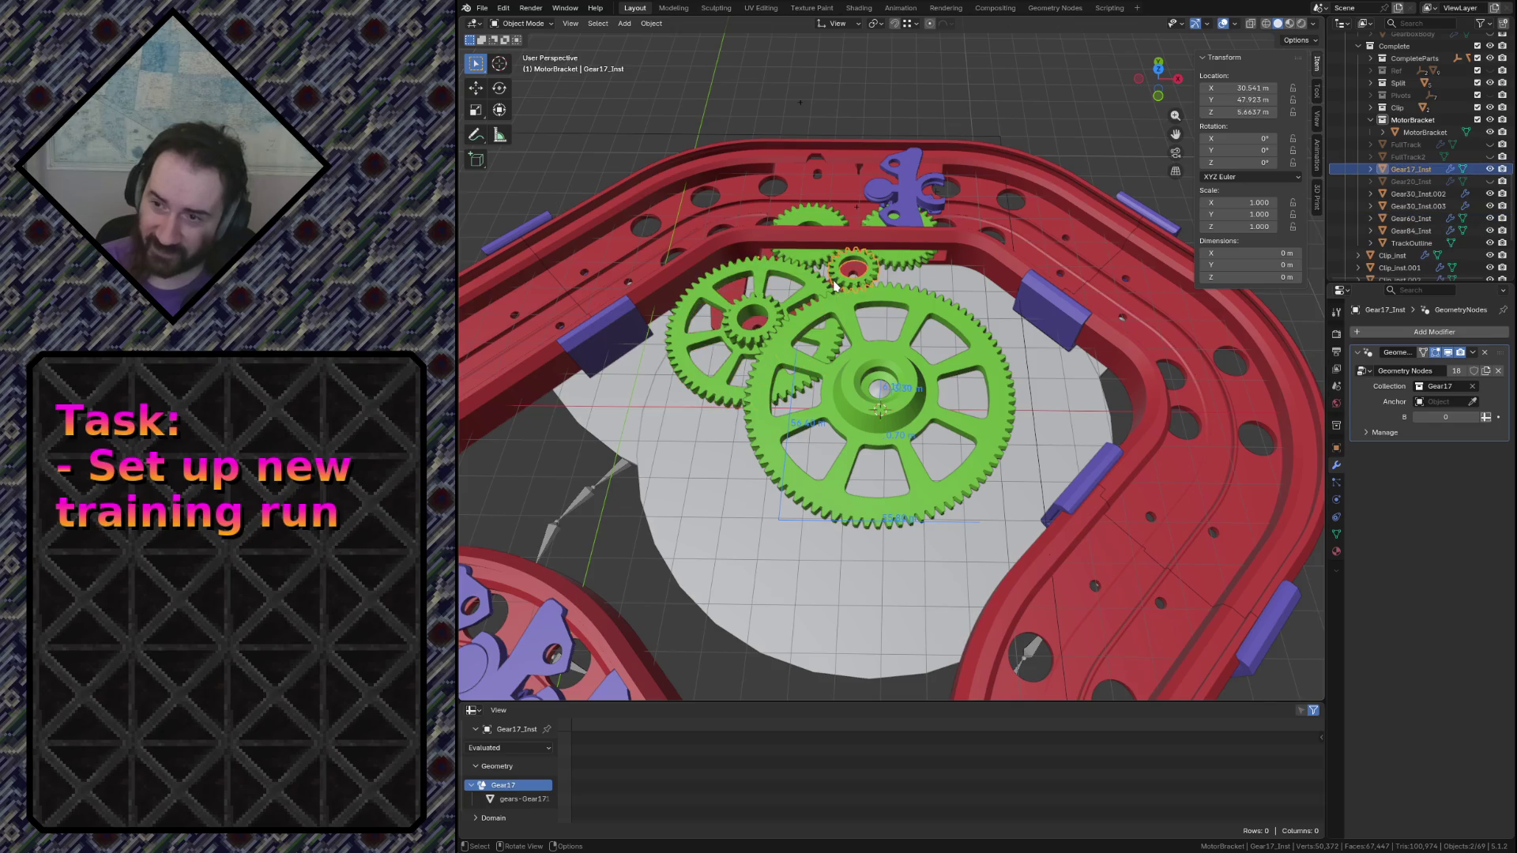
pyautogui.click(834, 285)
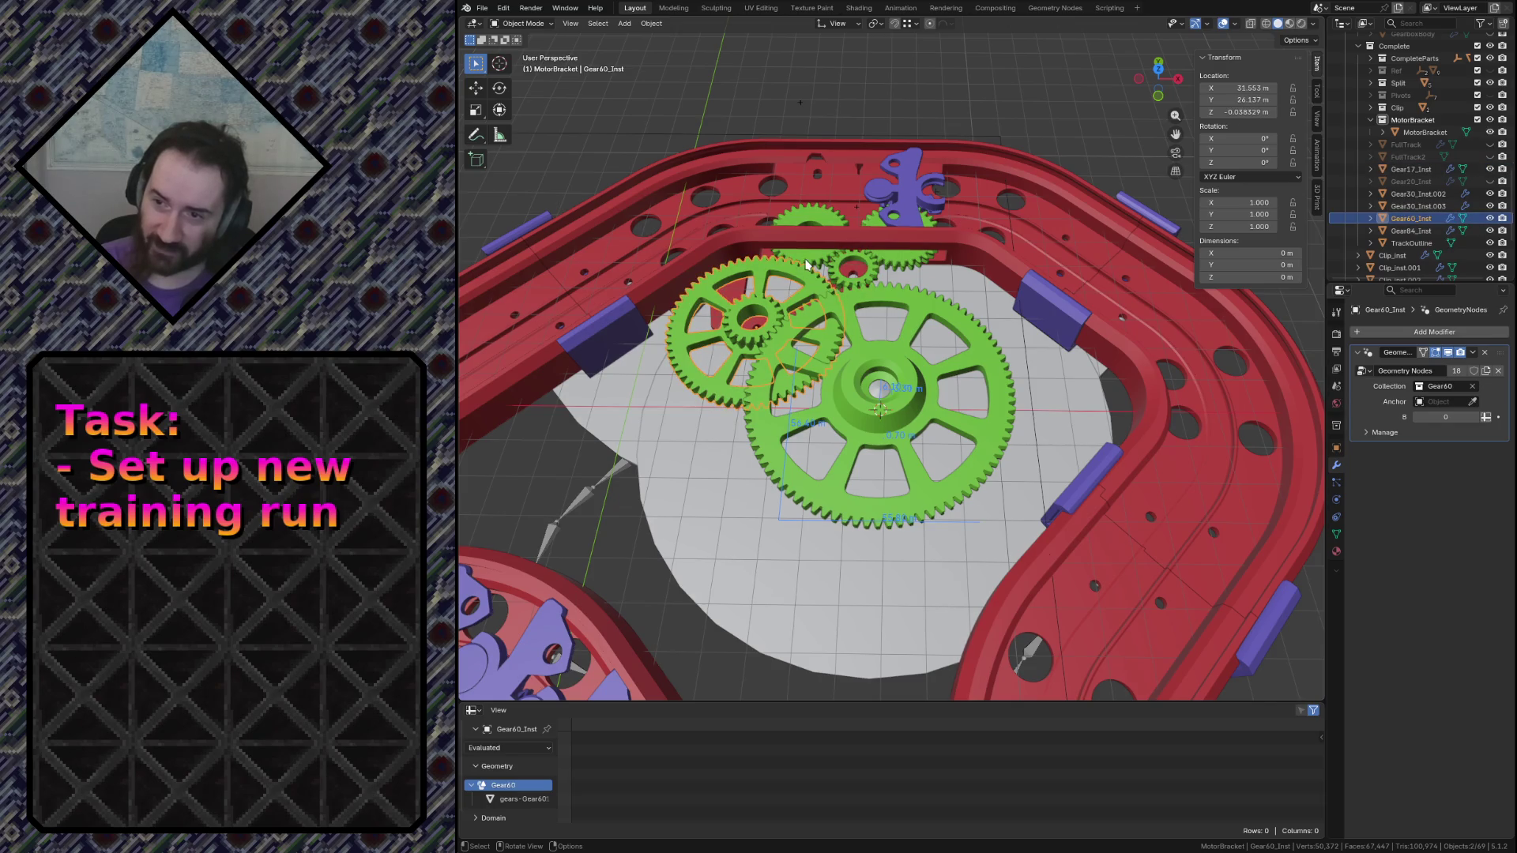
pyautogui.click(806, 263)
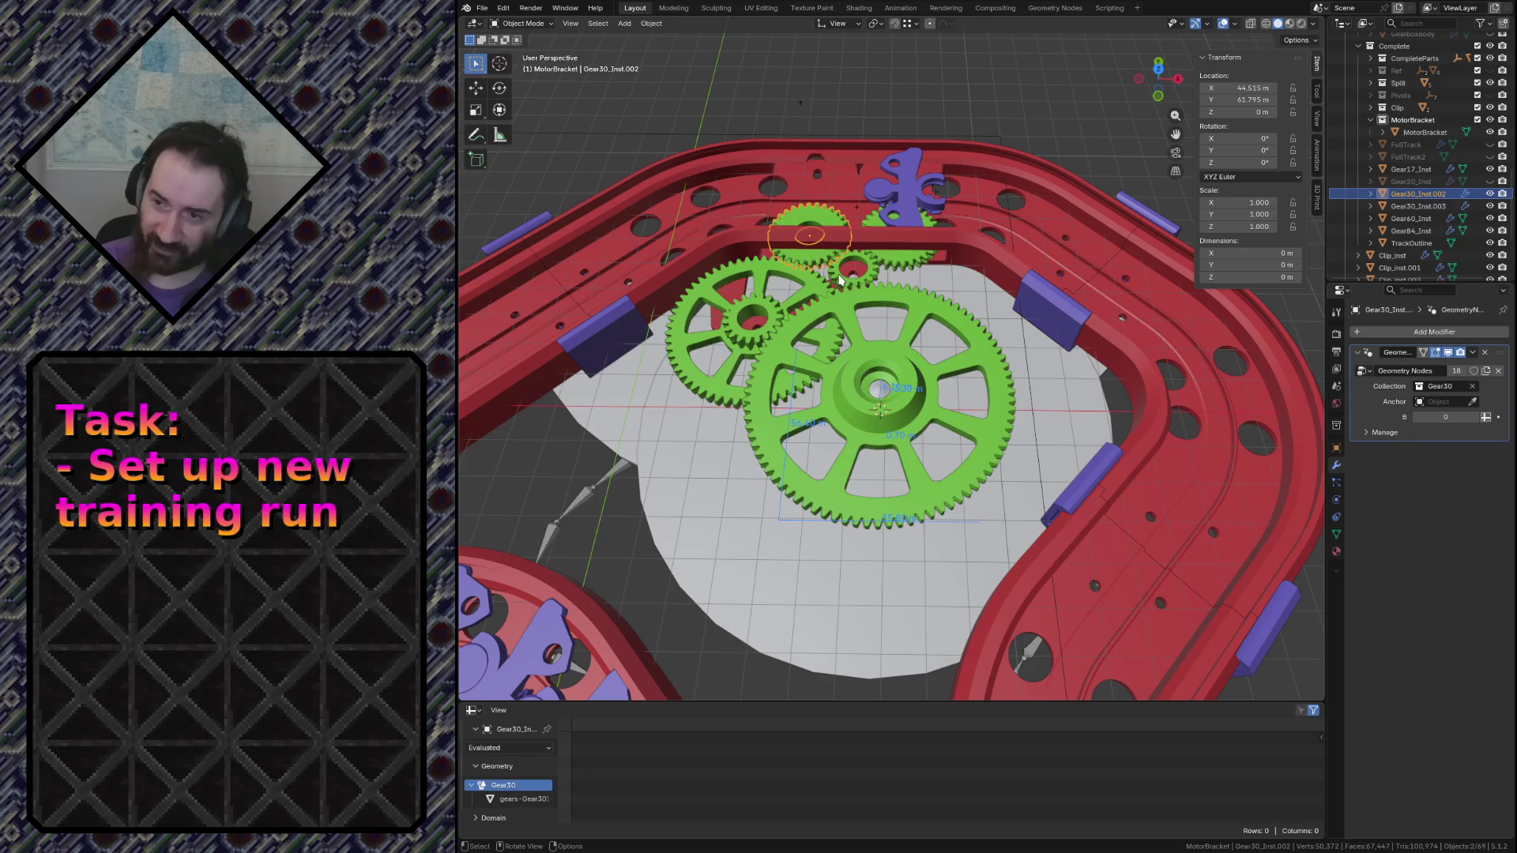
pyautogui.click(837, 280)
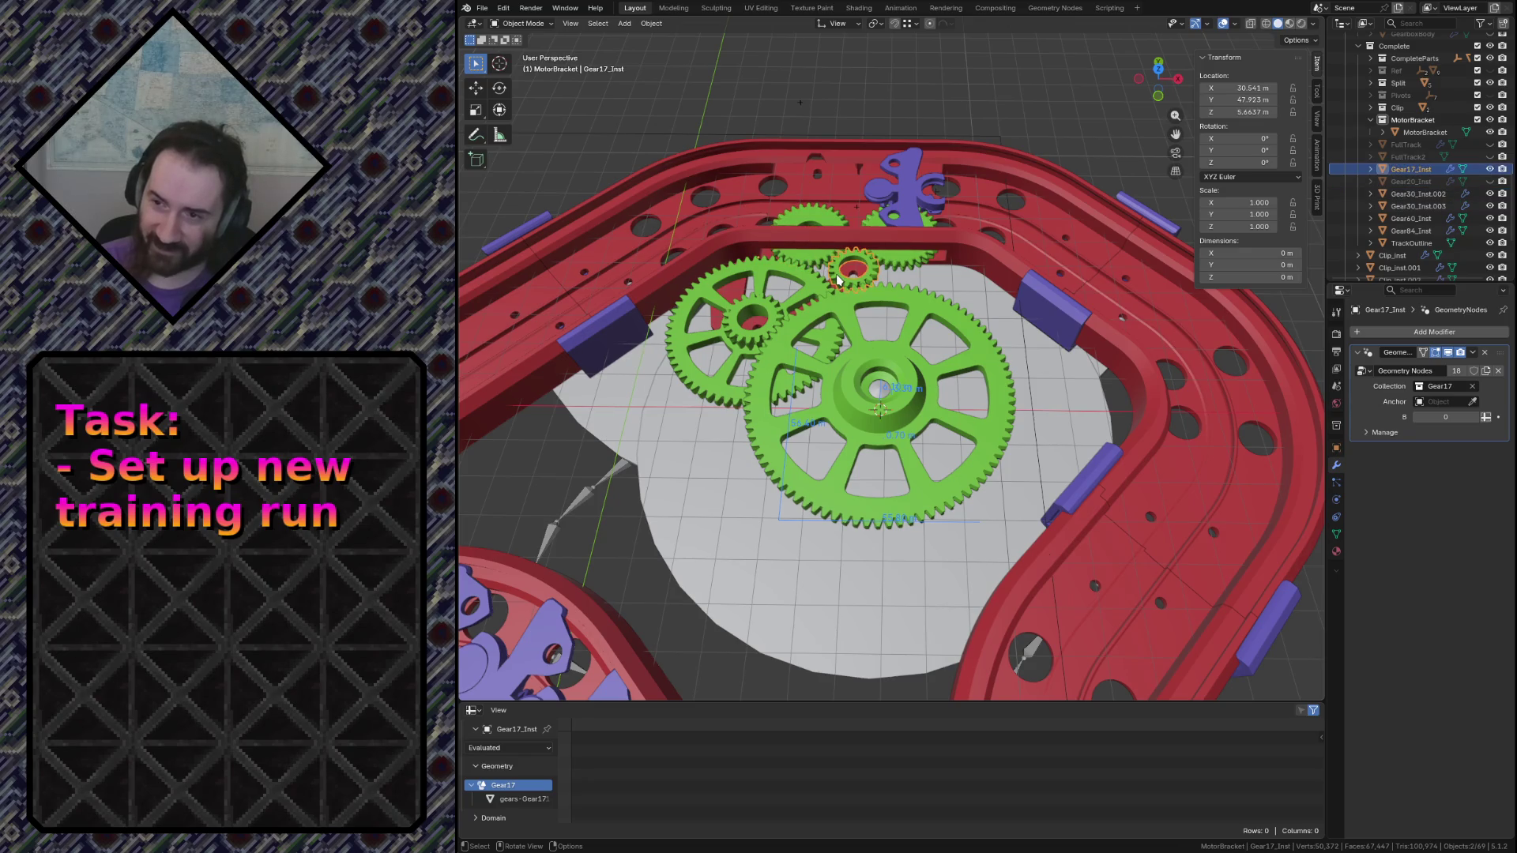
pyautogui.click(883, 265)
pyautogui.click(909, 203)
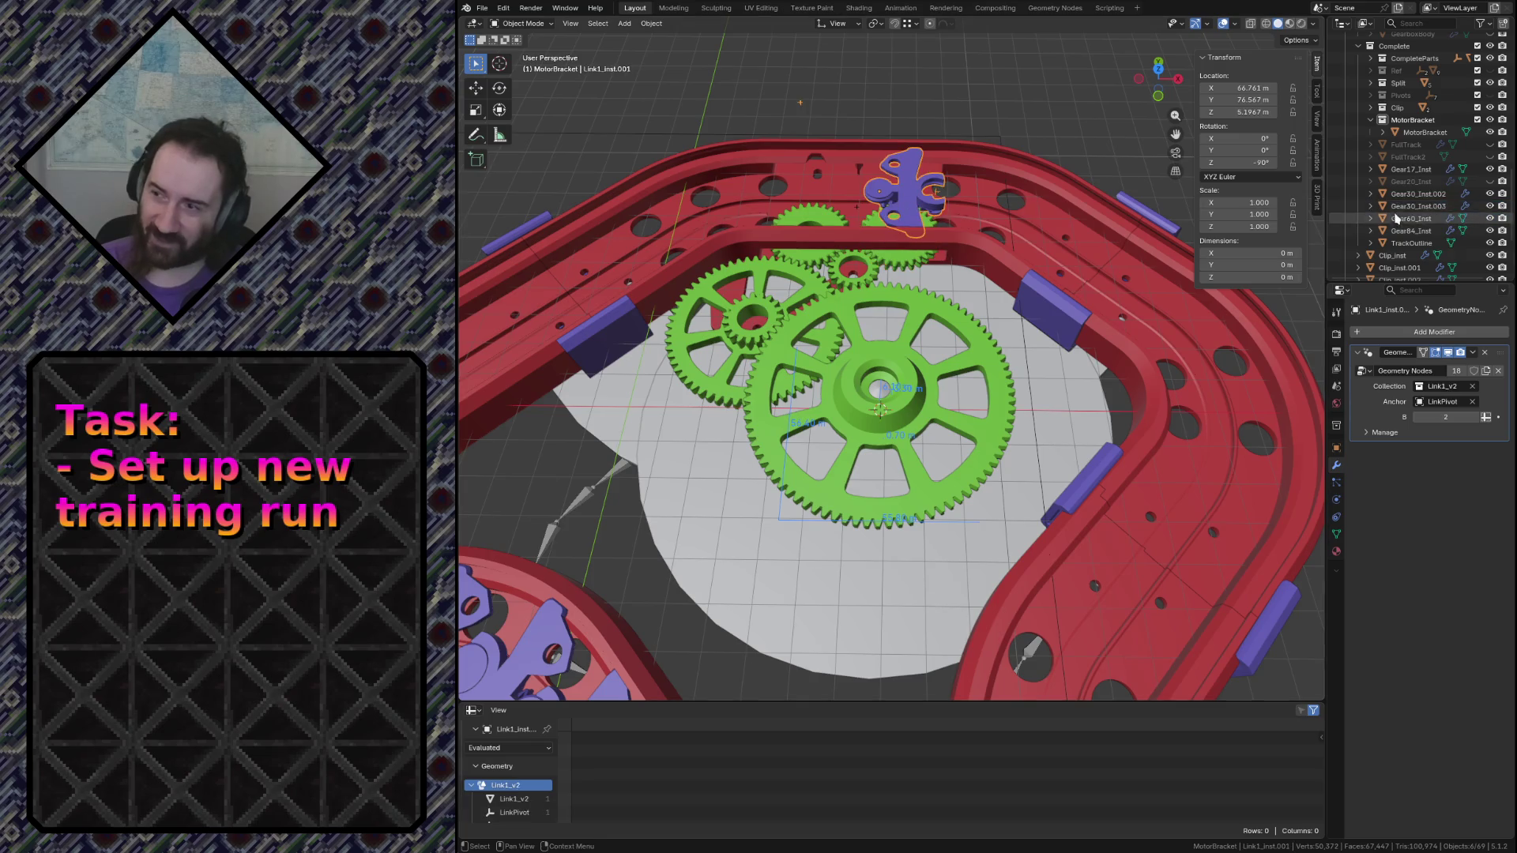
pyautogui.hotkey('shift', '`')
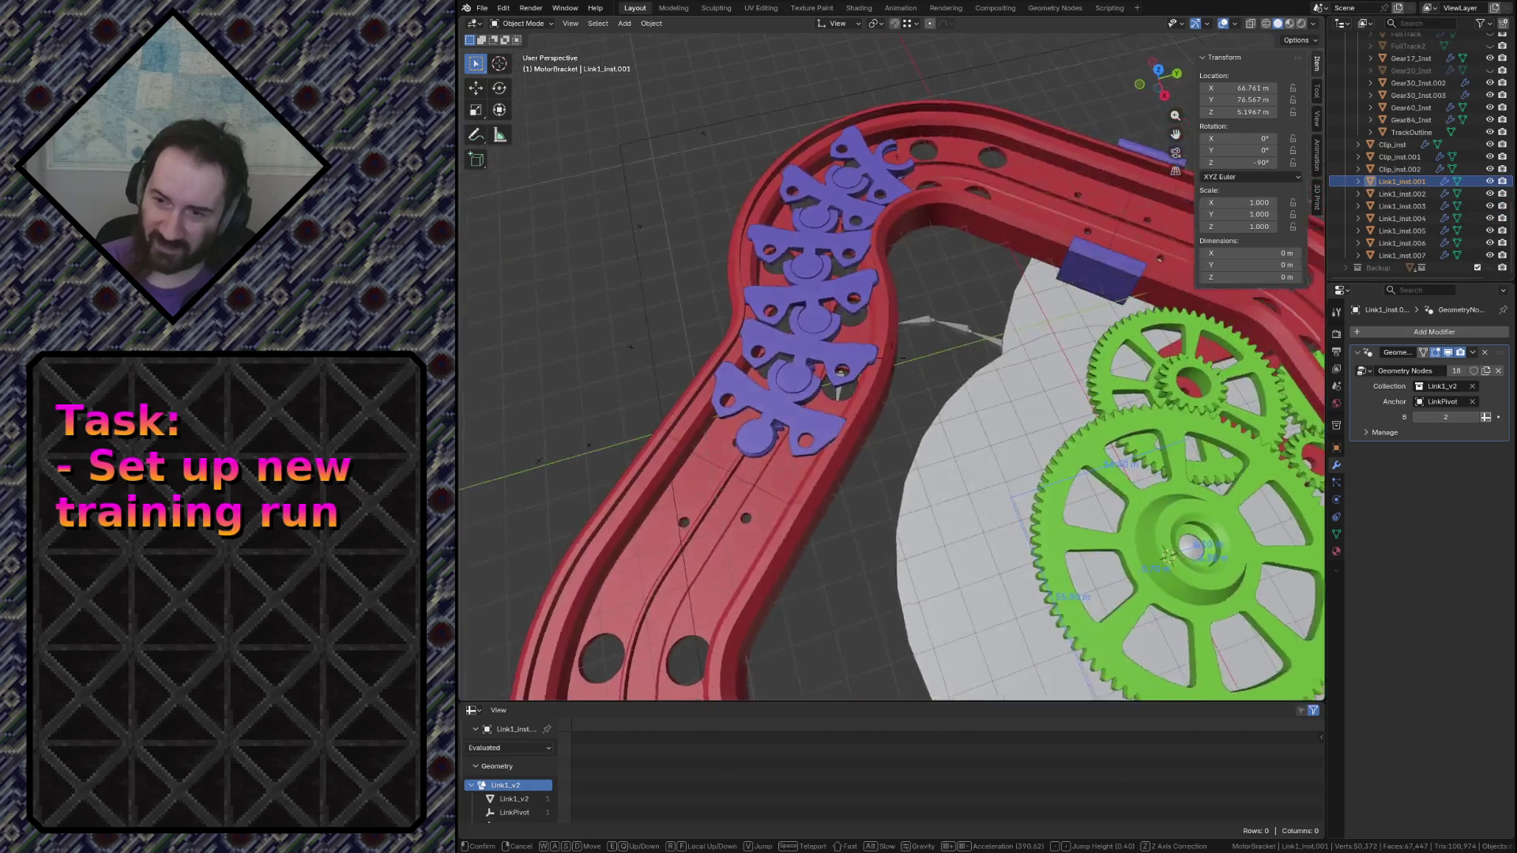
pyautogui.click(823, 366)
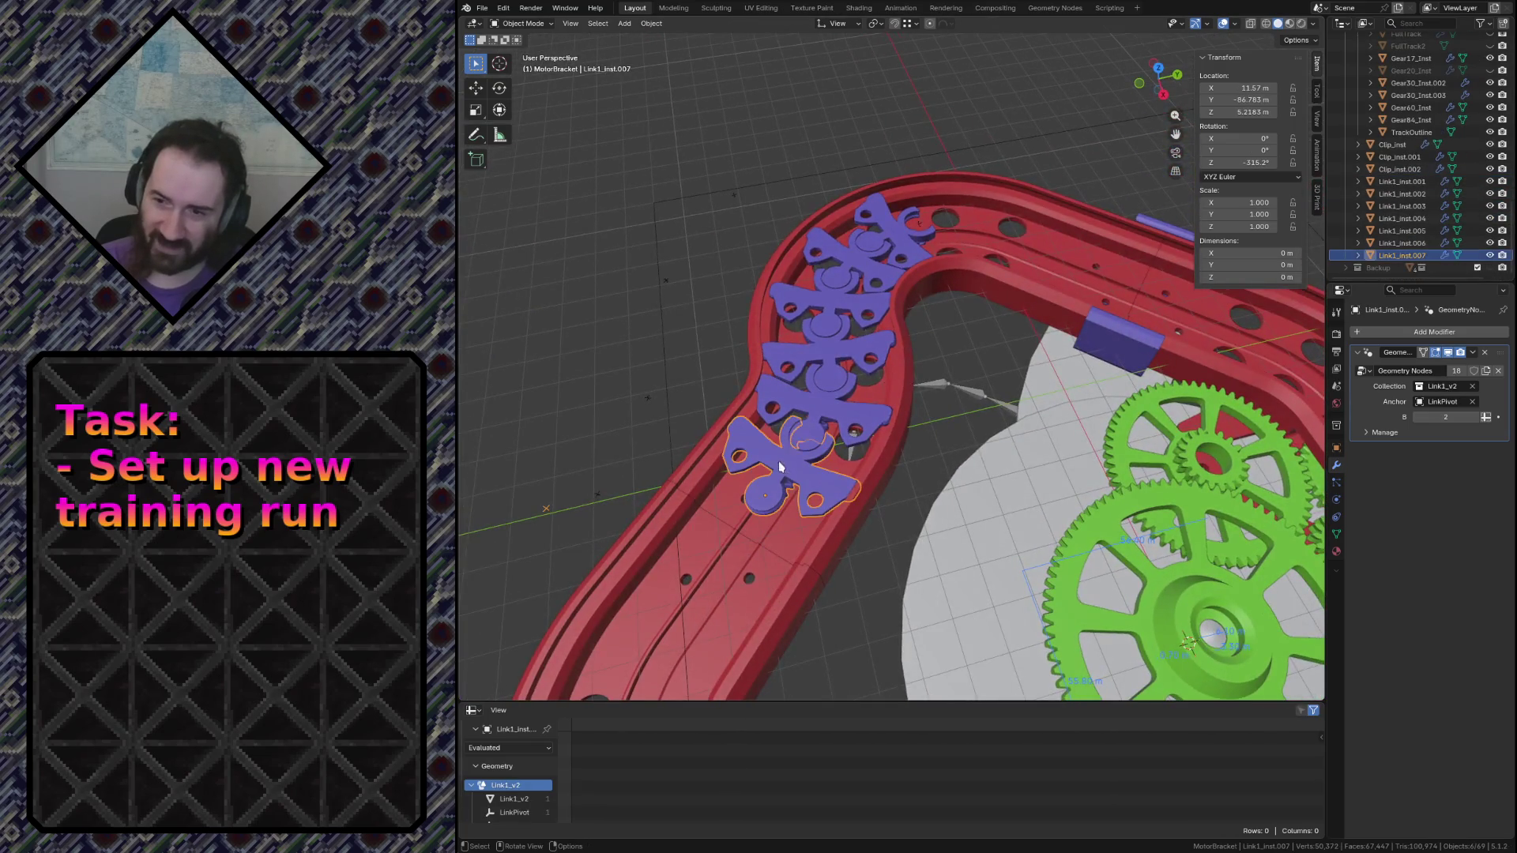
pyautogui.keyDown('shift'); pyautogui.click(847, 268); pyautogui.keyUp('shift')
pyautogui.keyDown('shift'); pyautogui.click(830, 296); pyautogui.keyUp('shift')
pyautogui.keyDown('shift'); pyautogui.click(835, 343); pyautogui.keyUp('shift')
pyautogui.hotkey('shift', '`')
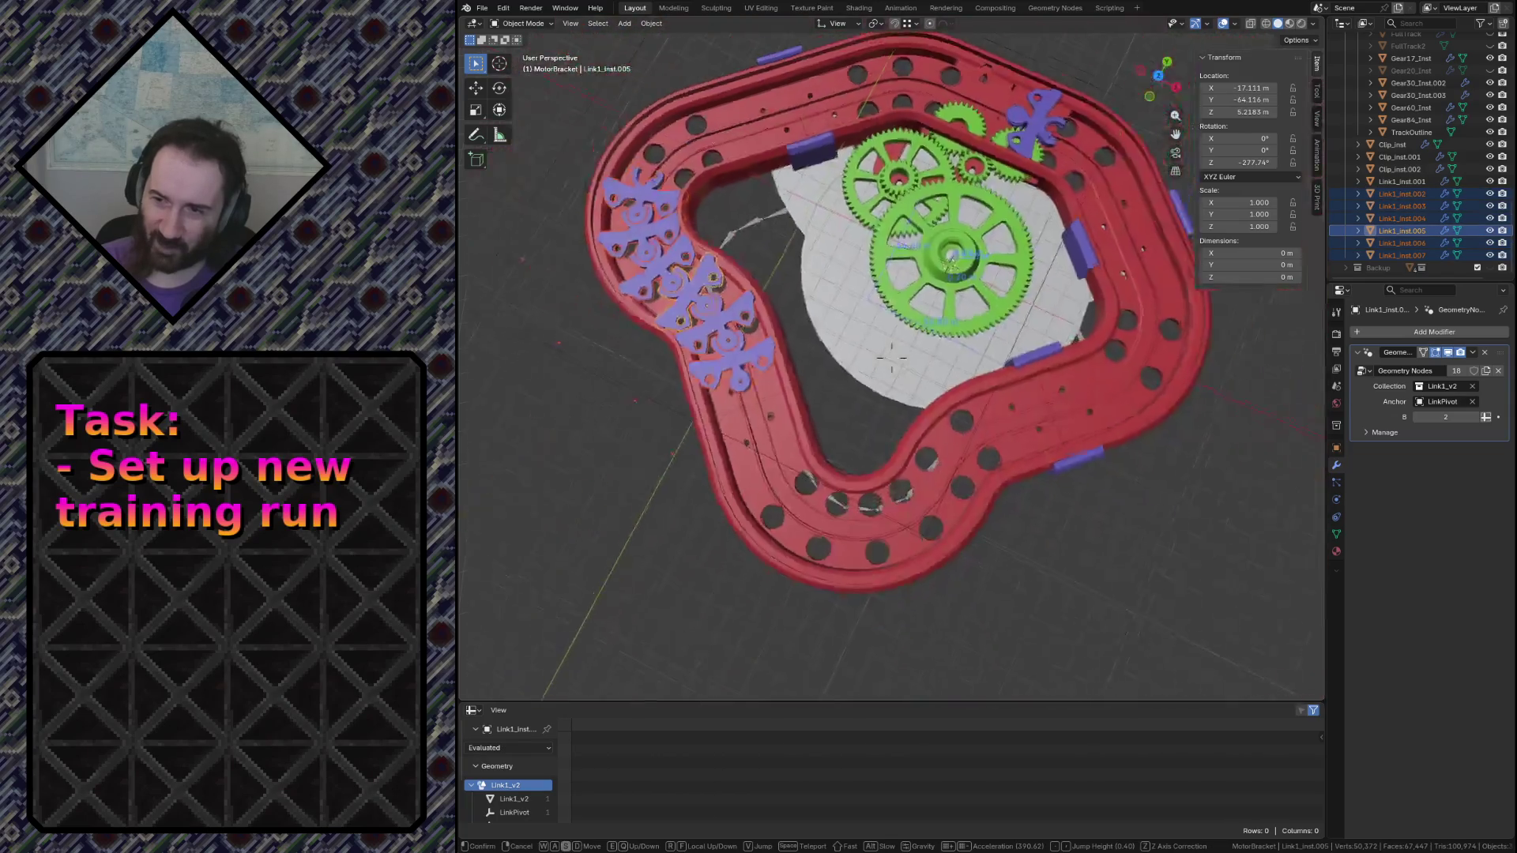
pyautogui.press('Escape')
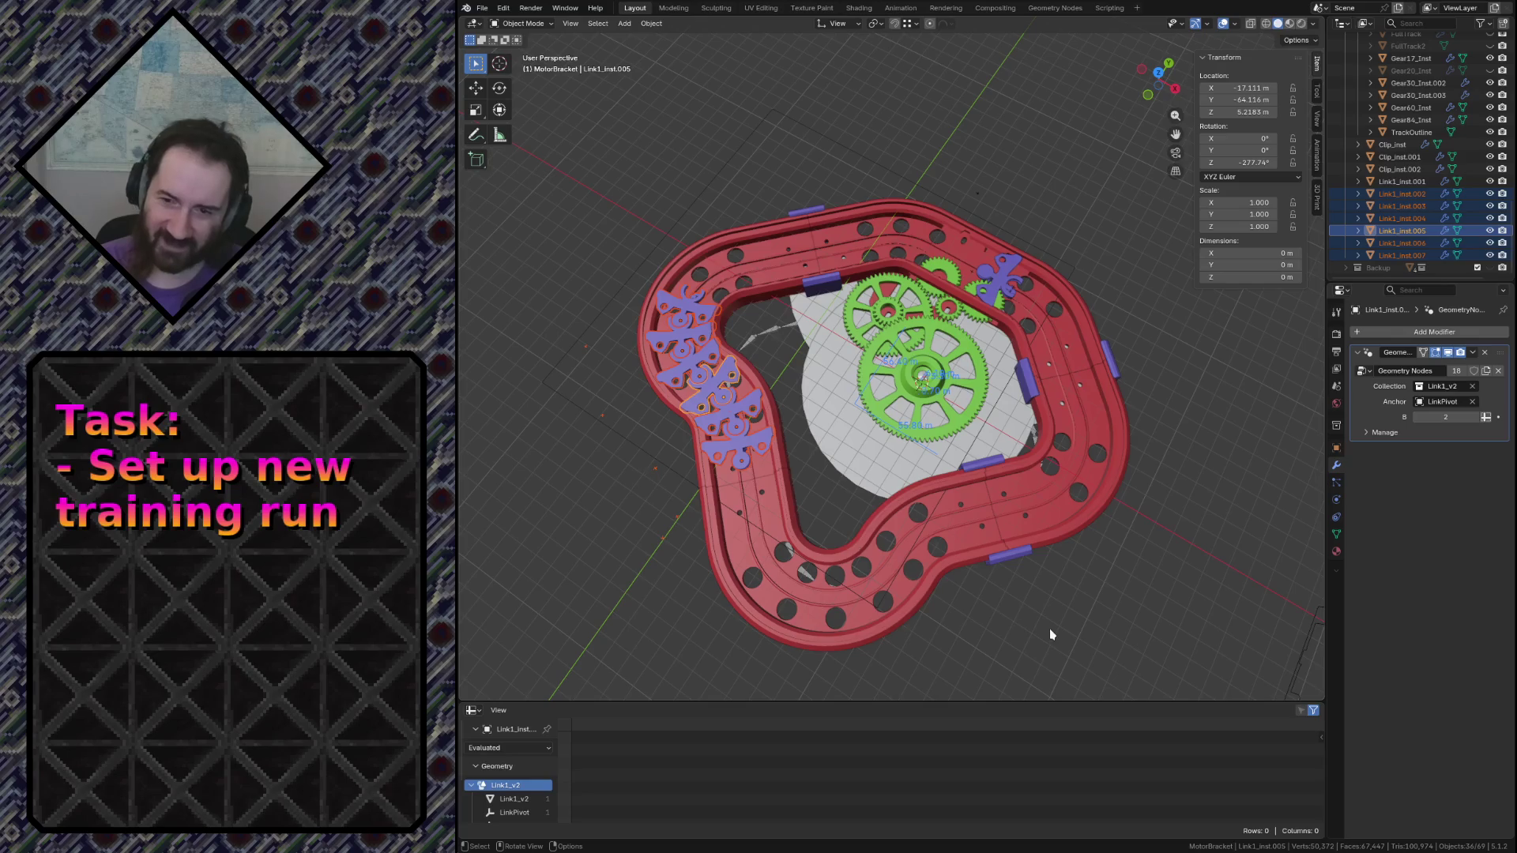
pyautogui.click(1040, 633)
pyautogui.hotkey('shift', '`')
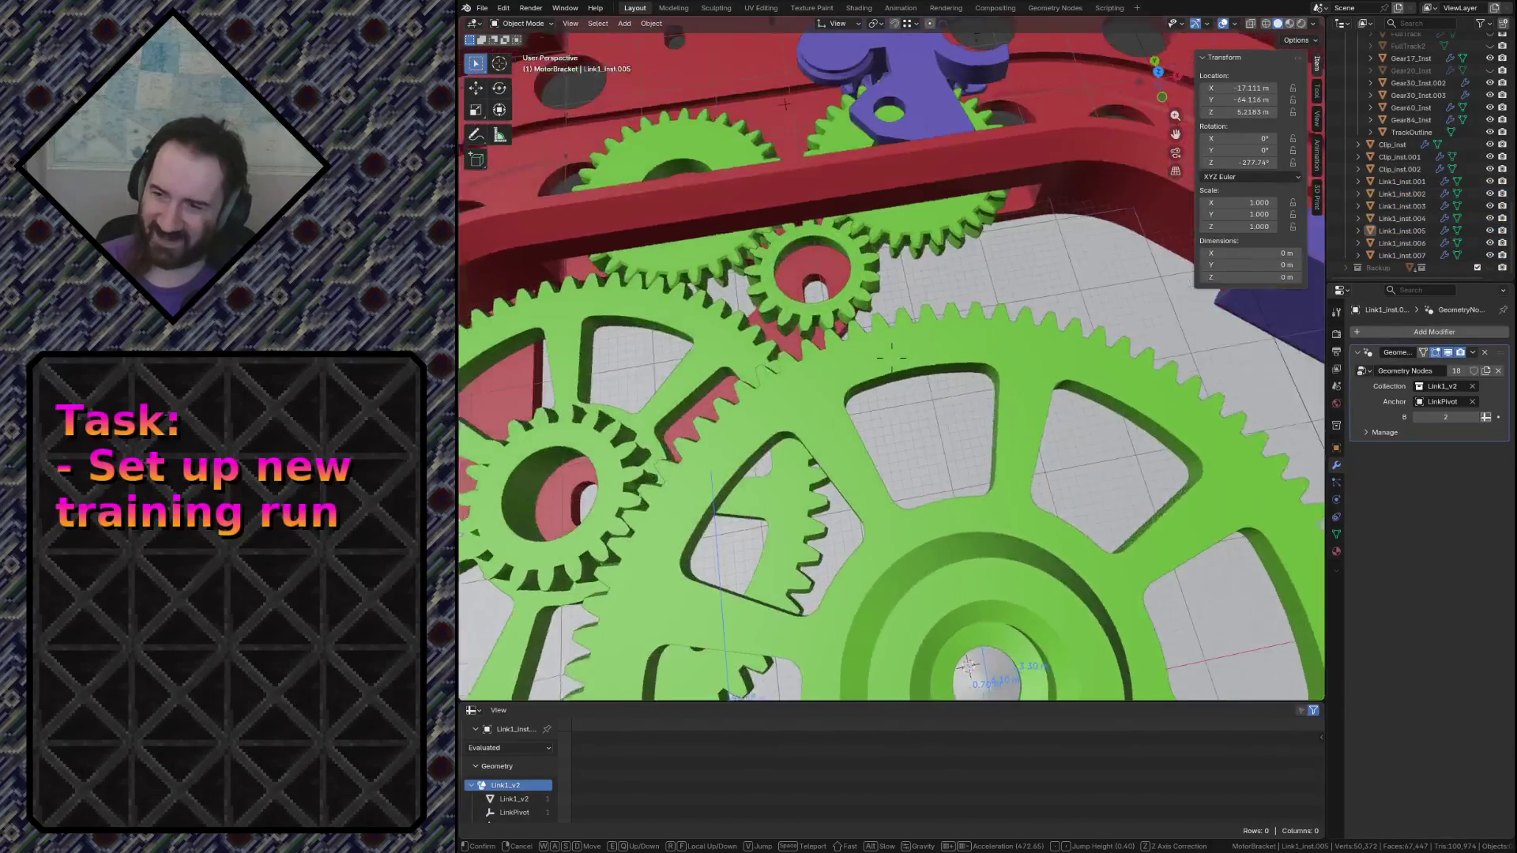
pyautogui.press('w')
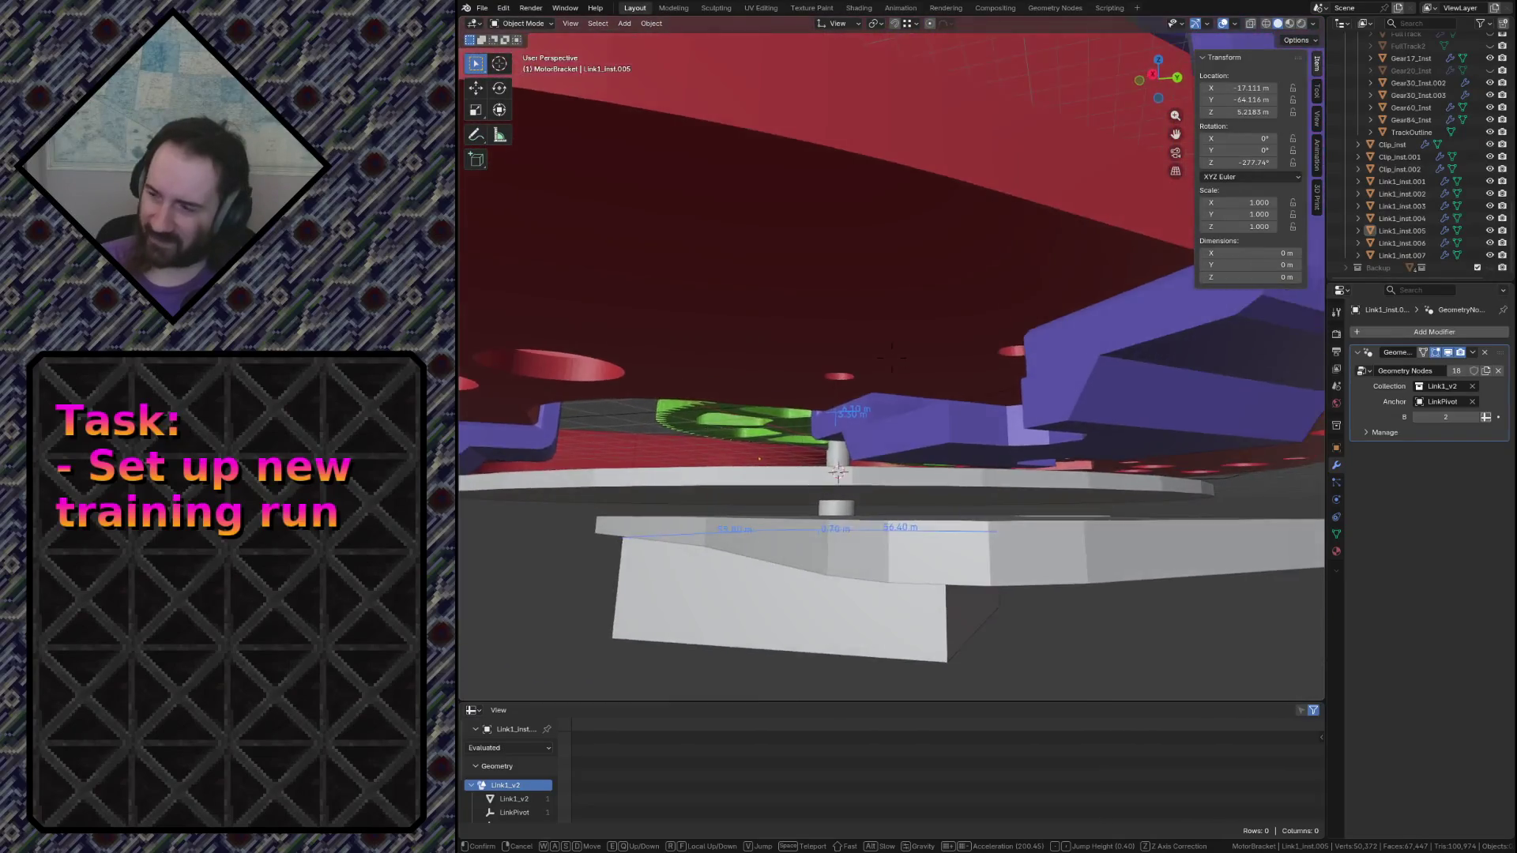
# Select the grey motor bracket, enter mesh editing and fly in close to it
pyautogui.click(1112, 656)
pyautogui.click(910, 448)
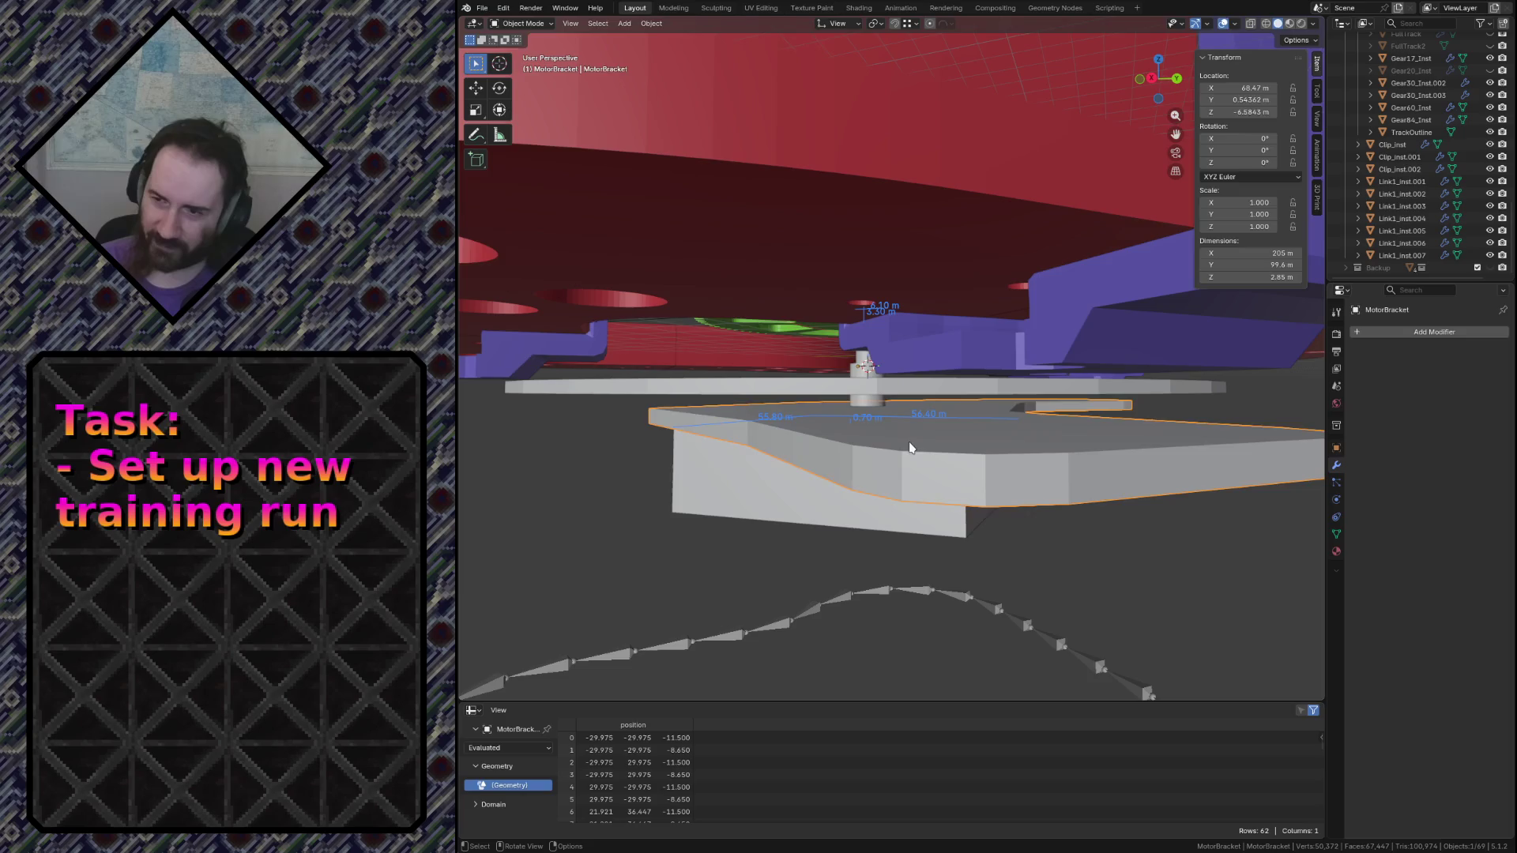
pyautogui.press('Tab')
pyautogui.hotkey('shift', '`')
pyautogui.press('w')
pyautogui.press('w')
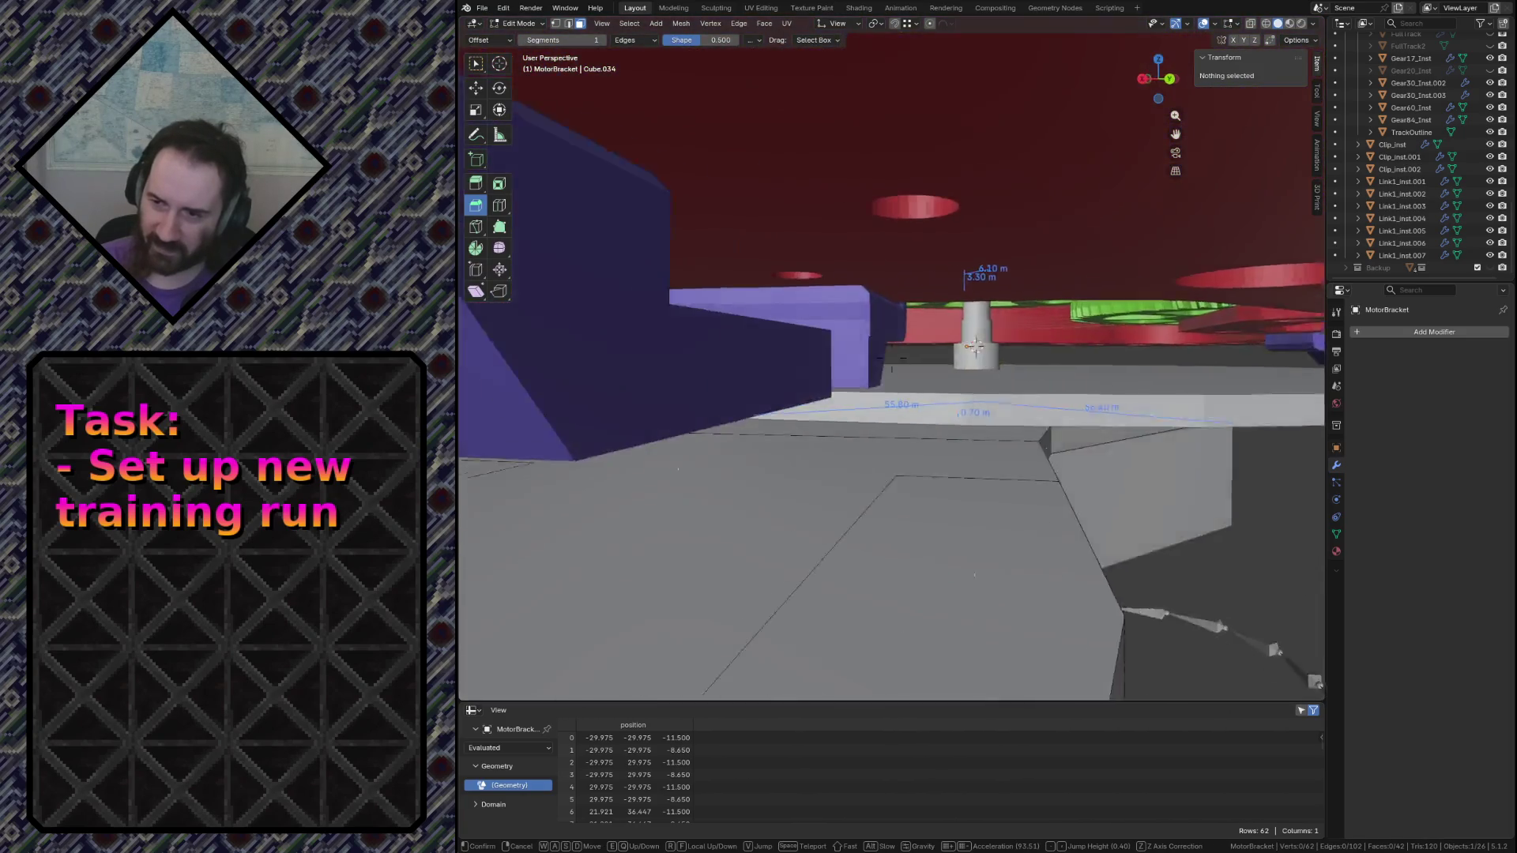
pyautogui.click(892, 366)
# Select the two top faces of the bracket and extrude them upward toward the motor
pyautogui.click(838, 480)
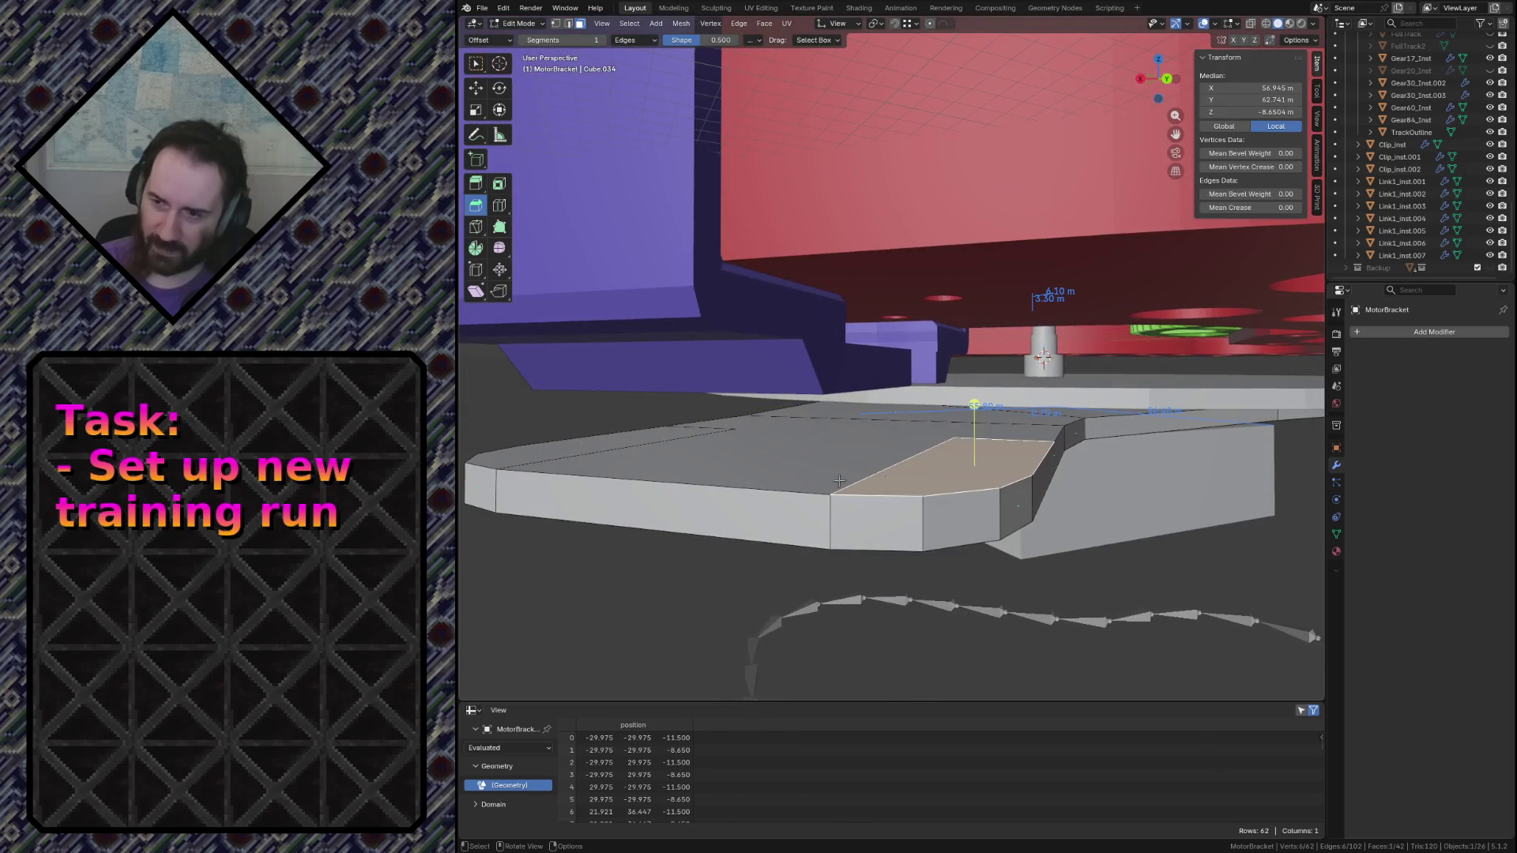
pyautogui.keyDown('shift'); pyautogui.click(567, 452); pyautogui.keyUp('shift')
pyautogui.hotkey('shift', '`')
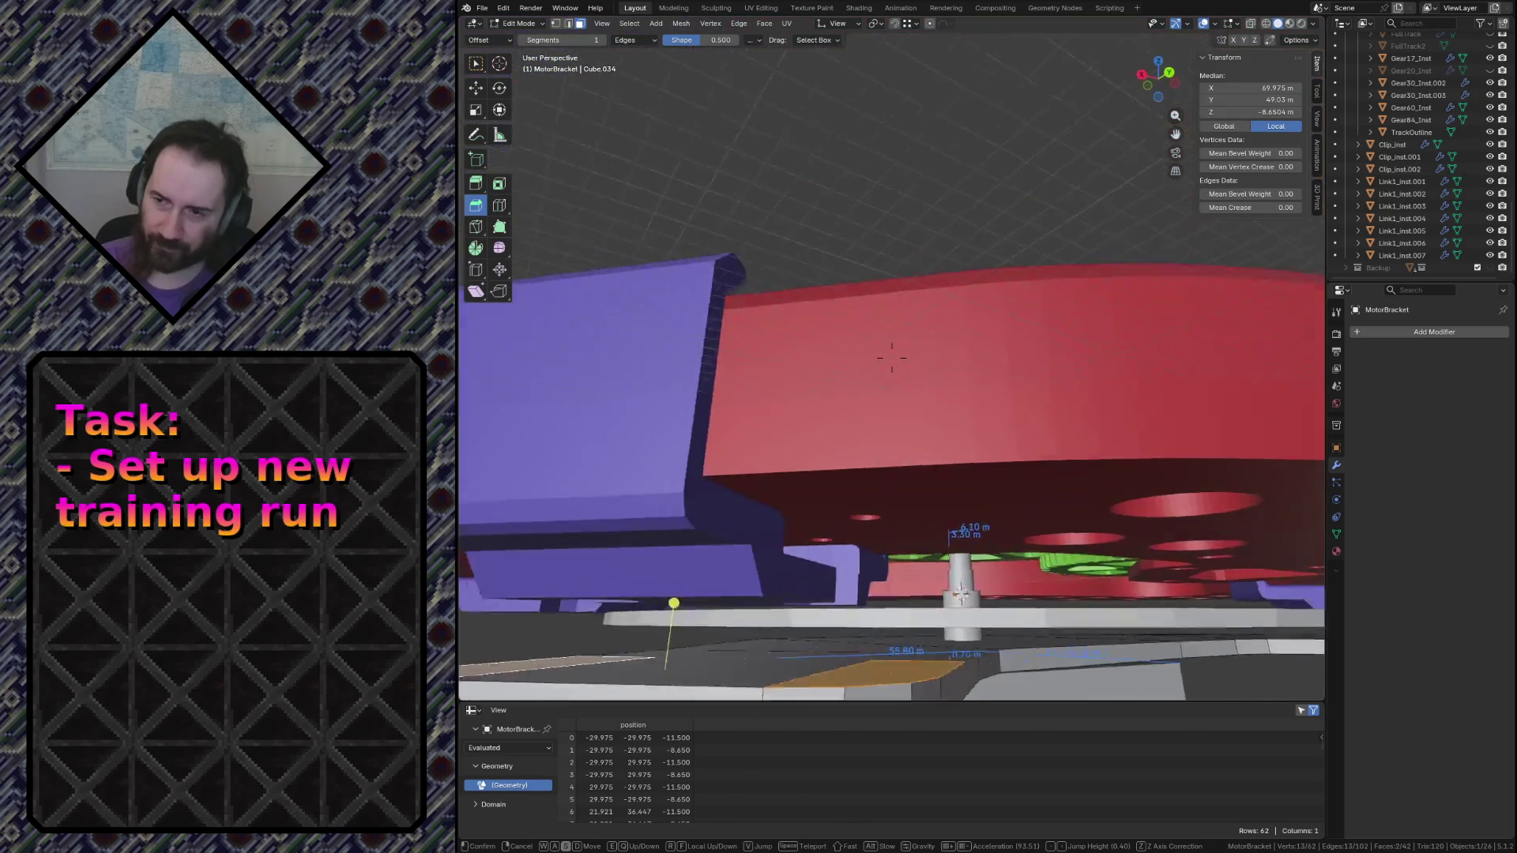
pyautogui.click(1084, 433)
pyautogui.press('e')
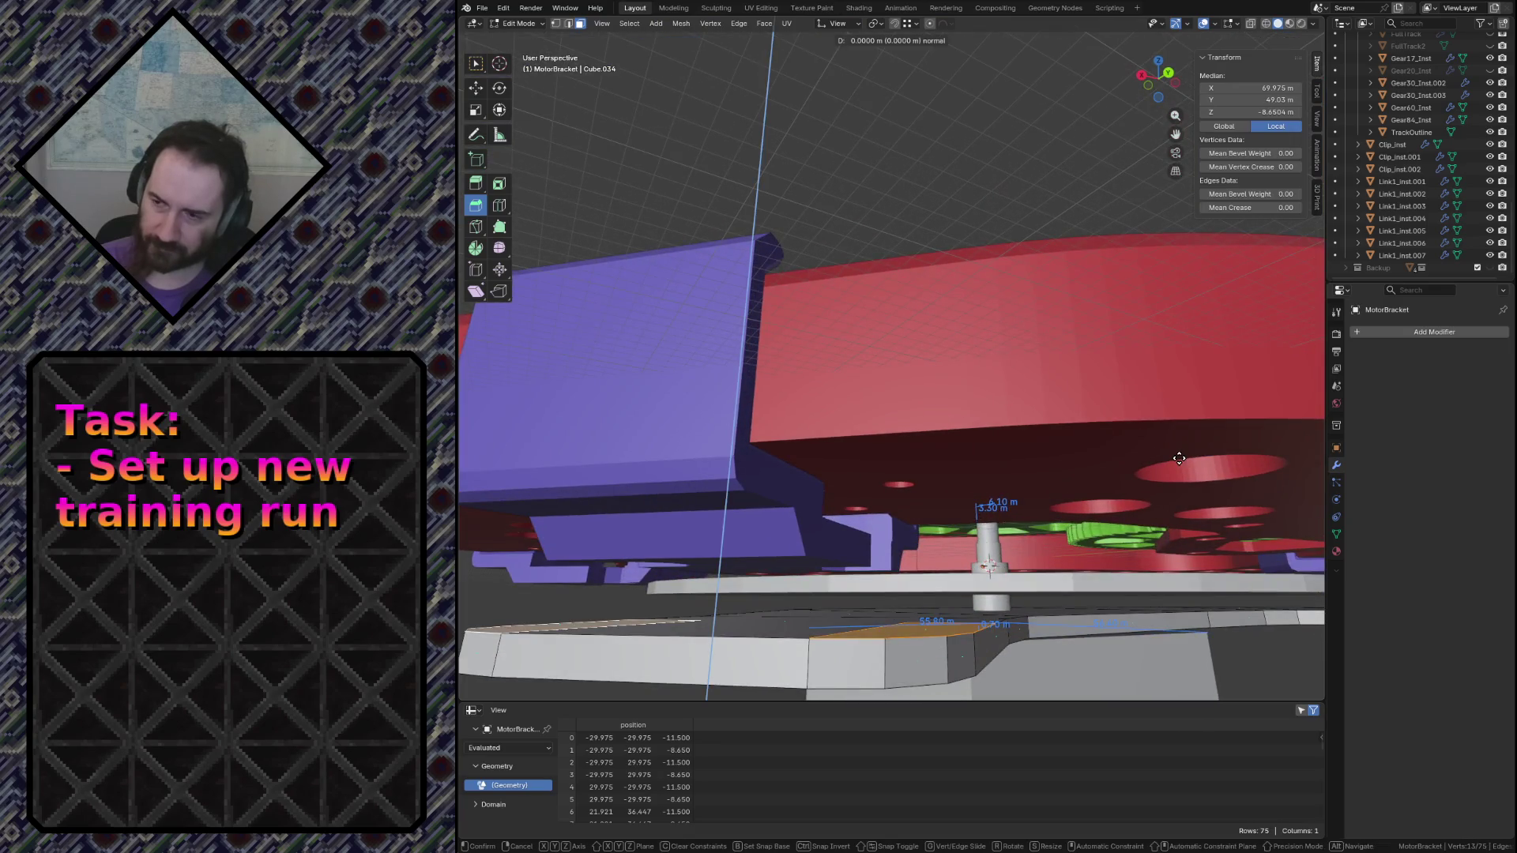
pyautogui.click(735, 434)
# Fly around the extruded bracket and under the red disk to reach the white slab
pyautogui.hotkey('shift', '`')
pyautogui.press('w')
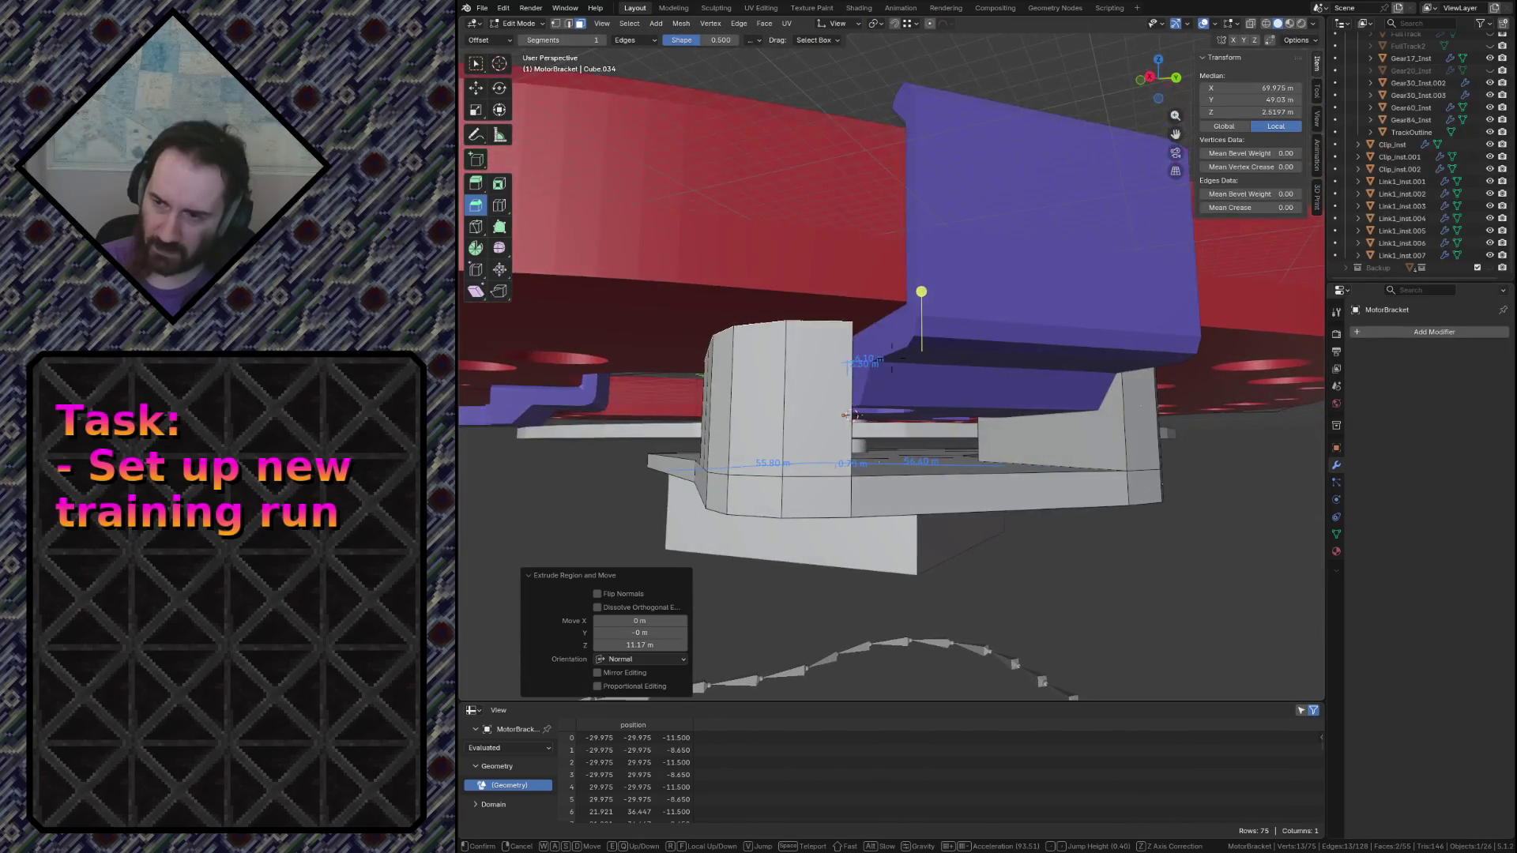
pyautogui.press('s')
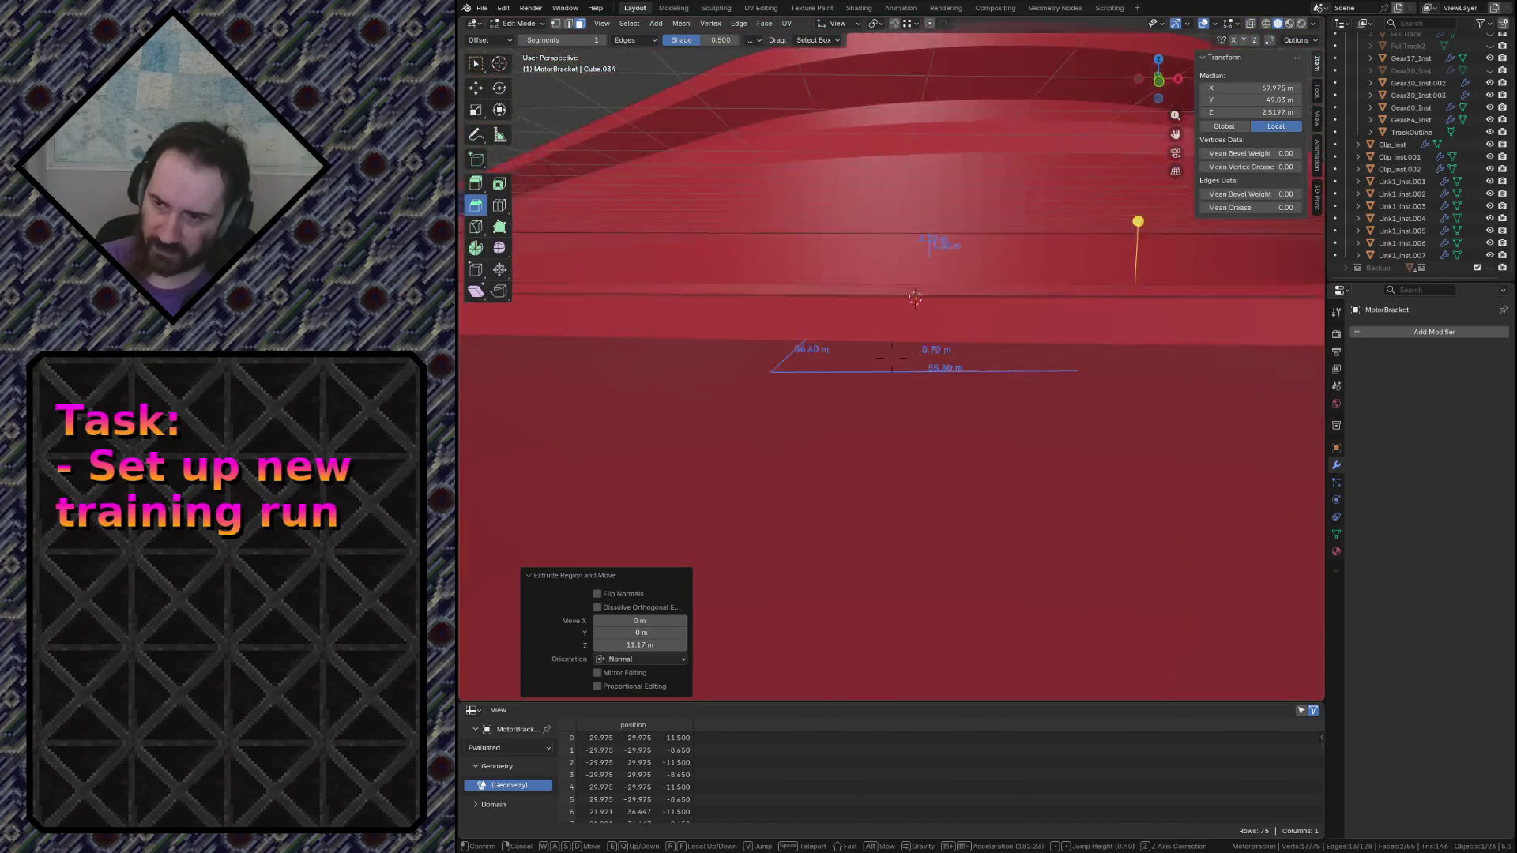
pyautogui.press('w')
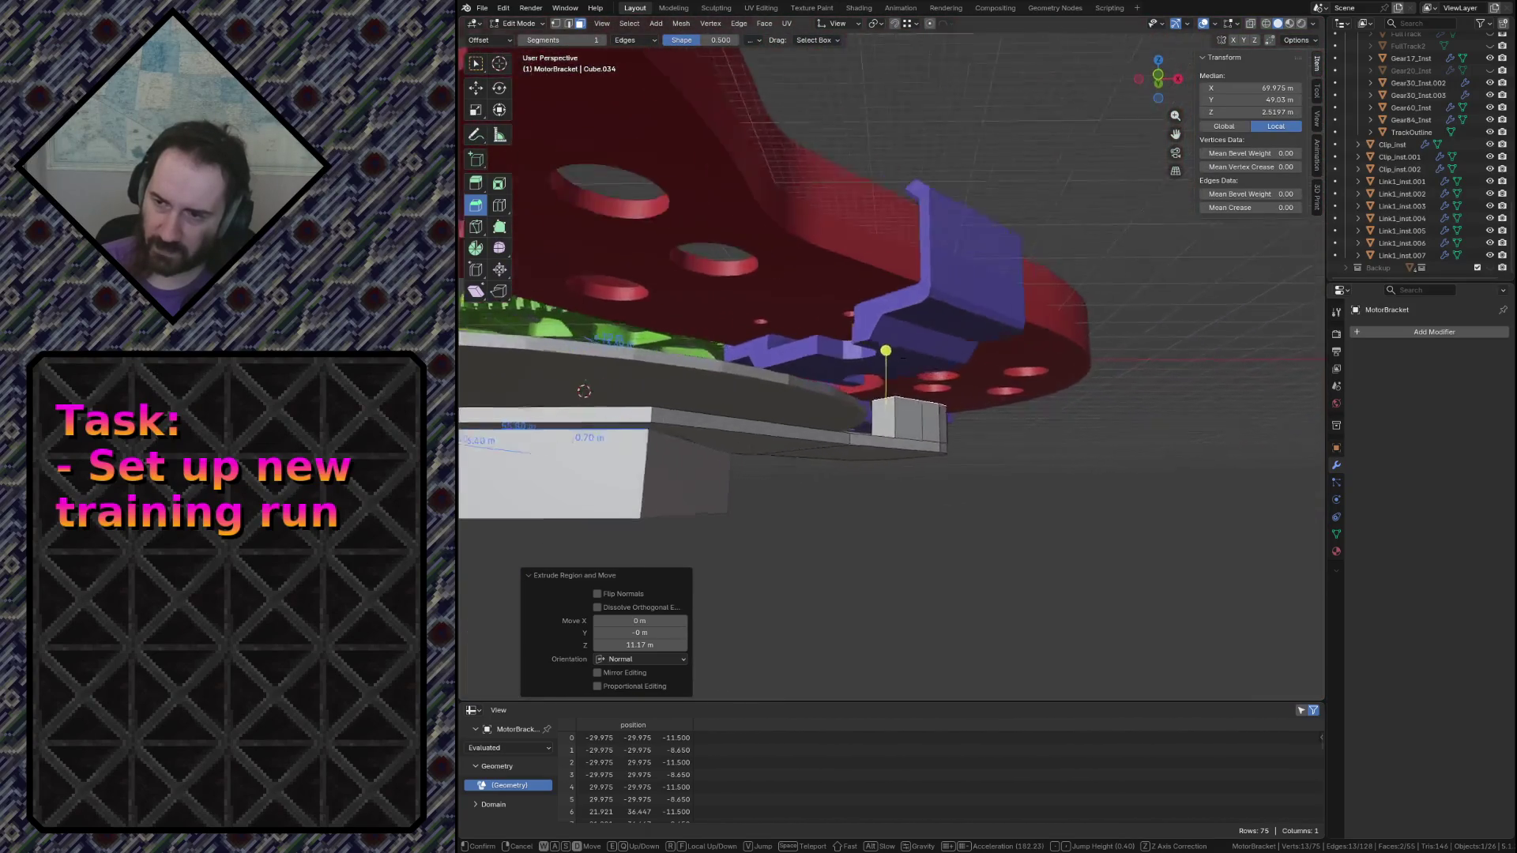
pyautogui.press('d')
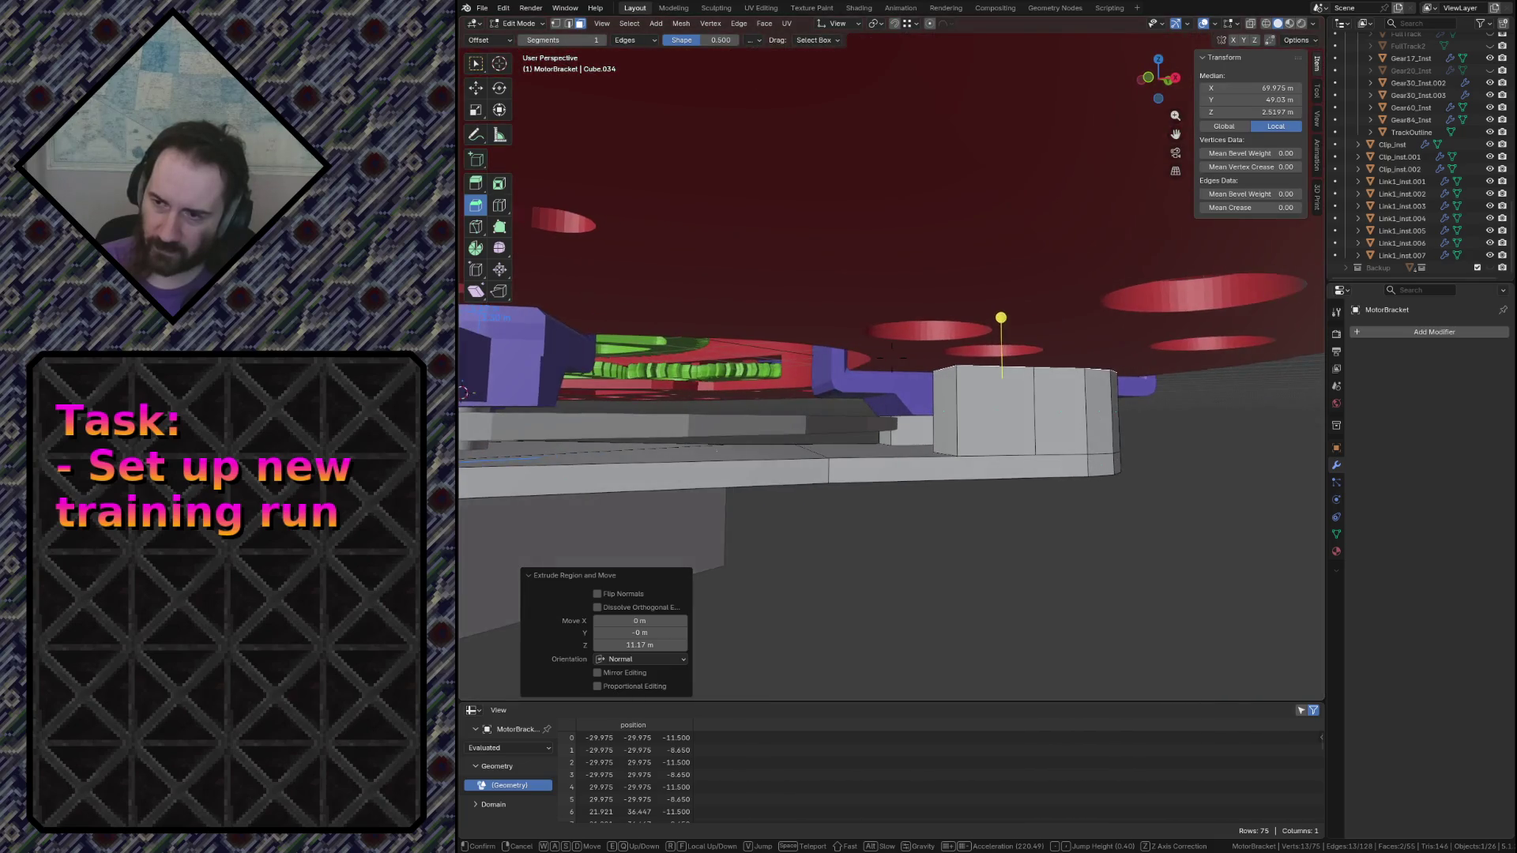
pyautogui.press('s')
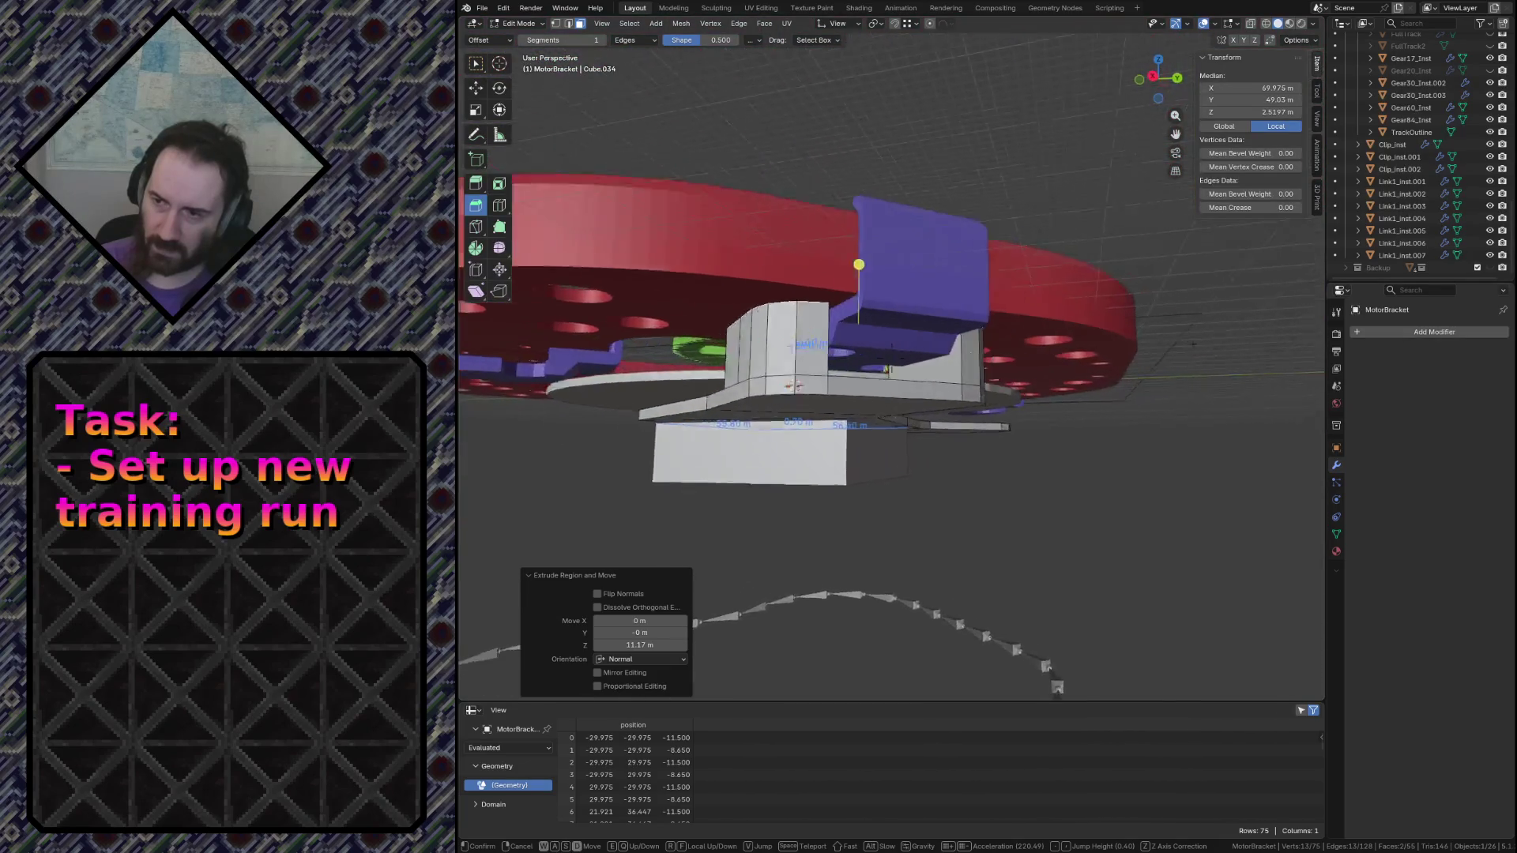
pyautogui.press('w')
pyautogui.press('w')
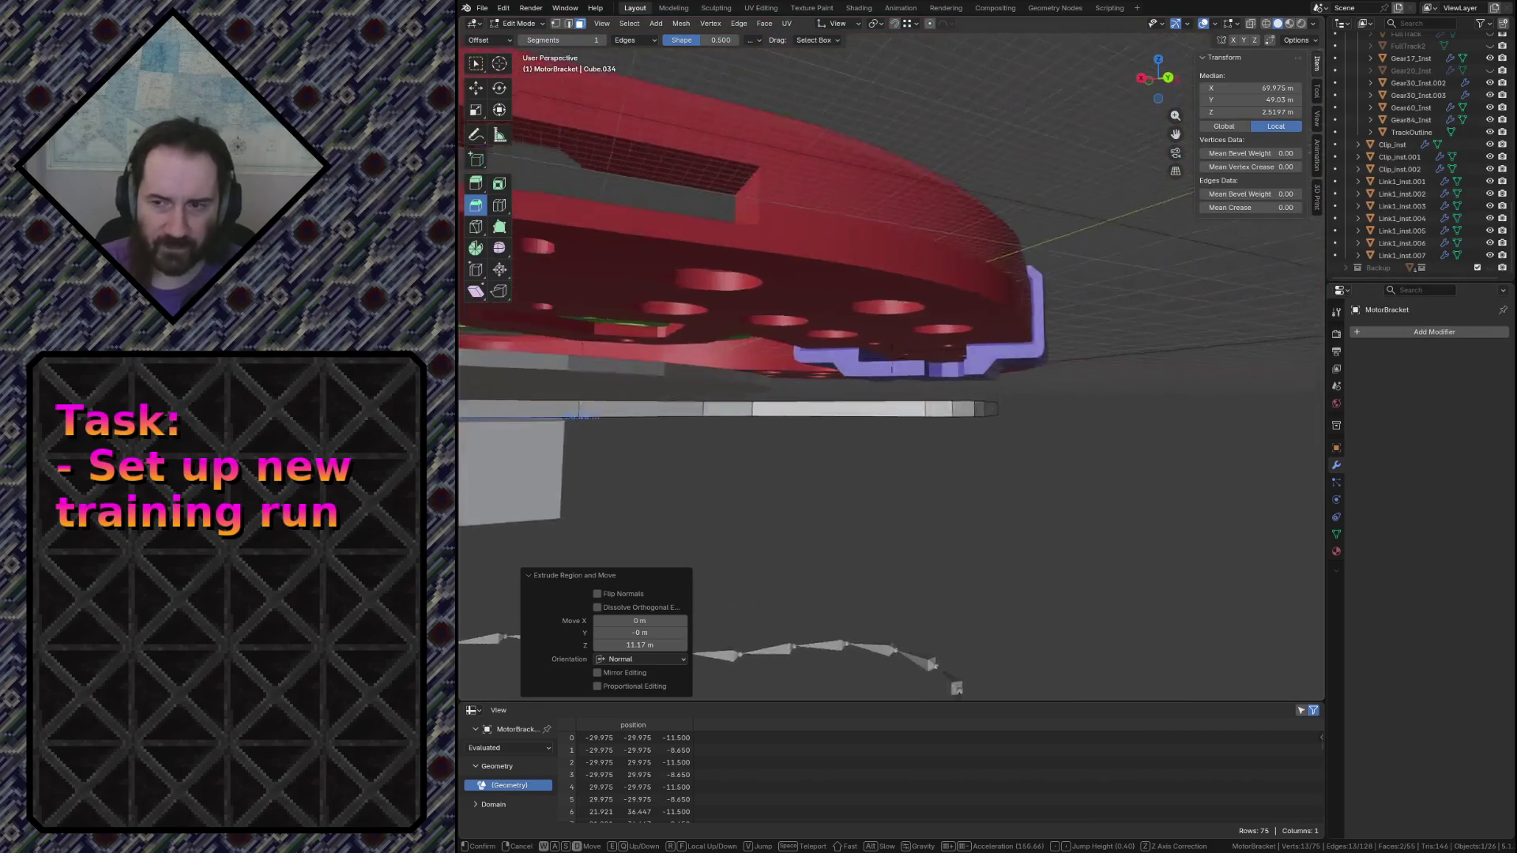
pyautogui.press('w')
pyautogui.click(1178, 457)
# Select the white slab's top face and extrude it upward into a taller block
pyautogui.click(887, 400)
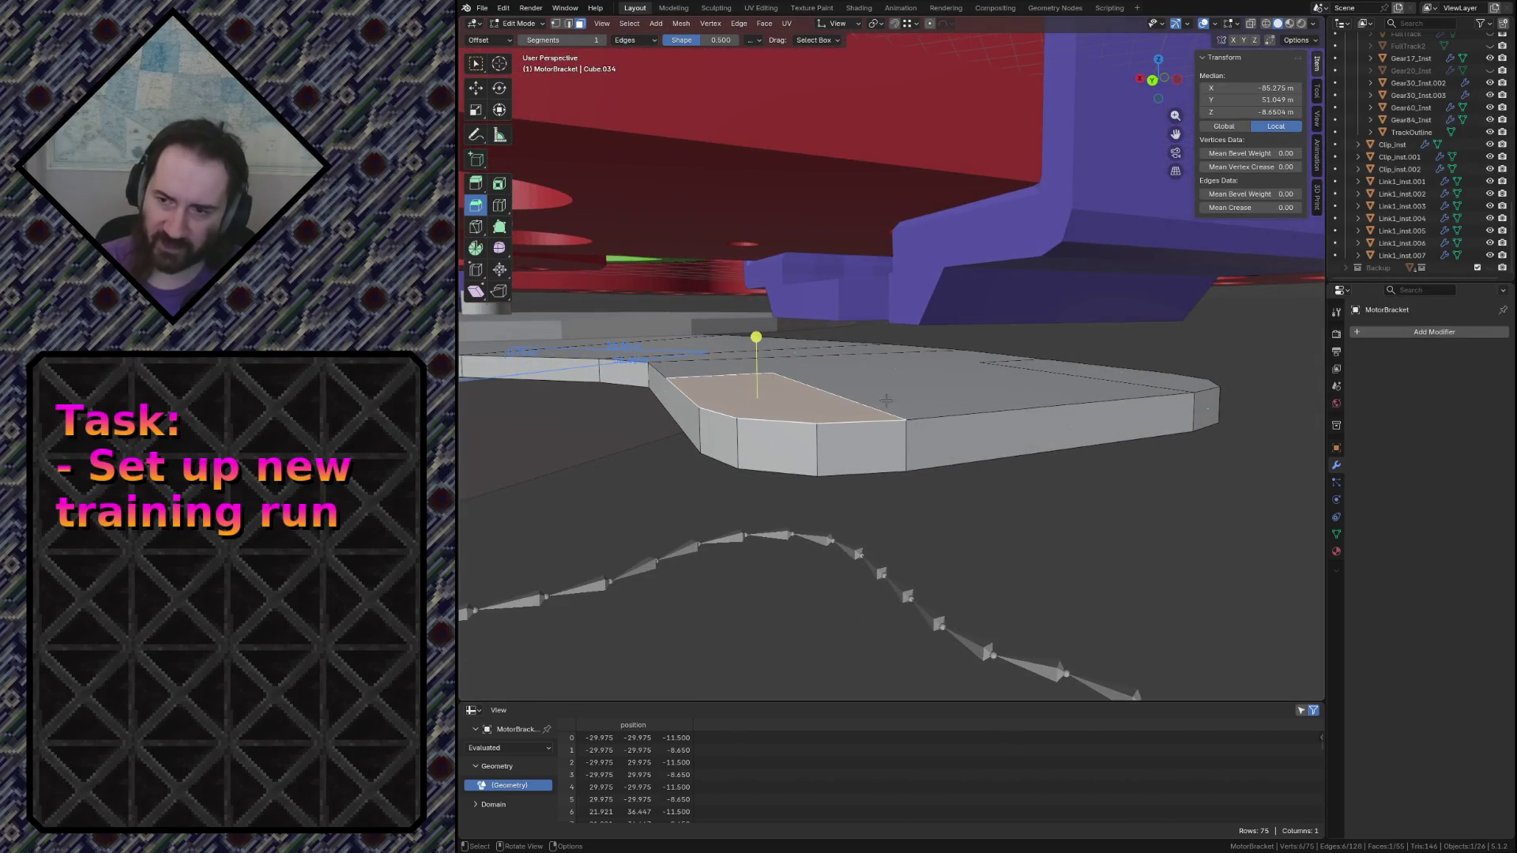
pyautogui.hotkey('shift', '`')
pyautogui.press('s')
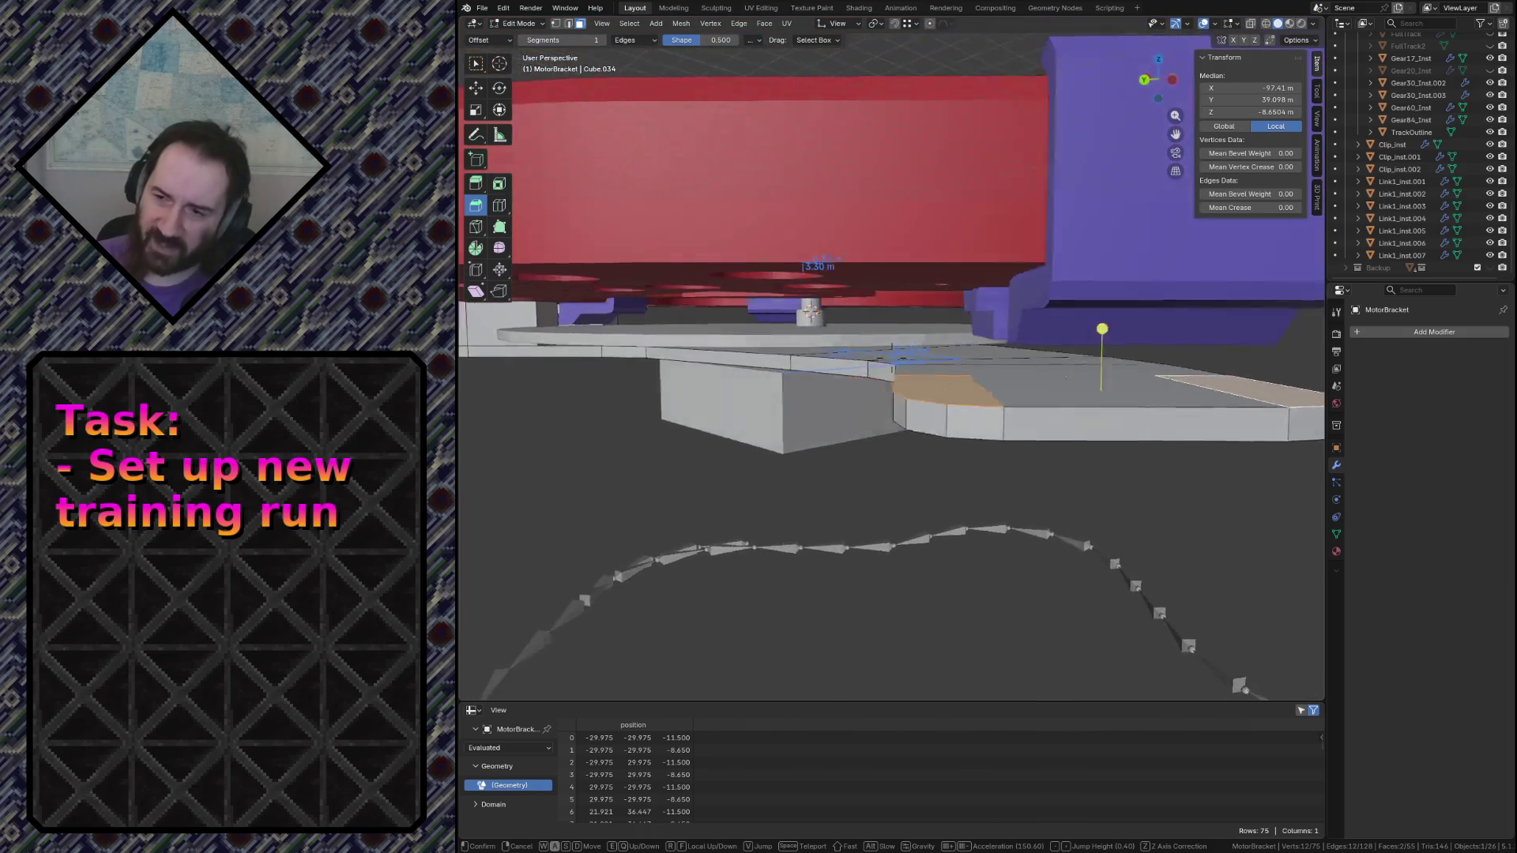
pyautogui.click(1103, 376)
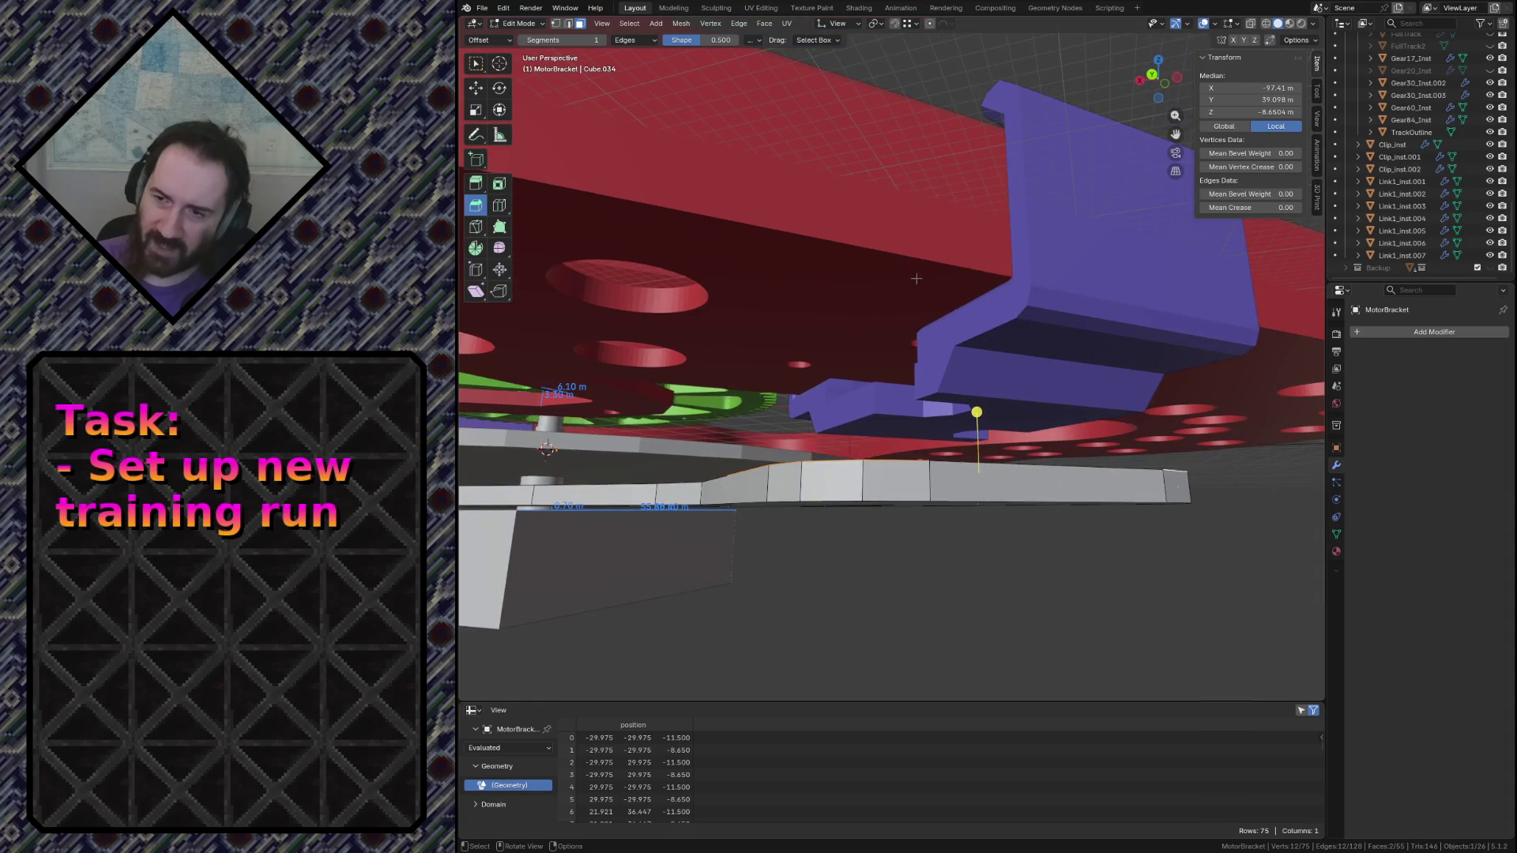
pyautogui.press('e')
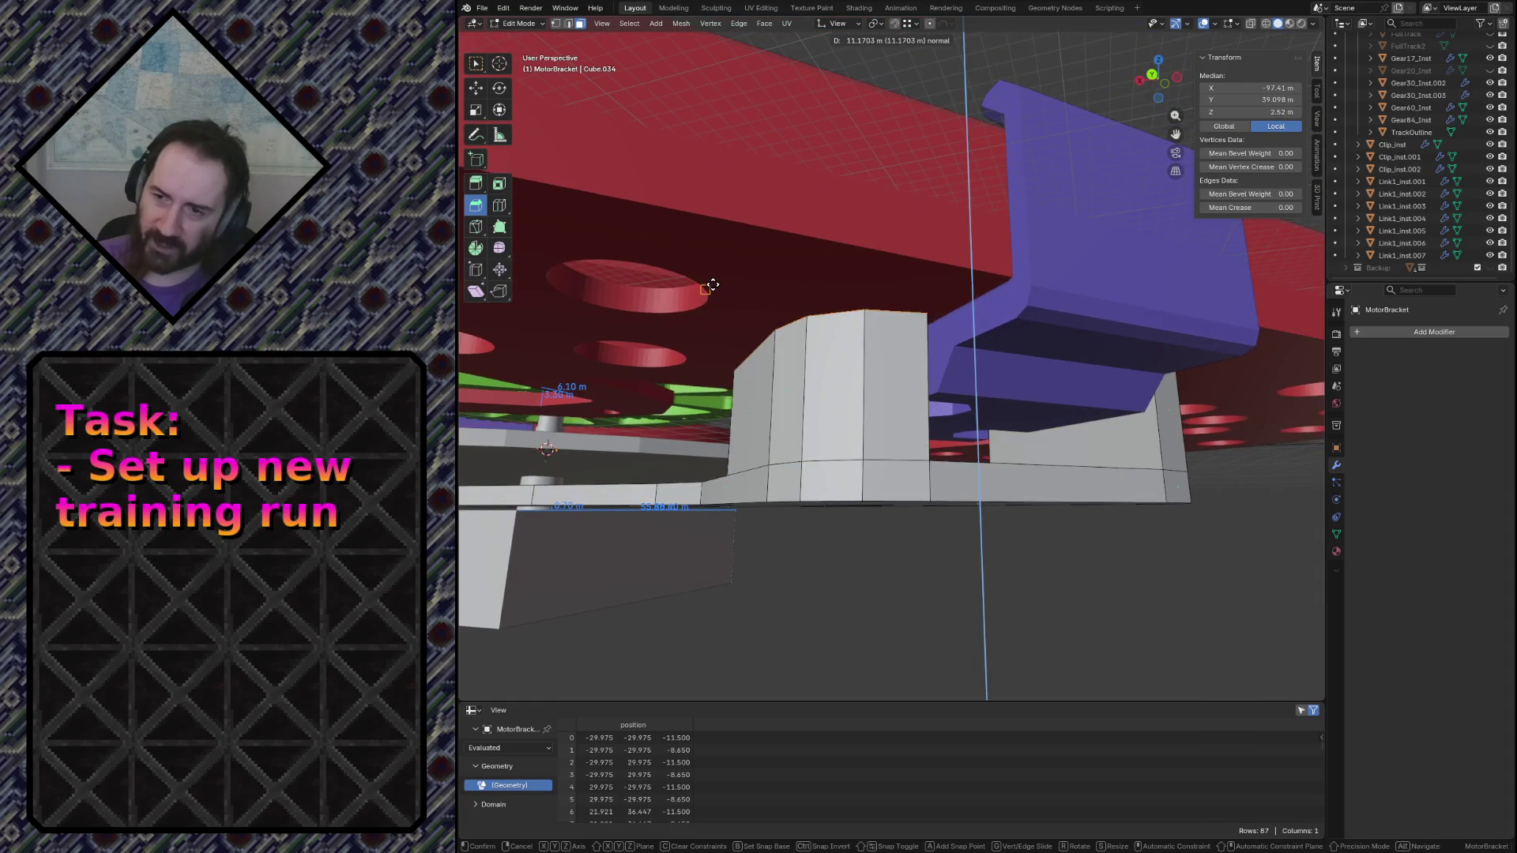
pyautogui.click(710, 284)
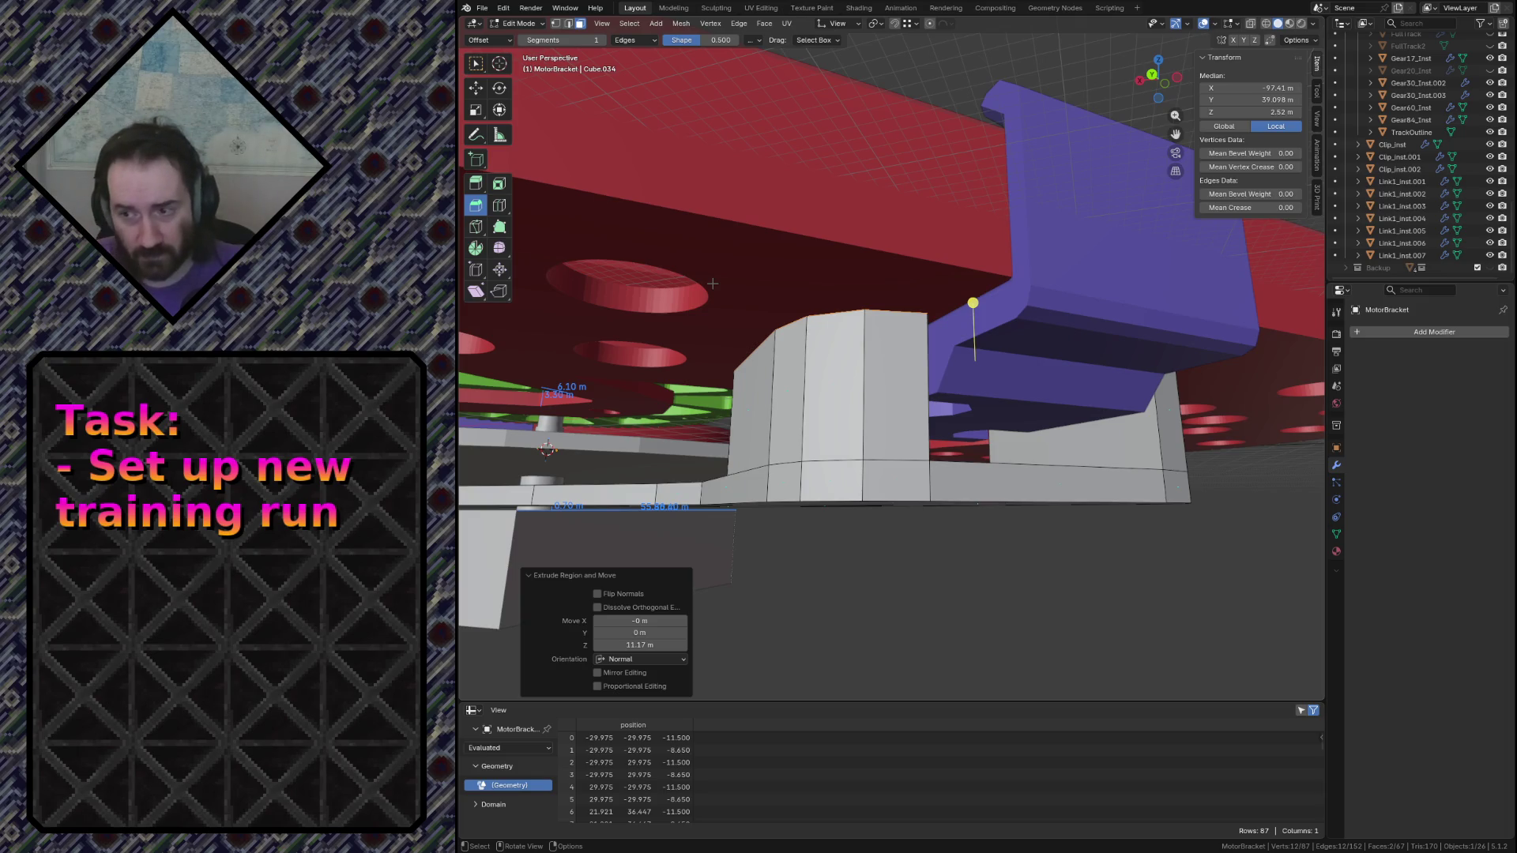
# Inspect the new block from several angles, clear the selection and return to object mode
pyautogui.hotkey('shift', '`')
pyautogui.press('w')
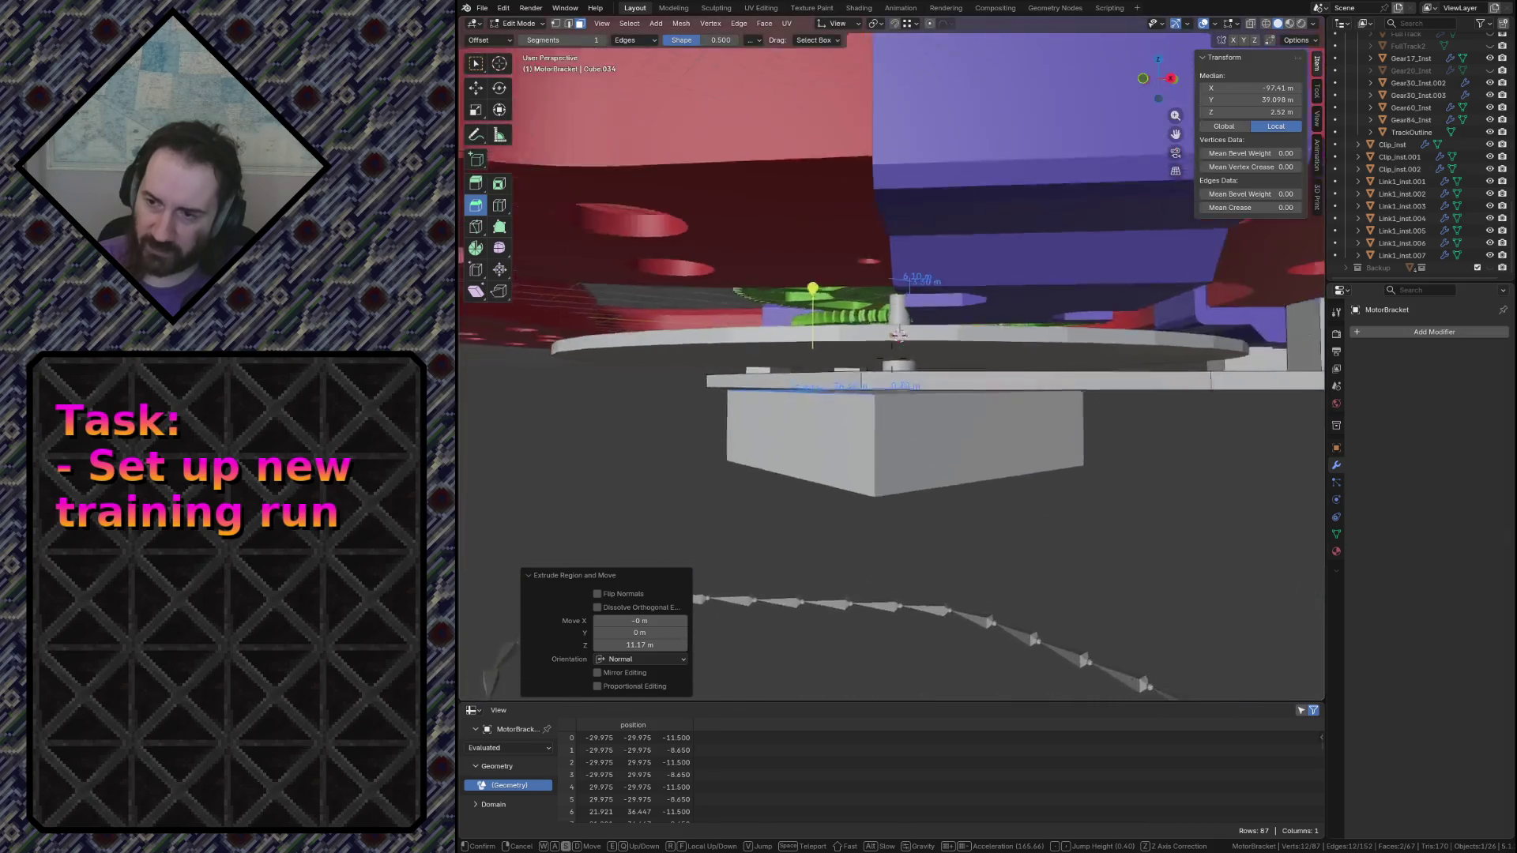
pyautogui.click(949, 411)
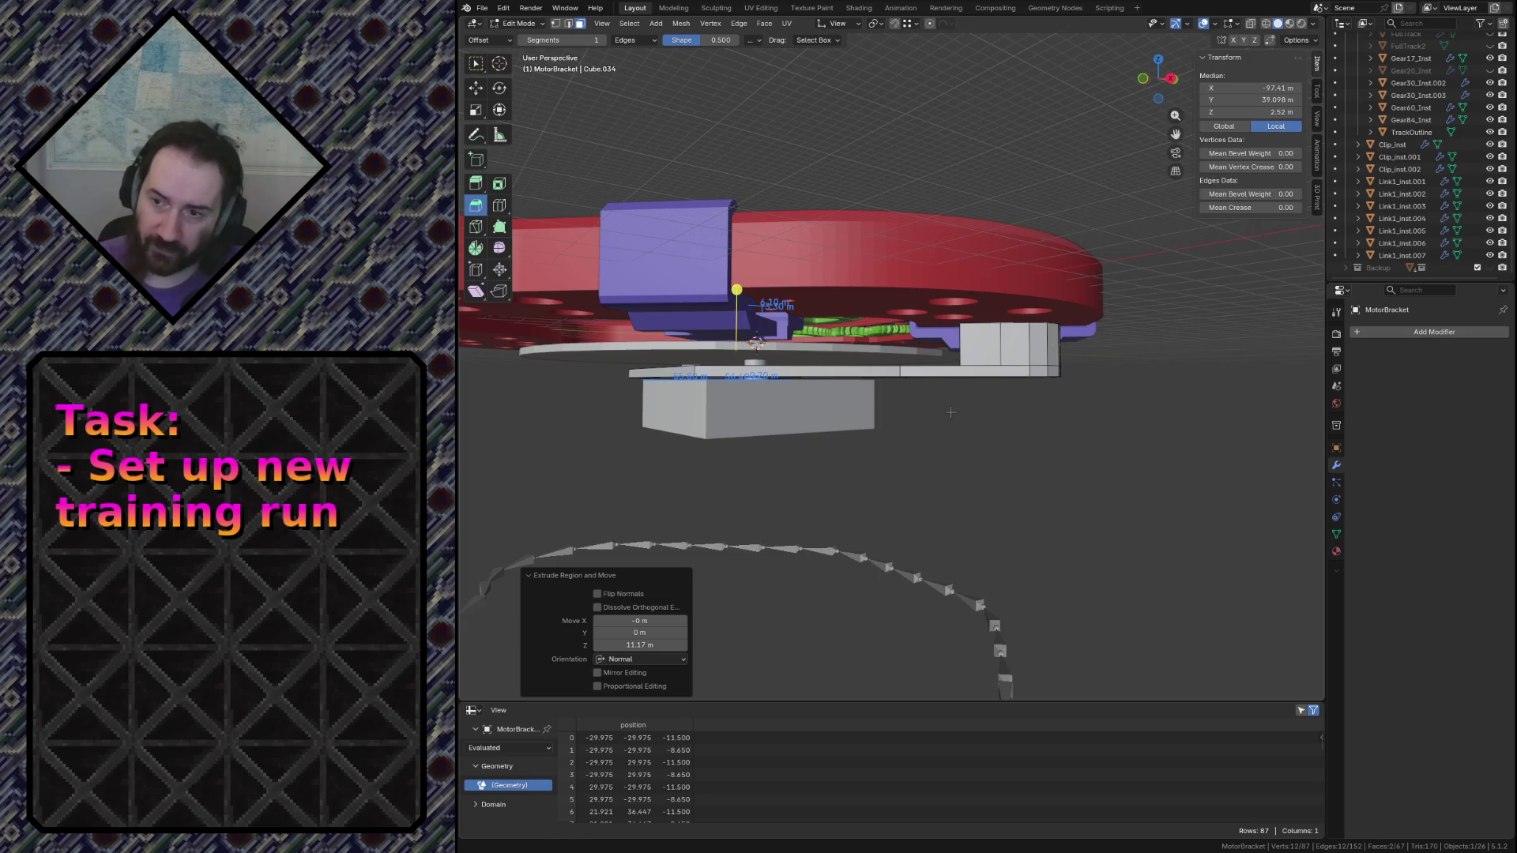
pyautogui.click(947, 402)
pyautogui.press('Tab')
pyautogui.hotkey('shift', '`')
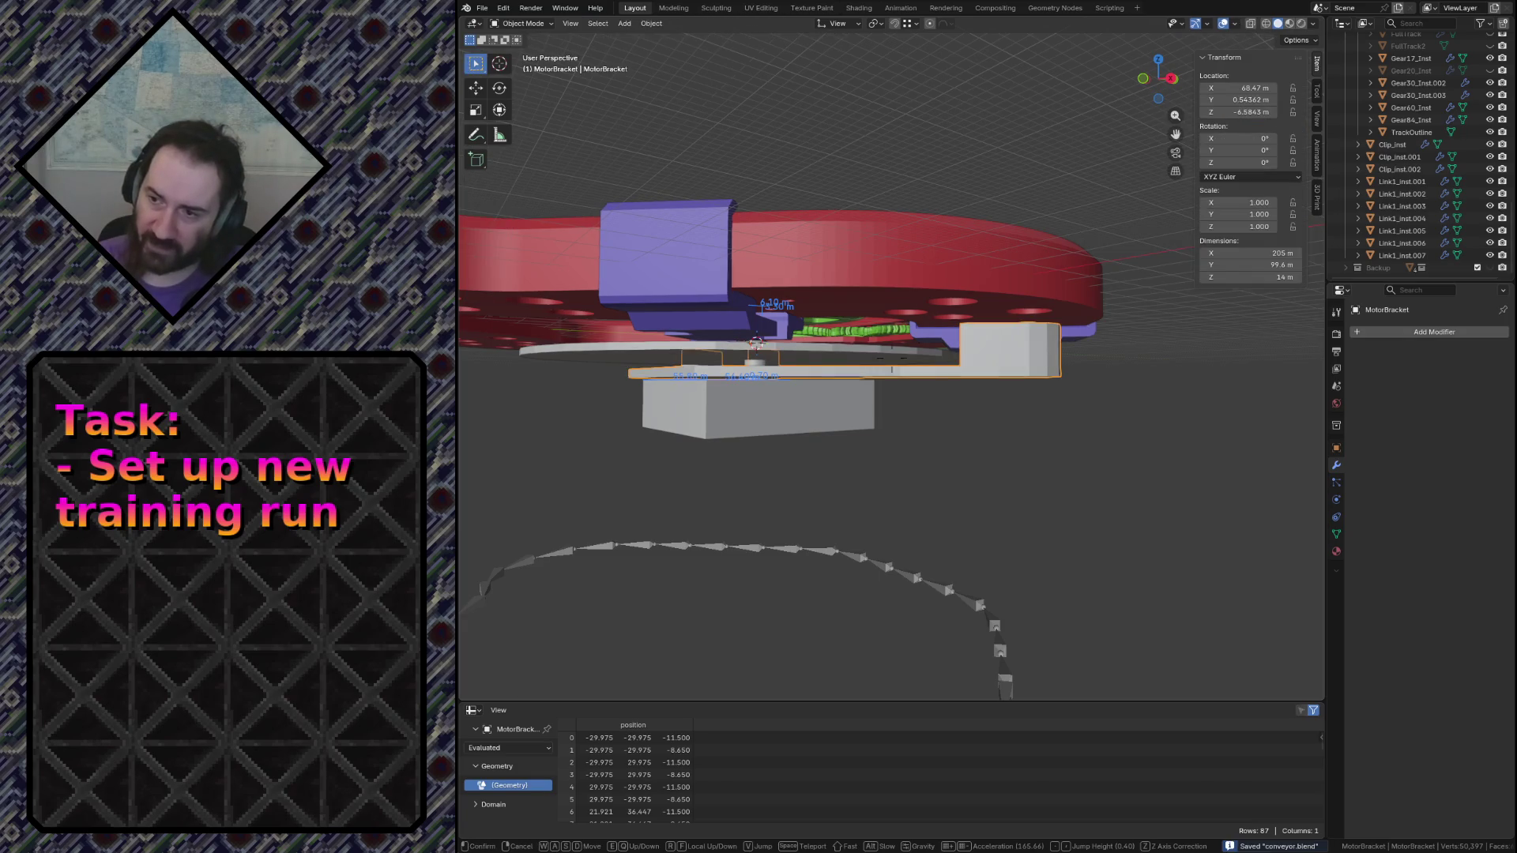
pyautogui.press('s')
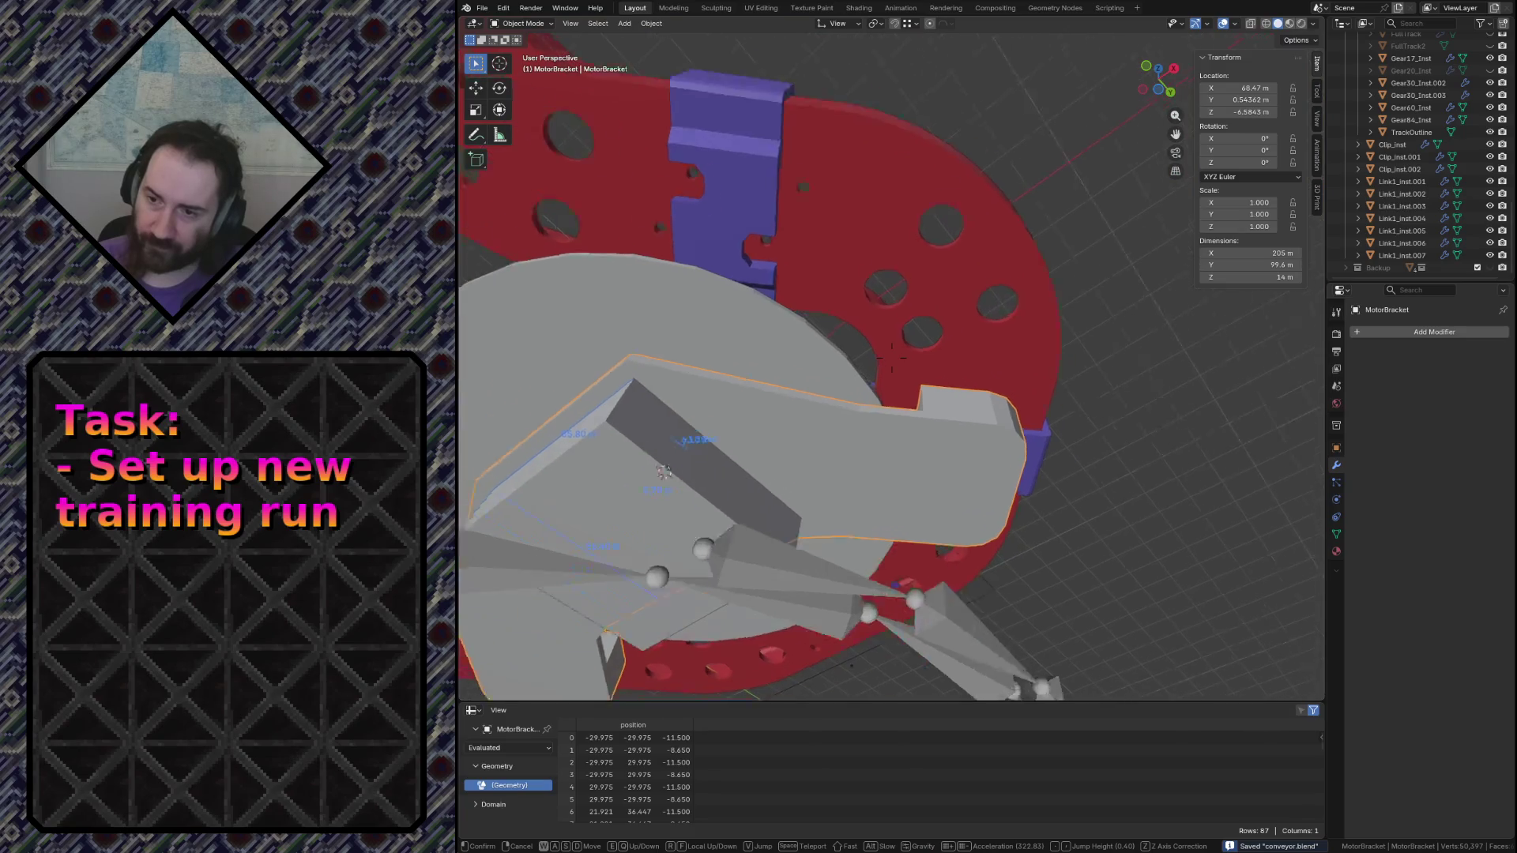
pyautogui.press('e')
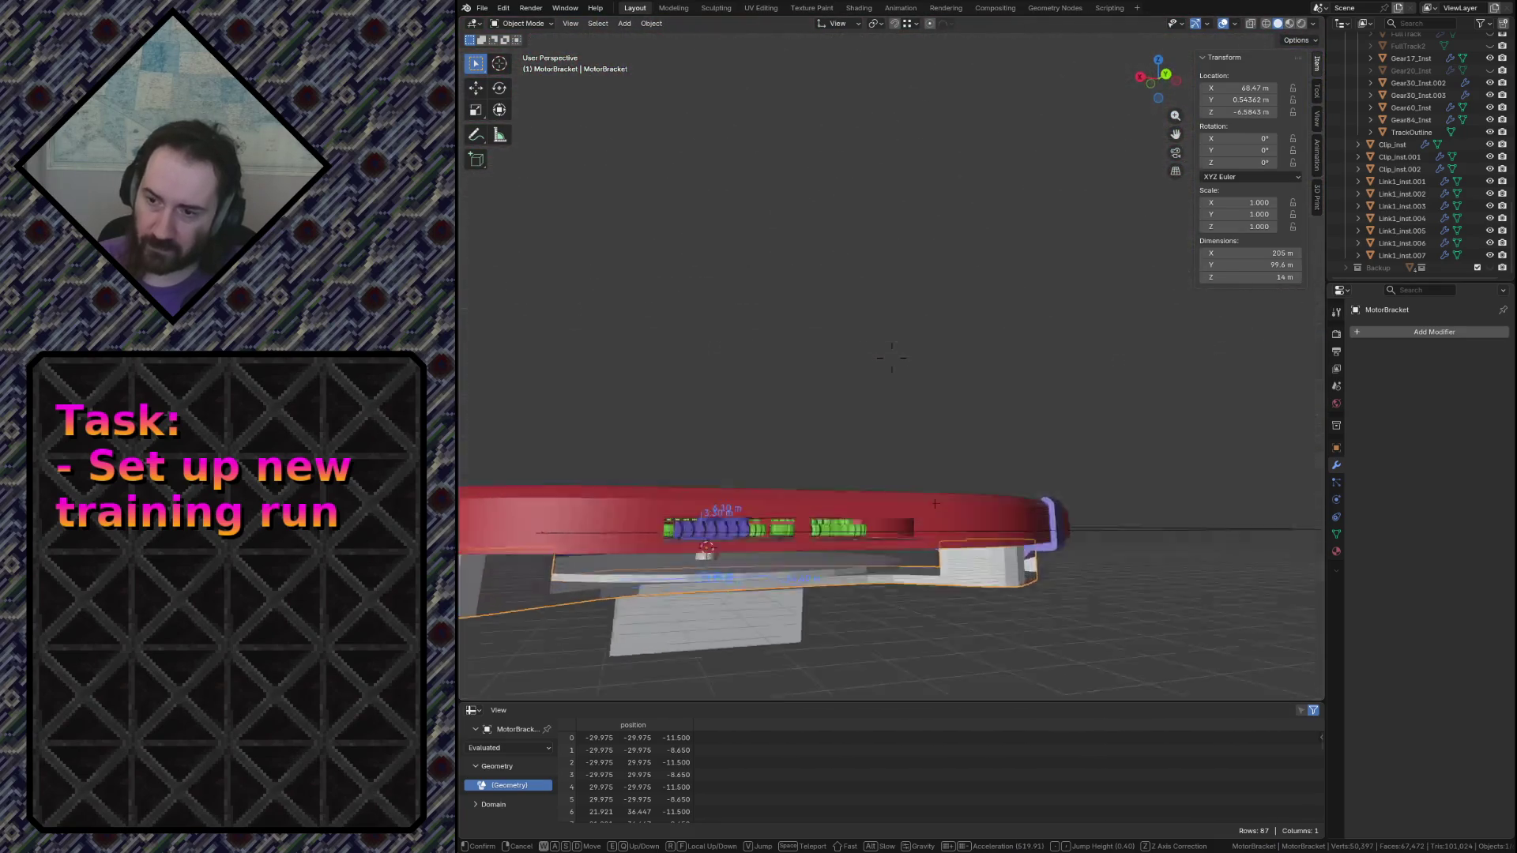
pyautogui.press('s')
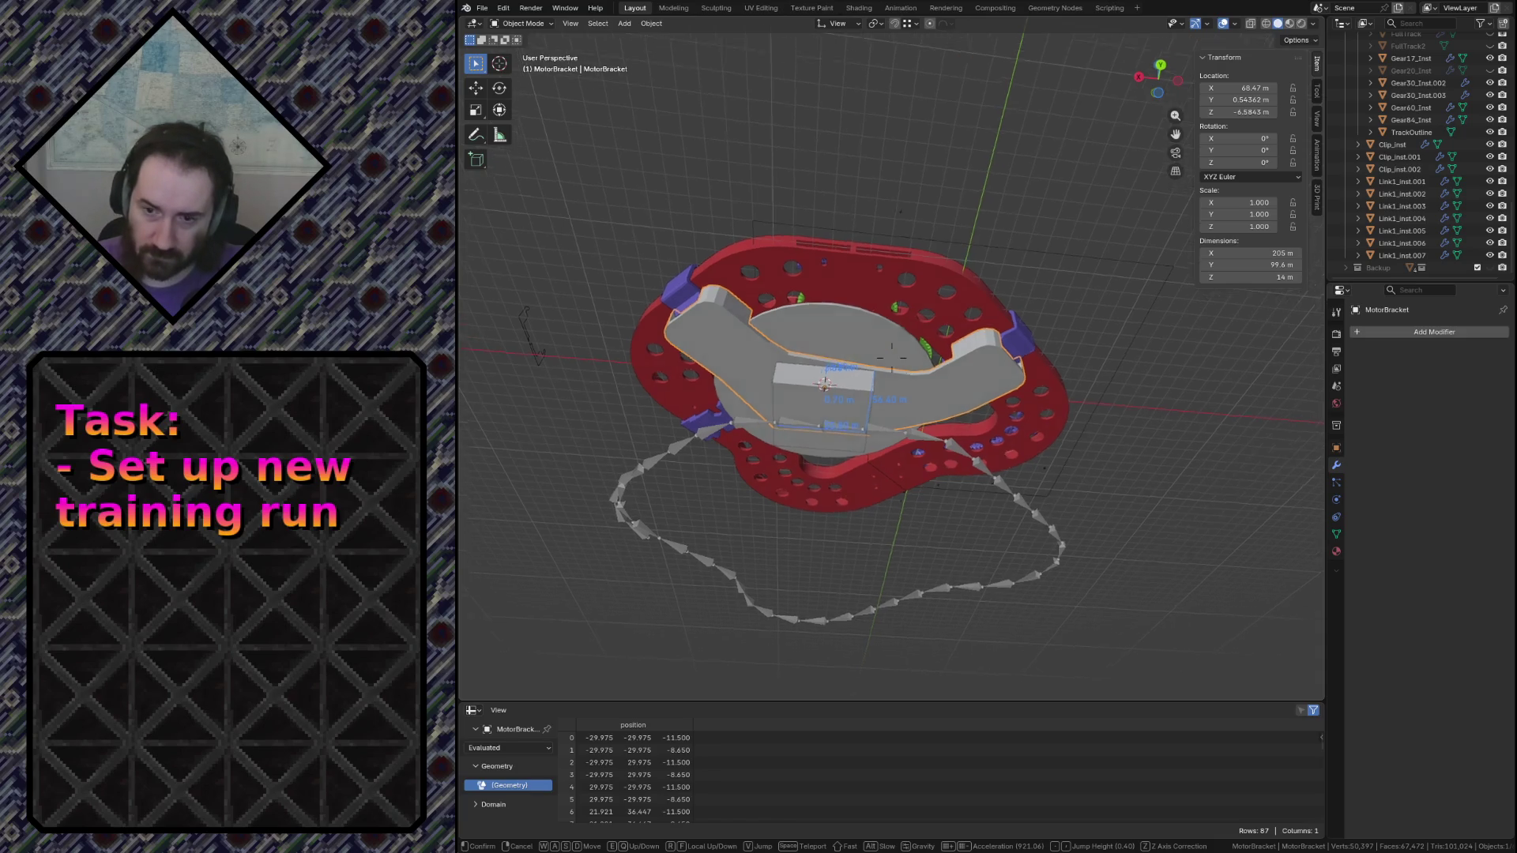
pyautogui.press('w')
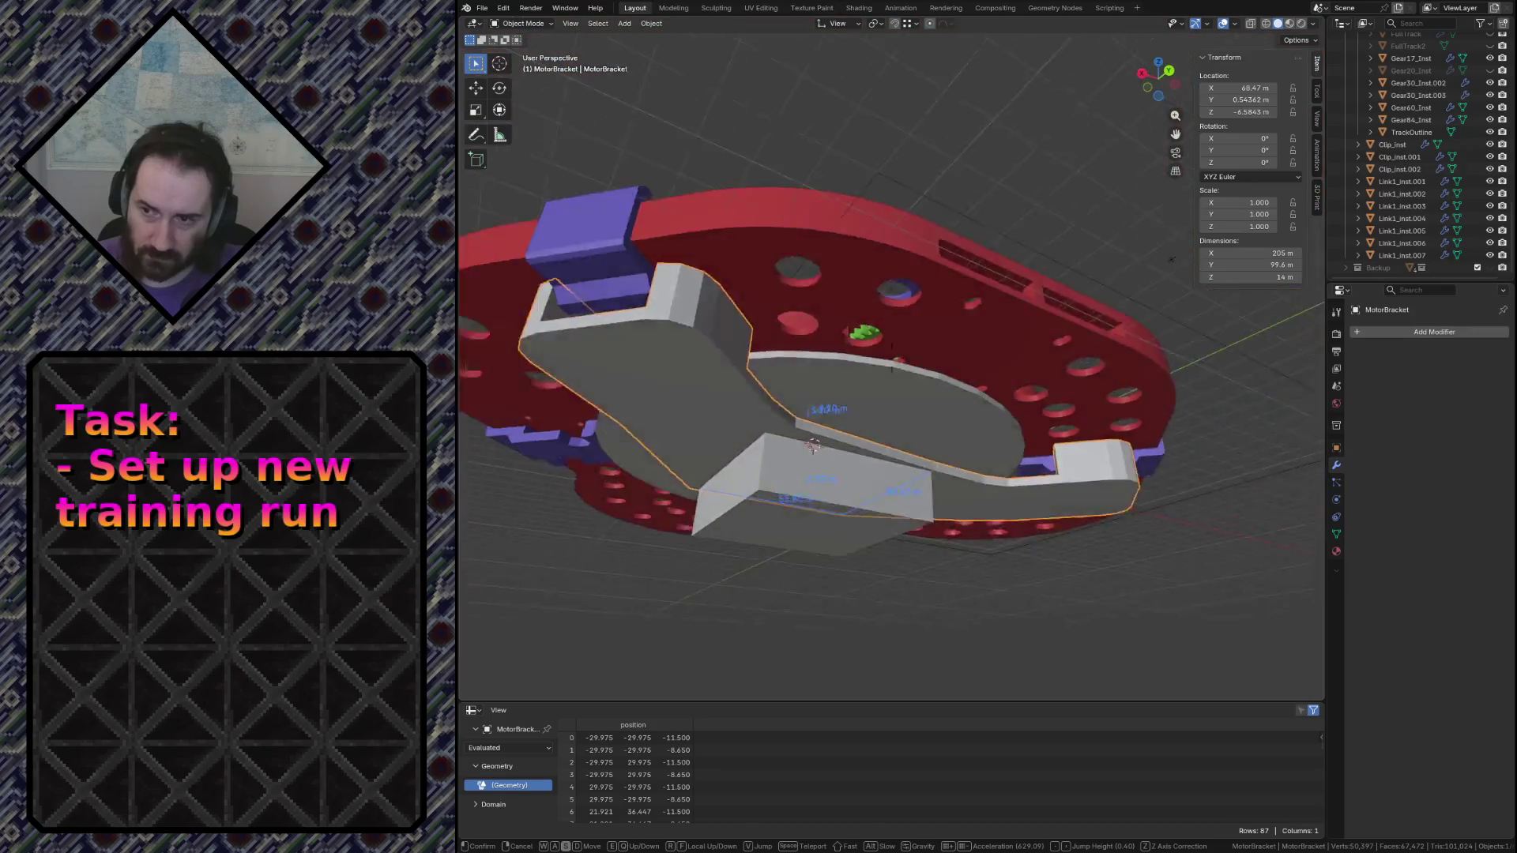
pyautogui.press('Escape')
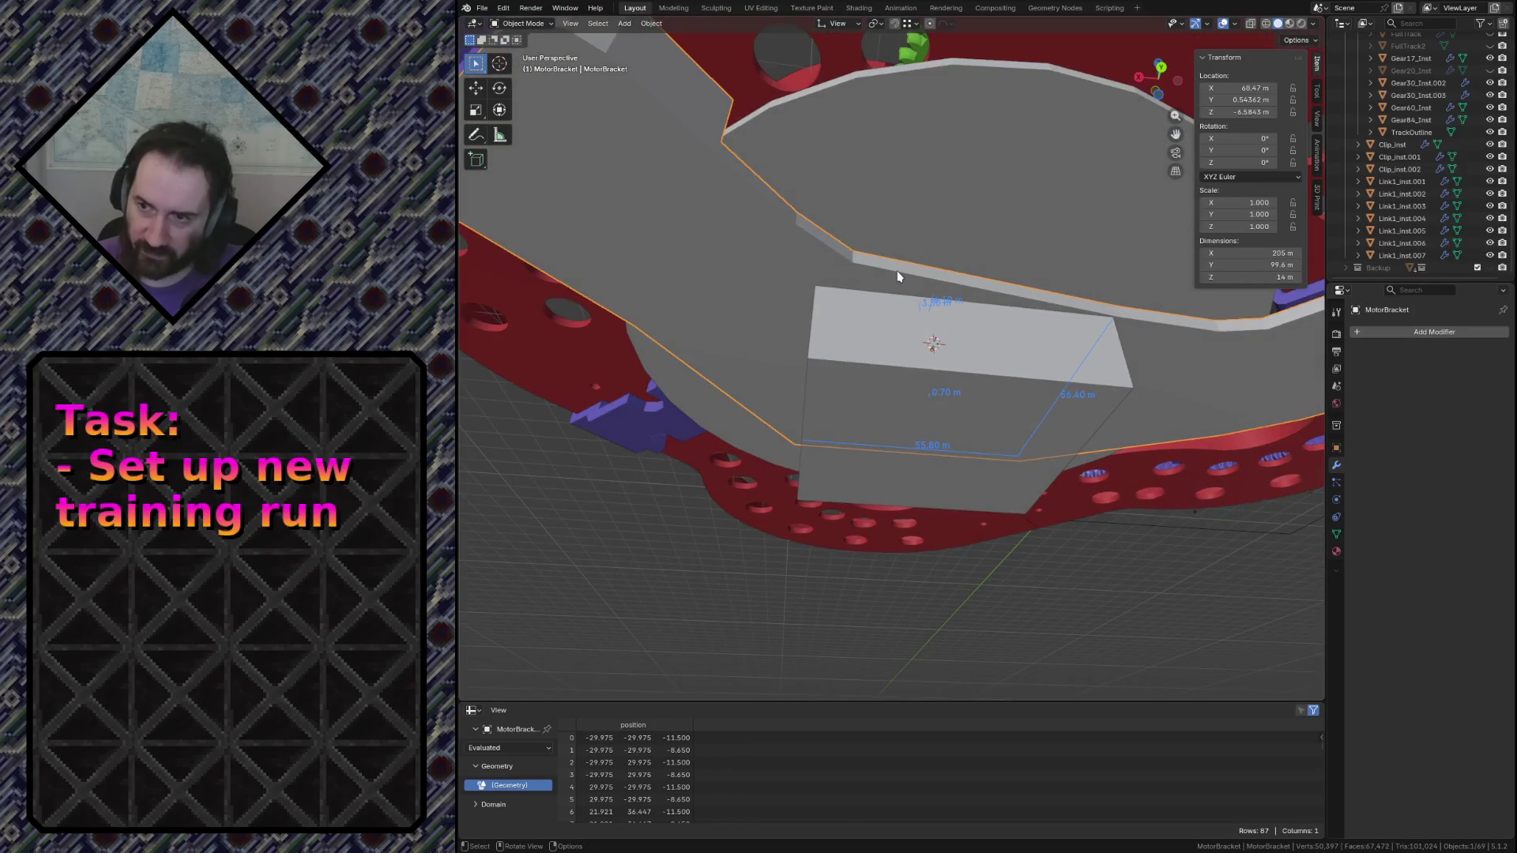
pyautogui.press('Tab')
# In top wireframe view, move the bracket's short end edge along Y
pyautogui.click(996, 289)
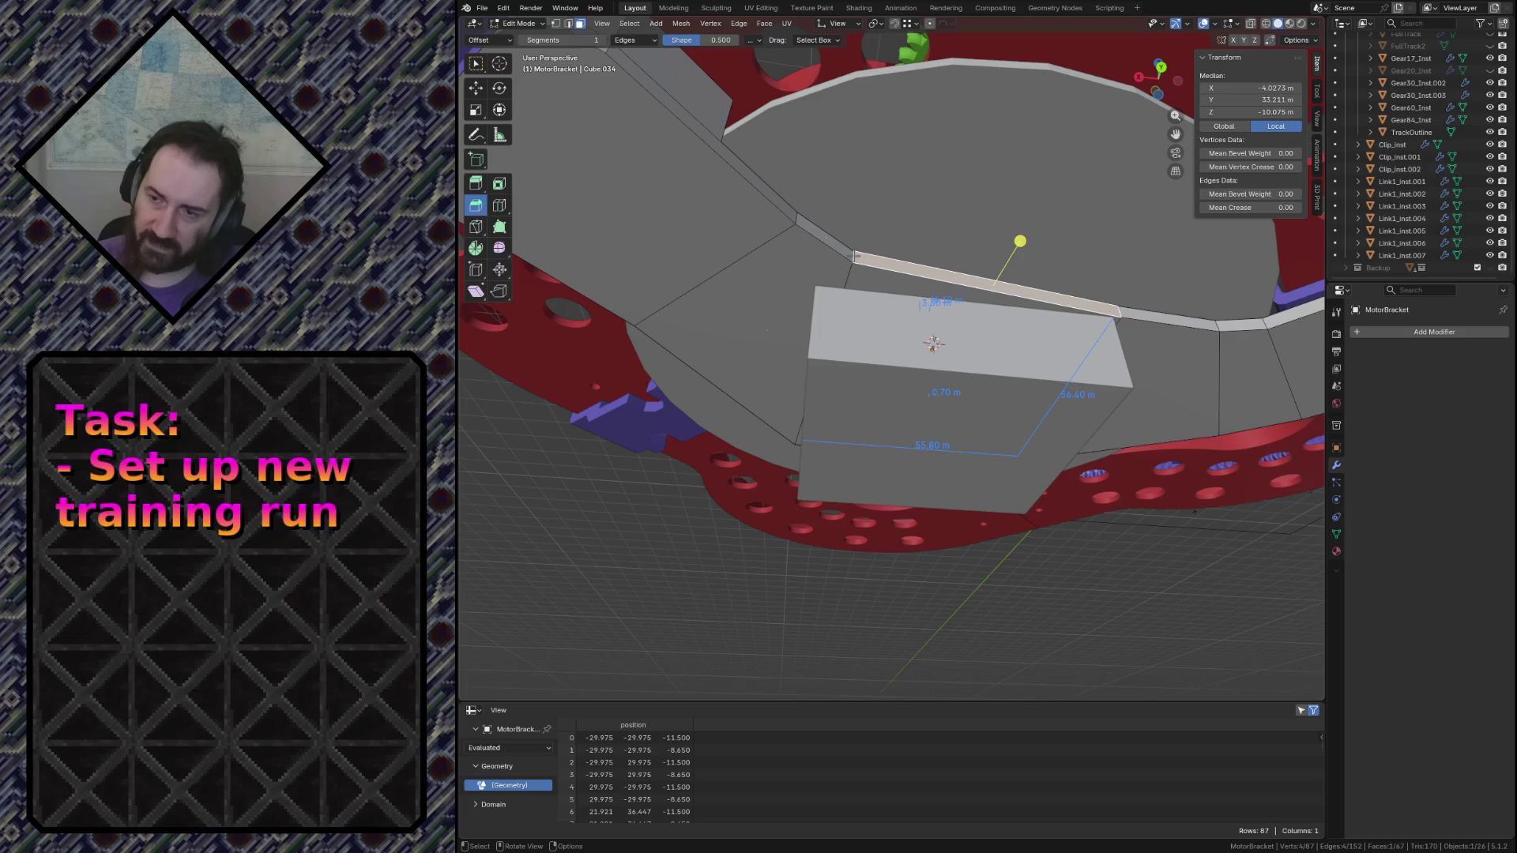
pyautogui.click(860, 259)
pyautogui.press('KP_7')
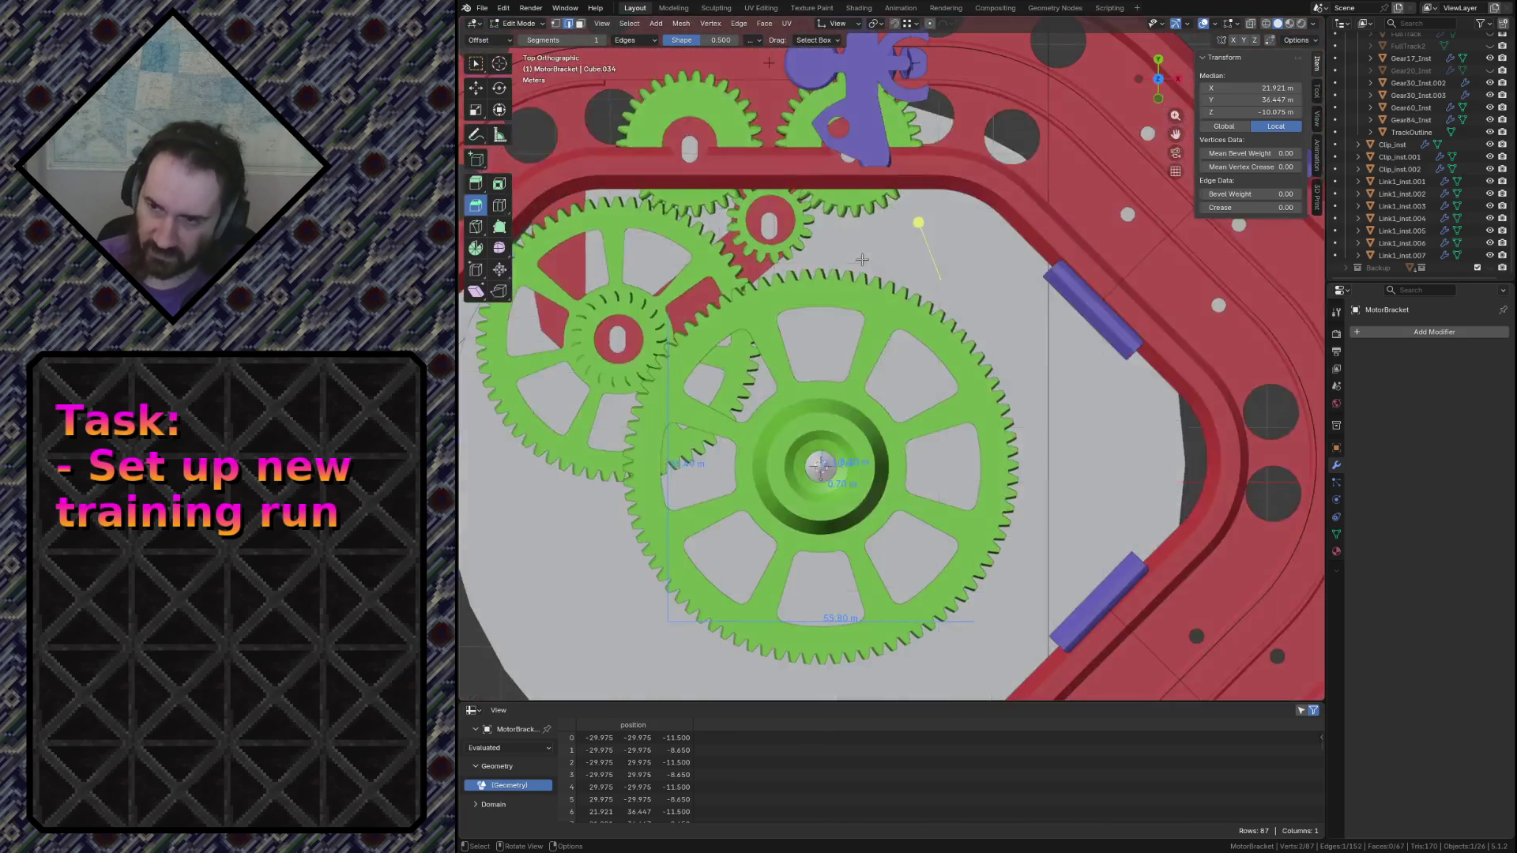
pyautogui.hotkey('shift', 'z')
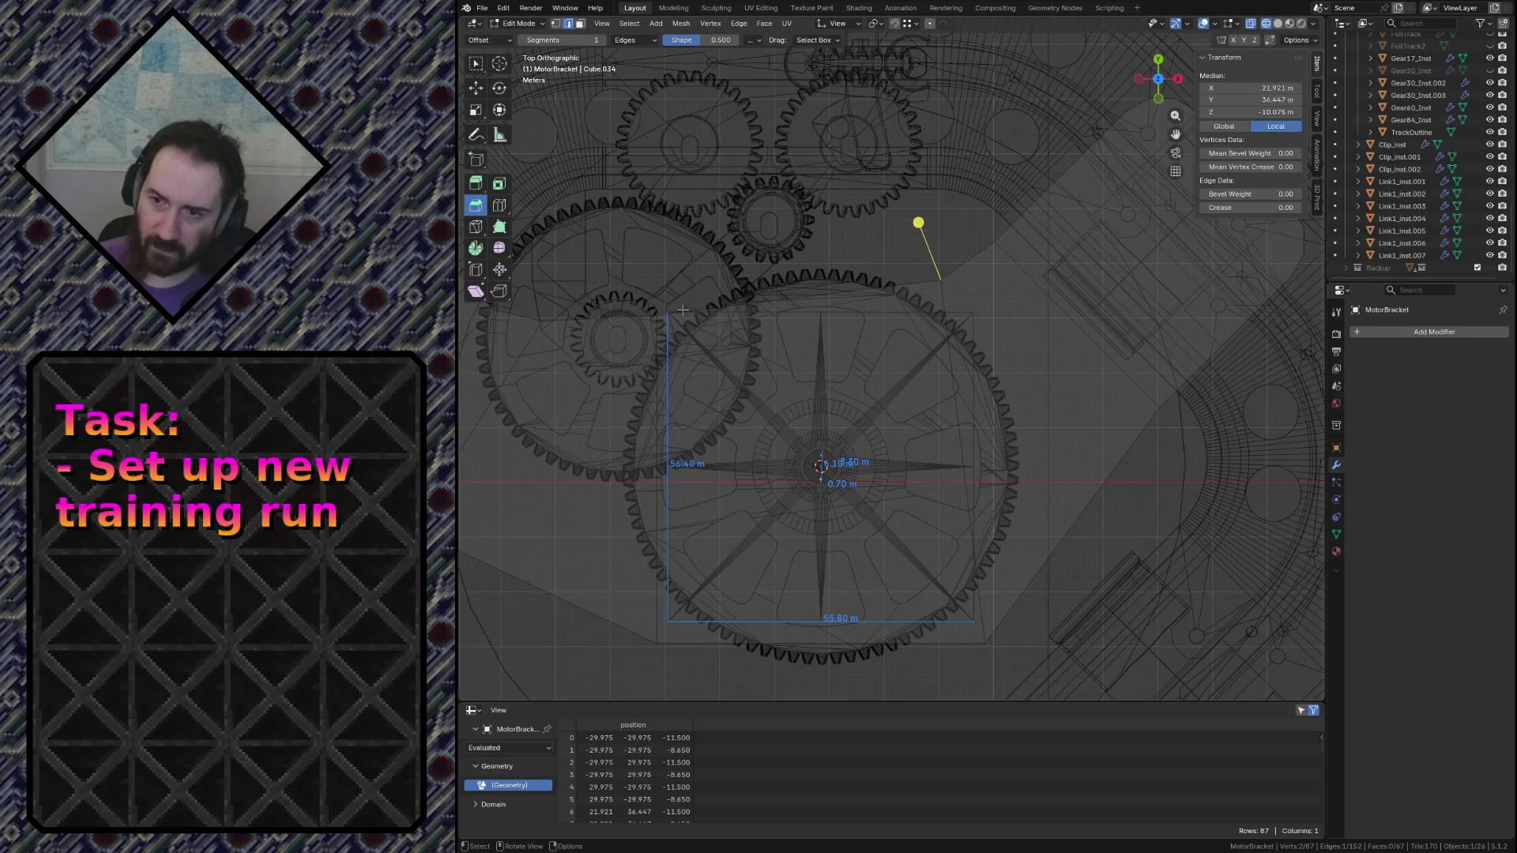
pyautogui.scroll(-1, 582, 314)
pyautogui.press('g')
pyautogui.press('y')
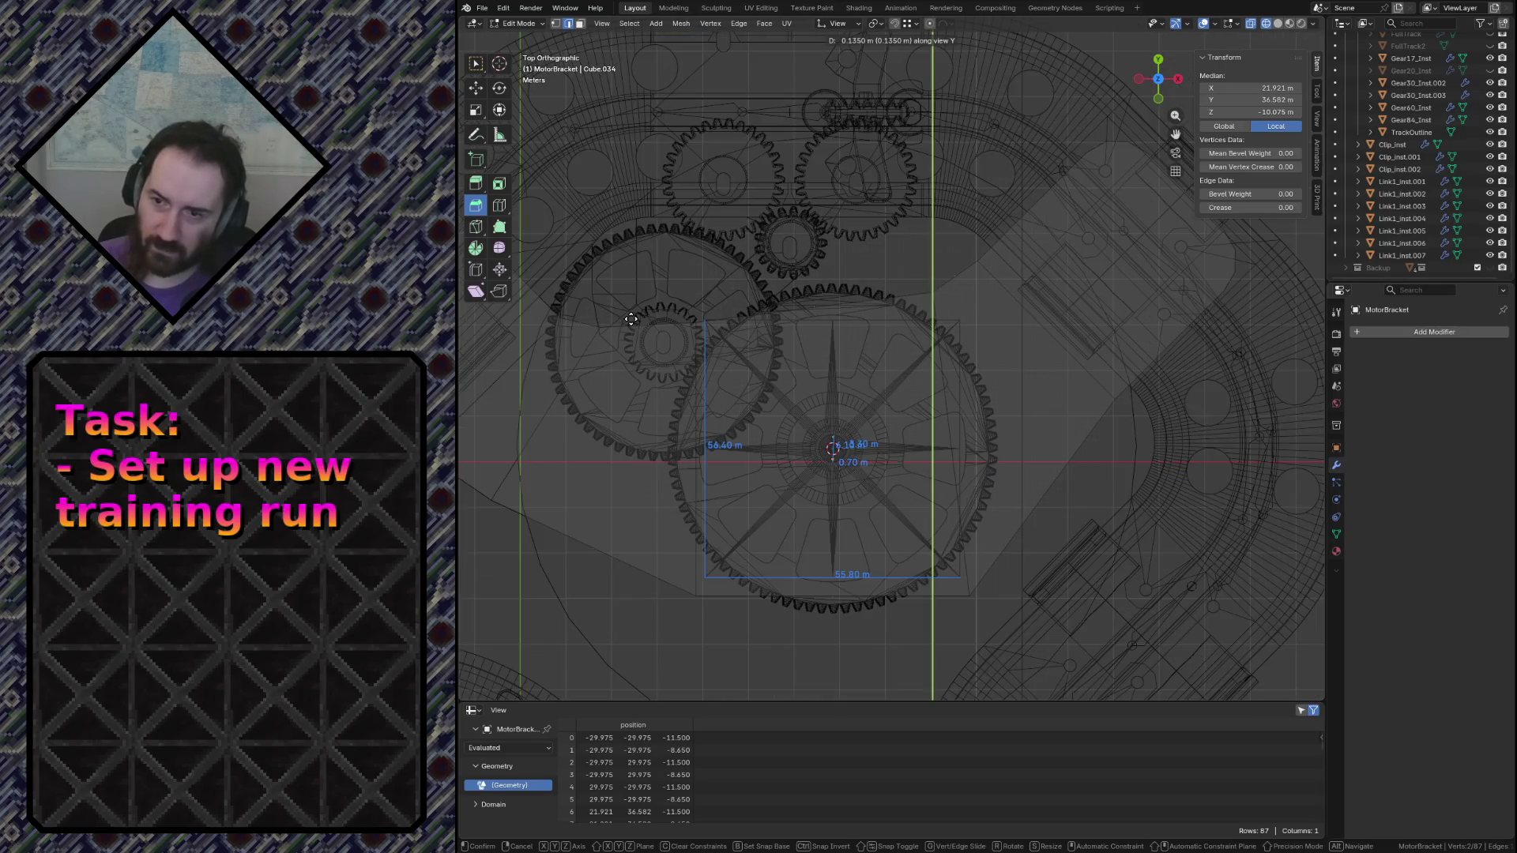
pyautogui.click(595, 323)
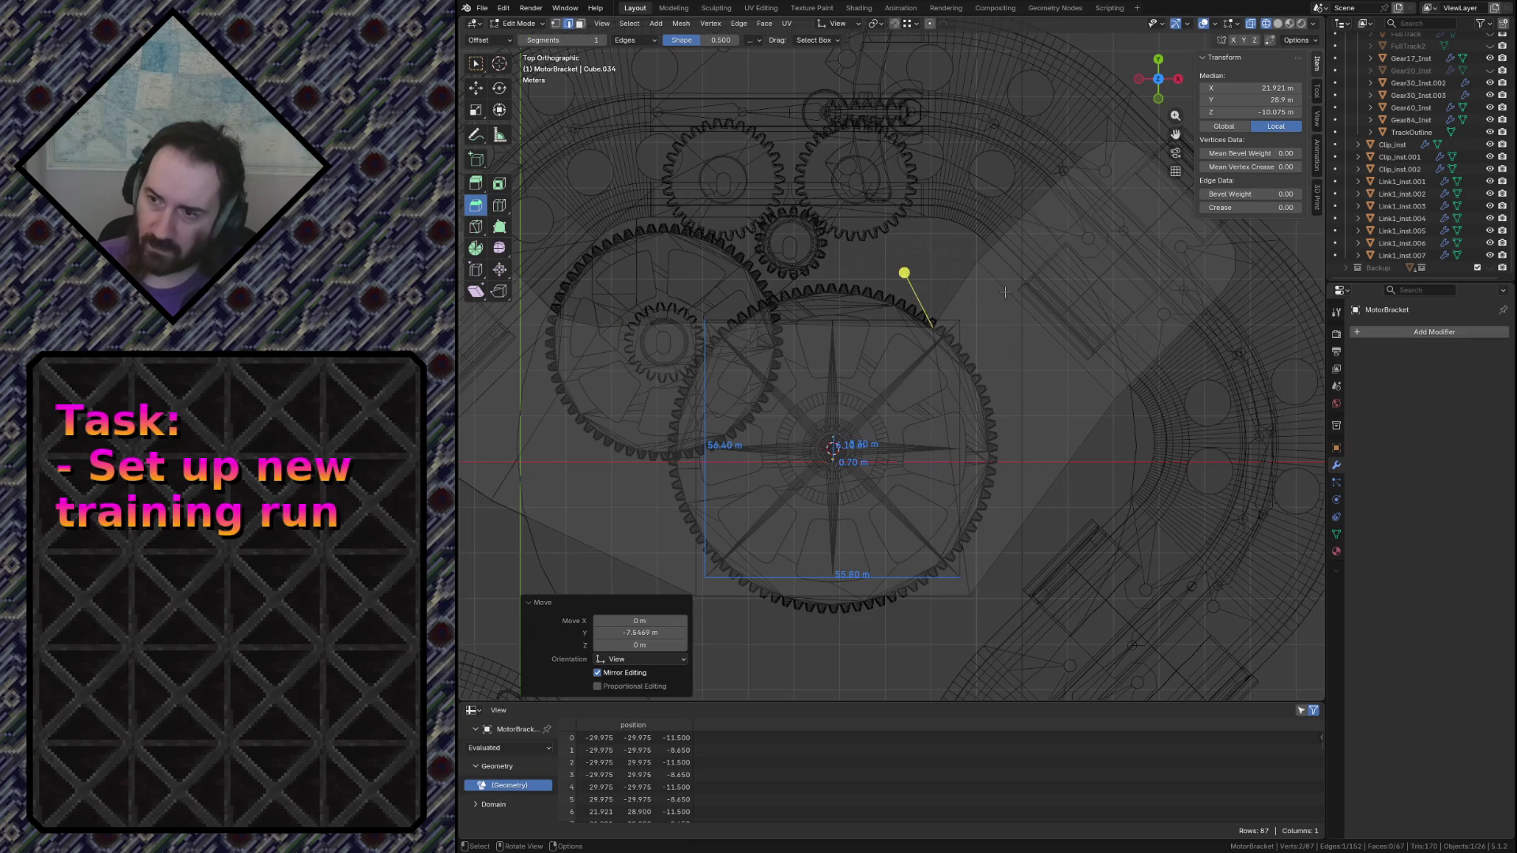
pyautogui.scroll(1, 1004, 291)
pyautogui.scroll(1, 1004, 292)
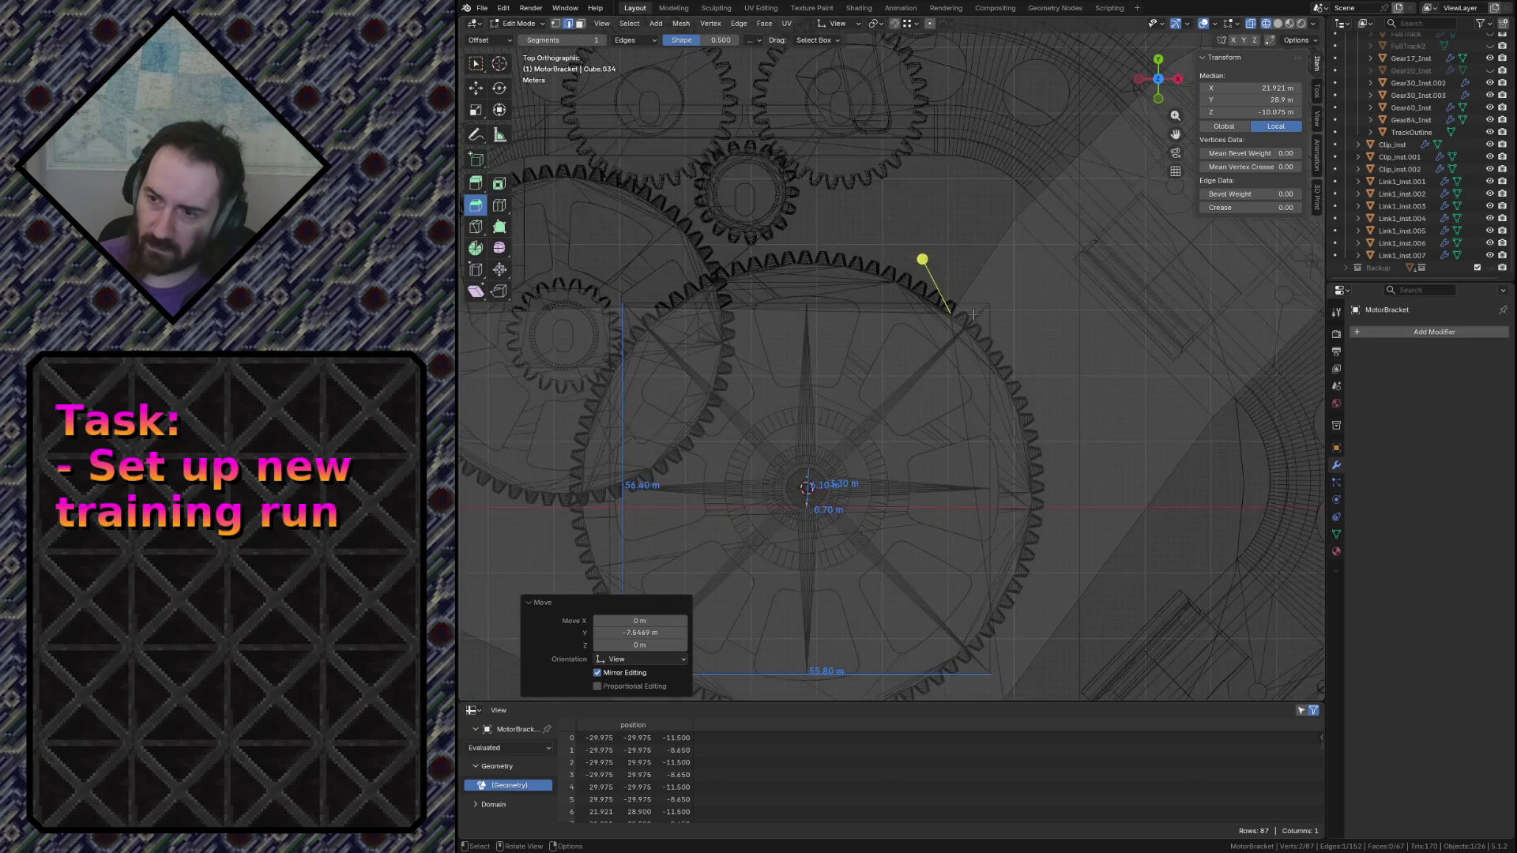
# Shift the selected outline vertex to the right along X
pyautogui.press('g')
pyautogui.press('x')
pyautogui.press('Escape')
pyautogui.press('g')
pyautogui.press('x')
pyautogui.click(983, 317)
# Move another outline corner left along X, save, and return to object mode on MotorBracket
pyautogui.click(1005, 220)
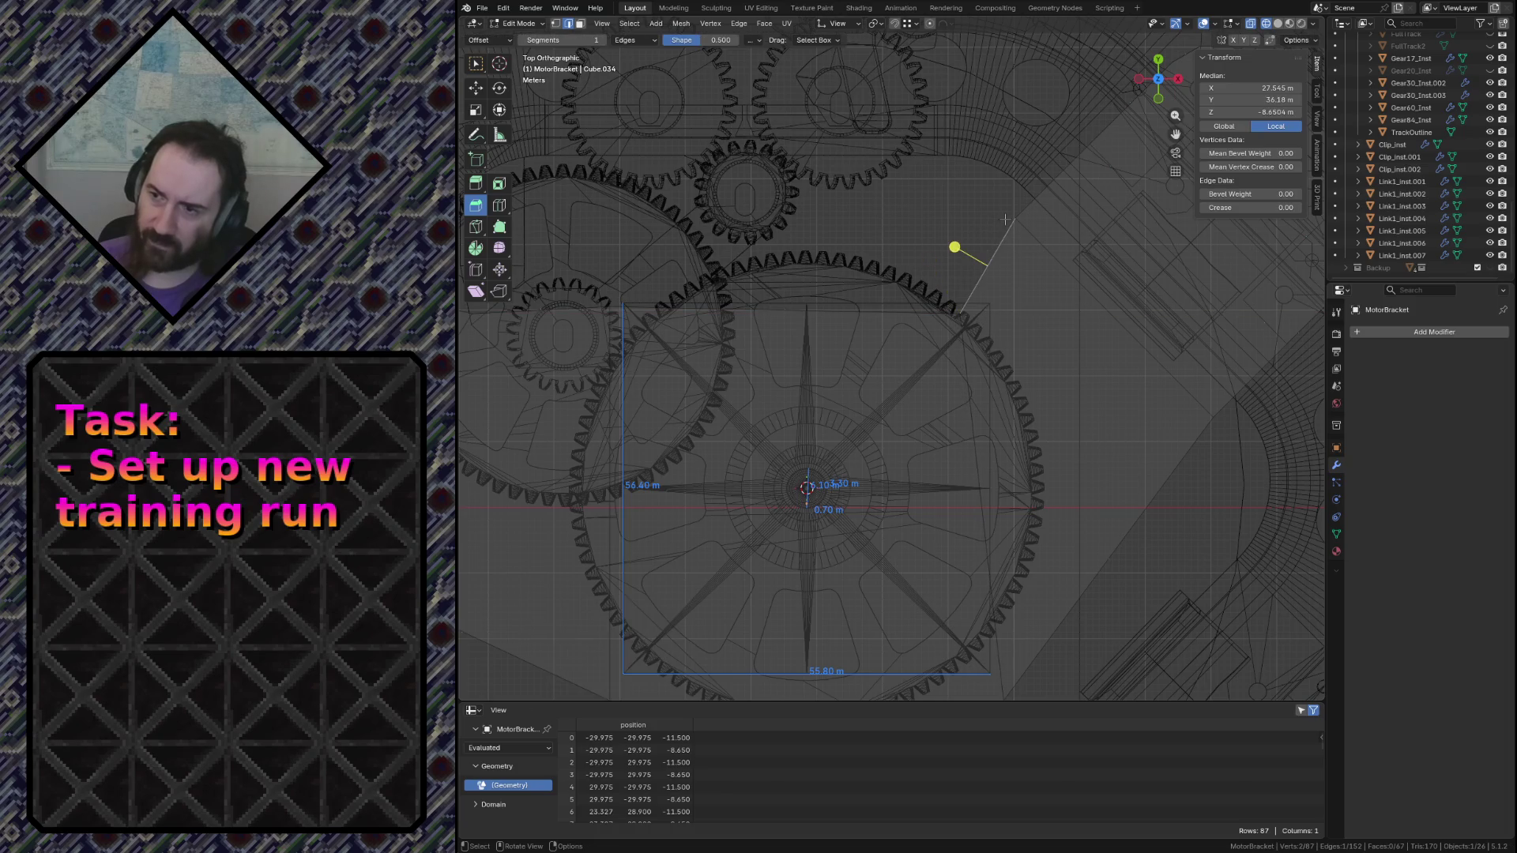
pyautogui.click(1019, 220)
pyautogui.press('g')
pyautogui.click(1026, 223)
pyautogui.hotkey('ctrl', 's')
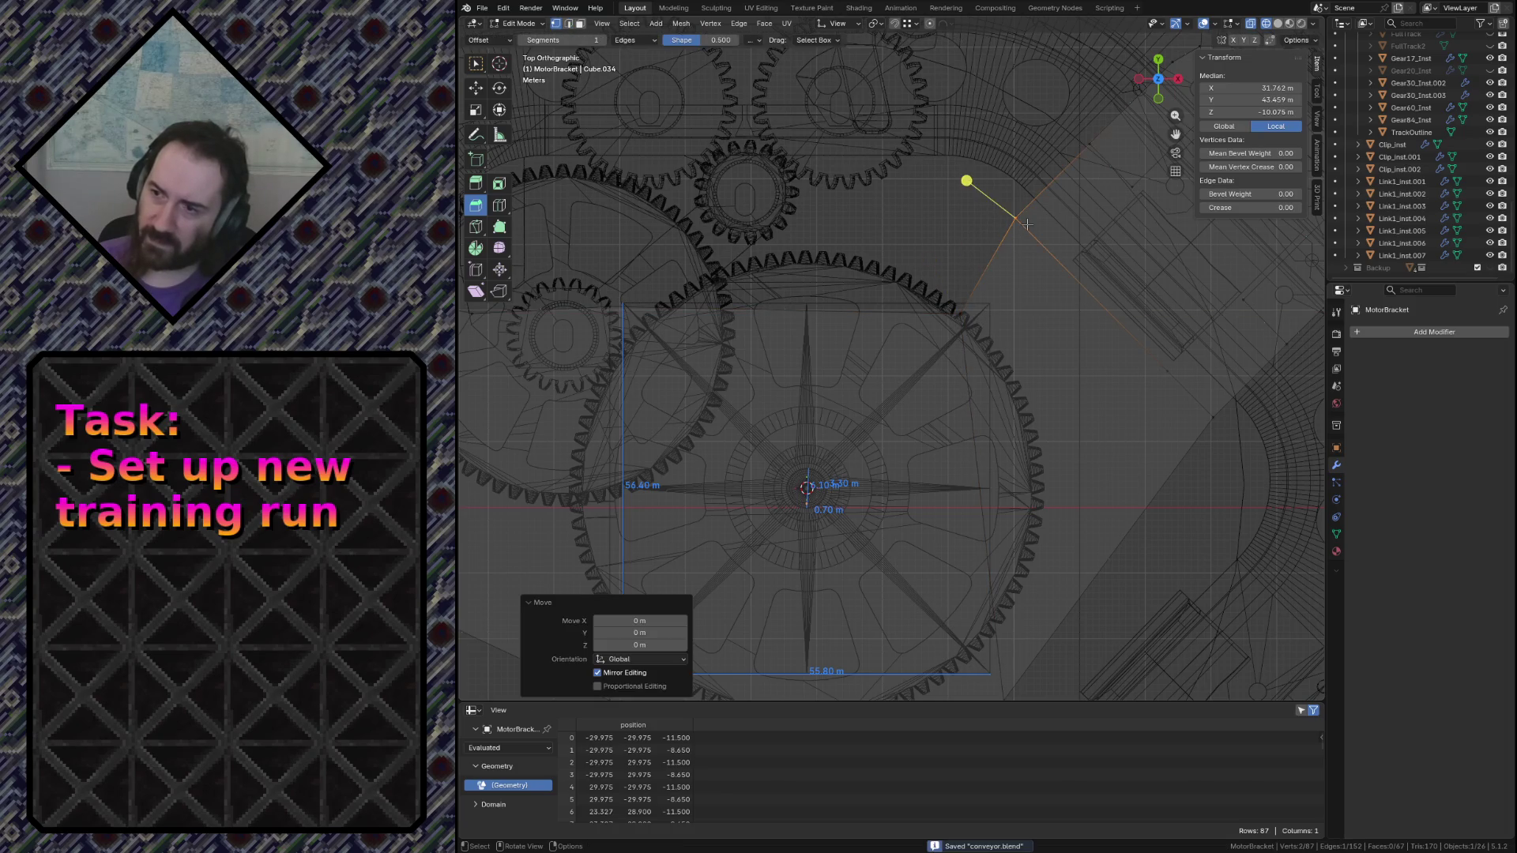
pyautogui.scroll(-2, 1027, 223)
pyautogui.click(939, 326)
pyautogui.press('g')
pyautogui.press('x')
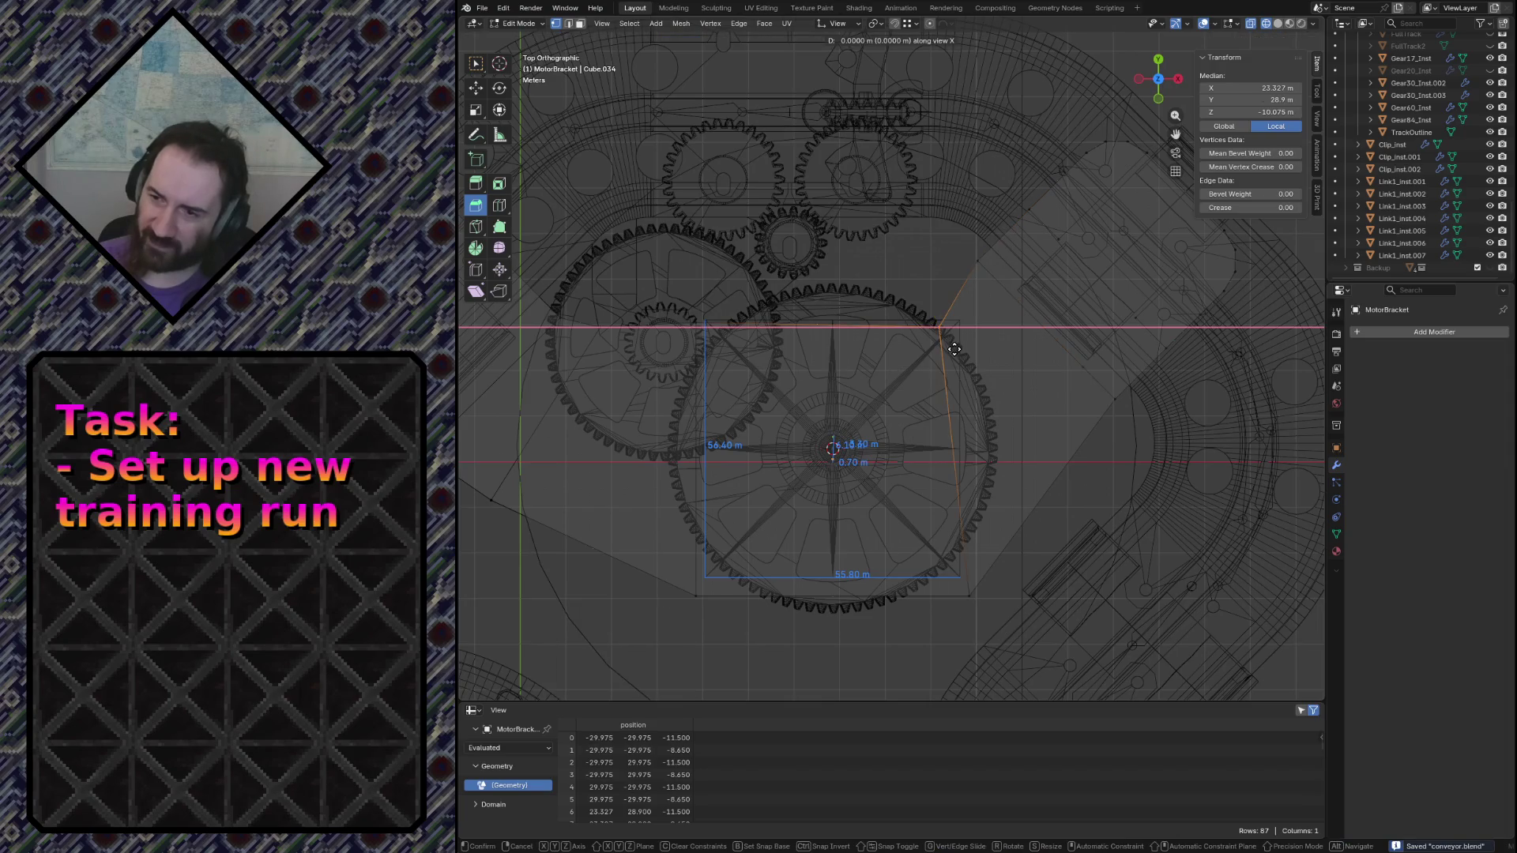
pyautogui.click(945, 343)
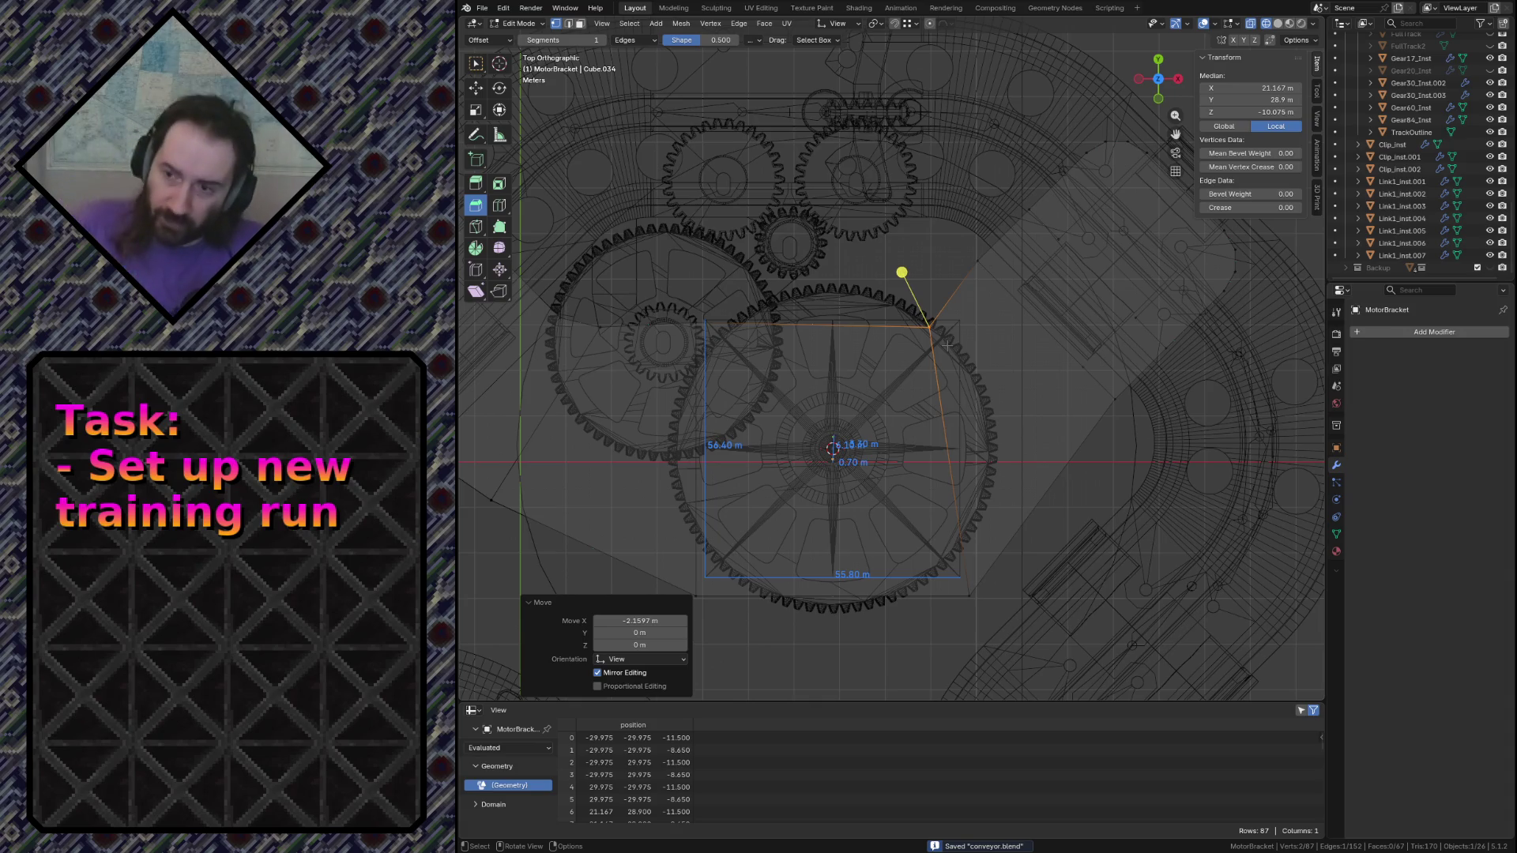
pyautogui.click(932, 287)
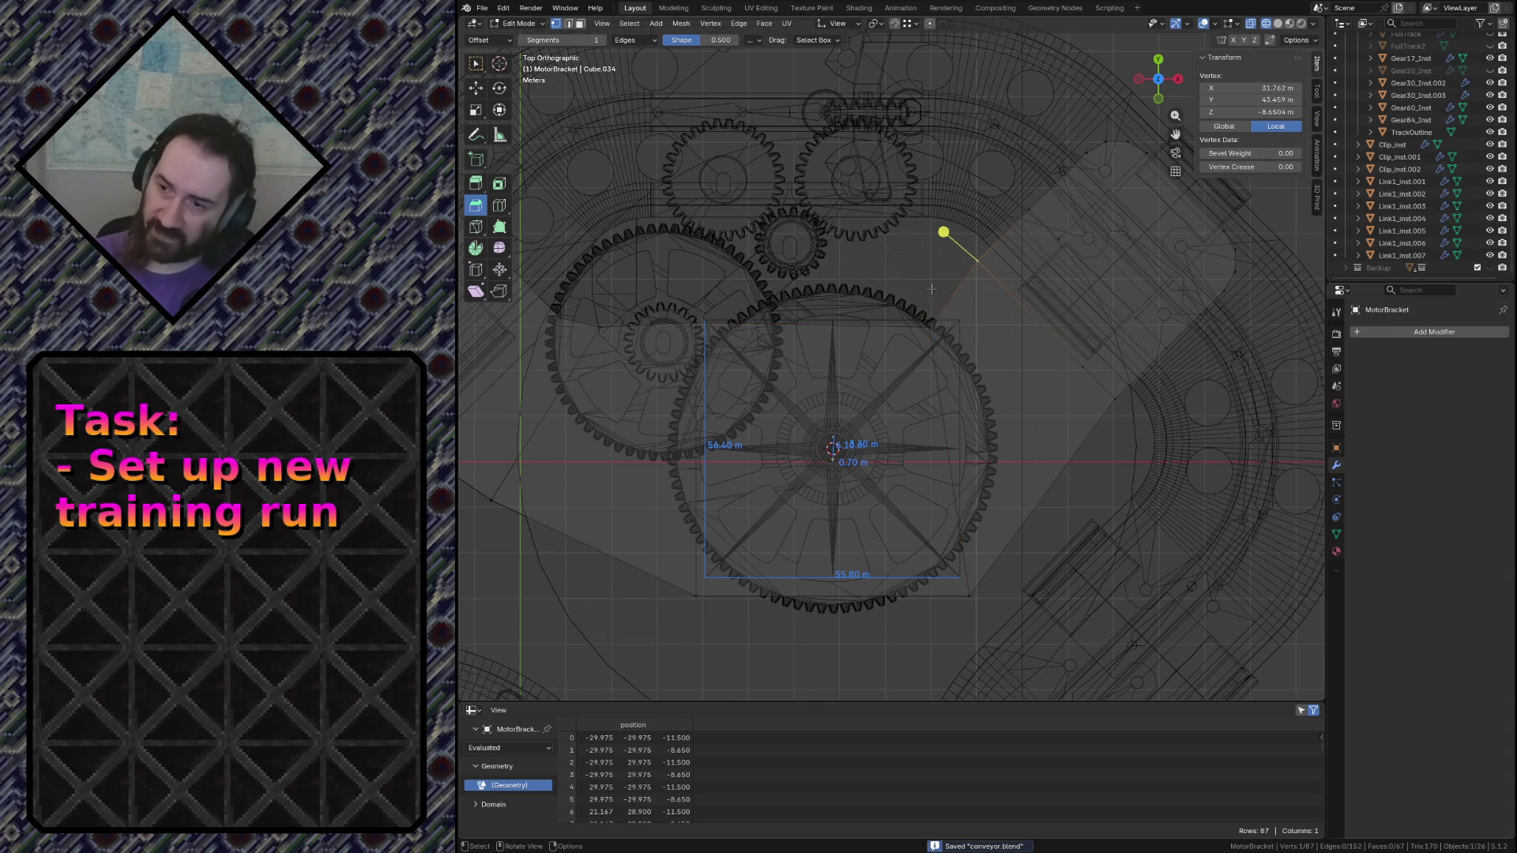
pyautogui.press('Tab')
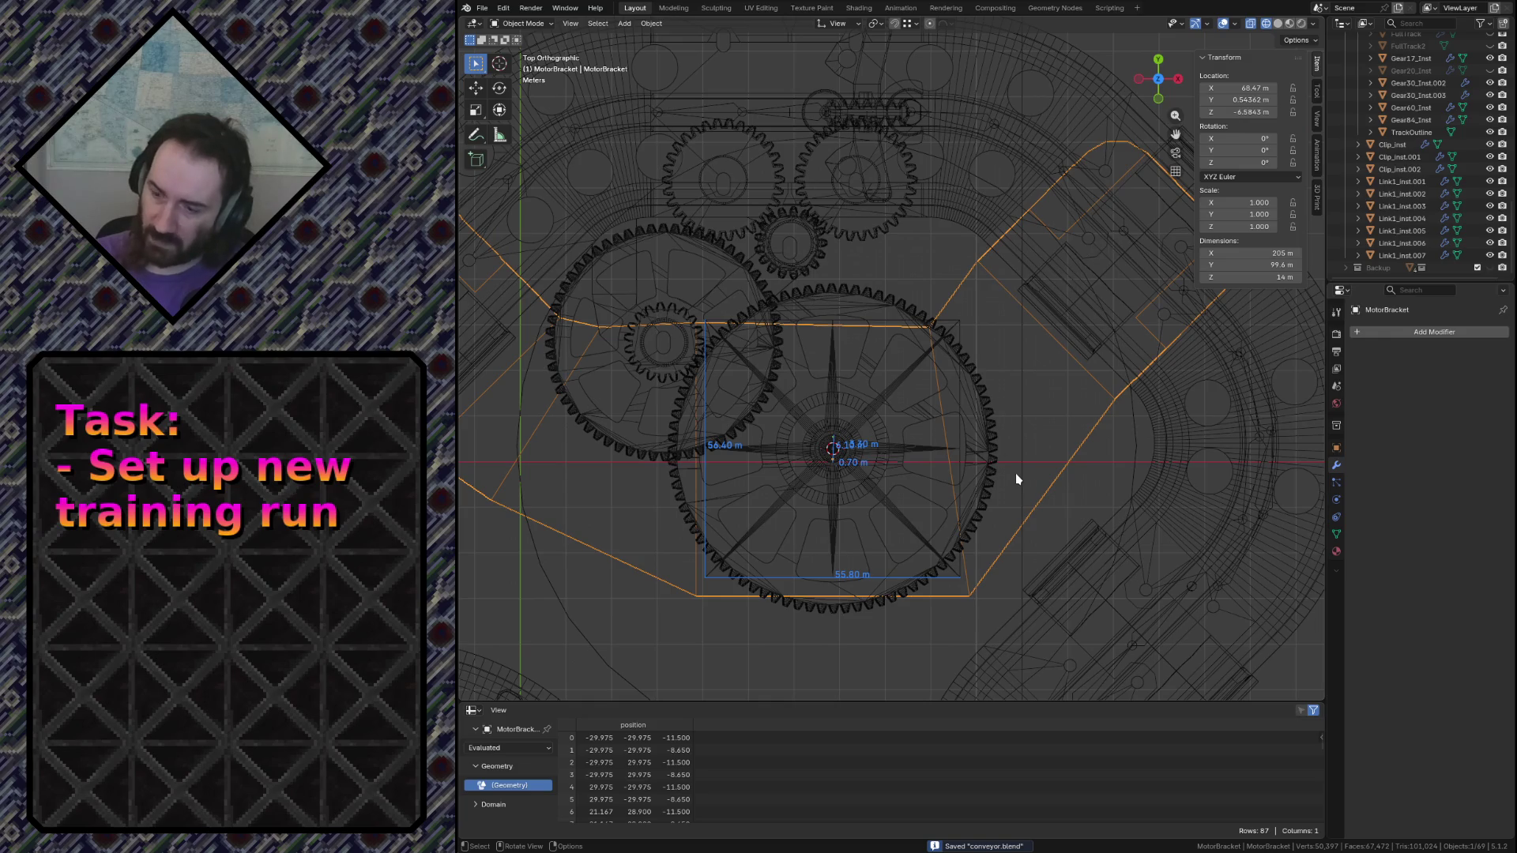
# View the bracket from the front and enter mesh editing on it again
pyautogui.press('KP_1')
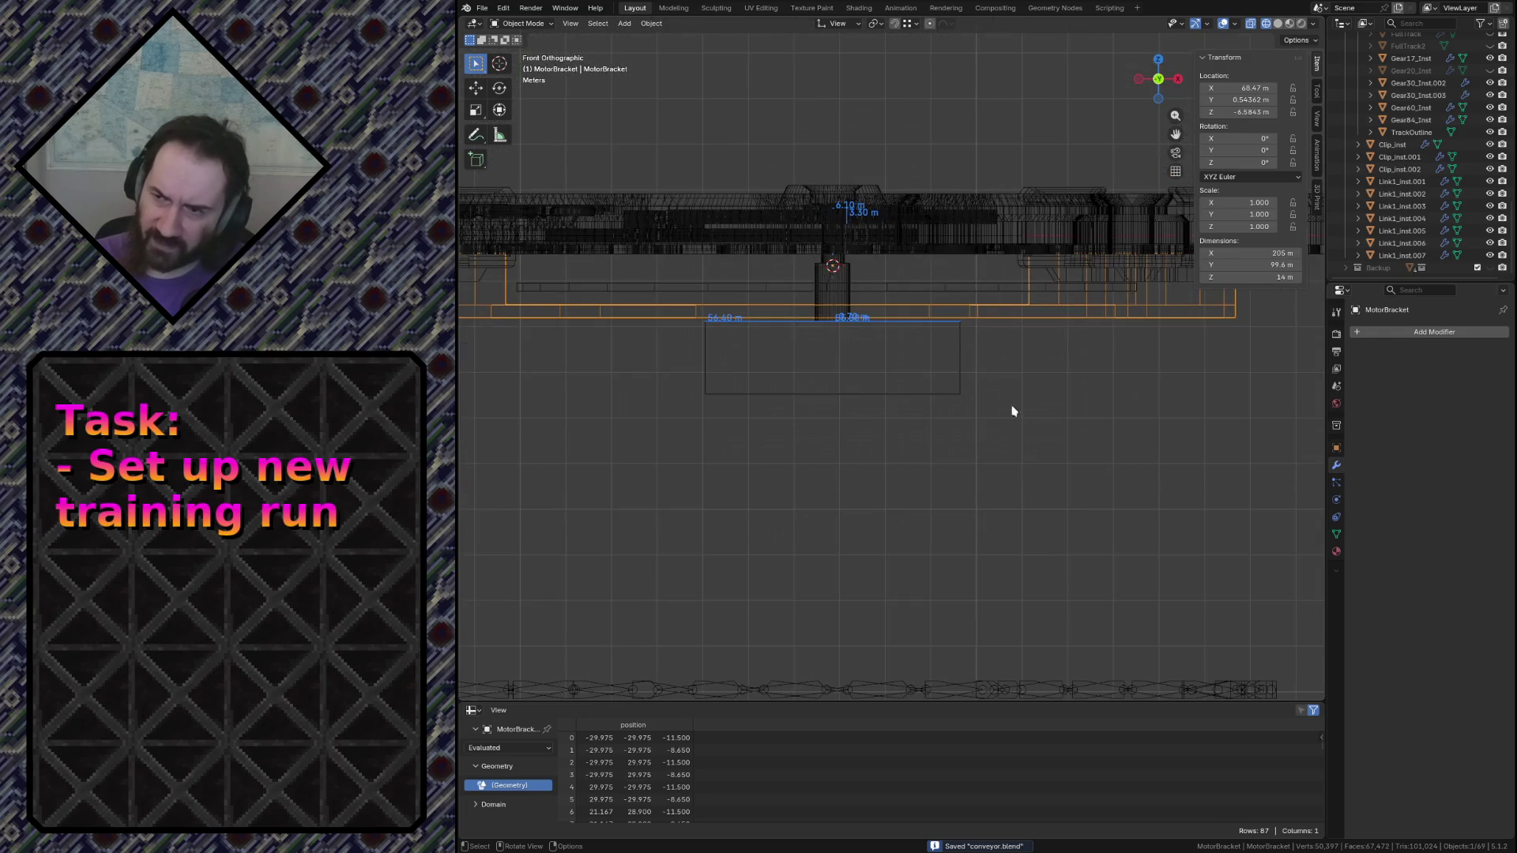
pyautogui.scroll(3, 1012, 411)
pyautogui.scroll(2, 988, 288)
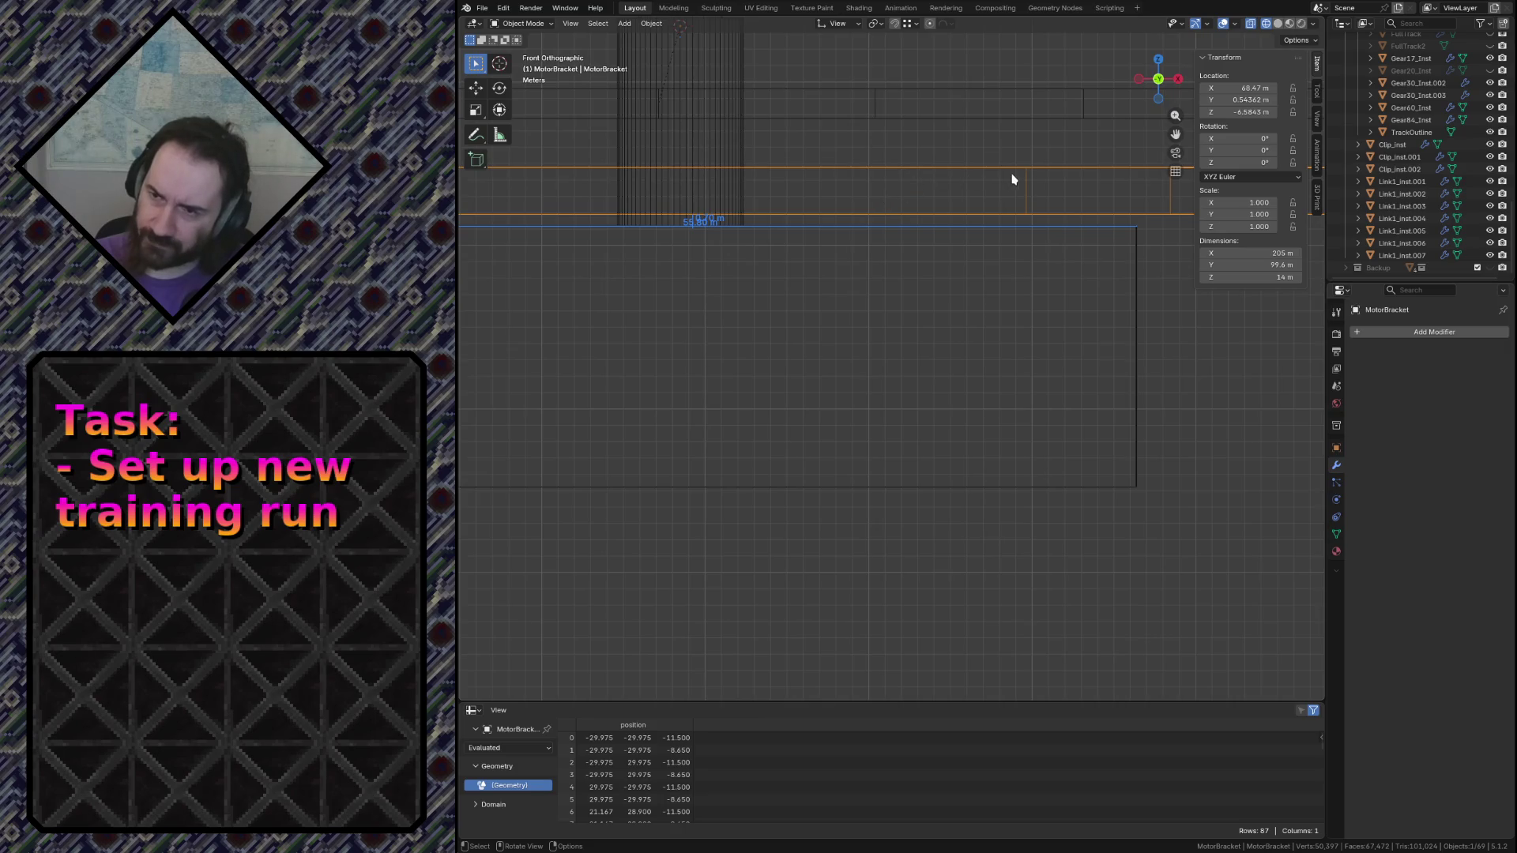
pyautogui.press('Tab')
pyautogui.scroll(-2, 1009, 178)
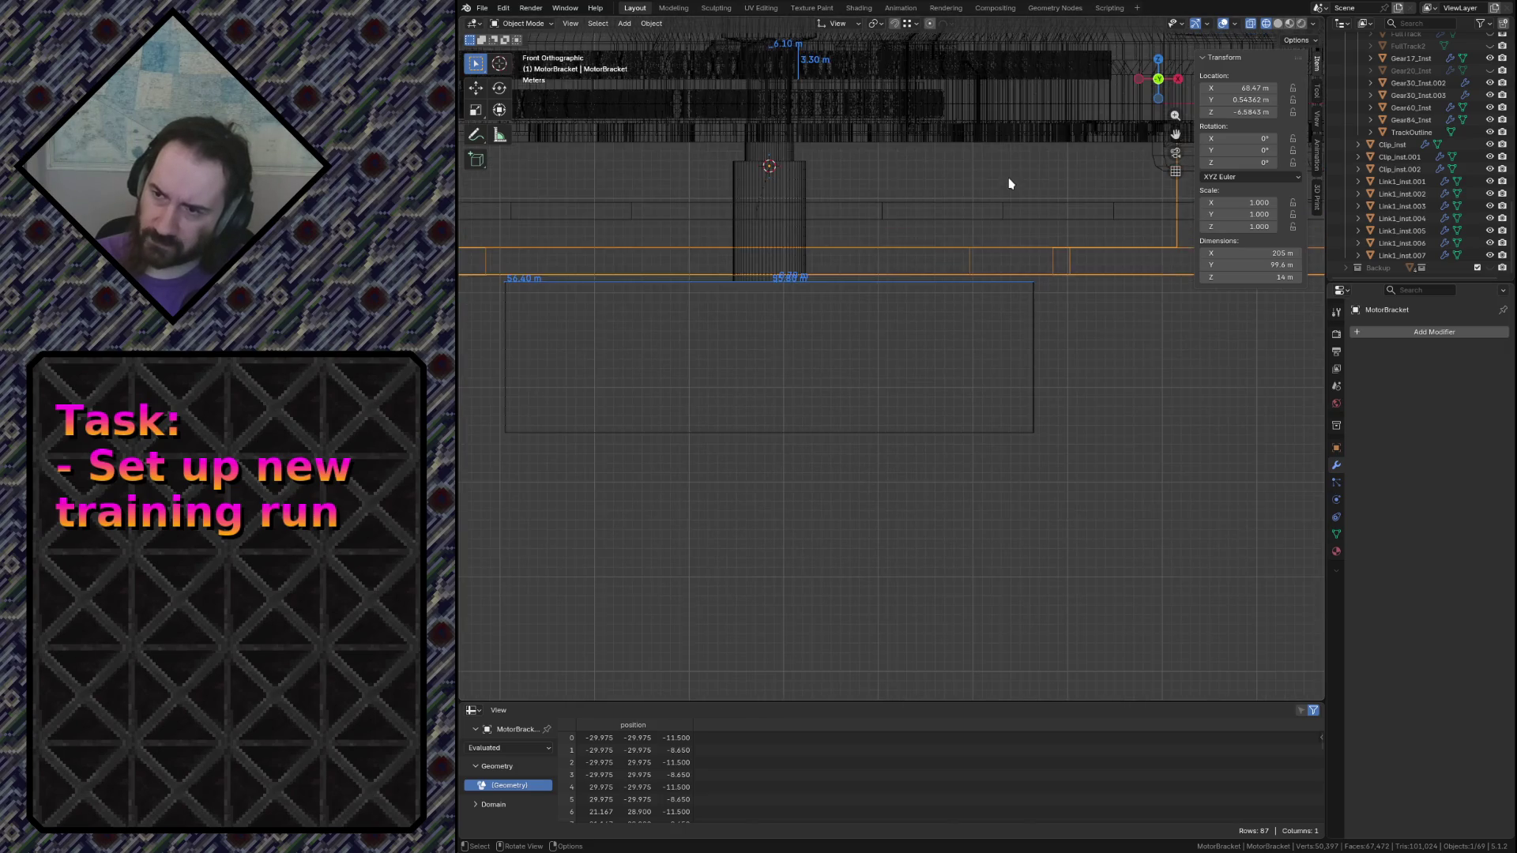
# Box-select the bracket's horizontal edge row in vertex mode, try a Z move and undo it
pyautogui.hotkey('alt', 'a')
pyautogui.press('1')
pyautogui.click(970, 251)
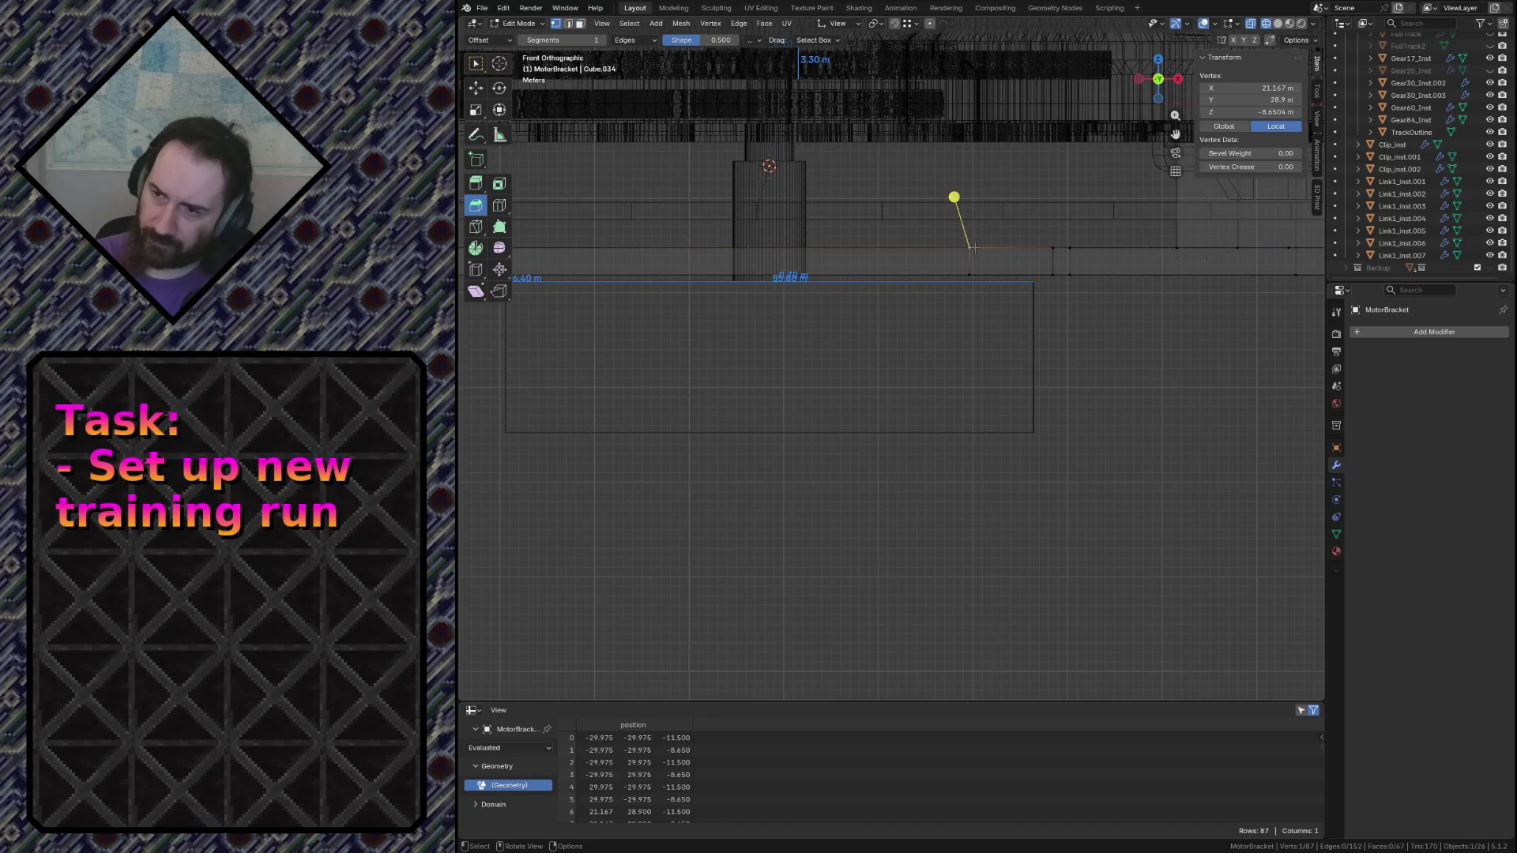
pyautogui.scroll(-2, 971, 248)
pyautogui.scroll(-1, 970, 247)
pyautogui.scroll(-1, 1166, 384)
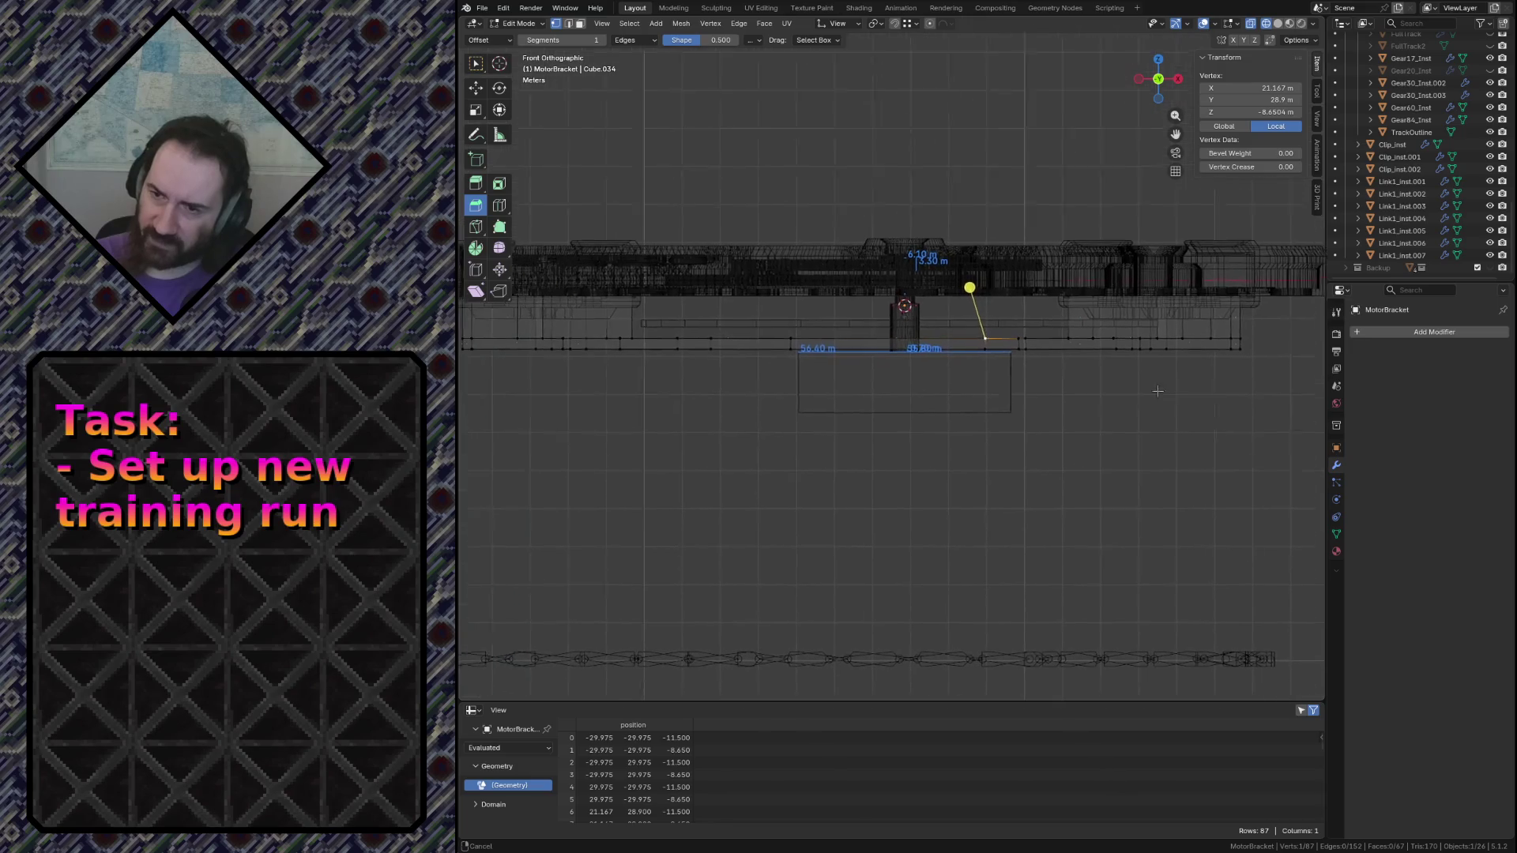
pyautogui.scroll(-1, 1166, 386)
pyautogui.moveTo(1260, 331); pyautogui.dragTo(465, 347)
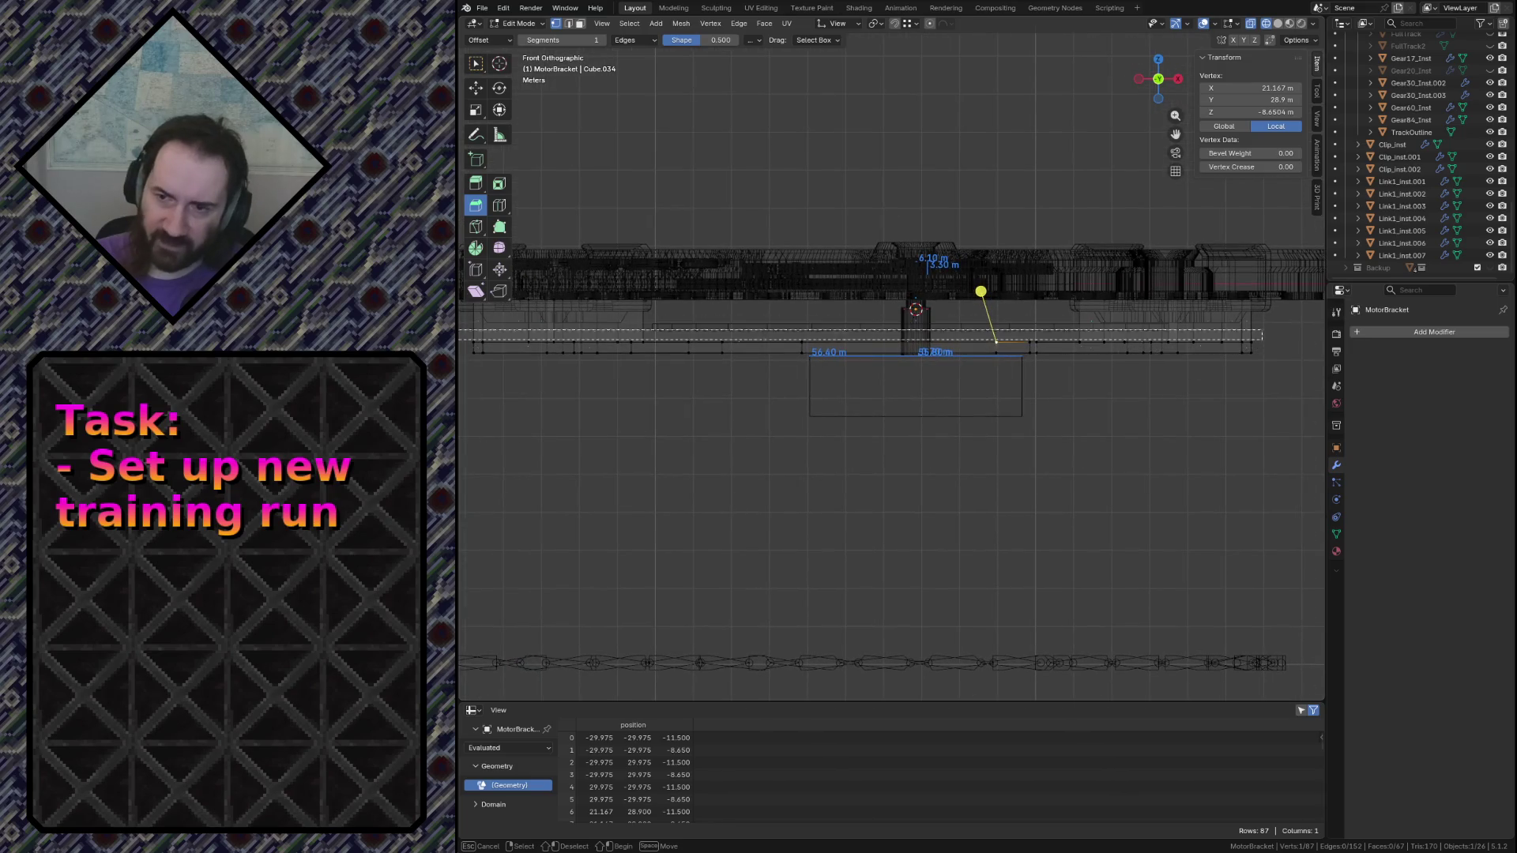
pyautogui.scroll(4, 514, 343)
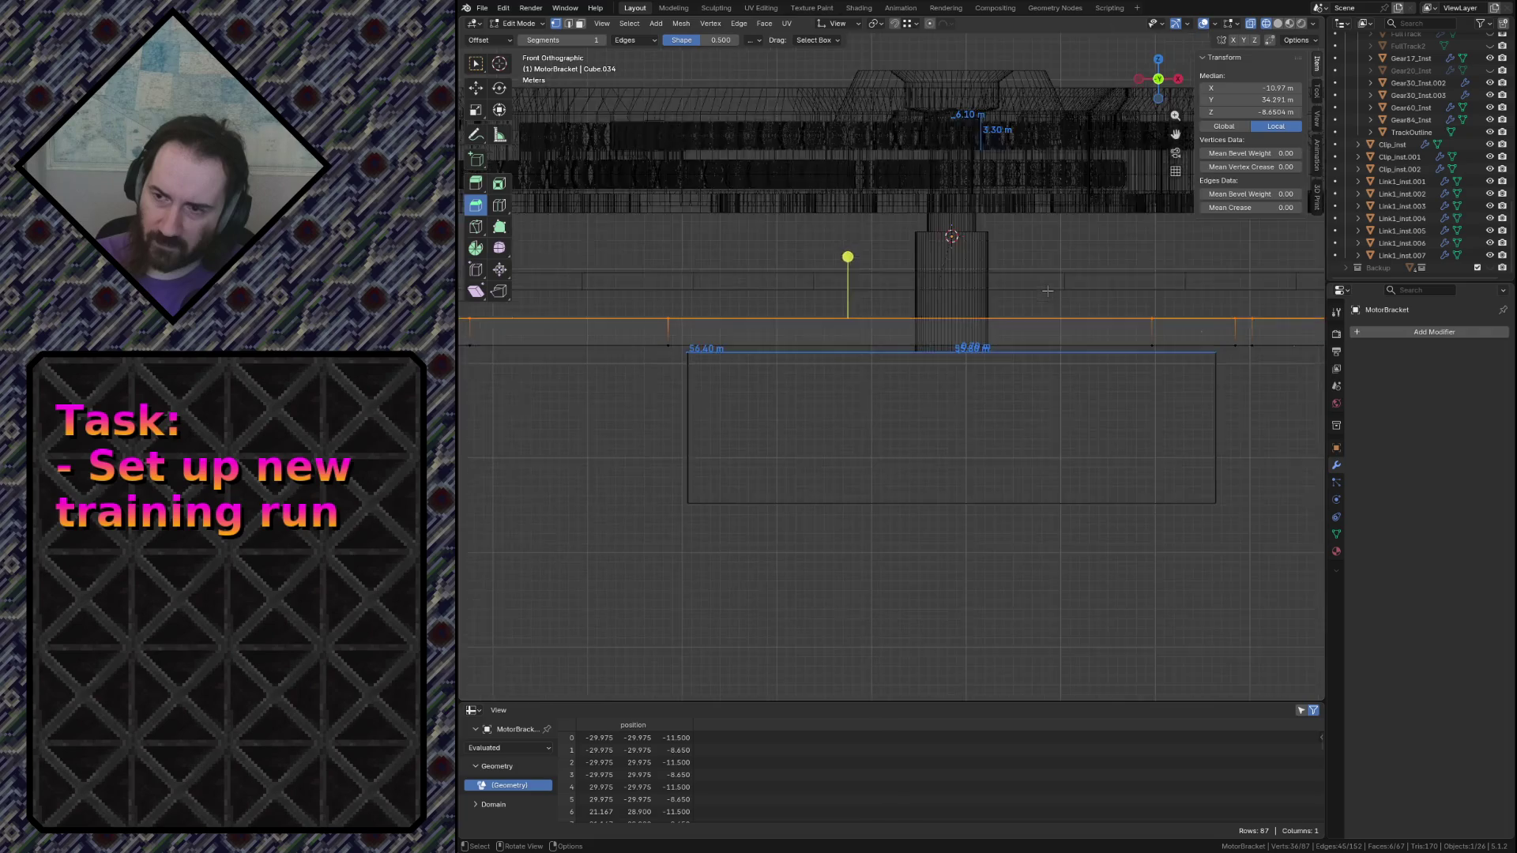
pyautogui.scroll(4, 514, 342)
pyautogui.press('g')
pyautogui.press('z')
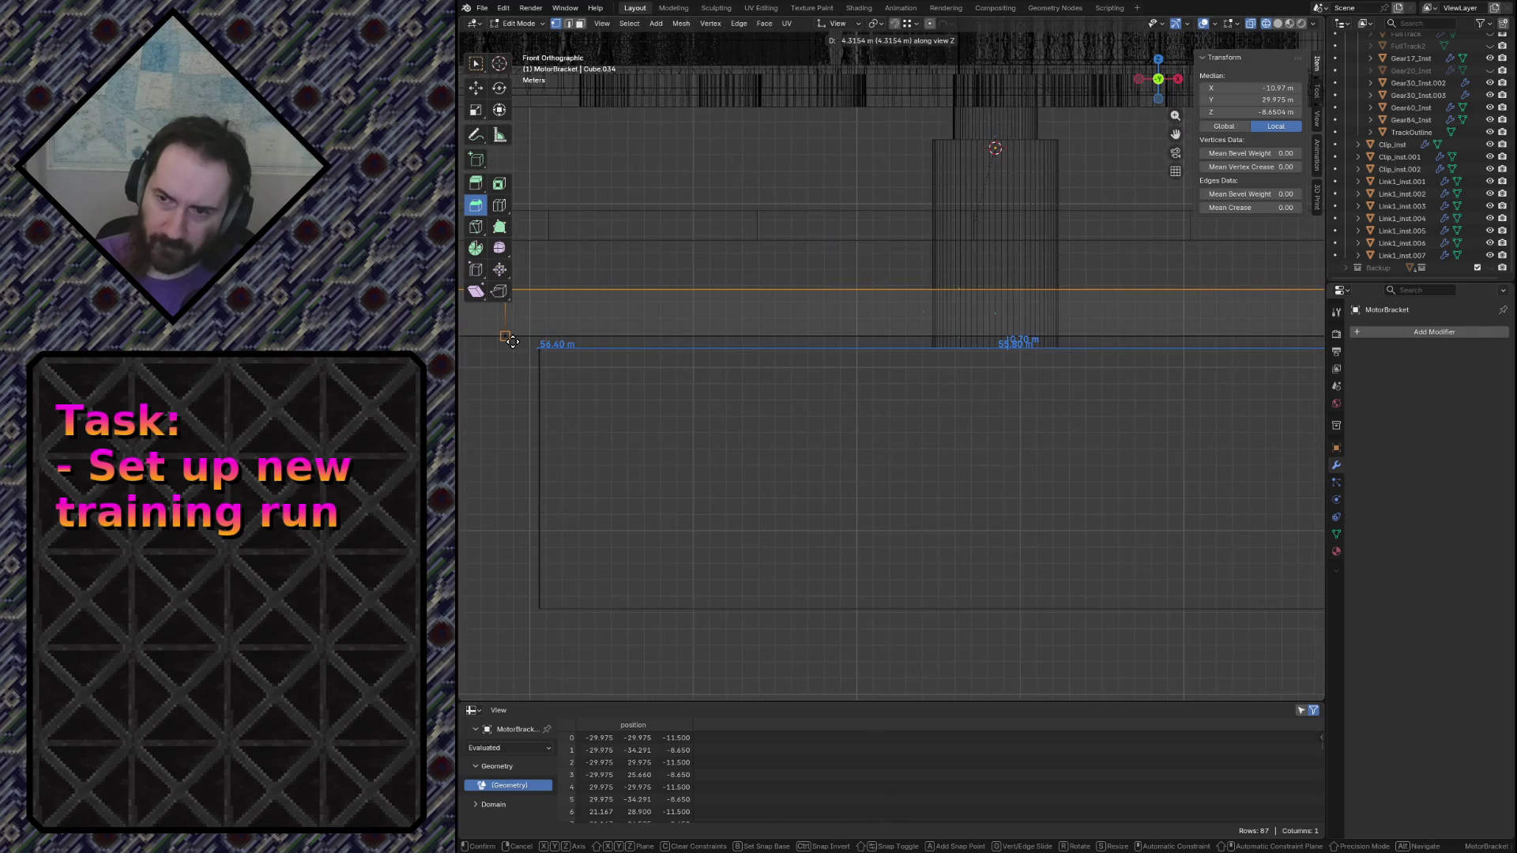
pyautogui.click(510, 340)
pyautogui.click(836, 24)
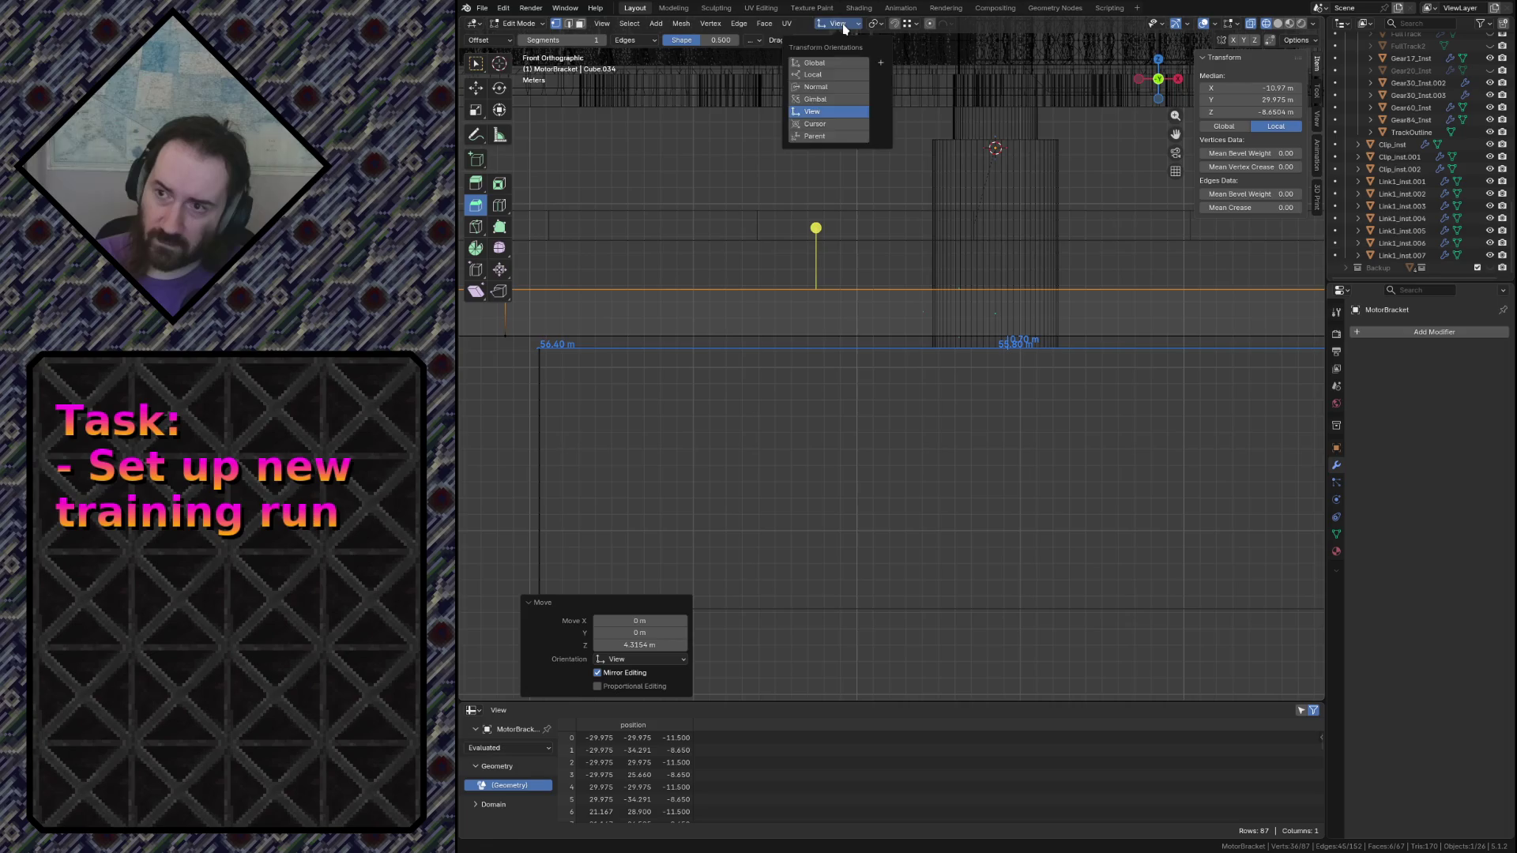
pyautogui.press('Escape')
pyautogui.hotkey('ctrl', 'z')
# With Global orientation, snap the edge row to the bracket's bottom, then raise it exactly 3 m along Z
pyautogui.click(844, 24)
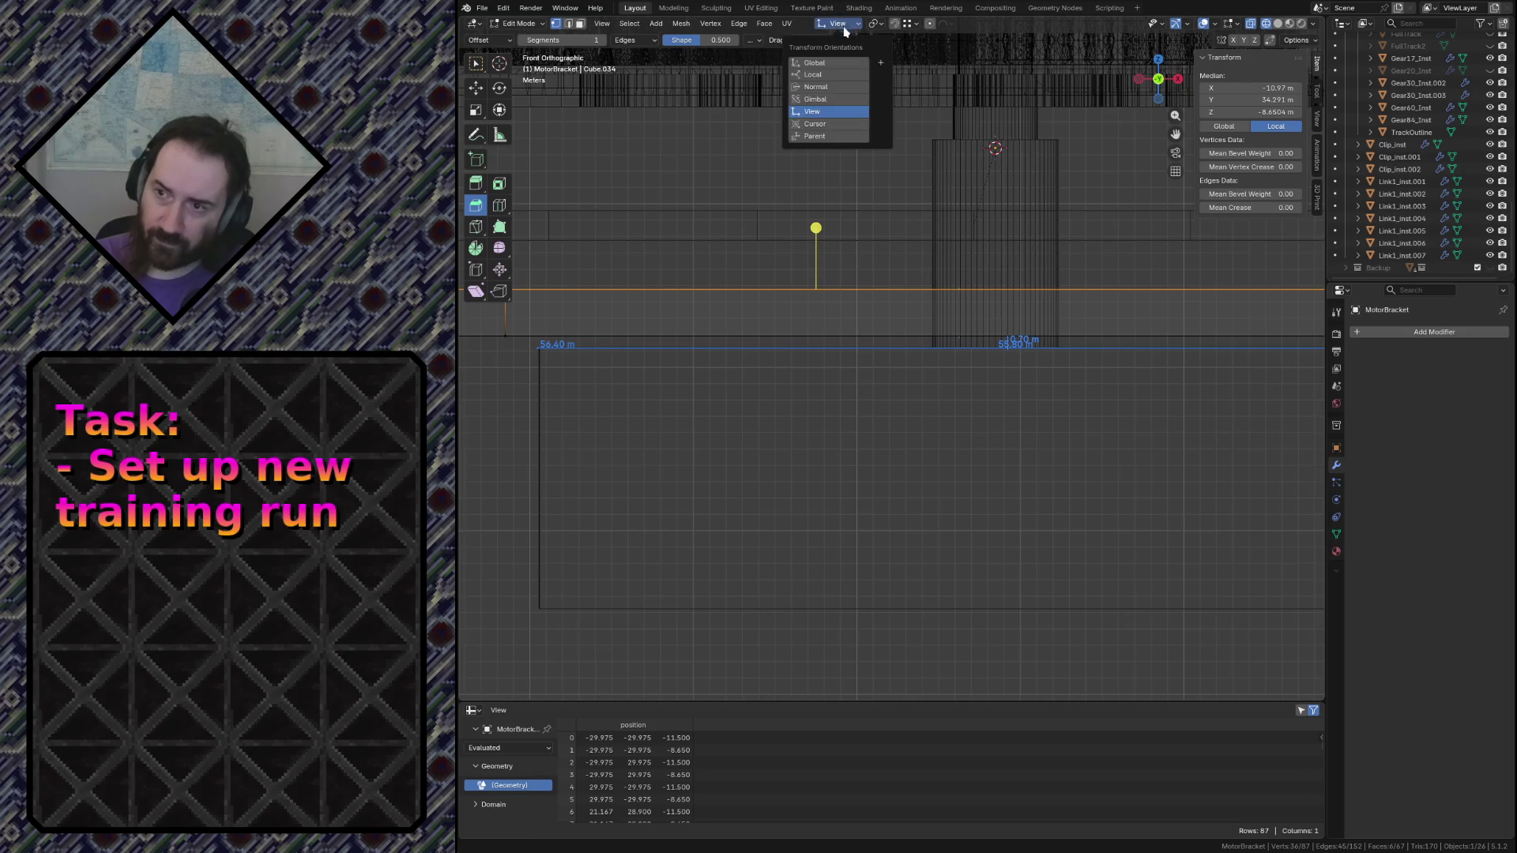
pyautogui.click(819, 63)
pyautogui.press('g')
pyautogui.press('z')
pyautogui.click(498, 342)
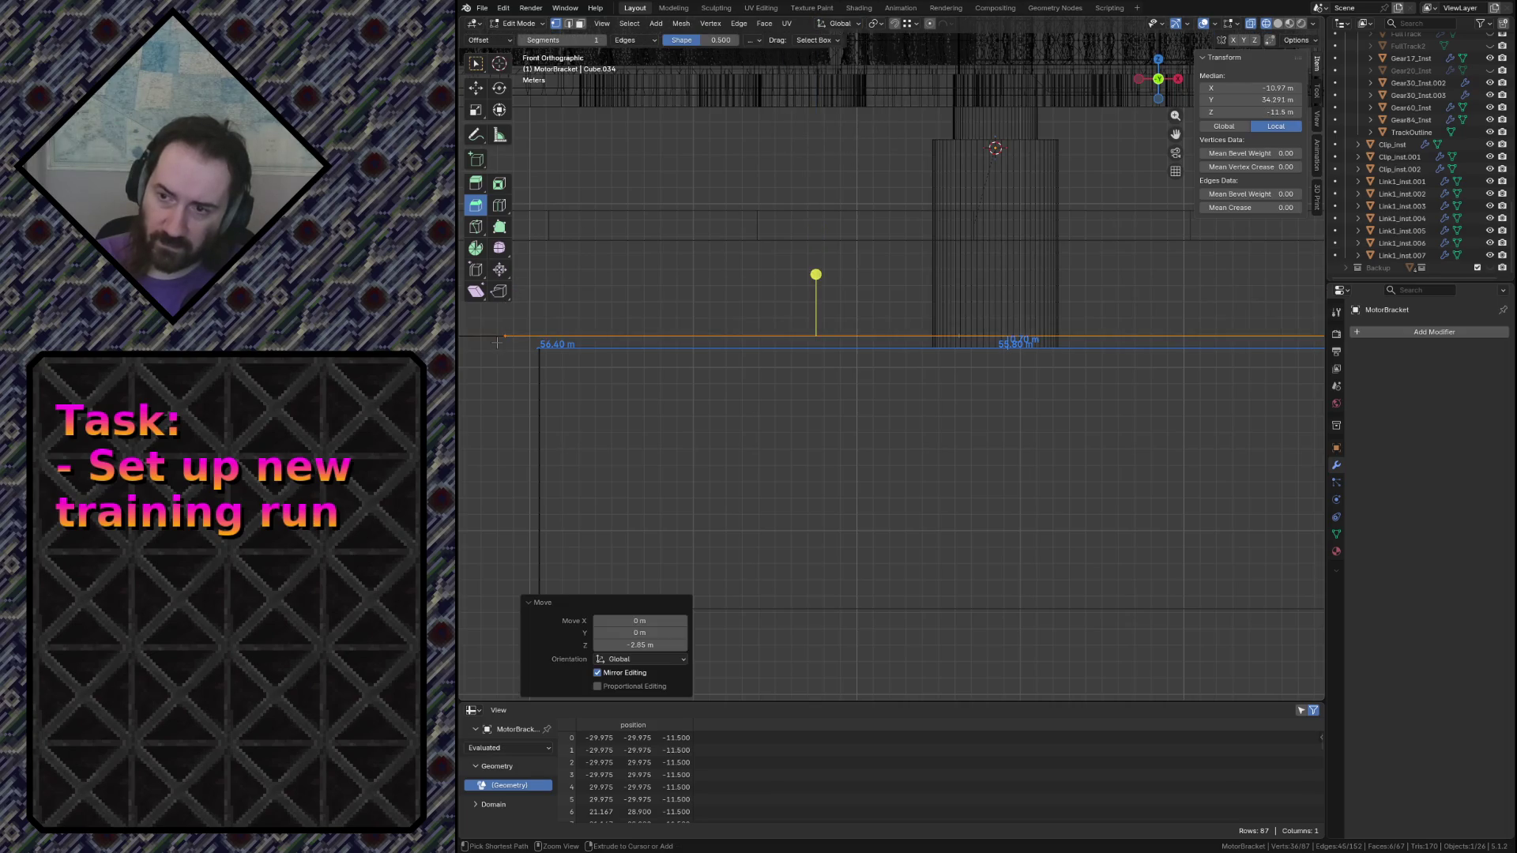
pyautogui.press('g')
pyautogui.press('z')
pyautogui.click(752, 329)
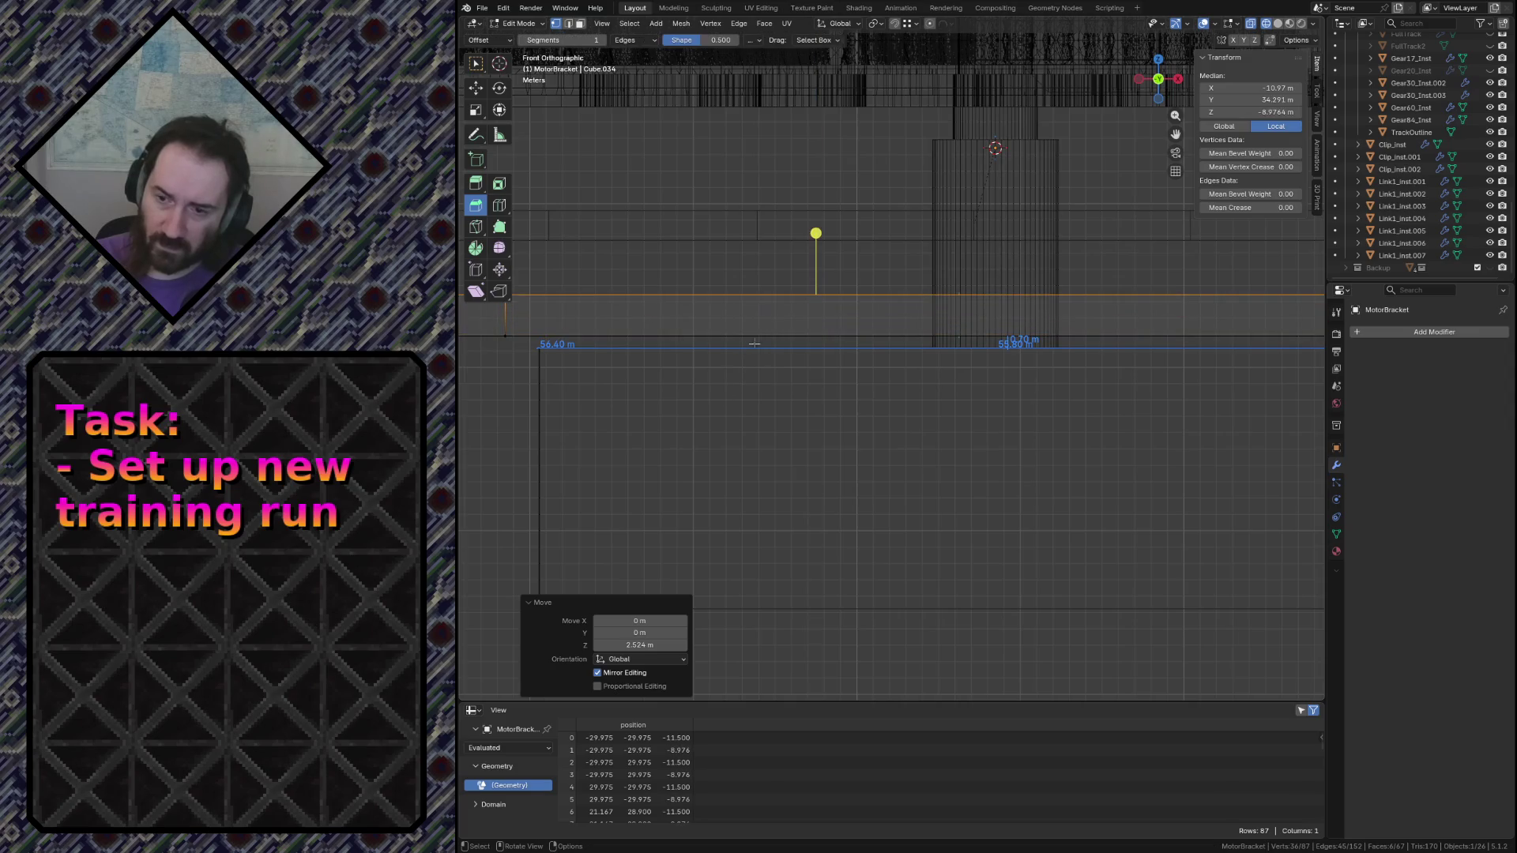
pyautogui.click(647, 644)
pyautogui.write('3')
pyautogui.press('Return')
# Inspect the bracket, save conveyor.blend, frame it from front and top, and clear the selection
pyautogui.hotkey('shift', '`')
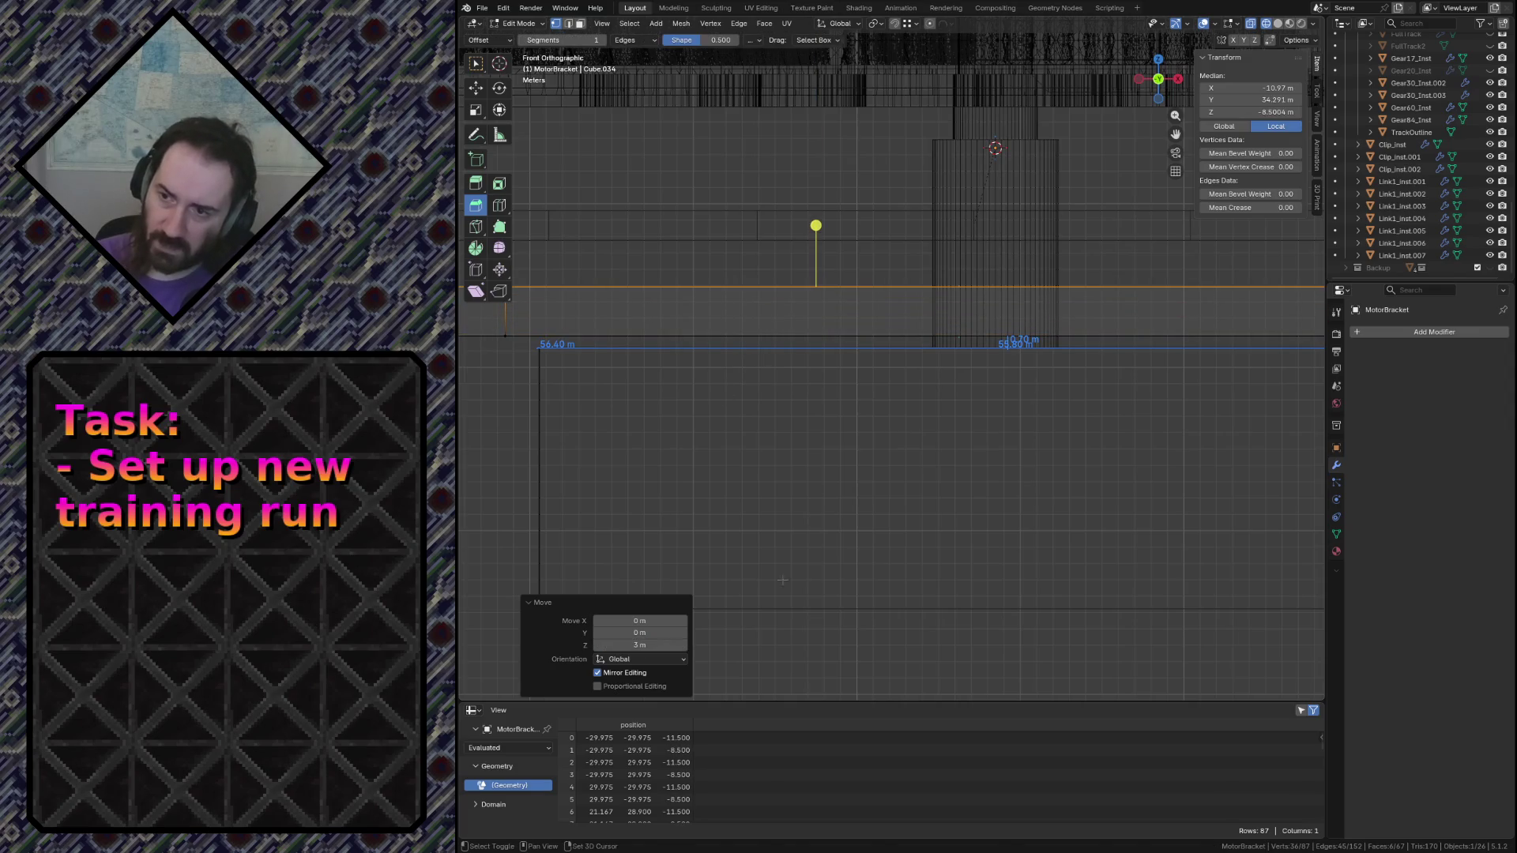
pyautogui.press('w')
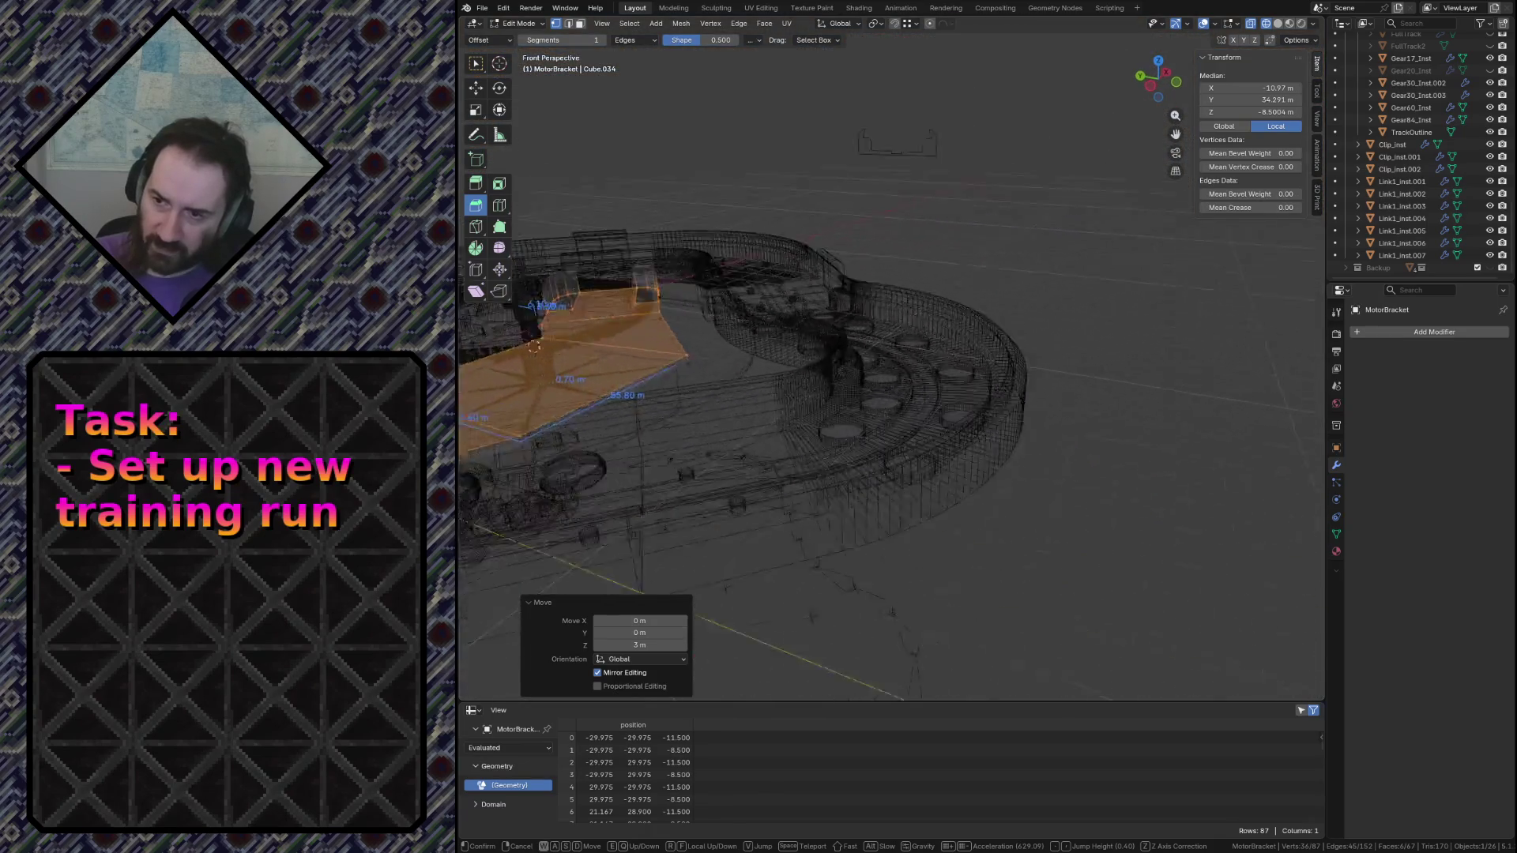
pyautogui.click(805, 564)
pyautogui.hotkey('ctrl', 's')
pyautogui.press('KP_1')
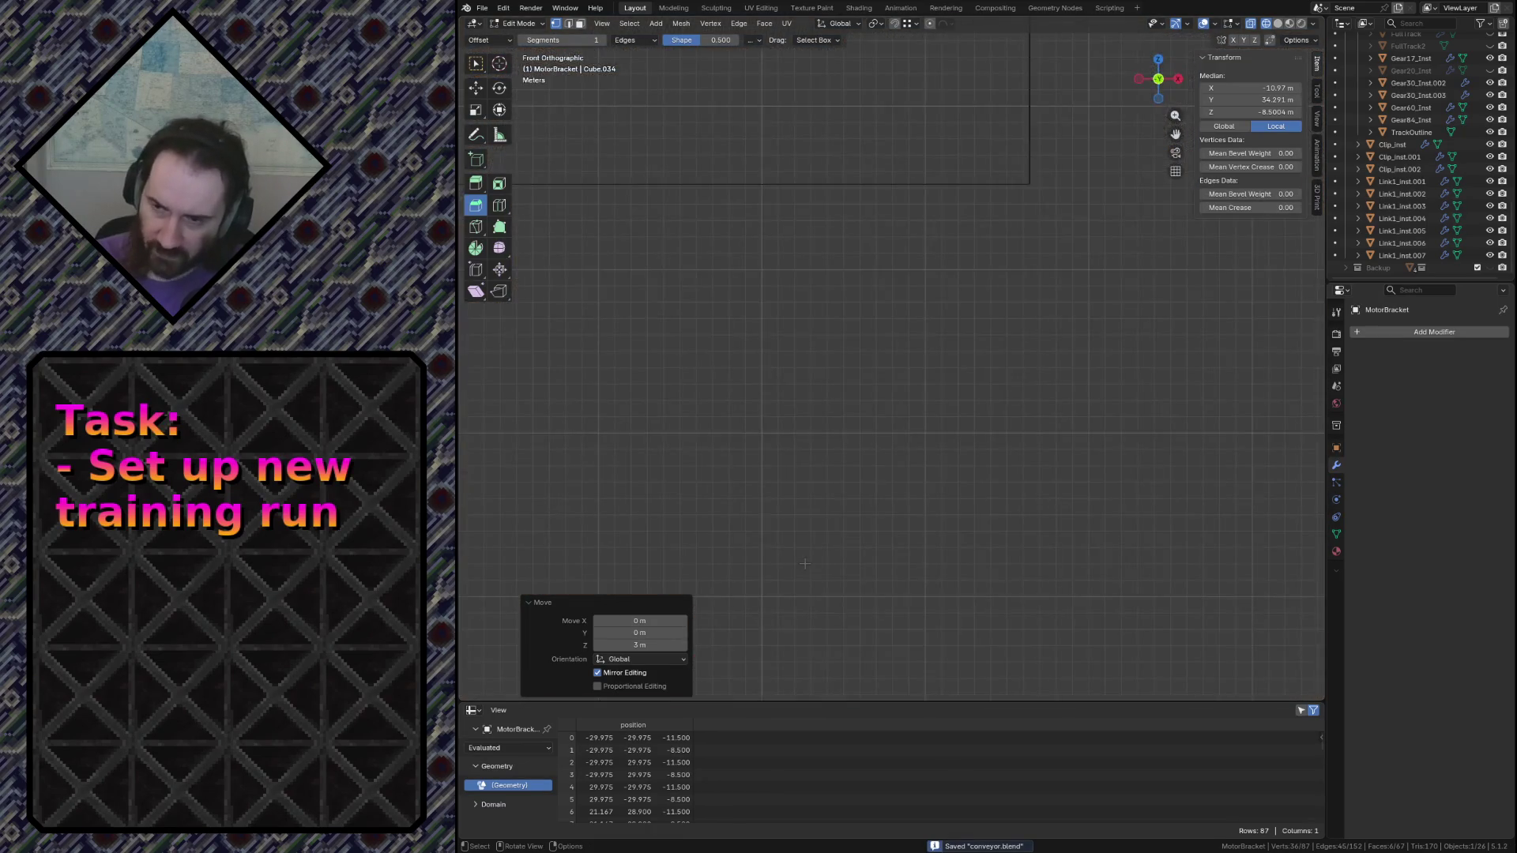
pyautogui.press('KP_Decimal')
pyautogui.press('KP_7')
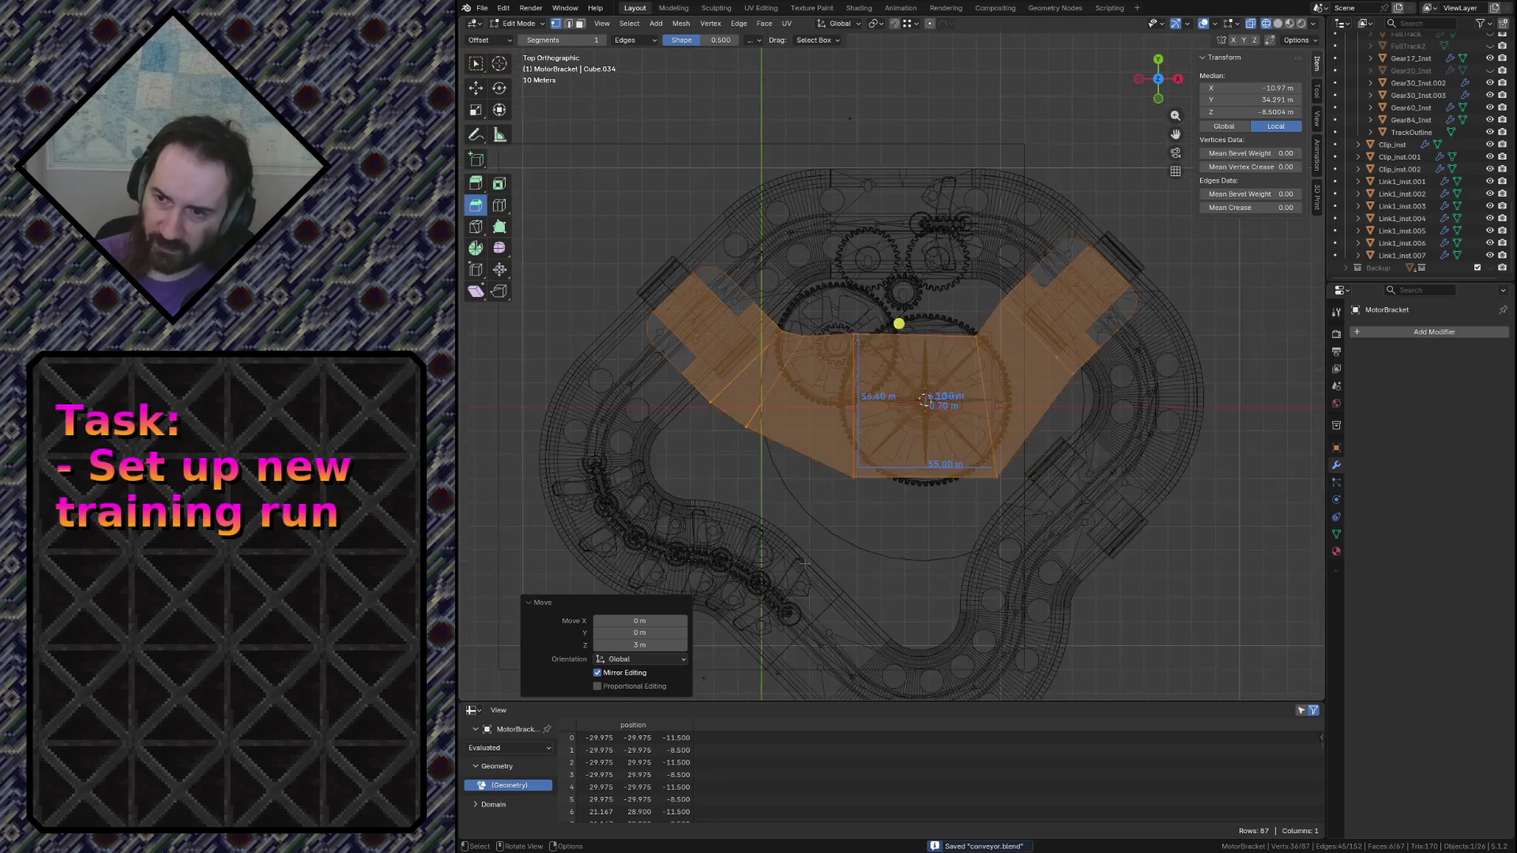
pyautogui.click(884, 503)
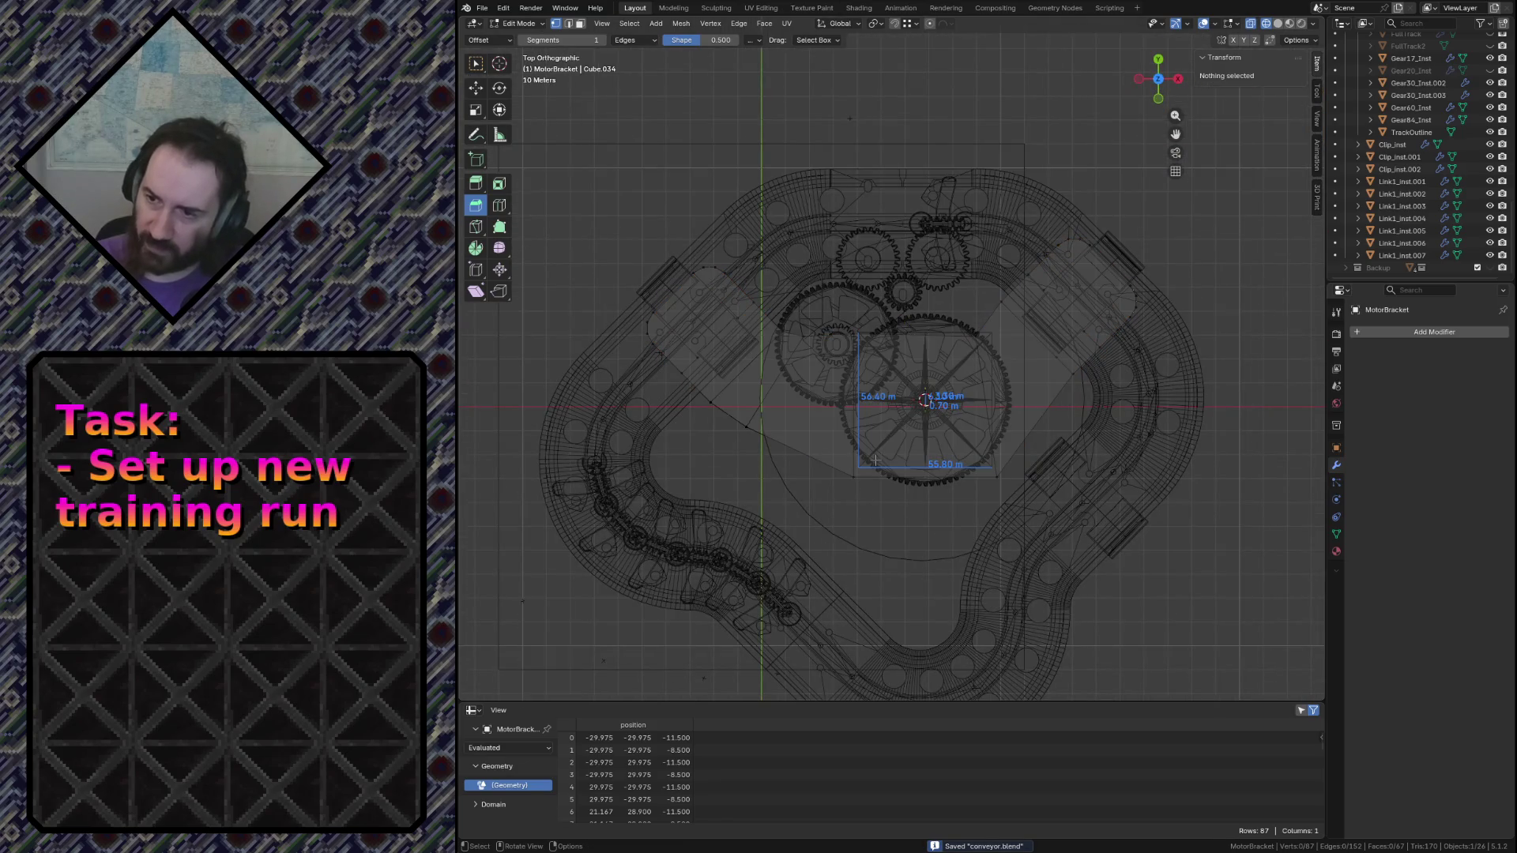
# Return to object mode, reveal MotorBracket in the Outliner, deselect all and bring up the Add menu
pyautogui.press('Tab')
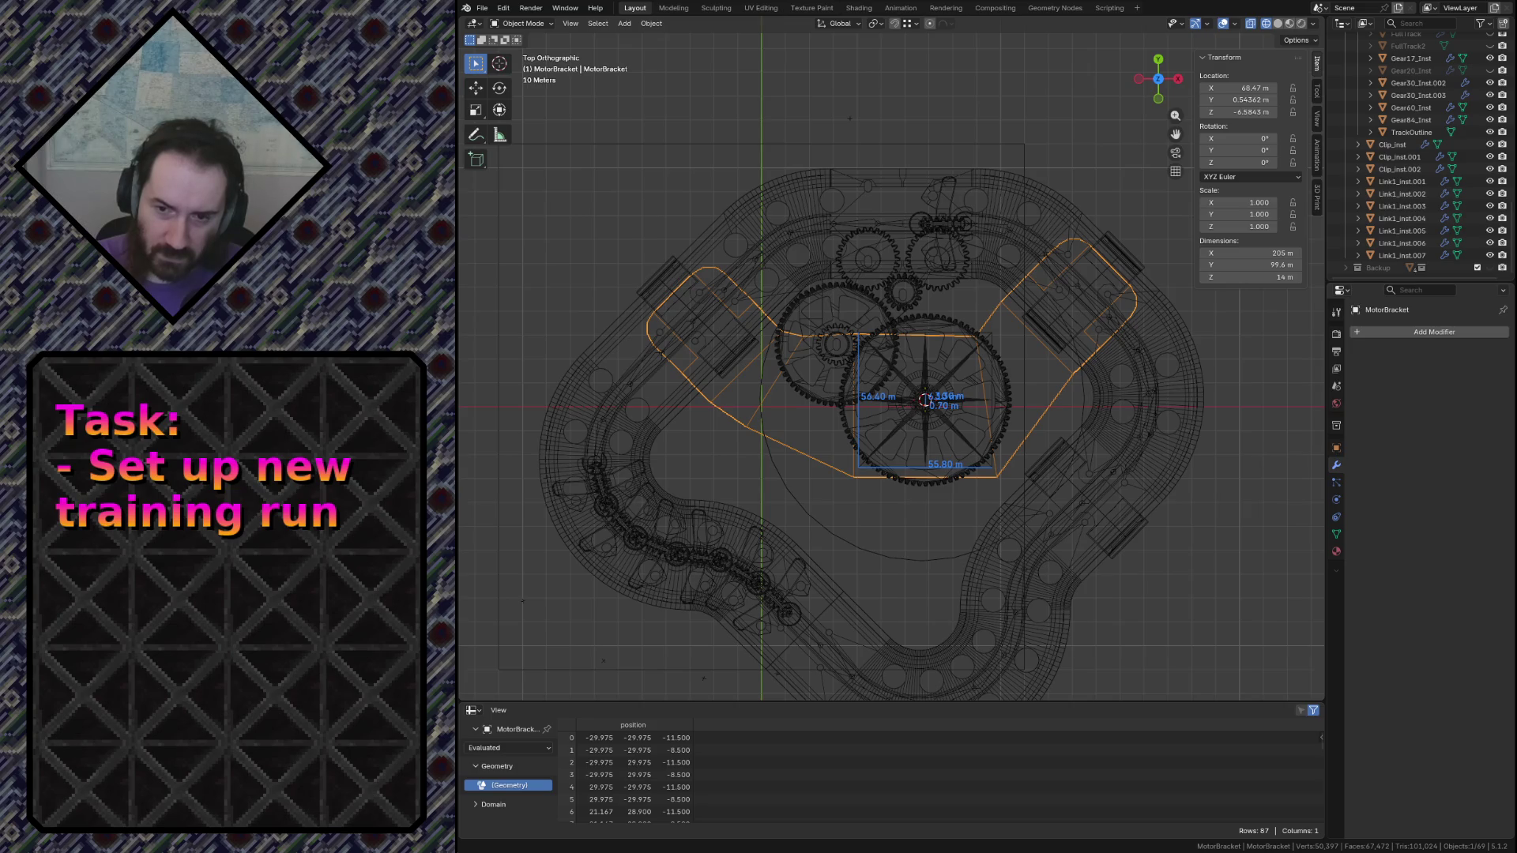
pyautogui.press('KP_Decimal')
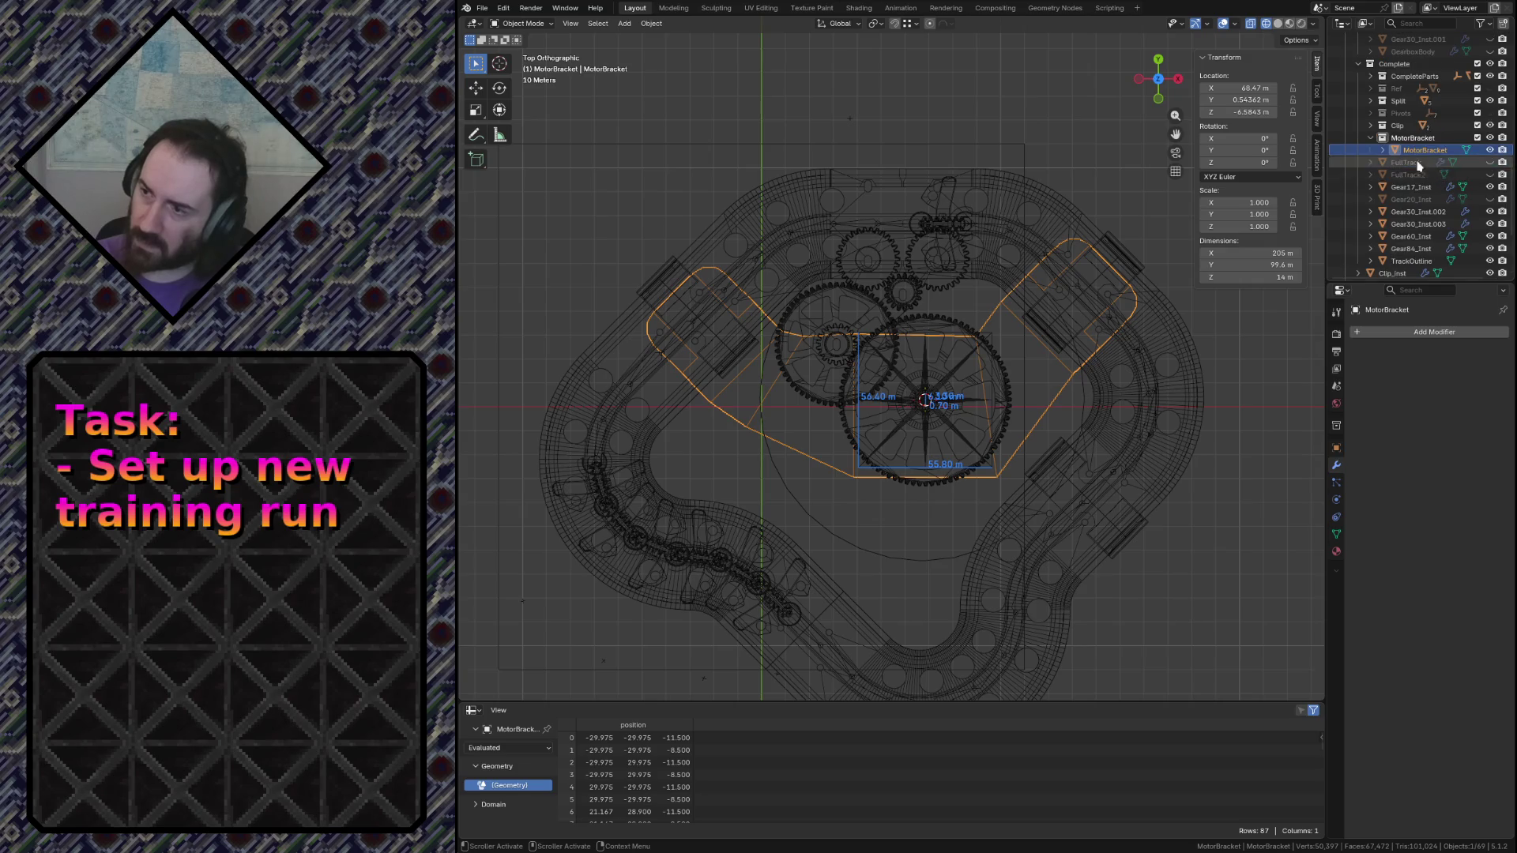
pyautogui.hotkey('alt', 'a')
pyautogui.hotkey('shift', 'a')
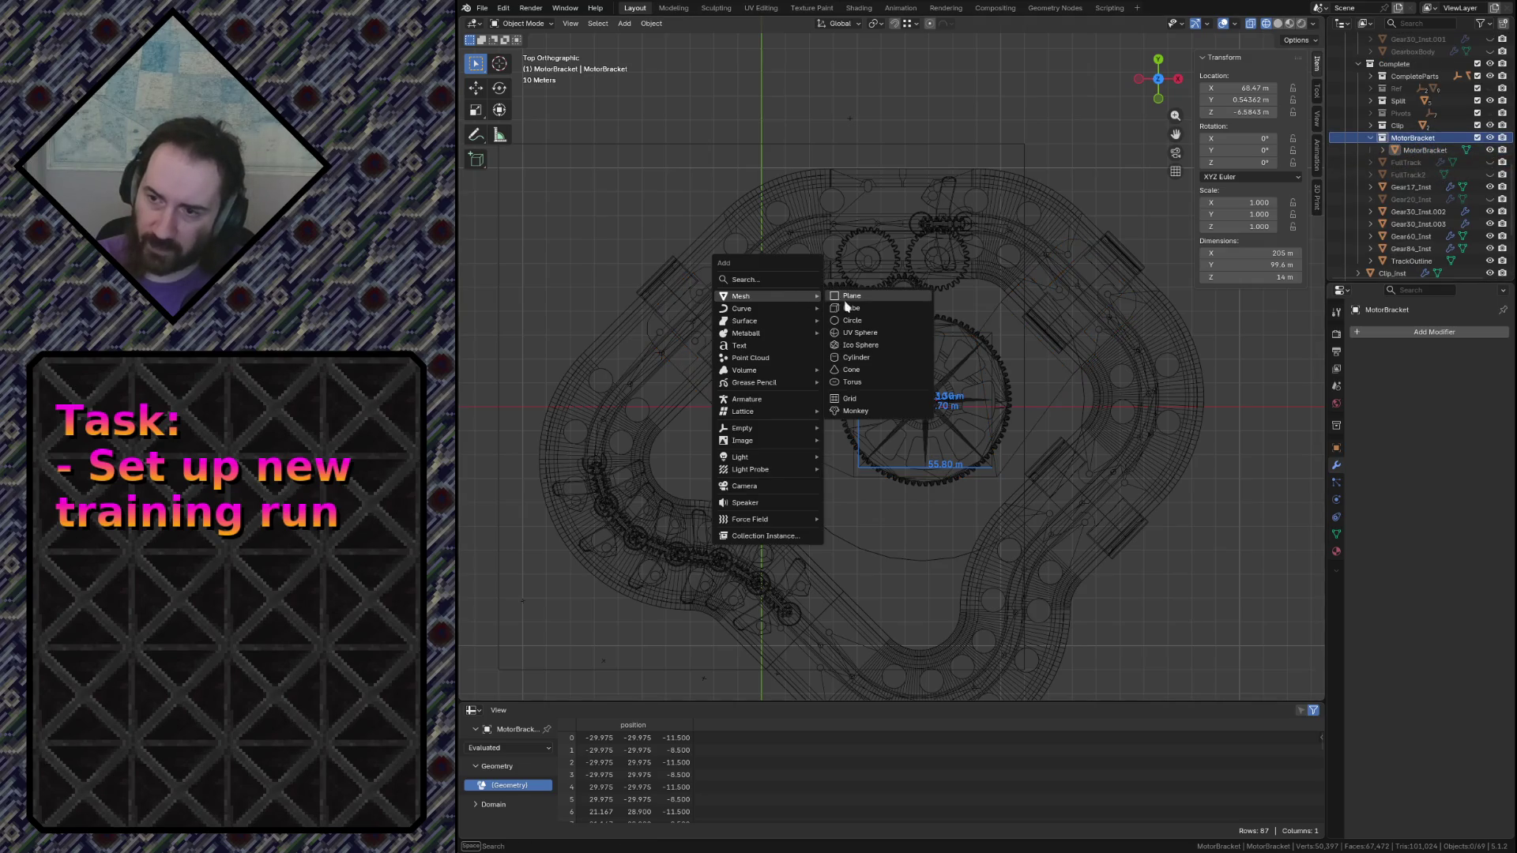
# Add a cylinder with radius 7.7/2 (3.85 m), inspect it and save the file
pyautogui.click(862, 362)
pyautogui.scroll(3, 1034, 444)
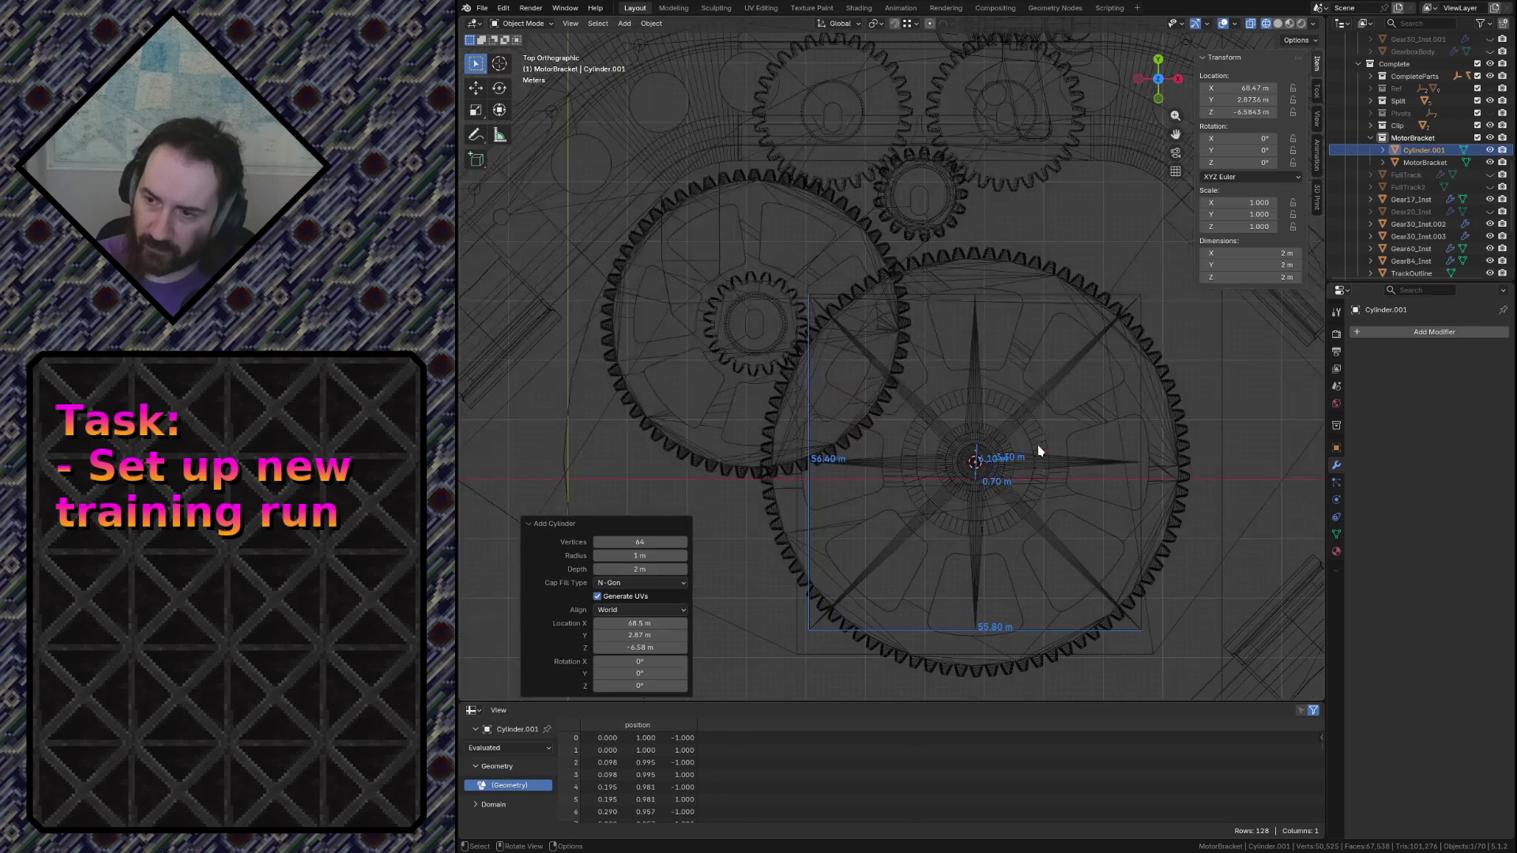
pyautogui.scroll(3, 1019, 427)
pyautogui.scroll(3, 861, 299)
pyautogui.scroll(-2, 862, 298)
pyautogui.scroll(4, 782, 359)
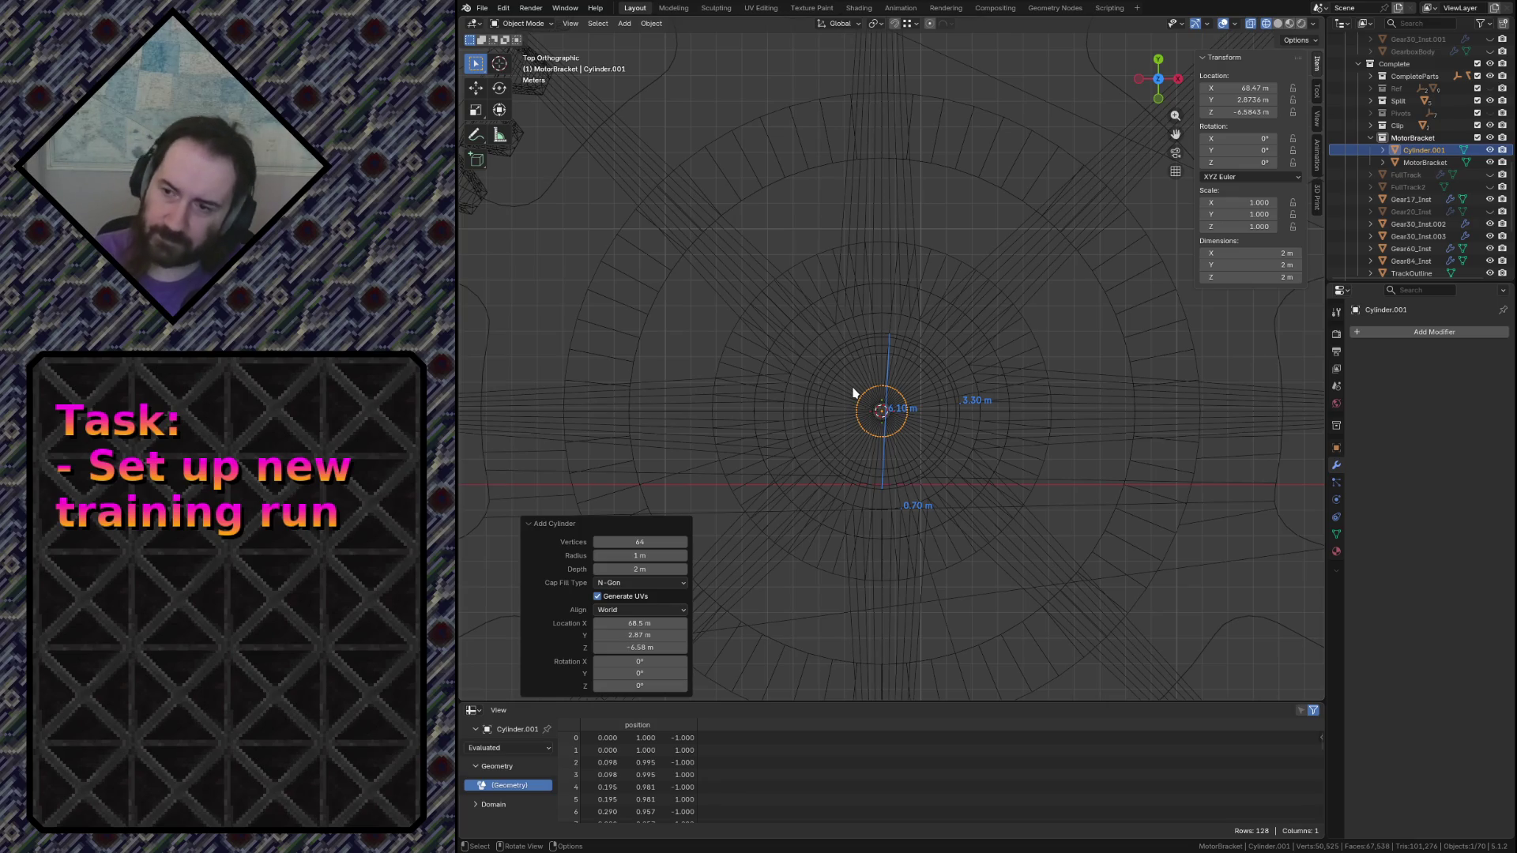
pyautogui.scroll(1, 853, 392)
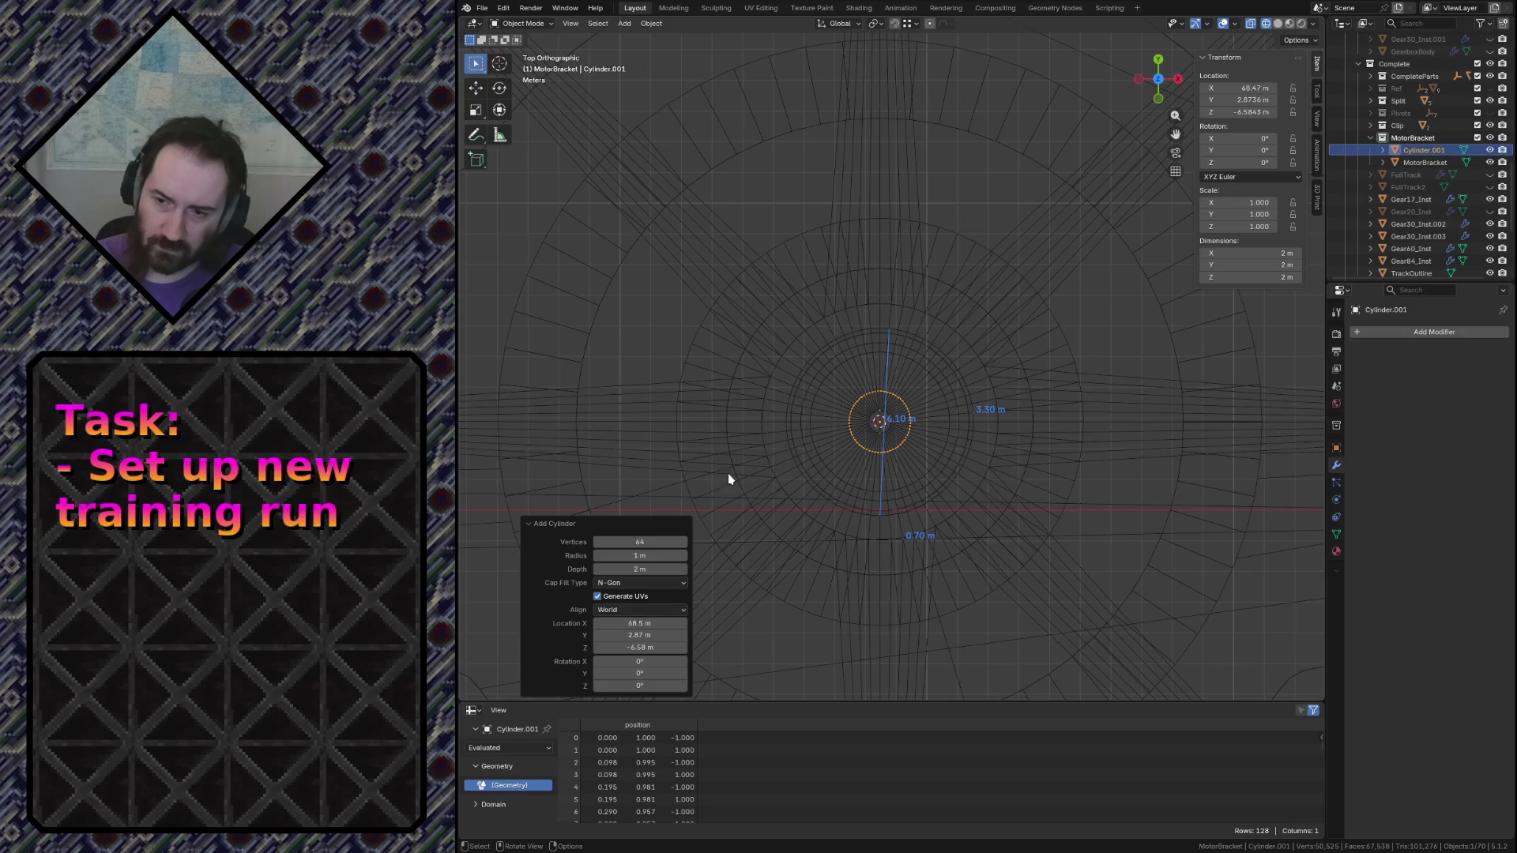
pyautogui.click(642, 555)
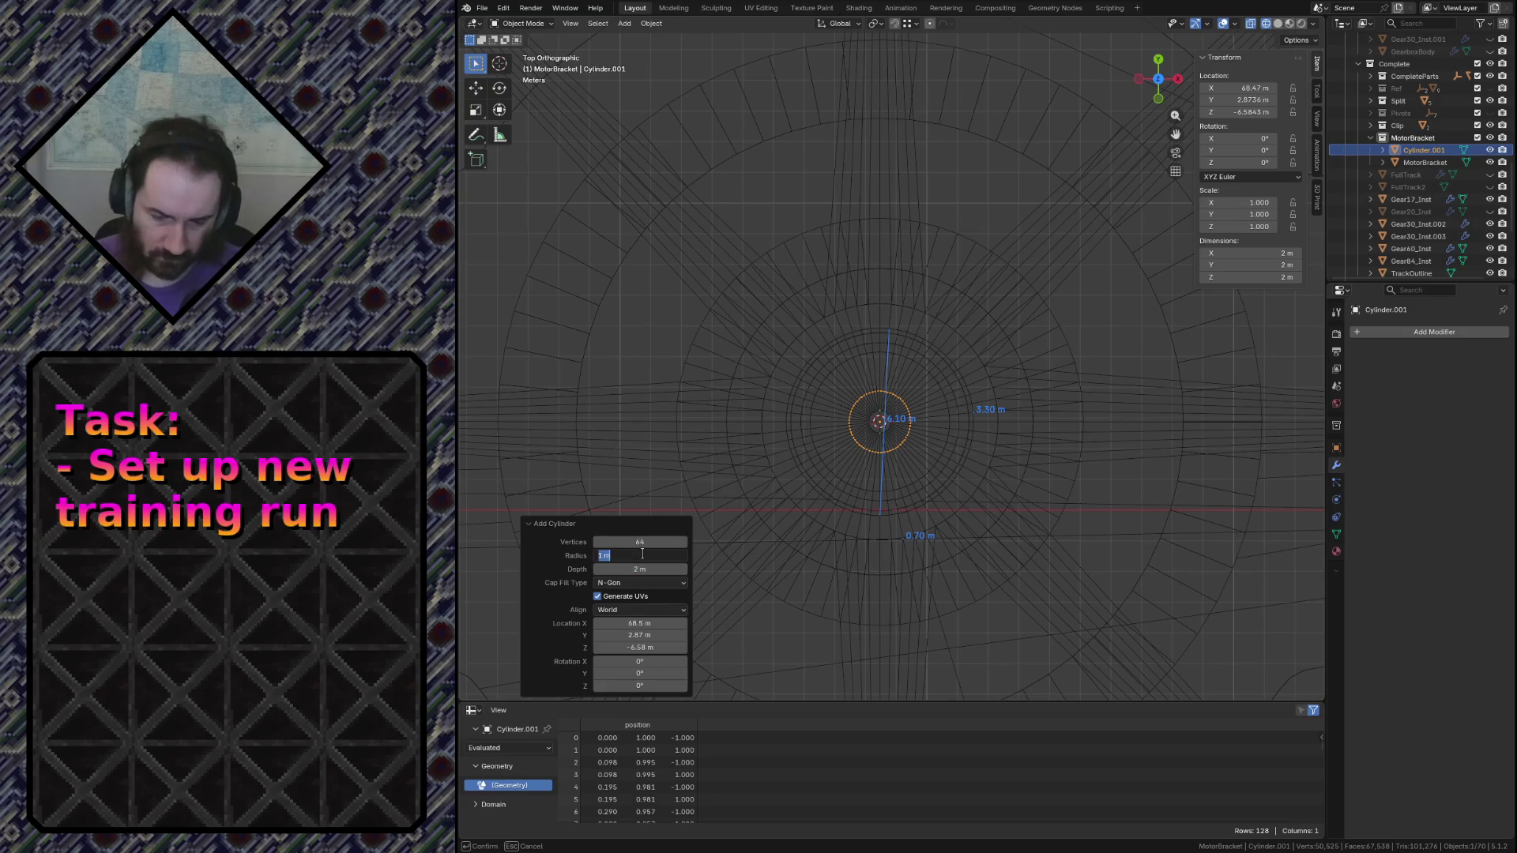
pyautogui.write('7.7/2')
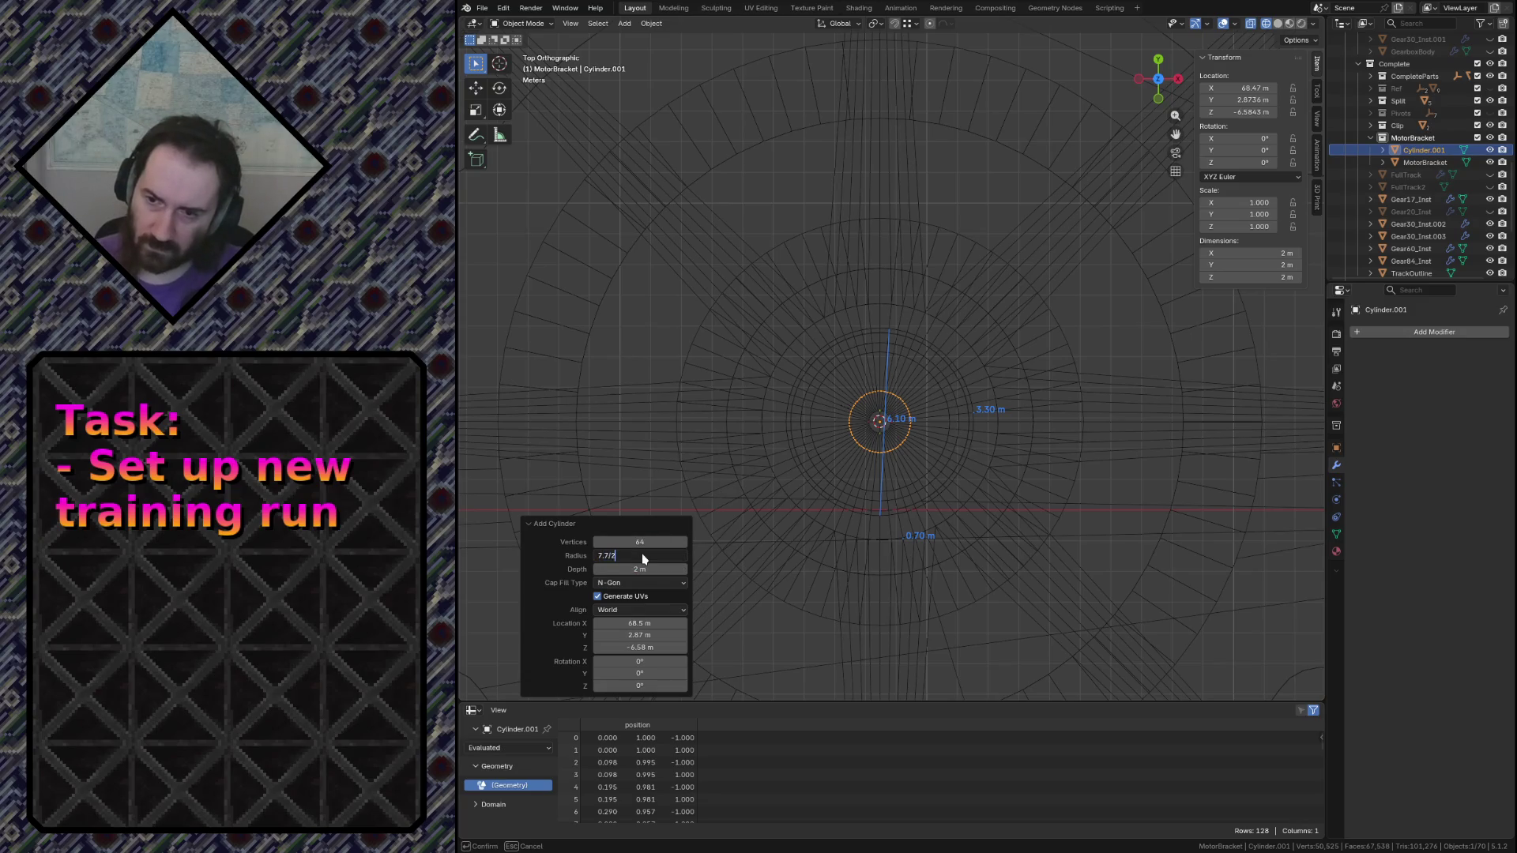
pyautogui.press('Return')
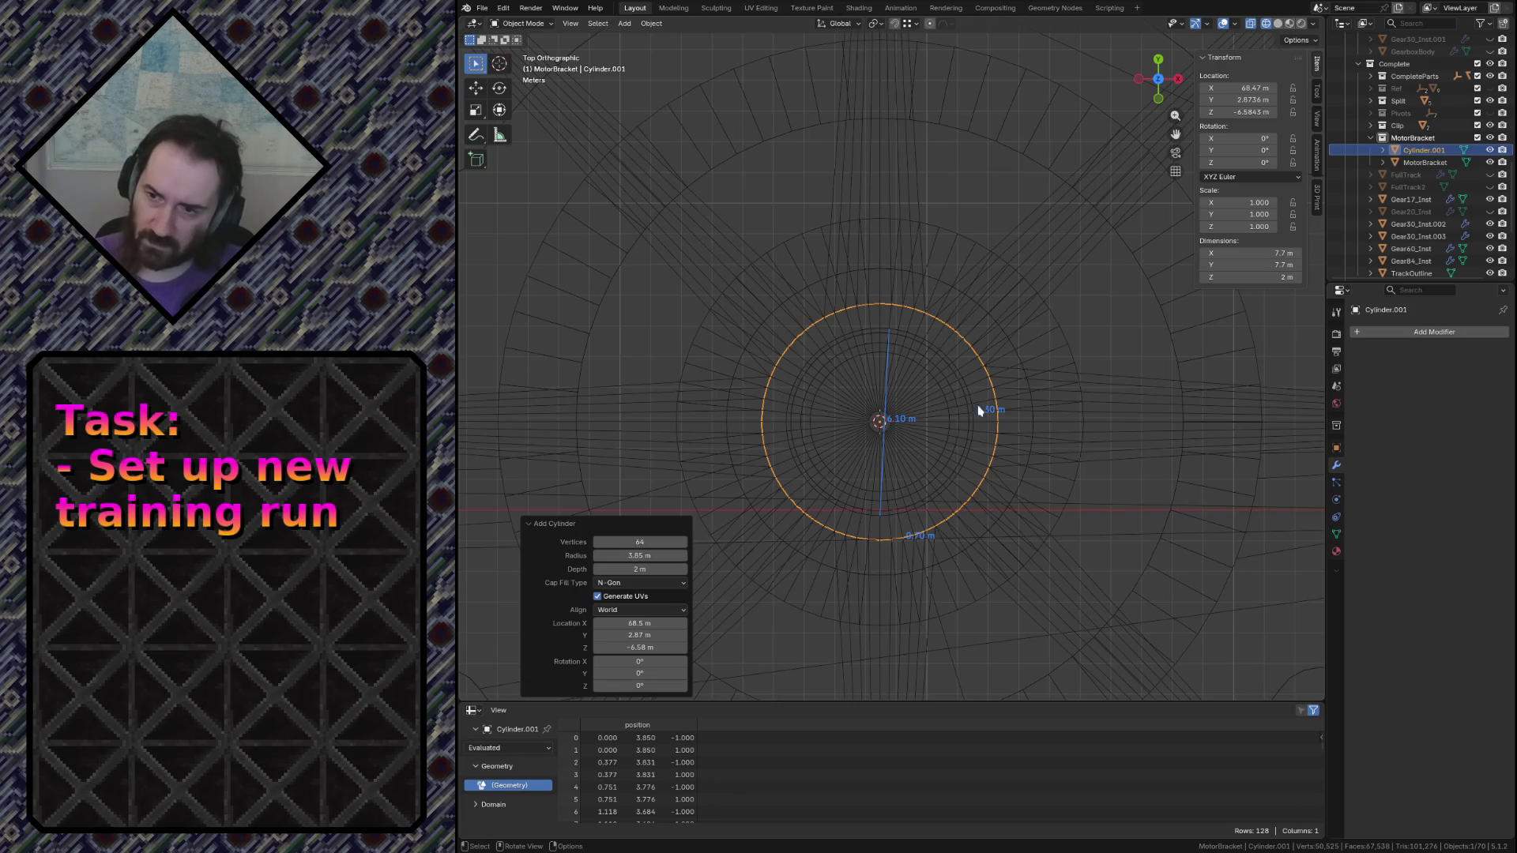
pyautogui.hotkey('shift', '`')
pyautogui.press('Escape')
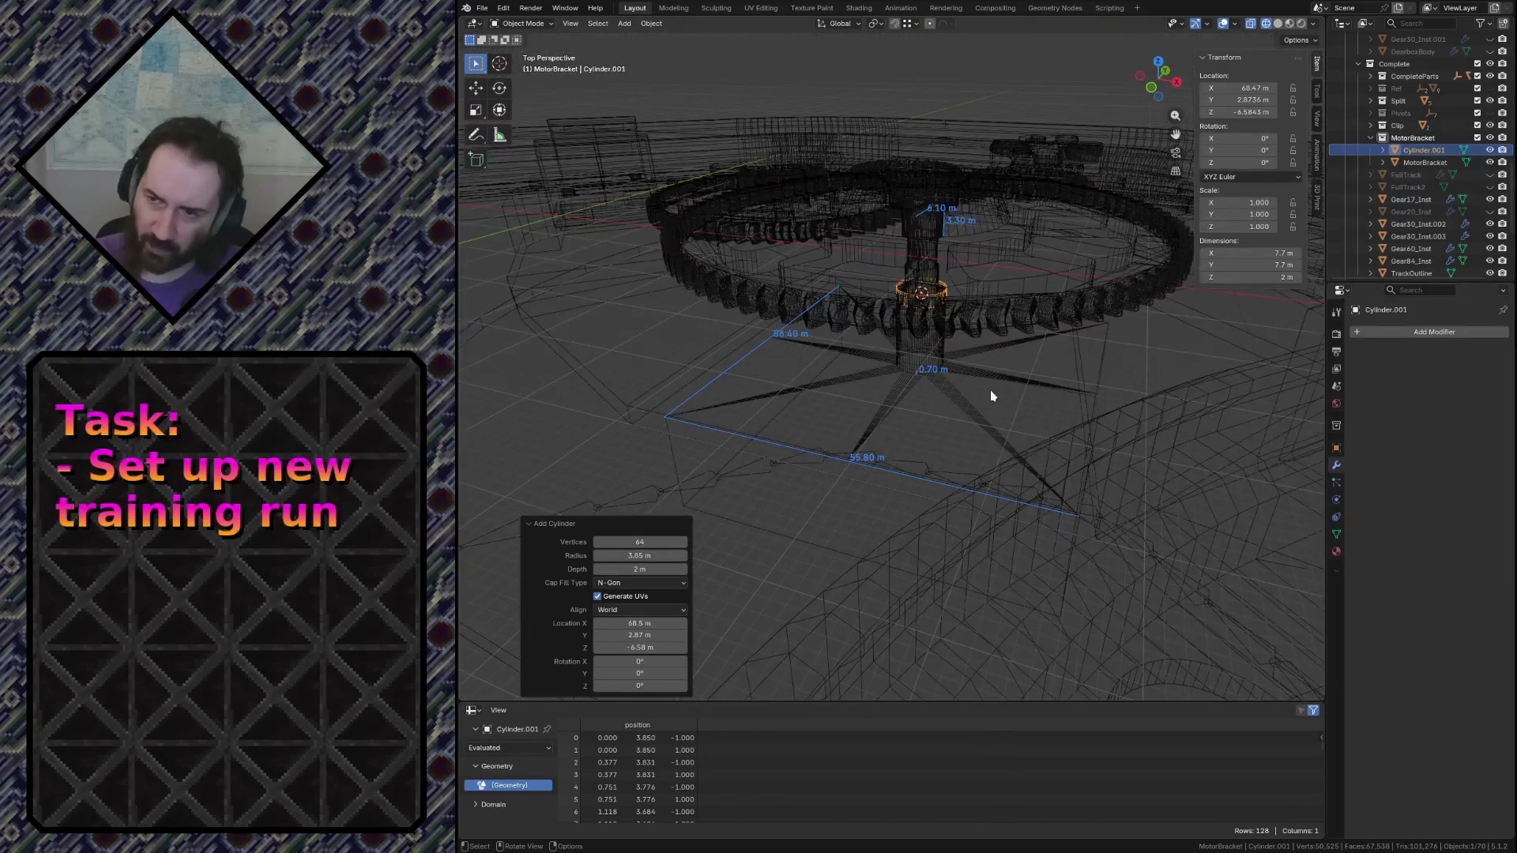
pyautogui.hotkey('ctrl', 's')
# From the front view, scale the cylinder along Z to make it taller
pyautogui.press('KP_1')
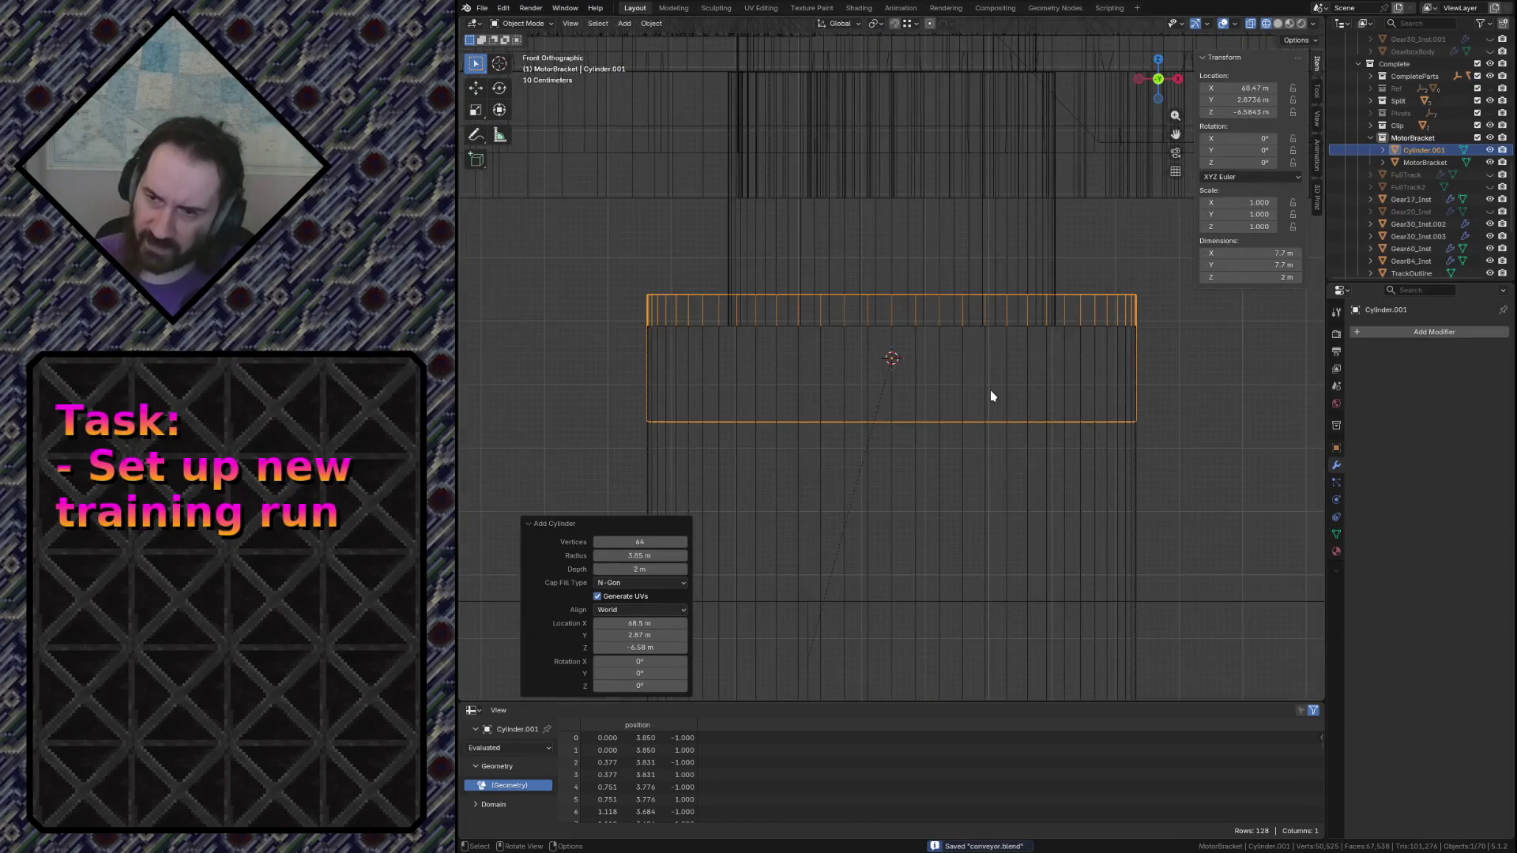
pyautogui.scroll(-3, 982, 420)
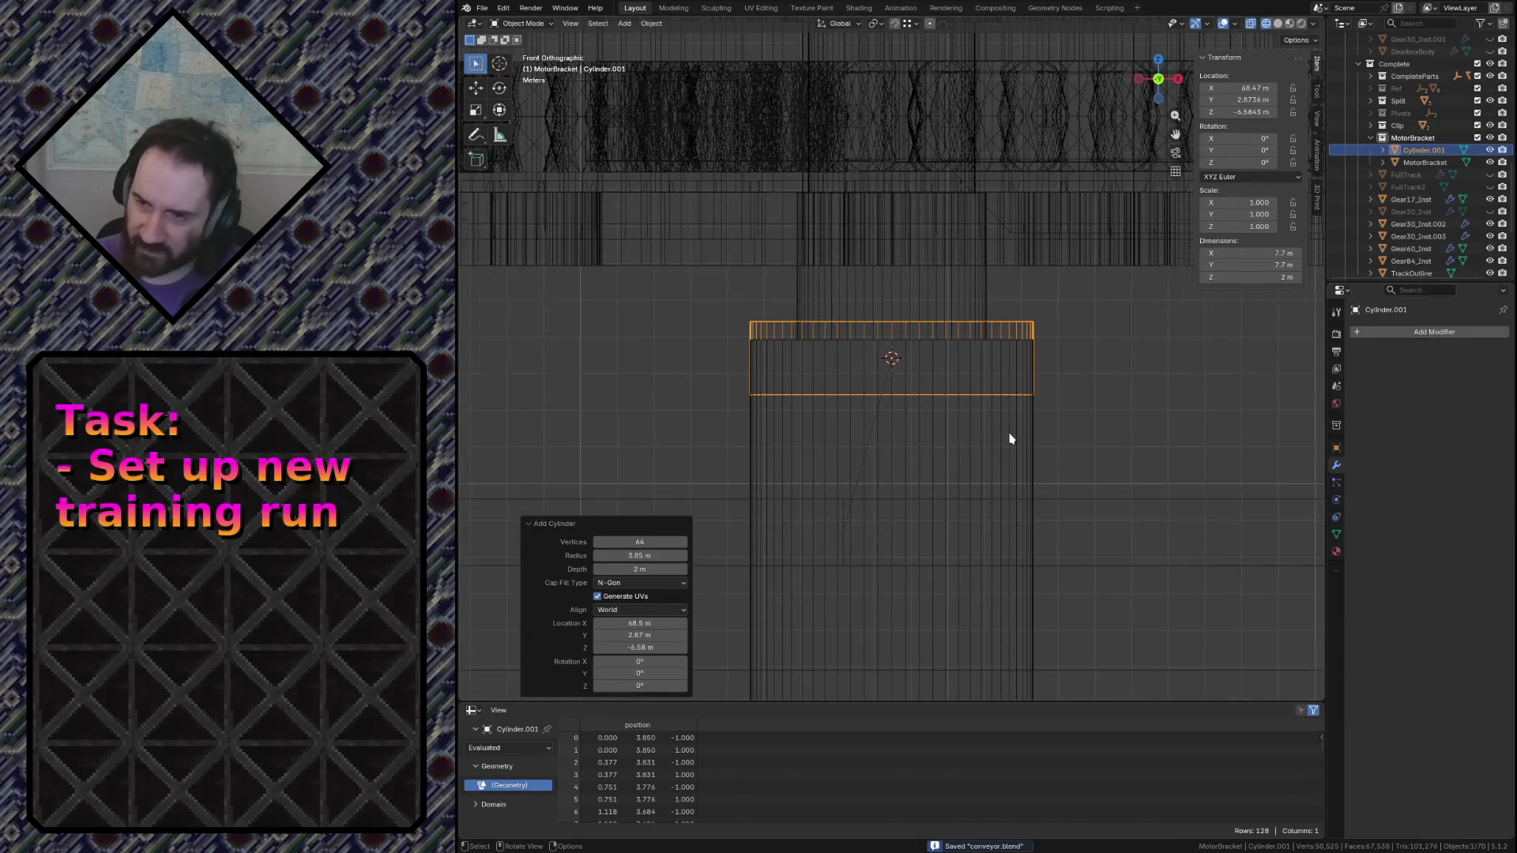
pyautogui.scroll(-3, 1006, 434)
pyautogui.scroll(-4, 999, 449)
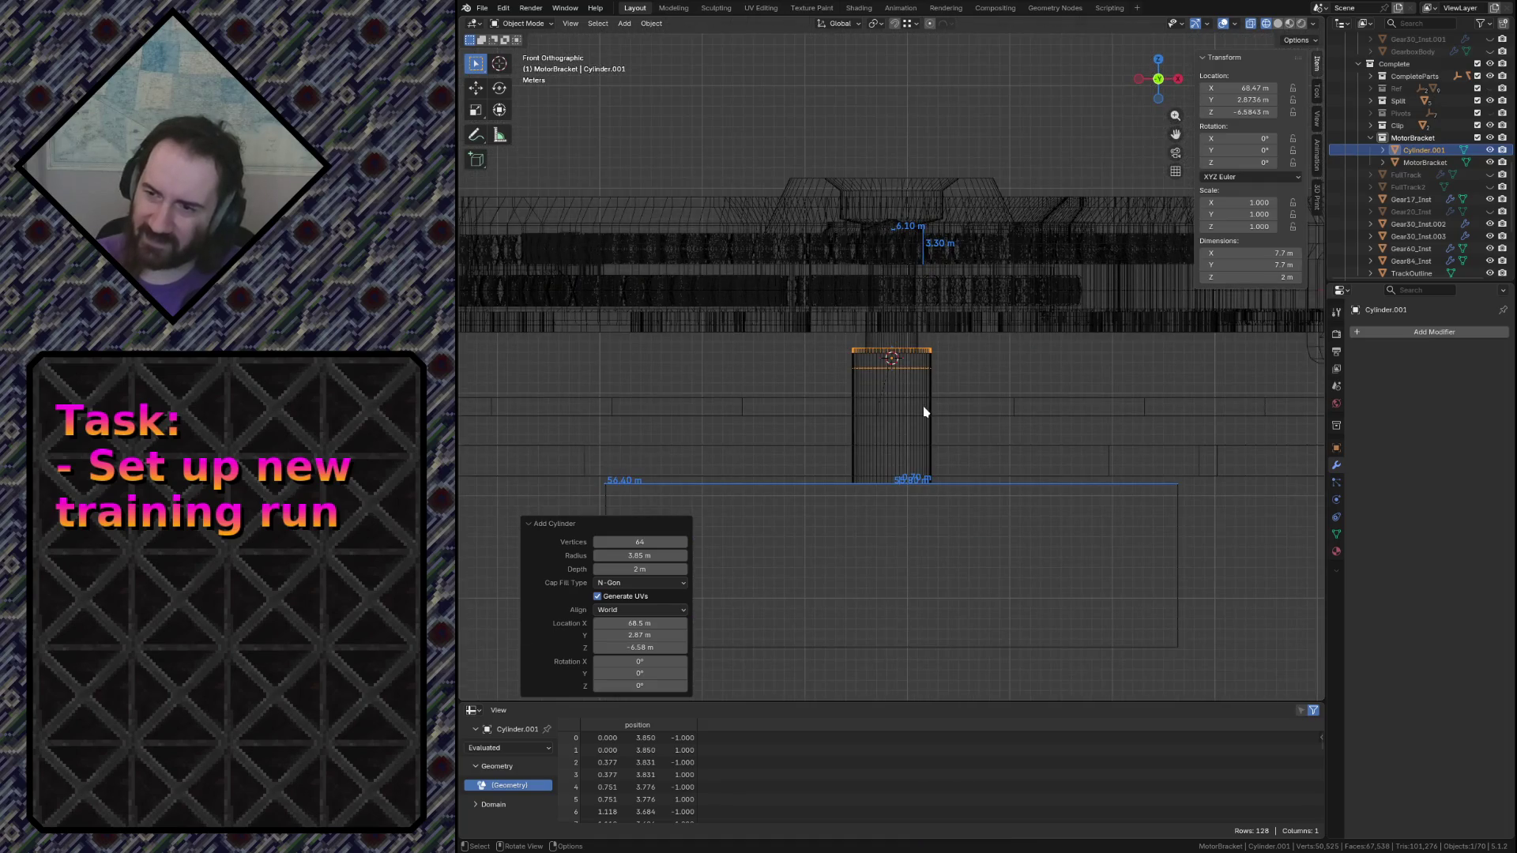
pyautogui.press('s')
pyautogui.press('z')
pyautogui.click(1000, 647)
# Lower the cylinder along Z to about -10.55 m among the gears and save
pyautogui.press('g')
pyautogui.press('z')
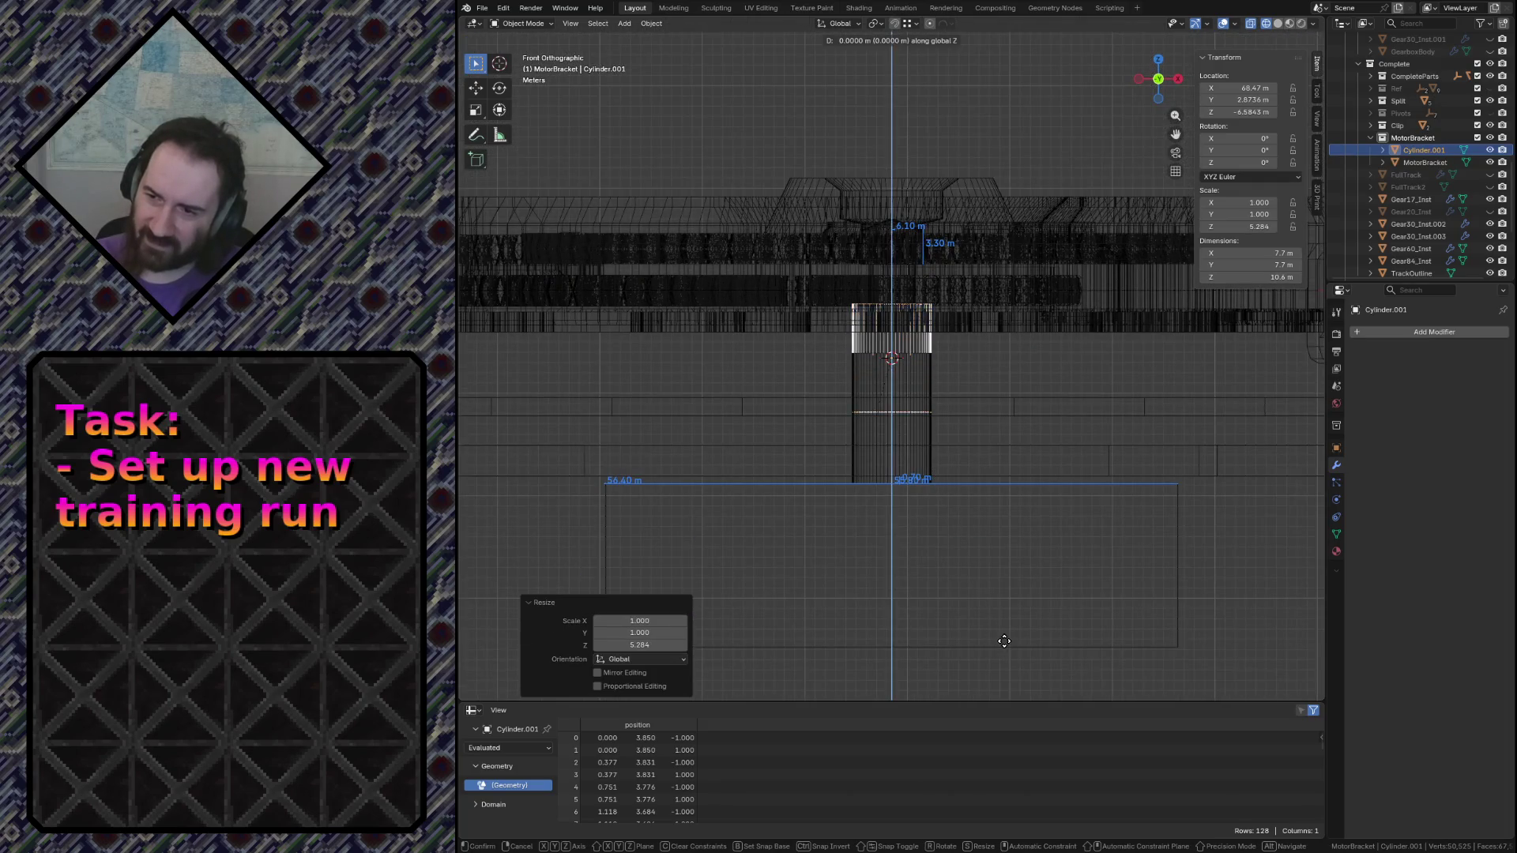
pyautogui.click(1004, 684)
pyautogui.hotkey('ctrl', 's')
# Rename the cylinder to MotorBracketHoles in the Outliner
pyautogui.doubleClick(1426, 150)
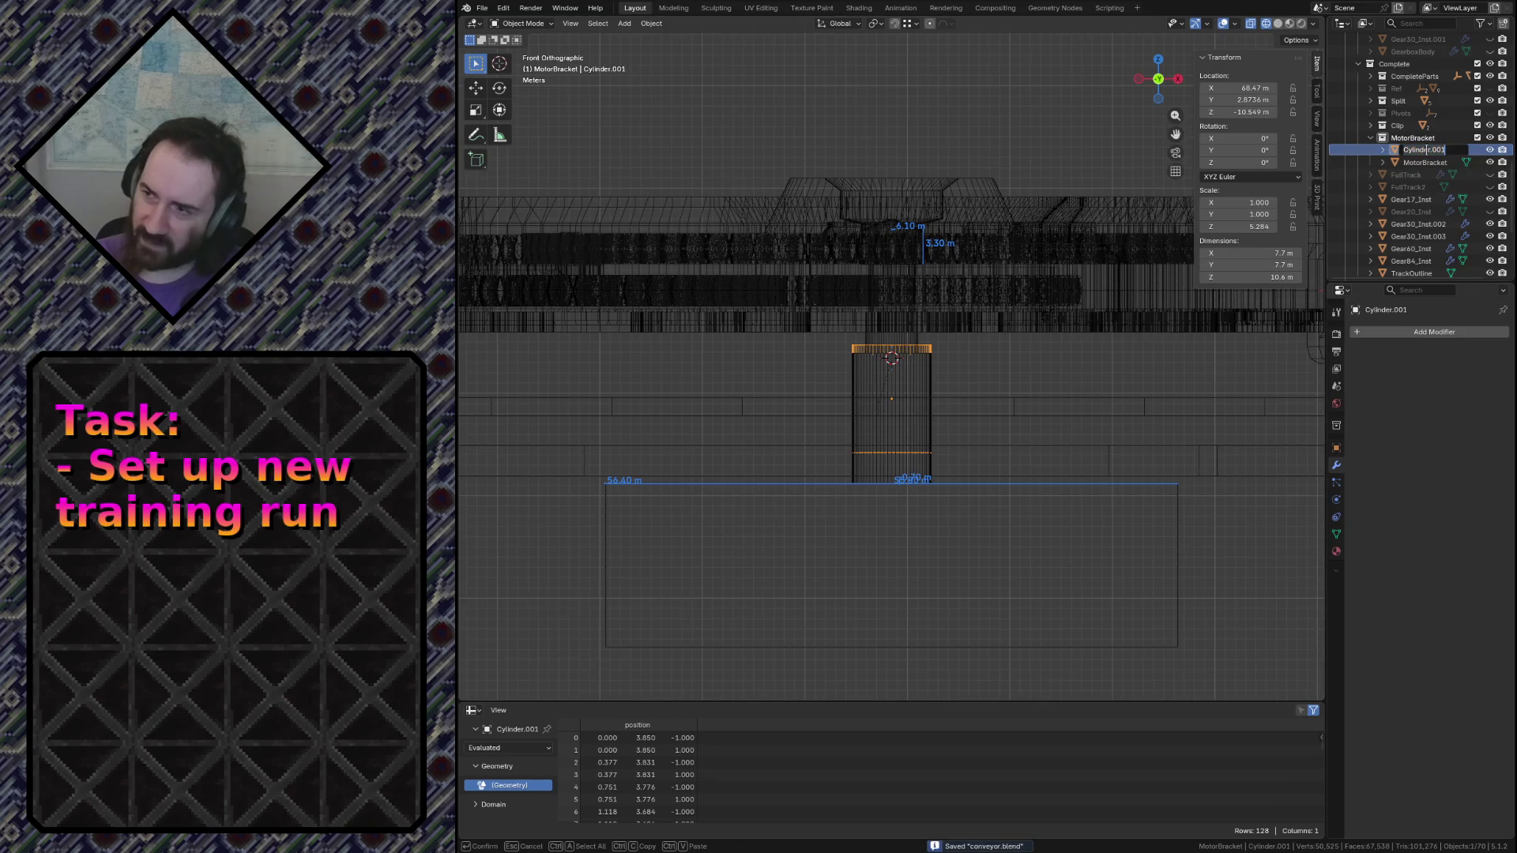
pyautogui.write('M')
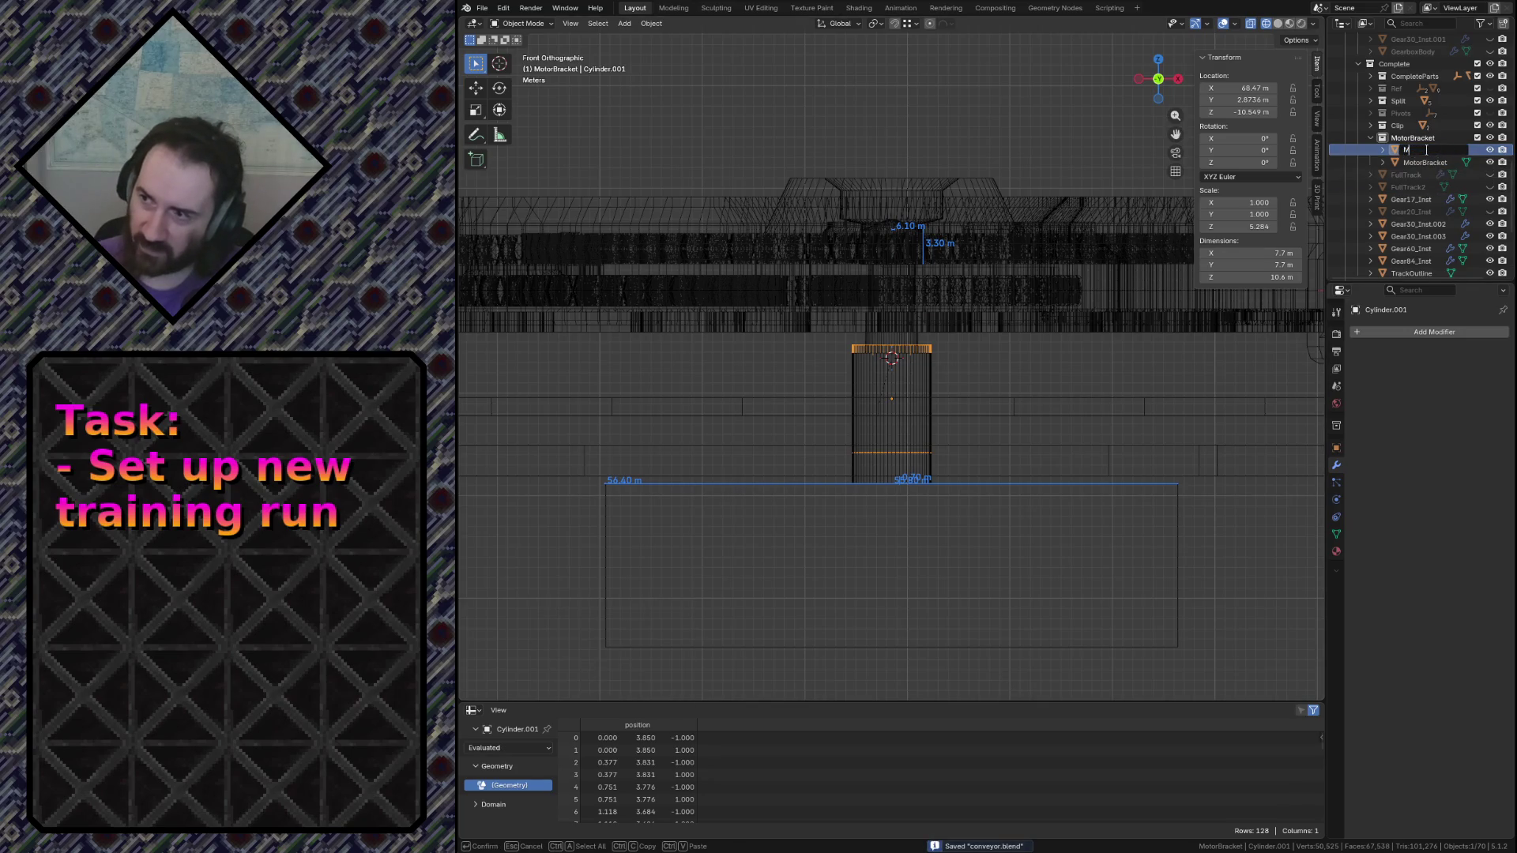
pyautogui.write('etHoles')
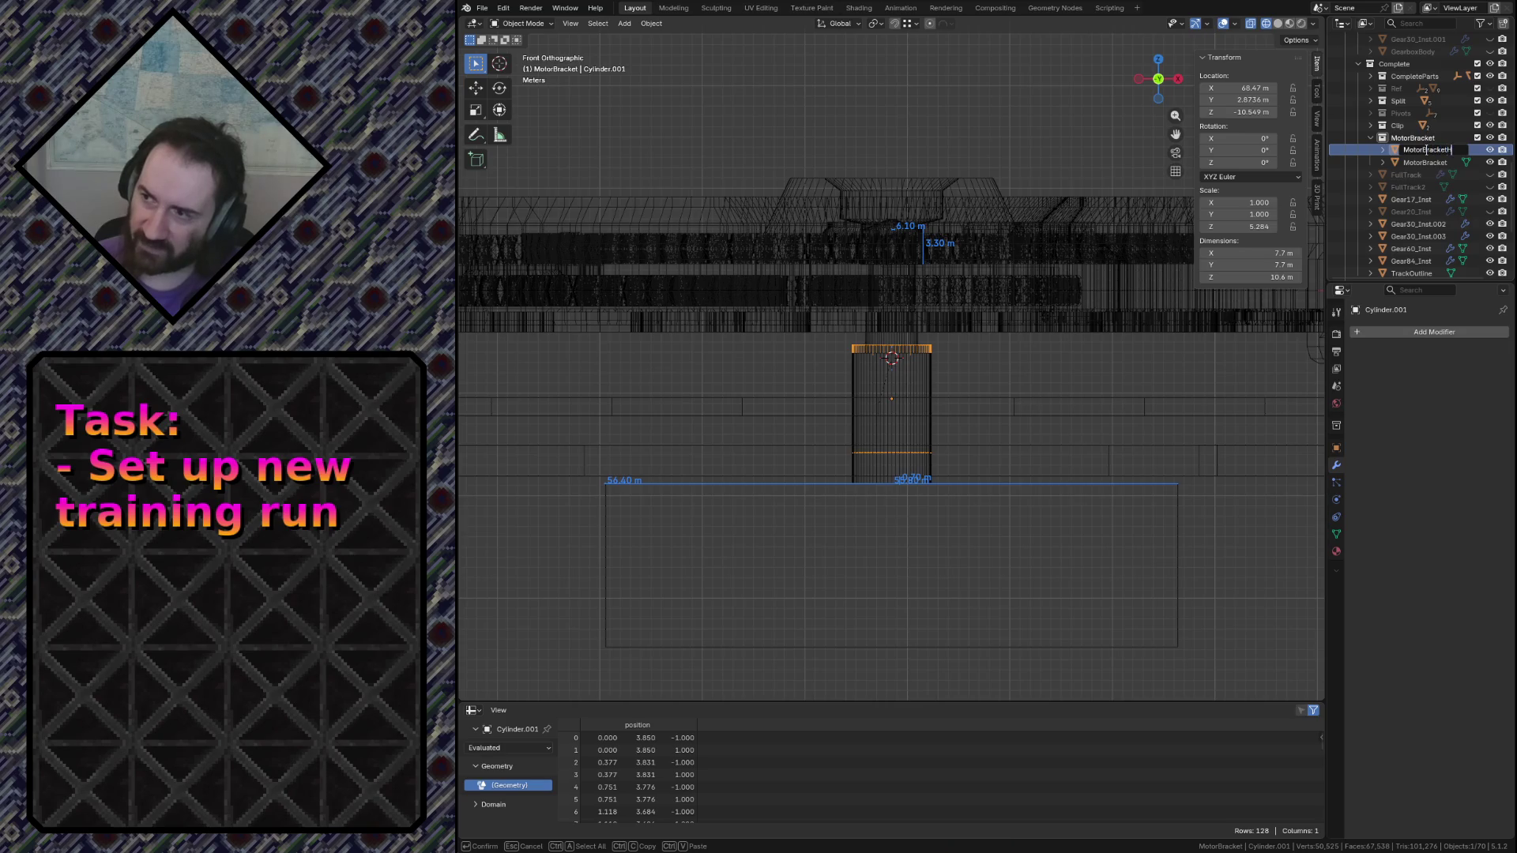
pyautogui.press('Return')
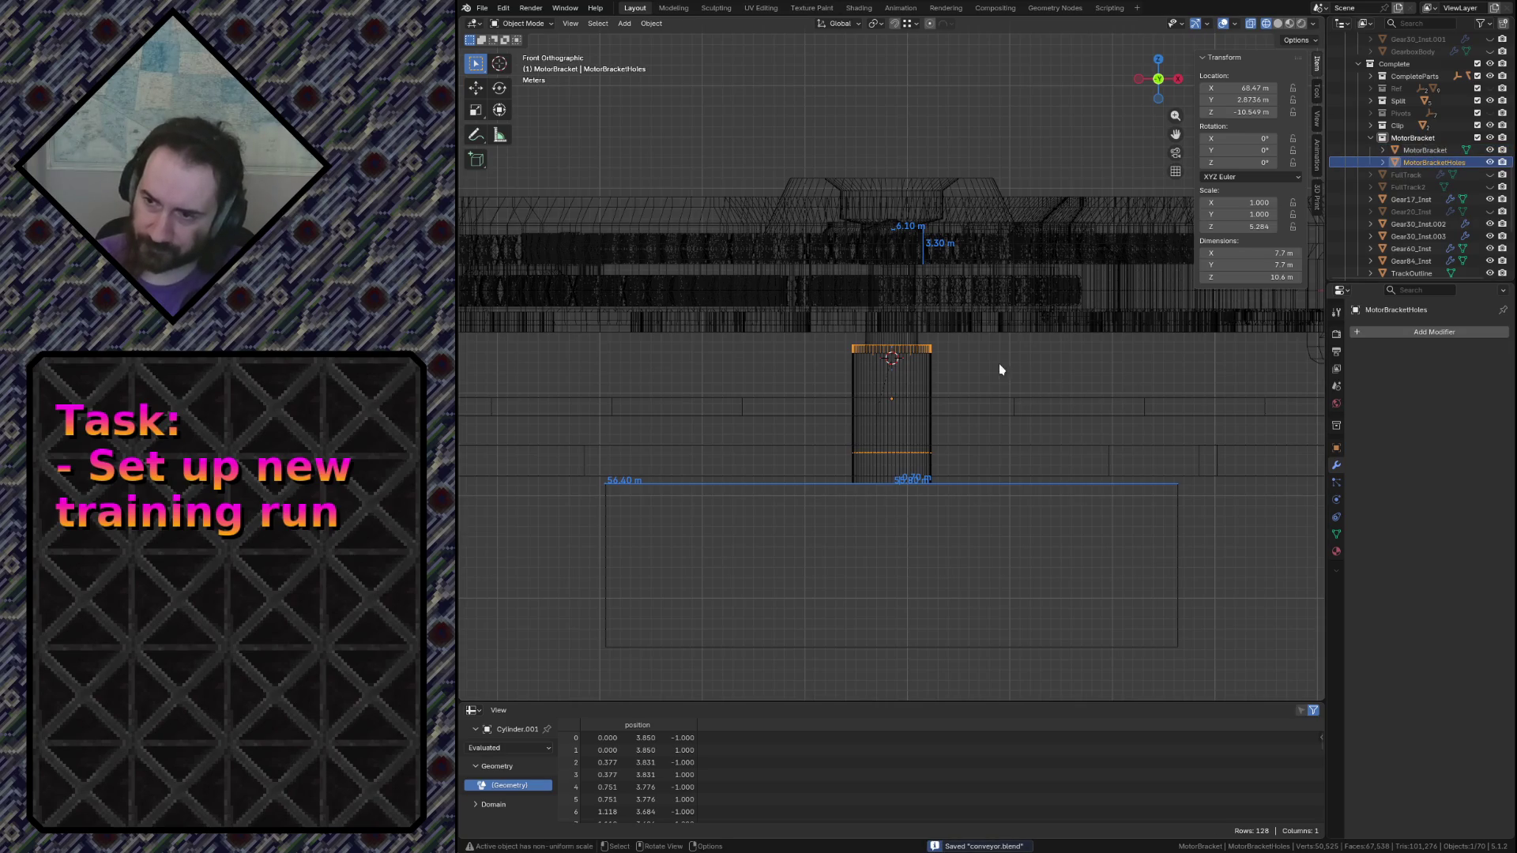
pyautogui.click(928, 350)
# From top view, make MotorBracketHoles active and enter Edit Mode on its mesh
pyautogui.press('KP_7')
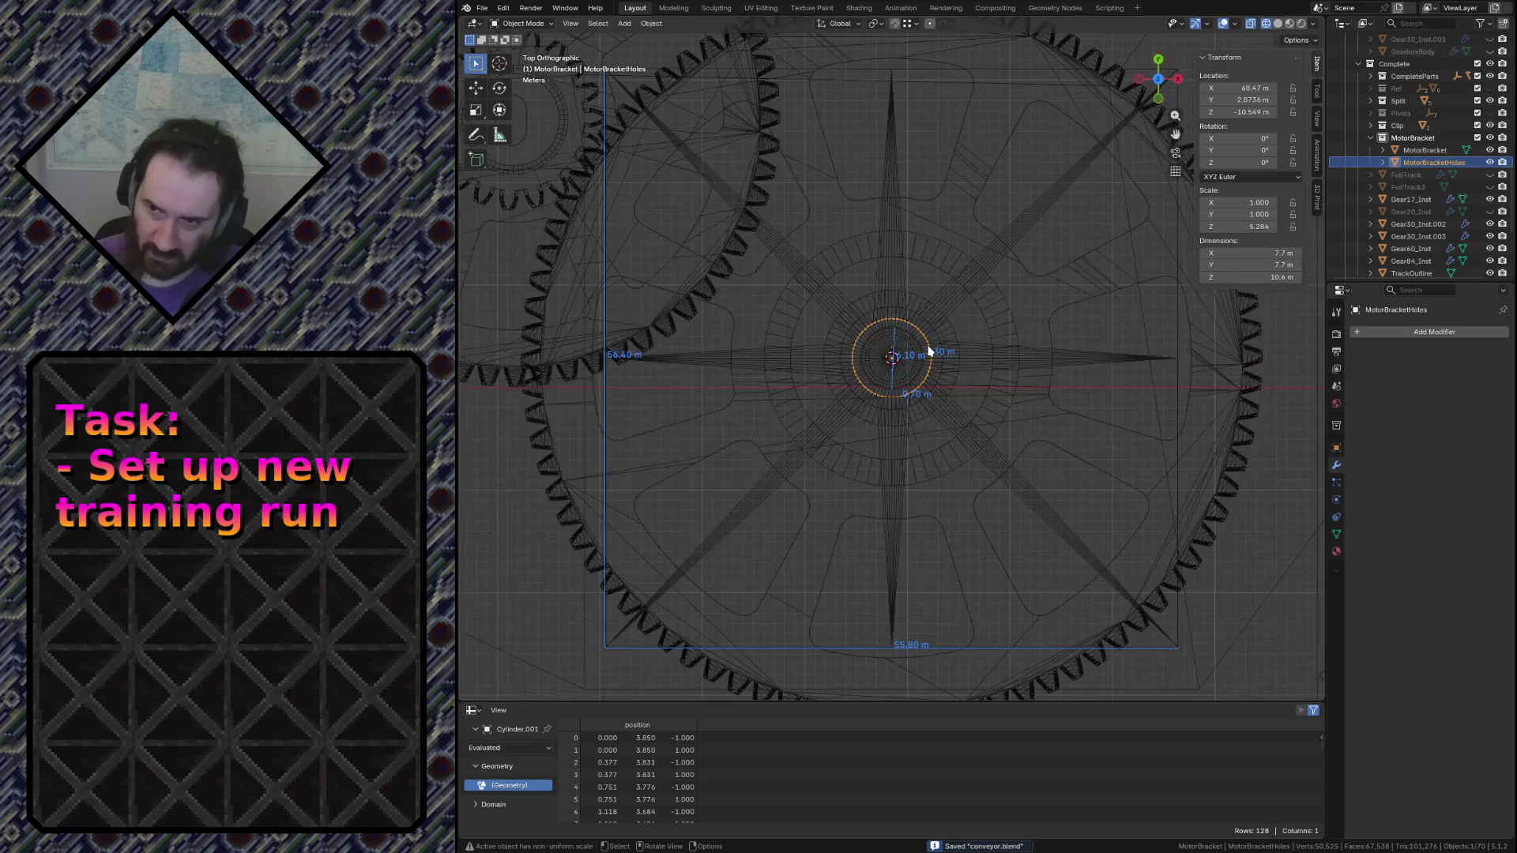
pyautogui.scroll(-5, 925, 360)
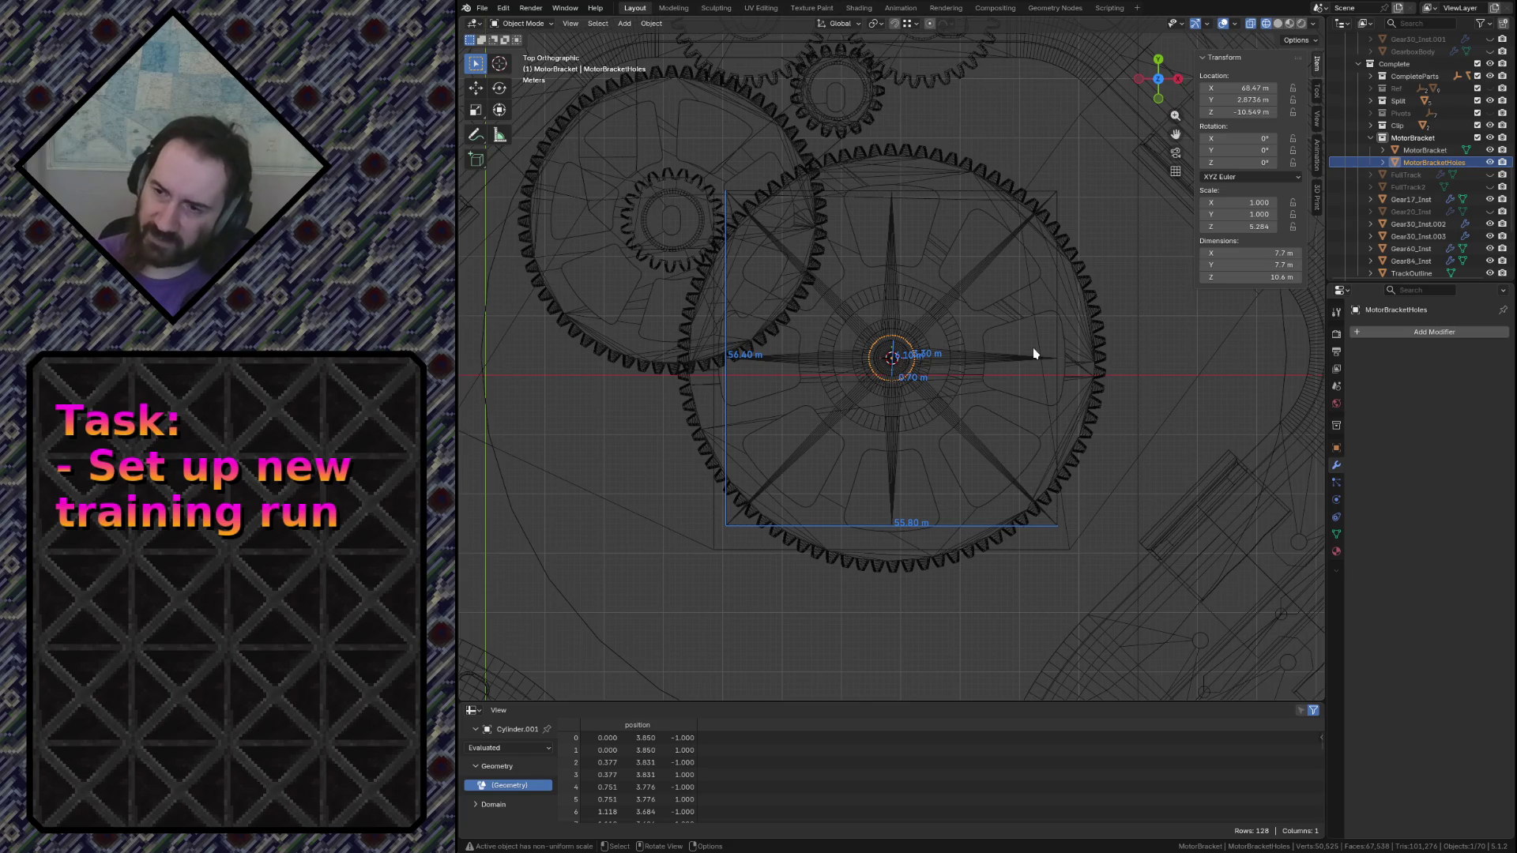
pyautogui.click(1435, 162)
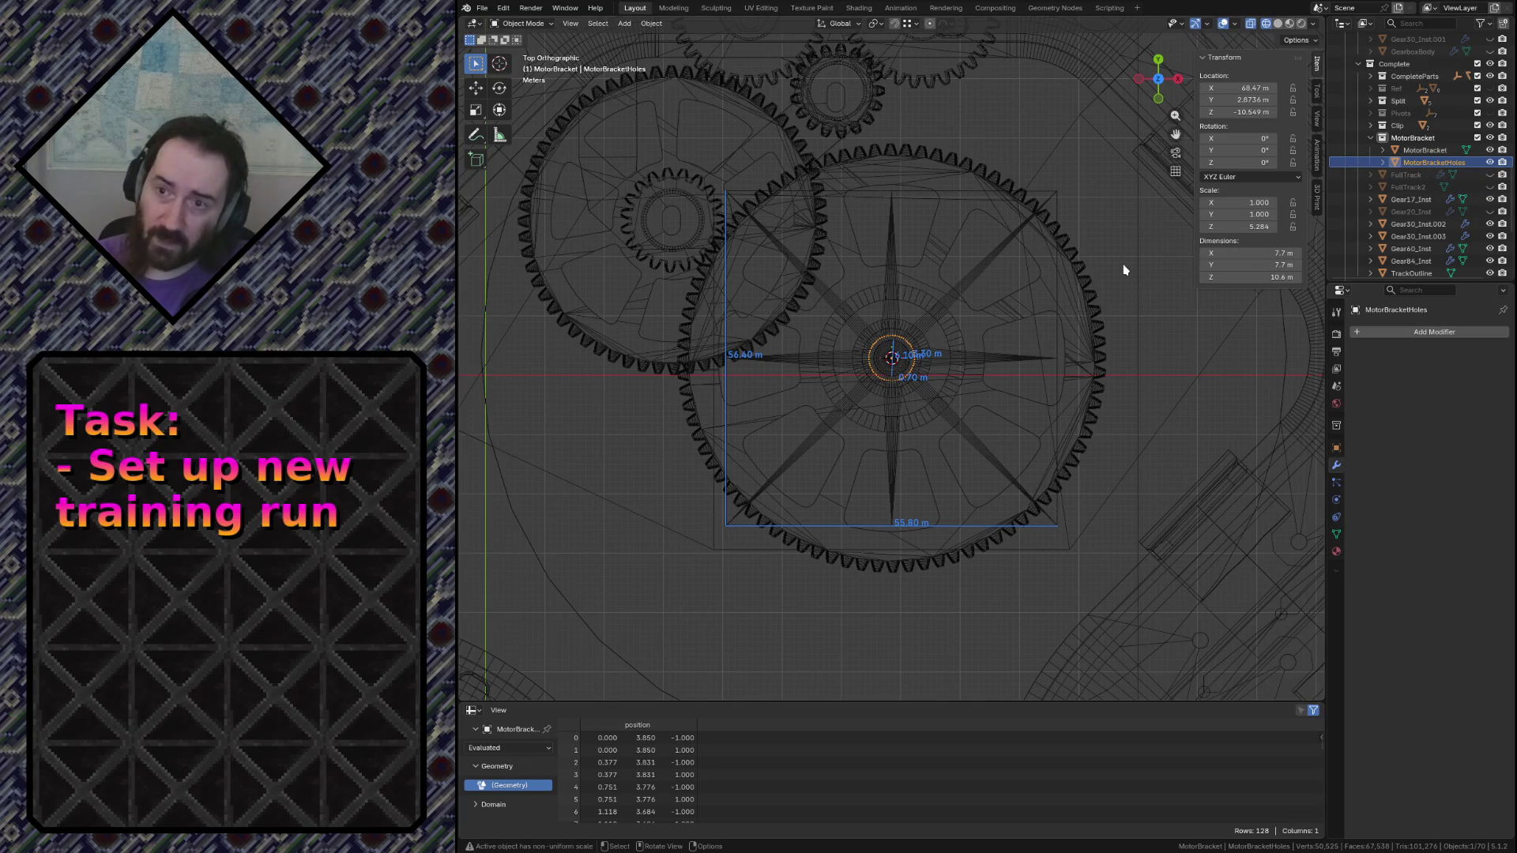
pyautogui.press('Tab')
# Deselect all geometry and add a cylinder with a 1.5 m radius to the holes mesh
pyautogui.hotkey('alt', 'a')
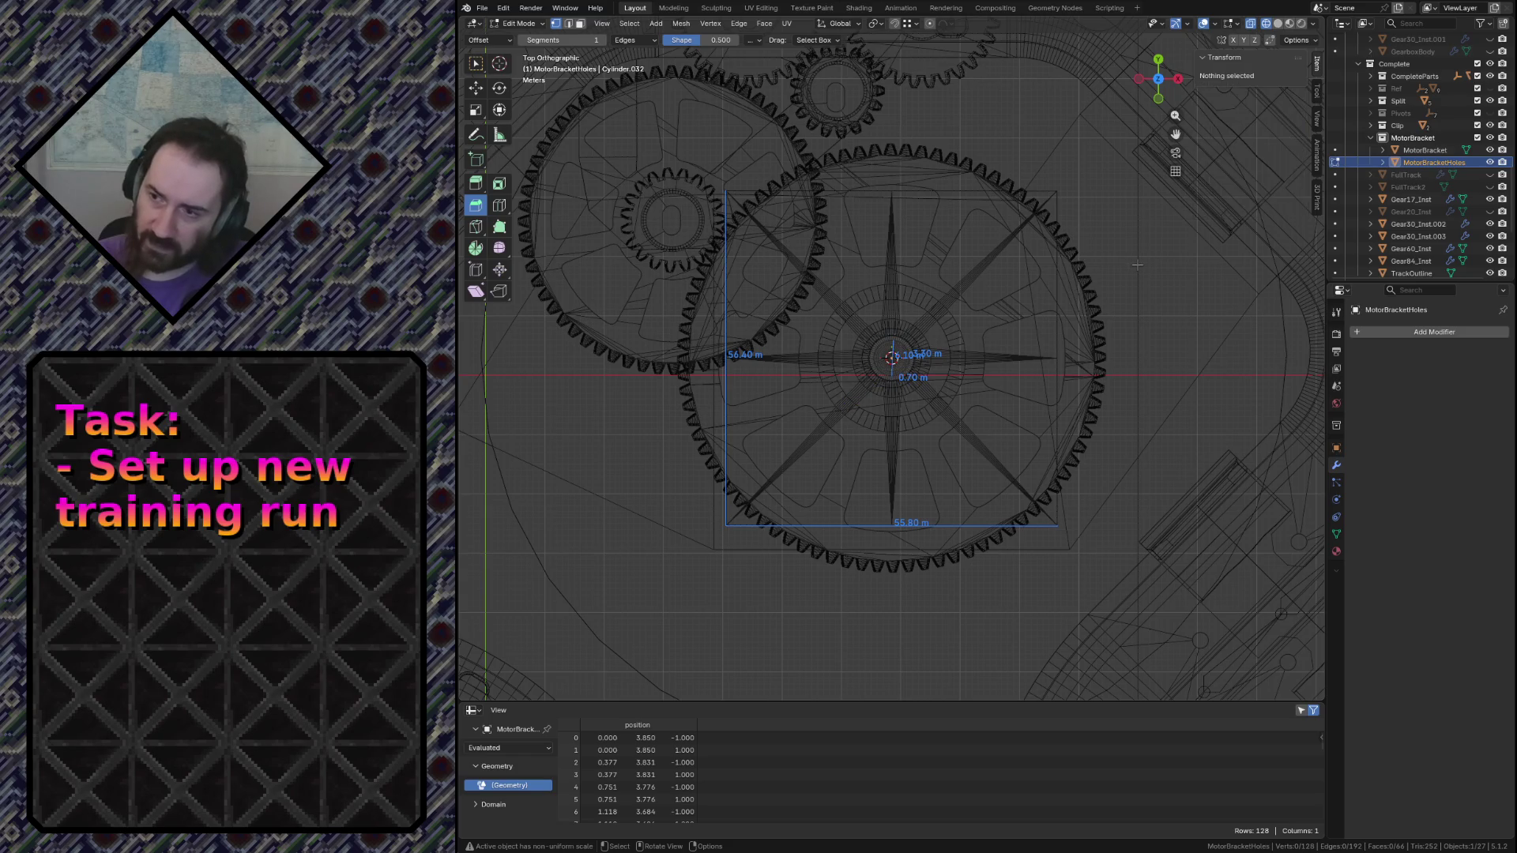
pyautogui.hotkey('shift', 'a')
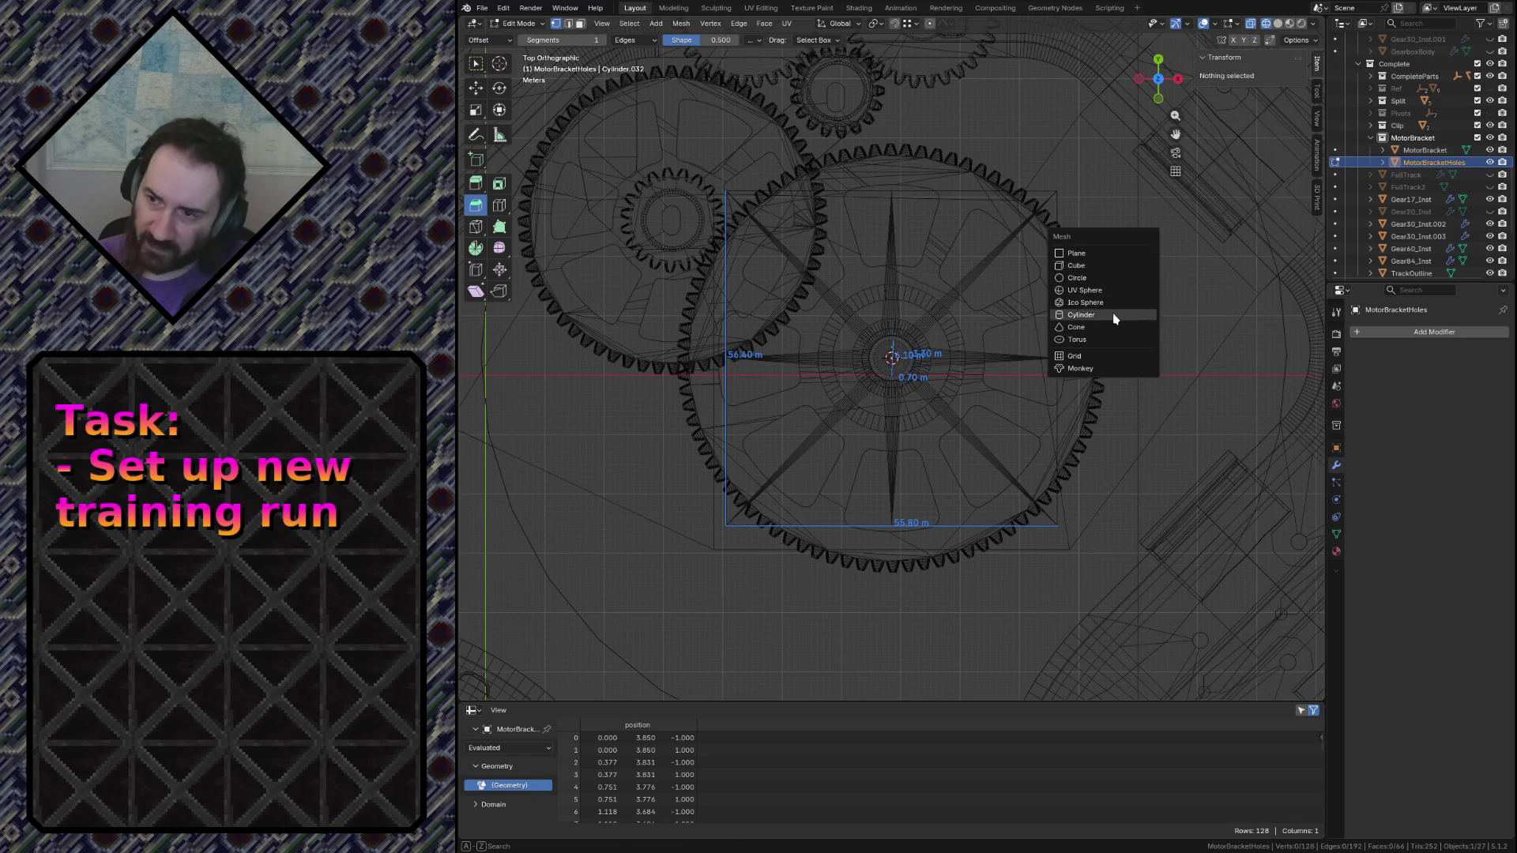
pyautogui.click(1114, 314)
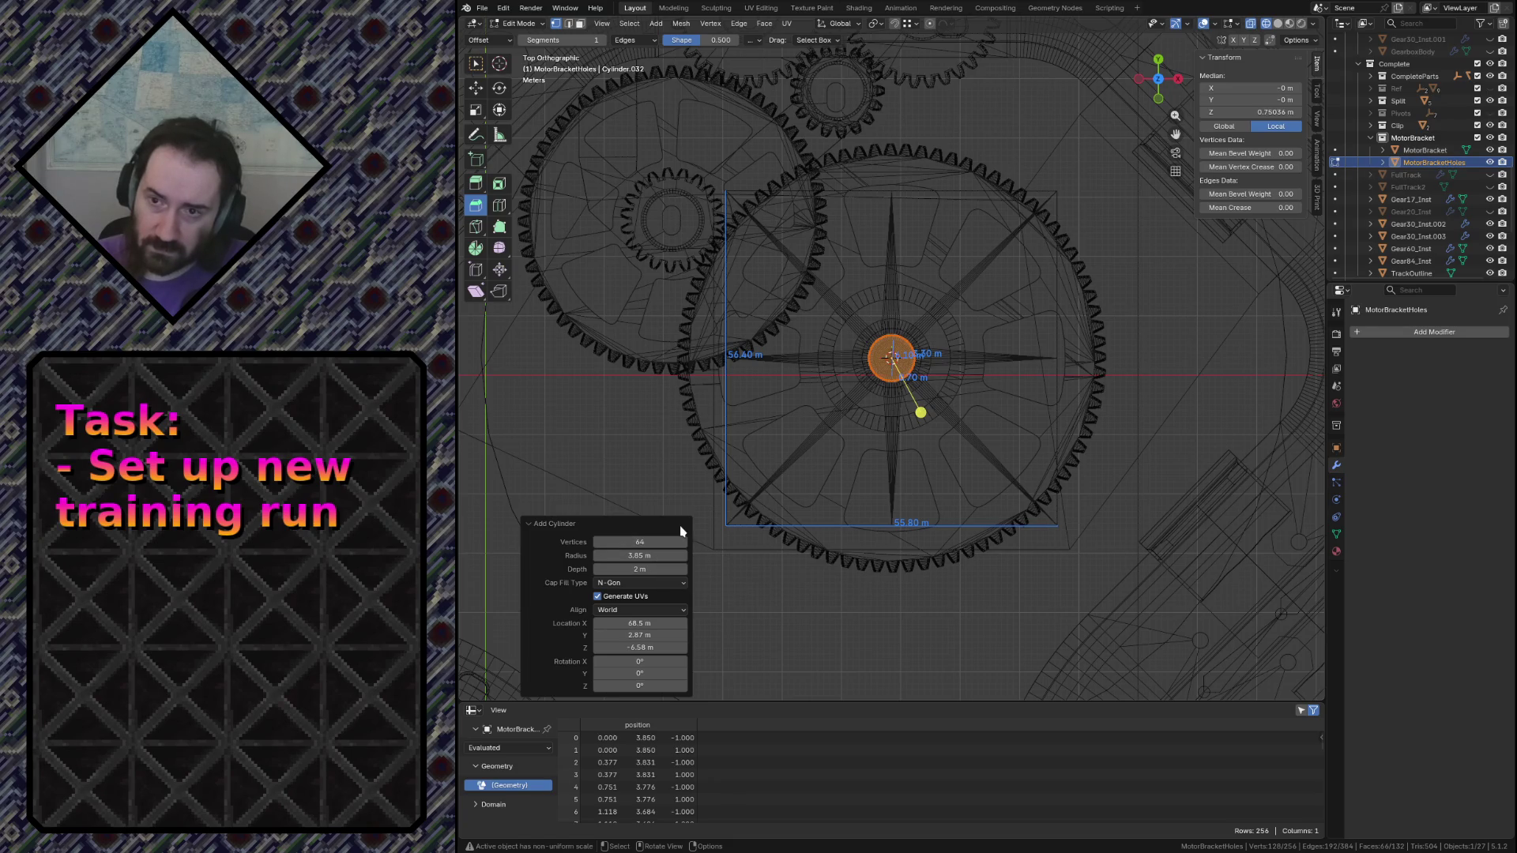
pyautogui.click(644, 553)
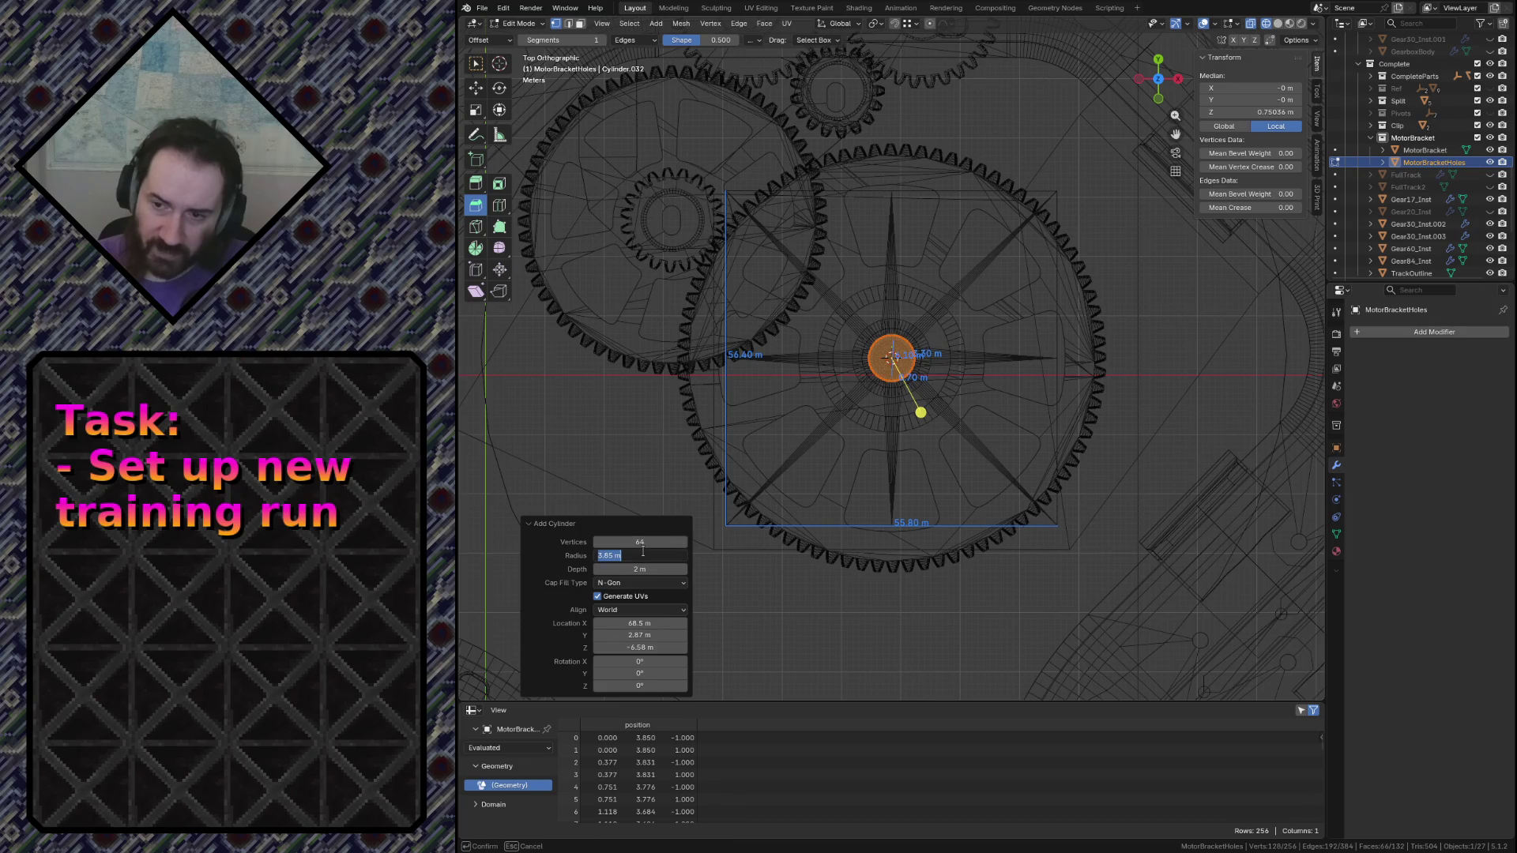
pyautogui.write('1.5')
pyautogui.press('Return')
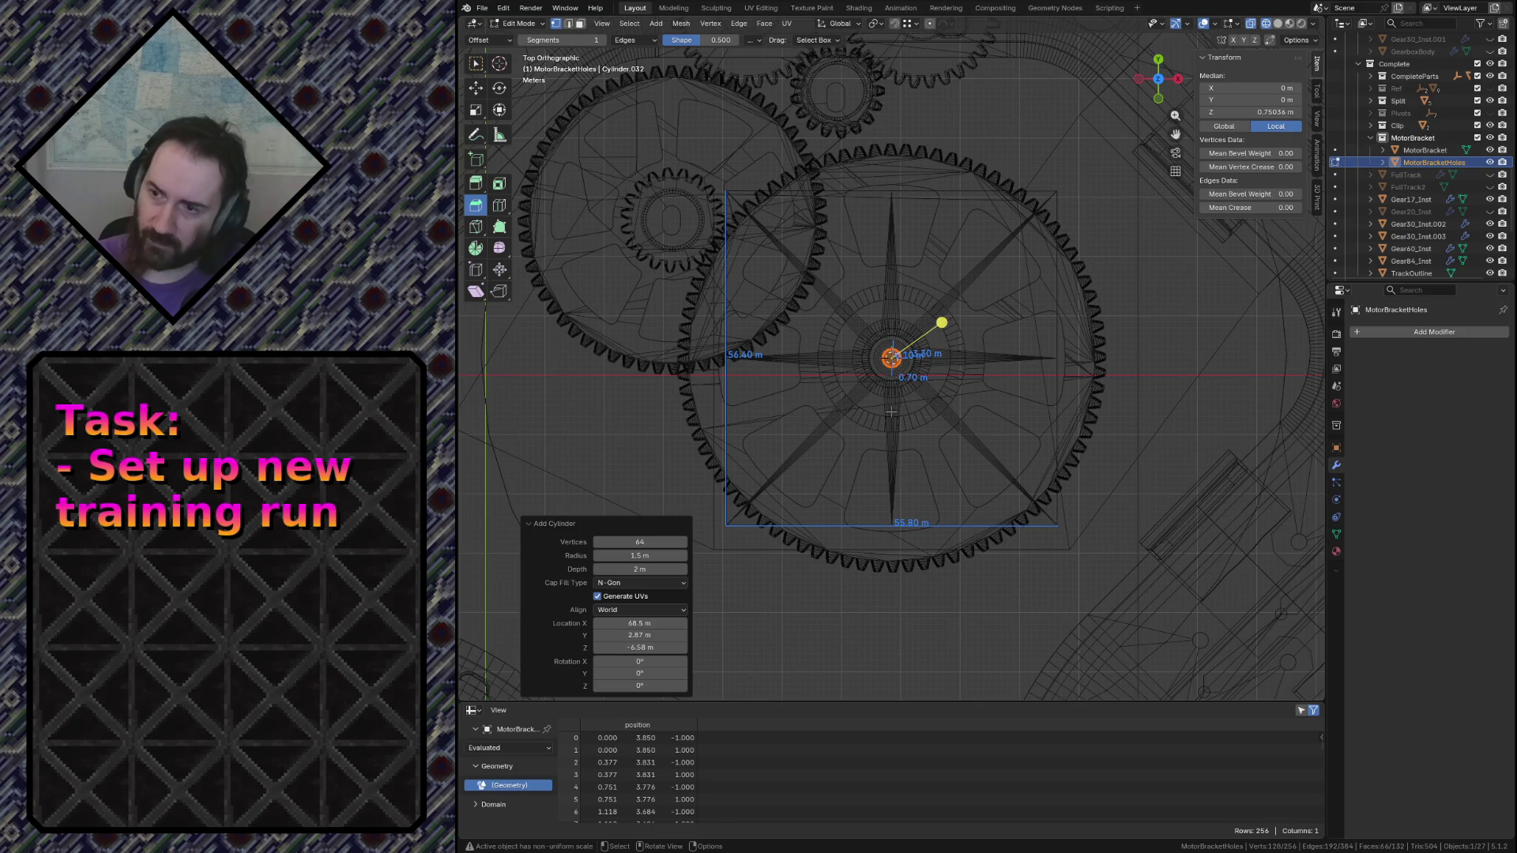
# Move the new cylinder to the gear's upper-right rim with a -9.4 m X offset
pyautogui.press('g')
pyautogui.click(1065, 214)
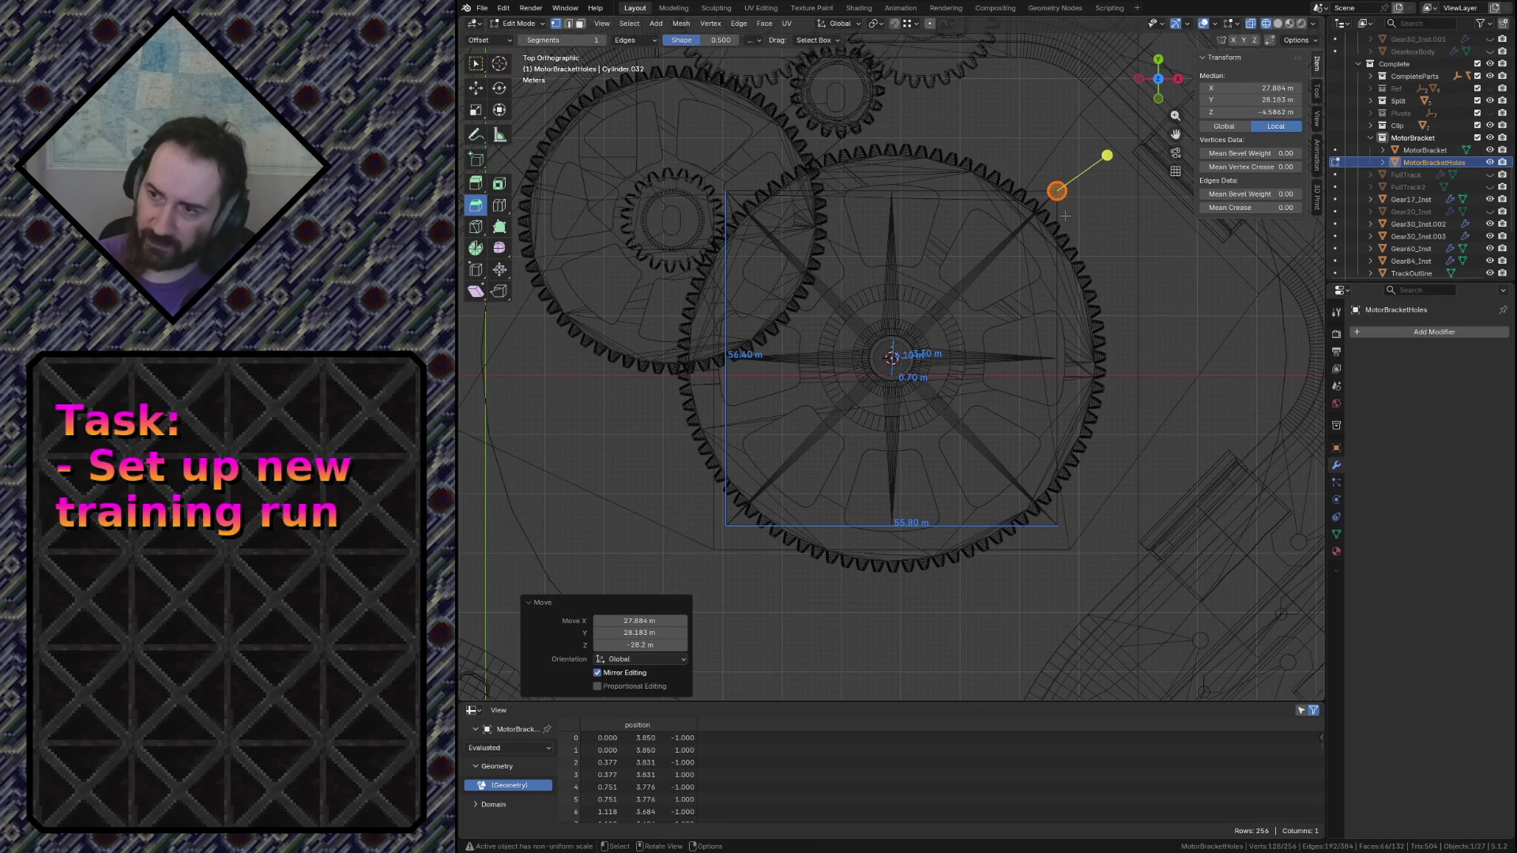
pyautogui.press('g')
pyautogui.press('x')
pyautogui.click(986, 190)
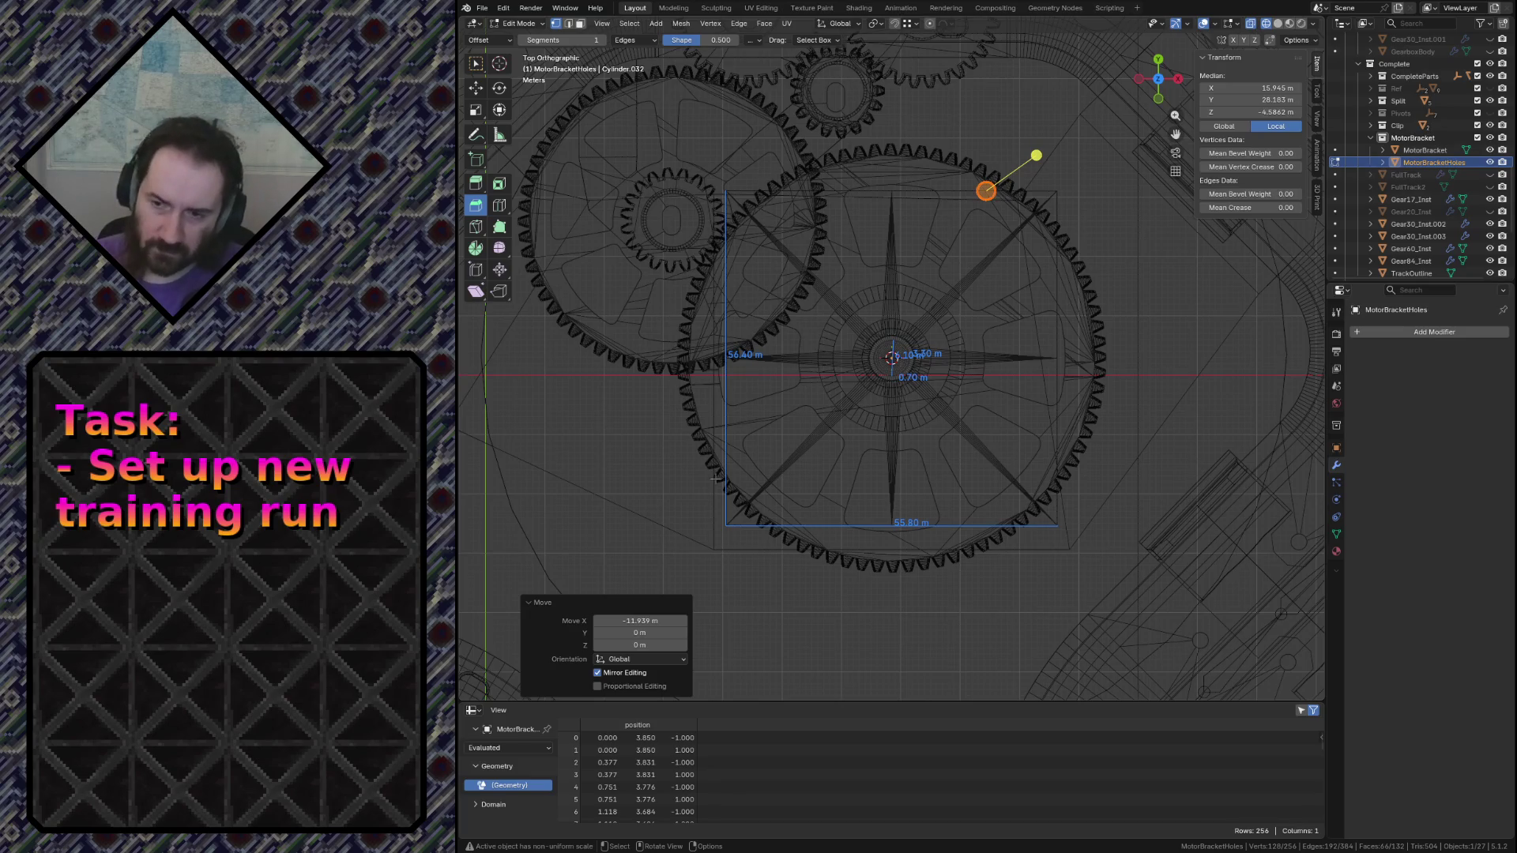
pyautogui.click(640, 620)
pyautogui.write('-9.4')
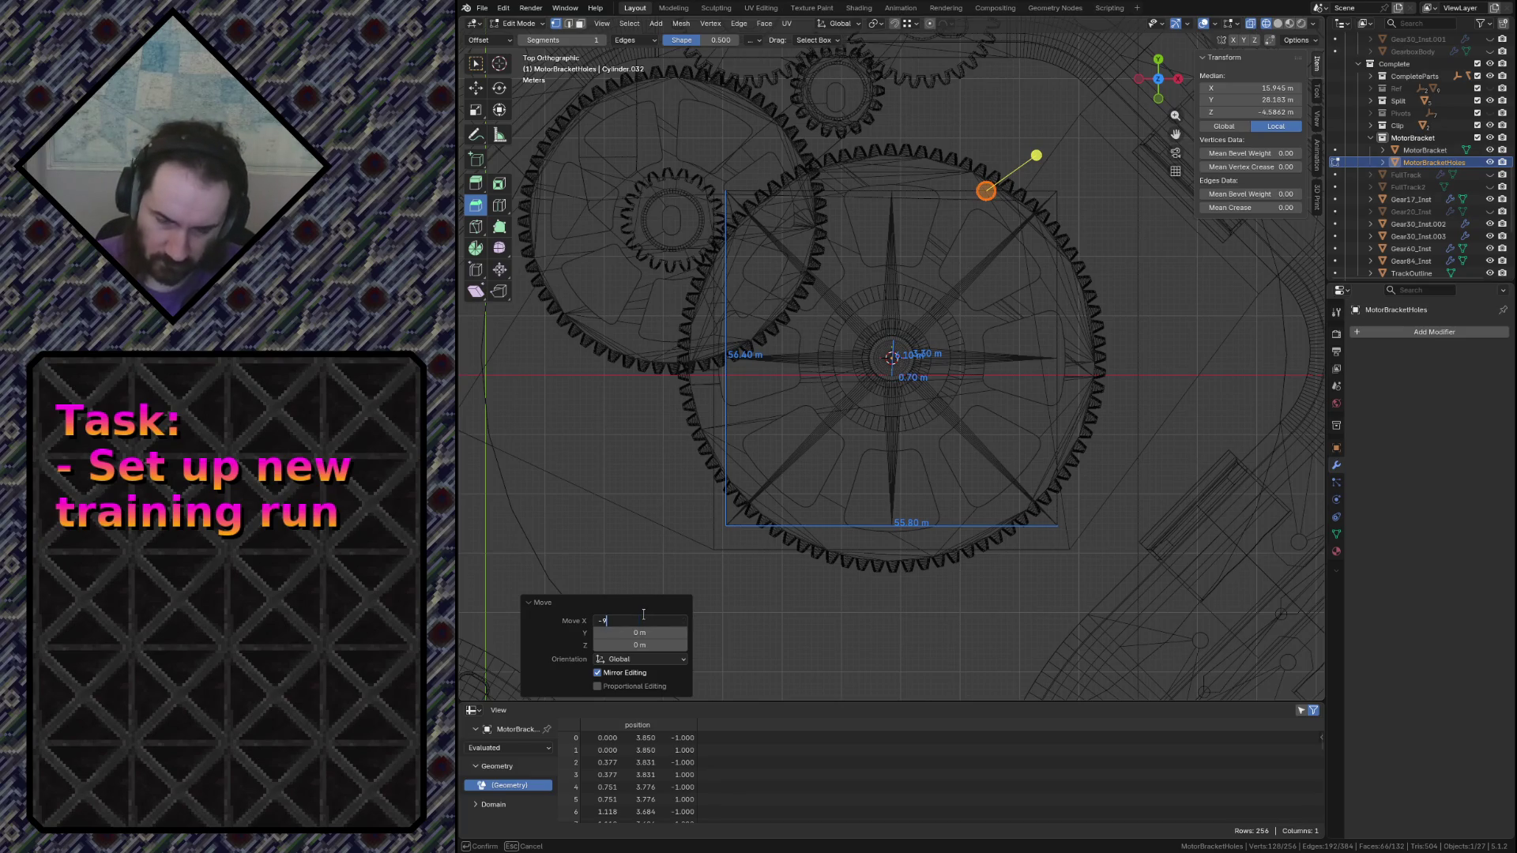
pyautogui.press('Return')
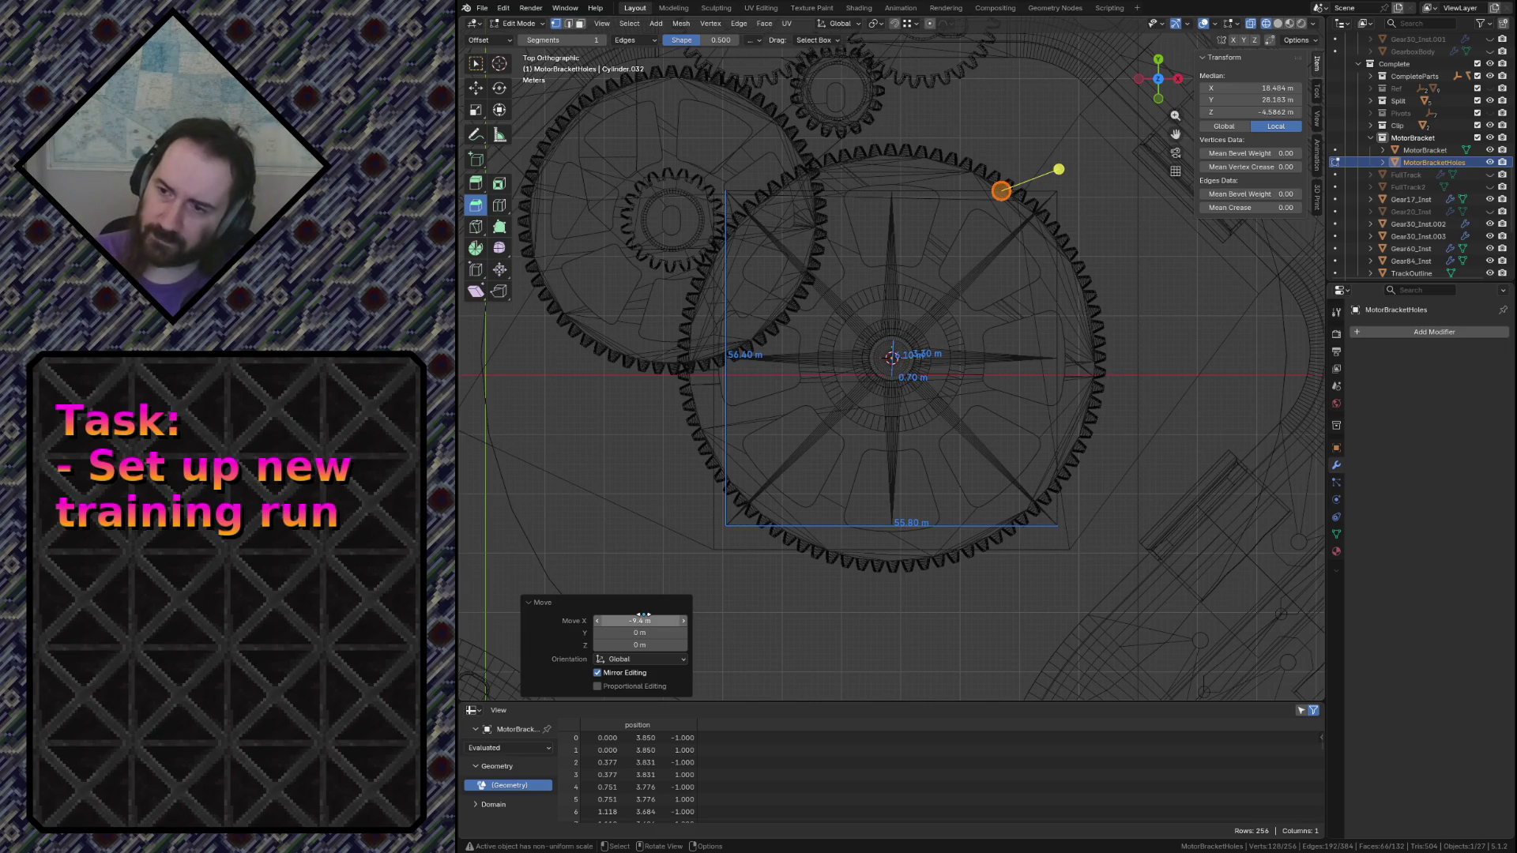
# Shift the new cylinder about -3.6 m along Y toward the gear centre and check its depth
pyautogui.press('g')
pyautogui.press('x')
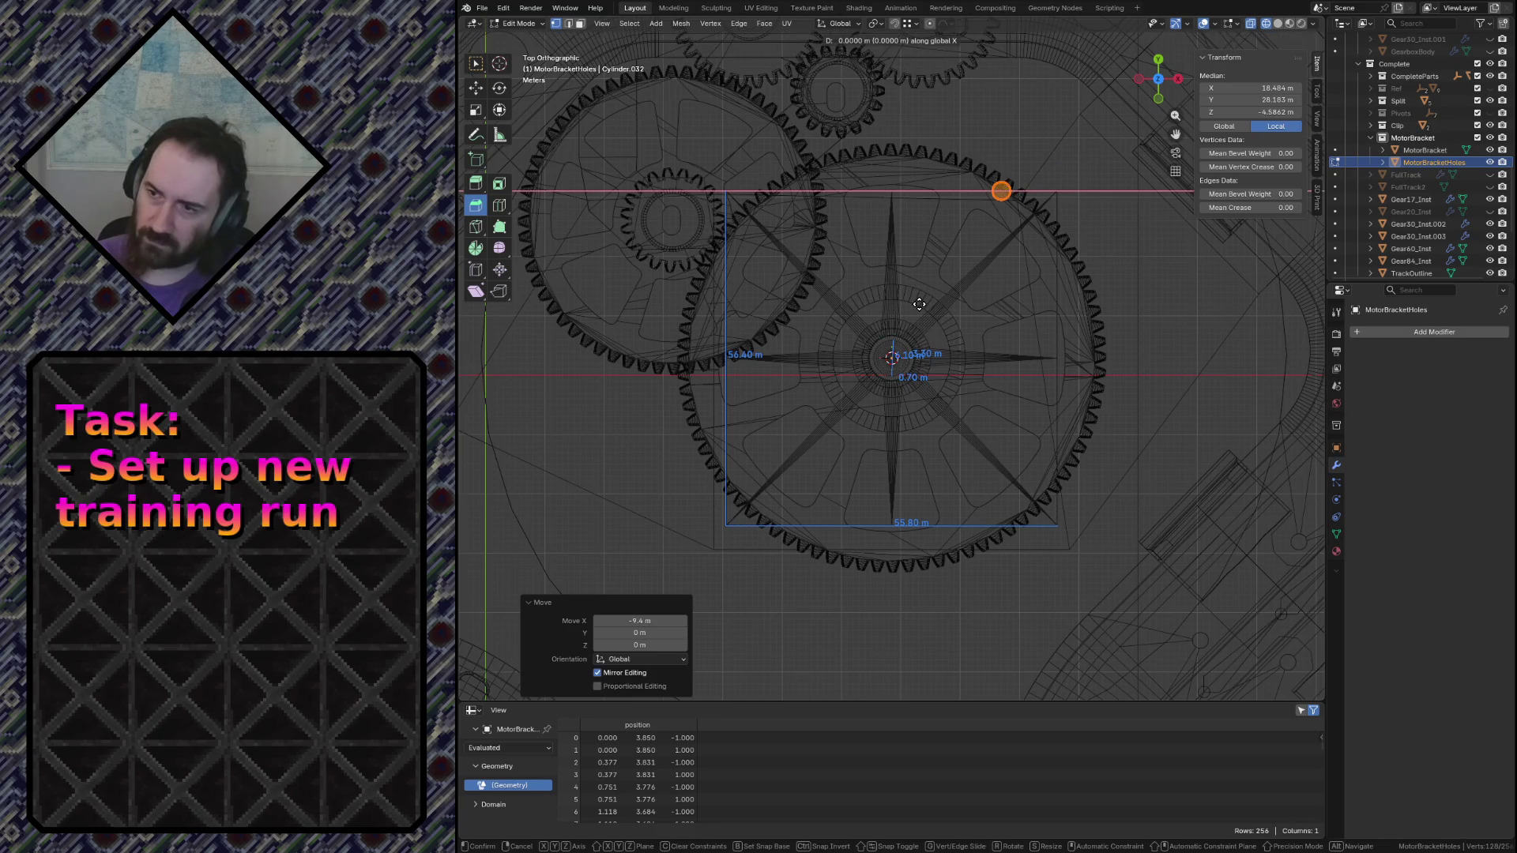
pyautogui.press('z')
pyautogui.press('y')
pyautogui.click(920, 343)
pyautogui.hotkey('ctrl', 'b')
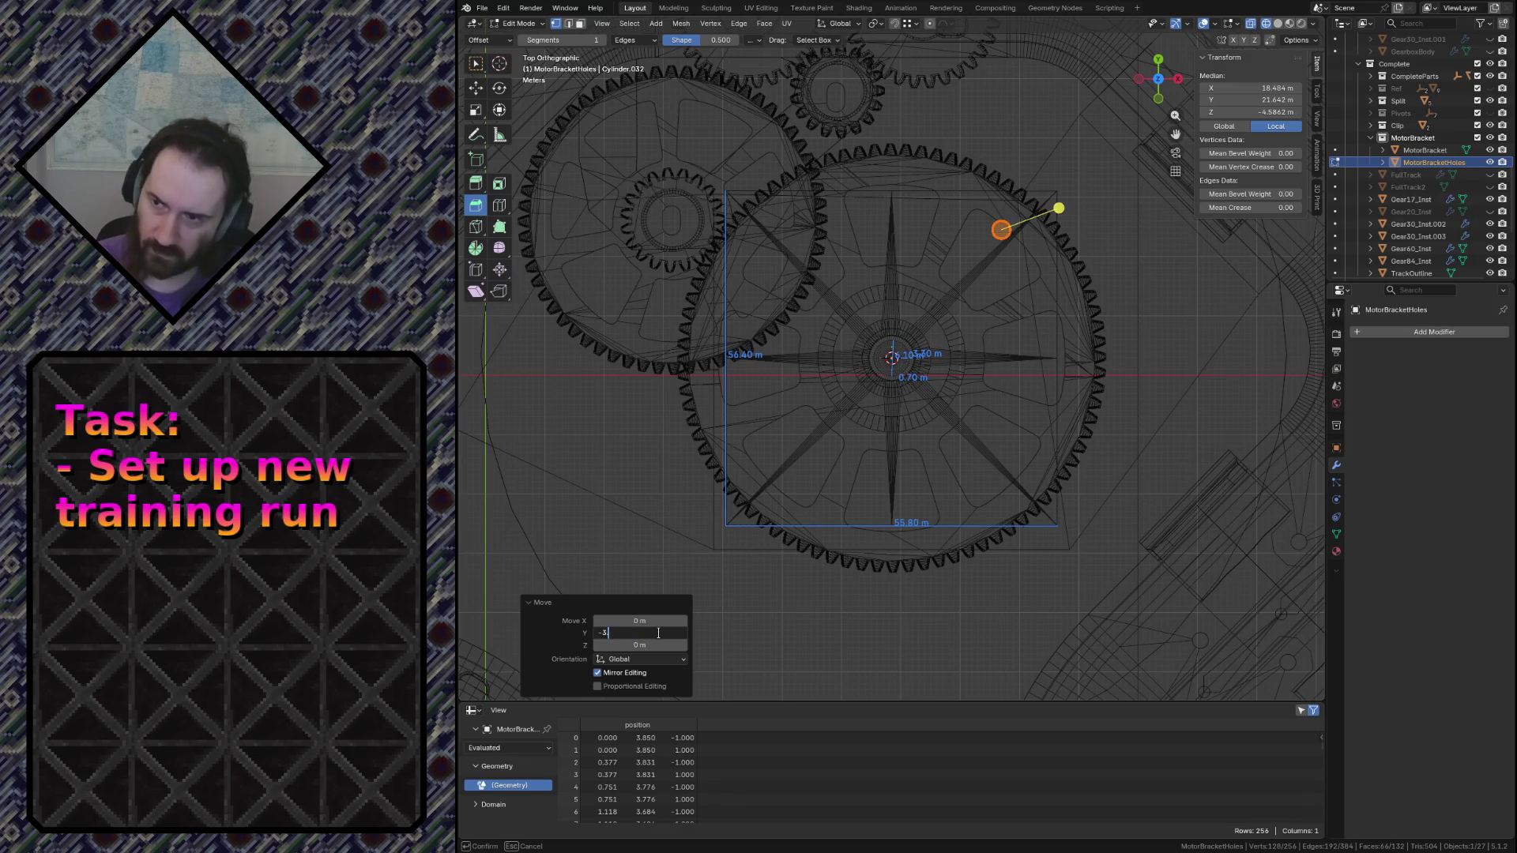
pyautogui.moveTo(639, 631); pyautogui.dragTo(658, 633)
pyautogui.hotkey('shift', '`')
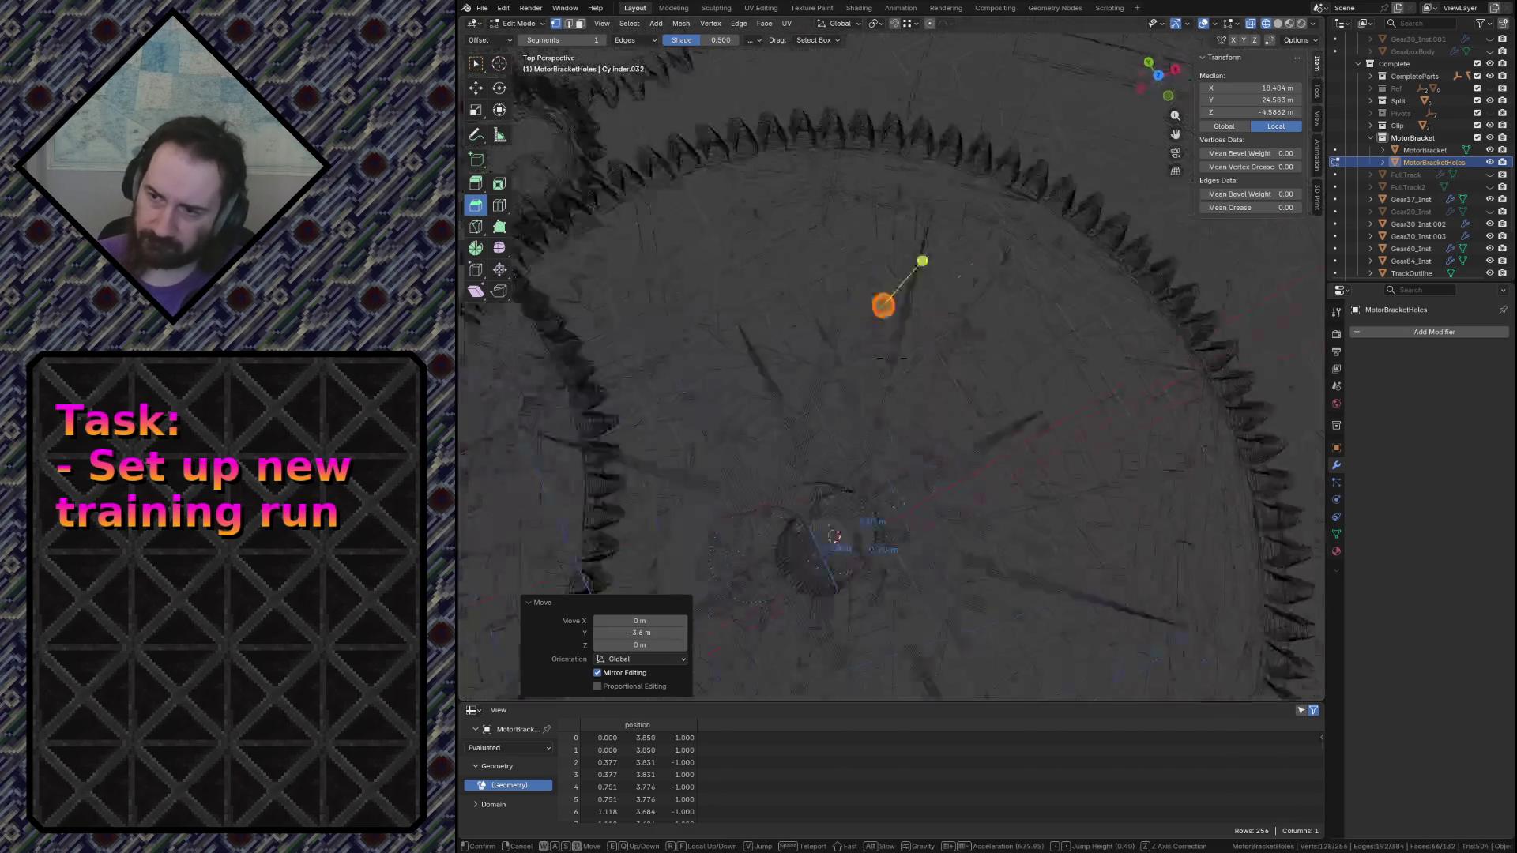
pyautogui.press('w')
pyautogui.click(989, 445)
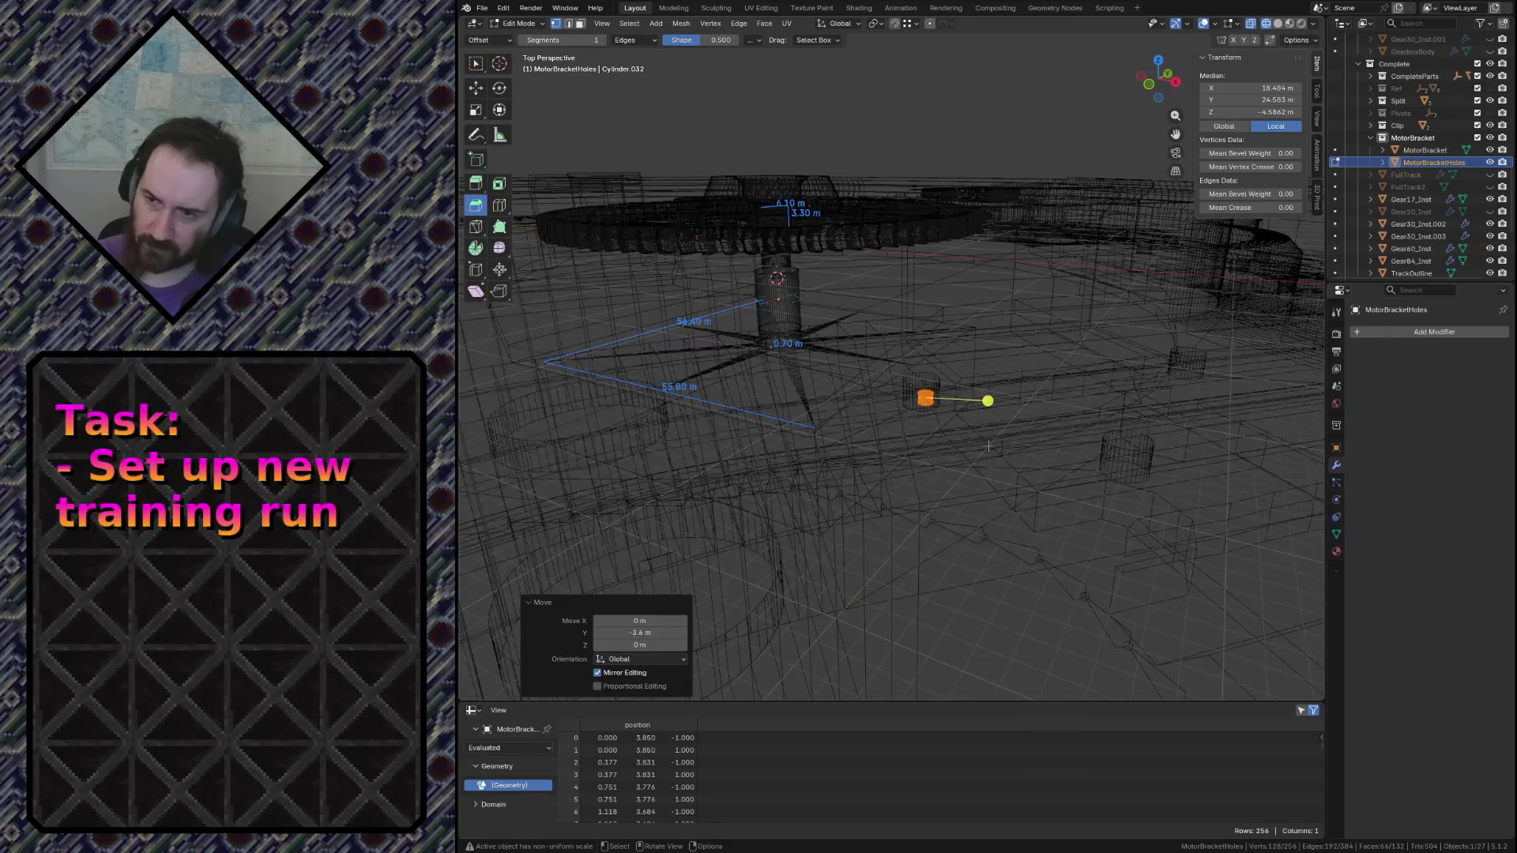
# Raise the cylinder along Z and verify it from the front in solid and wireframe shading
pyautogui.press('g')
pyautogui.press('z')
pyautogui.click(986, 377)
pyautogui.press('z')
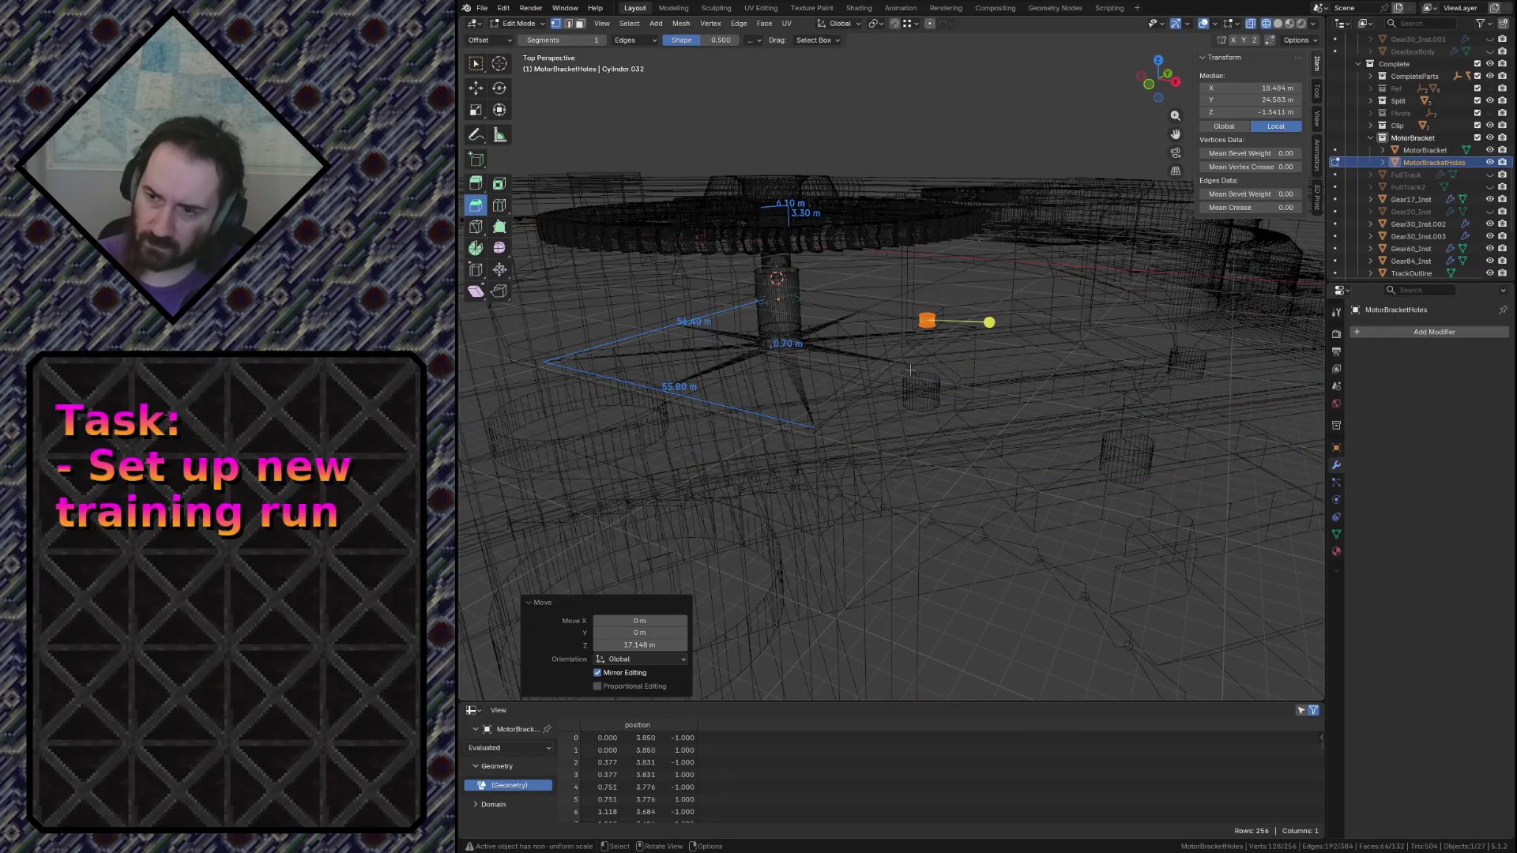
pyautogui.press('z')
pyautogui.click(1002, 370)
pyautogui.press('KP_1')
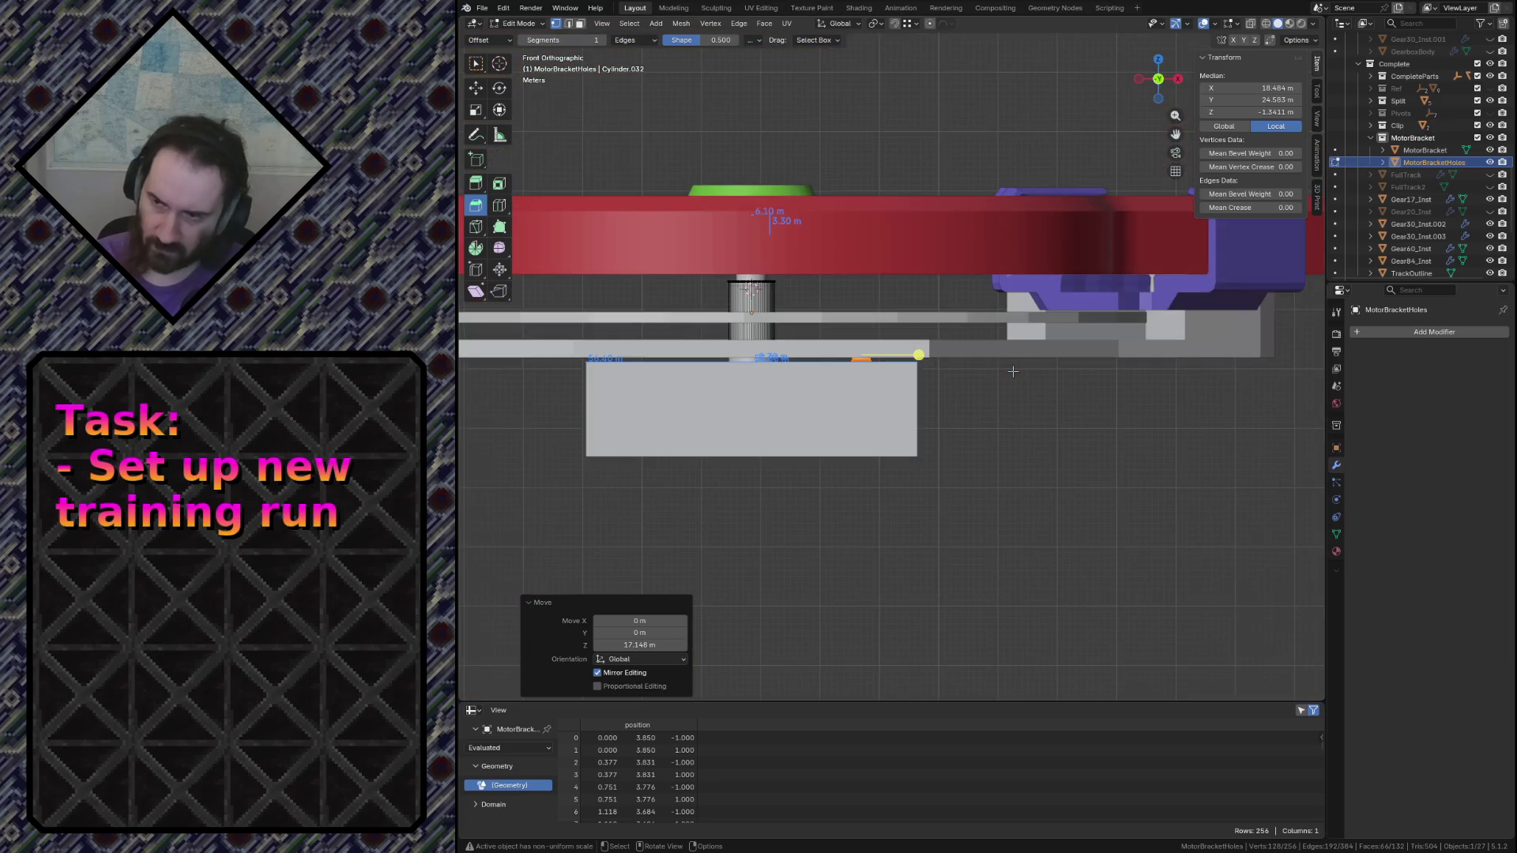
pyautogui.press('z')
pyautogui.click(915, 372)
pyautogui.press('KP_Decimal')
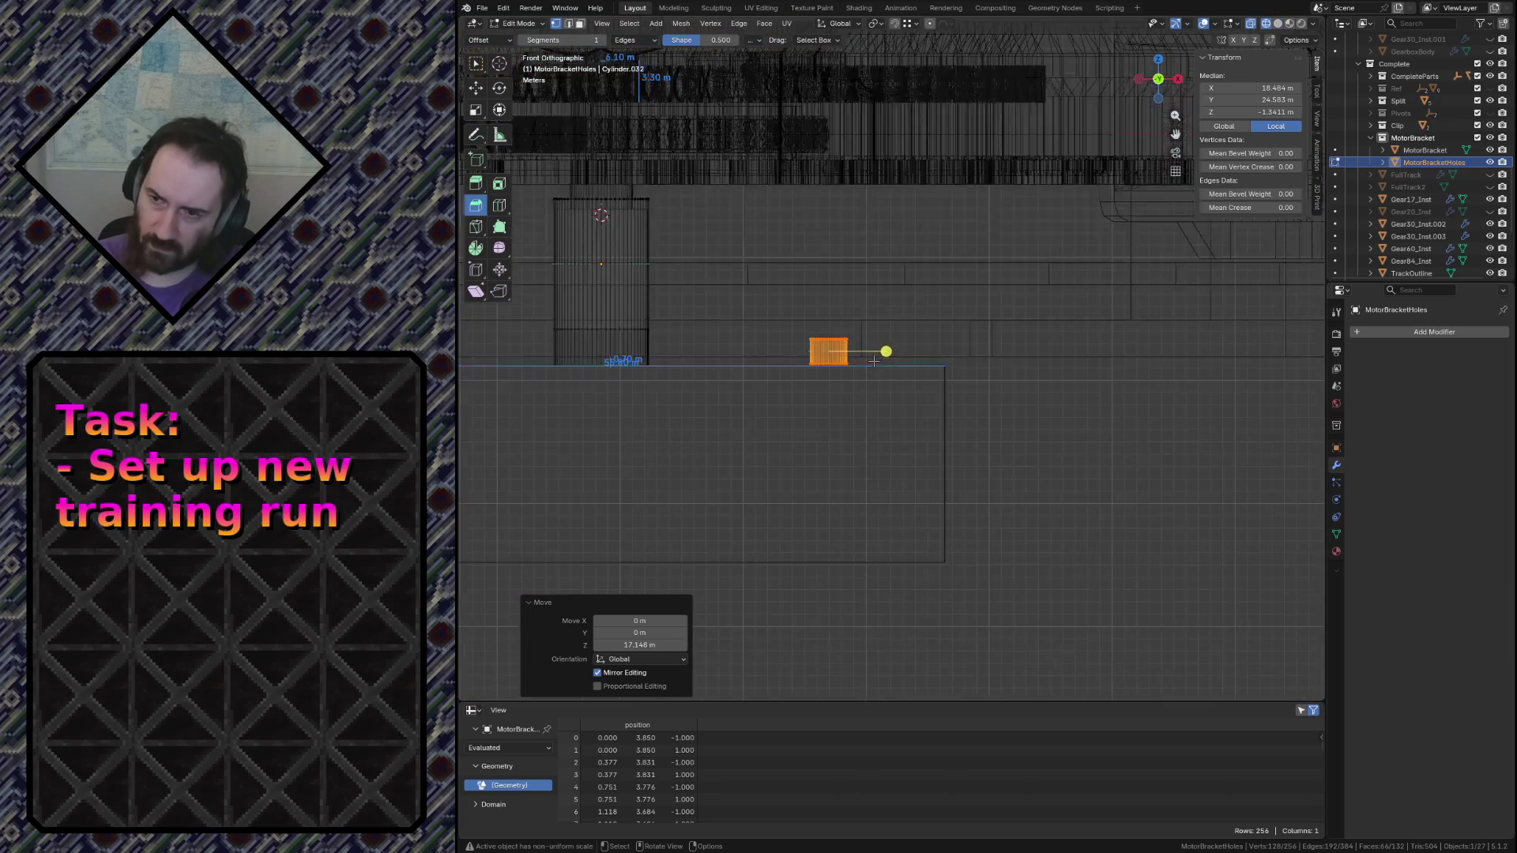
# Scale the new cylinder along Z to stretch it taller
pyautogui.press('s')
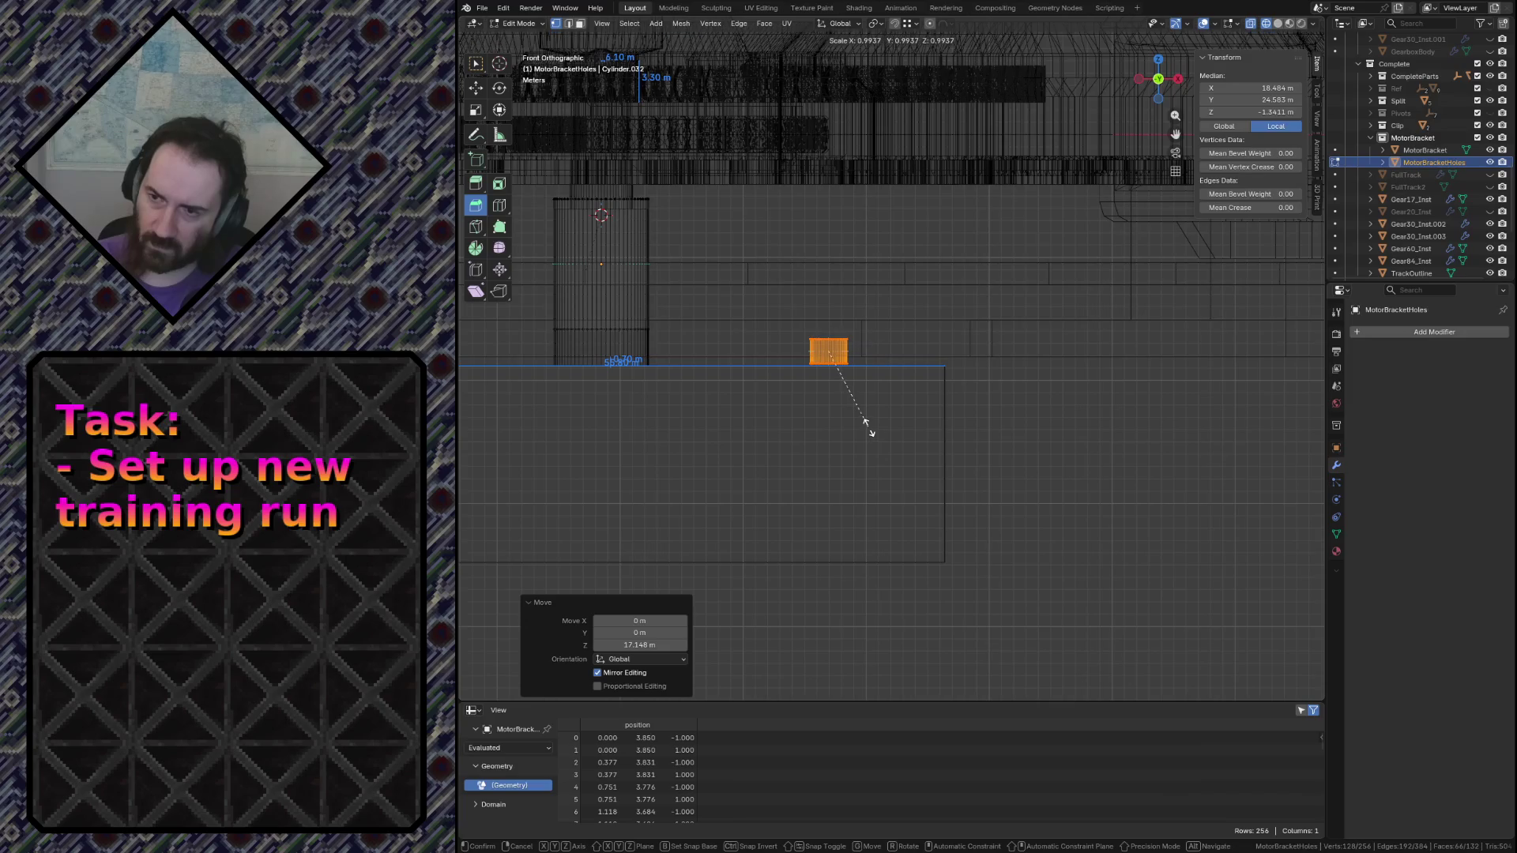
pyautogui.press('z')
pyautogui.click(917, 609)
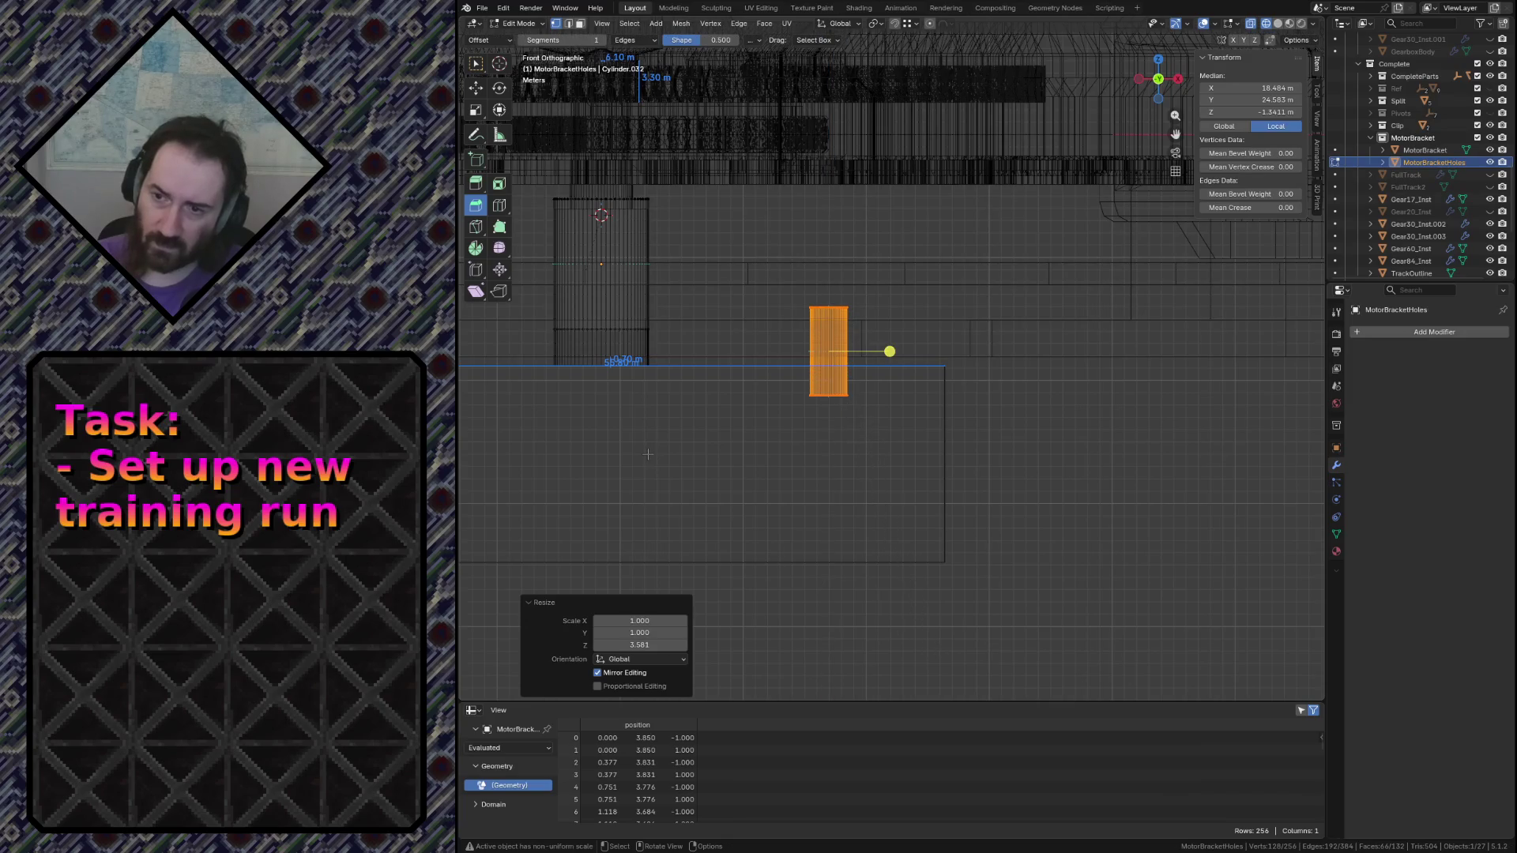
# Select the original hole cylinder's linked geometry, lower it along Z, and leave Edit Mode
pyautogui.press('a')
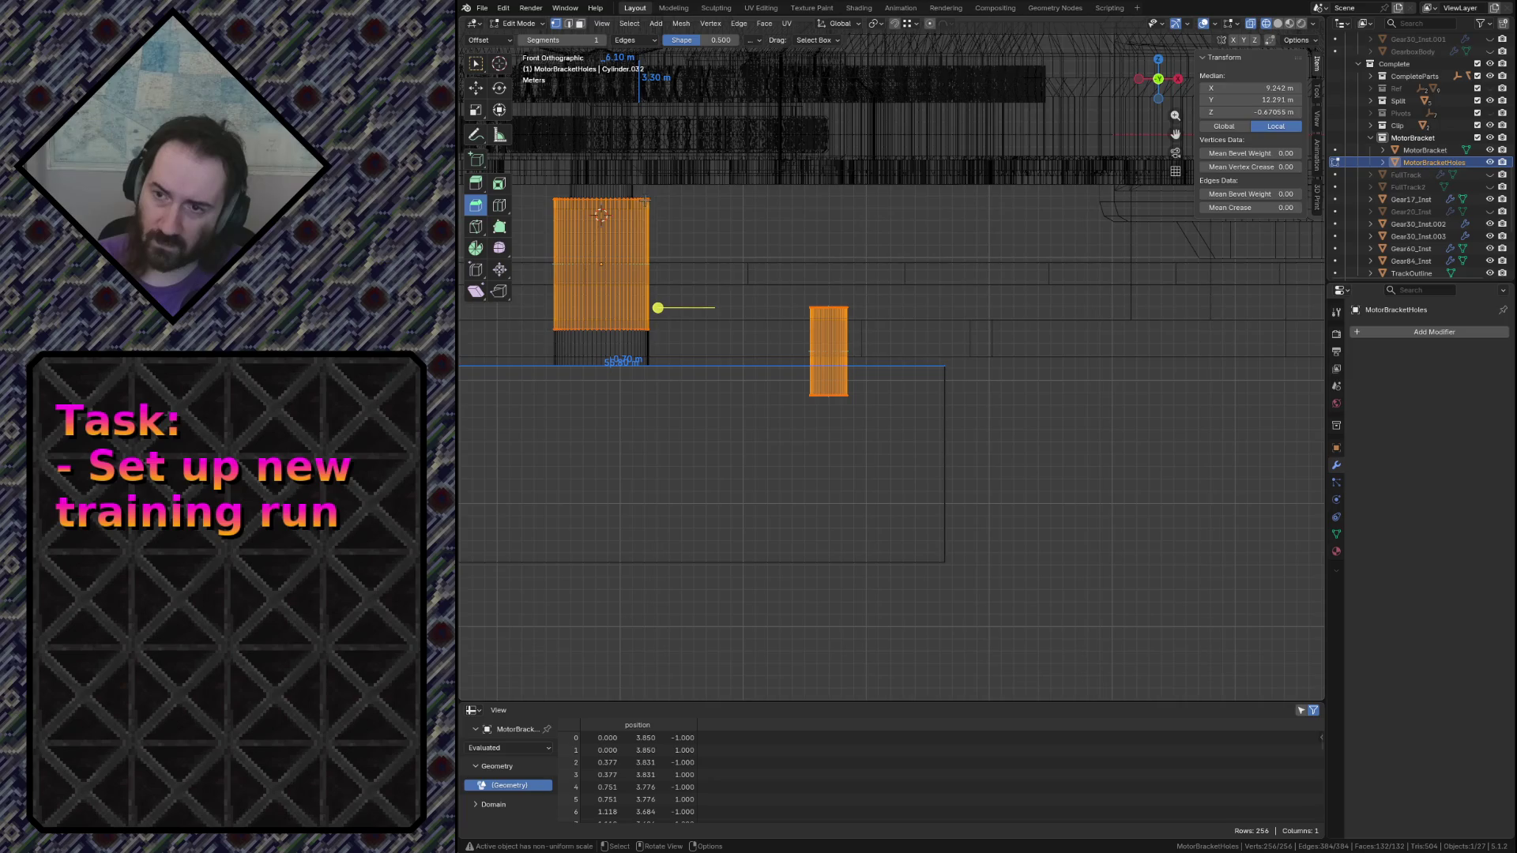
pyautogui.hotkey('alt', 'a')
pyautogui.click(558, 265)
pyautogui.hotkey('ctrl', 'l')
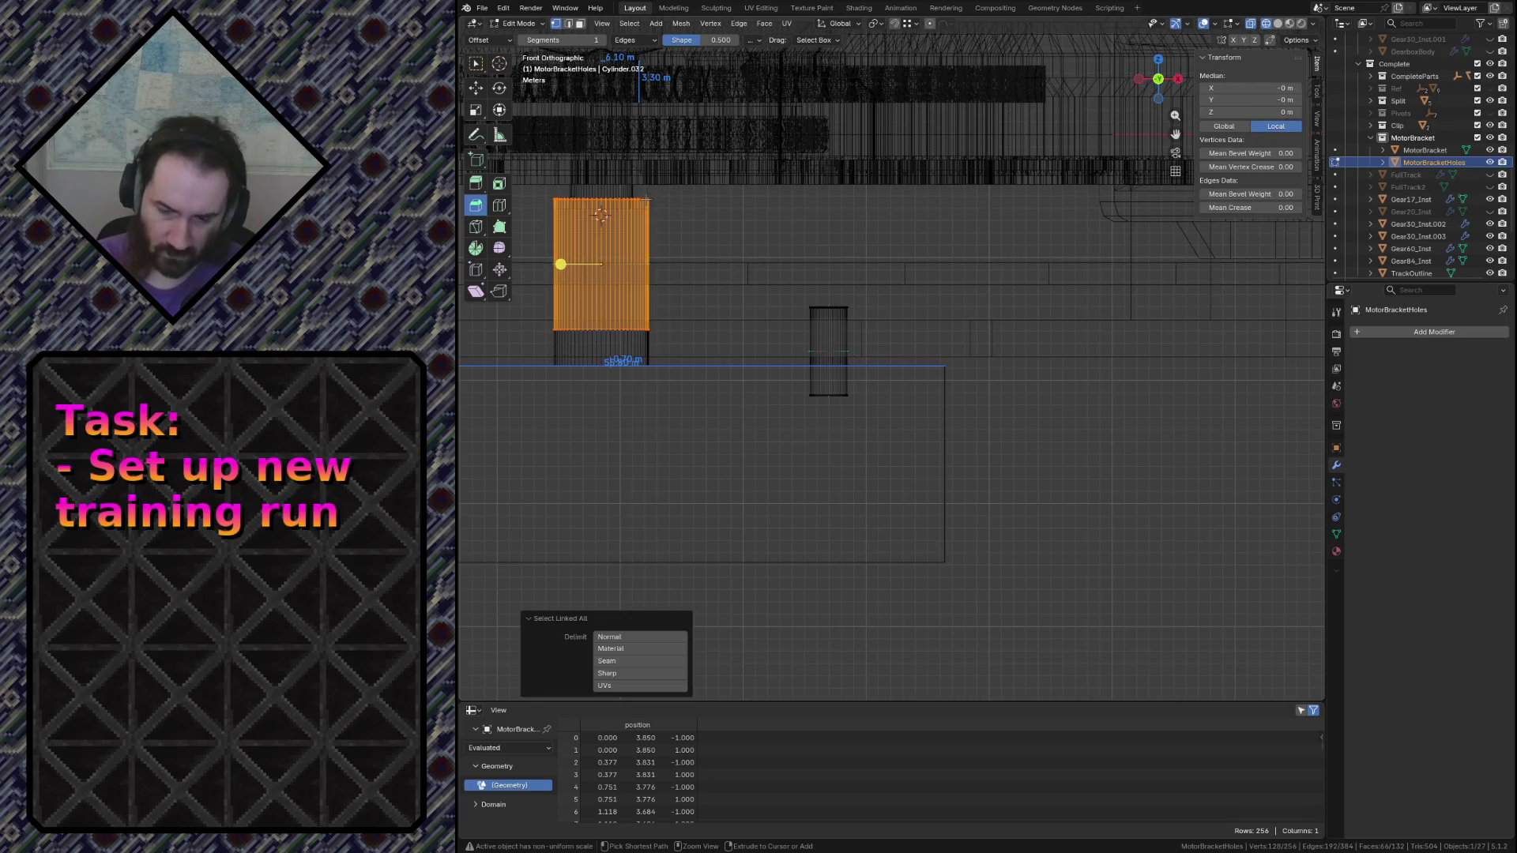
pyautogui.press('g')
pyautogui.press('z')
pyautogui.click(559, 329)
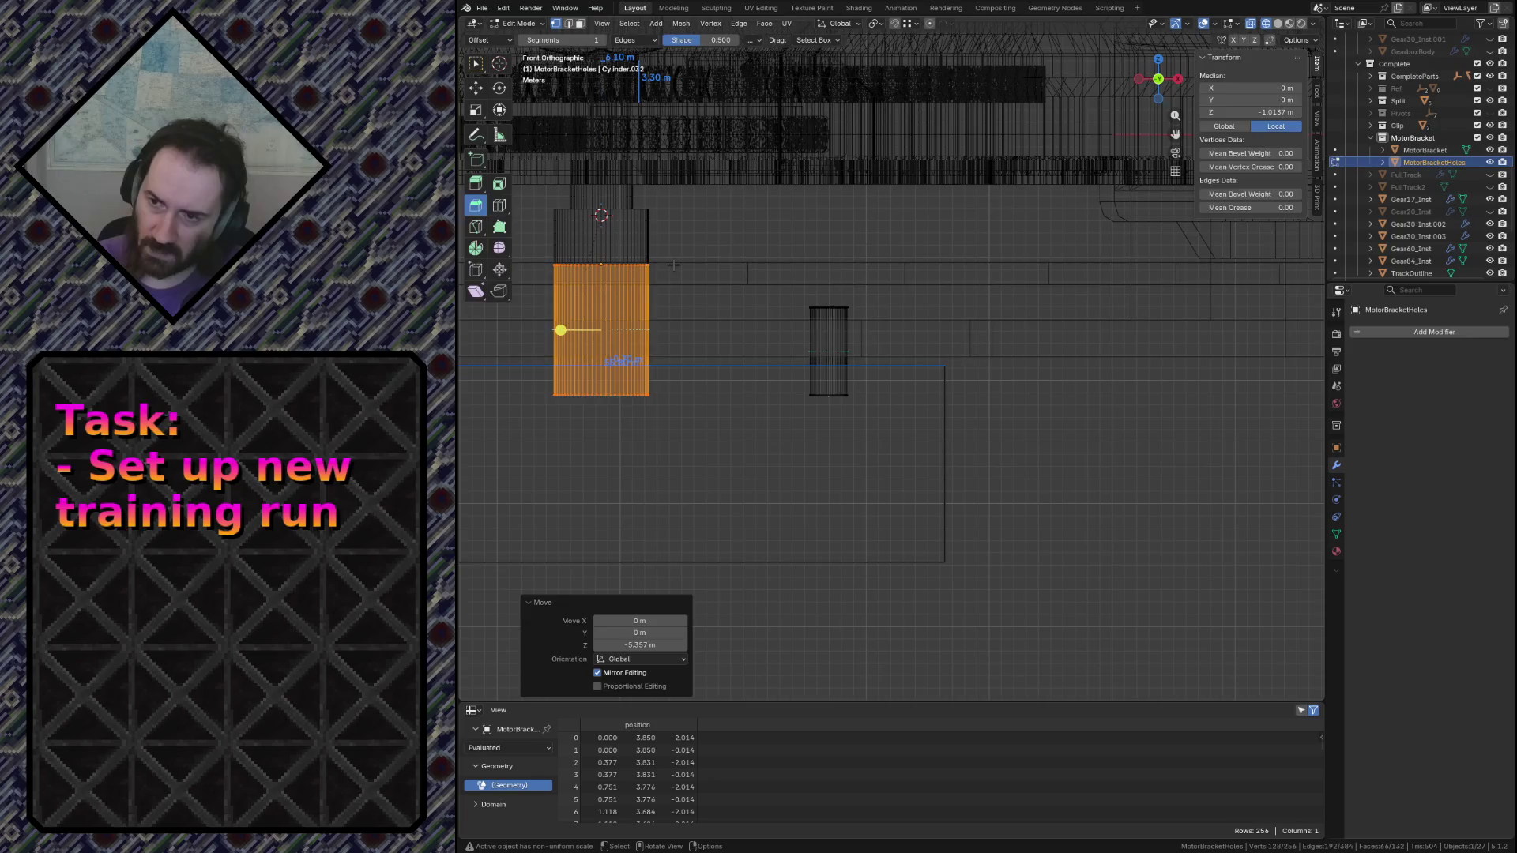
pyautogui.press('Tab')
# Add a Boolean modifier to MotorBracket using MotorBracketHoles as the cutting object
pyautogui.click(913, 327)
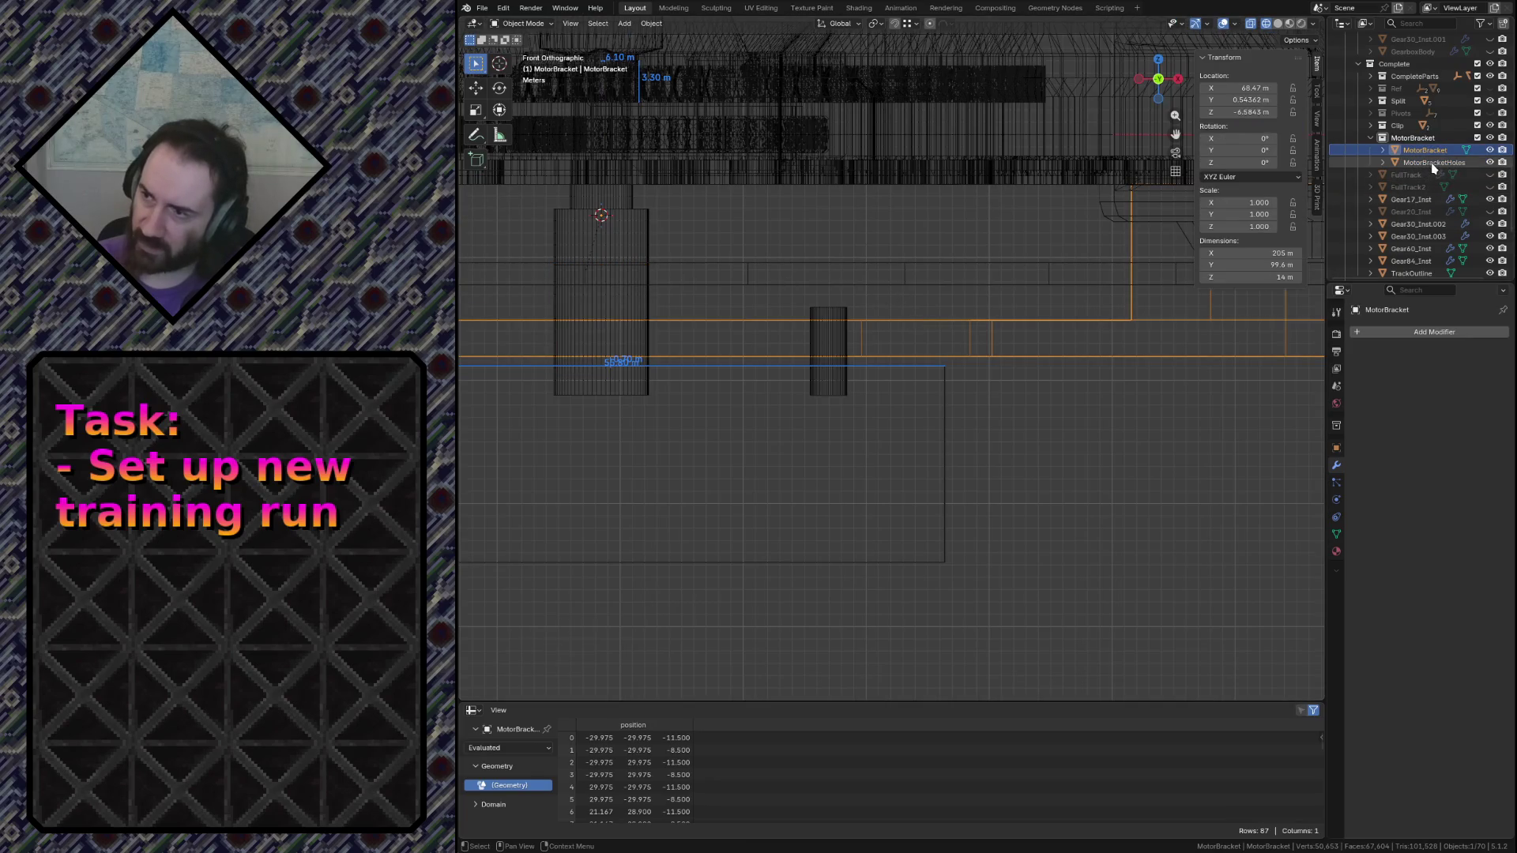
pyautogui.click(1373, 334)
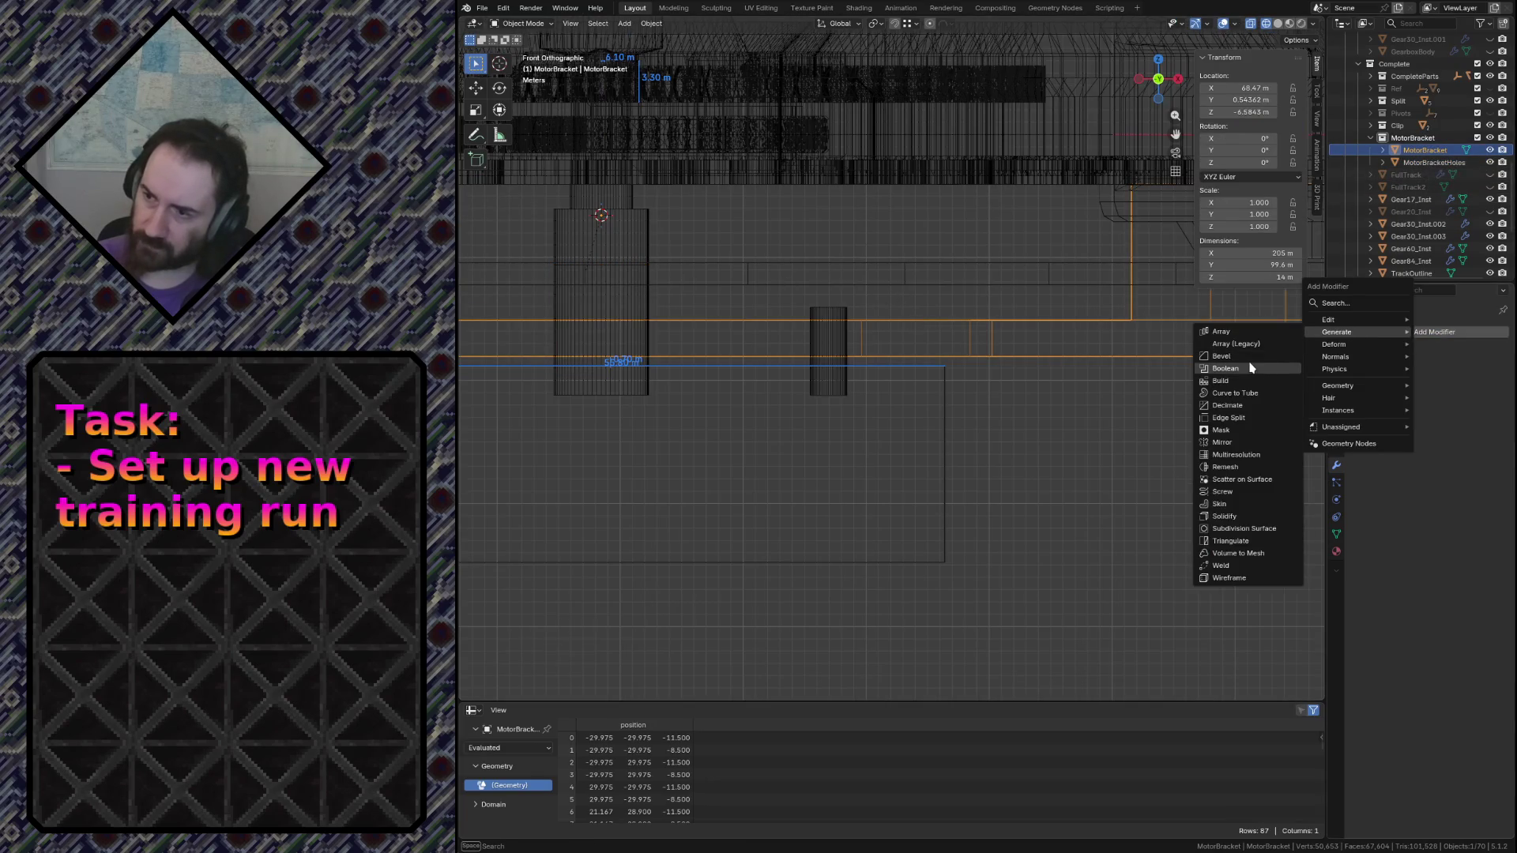
pyautogui.click(1244, 363)
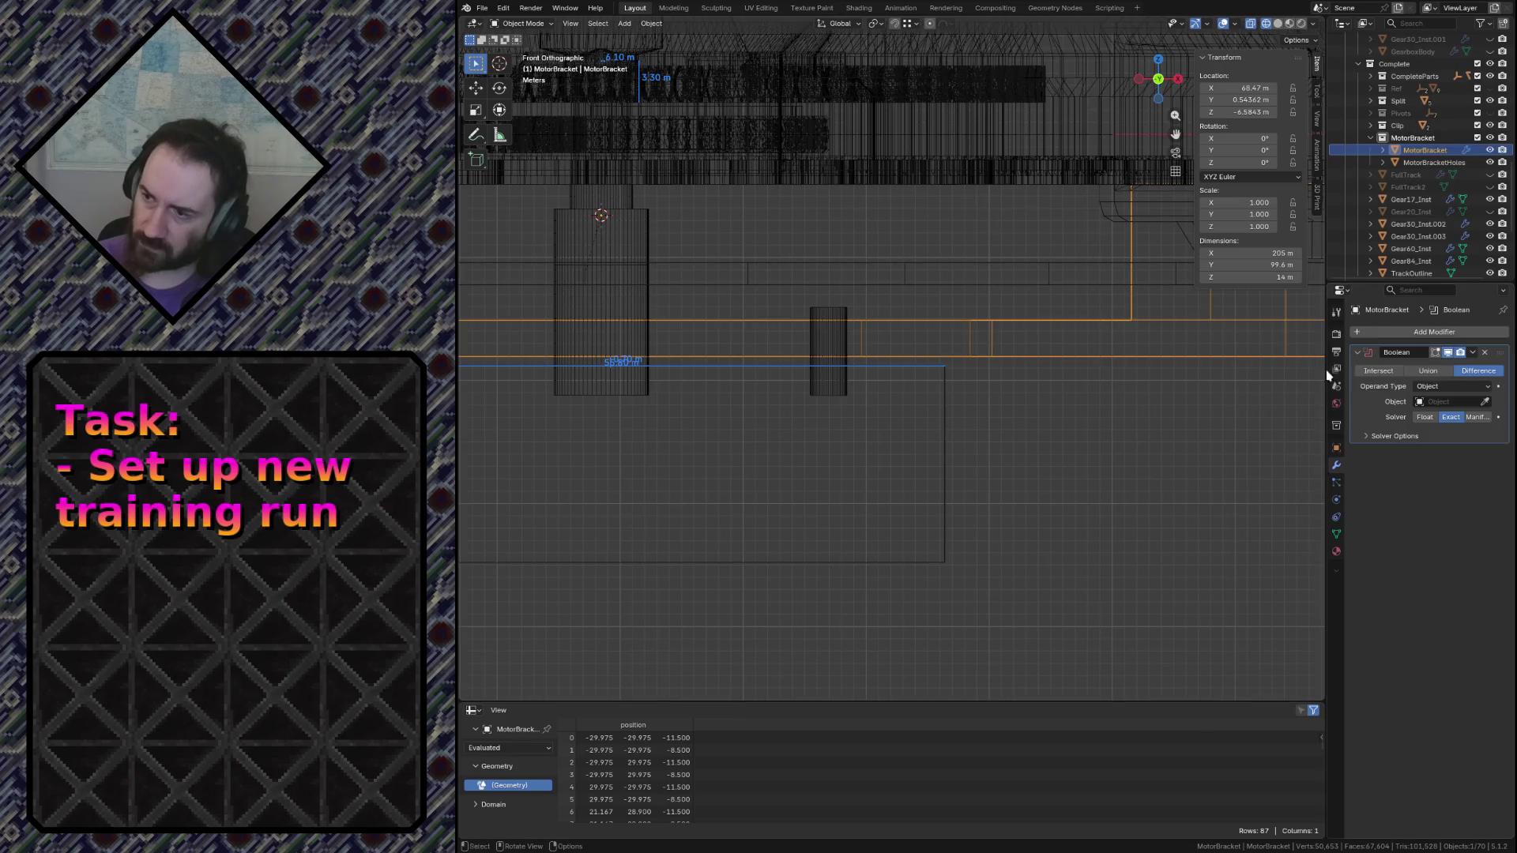
pyautogui.click(838, 312)
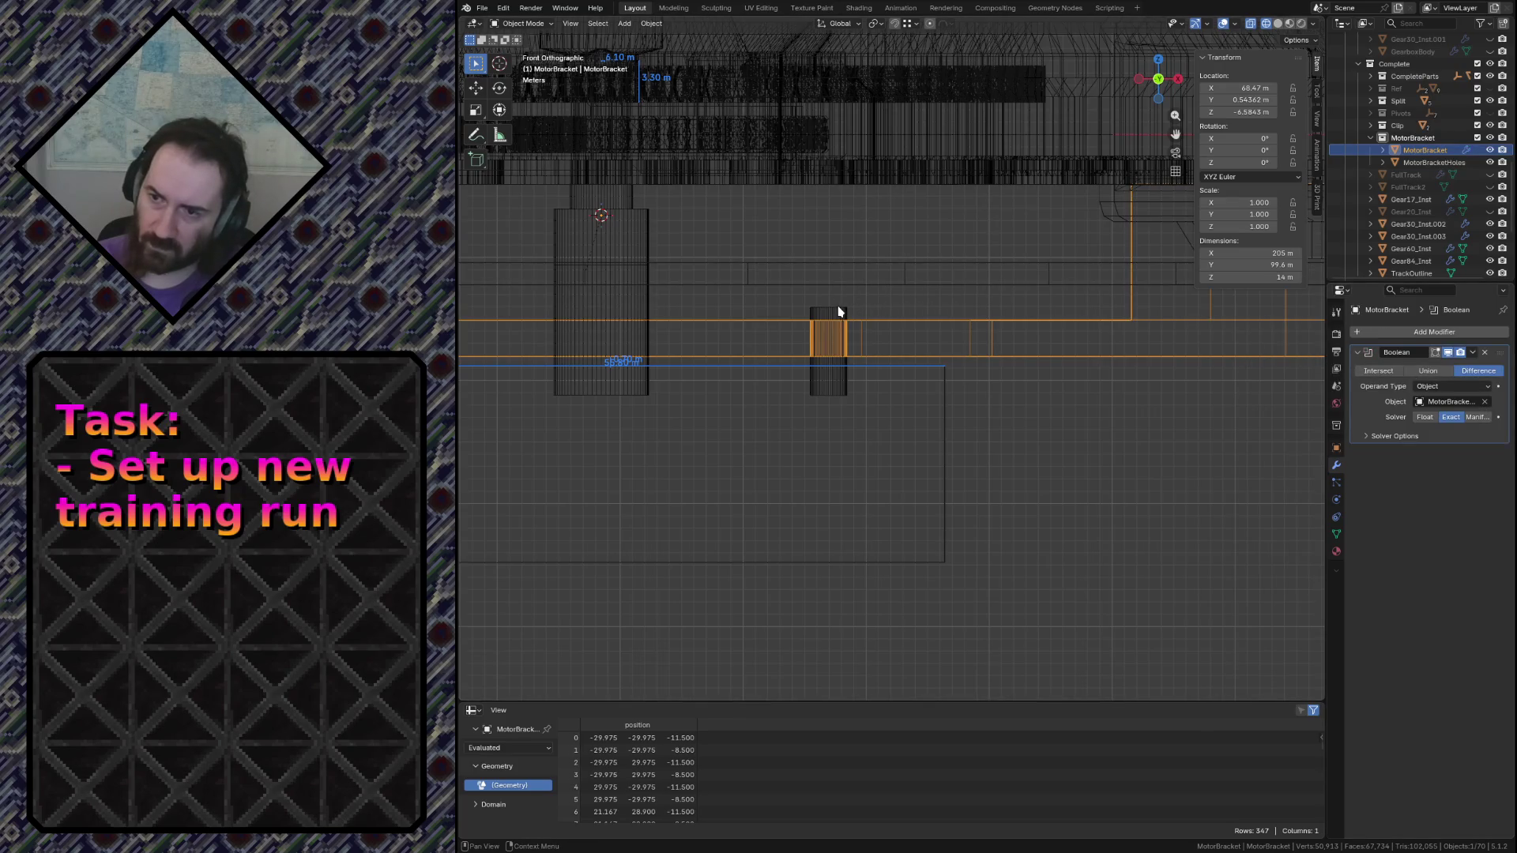
pyautogui.click(649, 310)
pyautogui.click(633, 383)
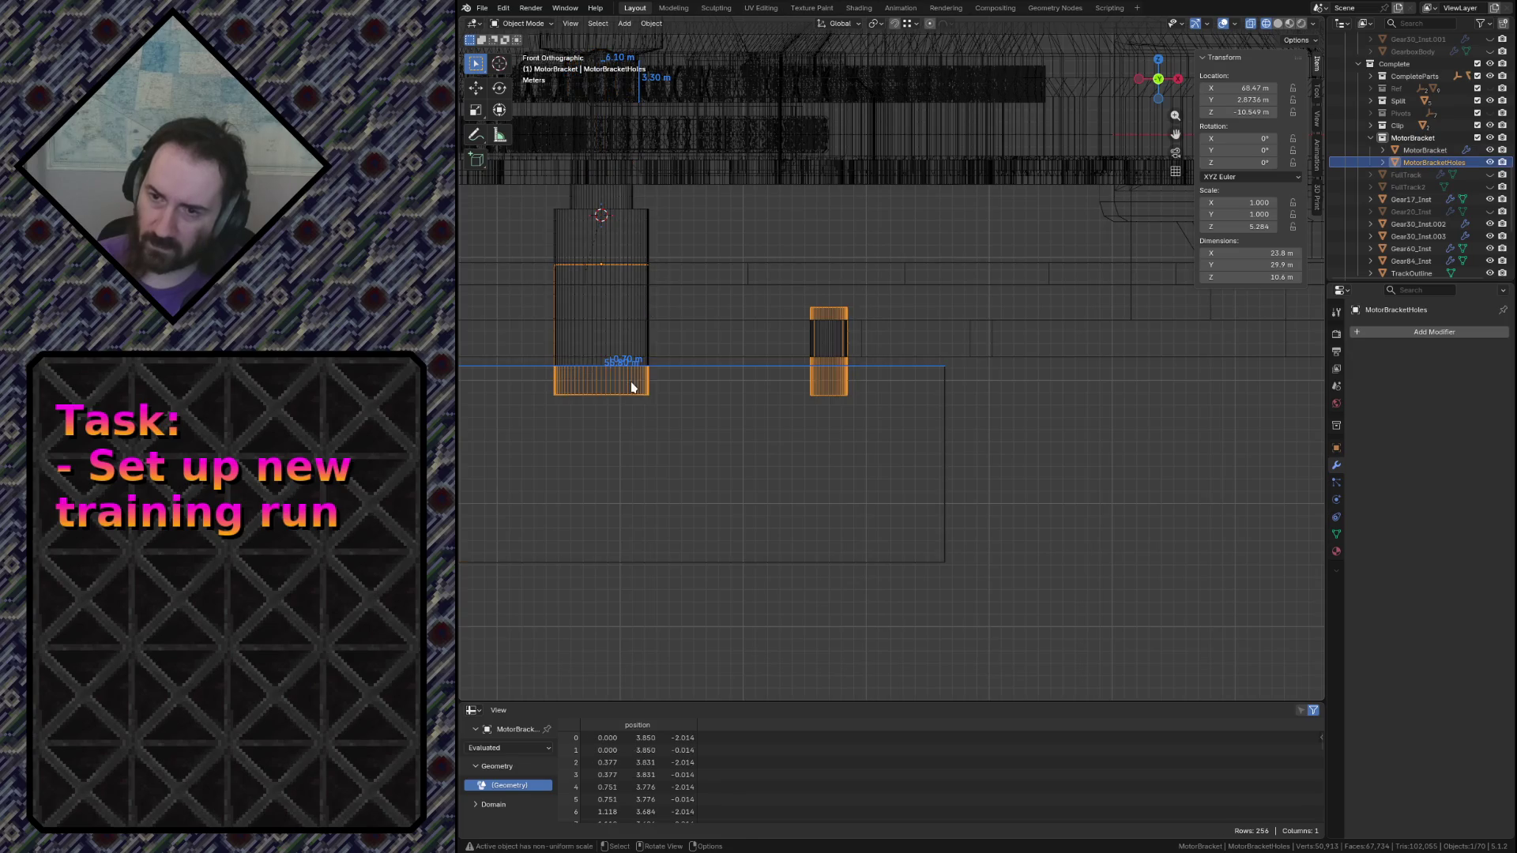
# Recalculate the MotorBracketHoles mesh normals to face outside and return to Object Mode
pyautogui.hotkey('shift', '`')
pyautogui.click(733, 377)
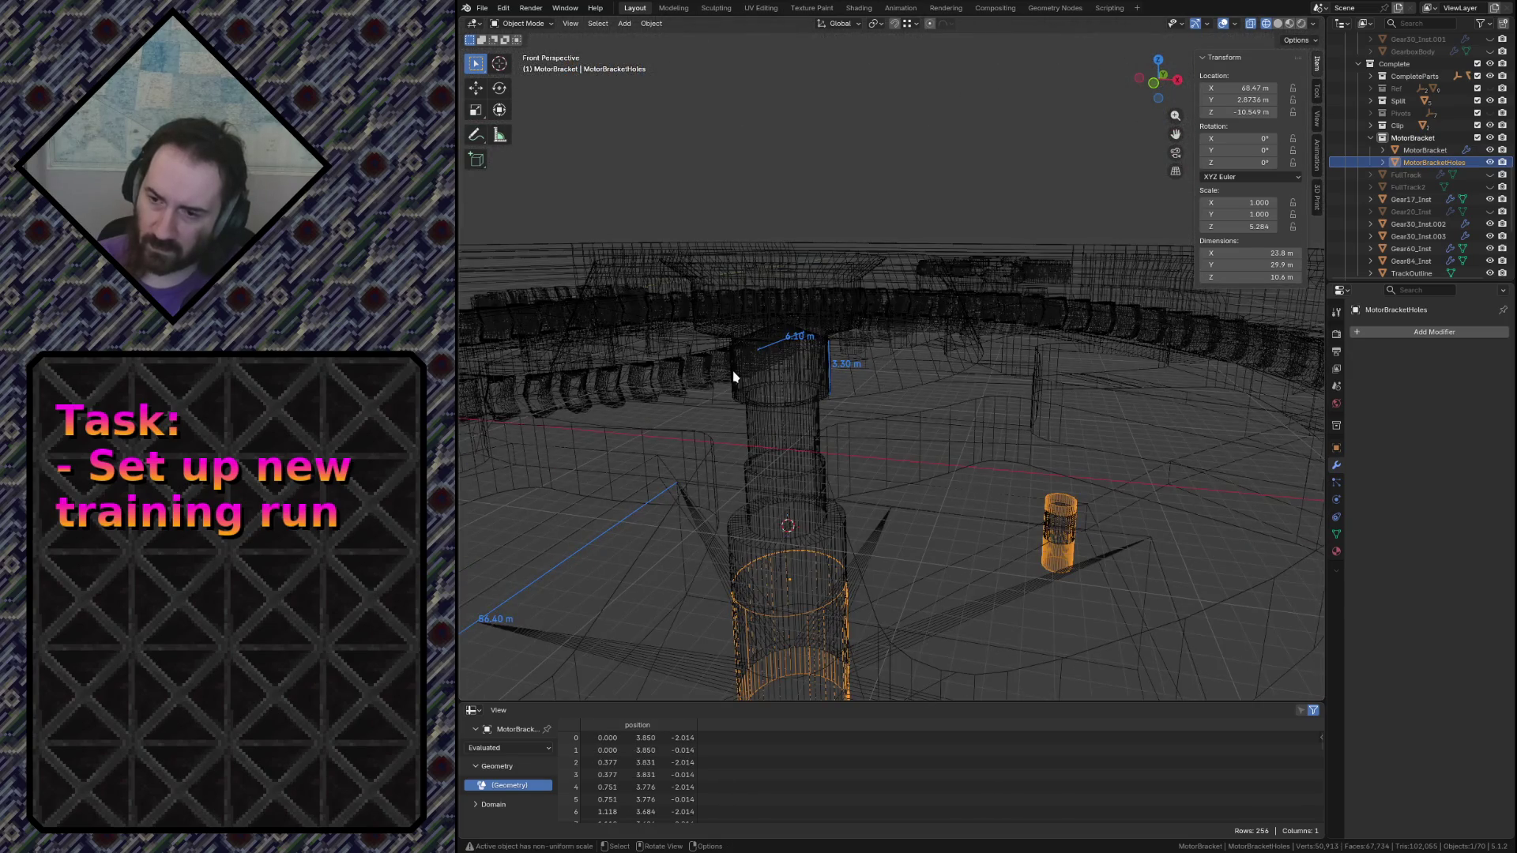
pyautogui.press('Tab')
pyautogui.press('a')
pyautogui.press('F3')
pyautogui.write('rec')
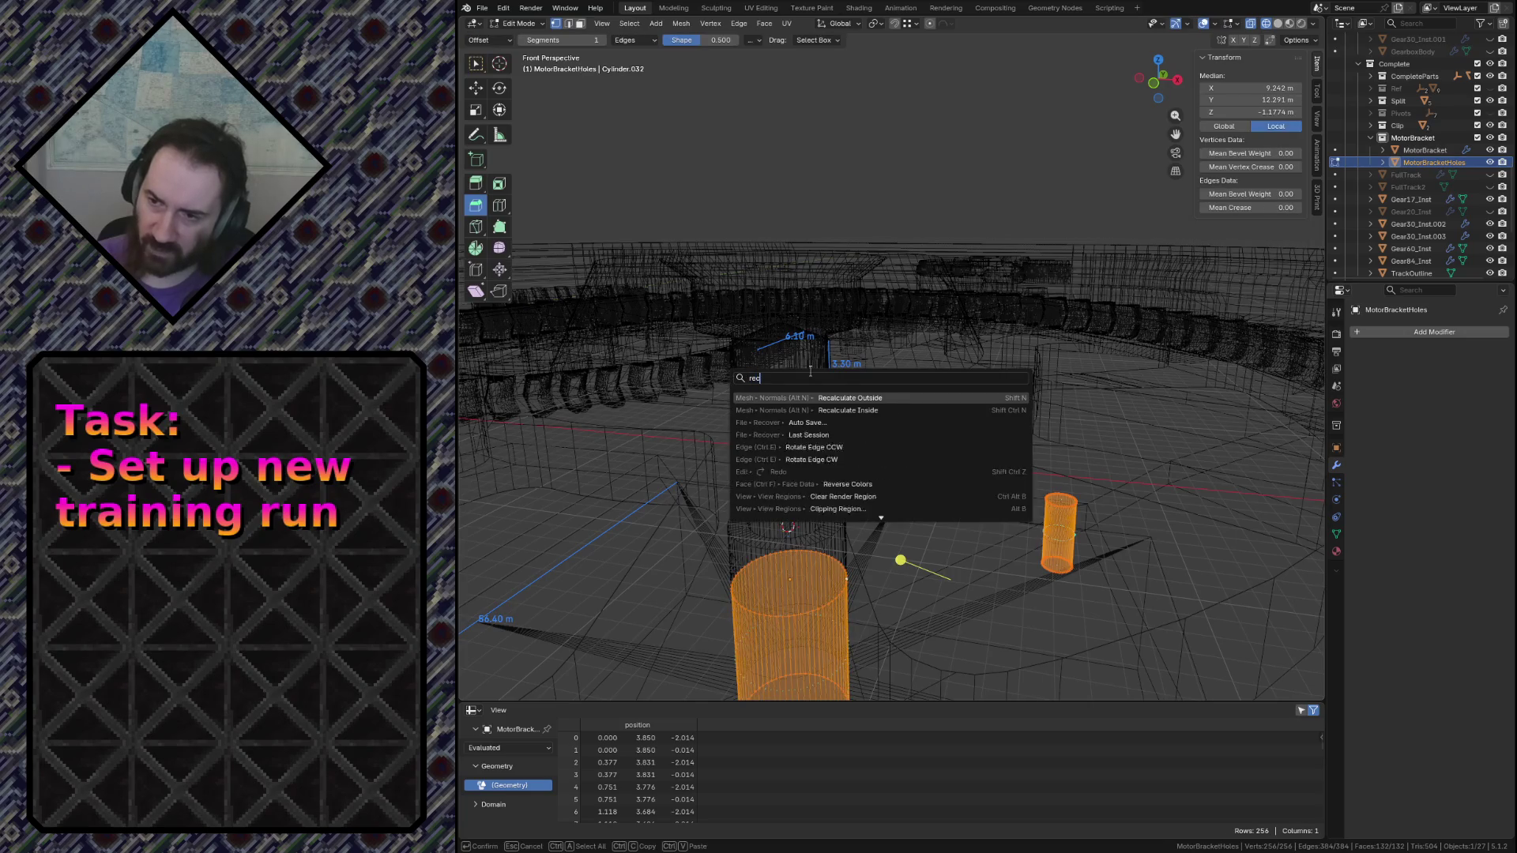
pyautogui.write('a')
pyautogui.press('Return')
pyautogui.press('Tab')
# Save conveyor.blend and select MotorBracket to inspect the carved hole
pyautogui.hotkey('ctrl', 's')
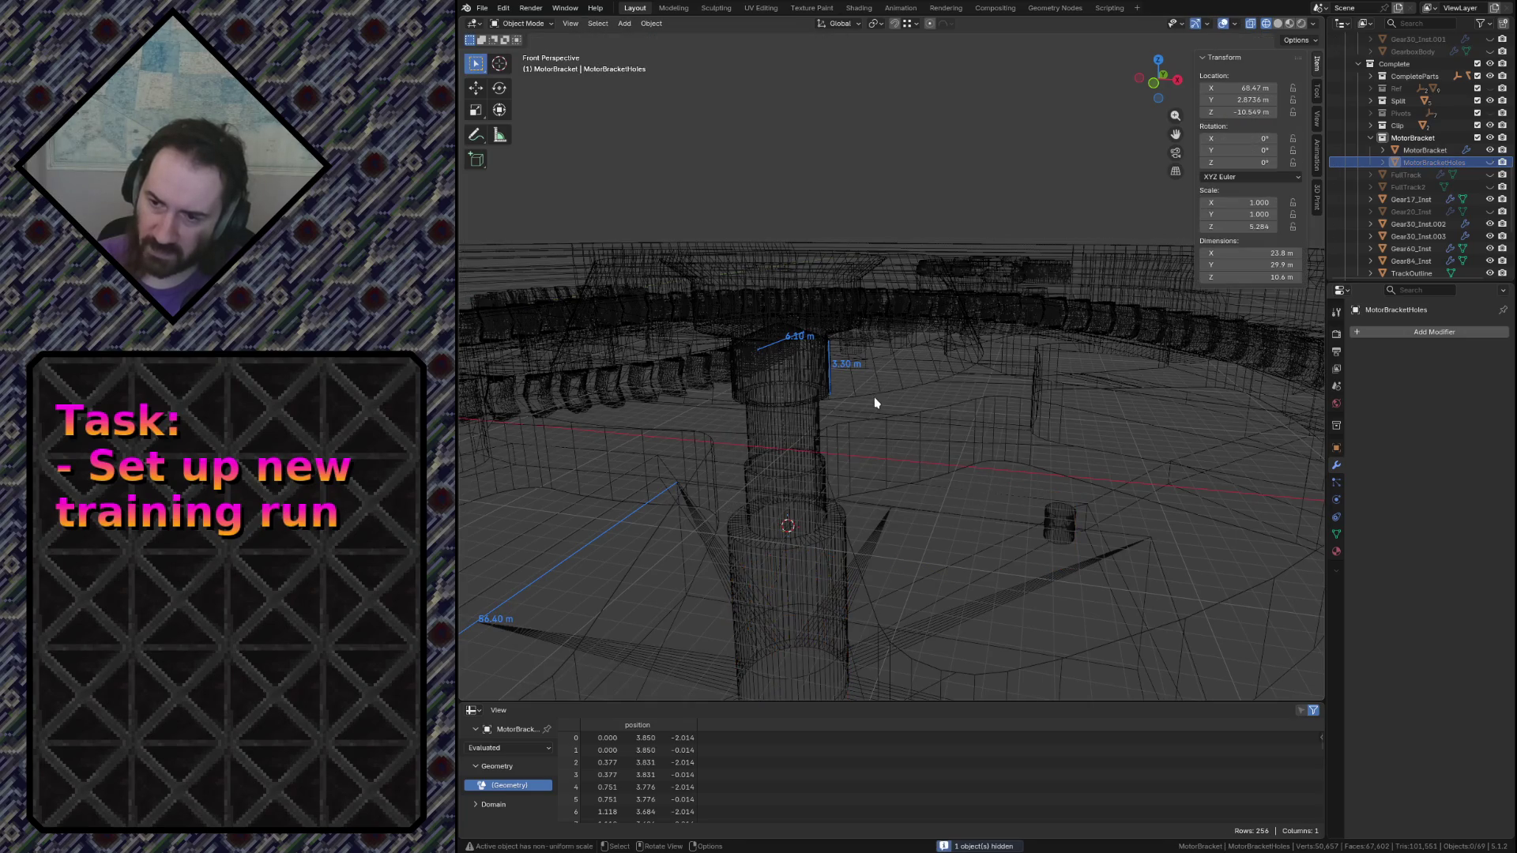
pyautogui.click(1031, 525)
pyautogui.hotkey('shift', '`')
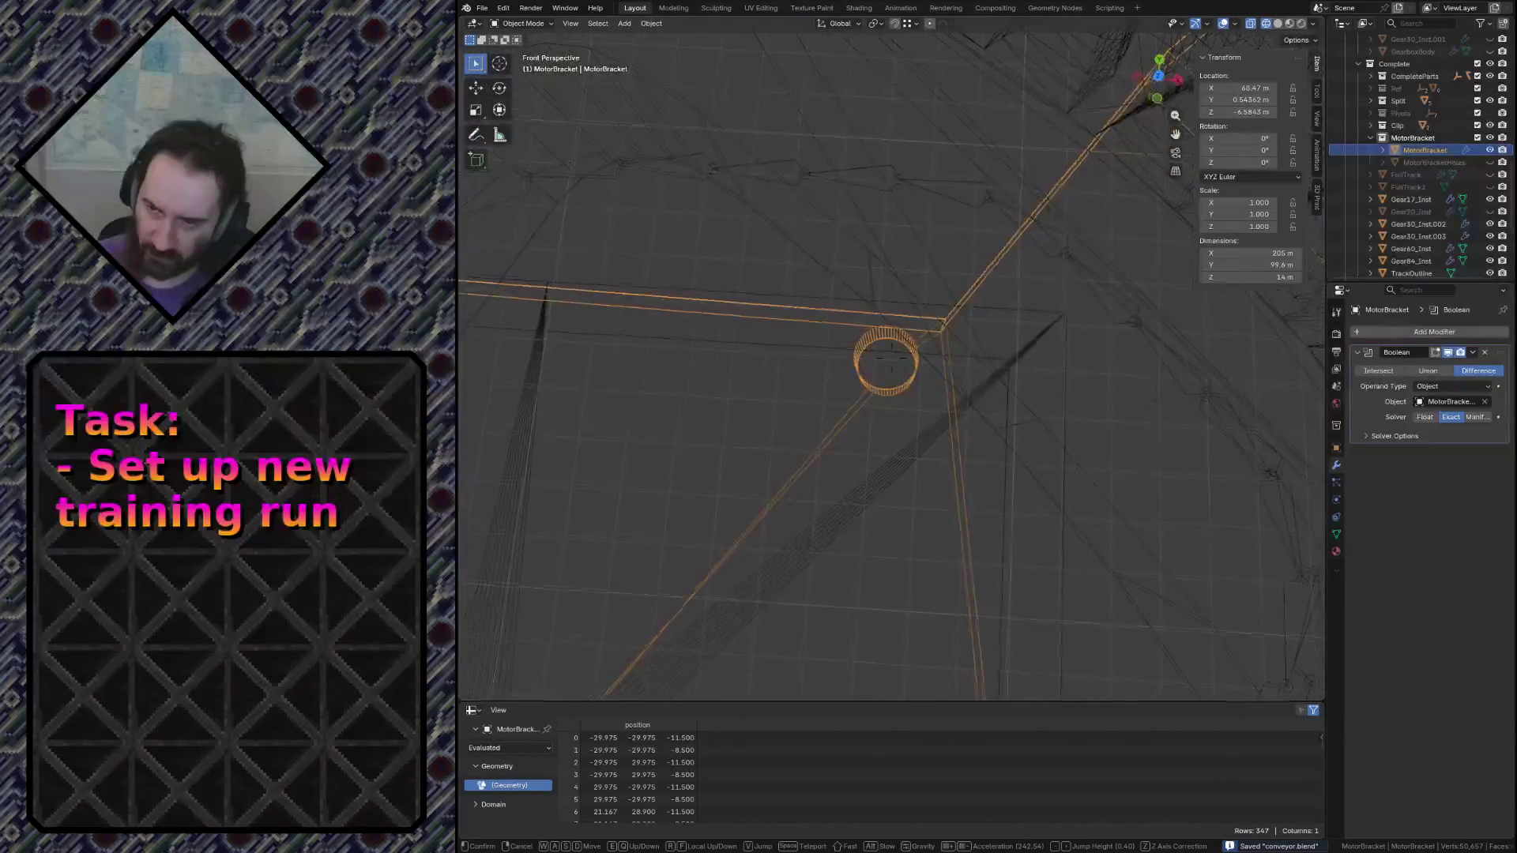
# In top view, move the MotorBracket plate's top corner vertex farther along Y
pyautogui.press('w')
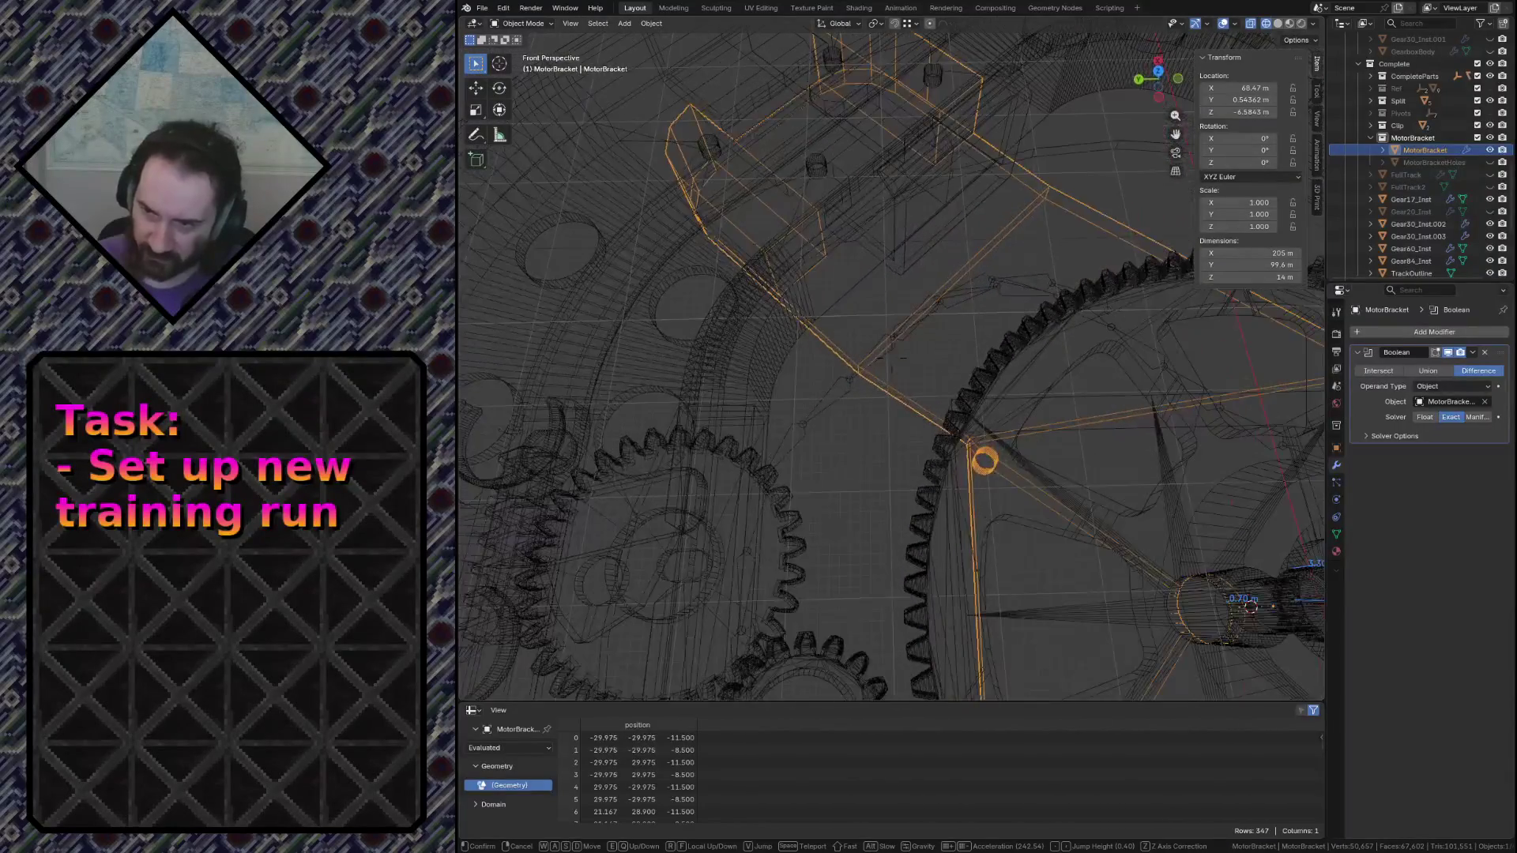
pyautogui.click(1030, 509)
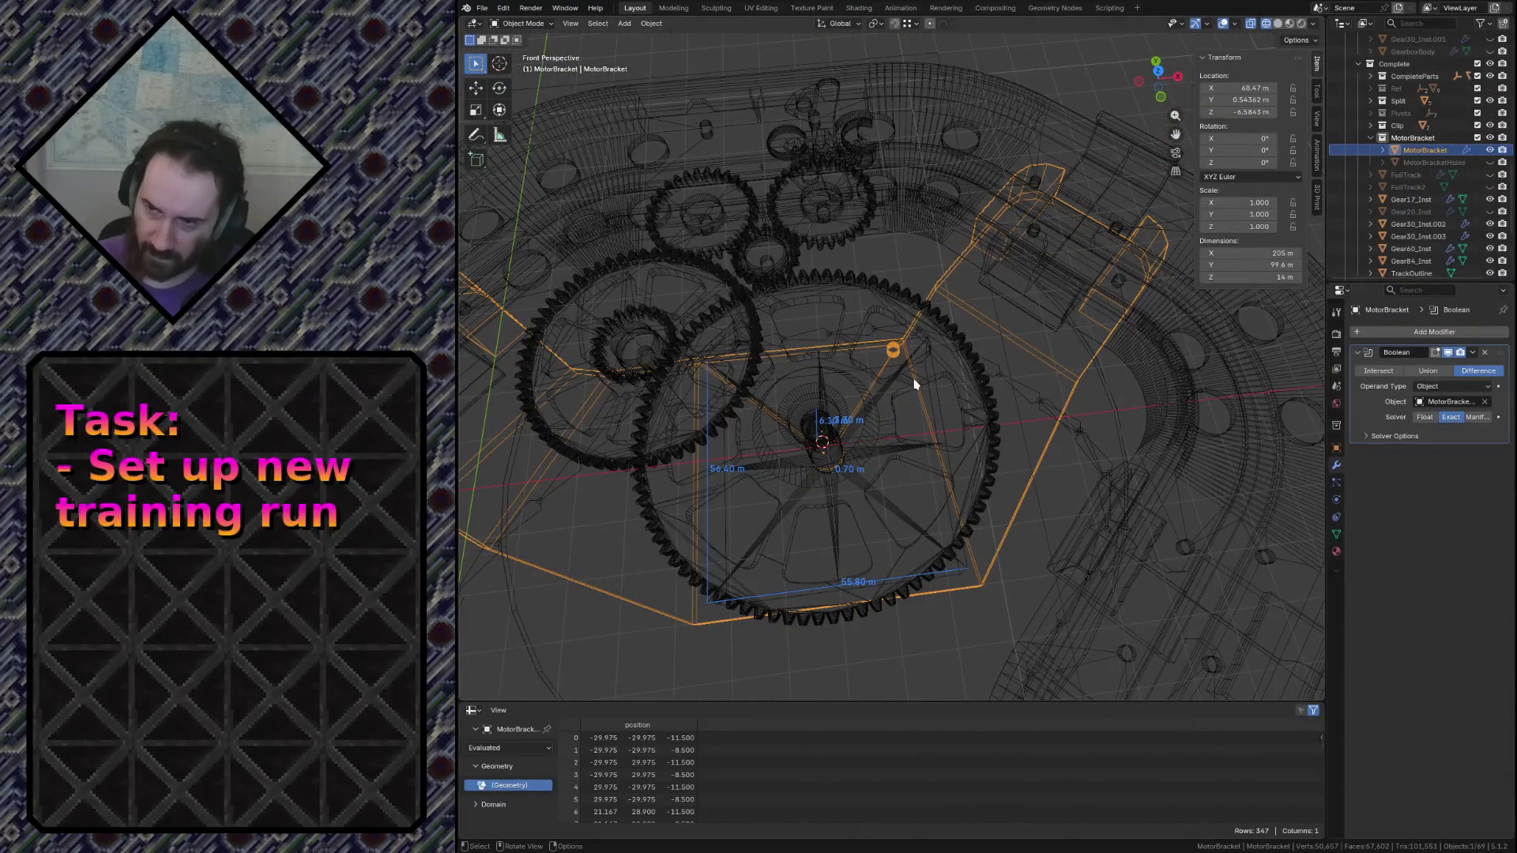
pyautogui.scroll(5, 913, 367)
pyautogui.press('KP_7')
pyautogui.scroll(-8, 910, 363)
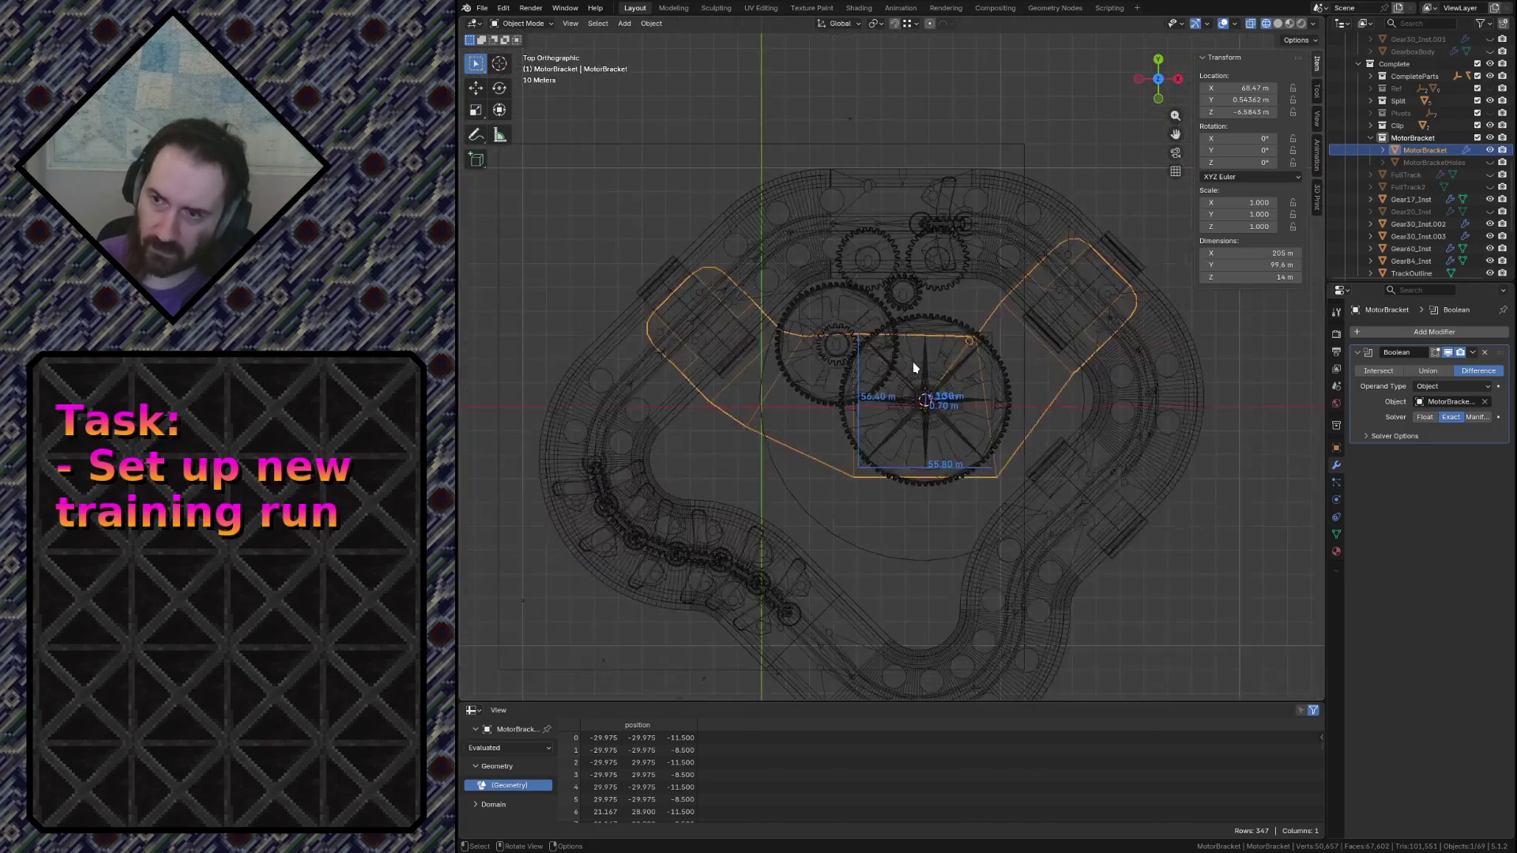
pyautogui.scroll(5, 889, 362)
pyautogui.scroll(2, 745, 439)
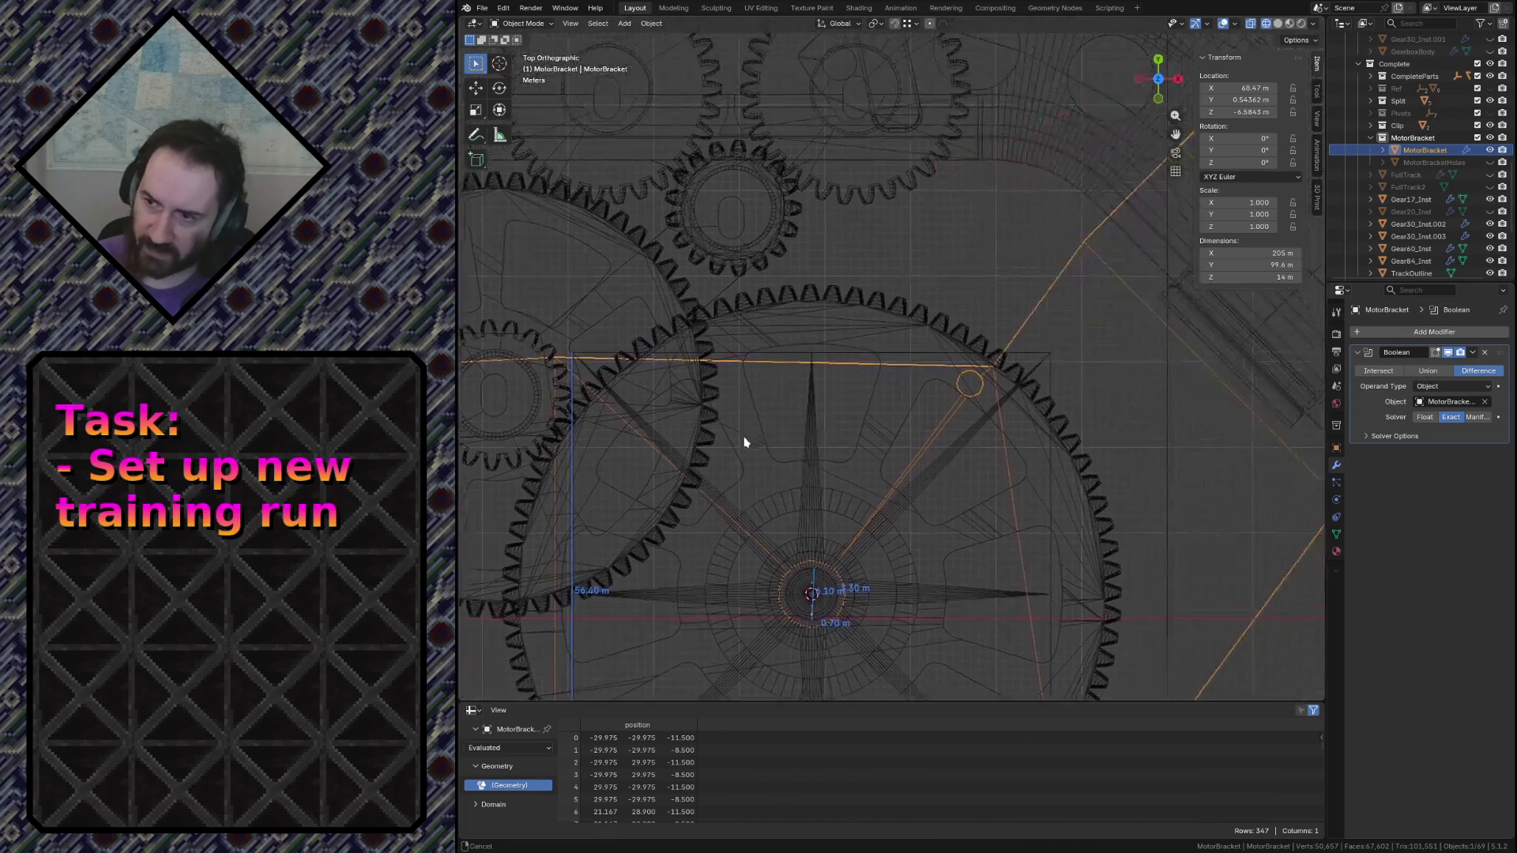
pyautogui.scroll(3, 862, 434)
pyautogui.press('Tab')
pyautogui.click(910, 455)
pyautogui.scroll(-1, 877, 451)
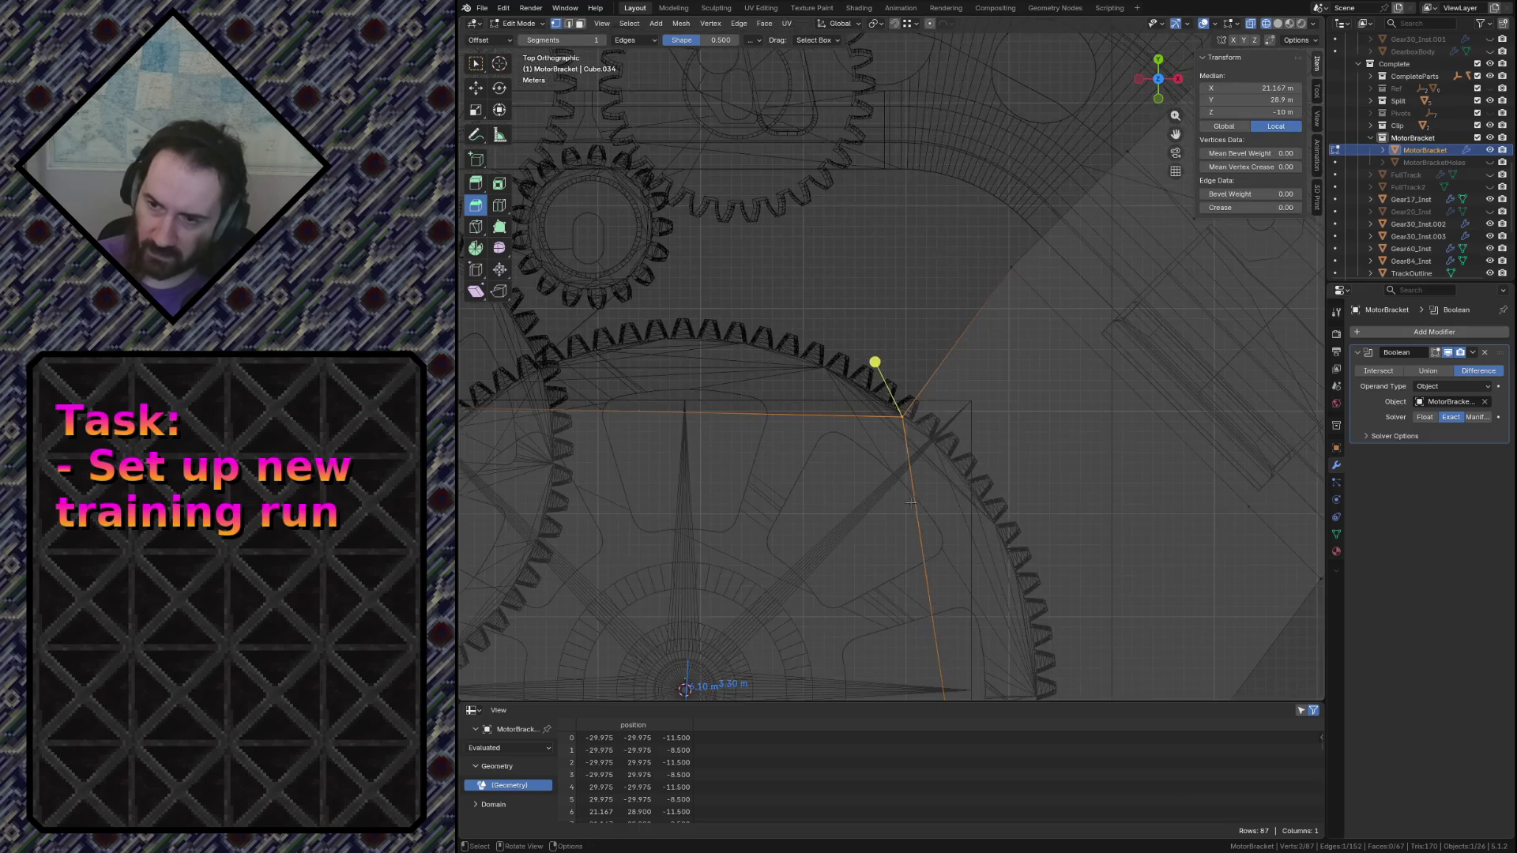
pyautogui.scroll(-1, 857, 447)
pyautogui.scroll(-2, 857, 446)
pyautogui.scroll(3, 910, 439)
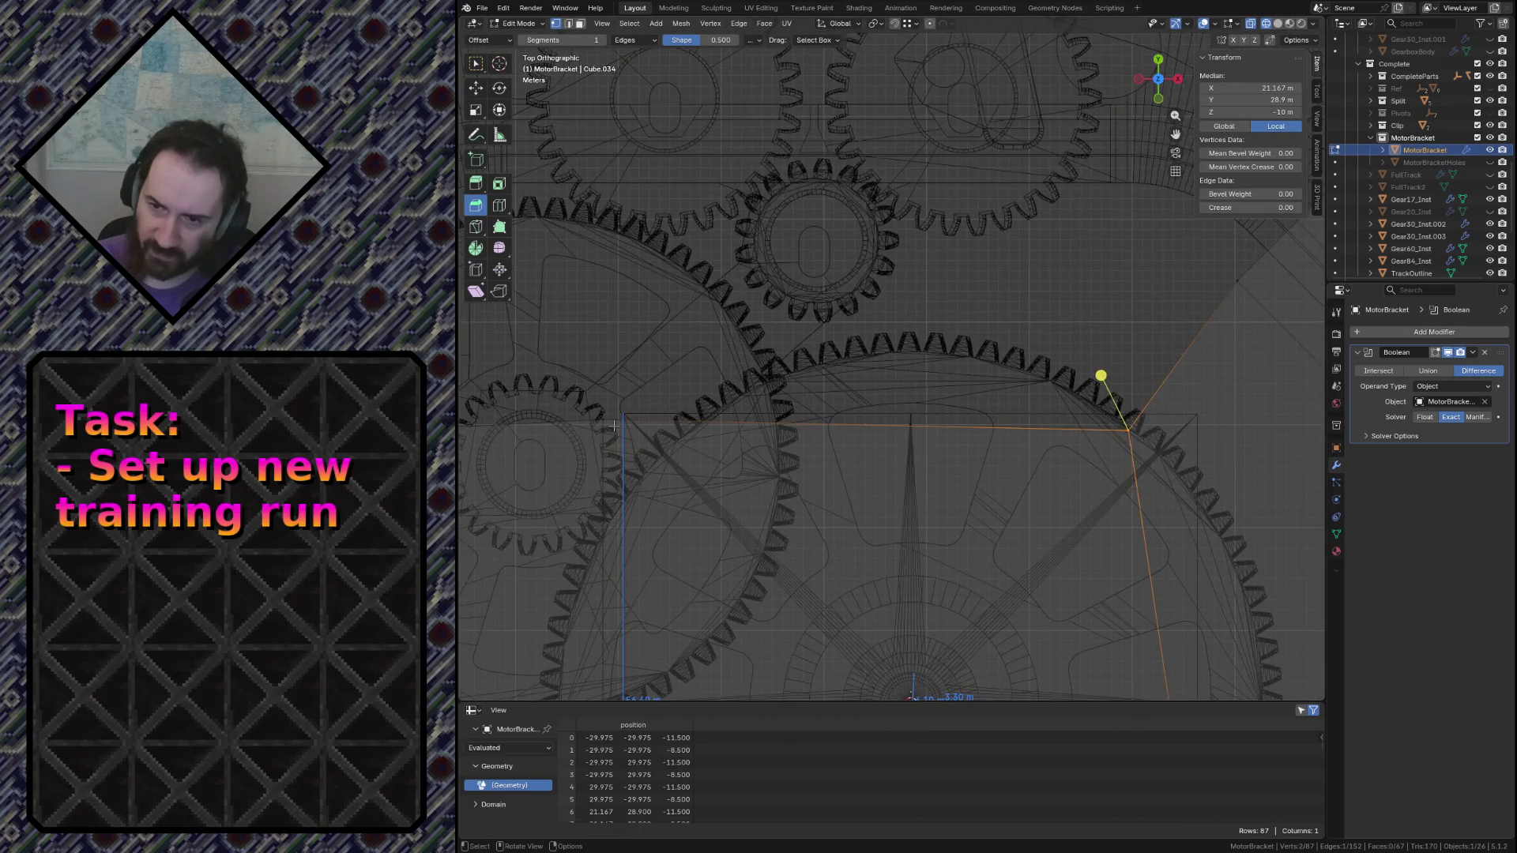
pyautogui.press('g')
pyautogui.press('y')
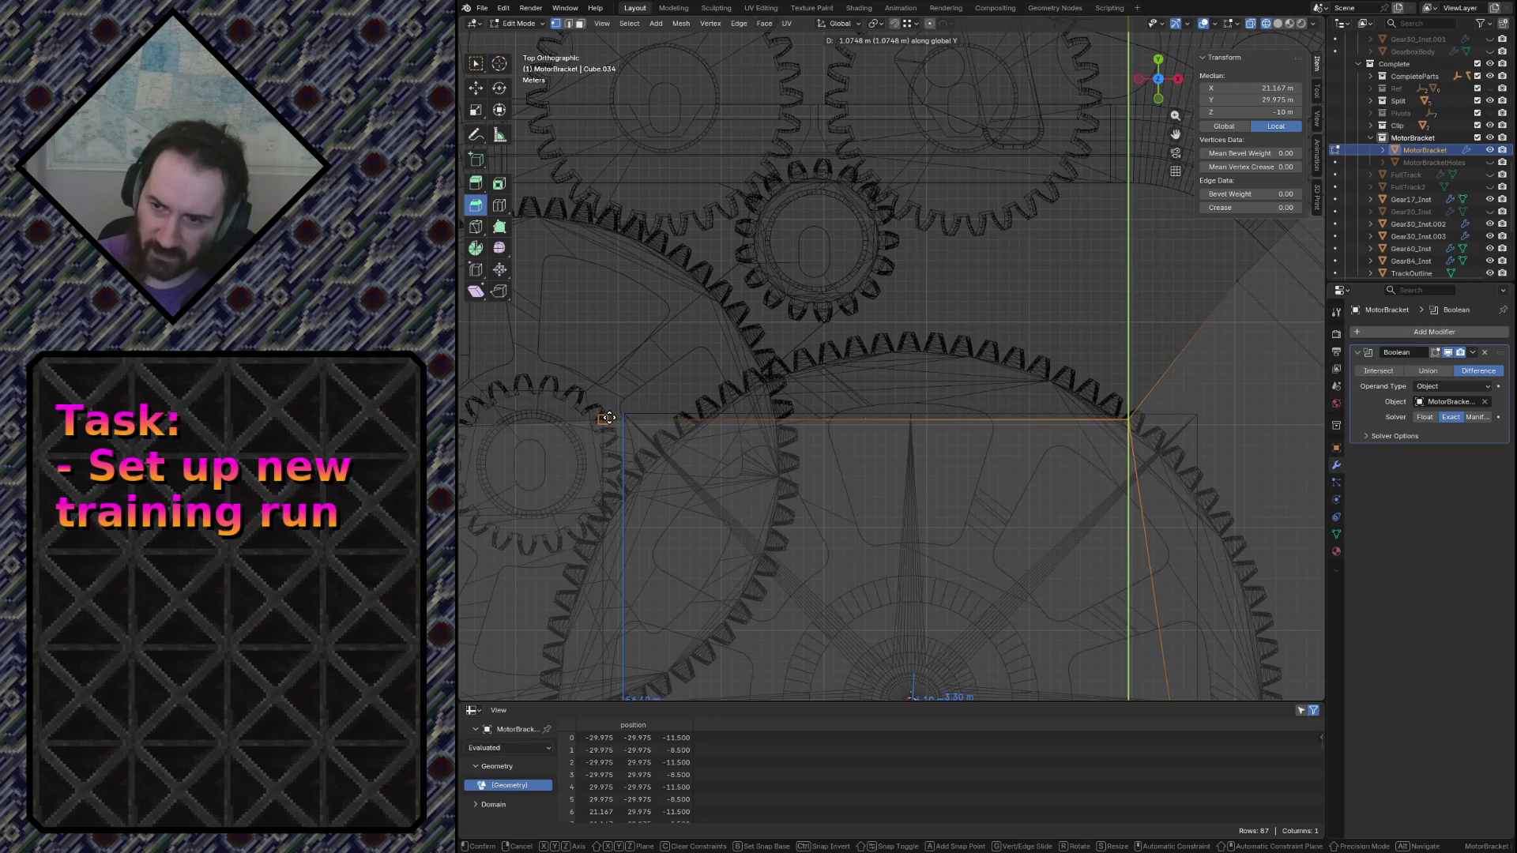
pyautogui.click(606, 417)
# Move the plate's top and slanted edges along Y, save the file, and select MotorBracketHoles
pyautogui.press('Tab')
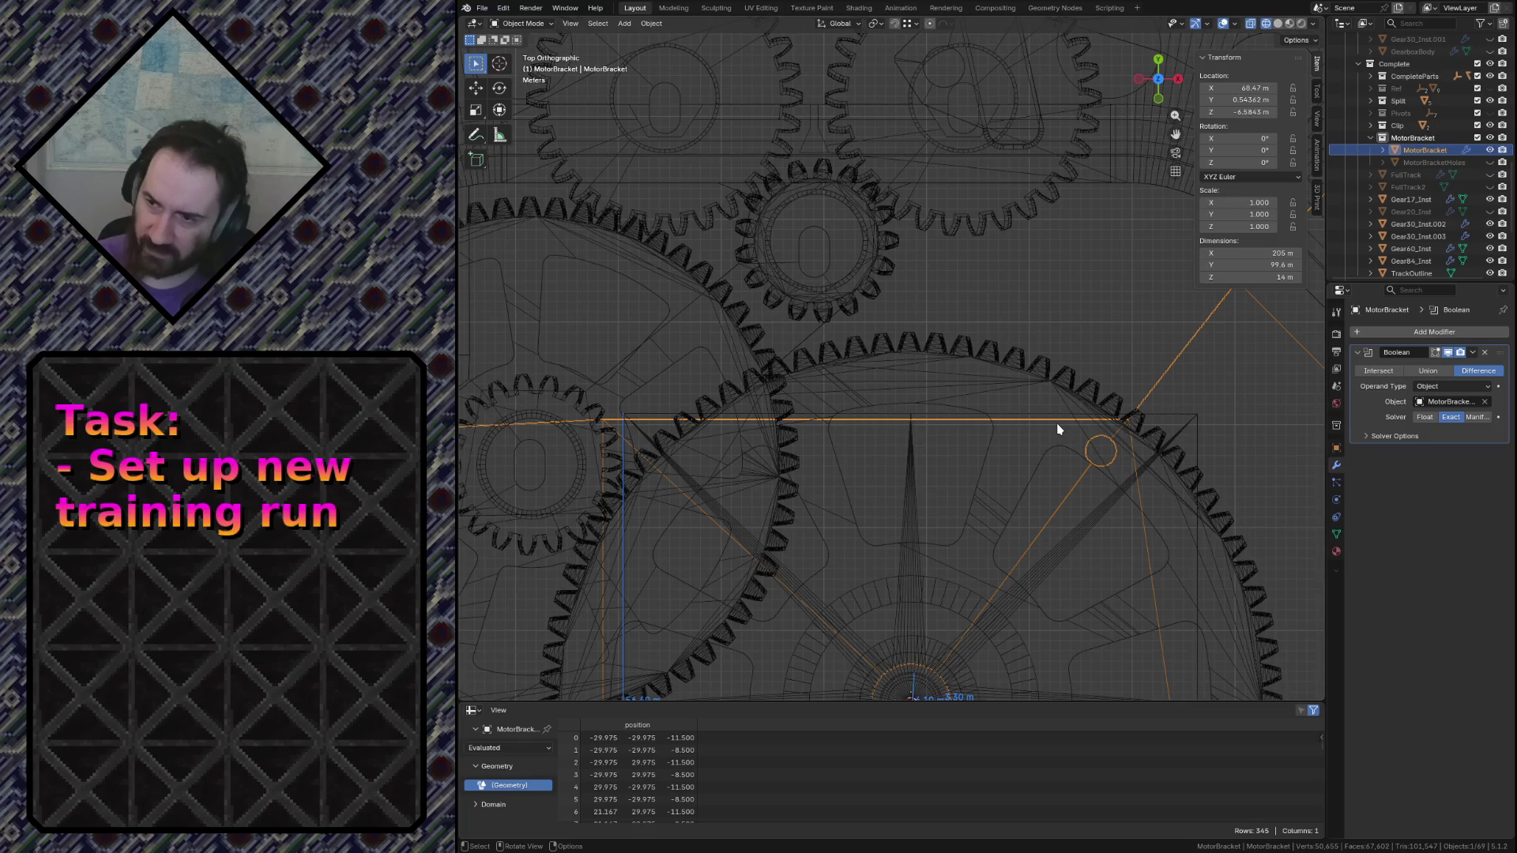
pyautogui.scroll(-2, 1058, 429)
pyautogui.press('Tab')
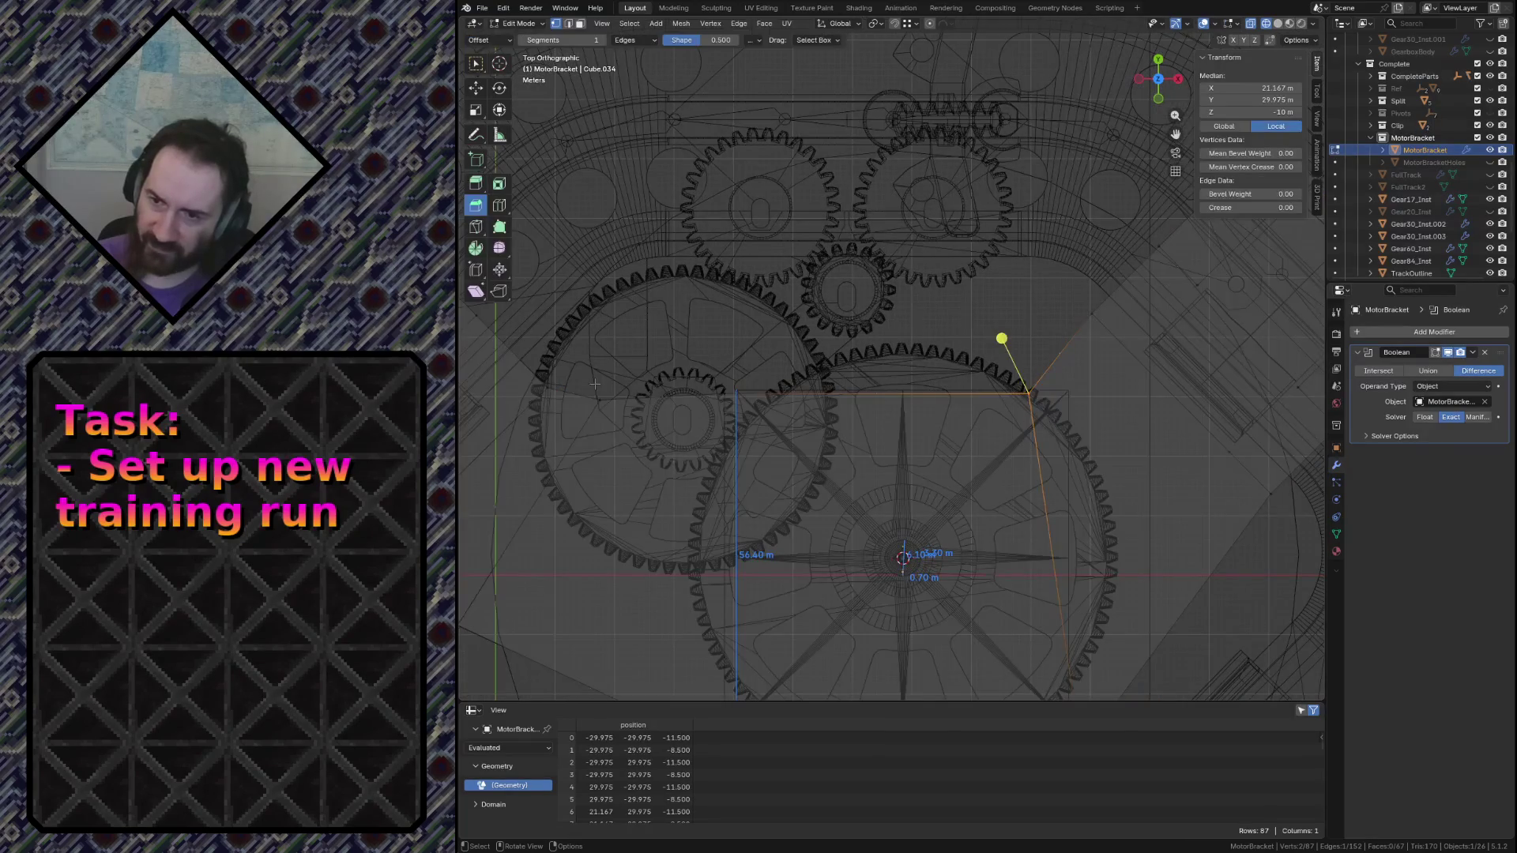
pyautogui.keyDown('alt'); pyautogui.click(595, 391); pyautogui.keyUp('alt')
pyautogui.press('g')
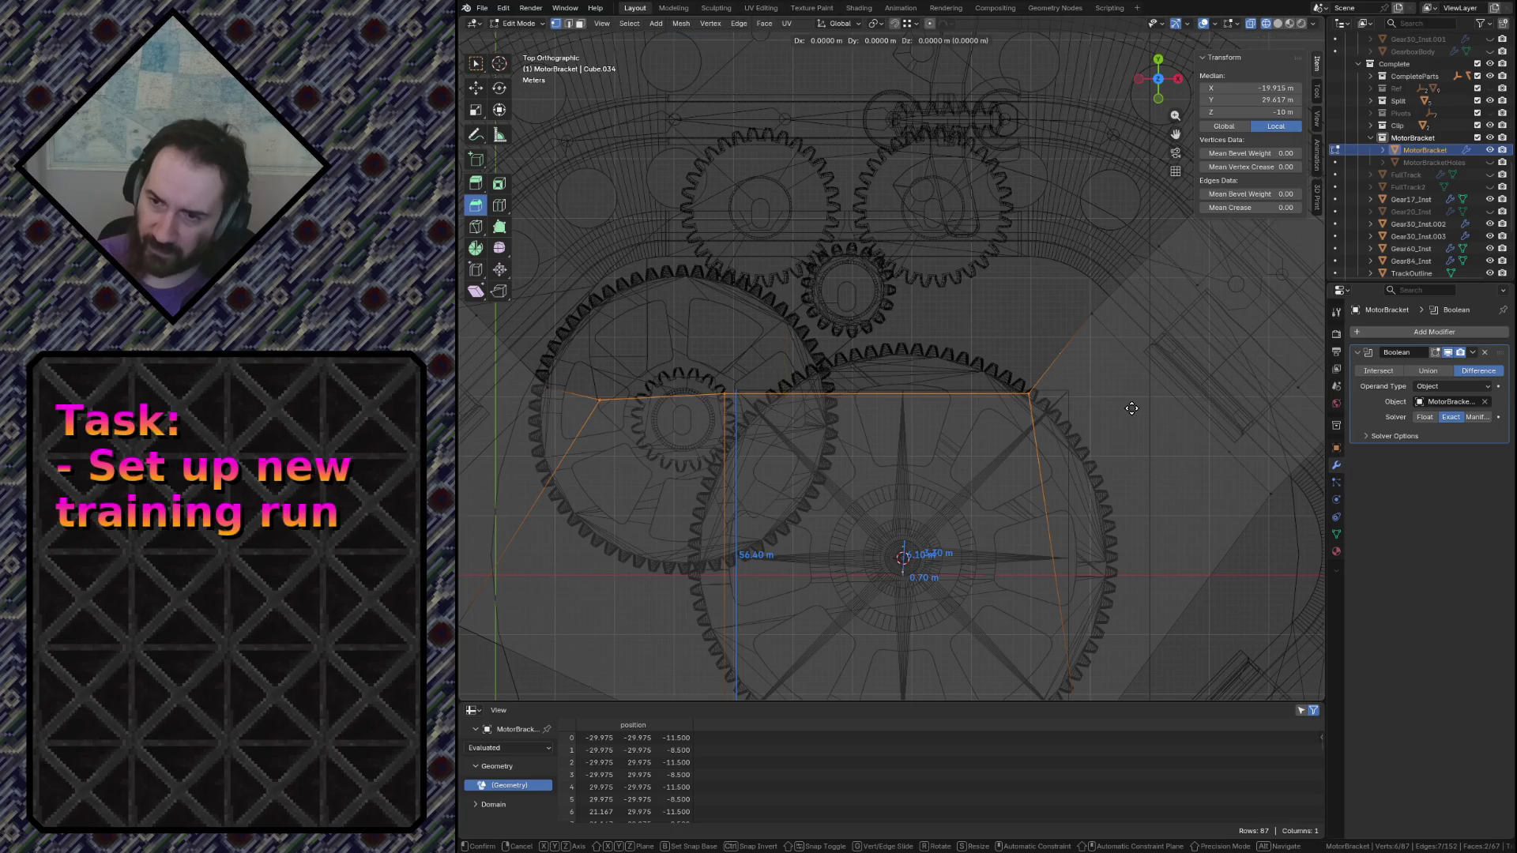
pyautogui.press('y')
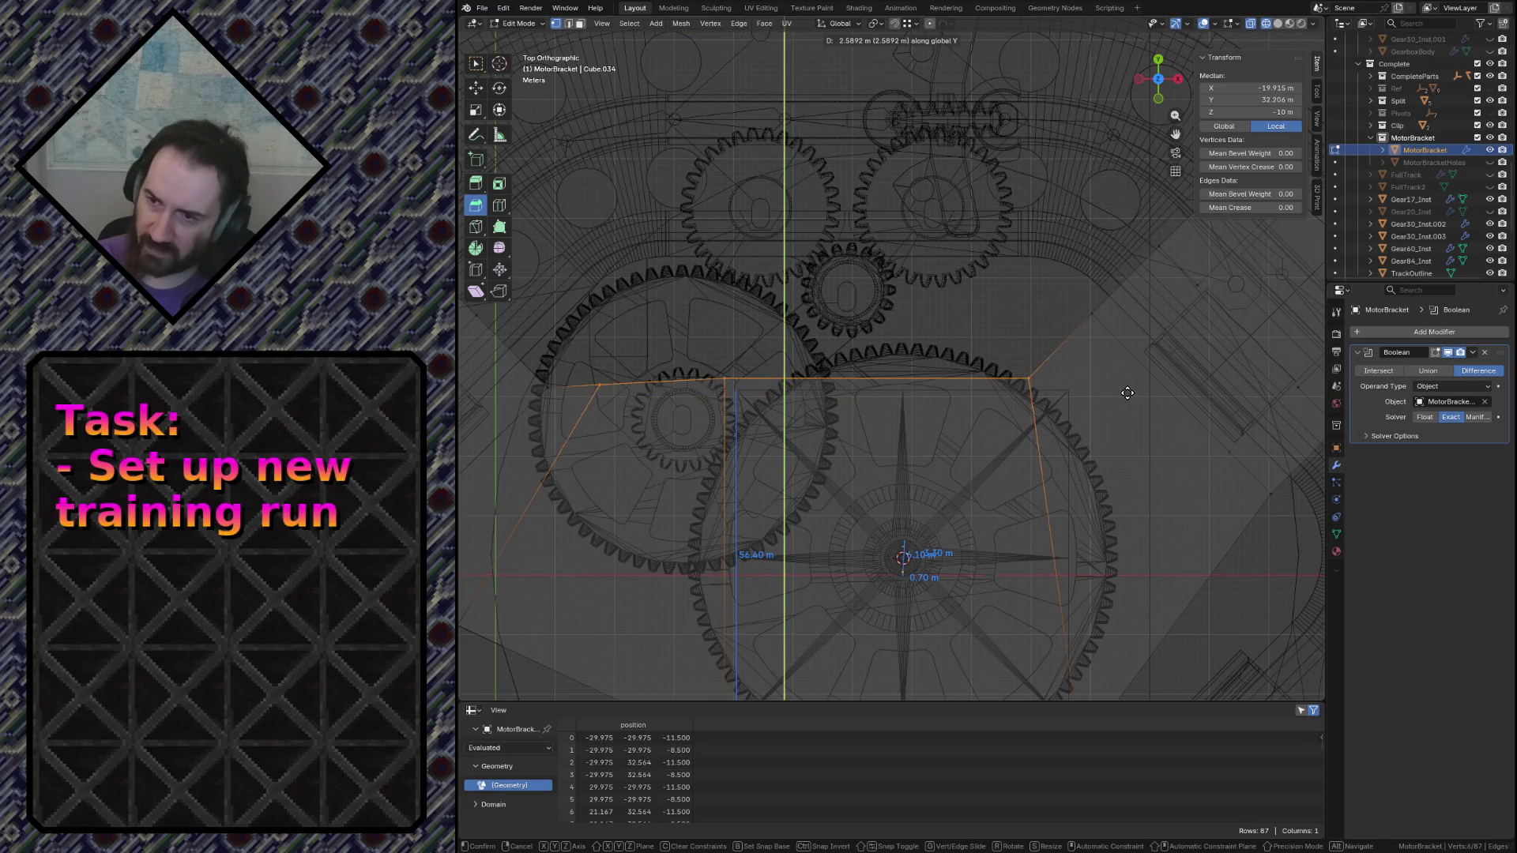
pyautogui.click(1126, 388)
pyautogui.press('Tab')
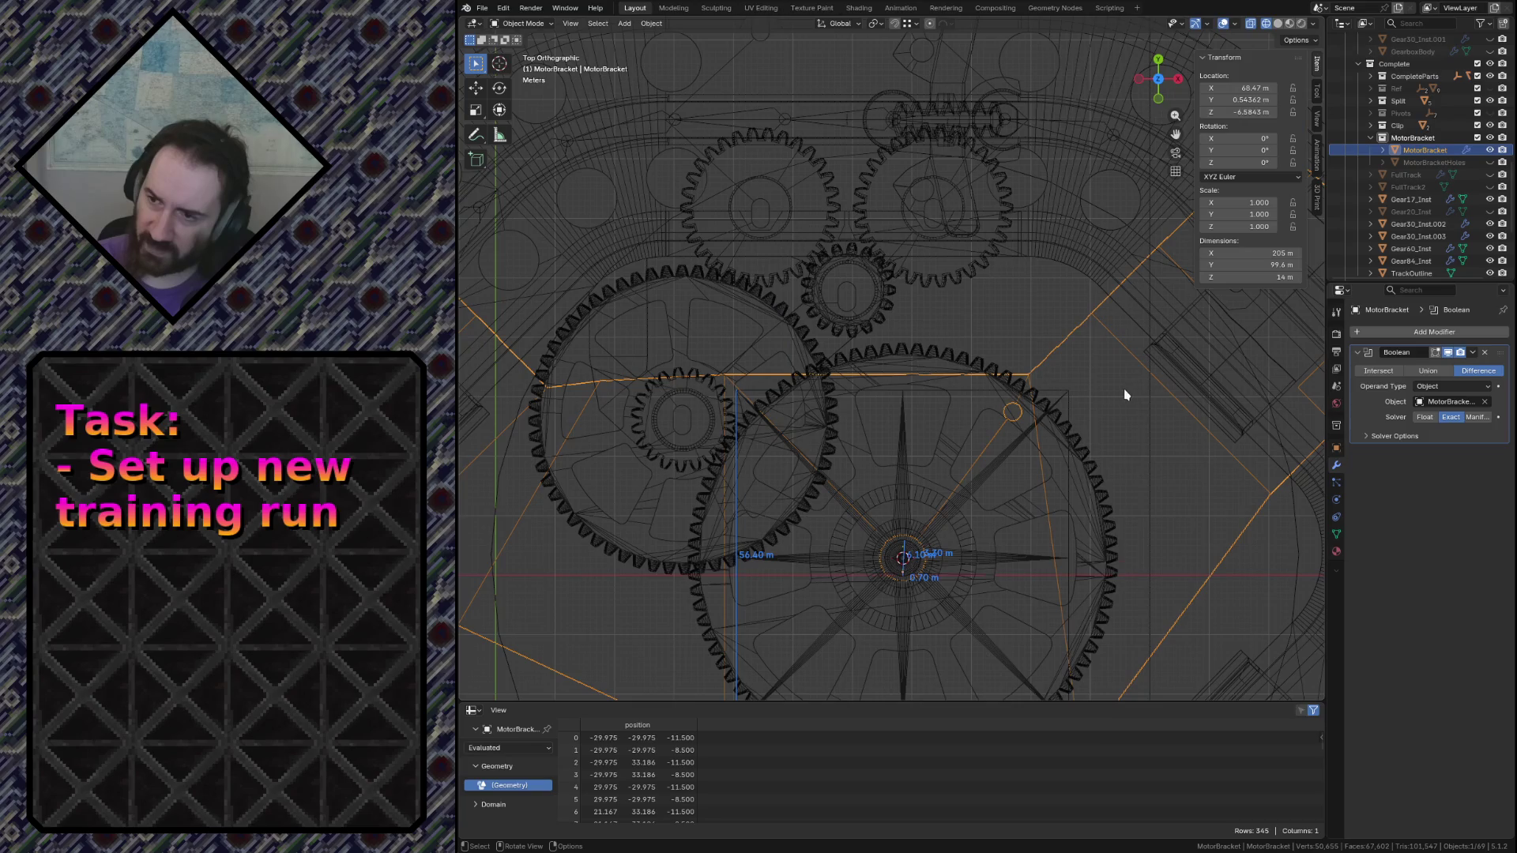
pyautogui.scroll(-2, 1038, 416)
pyautogui.scroll(-1, 1037, 409)
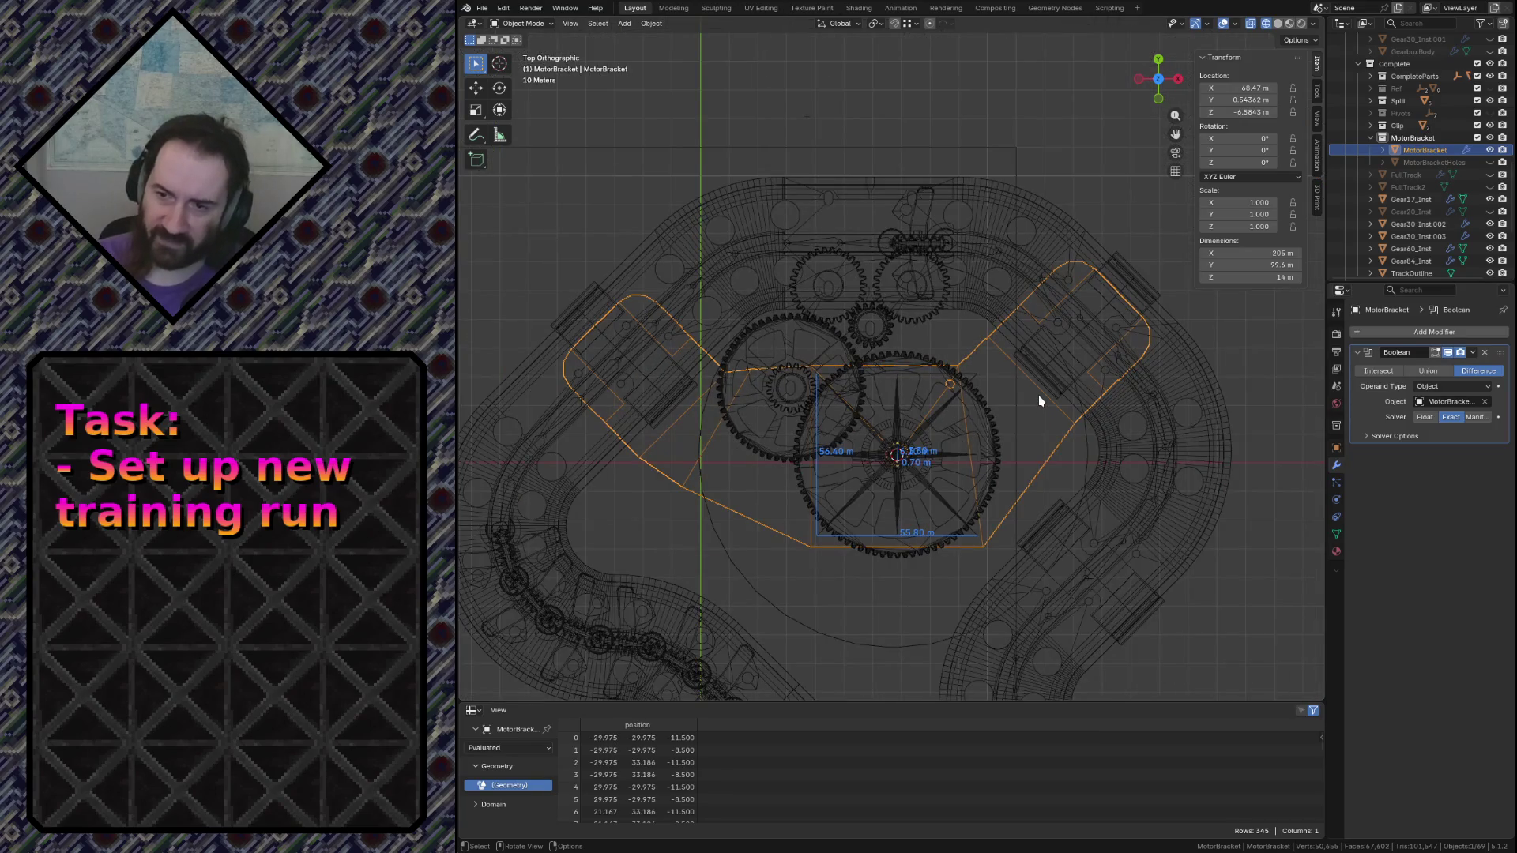
pyautogui.hotkey('ctrl', 's')
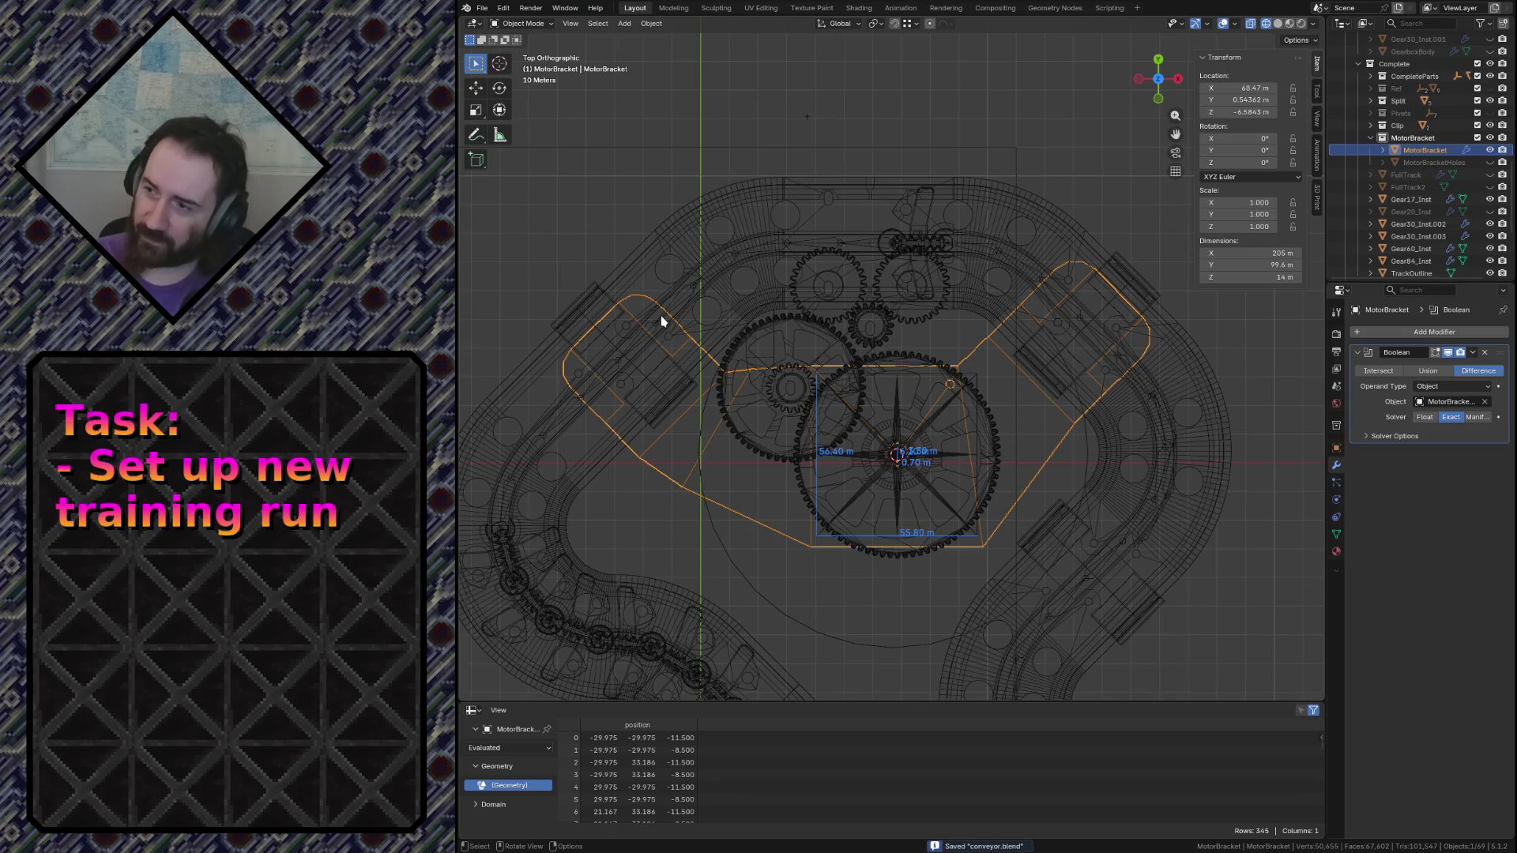
pyautogui.click(1481, 161)
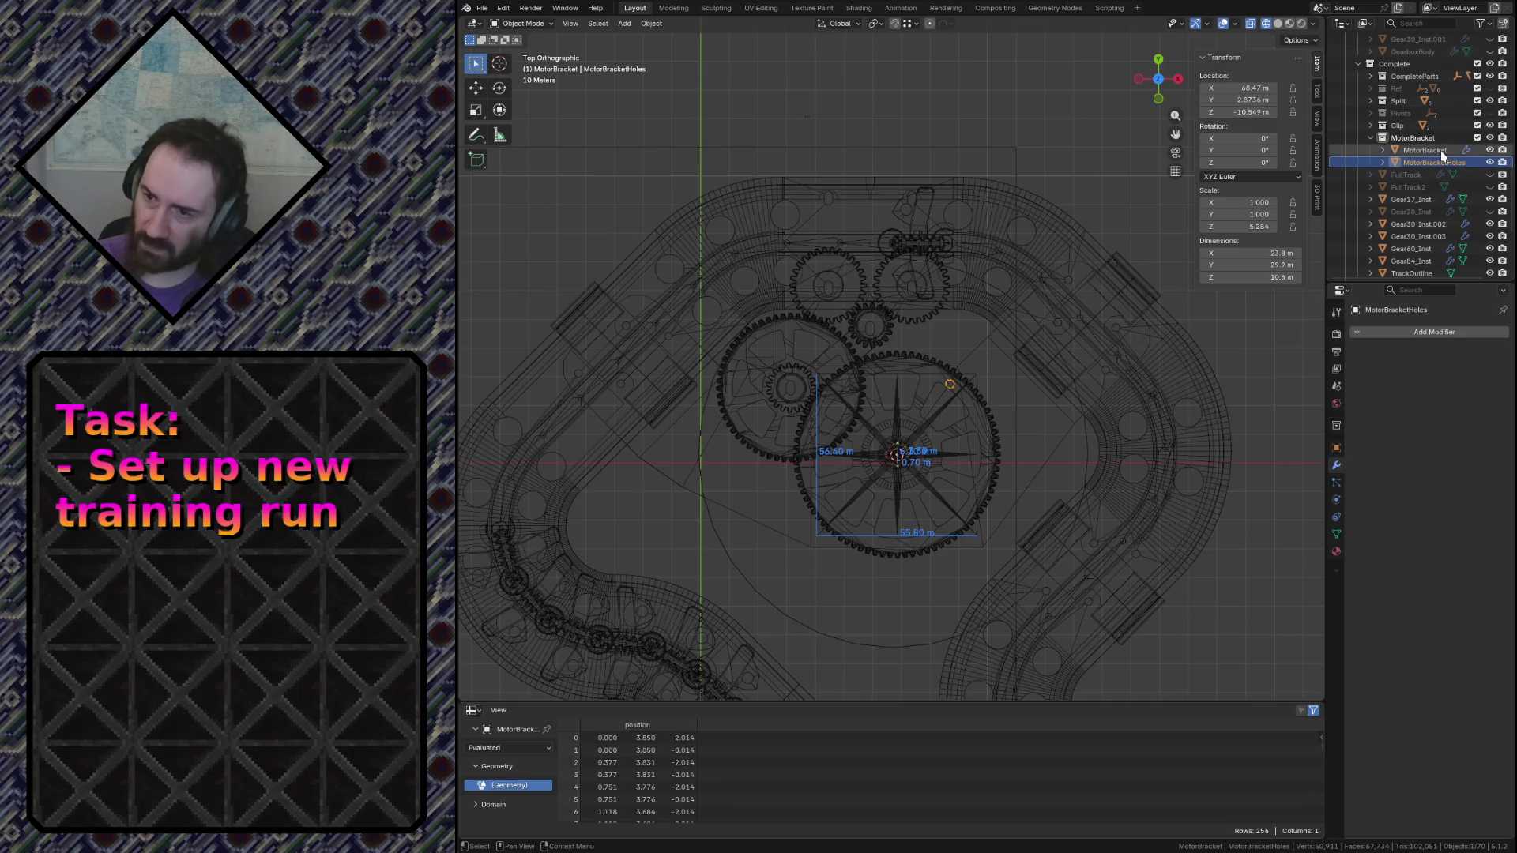
# Save, then add a 3 m radius cylinder to the MotorBracketHoles mesh and begin moving it
pyautogui.press('Tab')
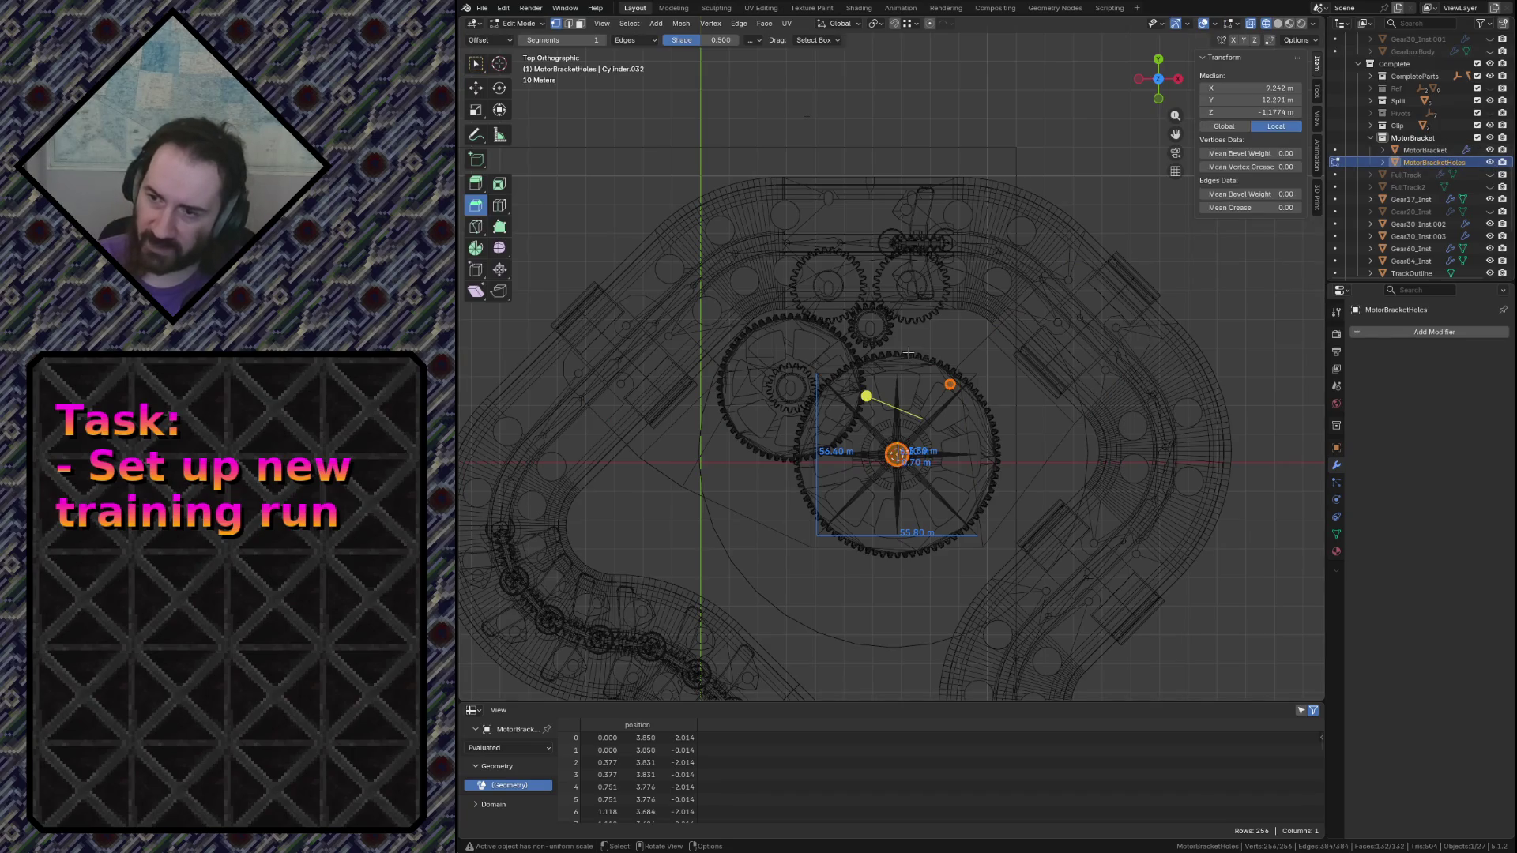
pyautogui.hotkey('ctrl', 's')
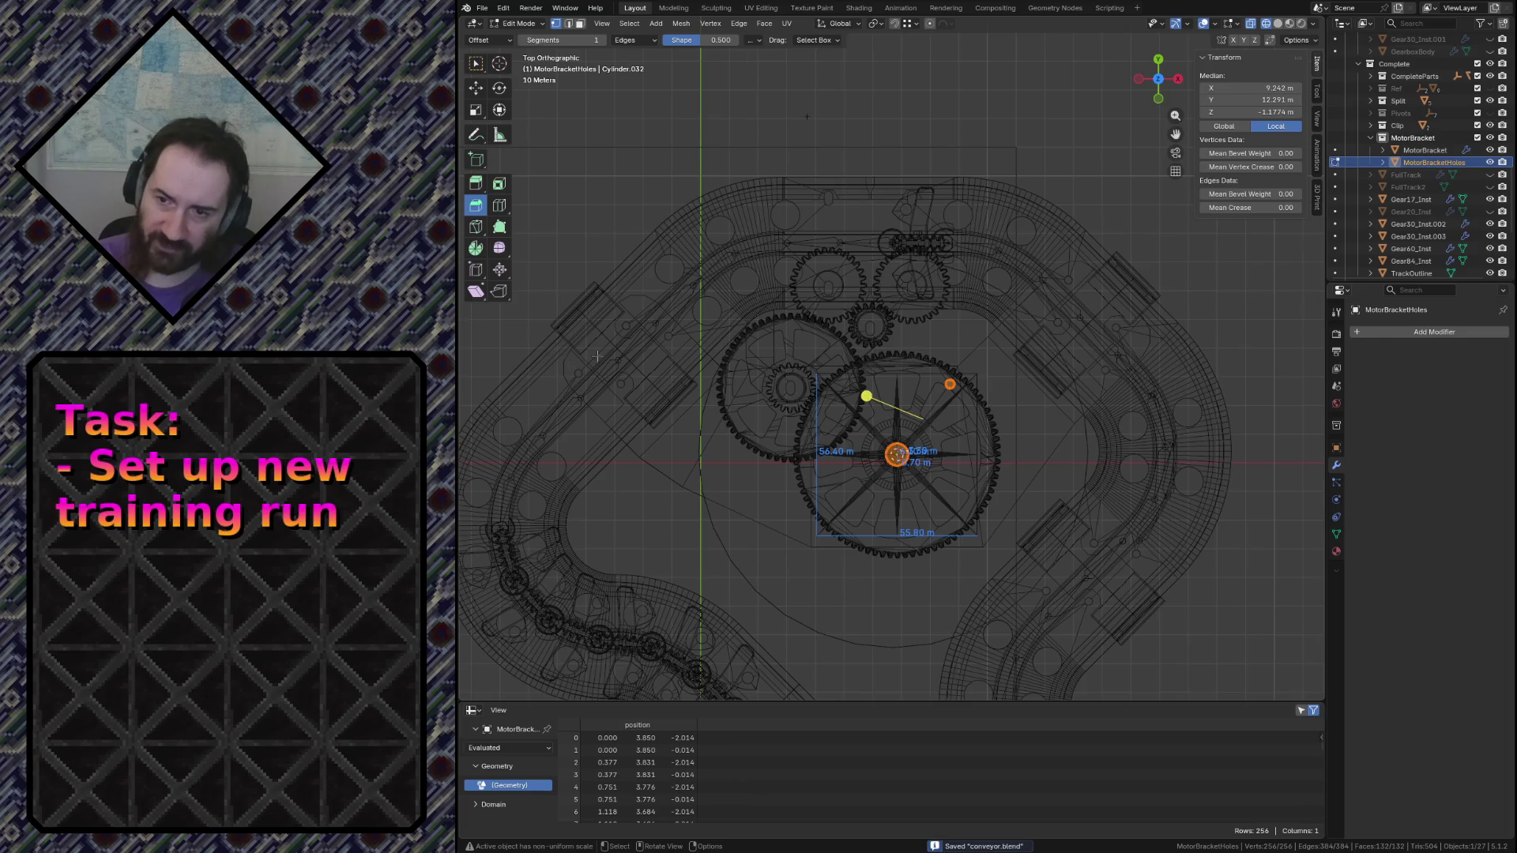
pyautogui.hotkey('alt', 'a')
pyautogui.hotkey('shift', 'a')
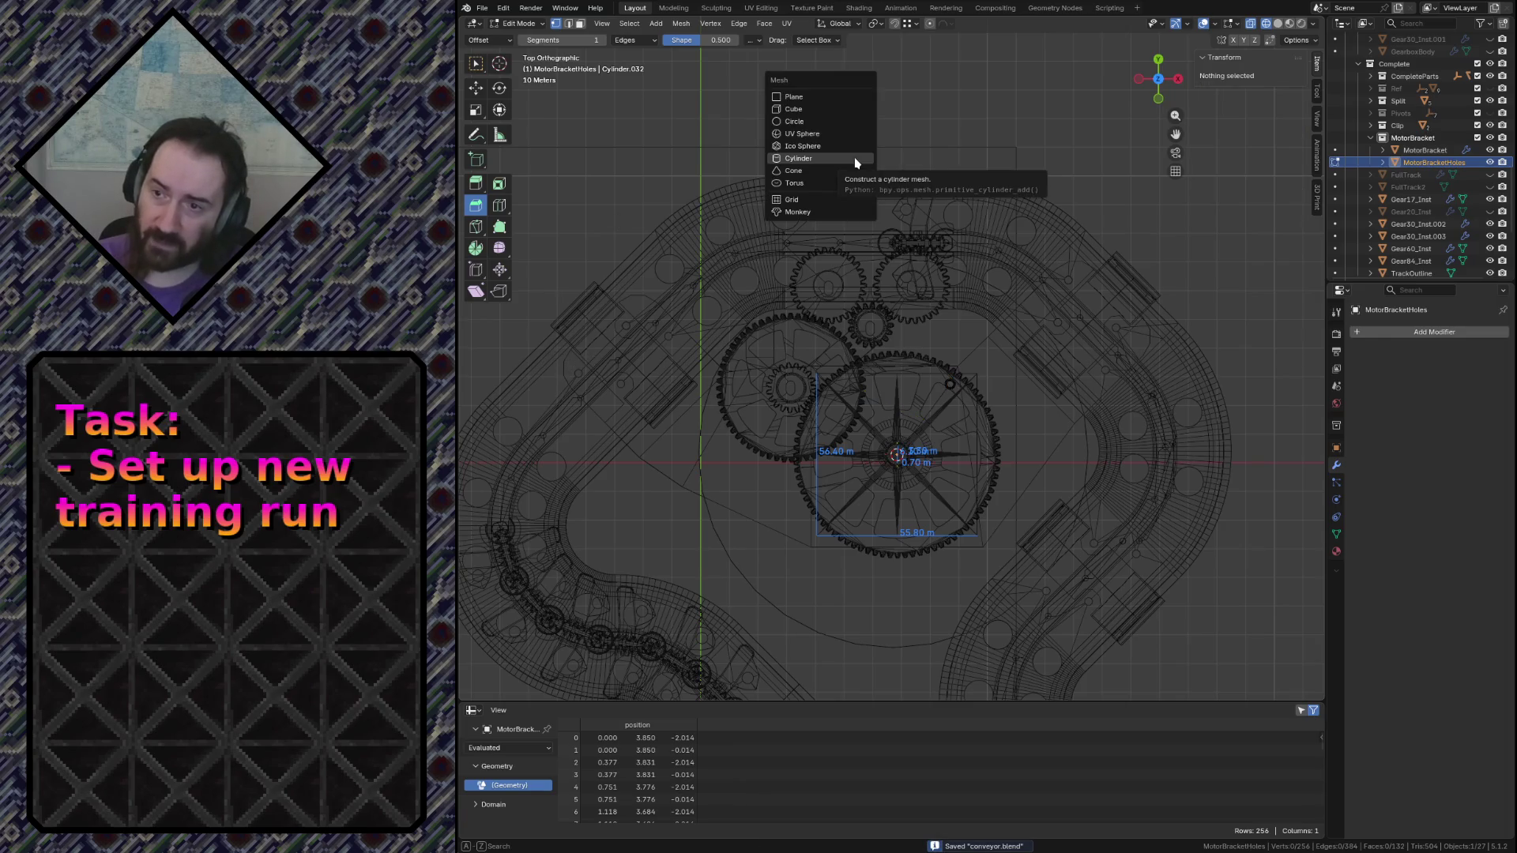
pyautogui.click(855, 161)
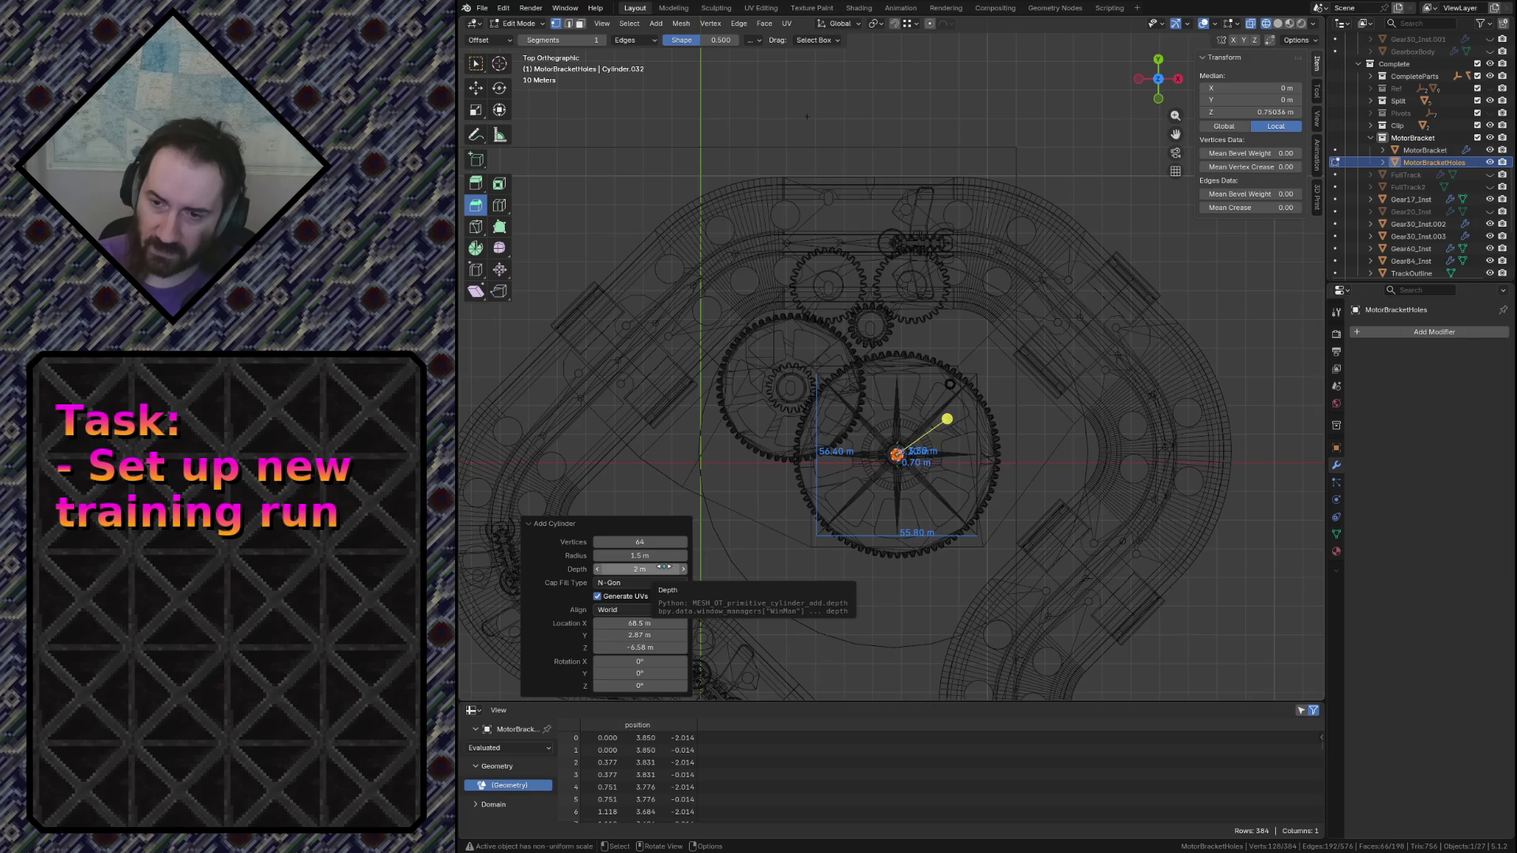
pyautogui.click(649, 555)
pyautogui.write('3')
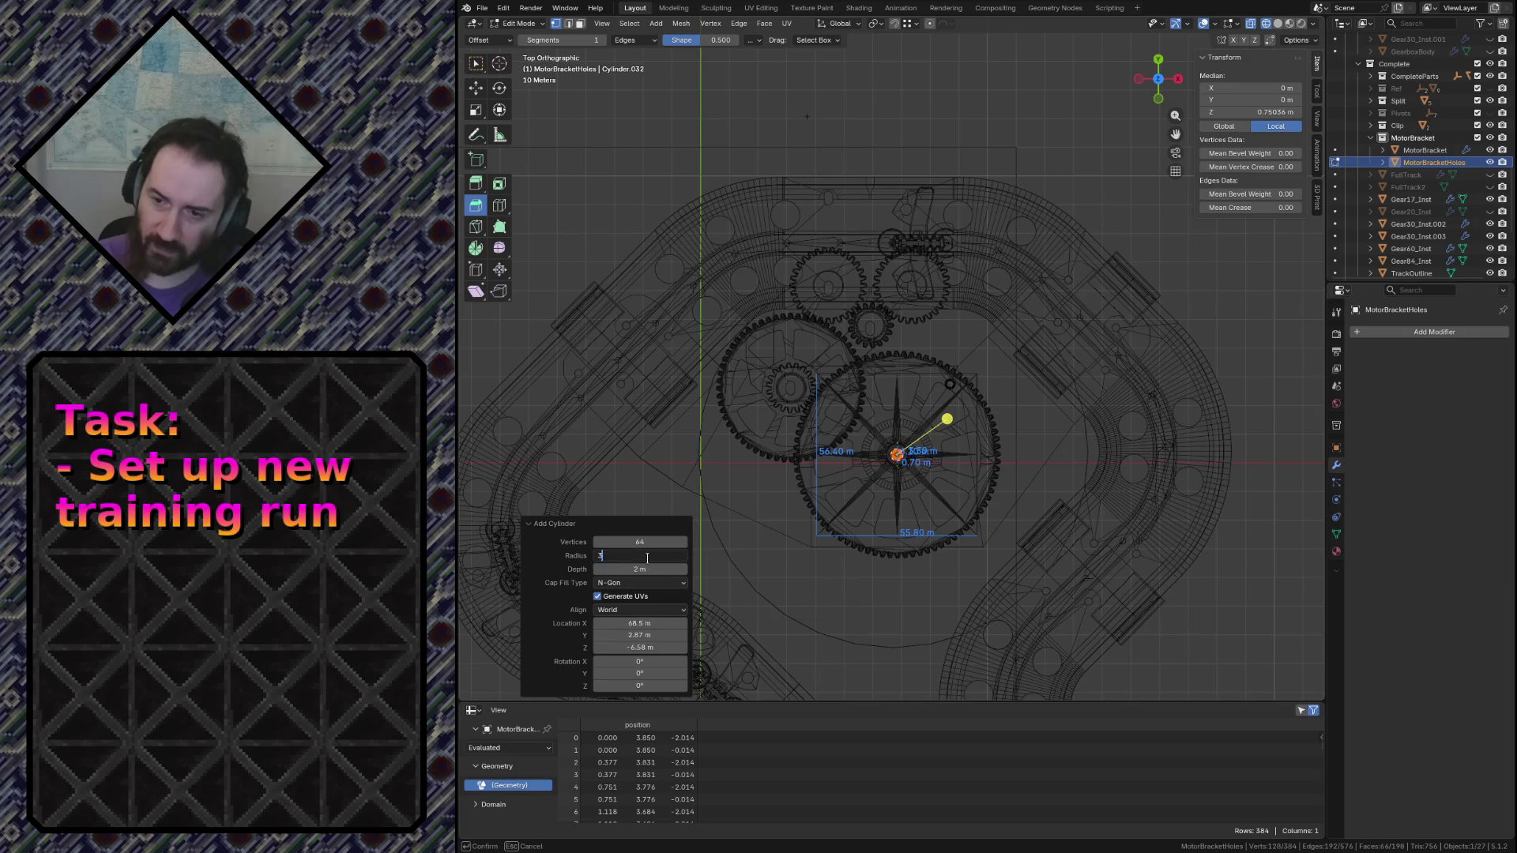
pyautogui.press('Return')
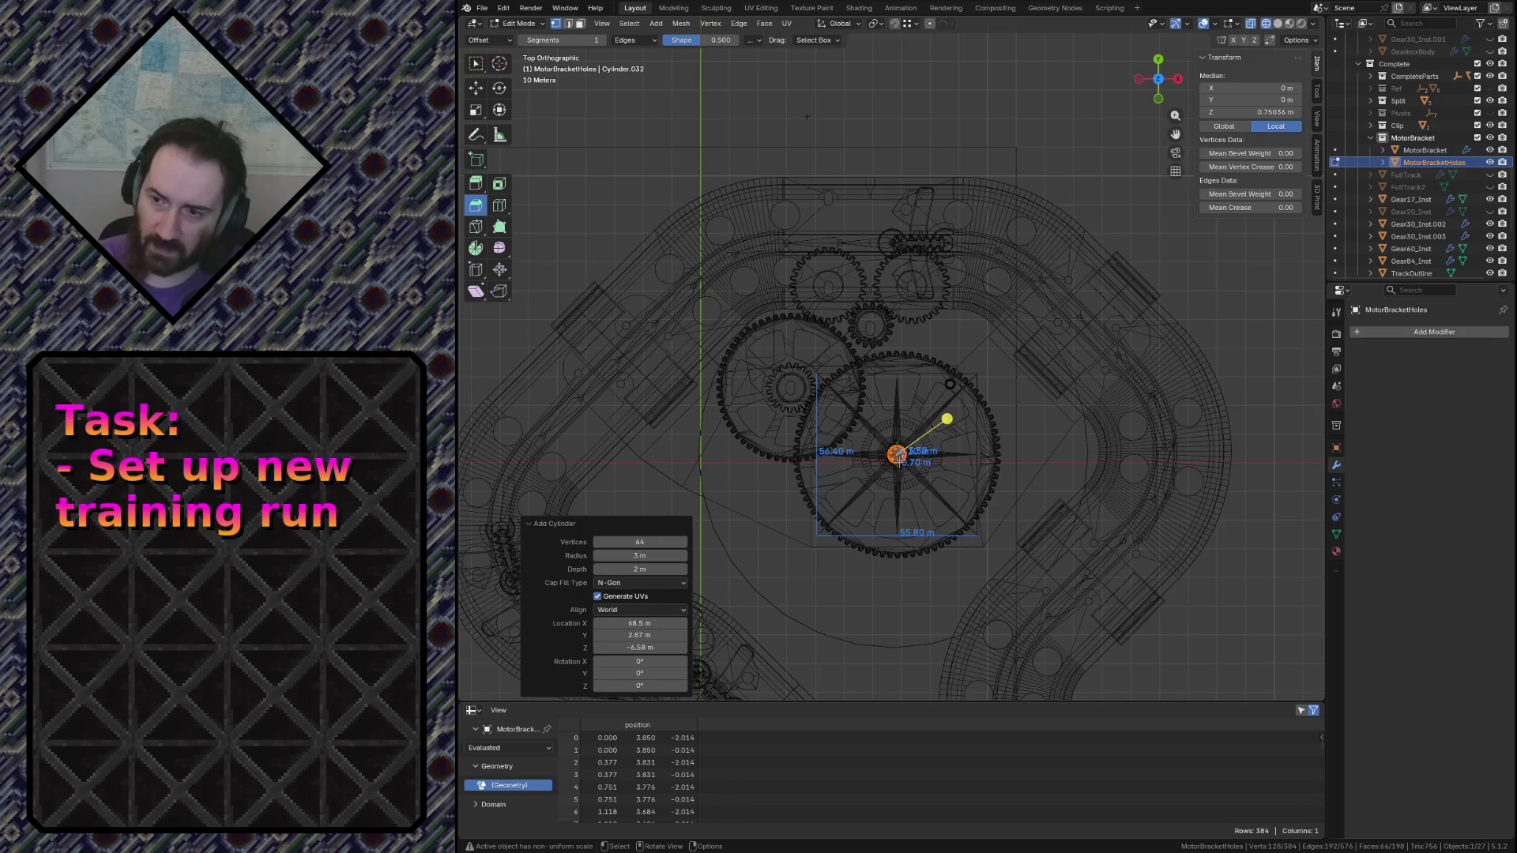
pyautogui.press('g')
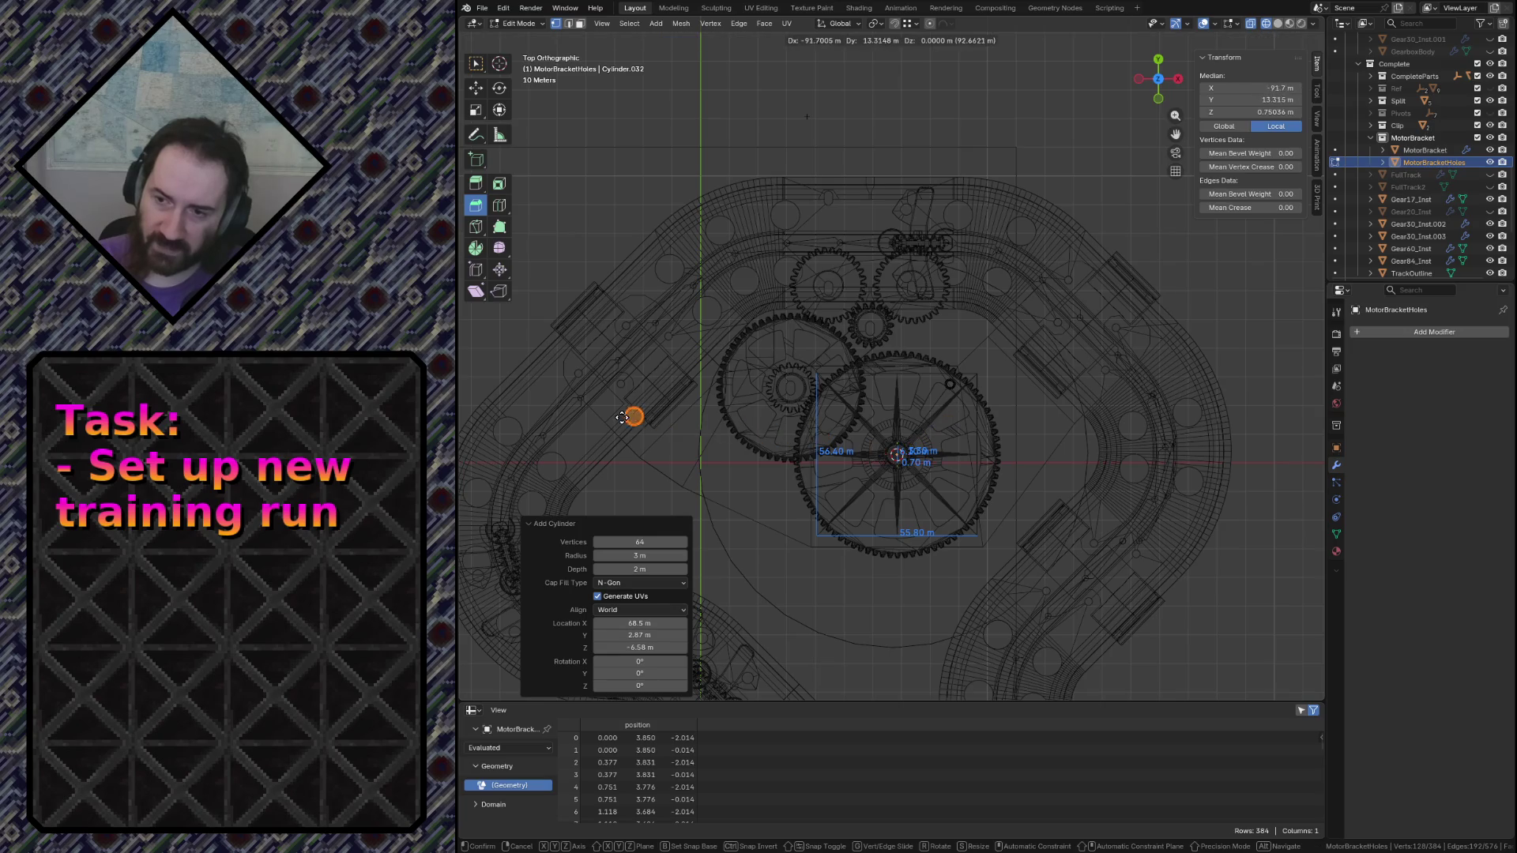
# Drop the new cylinder roughly in place over the bracket and adjust its position freehand
pyautogui.click(578, 373)
pyautogui.press('KP_Decimal')
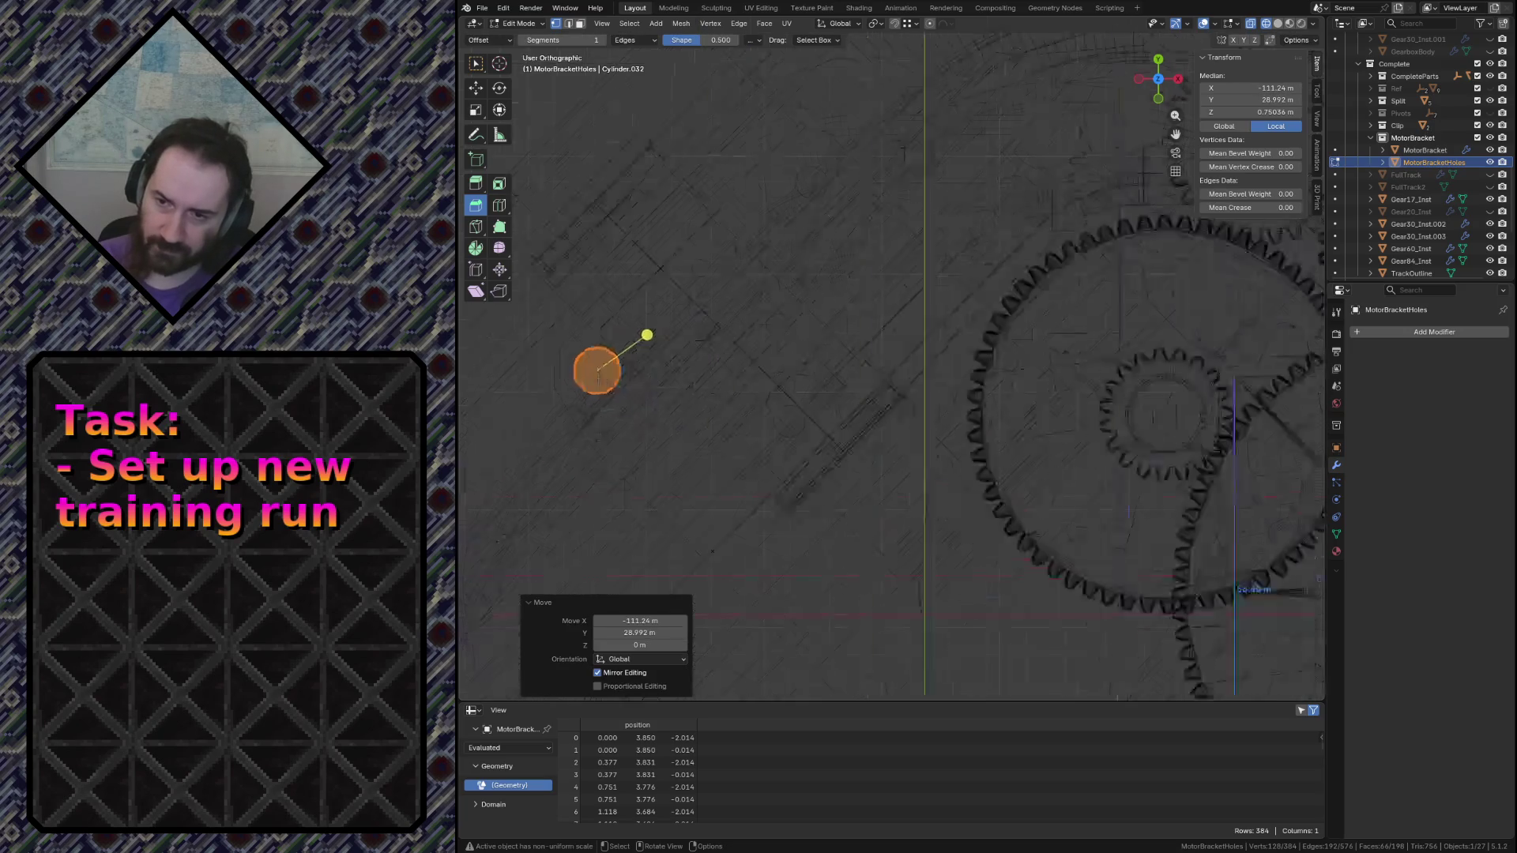
pyautogui.press('g')
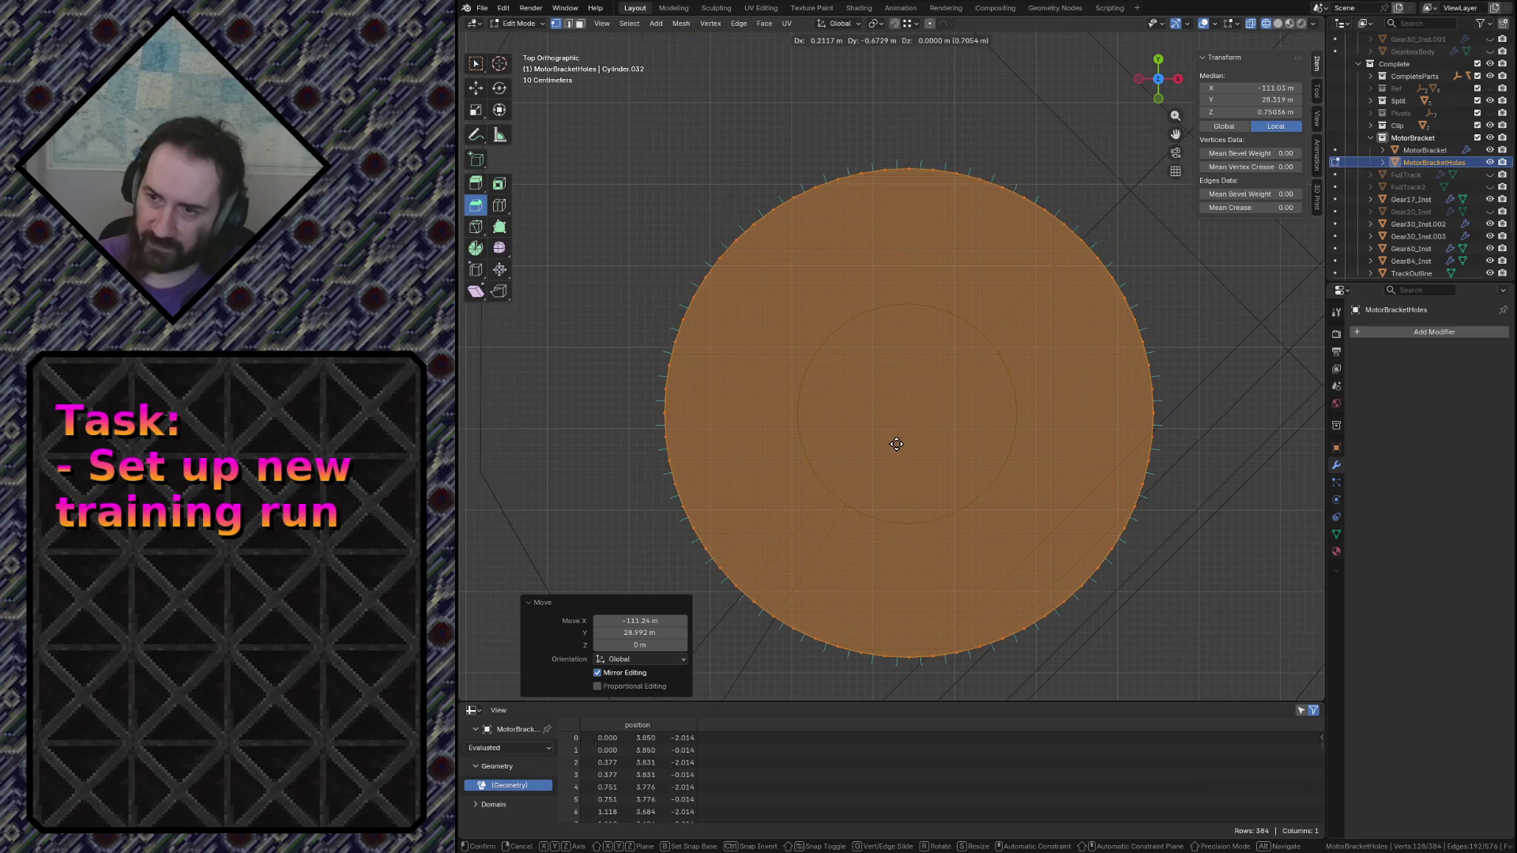
pyautogui.click(896, 443)
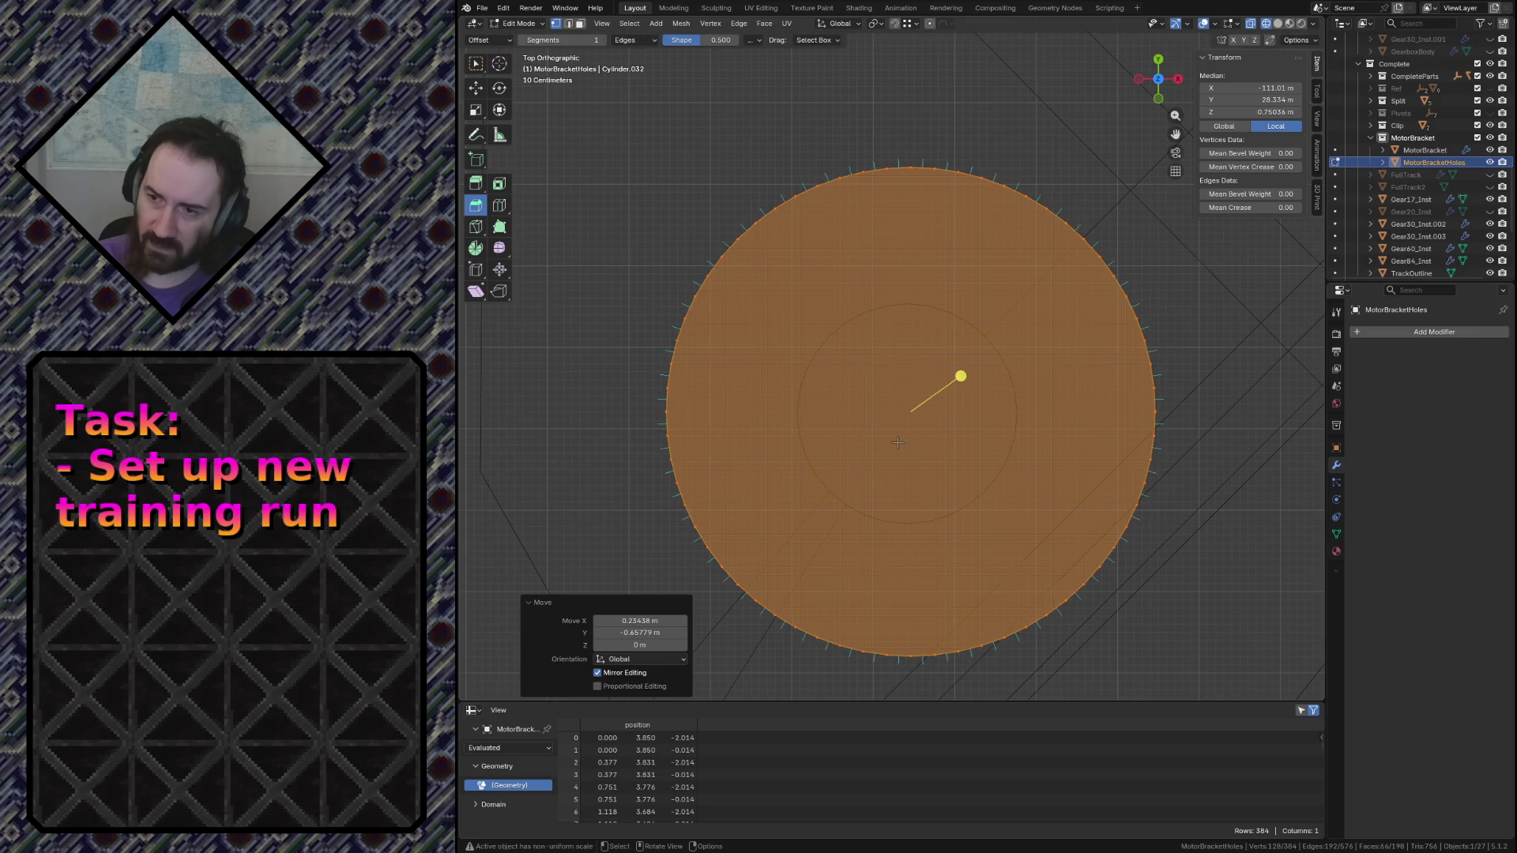
pyautogui.scroll(-1, 896, 448)
pyautogui.scroll(-3, 894, 453)
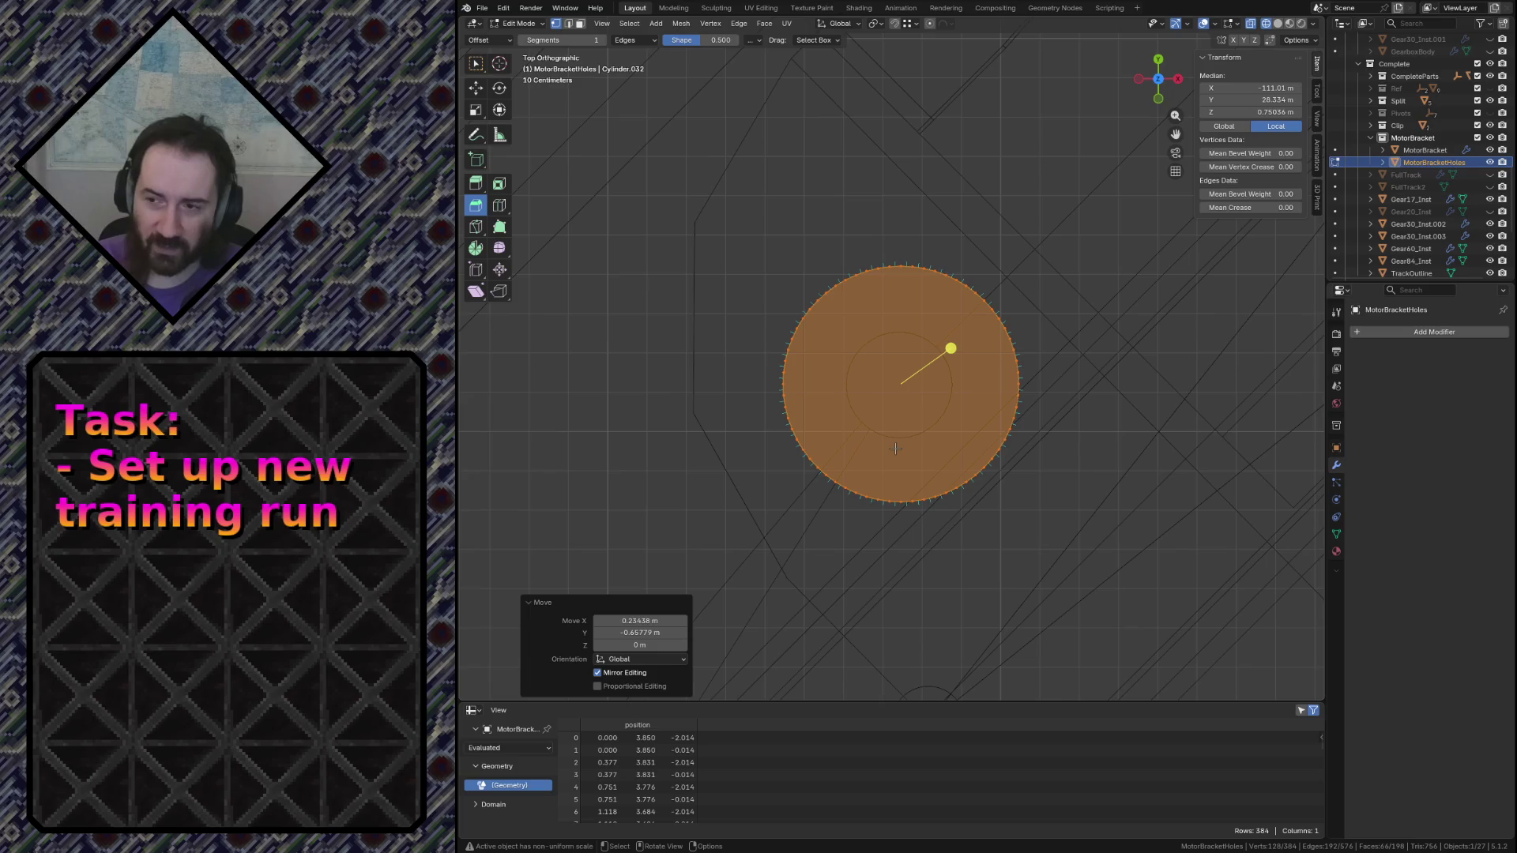
pyautogui.scroll(-1, 896, 449)
pyautogui.scroll(1, 896, 448)
pyautogui.scroll(2, 895, 446)
pyautogui.scroll(-4, 891, 445)
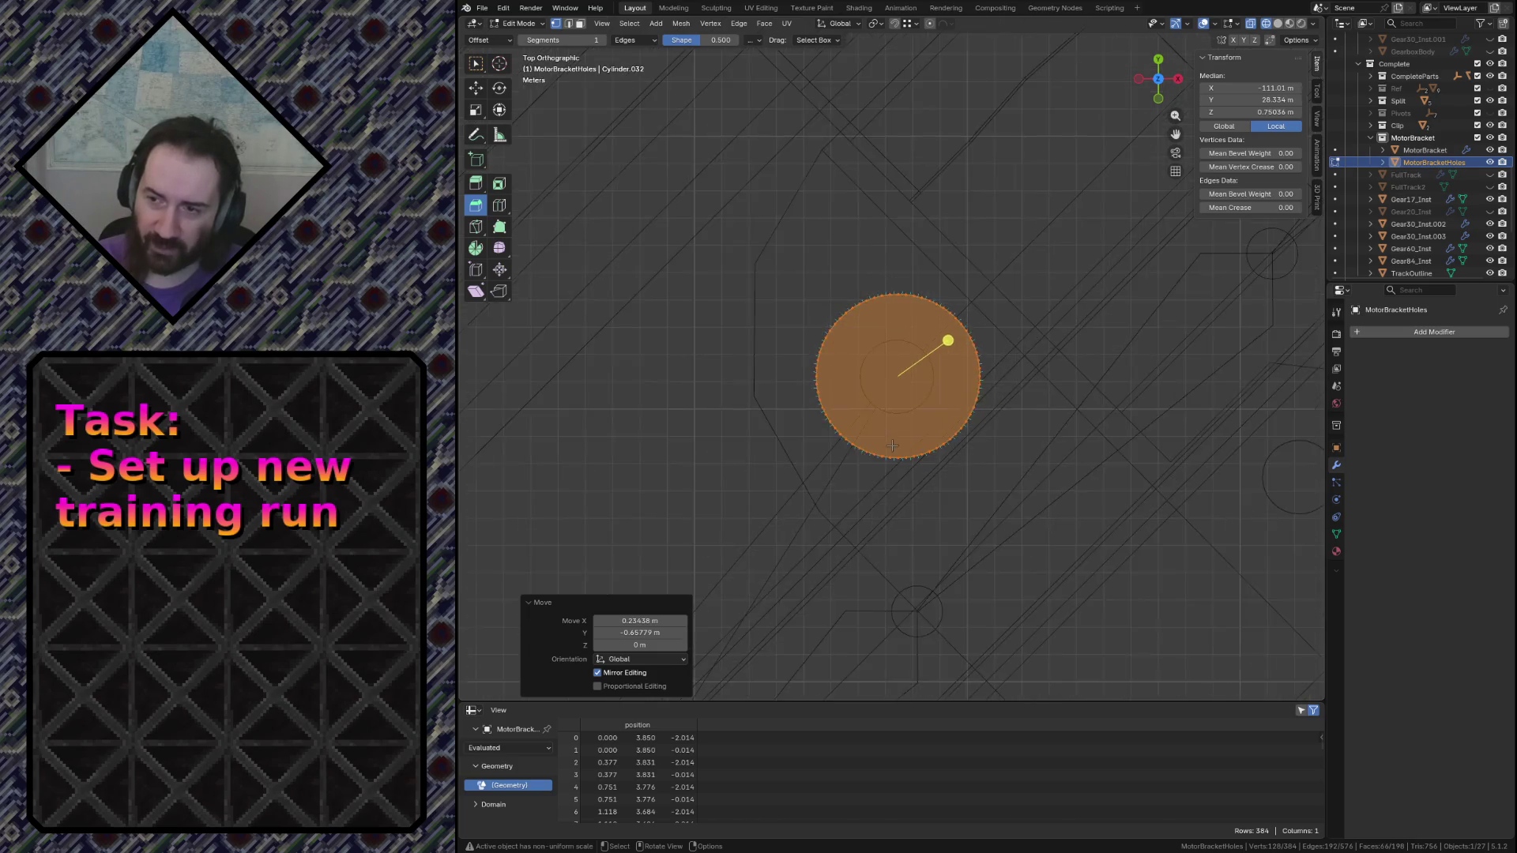
pyautogui.scroll(5, 892, 447)
pyautogui.scroll(-1, 892, 446)
# Check CutCube1.003 and MotorBracket in Object Mode, then resume editing the MotorBracketHoles mesh
pyautogui.press('Tab')
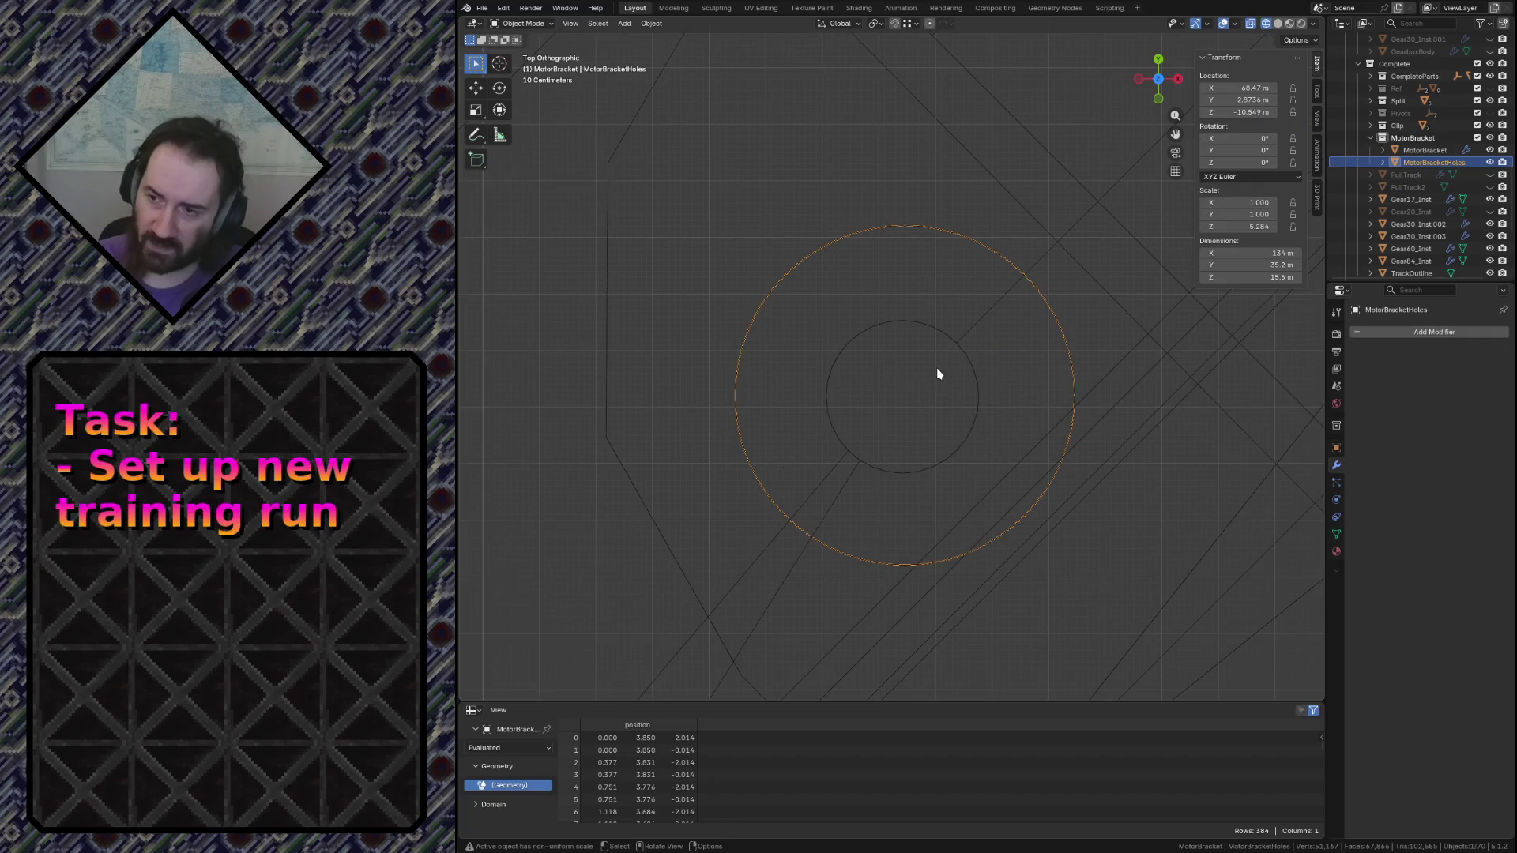
pyautogui.click(963, 355)
pyautogui.hotkey('shift', 'z')
pyautogui.hotkey('shift', 'z')
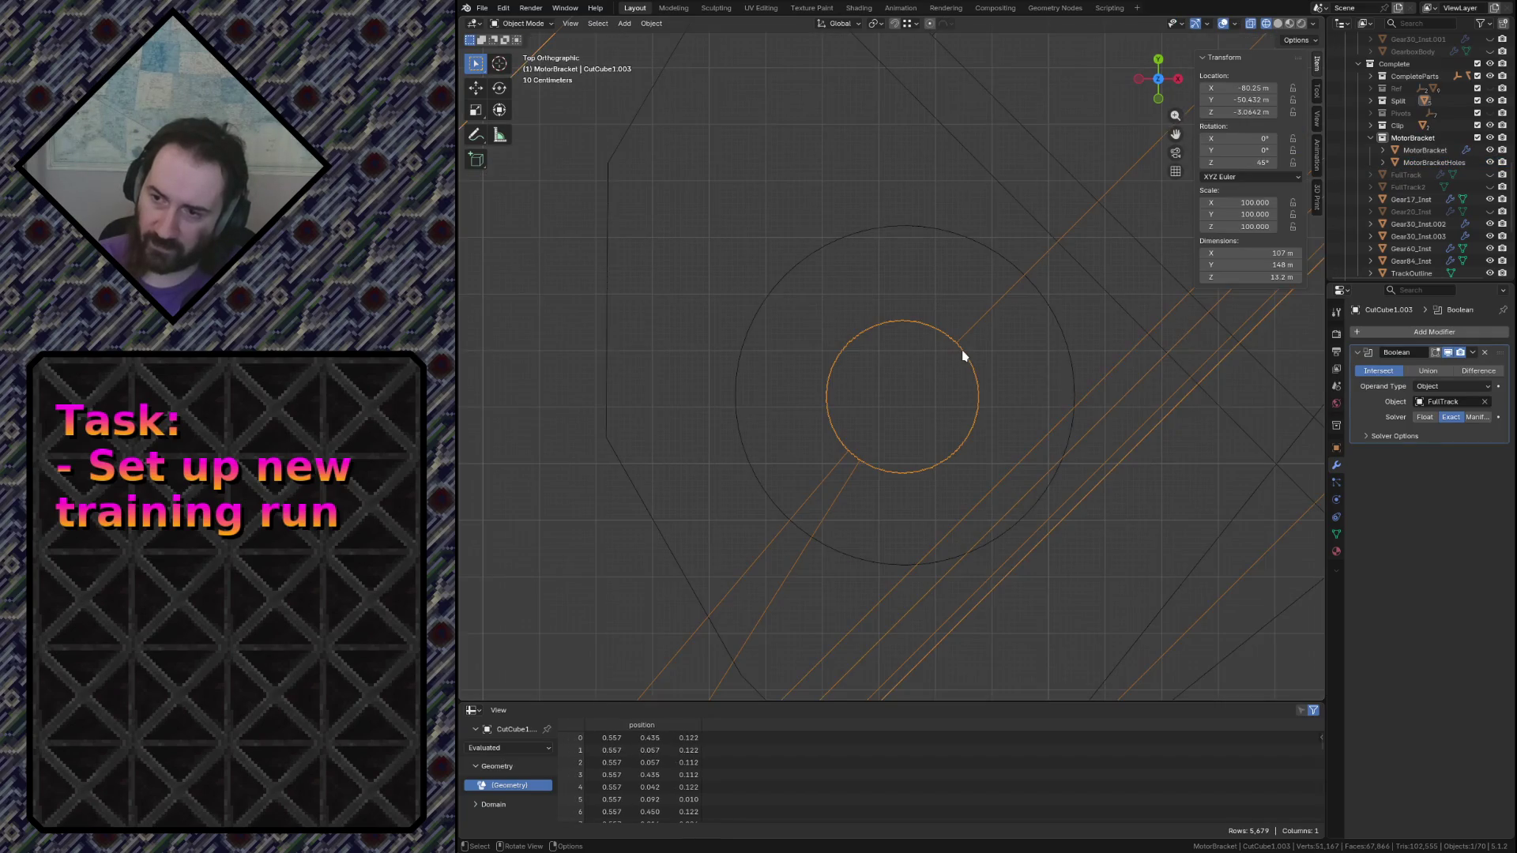
pyautogui.scroll(-6, 962, 356)
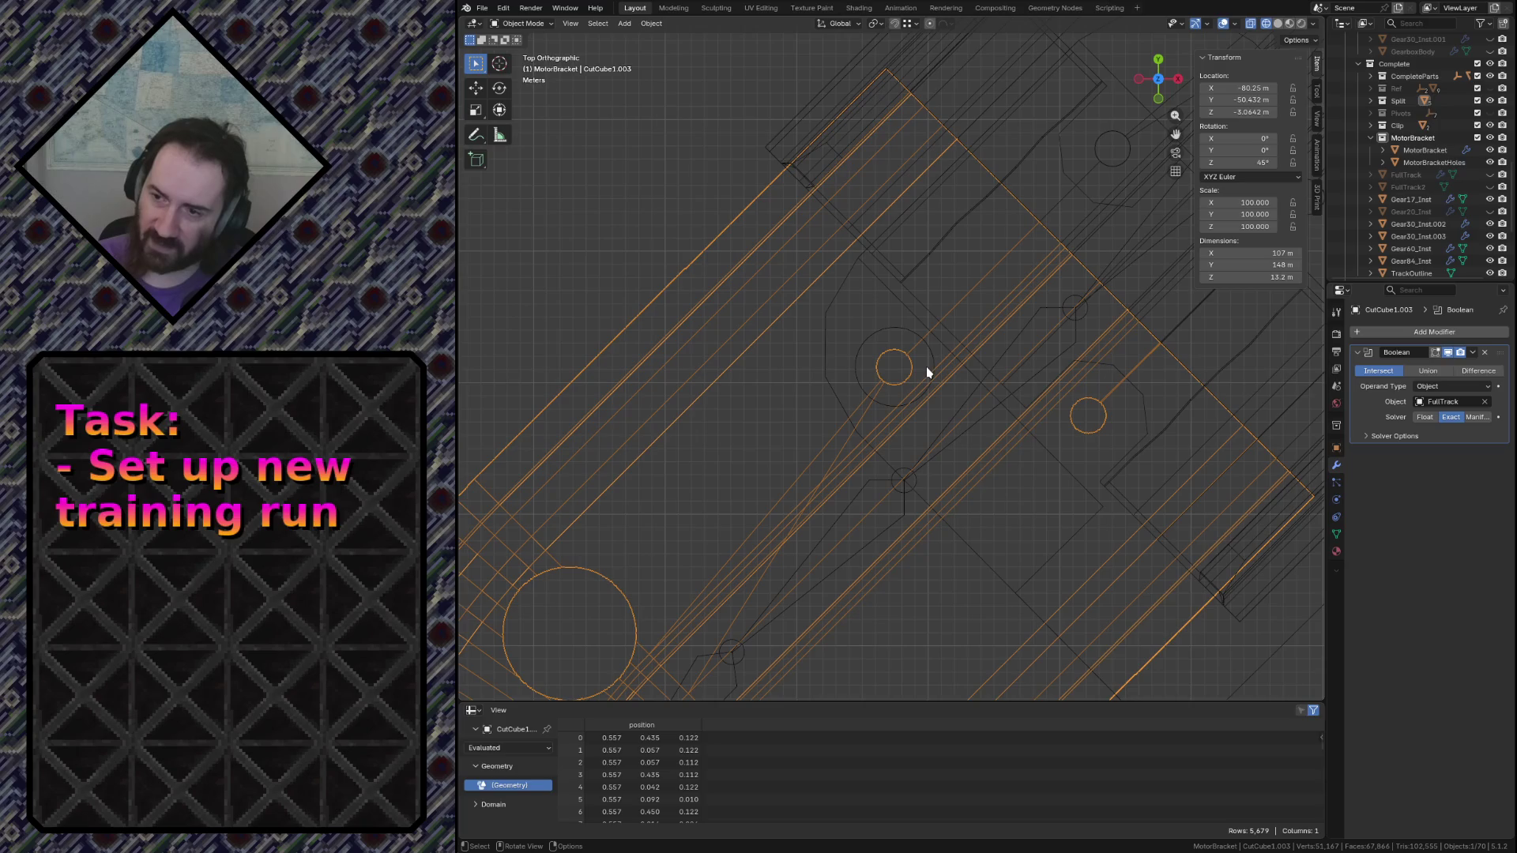
pyautogui.click(926, 368)
pyautogui.scroll(6, 930, 367)
pyautogui.scroll(6, 900, 379)
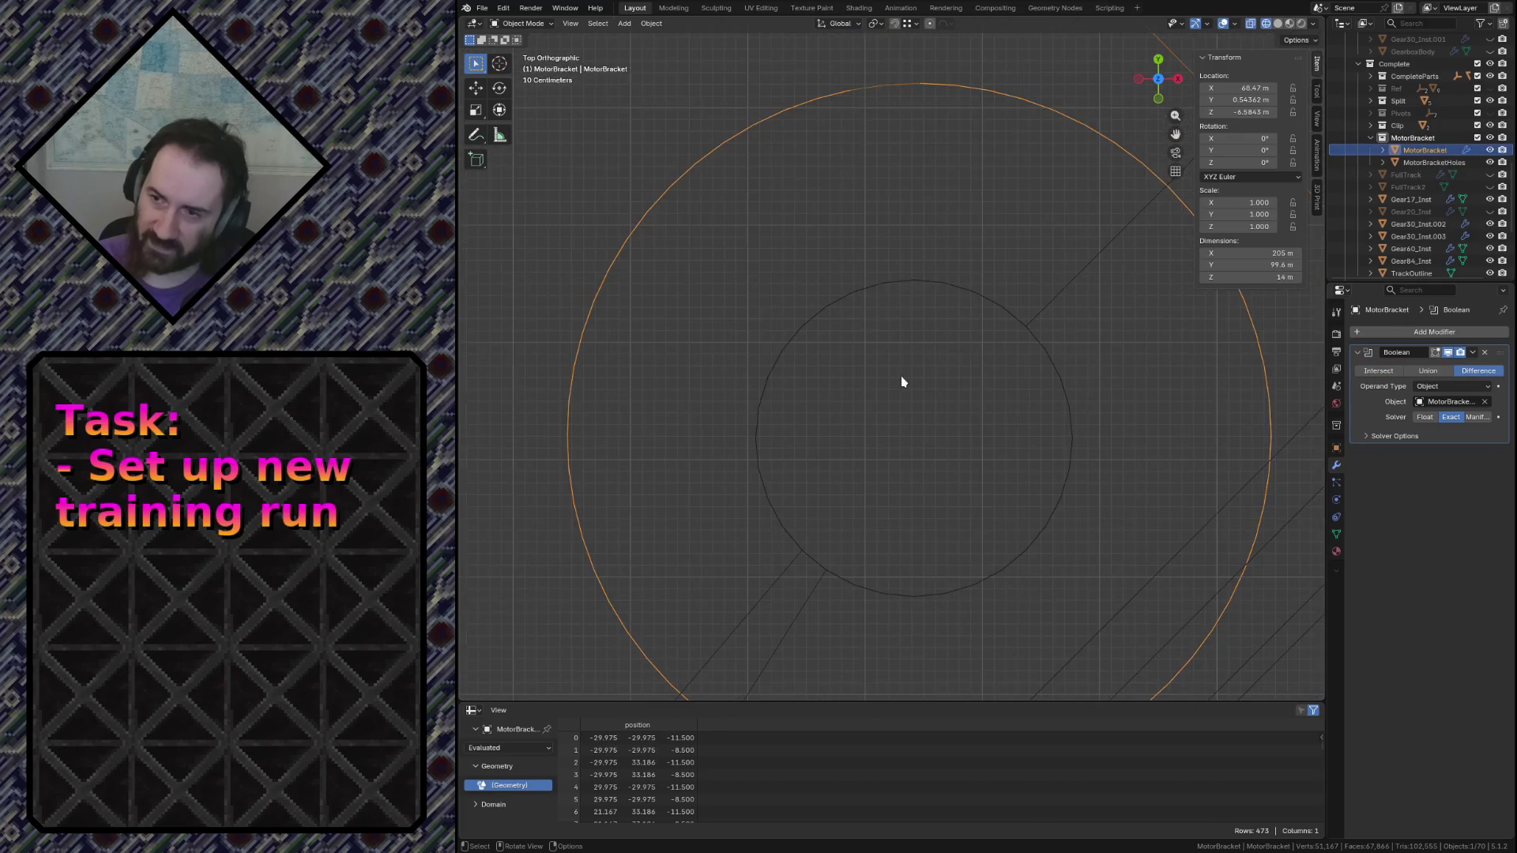
pyautogui.scroll(-2, 913, 273)
pyautogui.press('Tab')
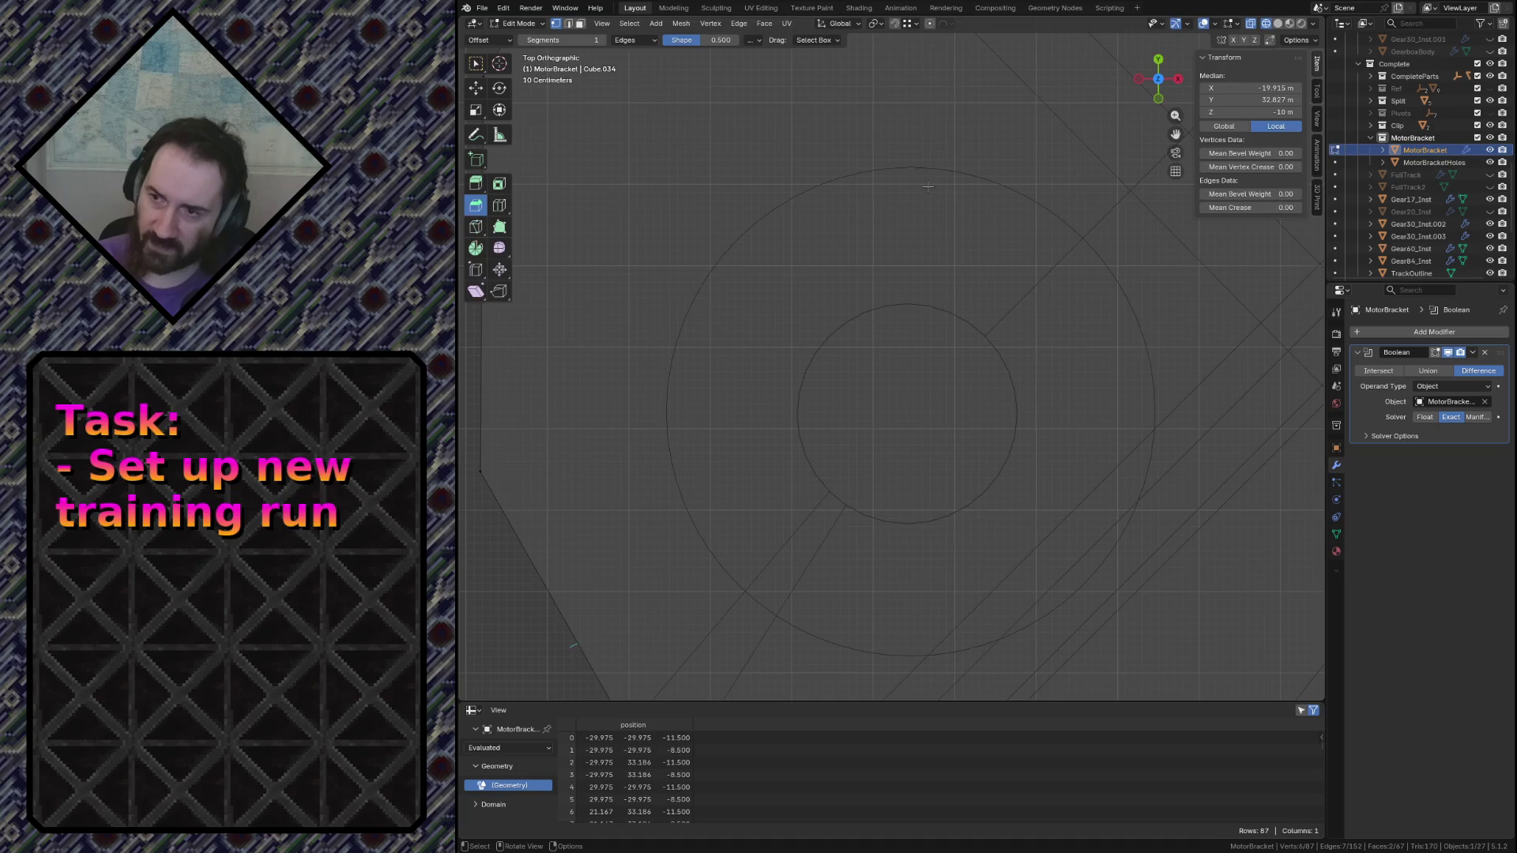
pyautogui.press('Tab')
pyautogui.click(928, 173)
pyautogui.press('Tab')
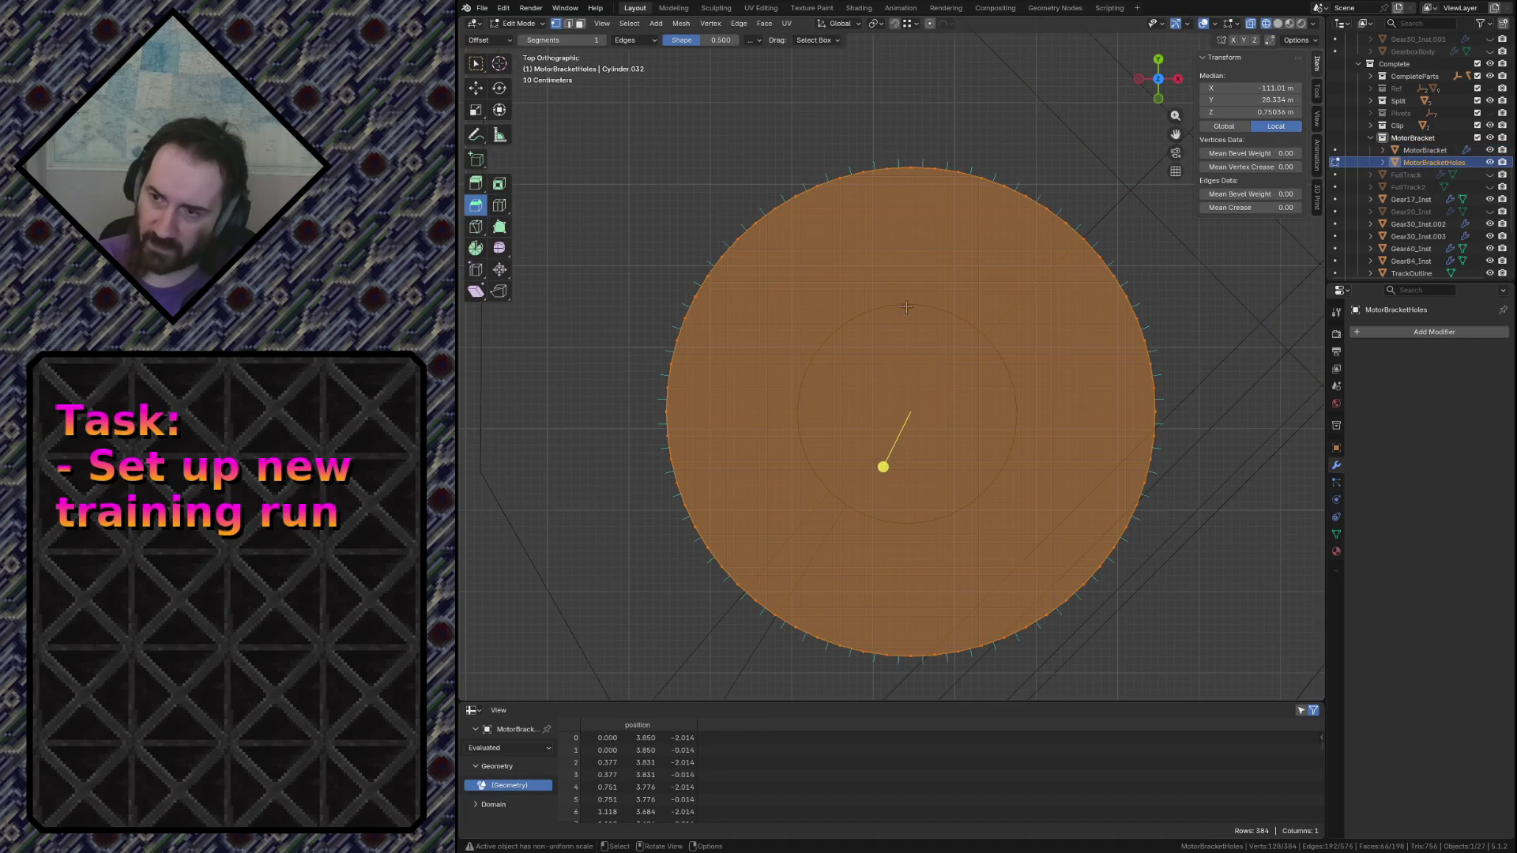
# Nudge the cylinder slightly along X and then Y to centre it over the existing hole
pyautogui.press('g')
pyautogui.press('y')
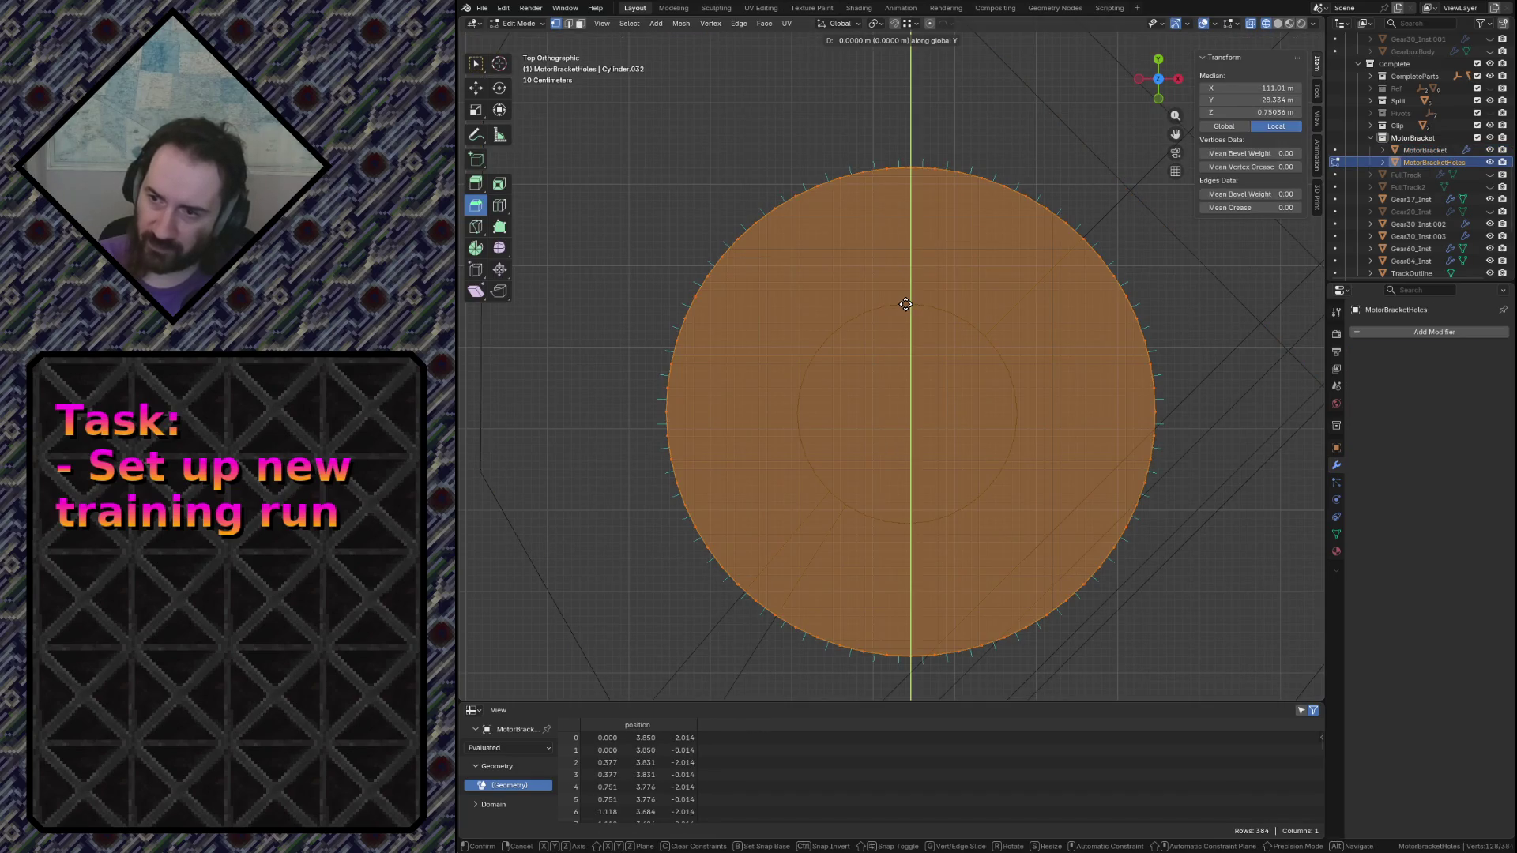
pyautogui.press('x')
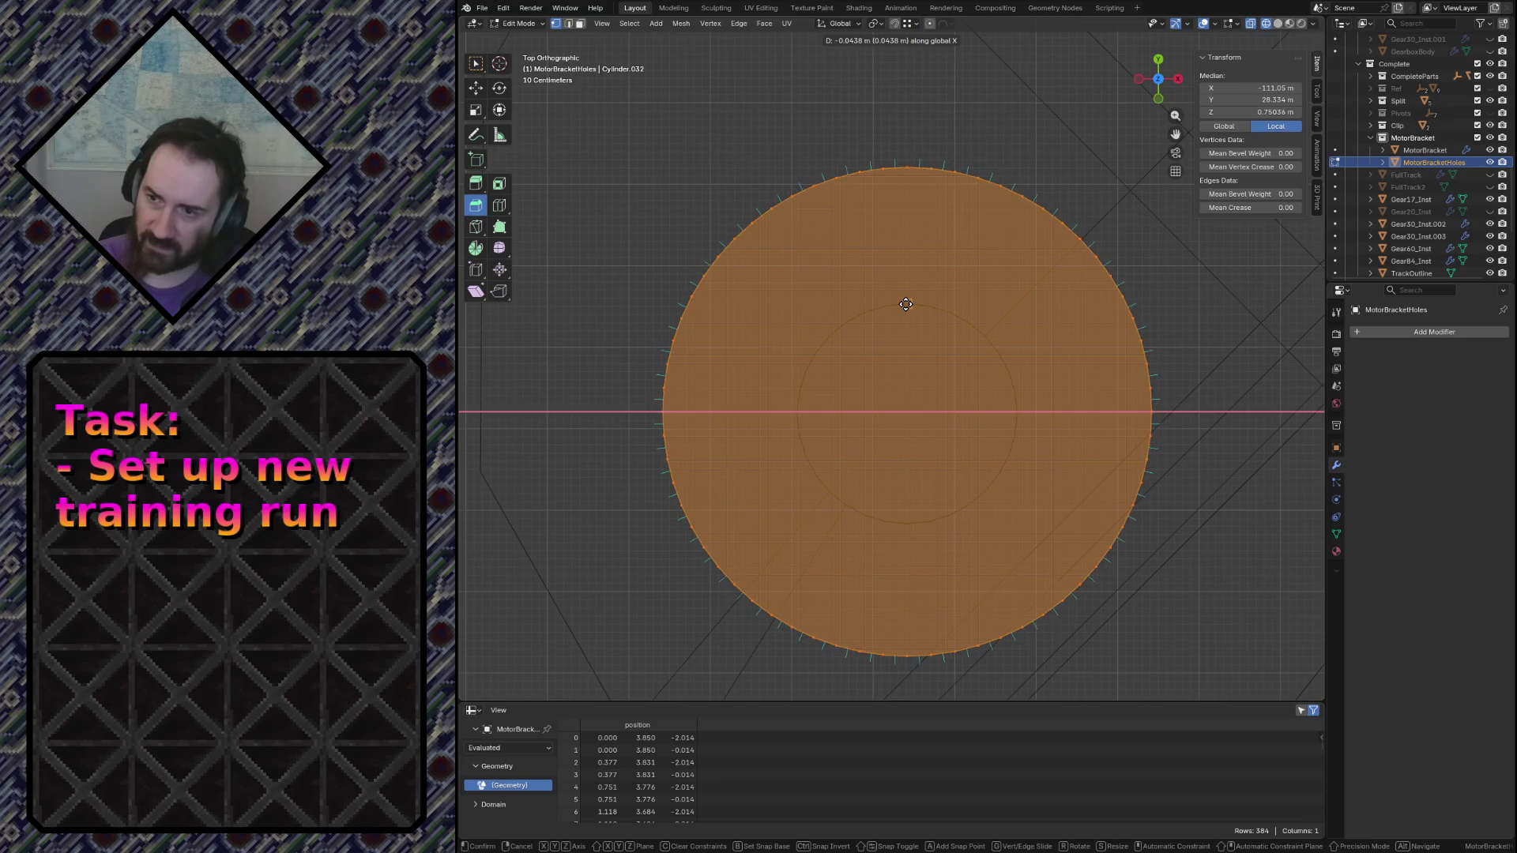
pyautogui.click(906, 305)
pyautogui.scroll(4, 906, 305)
pyautogui.scroll(-3, 958, 172)
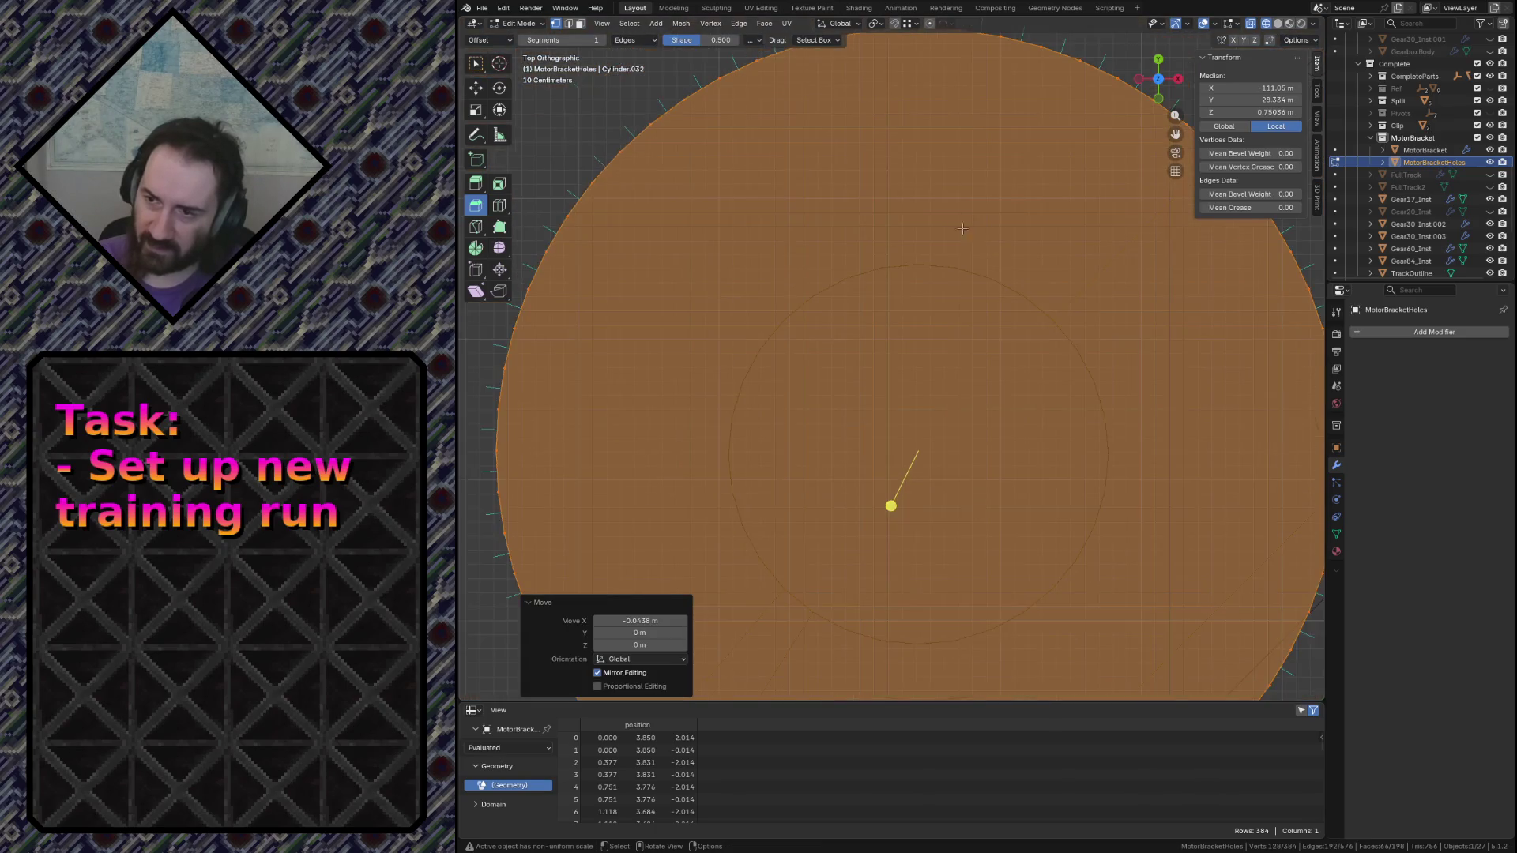
pyautogui.keyDown('shift'); pyautogui.moveTo(1138, 473); pyautogui.dragTo(824, 377, button='middle'); pyautogui.keyUp('shift')
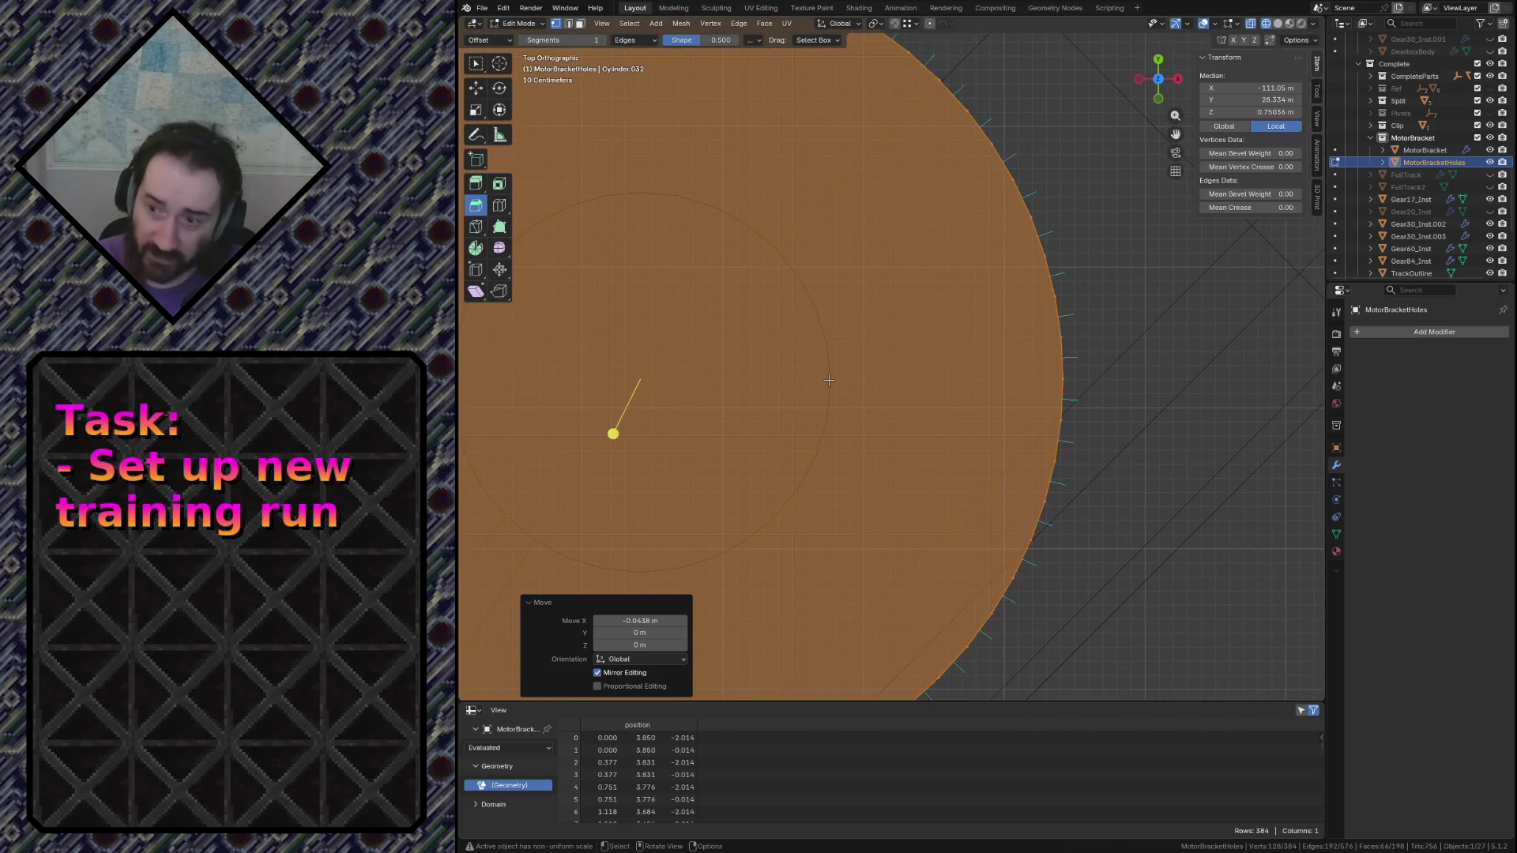
pyautogui.press('g')
pyautogui.press('y')
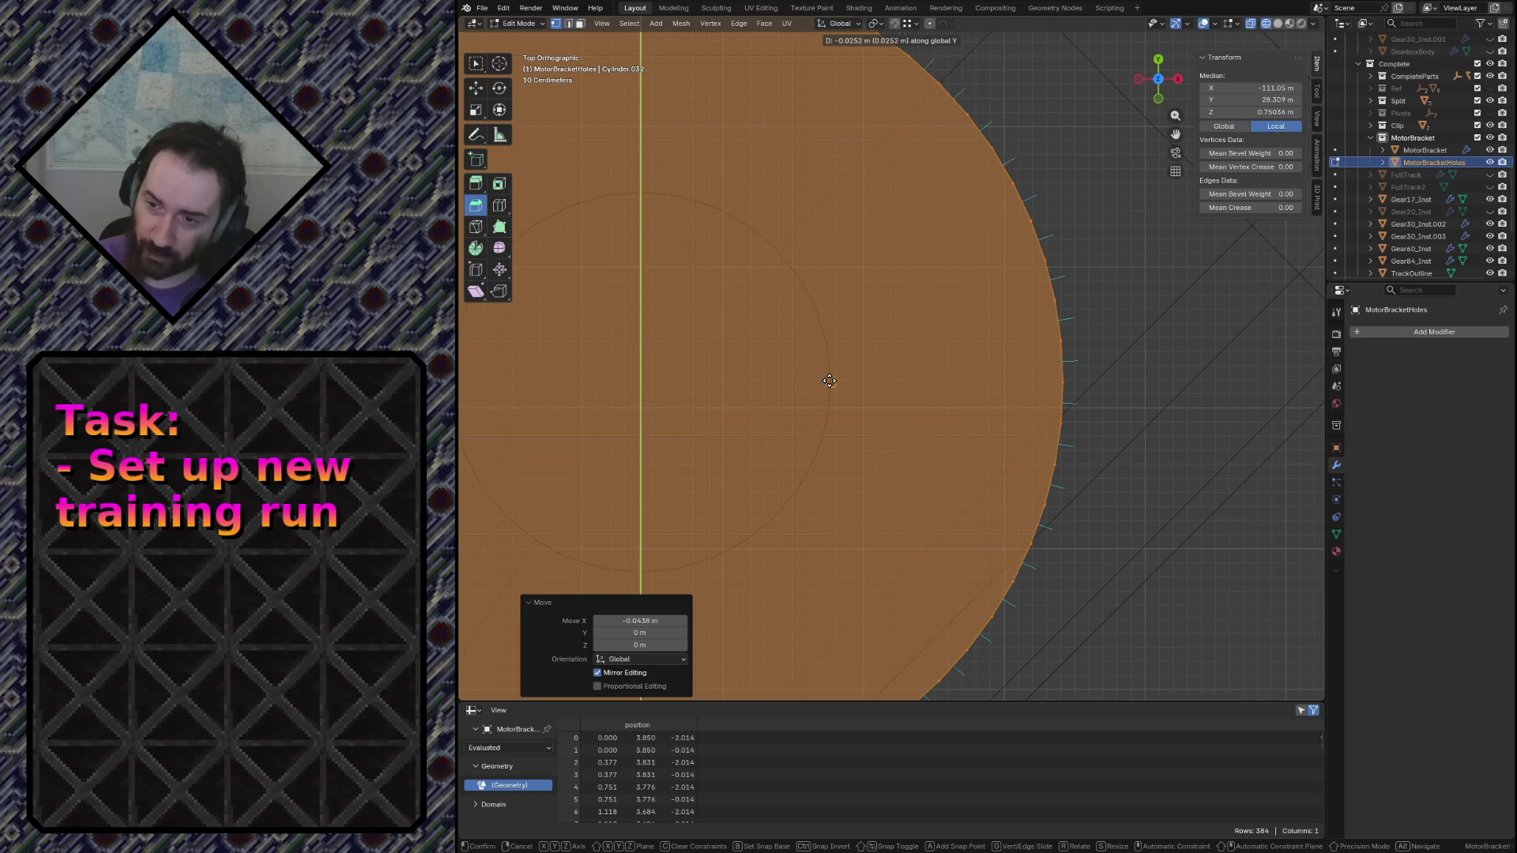
pyautogui.click(830, 381)
pyautogui.scroll(3, 852, 433)
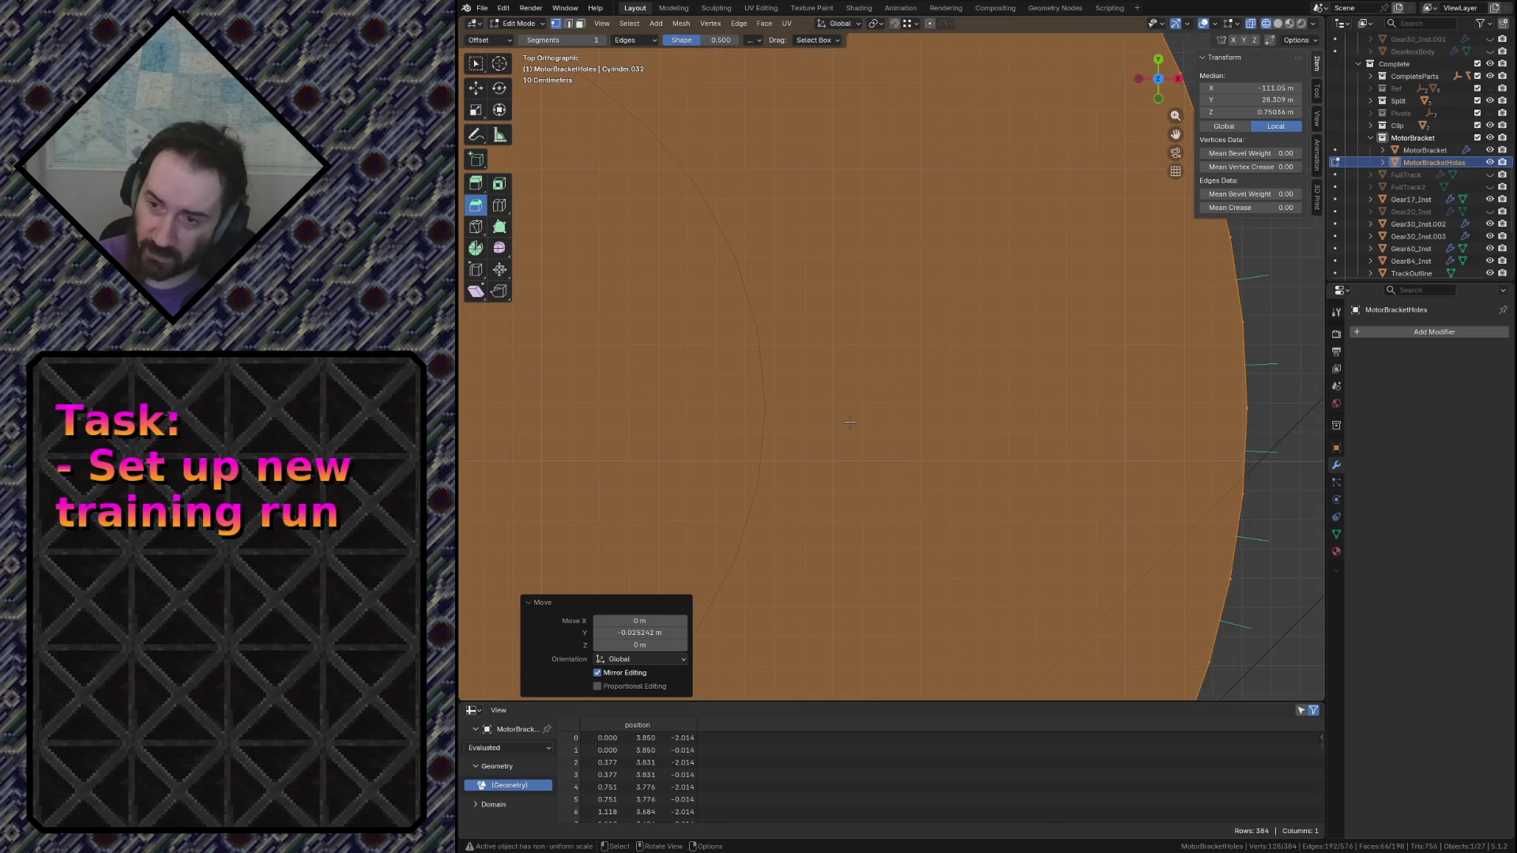
pyautogui.scroll(-2, 848, 421)
pyautogui.scroll(-2, 878, 427)
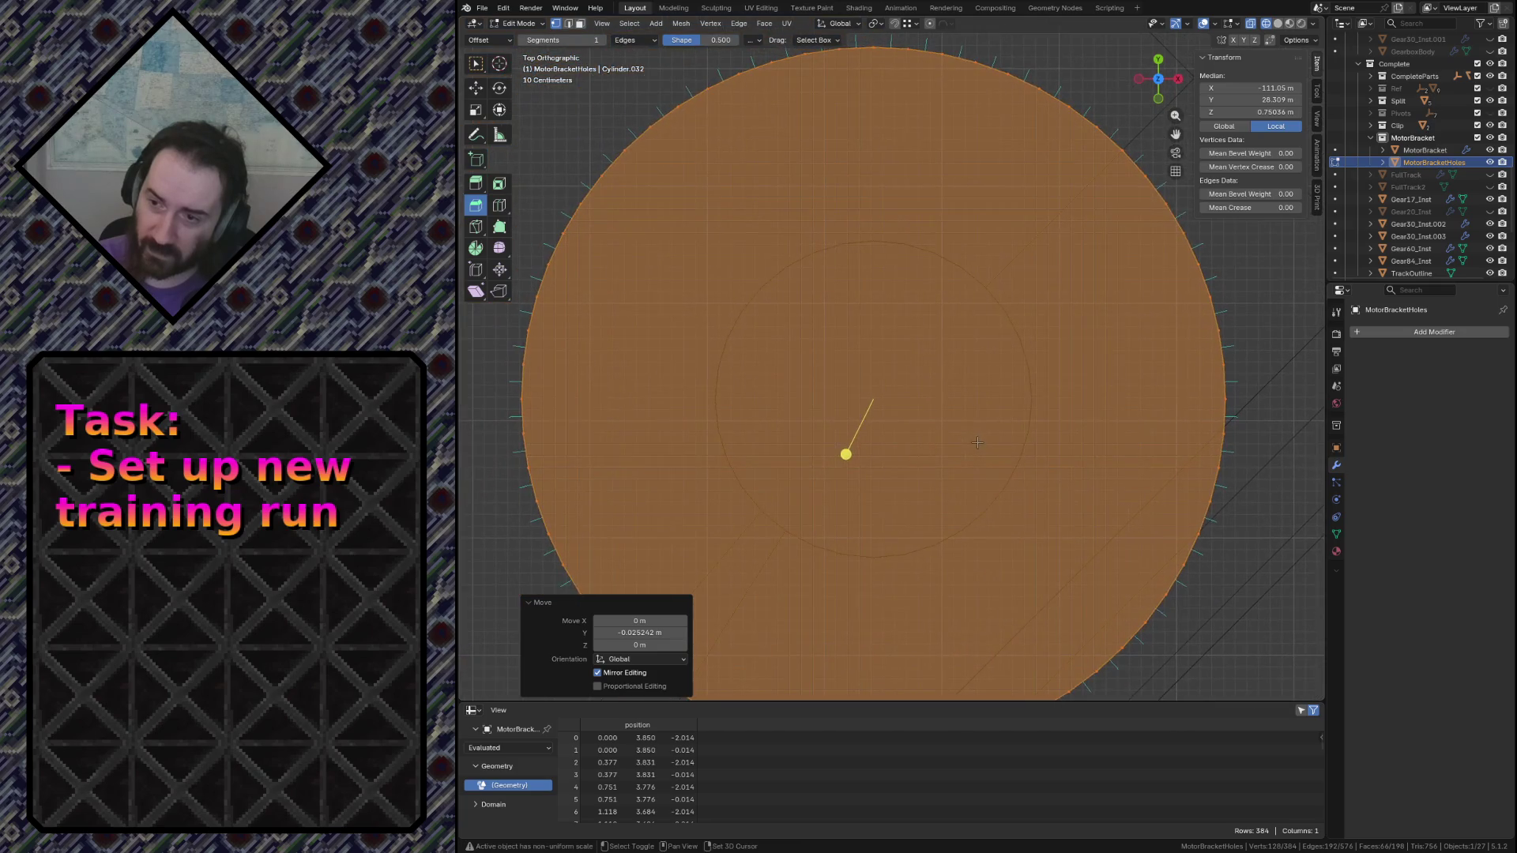
pyautogui.scroll(-2, 978, 442)
pyautogui.scroll(-2, 979, 442)
pyautogui.scroll(1, 979, 442)
# From front view, extrude the cylinder's bottom face down through the bracket and save
pyautogui.hotkey('shift', '`')
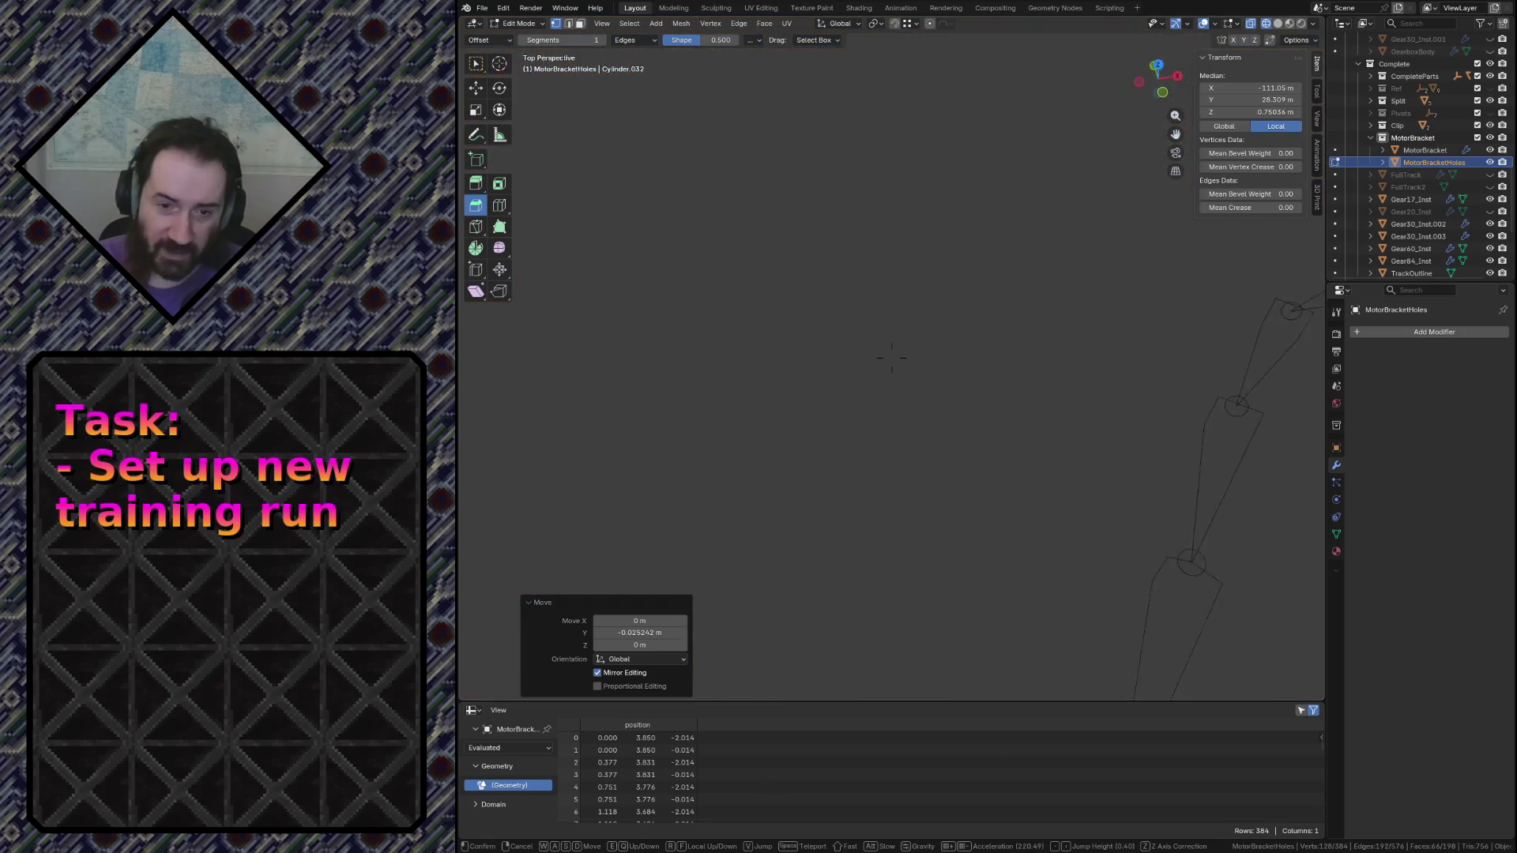
pyautogui.press('s')
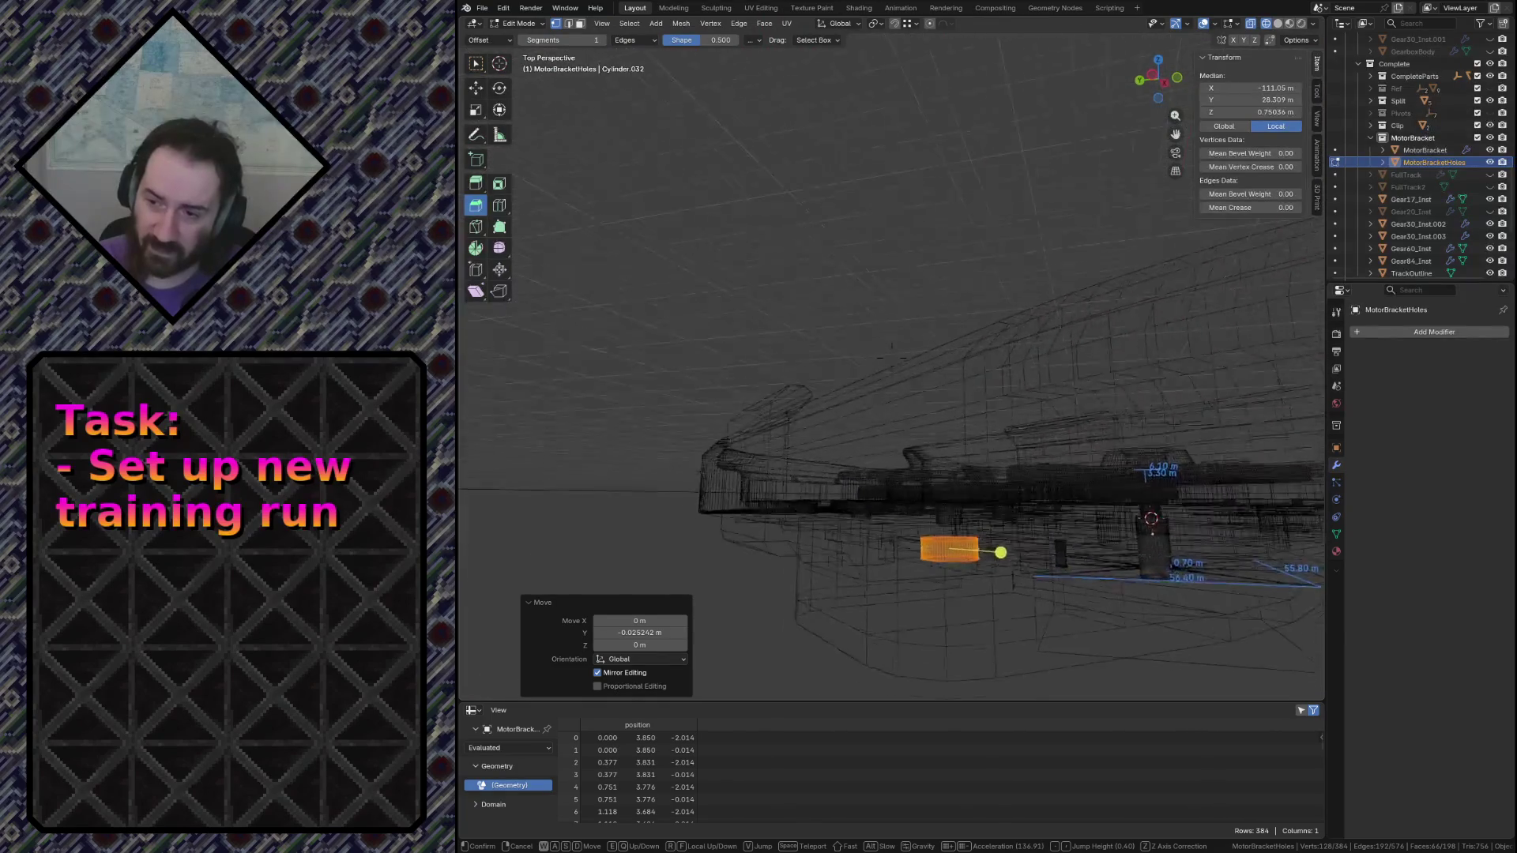
pyautogui.click(980, 442)
pyautogui.press('KP_1')
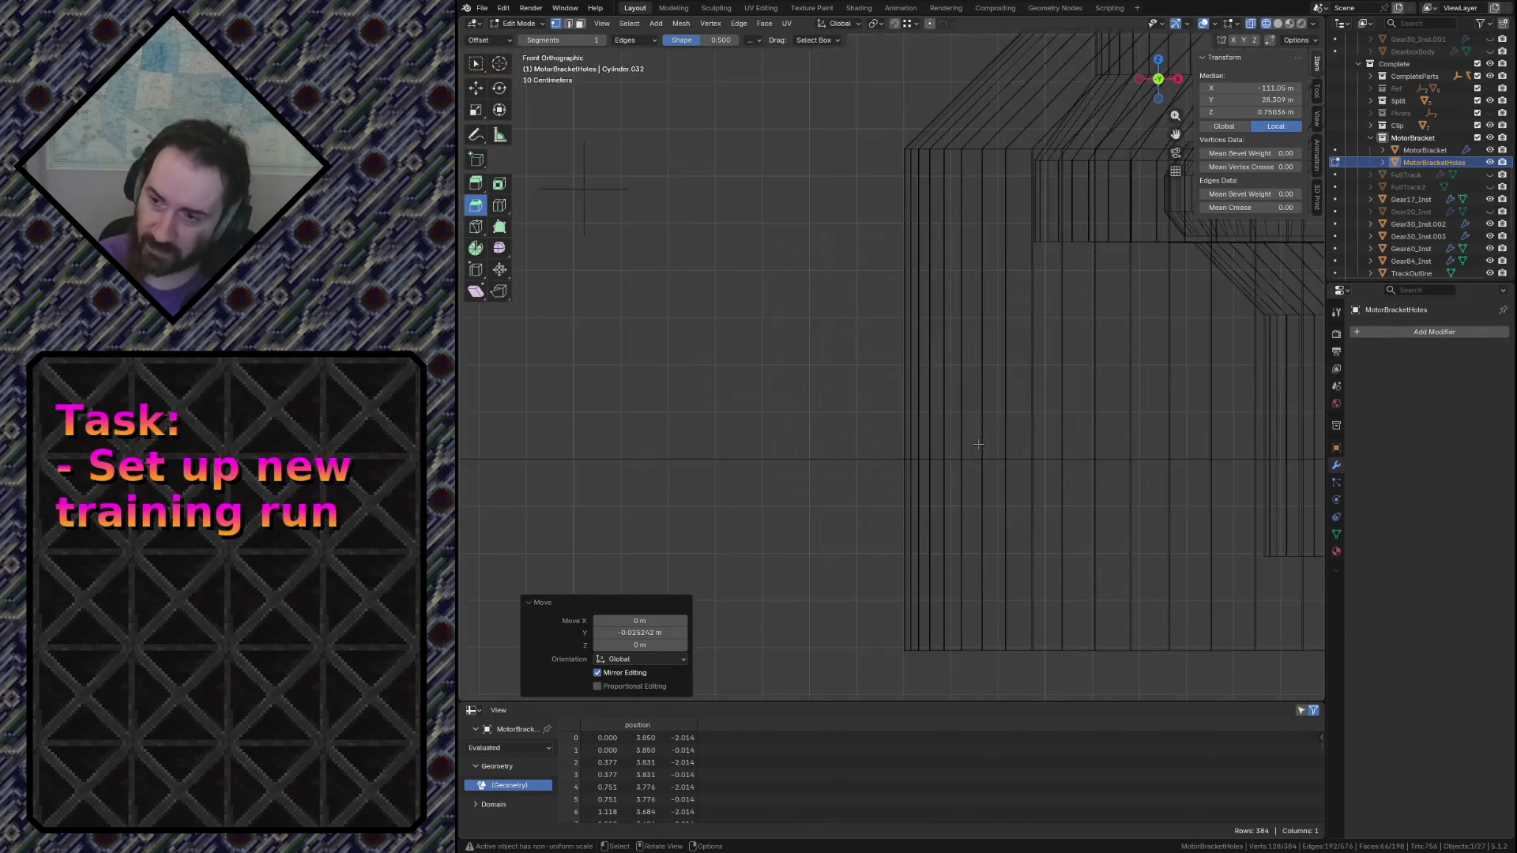
pyautogui.press('KP_Decimal')
pyautogui.scroll(-5, 992, 467)
pyautogui.scroll(-2, 991, 466)
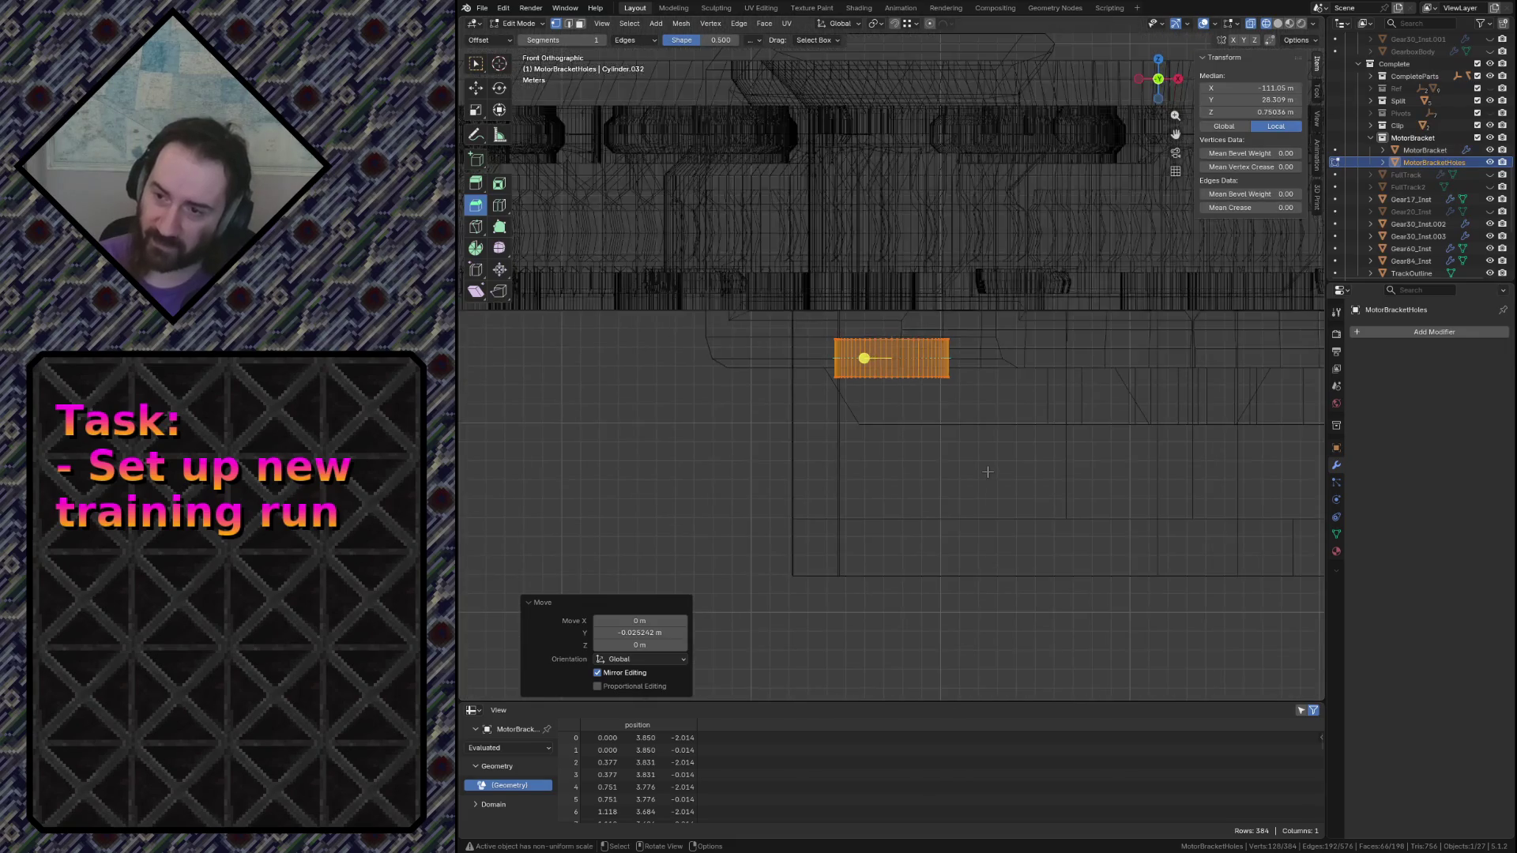
pyautogui.scroll(-1, 984, 477)
pyautogui.click(825, 373)
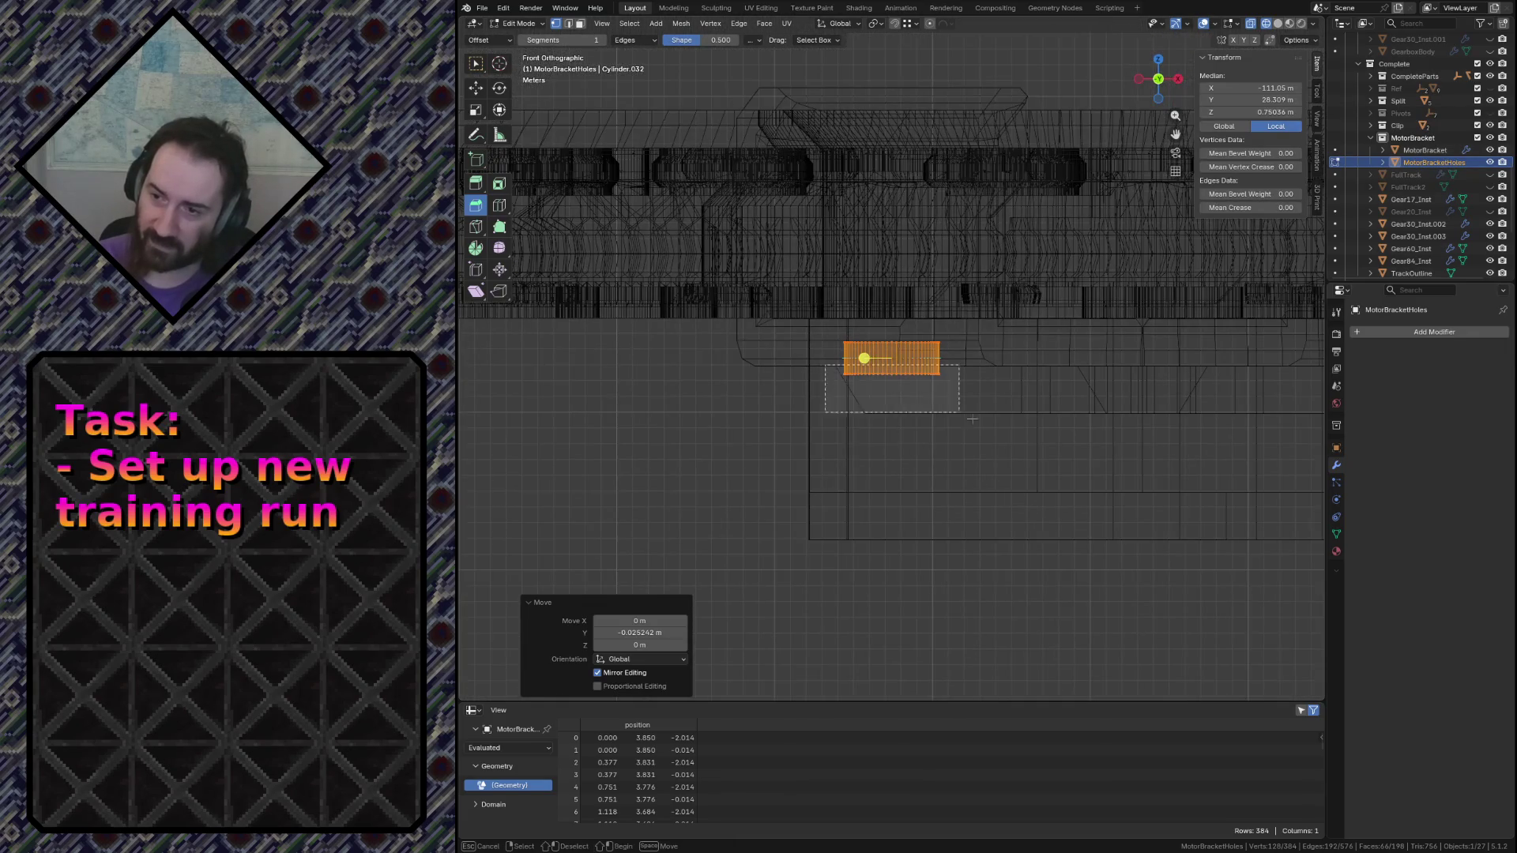
pyautogui.press('e')
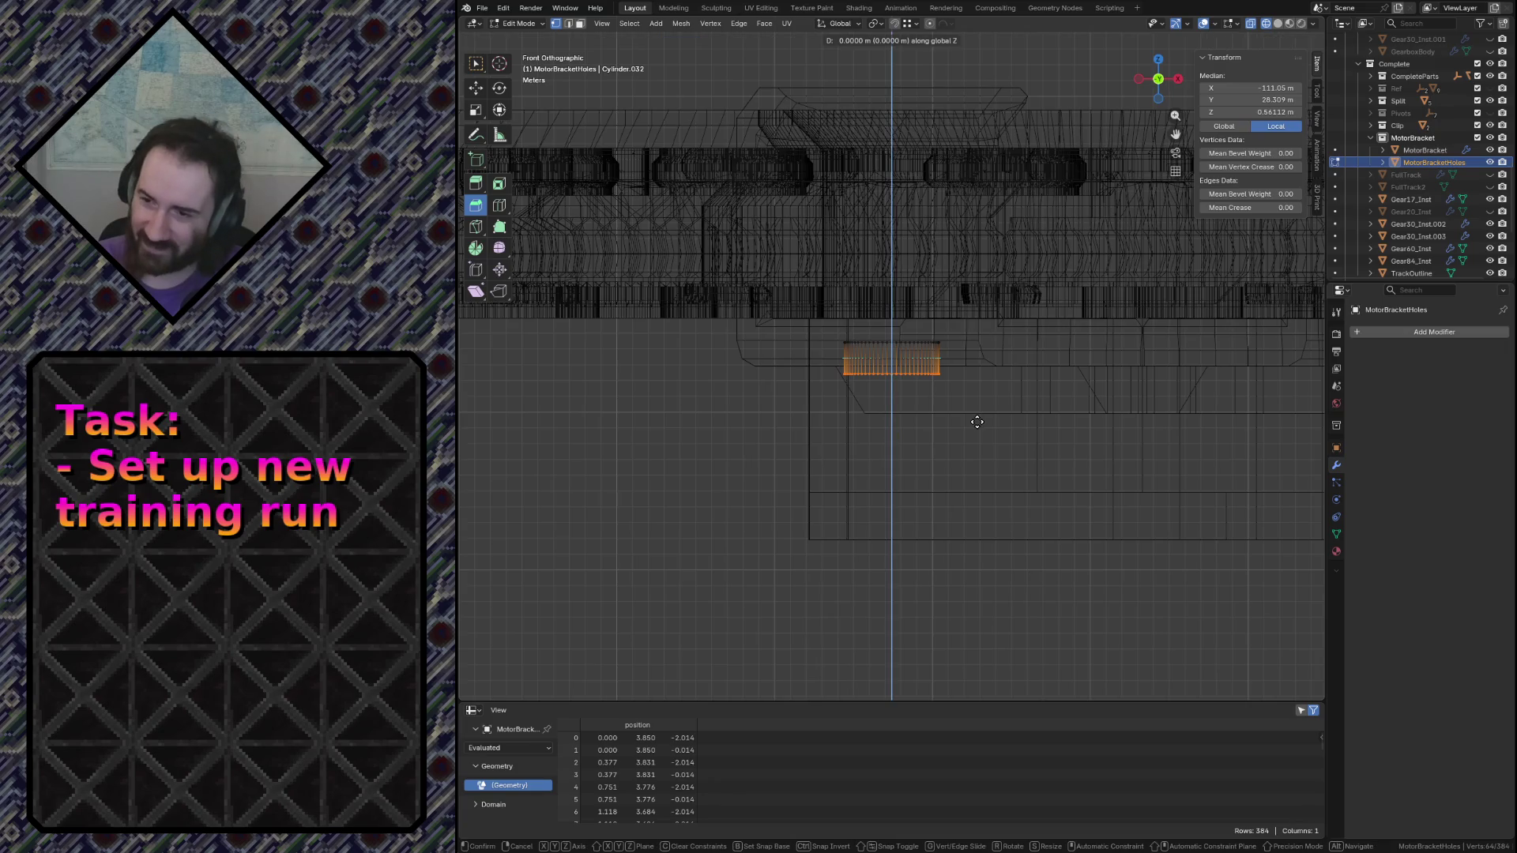
pyautogui.click(977, 613)
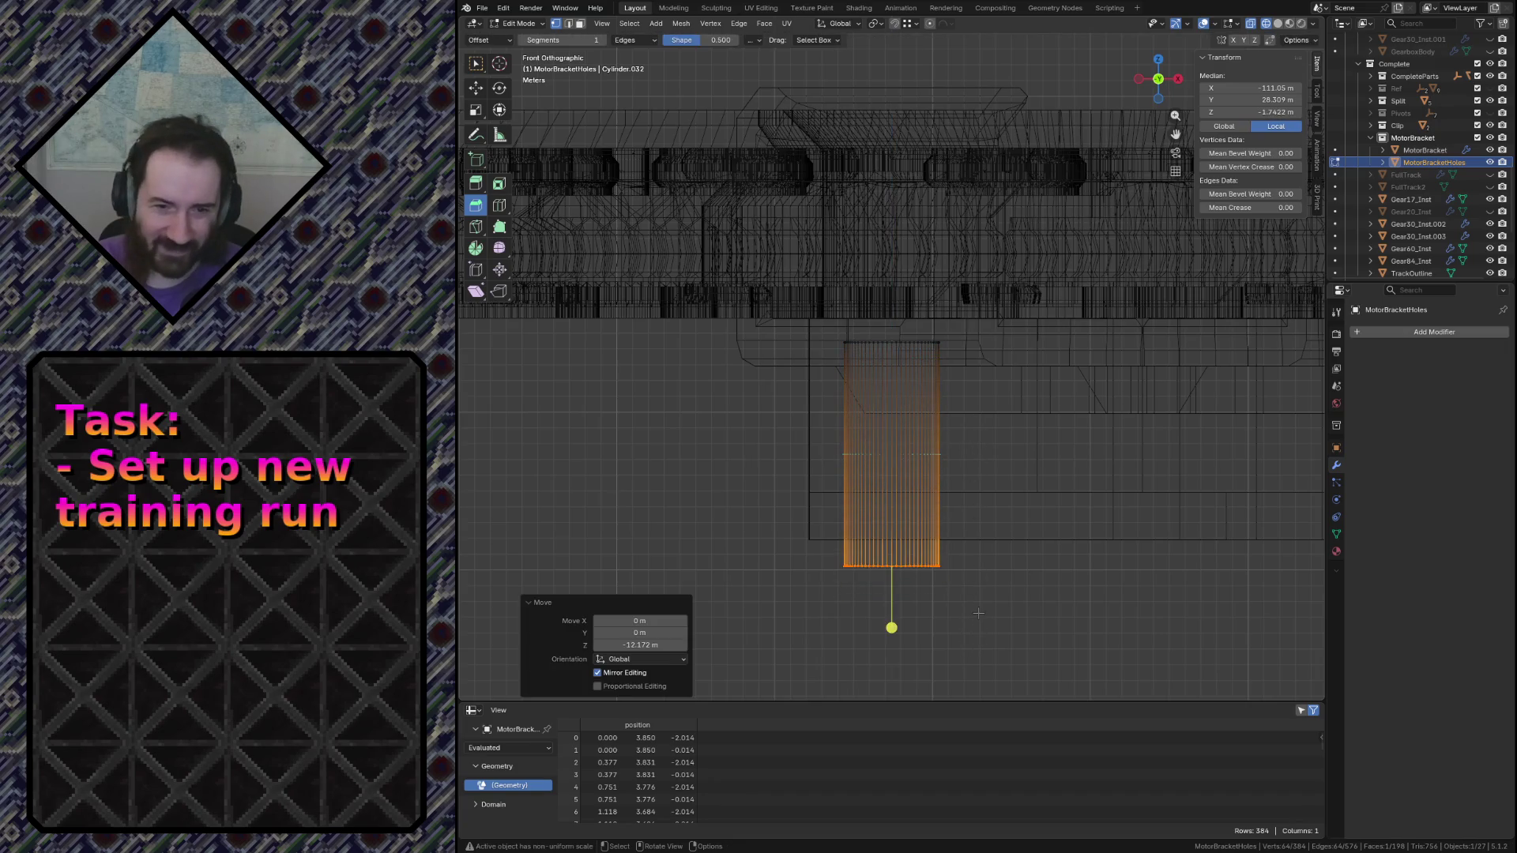
pyautogui.hotkey('ctrl', 's')
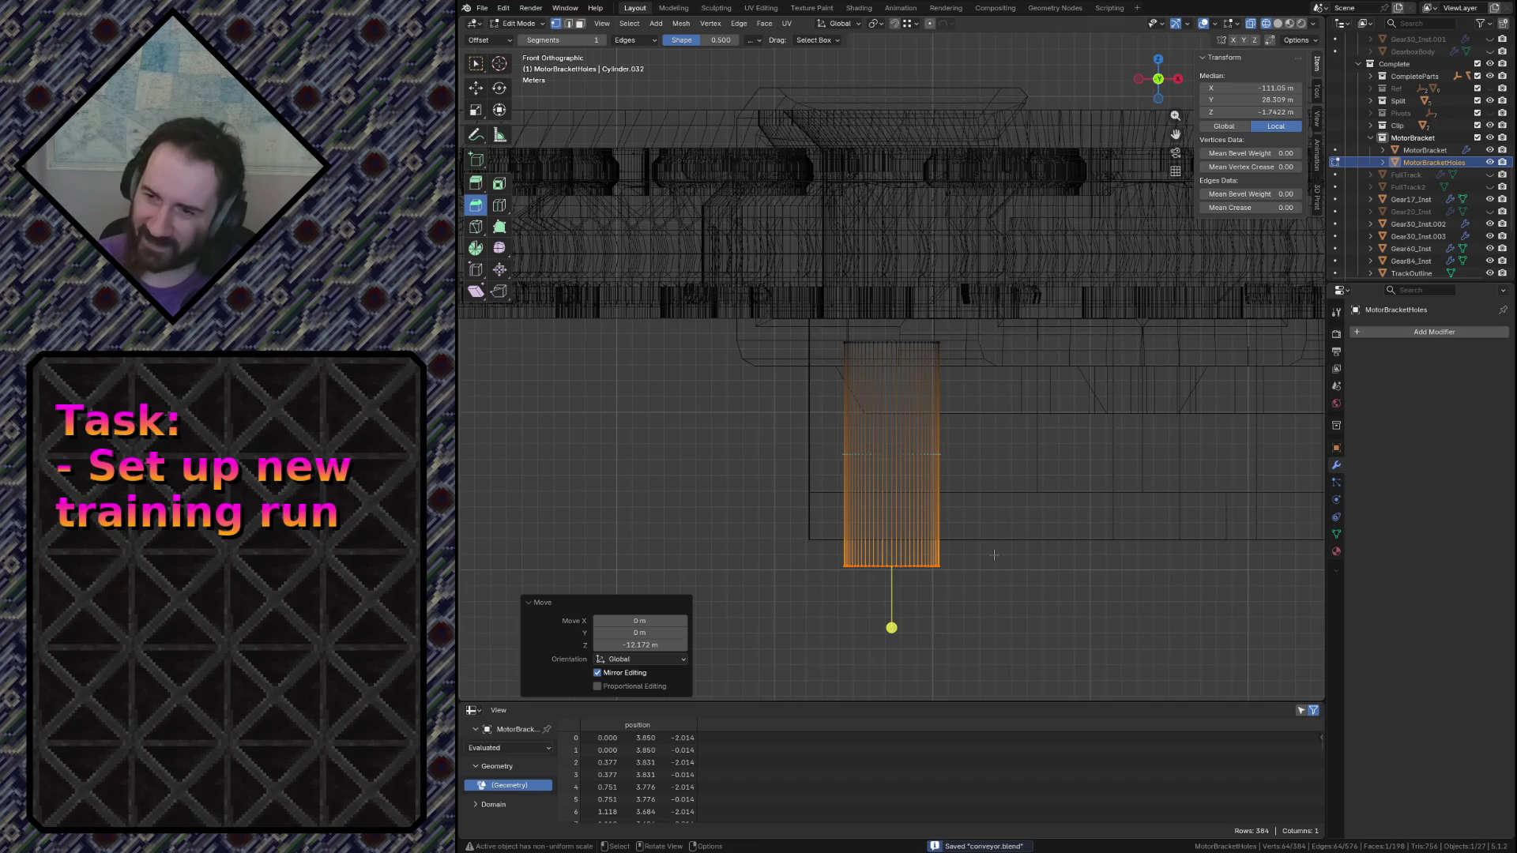
pyautogui.scroll(-2, 978, 612)
pyautogui.hotkey('ctrl', 'z')
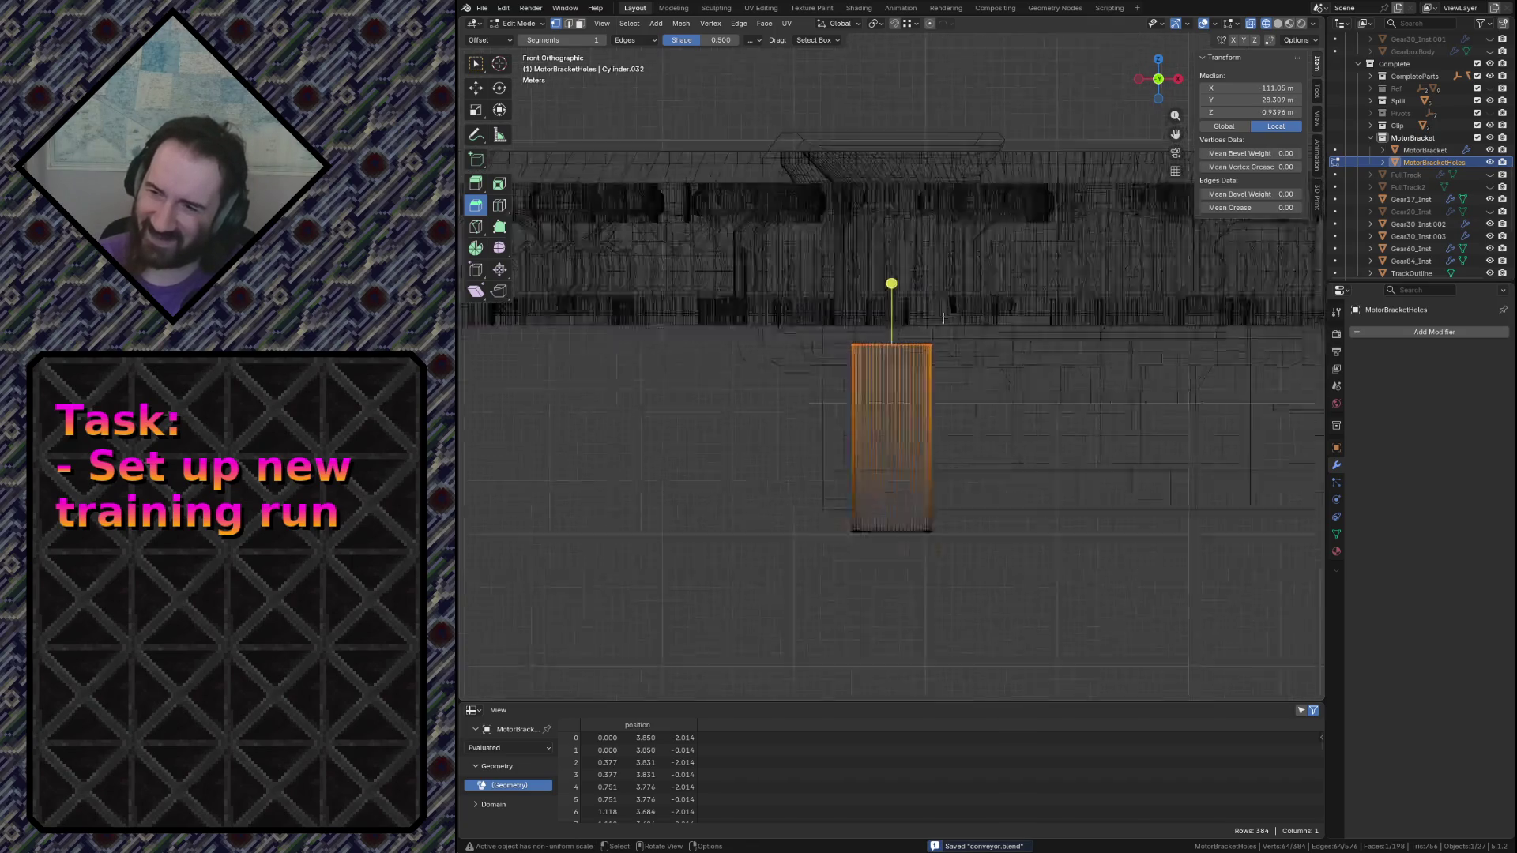
pyautogui.scroll(5, 940, 304)
pyautogui.scroll(-3, 778, 310)
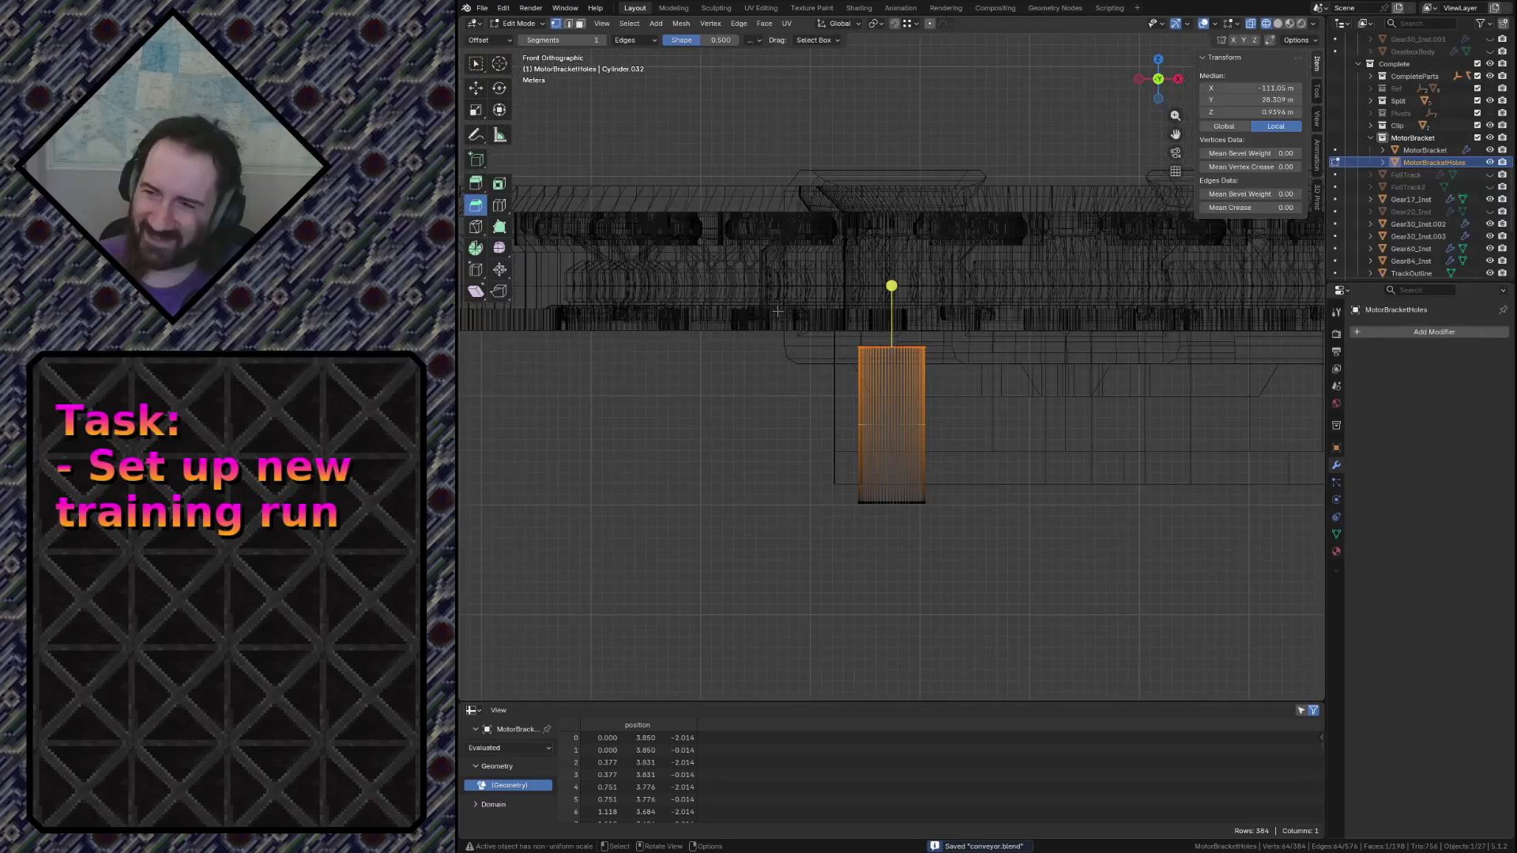
pyautogui.scroll(-2, 777, 311)
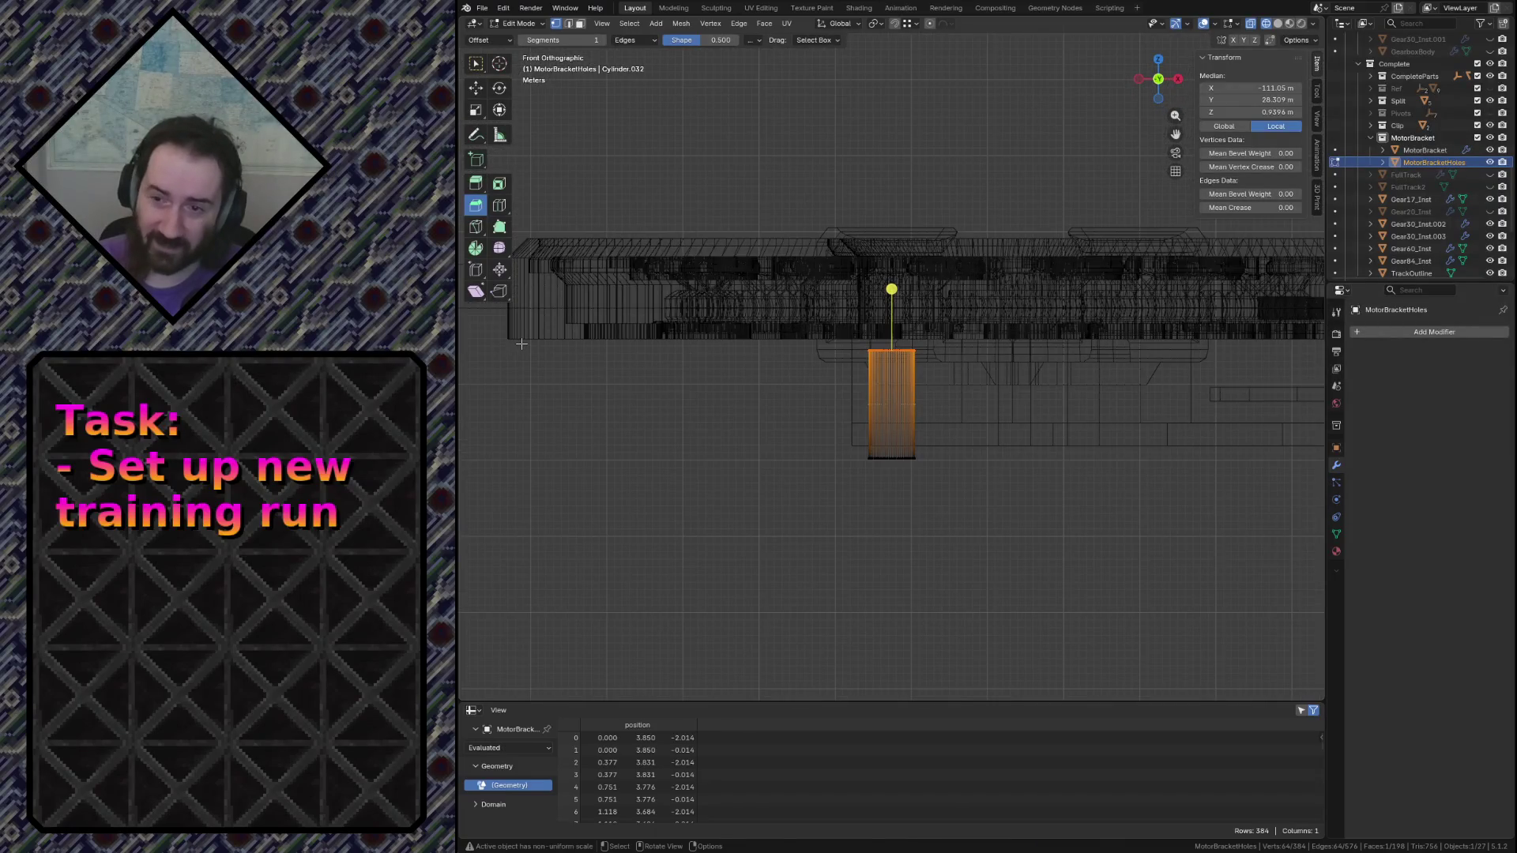
# Move the cylinder's top along Z and set its offset to exactly -2.5 m
pyautogui.press('g')
pyautogui.press('z')
pyautogui.click(889, 342)
pyautogui.press('g')
pyautogui.press('y')
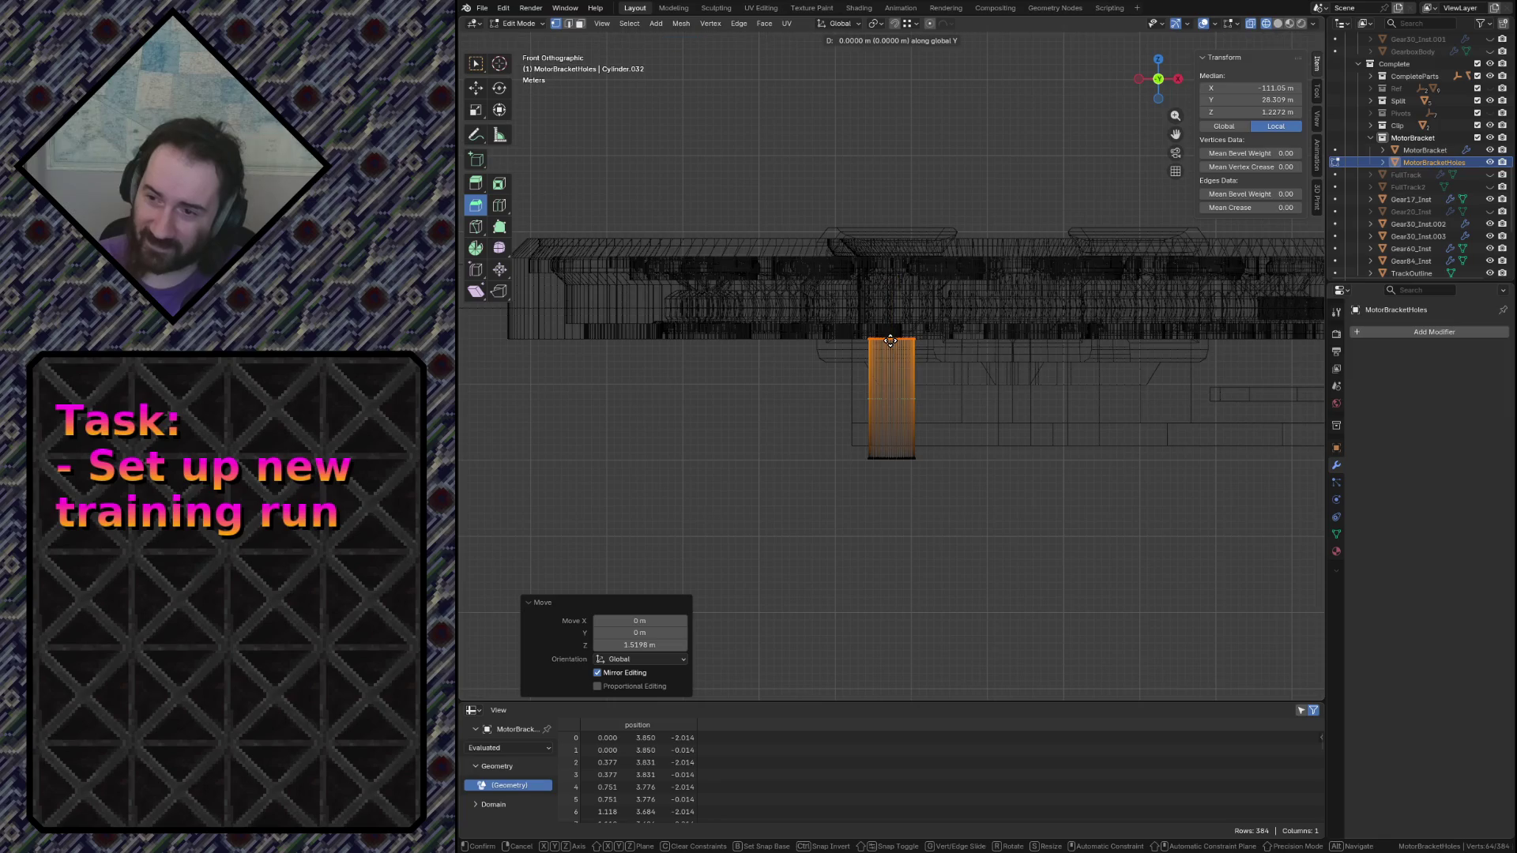
pyautogui.press('z')
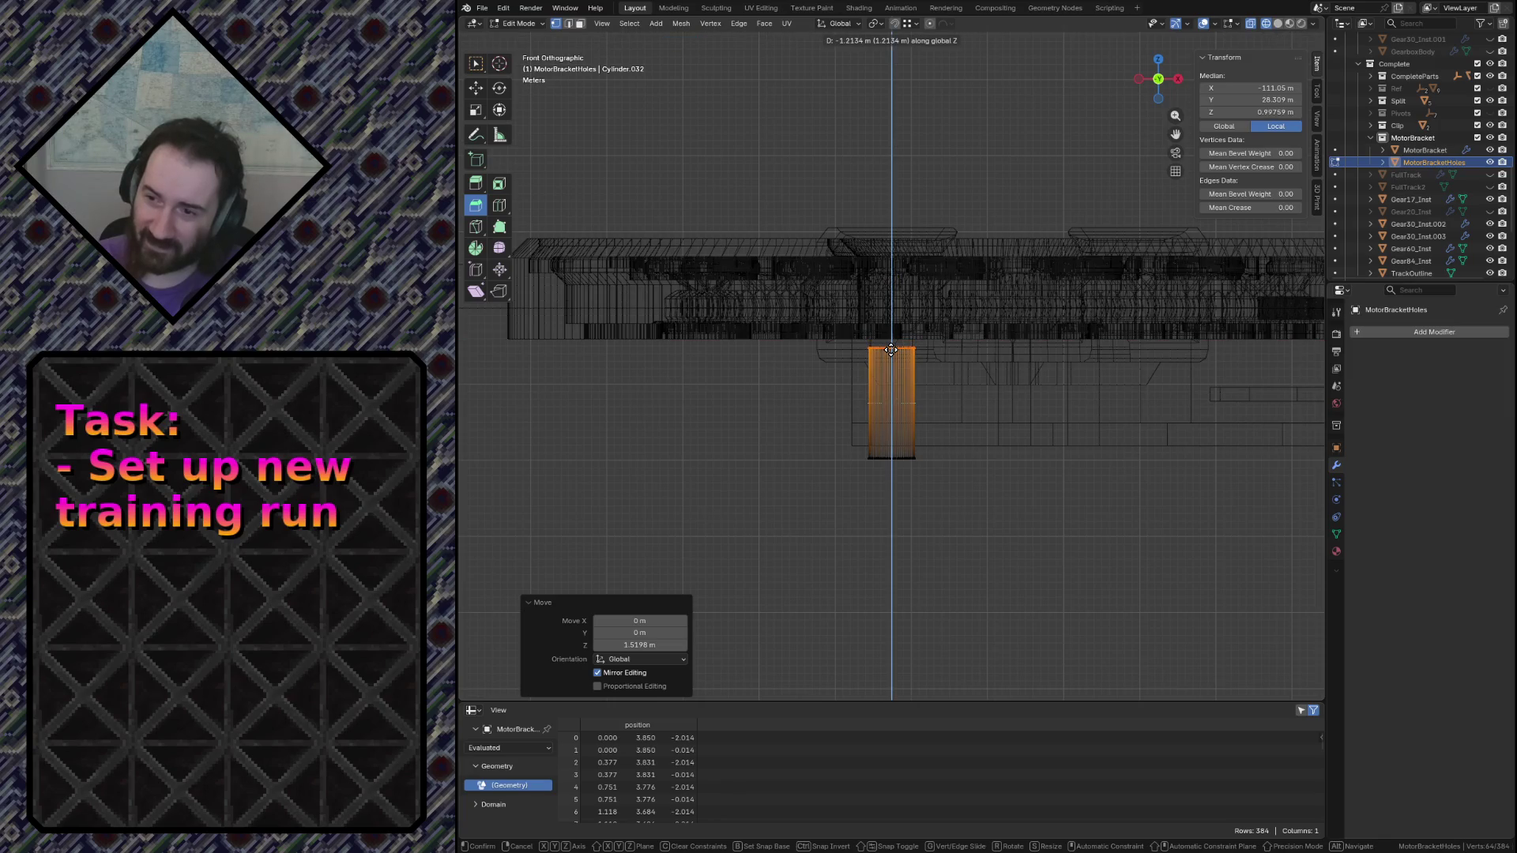
pyautogui.click(891, 352)
pyautogui.click(651, 644)
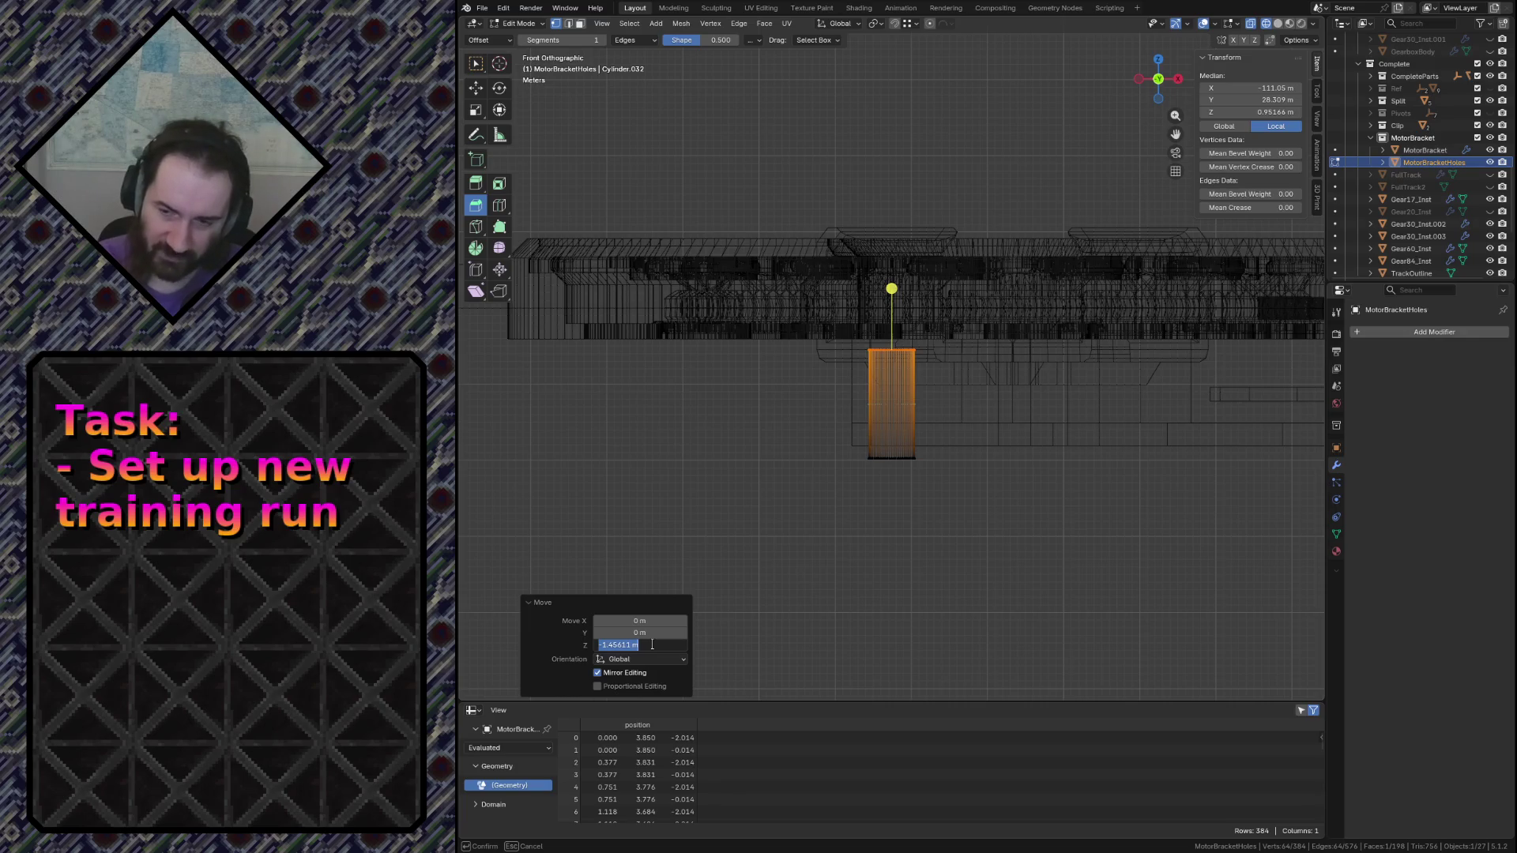
pyautogui.write('.5')
pyautogui.press('Return')
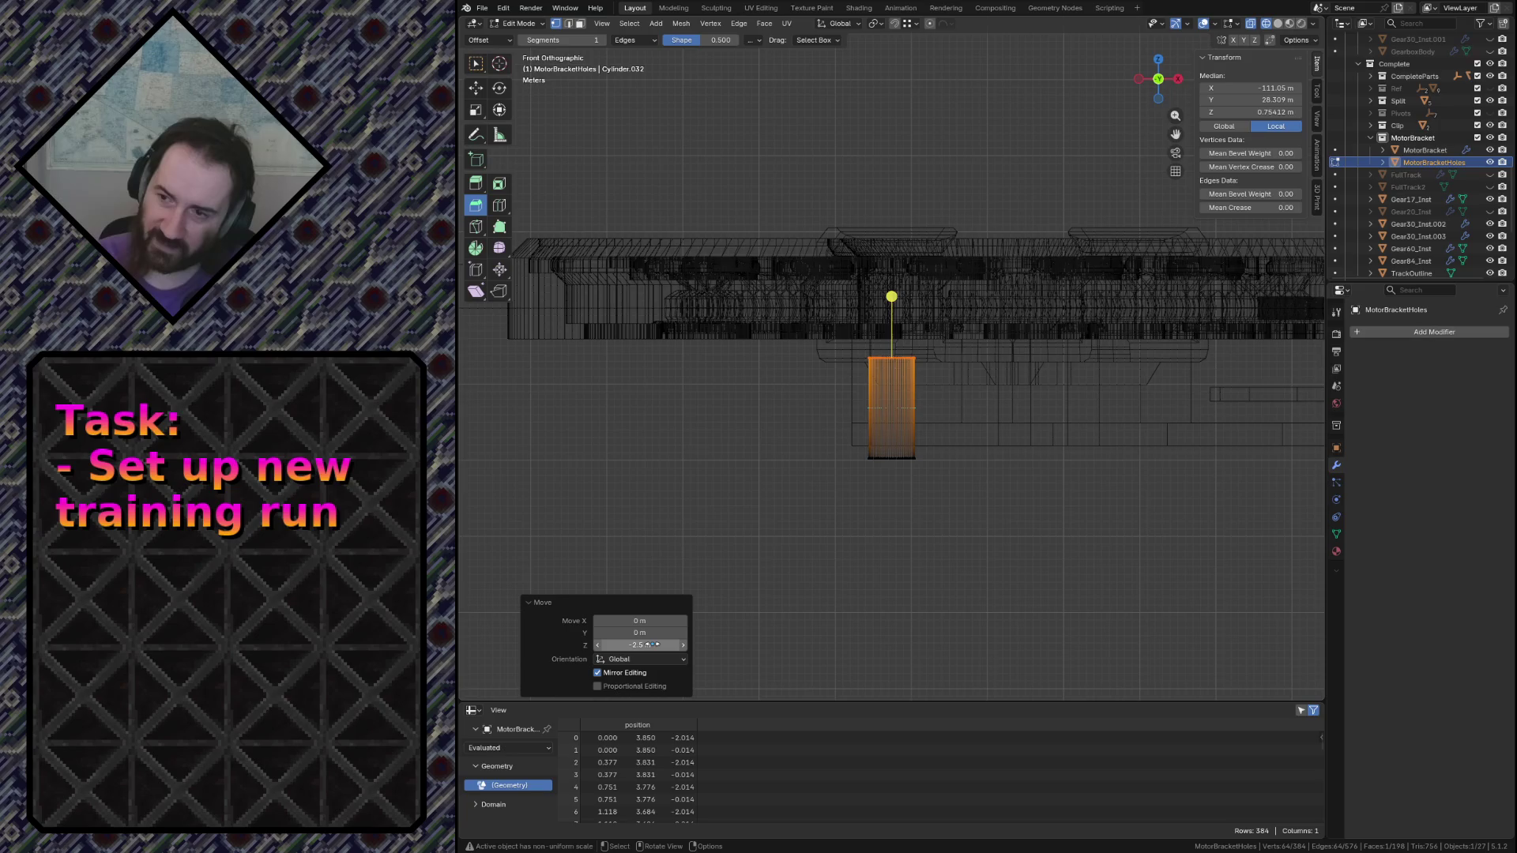
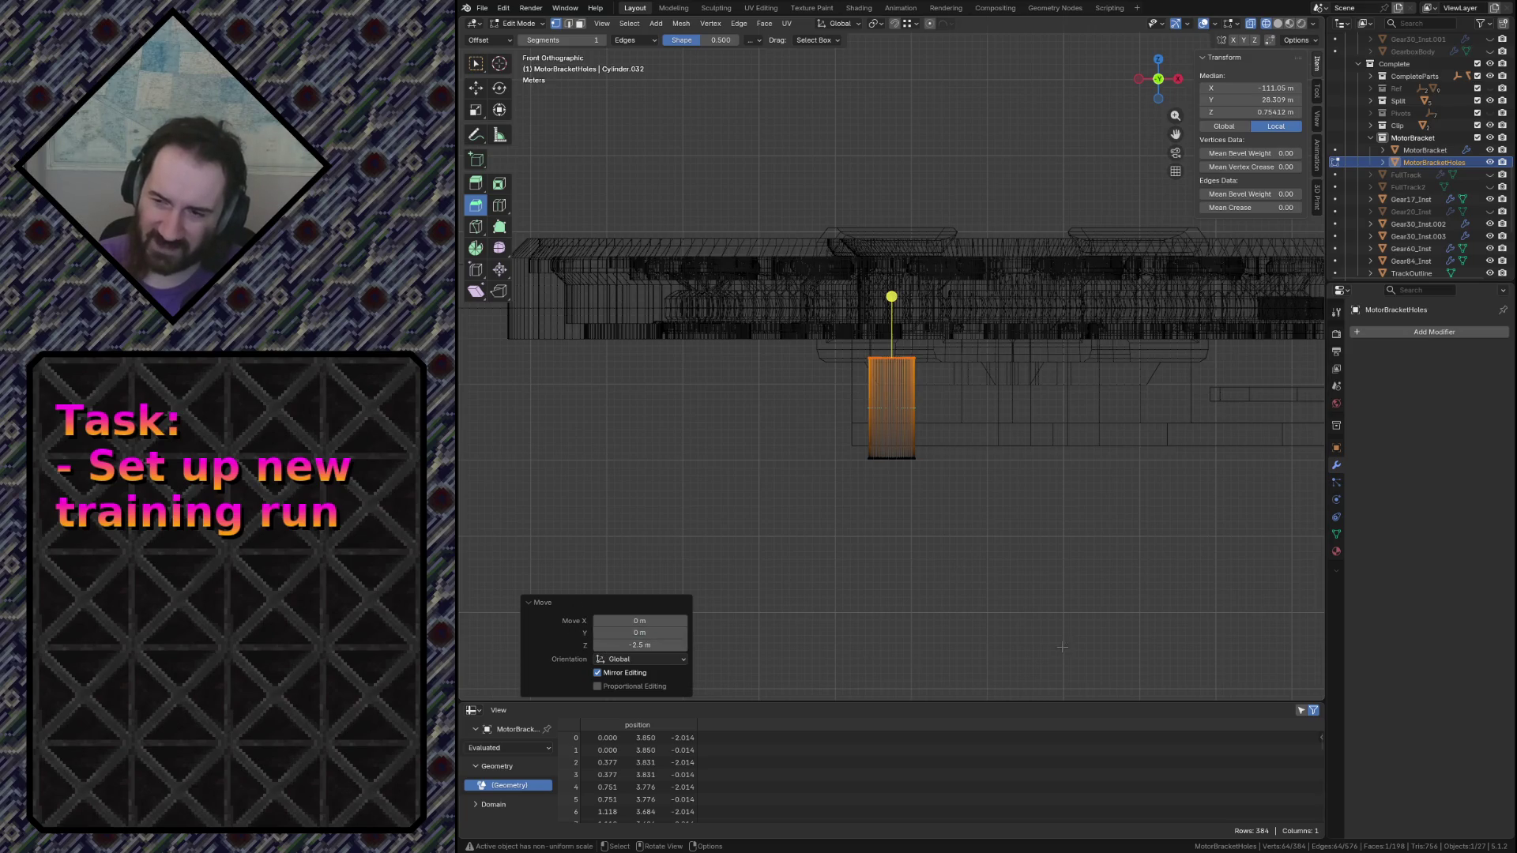
# Select the whole linked hole cylinder from one vertex and switch to top orthographic view
pyautogui.click(997, 596)
pyautogui.click(906, 458)
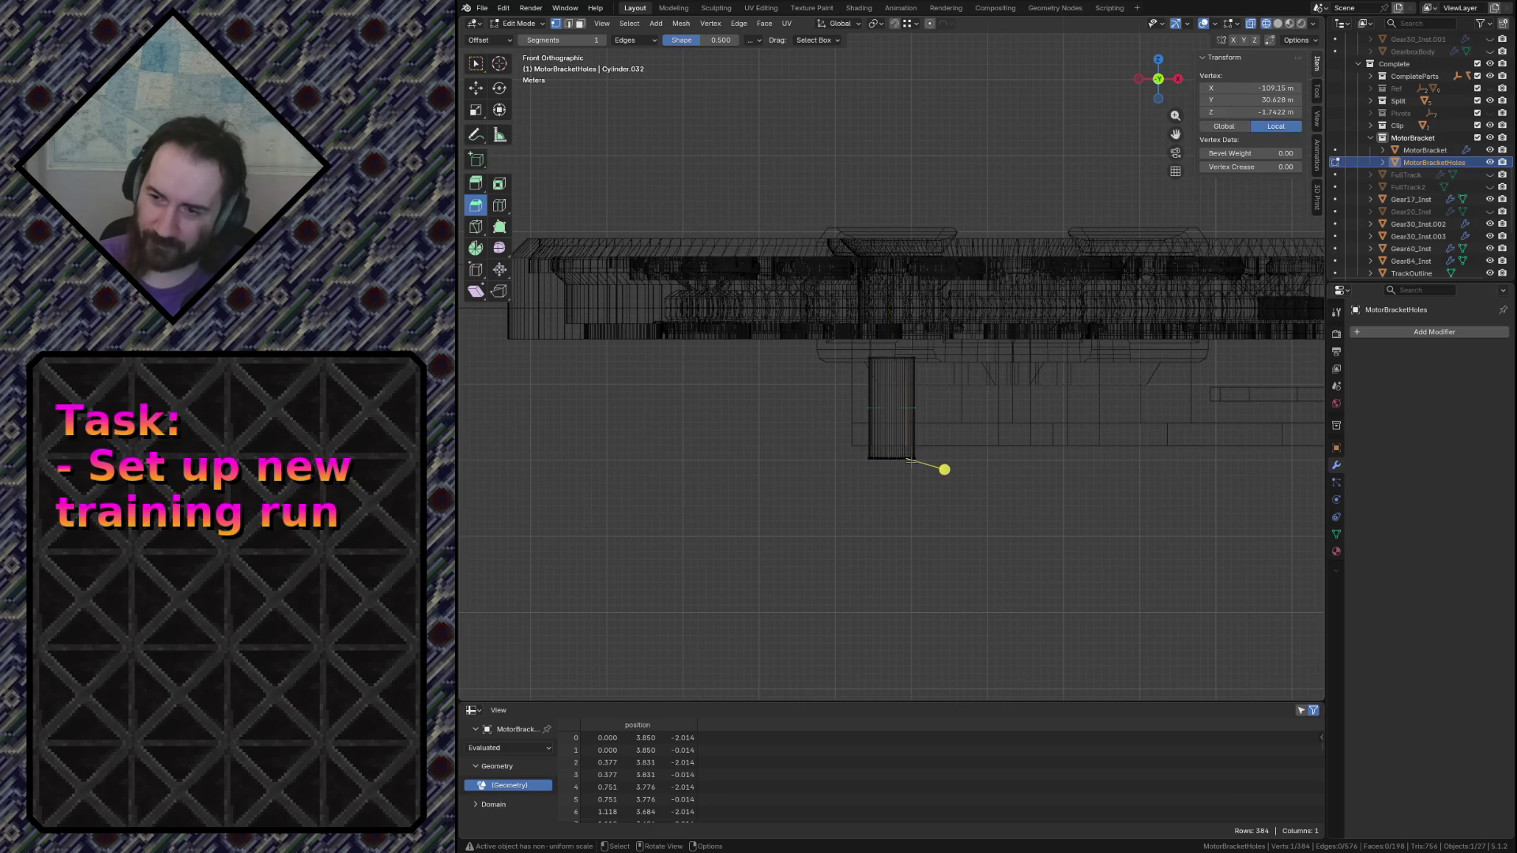
pyautogui.press('ctrl')
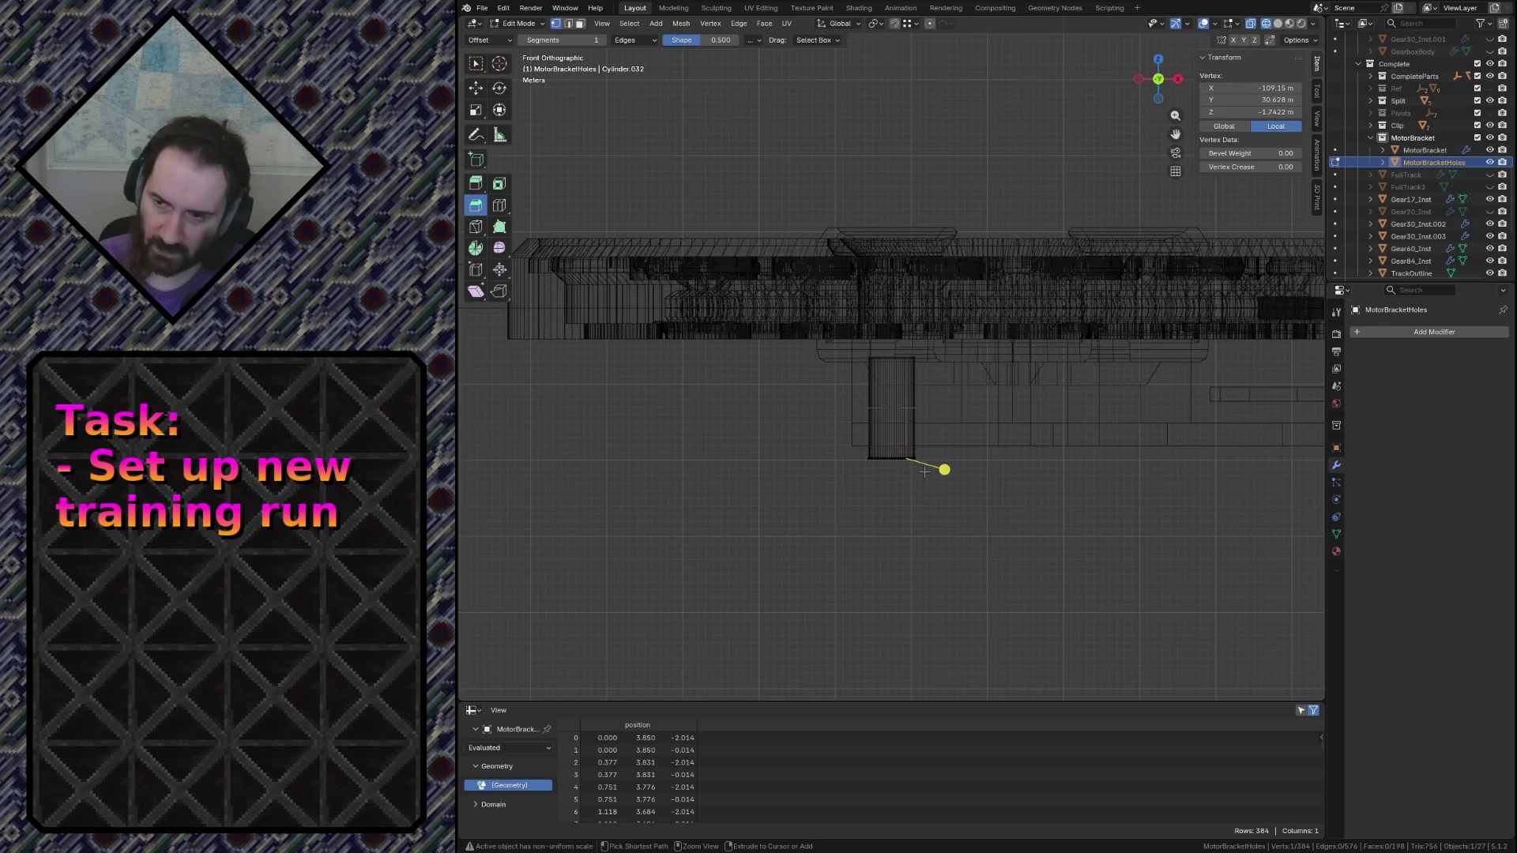
pyautogui.hotkey('ctrl', 'l')
pyautogui.press('KP_7')
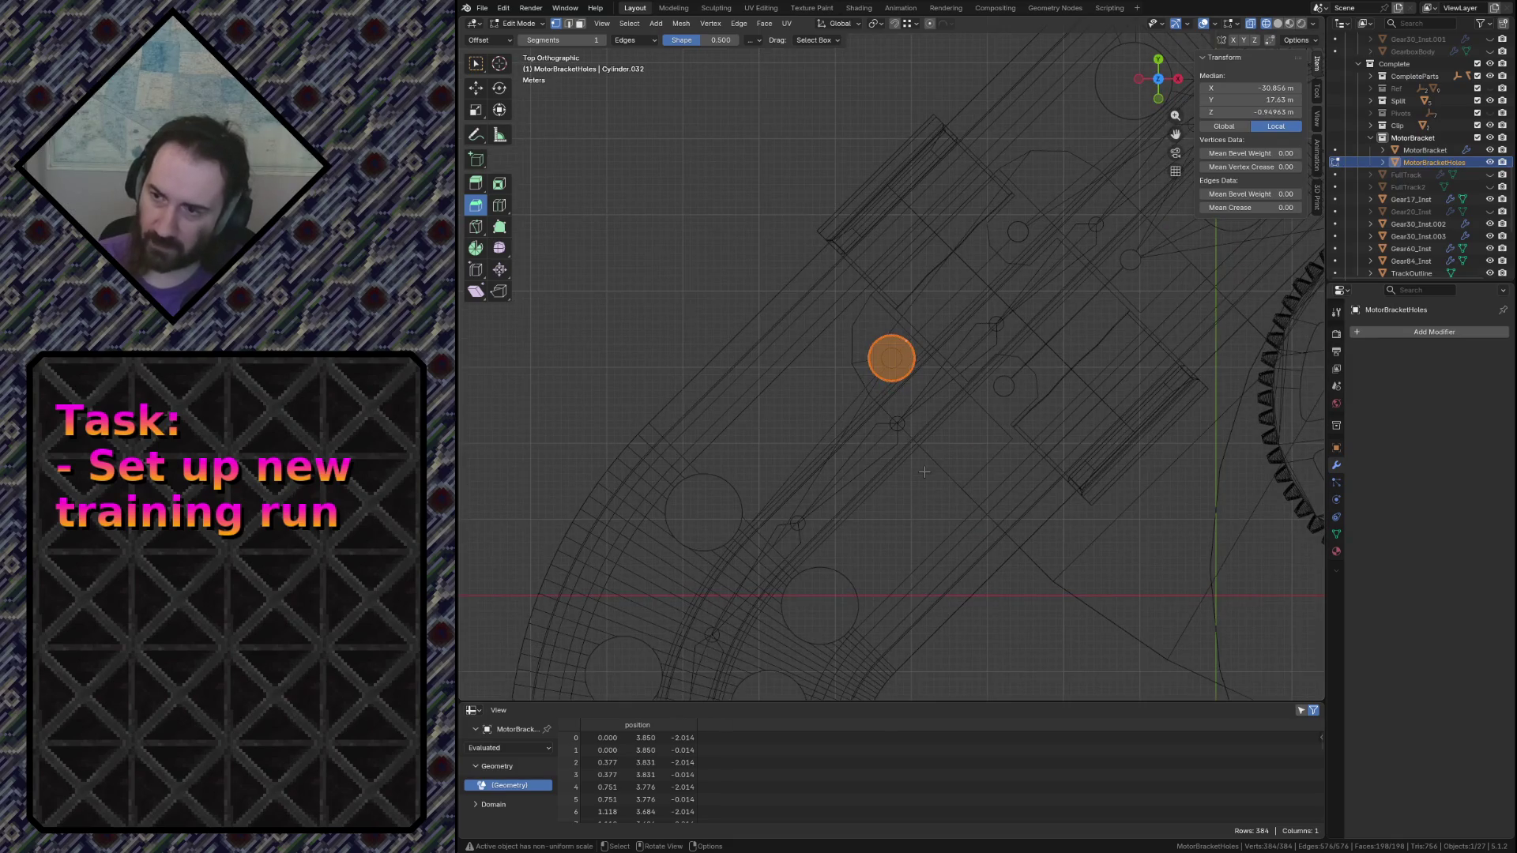
# Duplicate the hole cylinder onto another bracket hole and shift it along Y
pyautogui.press('g')
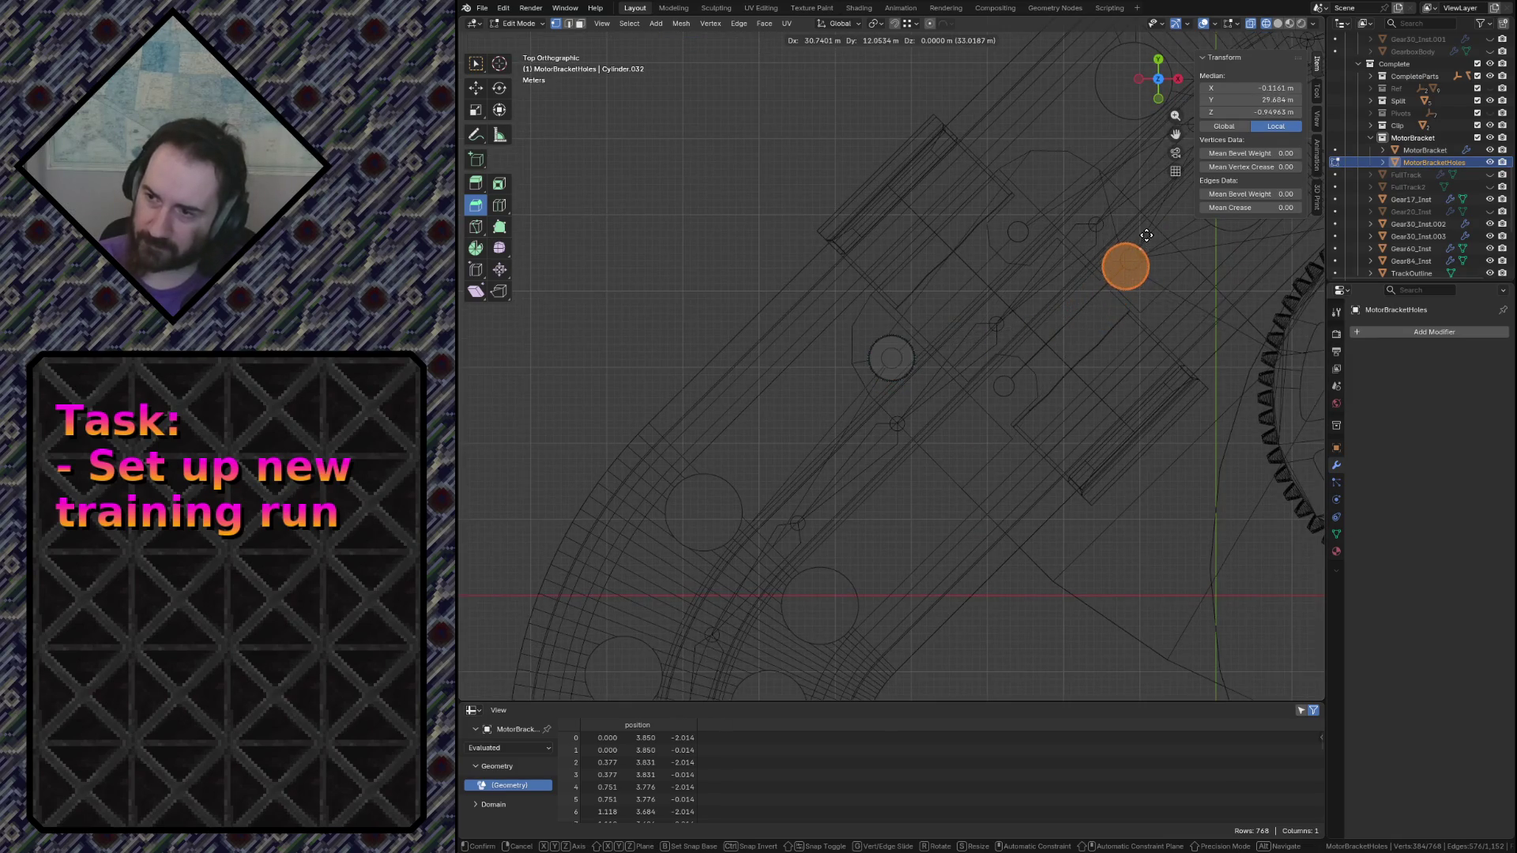
pyautogui.click(1146, 233)
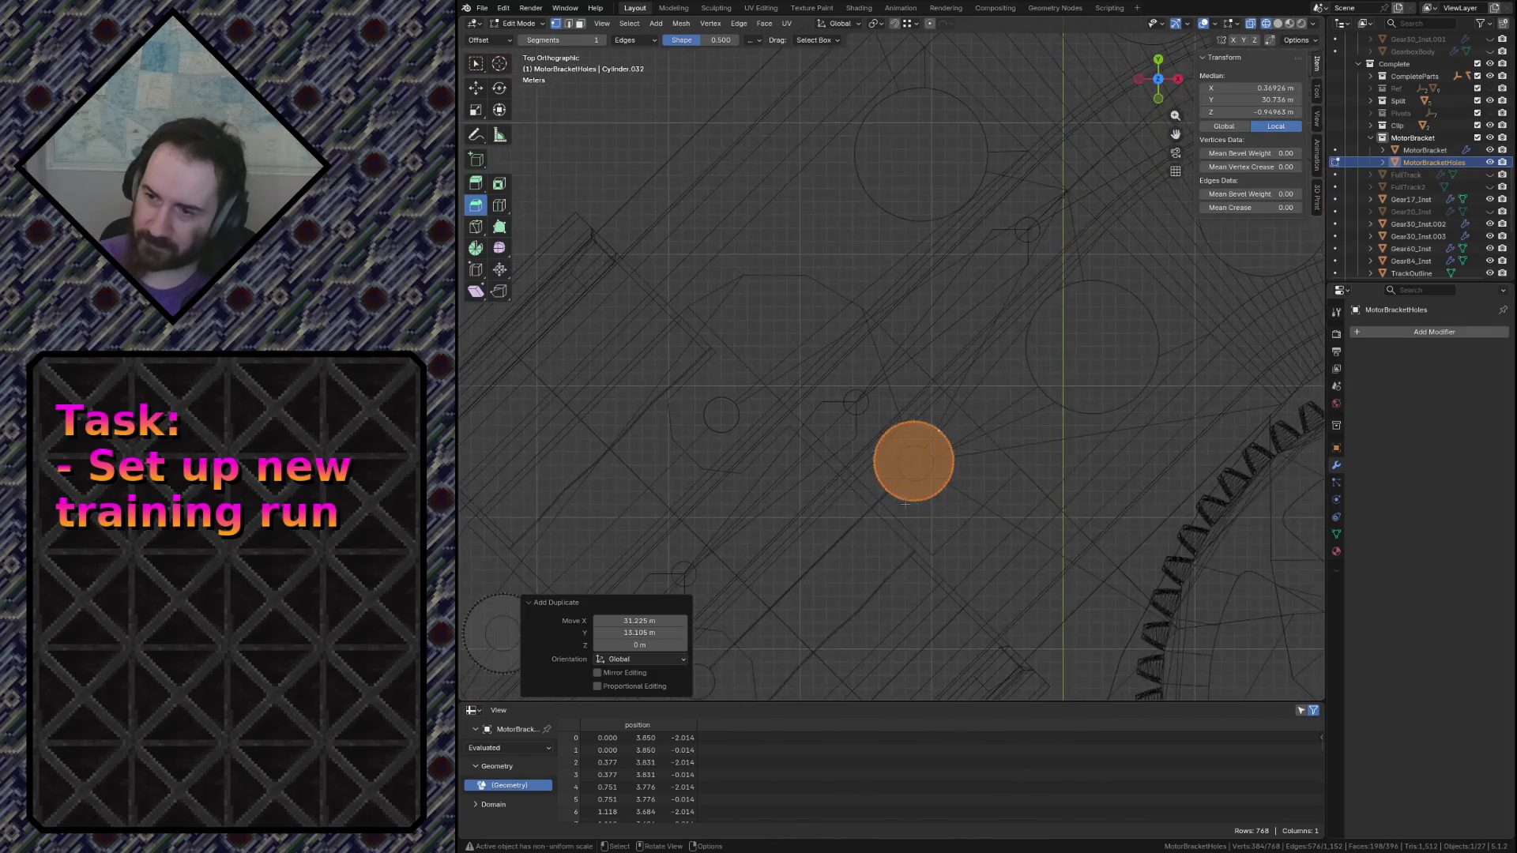
pyautogui.scroll(4, 914, 463)
pyautogui.keyDown('shift'); pyautogui.moveTo(949, 547); pyautogui.dragTo(920, 310, button='middle'); pyautogui.keyUp('shift')
pyautogui.scroll(5, 913, 284)
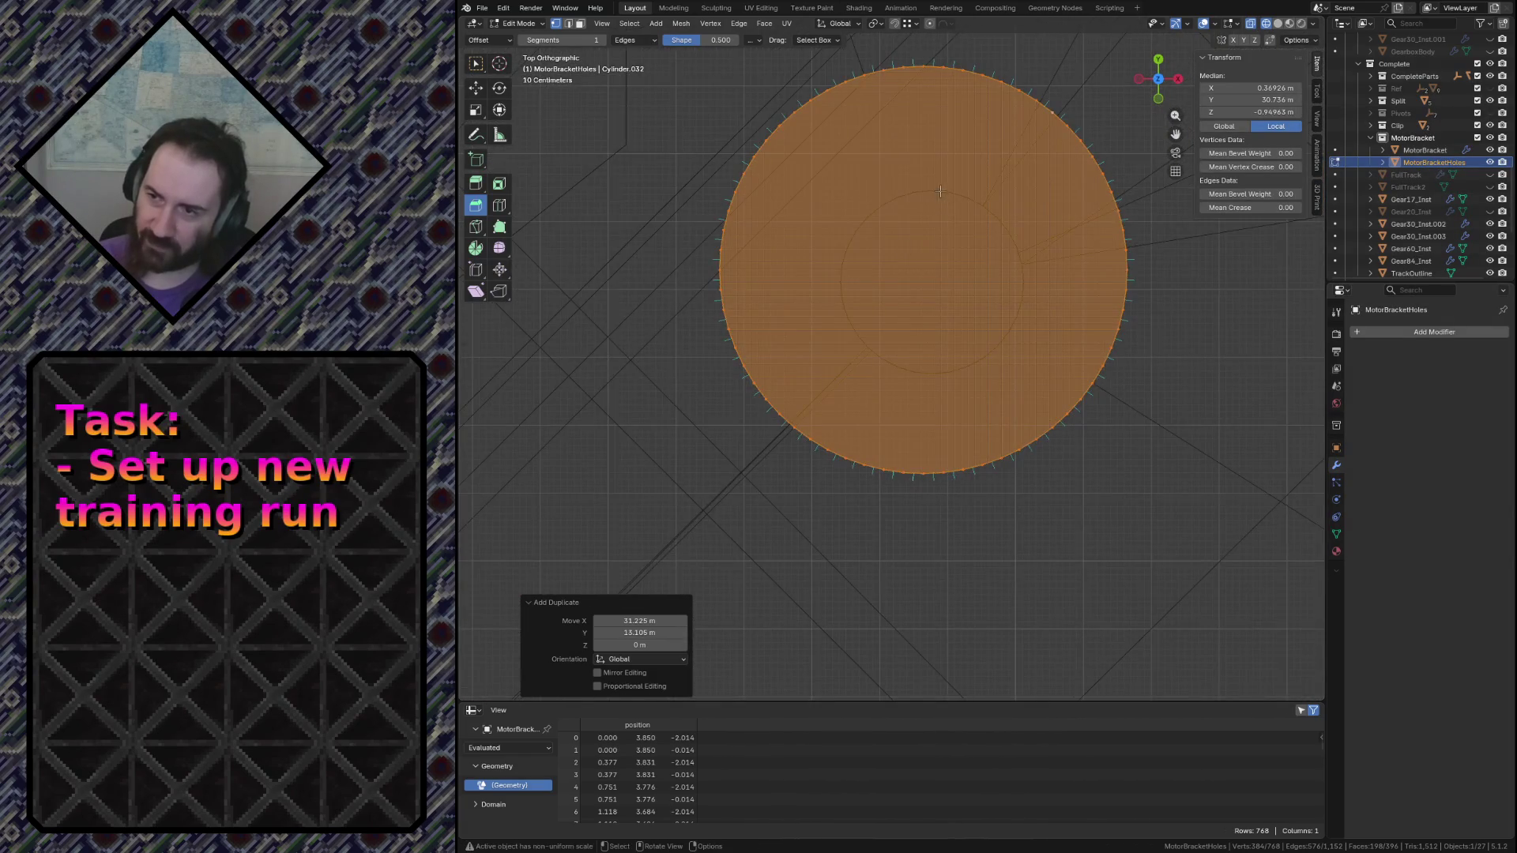
pyautogui.press('g')
pyautogui.press('y')
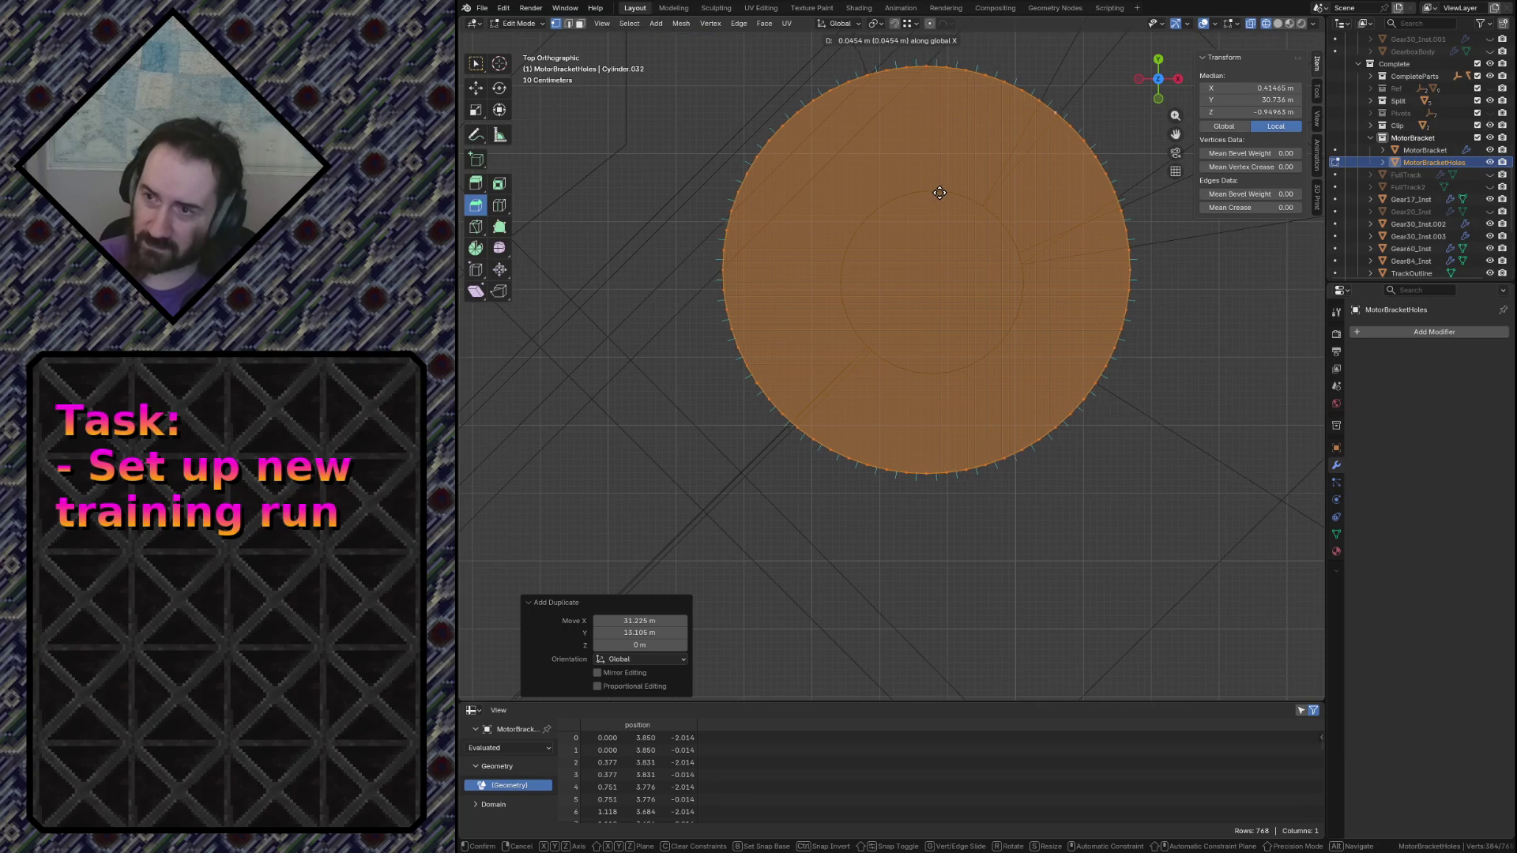
pyautogui.keyDown('ctrl'); pyautogui.click(932, 192); pyautogui.keyUp('ctrl')
pyautogui.scroll(-4, 932, 192)
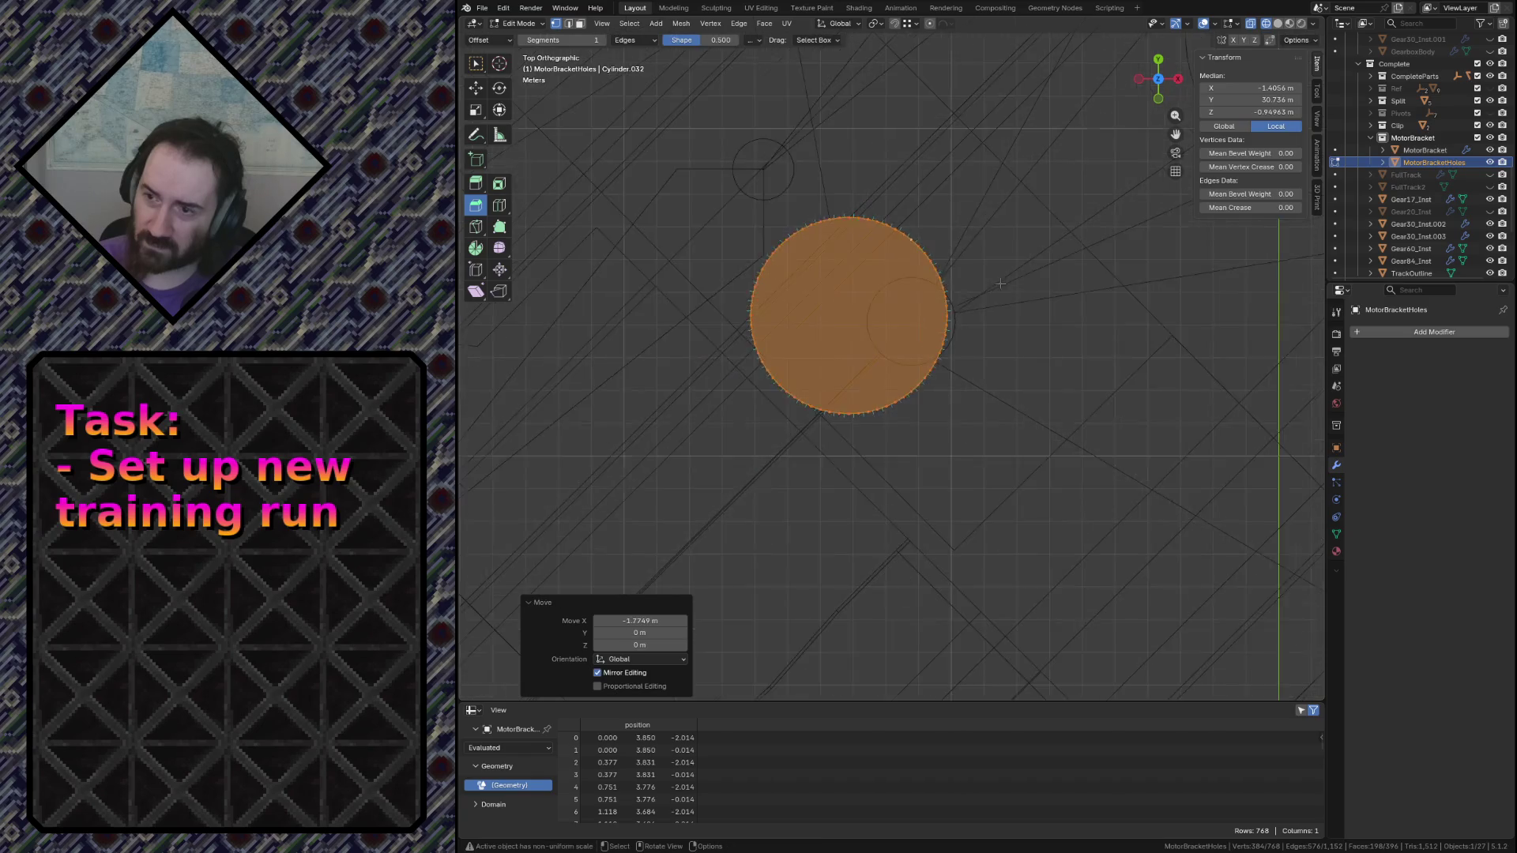
pyautogui.scroll(-8, 924, 172)
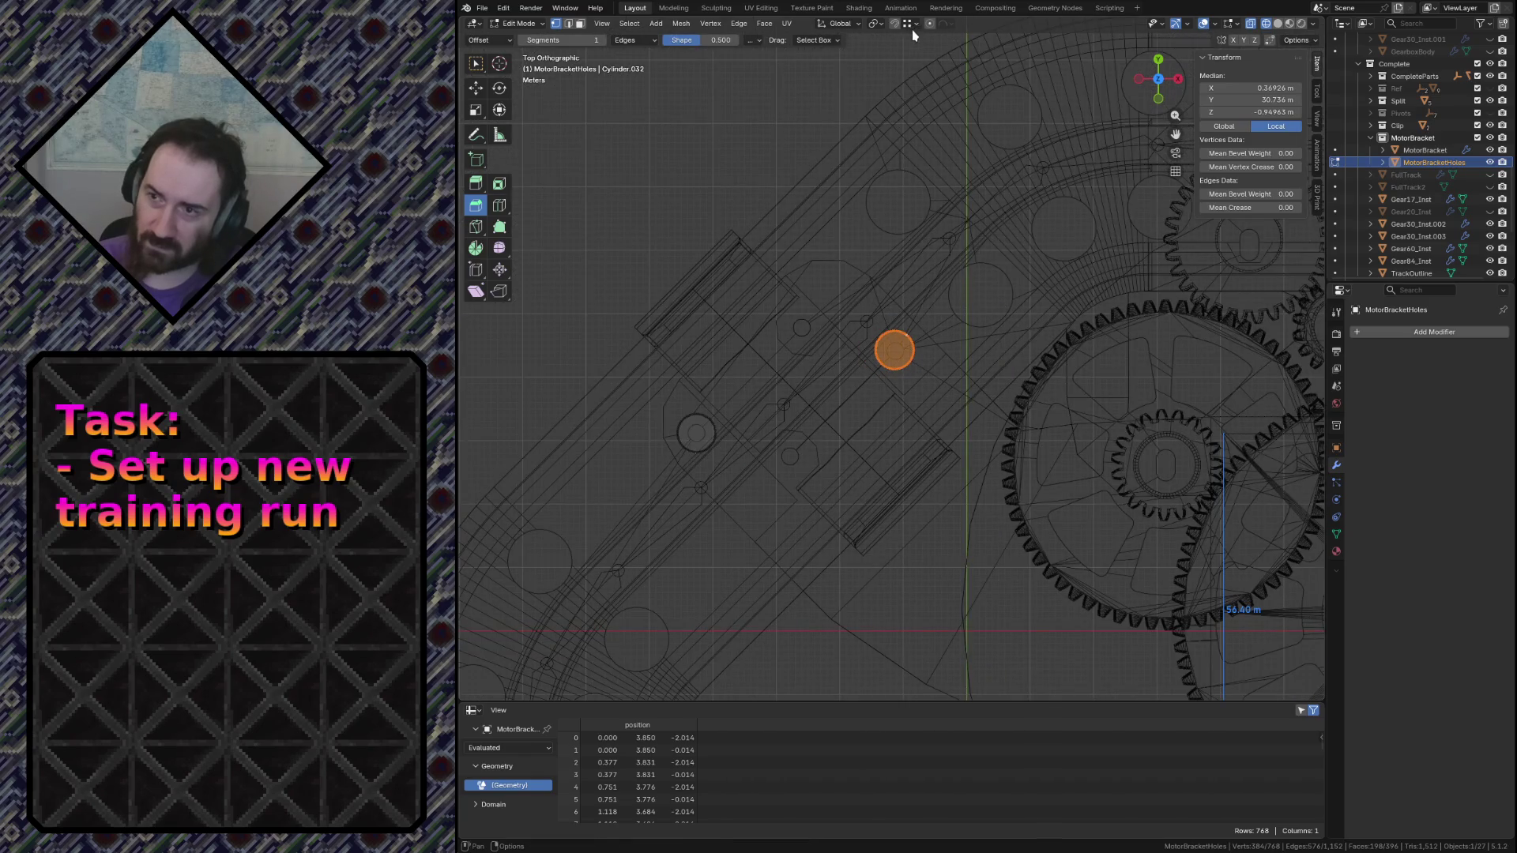
pyautogui.scroll(4, 922, 163)
pyautogui.scroll(7, 935, 287)
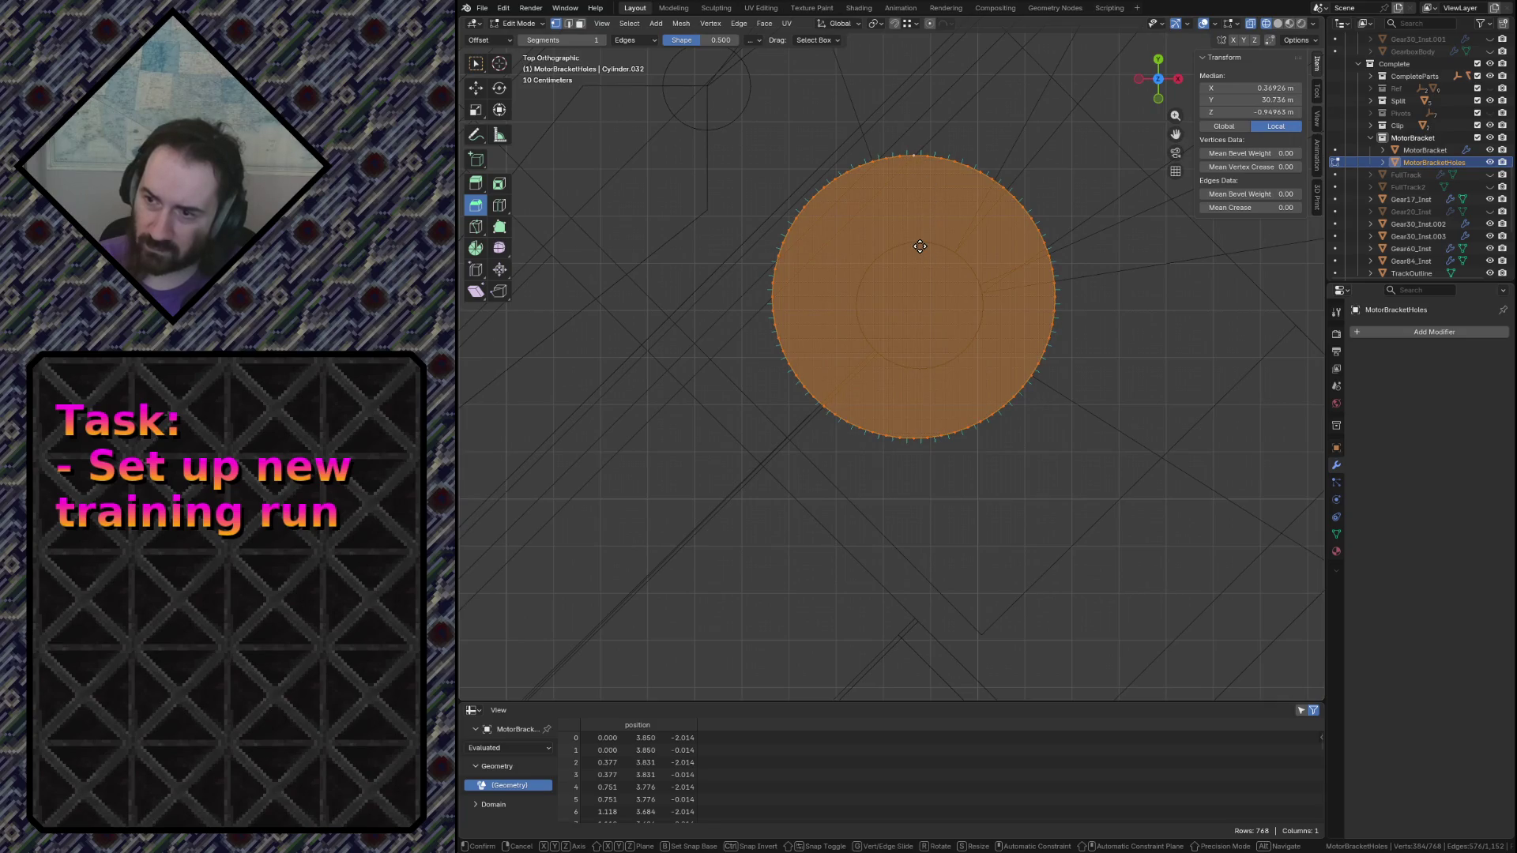
# Undo a Y nudge and instead shift the copied cylinder slightly along X
pyautogui.press('g')
pyautogui.press('y')
pyautogui.press('Return')
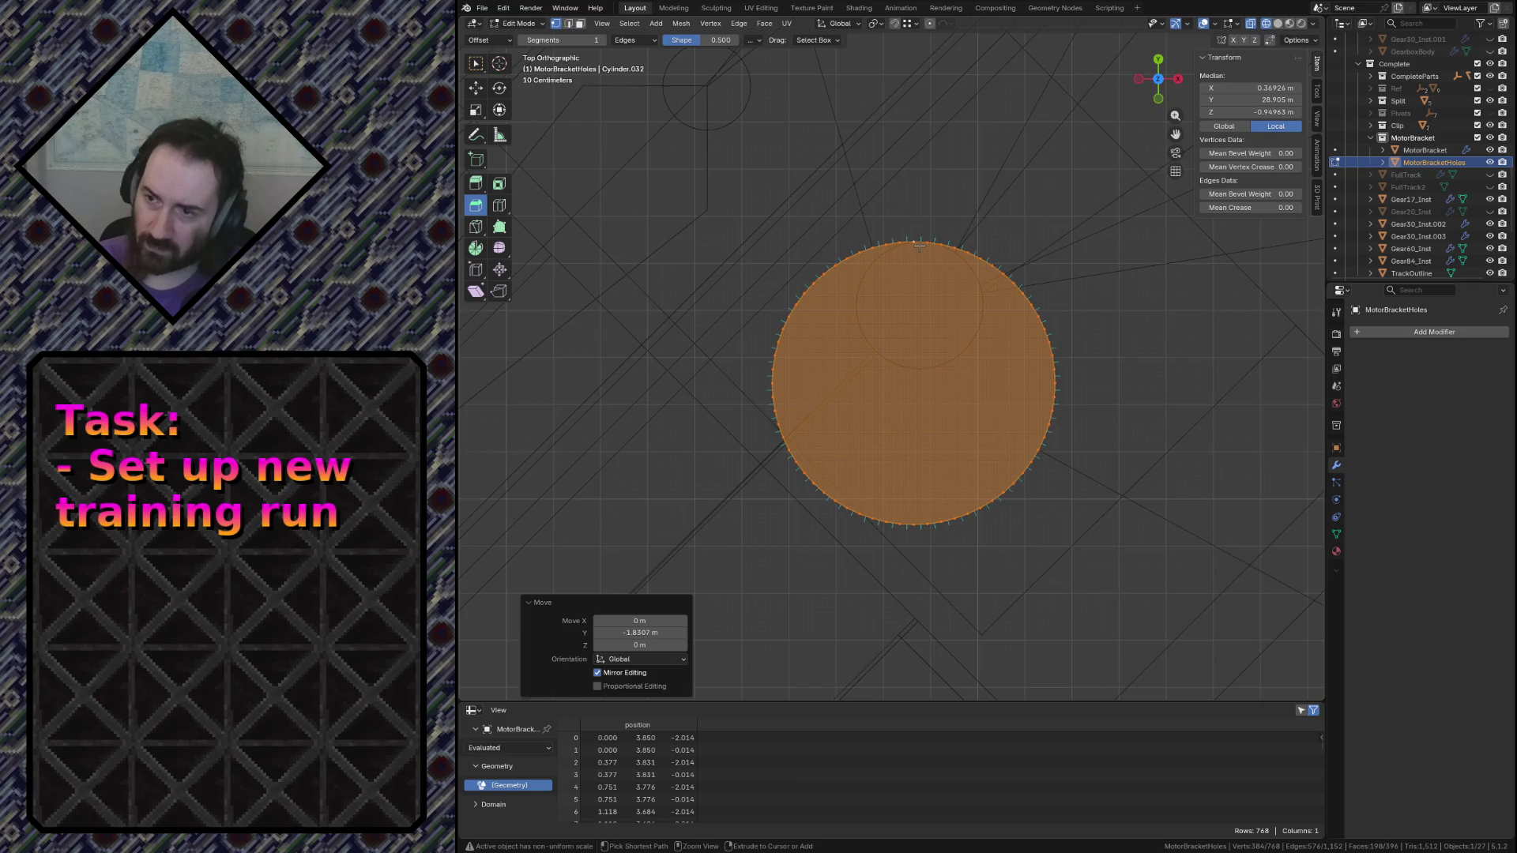
pyautogui.hotkey('ctrl', 'z')
pyautogui.press('g')
pyautogui.press('x')
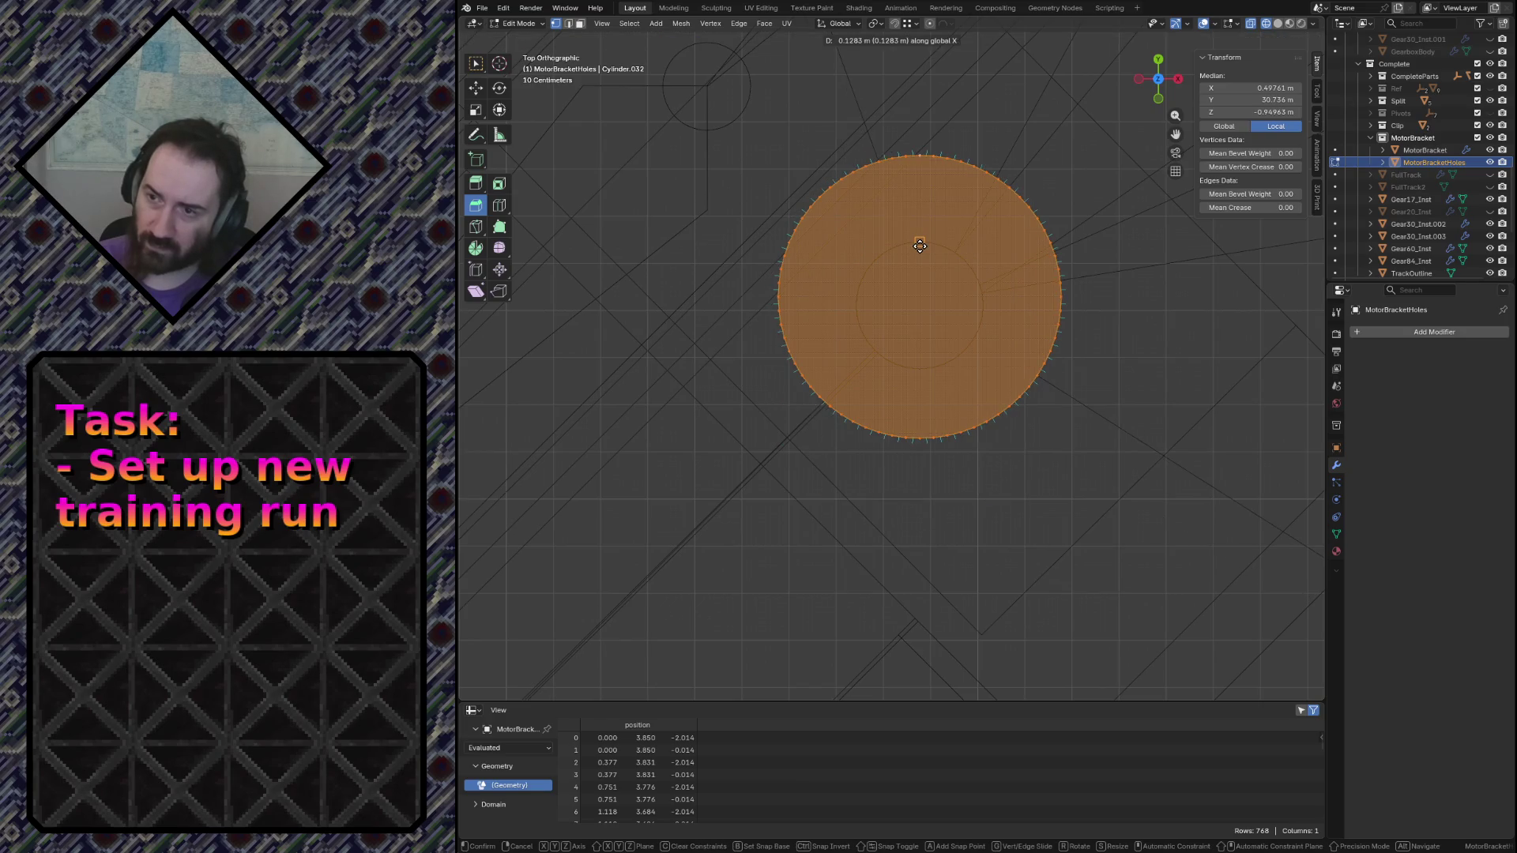
pyautogui.press('Return')
pyautogui.scroll(4, 884, 390)
pyautogui.keyDown('shift'); pyautogui.moveTo(1035, 282); pyautogui.dragTo(887, 388, button='middle'); pyautogui.keyUp('shift')
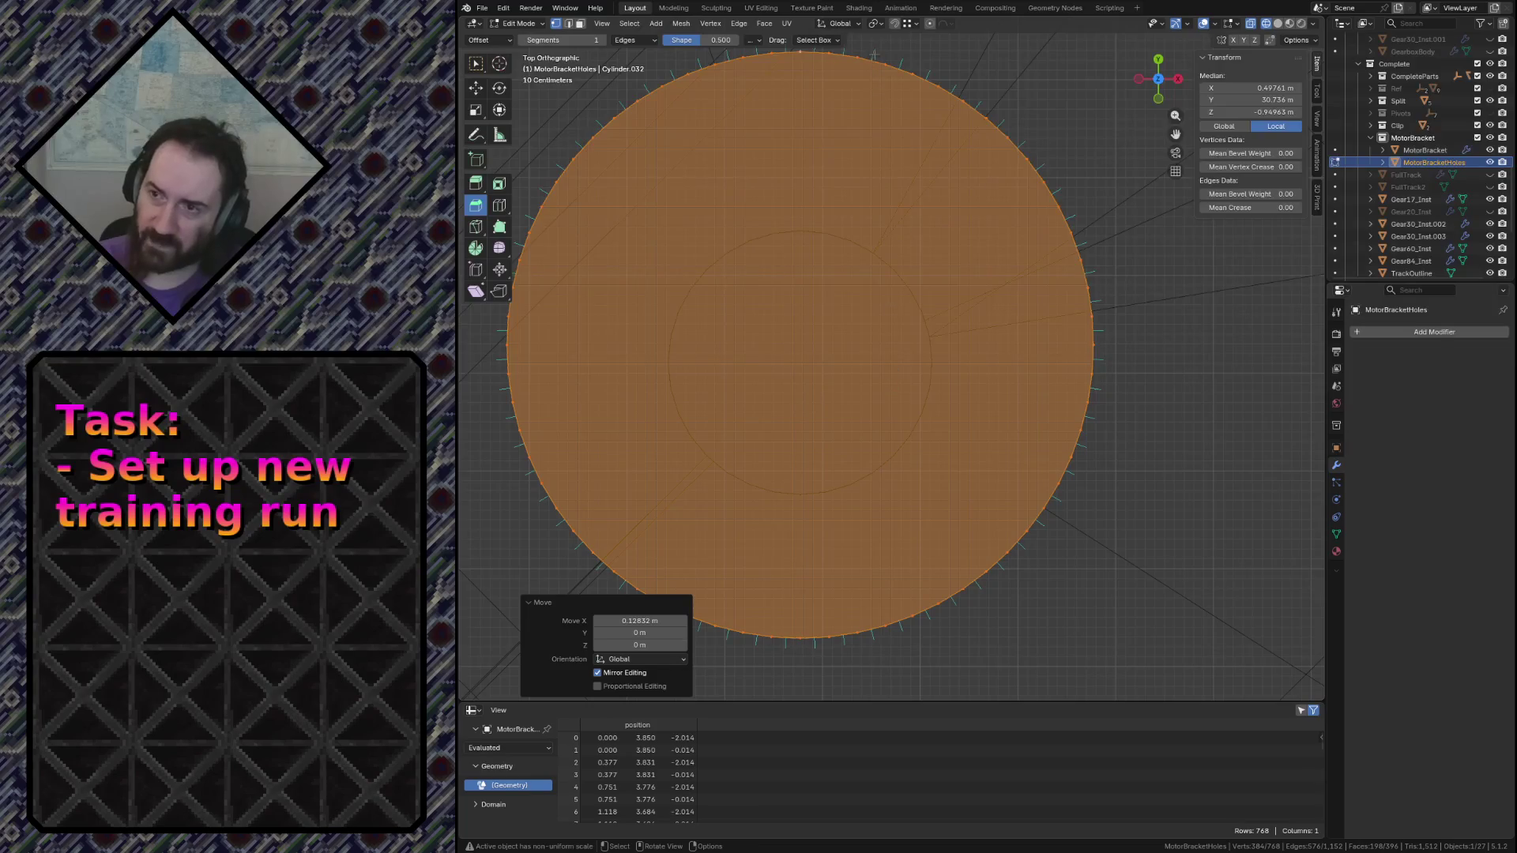
# With snapping set, push the copied disc along Y toward the bracket's circular outline
pyautogui.click(907, 23)
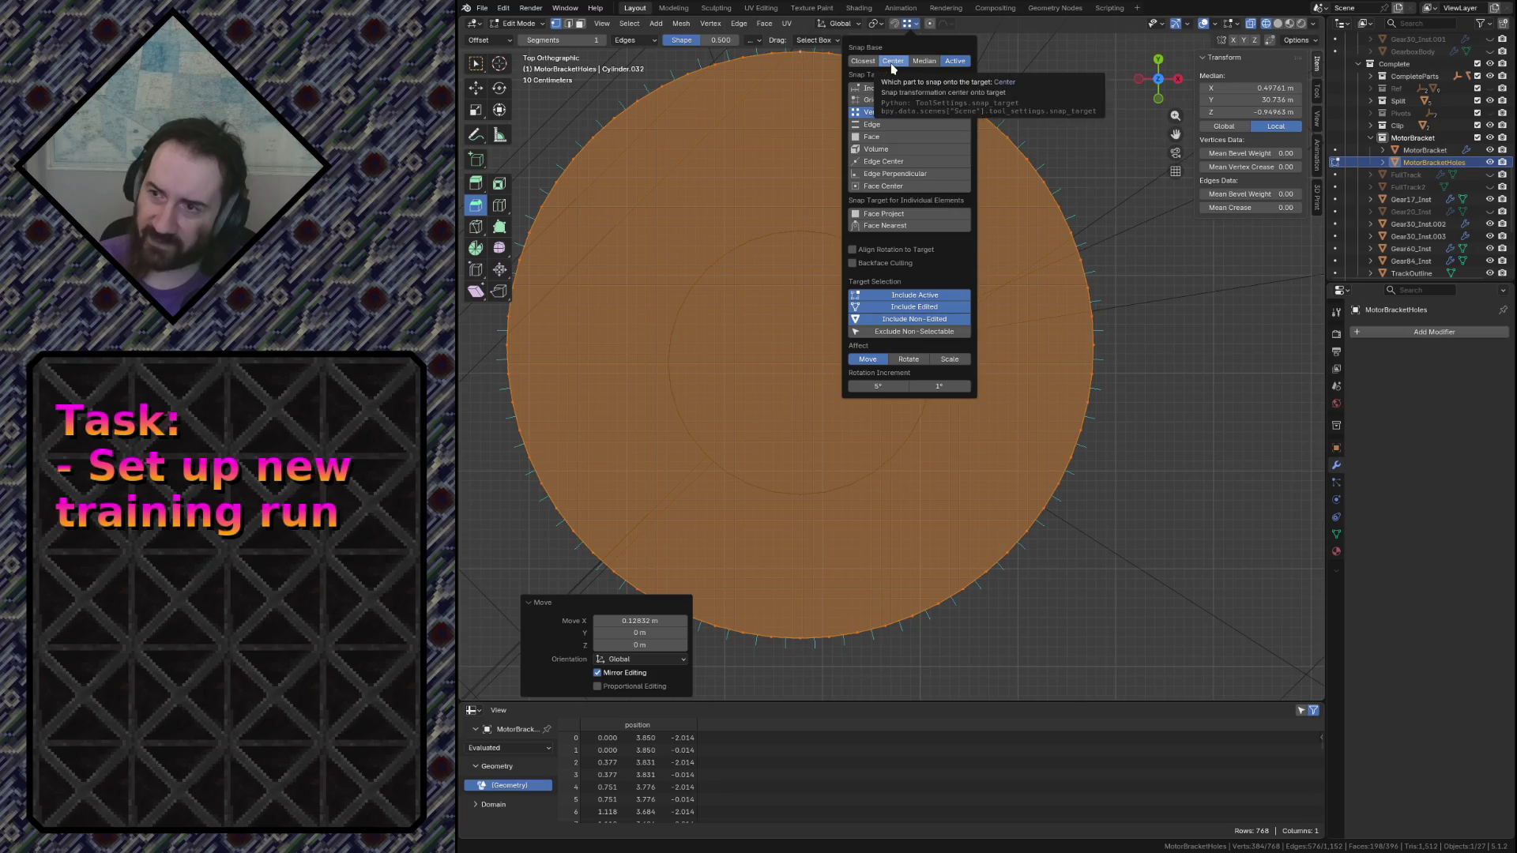
pyautogui.press('g')
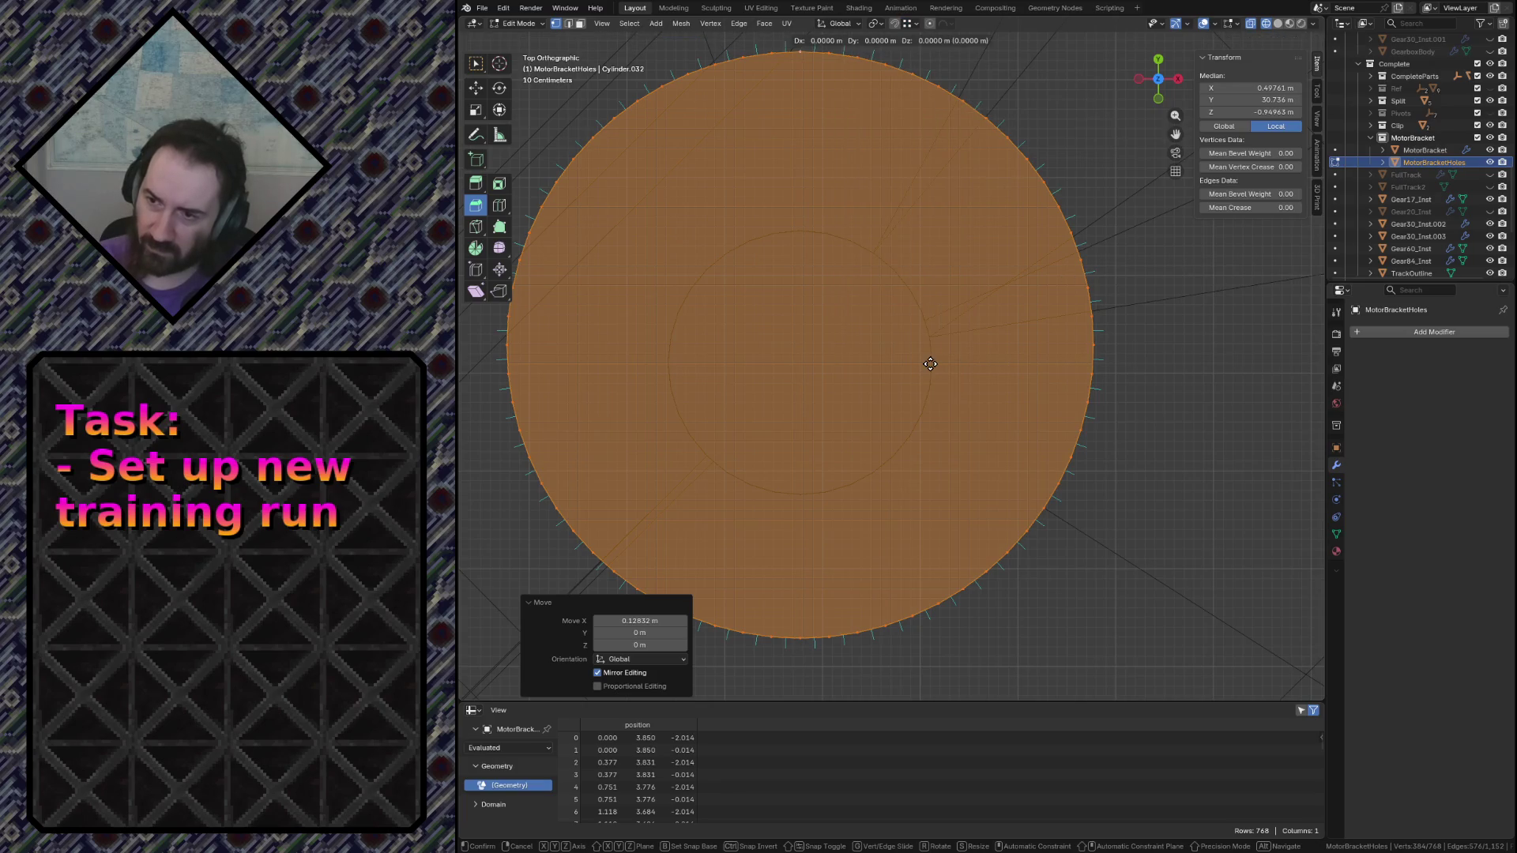
pyautogui.press('y')
pyautogui.press('ctrl')
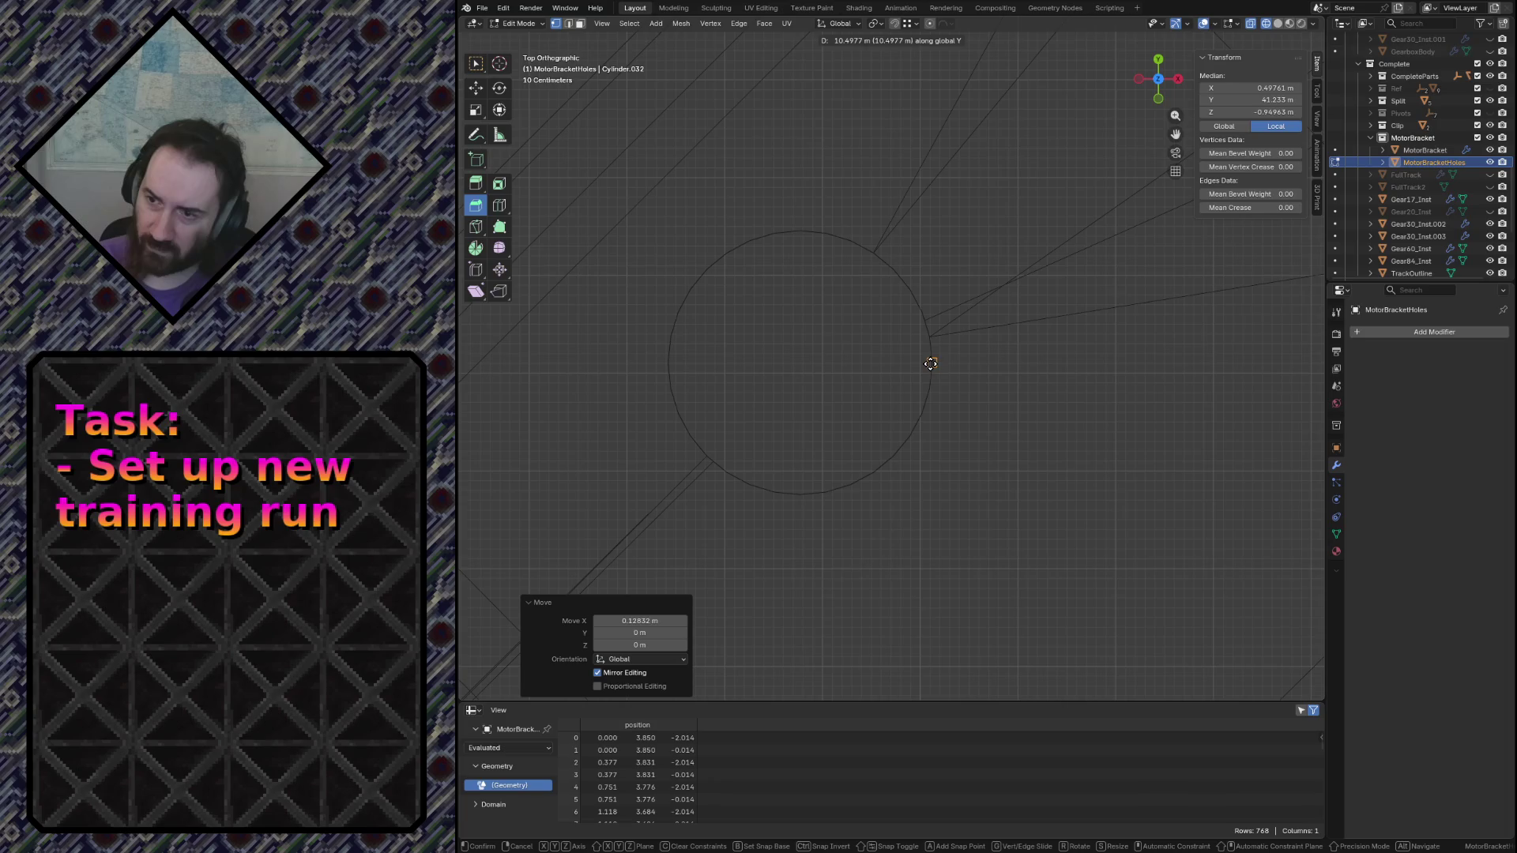
pyautogui.press('ctrl')
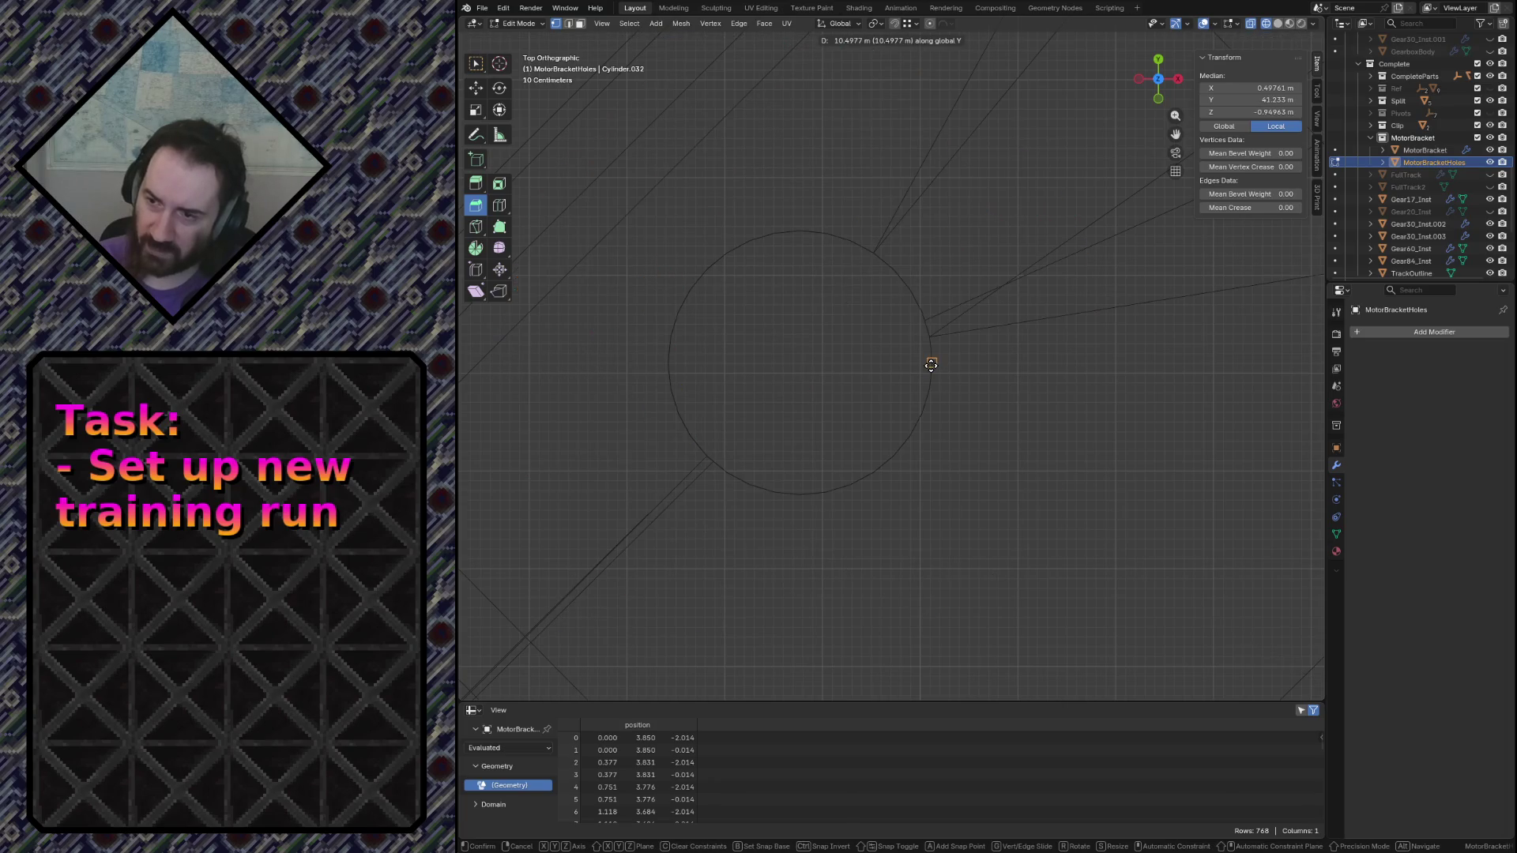
pyautogui.click(930, 364)
pyautogui.scroll(-4, 931, 363)
pyautogui.scroll(-3, 948, 367)
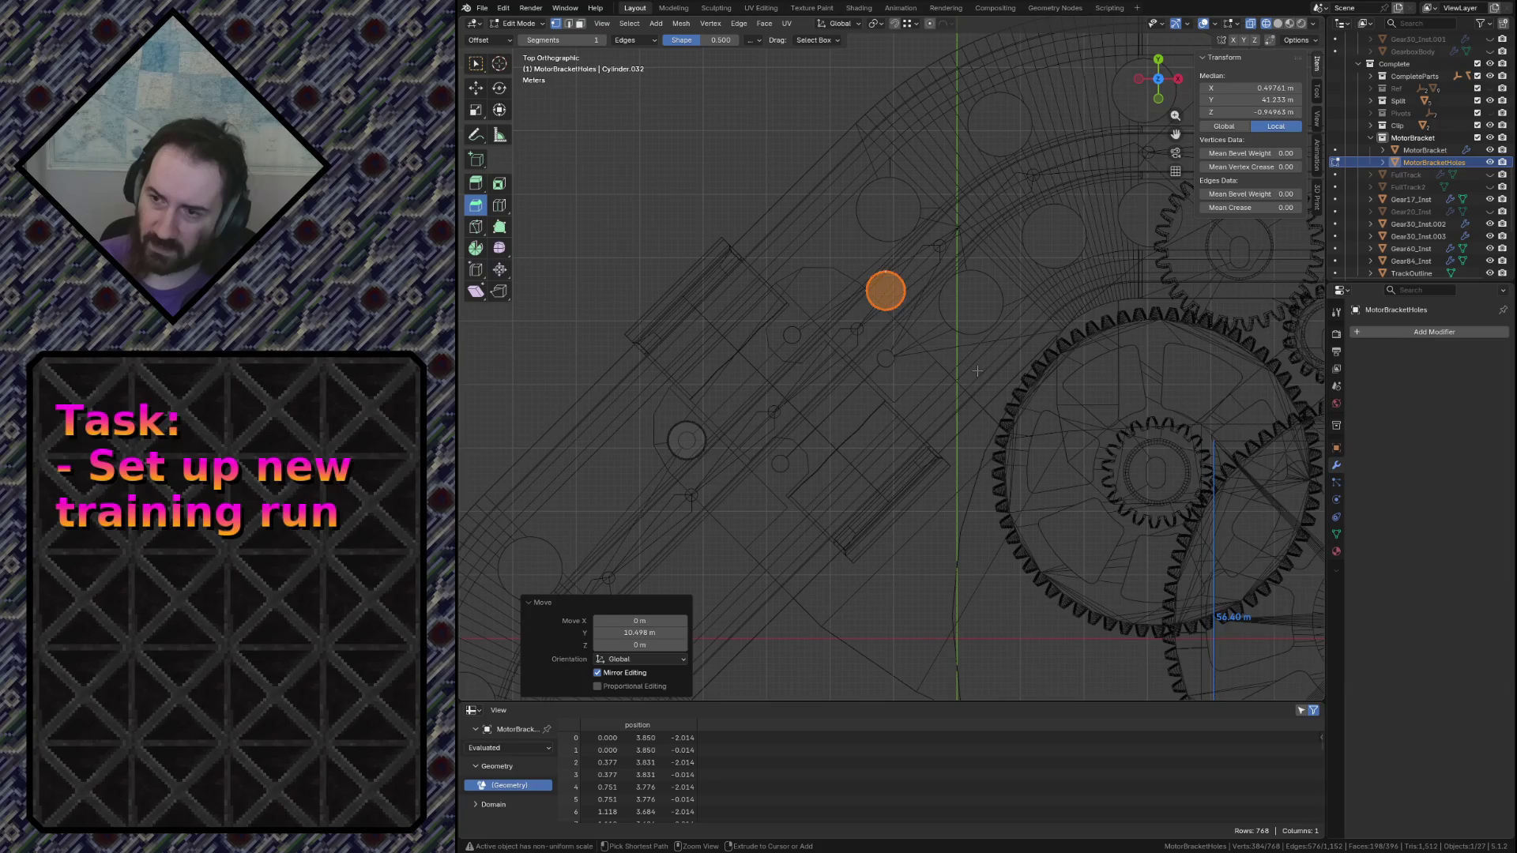
pyautogui.press('KP_Decimal')
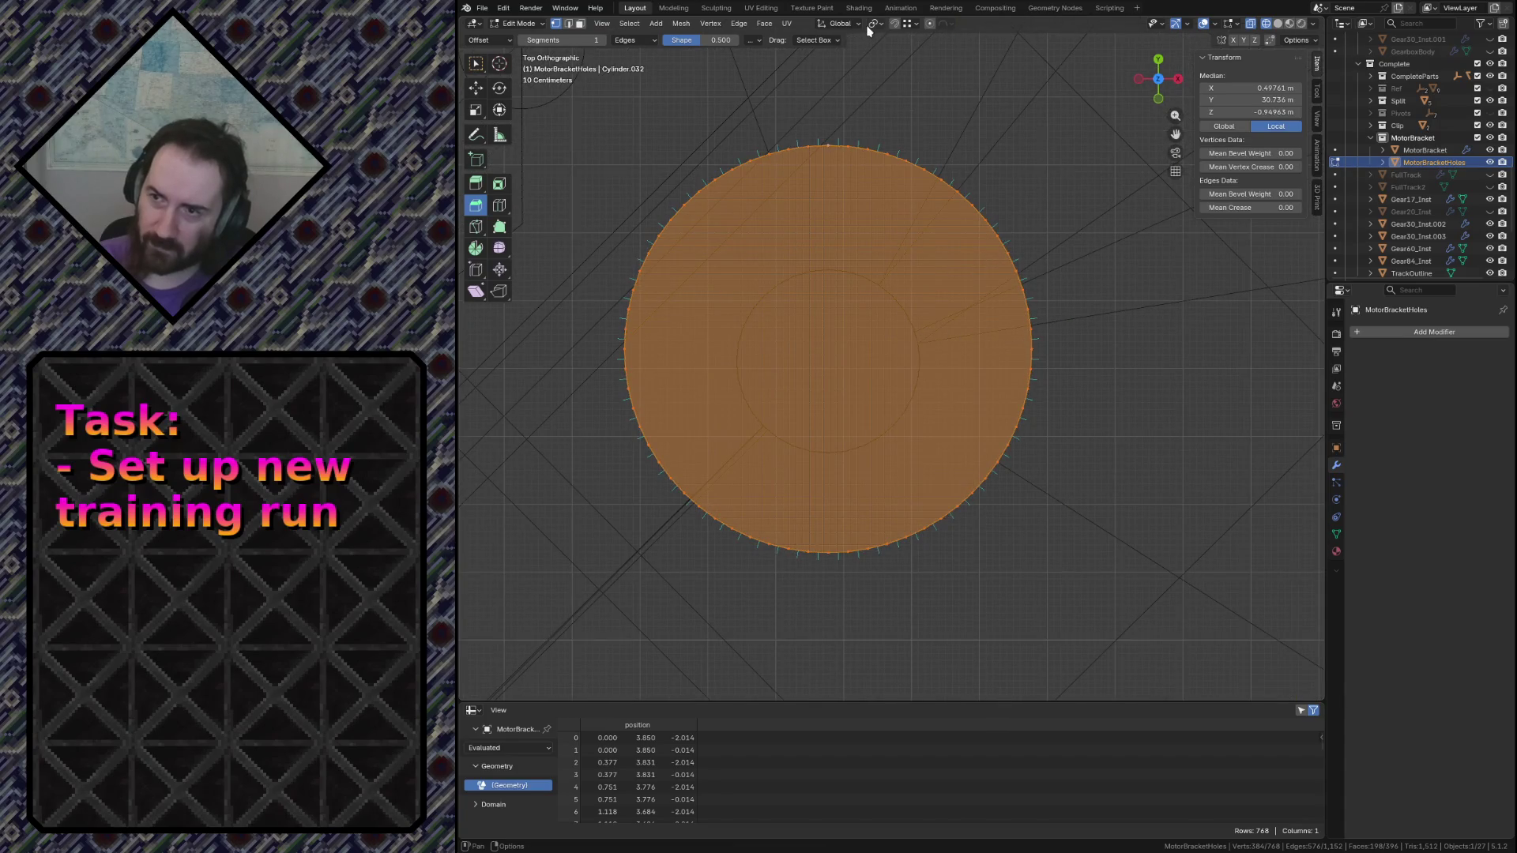
# Adjust snapping, drop the centre vertex and nudge the disc about 0.18 m along Y
pyautogui.click(908, 24)
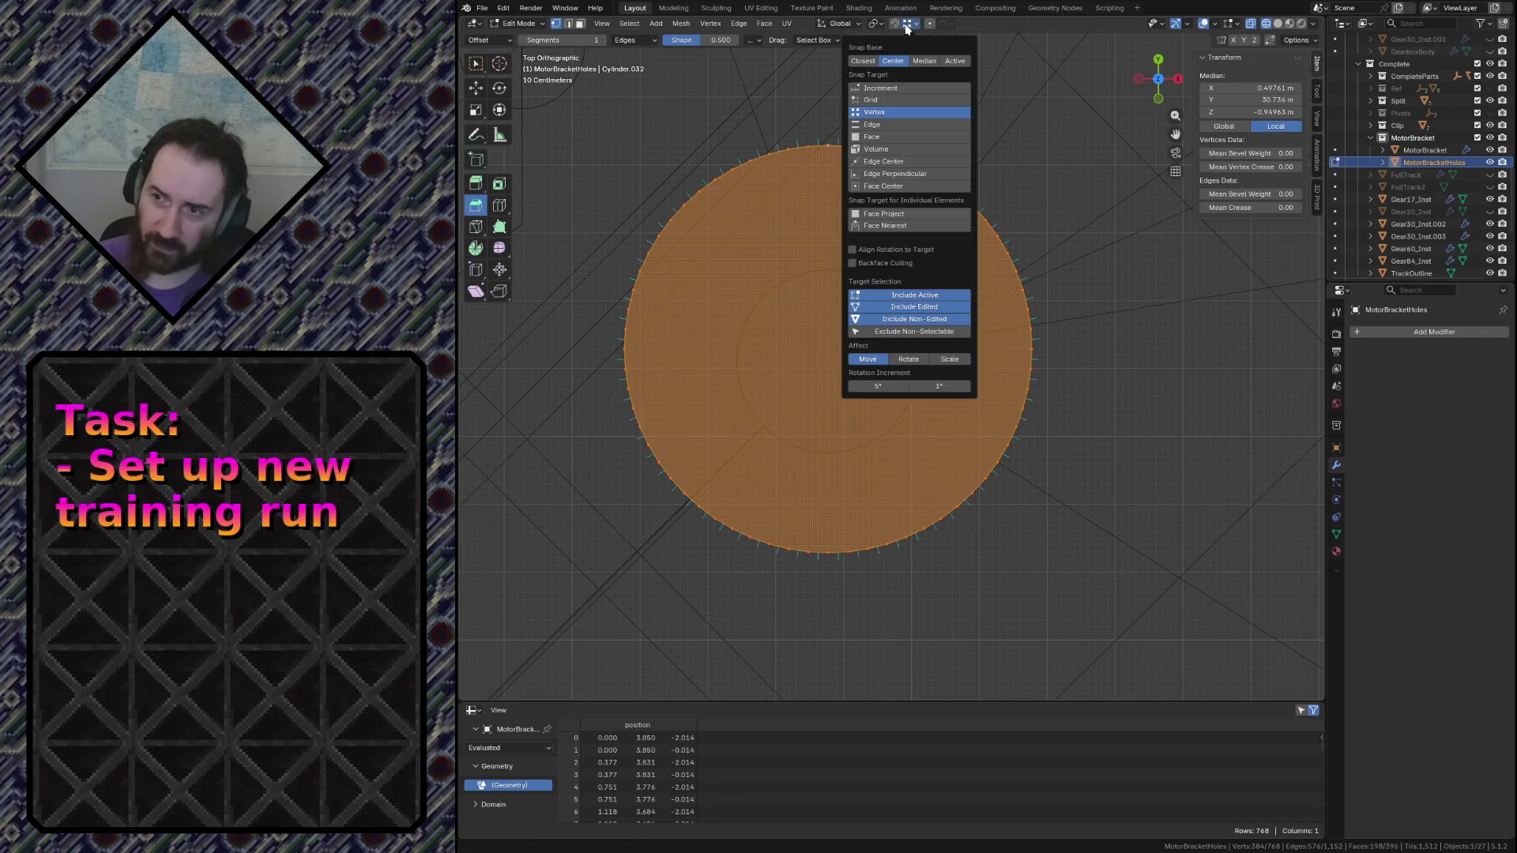
pyautogui.scroll(4, 974, 358)
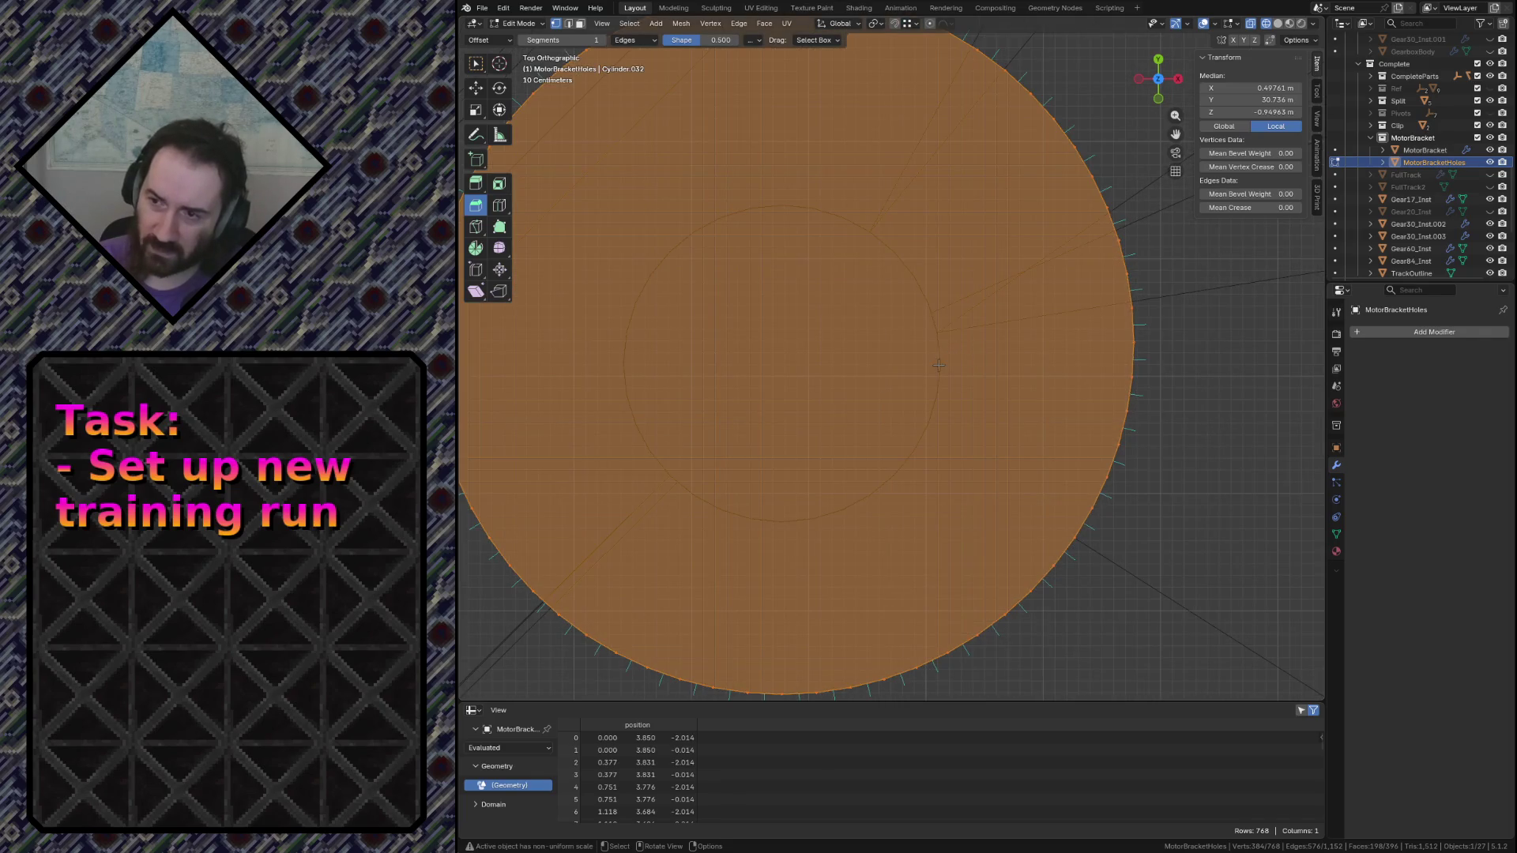
pyautogui.scroll(-3, 938, 364)
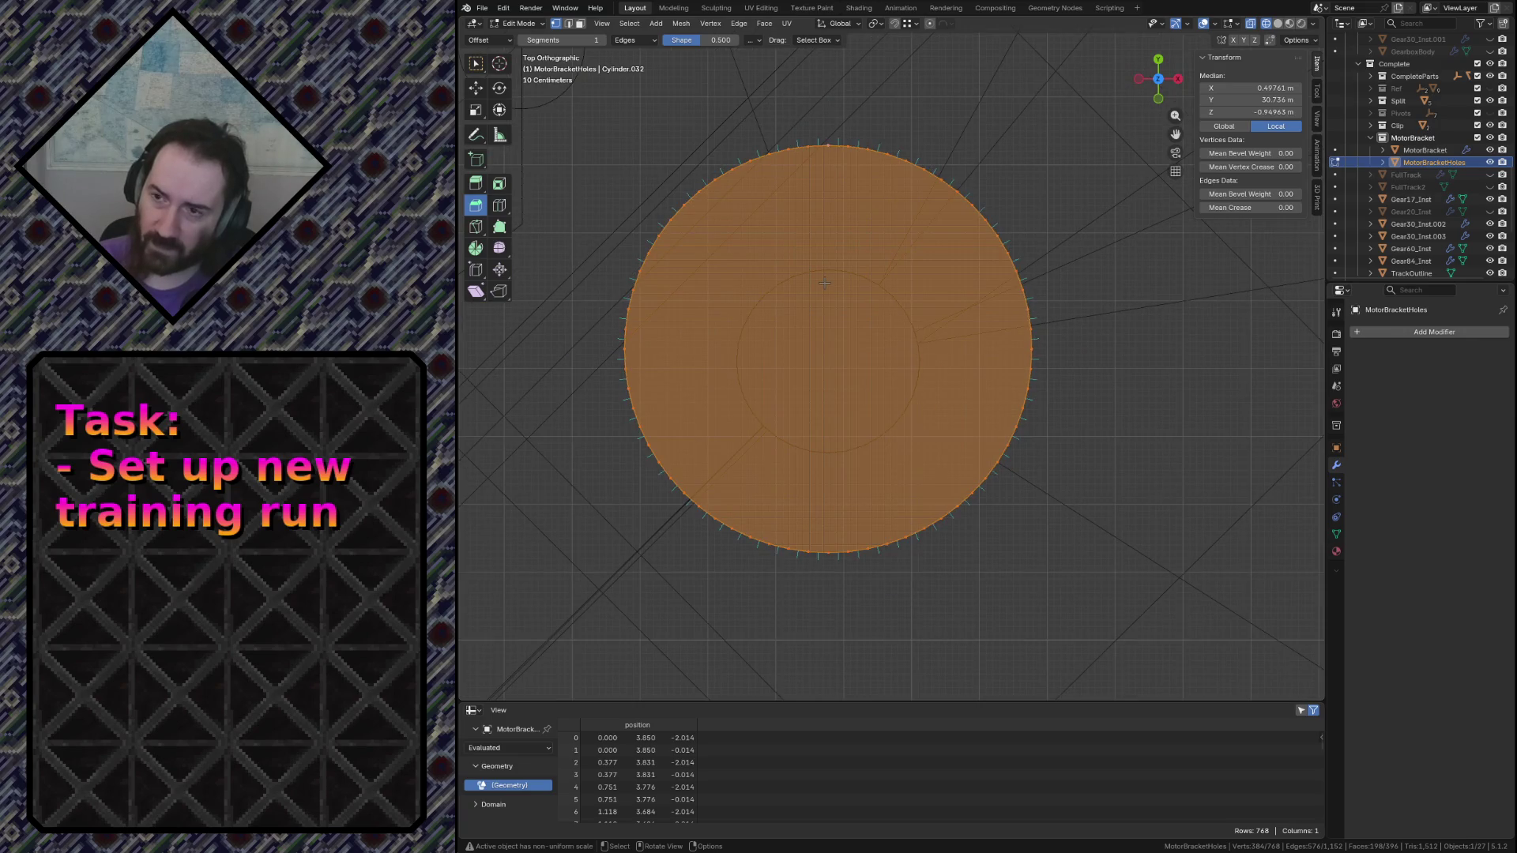
pyautogui.keyDown('shift'); pyautogui.click(829, 357); pyautogui.keyUp('shift')
pyautogui.click(910, 25)
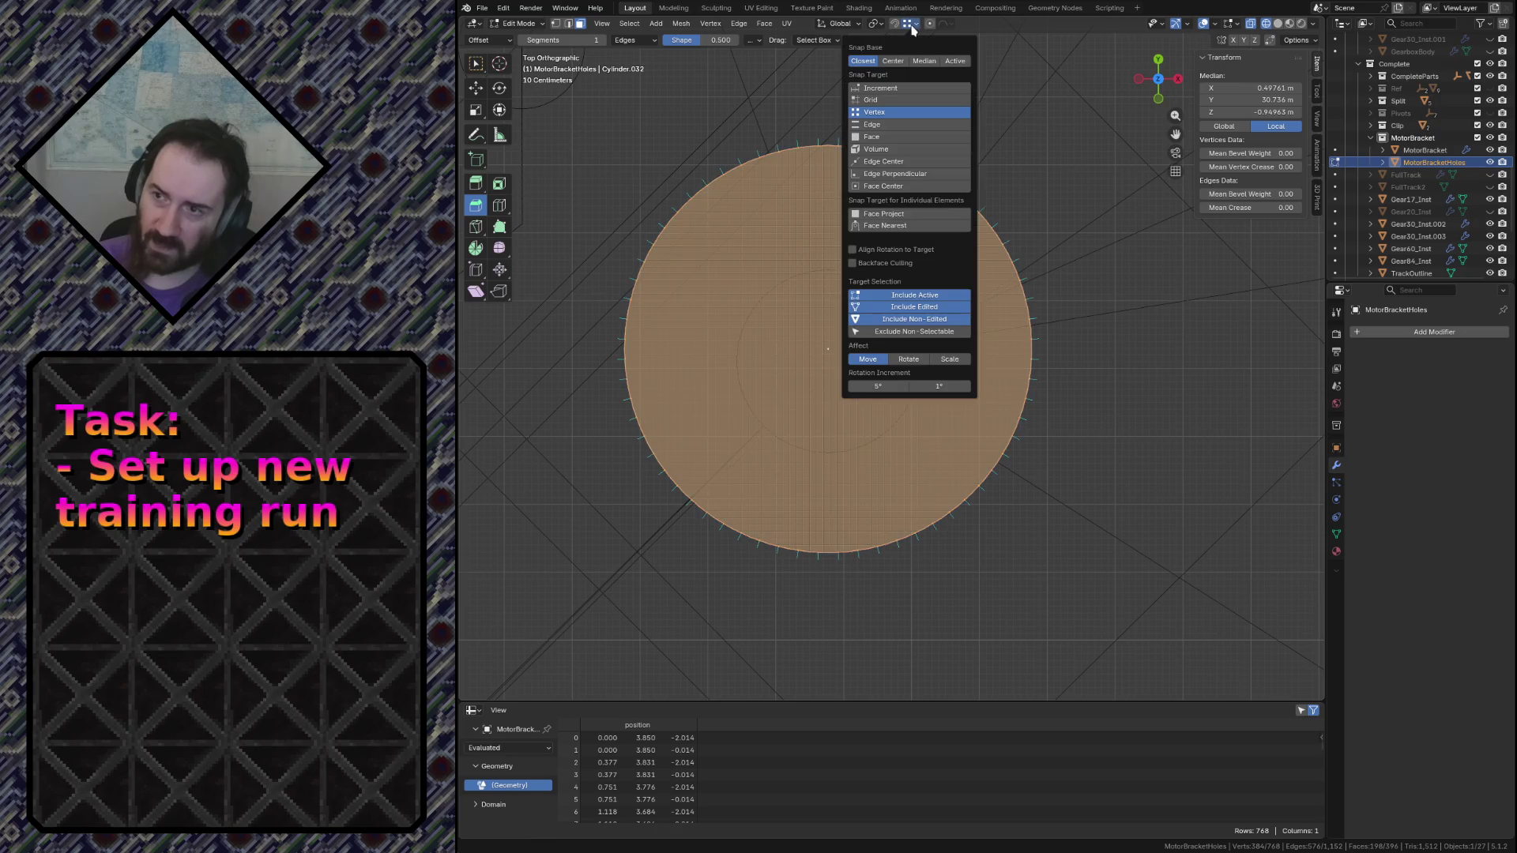
pyautogui.scroll(2, 910, 371)
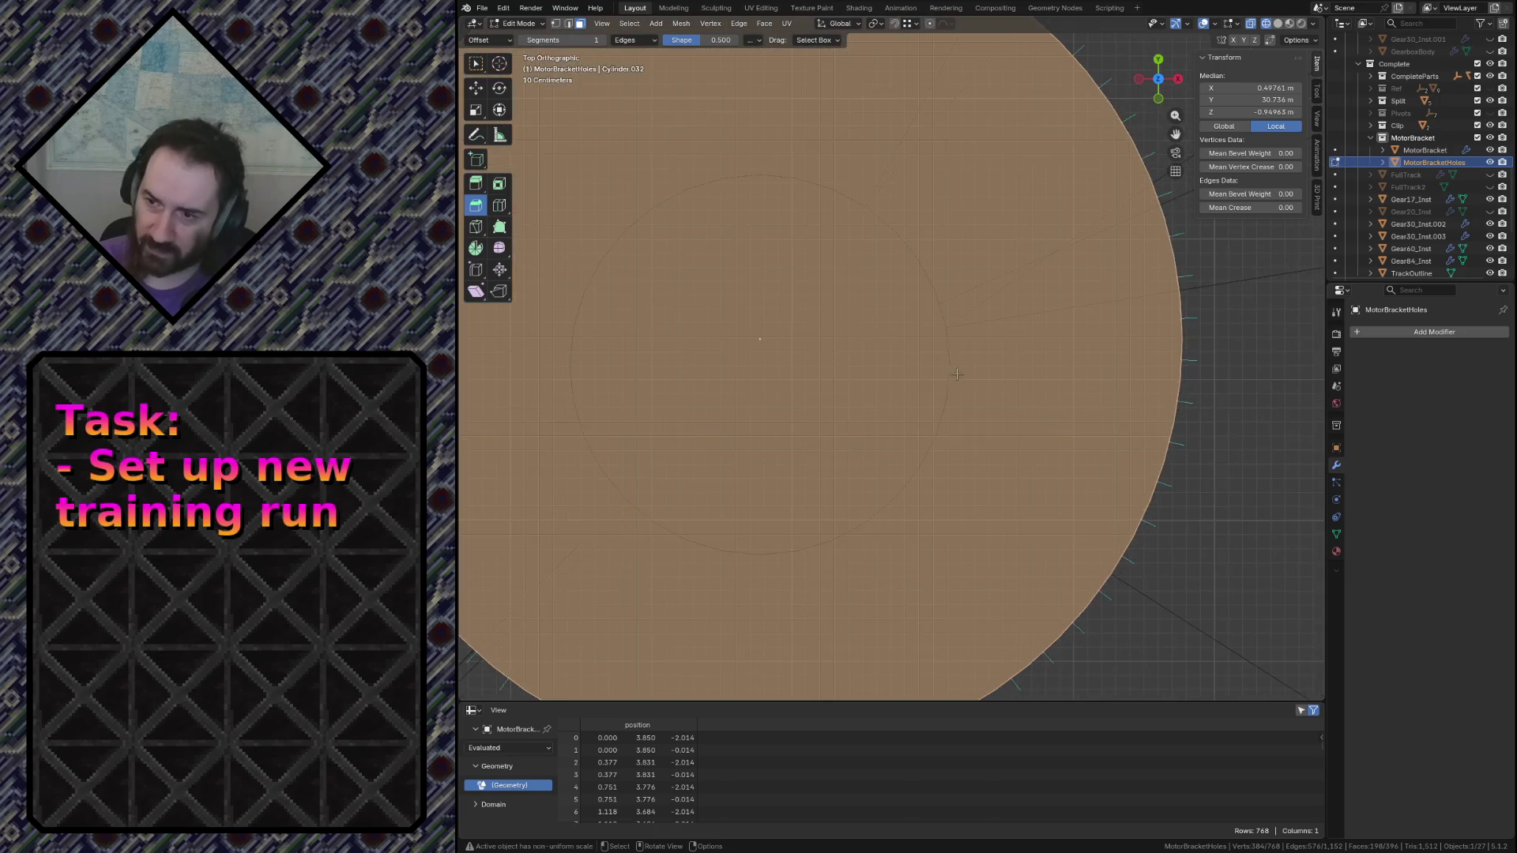
pyautogui.press('g')
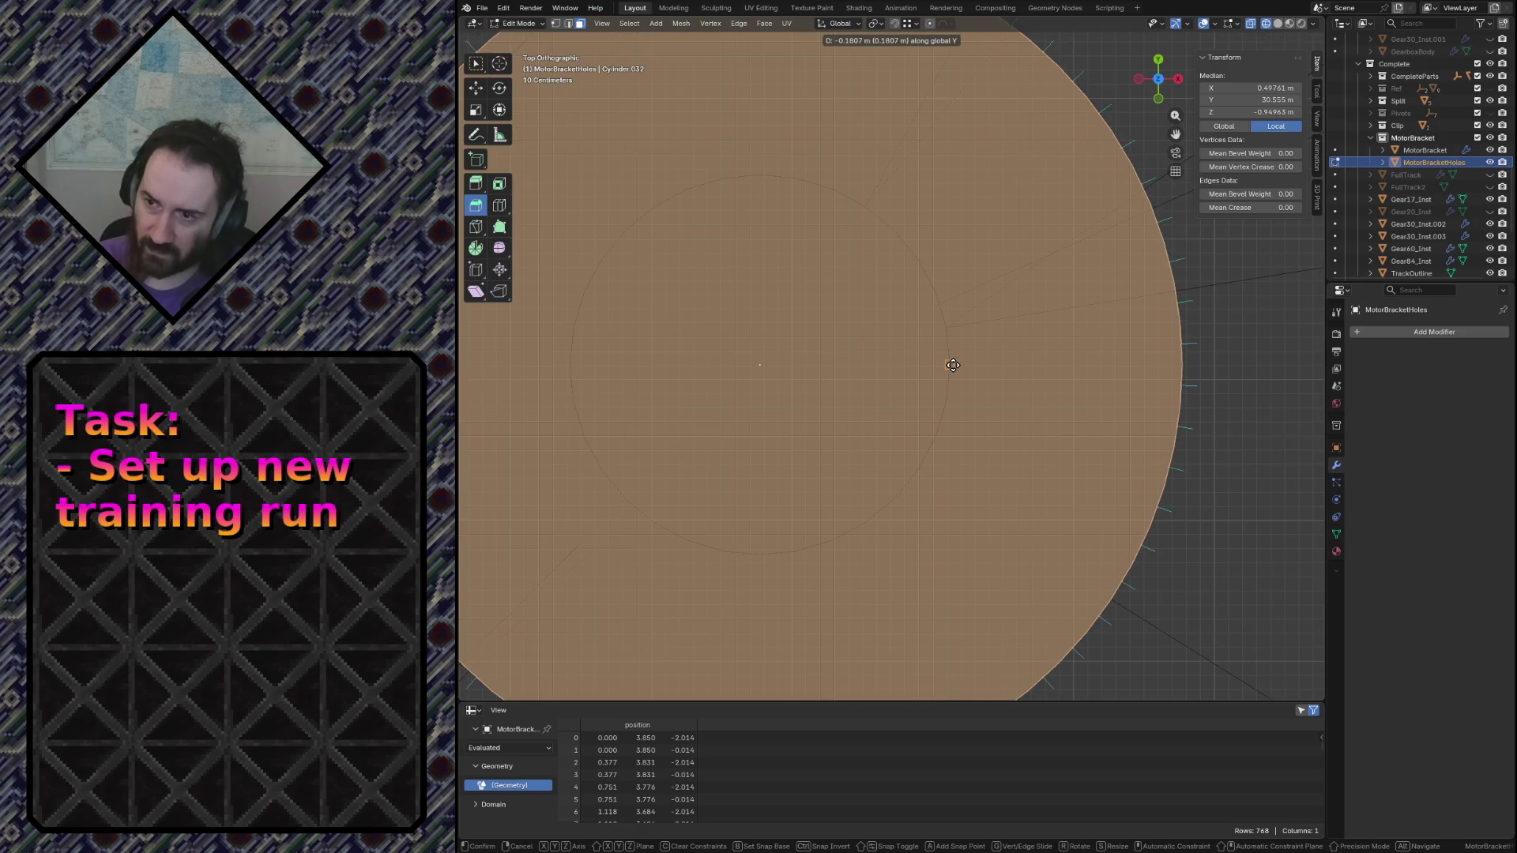
pyautogui.click(951, 366)
pyautogui.scroll(-6, 952, 365)
pyautogui.scroll(-8, 947, 392)
pyautogui.scroll(-2, 941, 440)
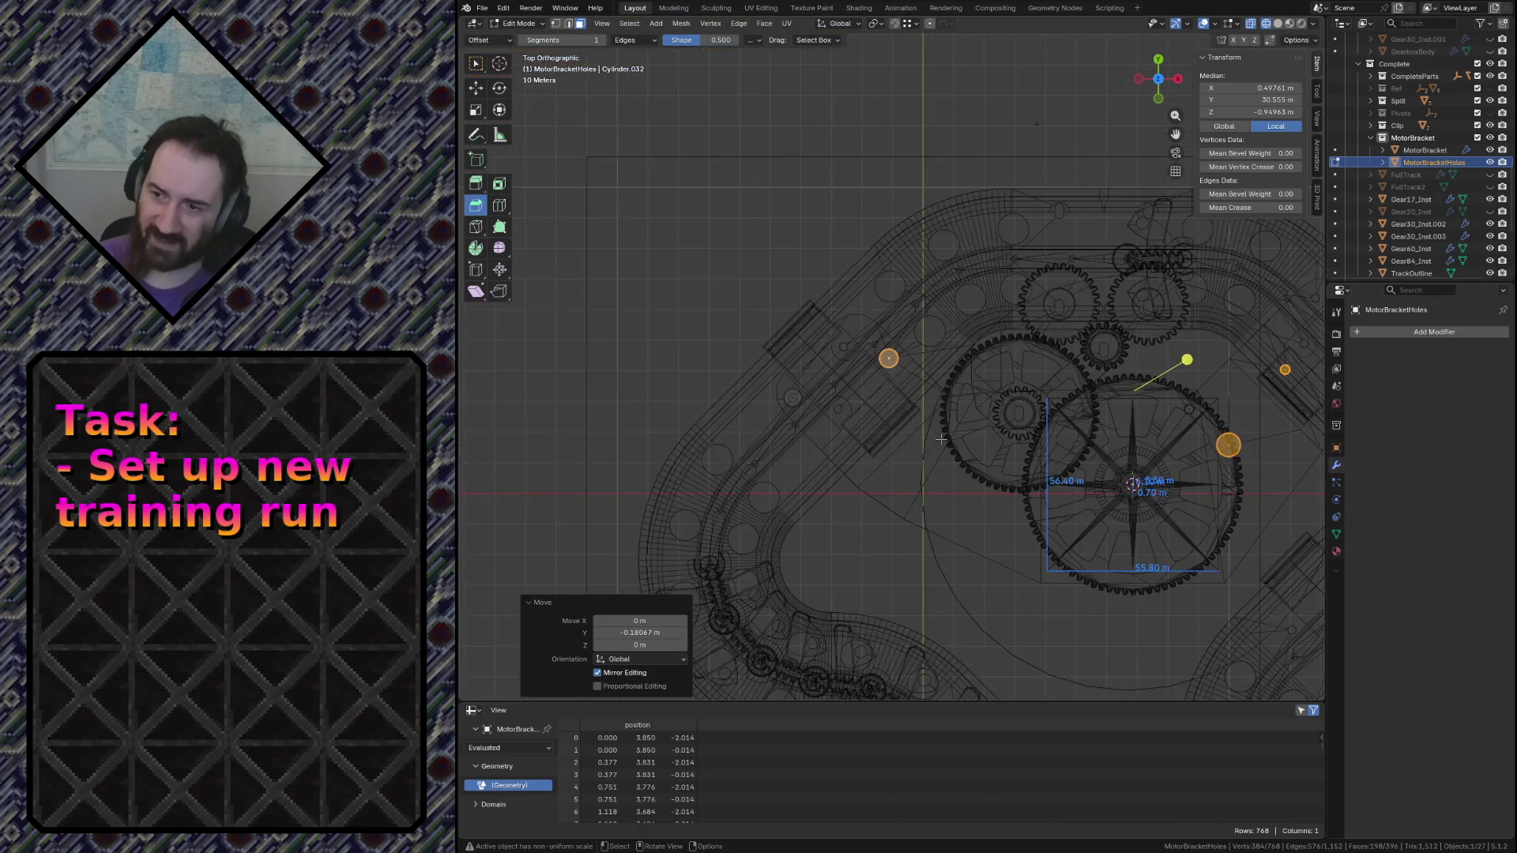
pyautogui.scroll(-3, 941, 440)
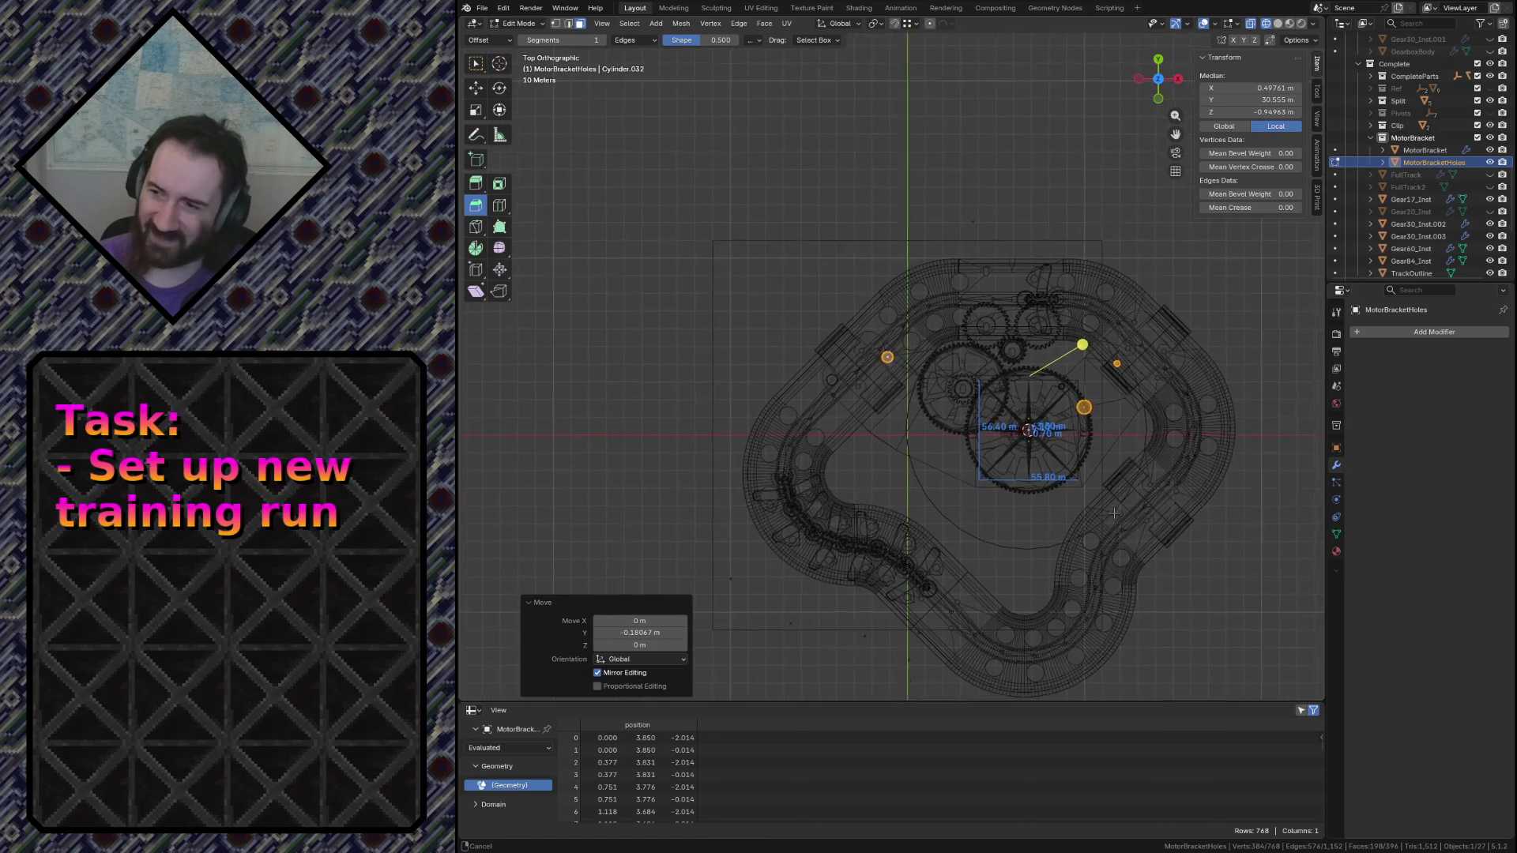
# Frame the bracket assembly and select the hole ring at the spoked gear's centre
pyautogui.keyDown('shift'); pyautogui.moveTo(1059, 492); pyautogui.dragTo(823, 491, button='middle'); pyautogui.keyUp('shift')
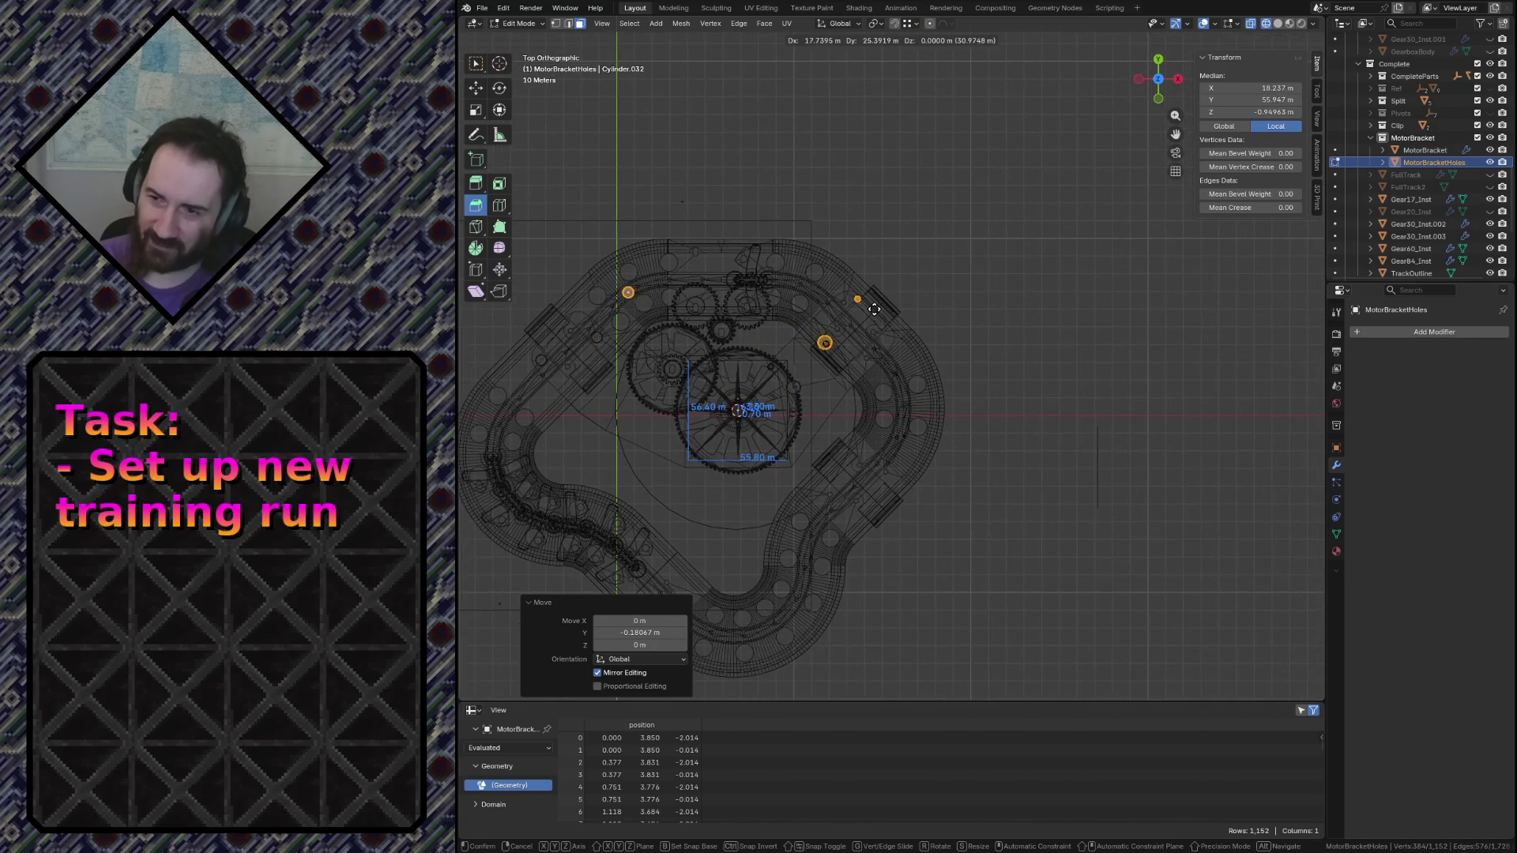
pyautogui.hotkey('ctrl', 'z')
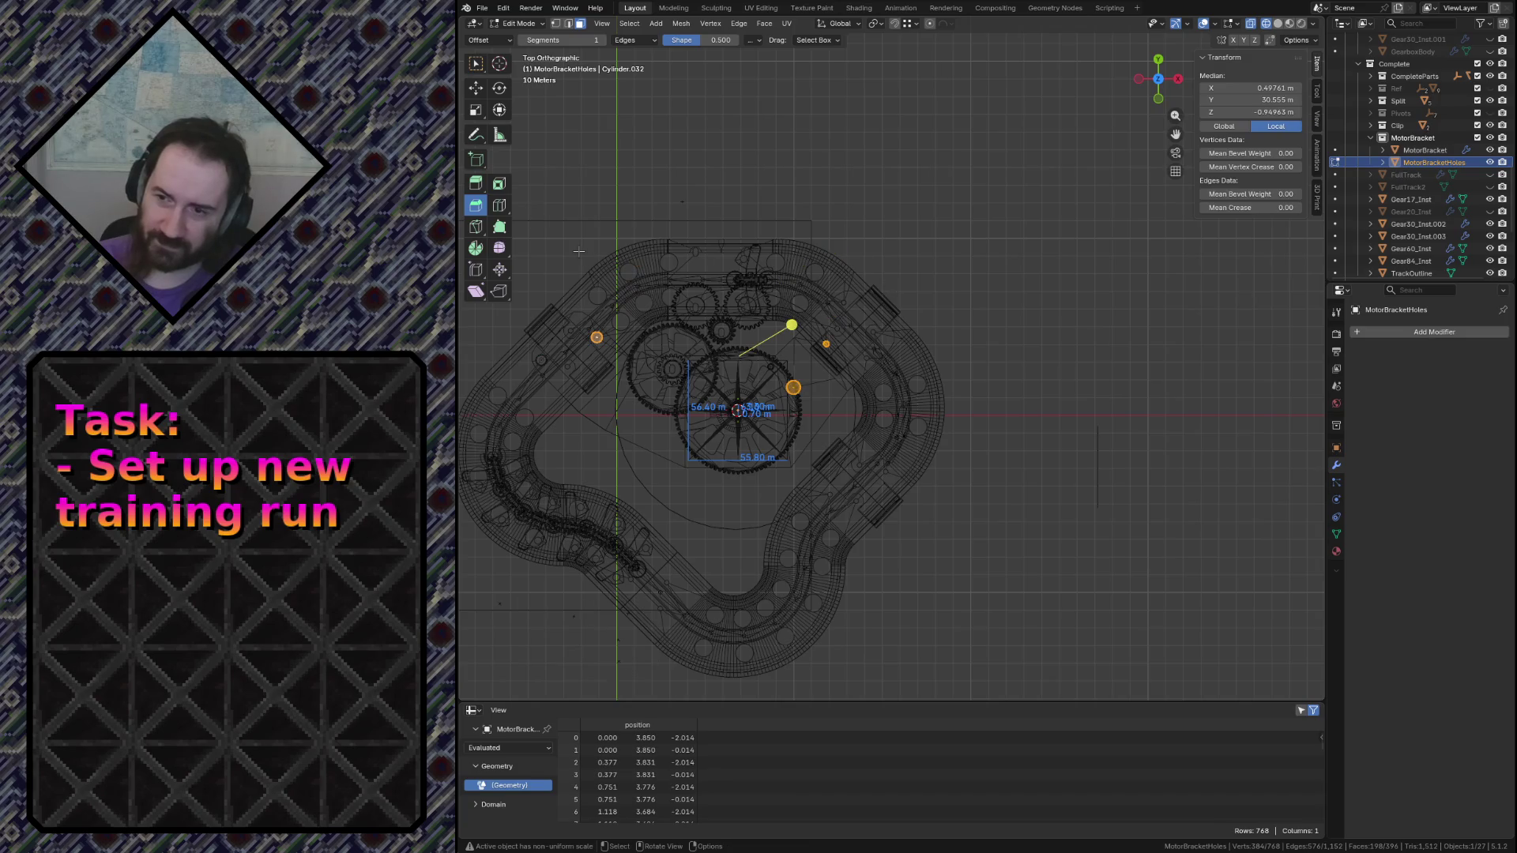
pyautogui.scroll(3, 582, 259)
pyautogui.scroll(2, 583, 259)
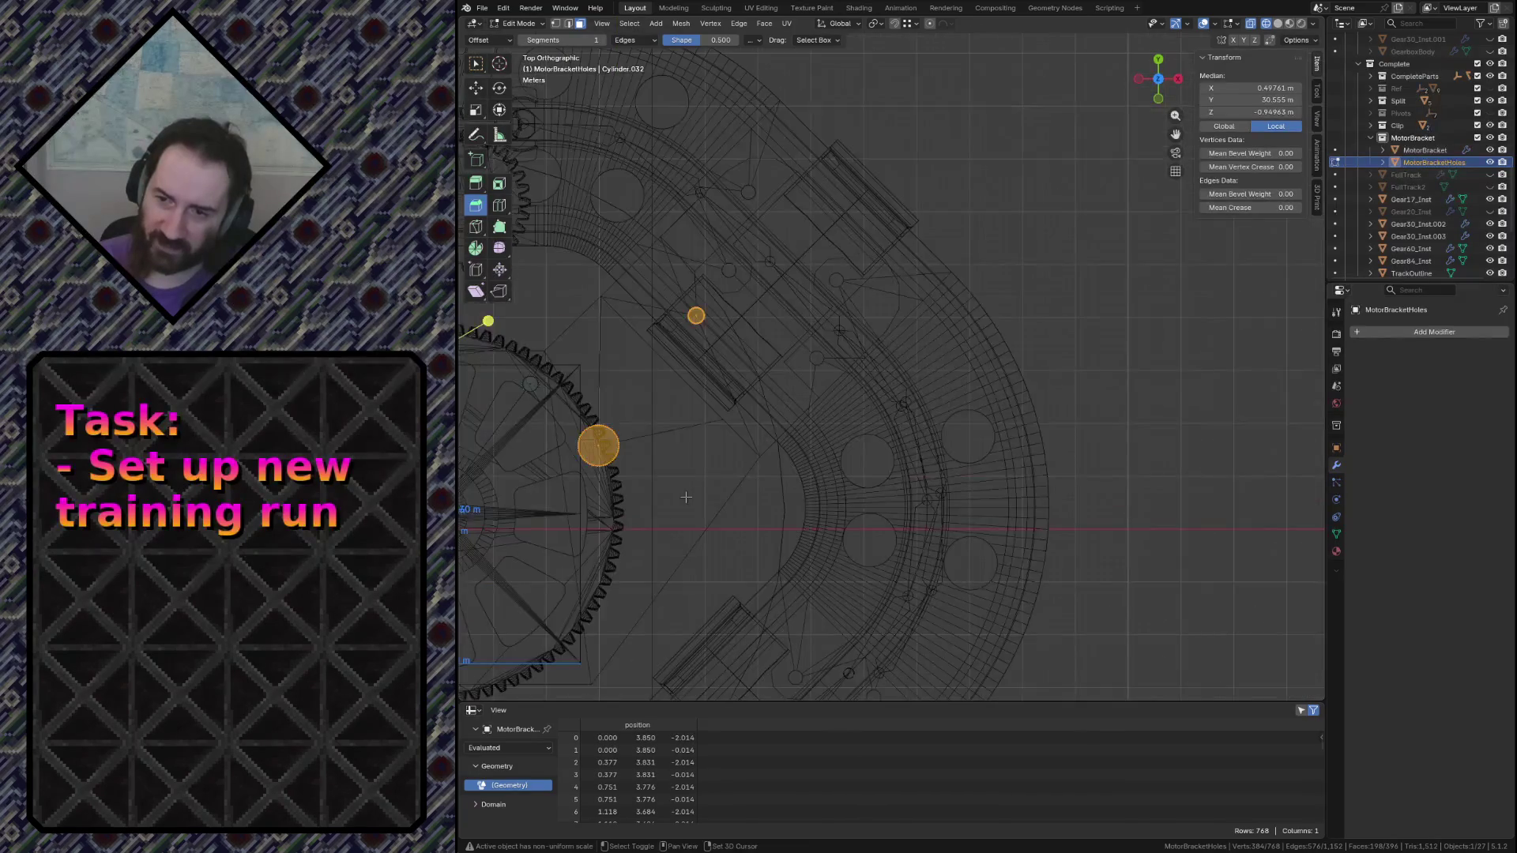
pyautogui.keyDown('shift'); pyautogui.moveTo(537, 446); pyautogui.dragTo(893, 345, button='middle'); pyautogui.keyUp('shift')
pyautogui.scroll(2, 892, 344)
pyautogui.scroll(-3, 858, 342)
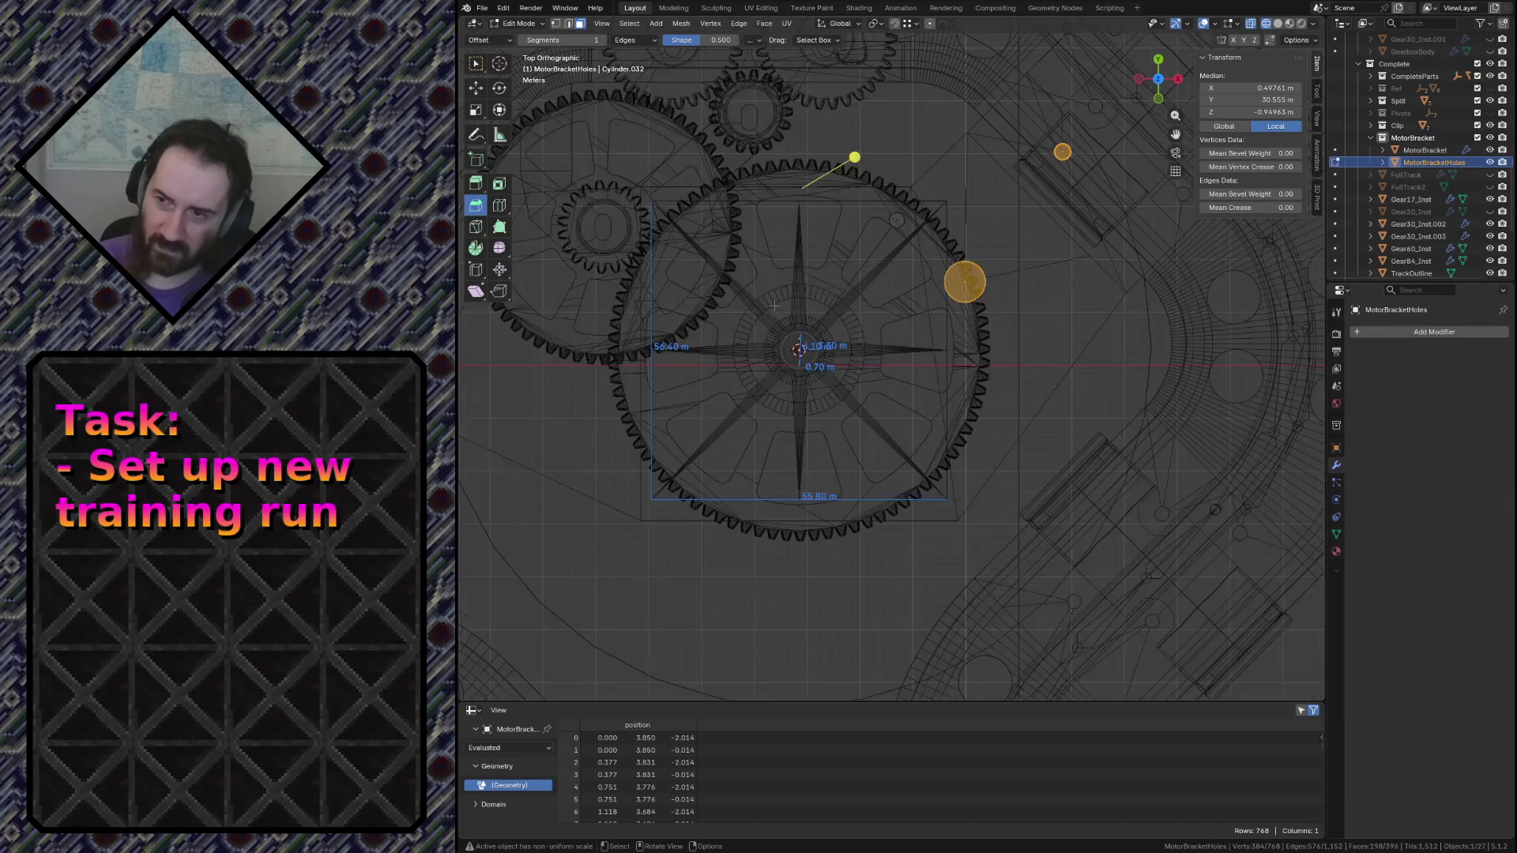
pyautogui.click(798, 349)
pyautogui.scroll(-4, 850, 443)
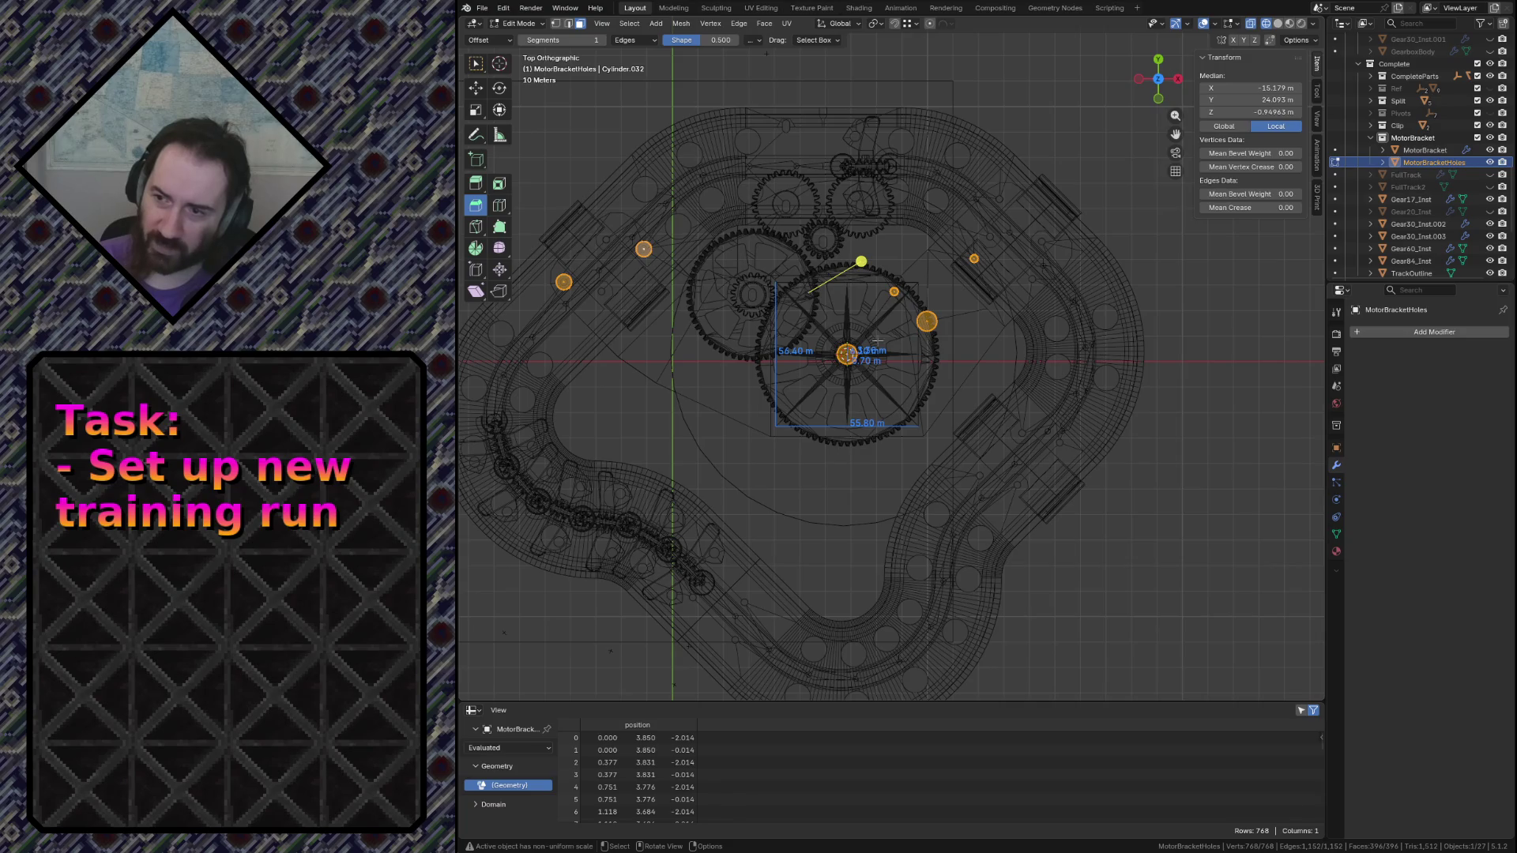
# Leave the centre hole out, select the linked hole rings and delete their vertices
pyautogui.hotkey('ctrl', 'z')
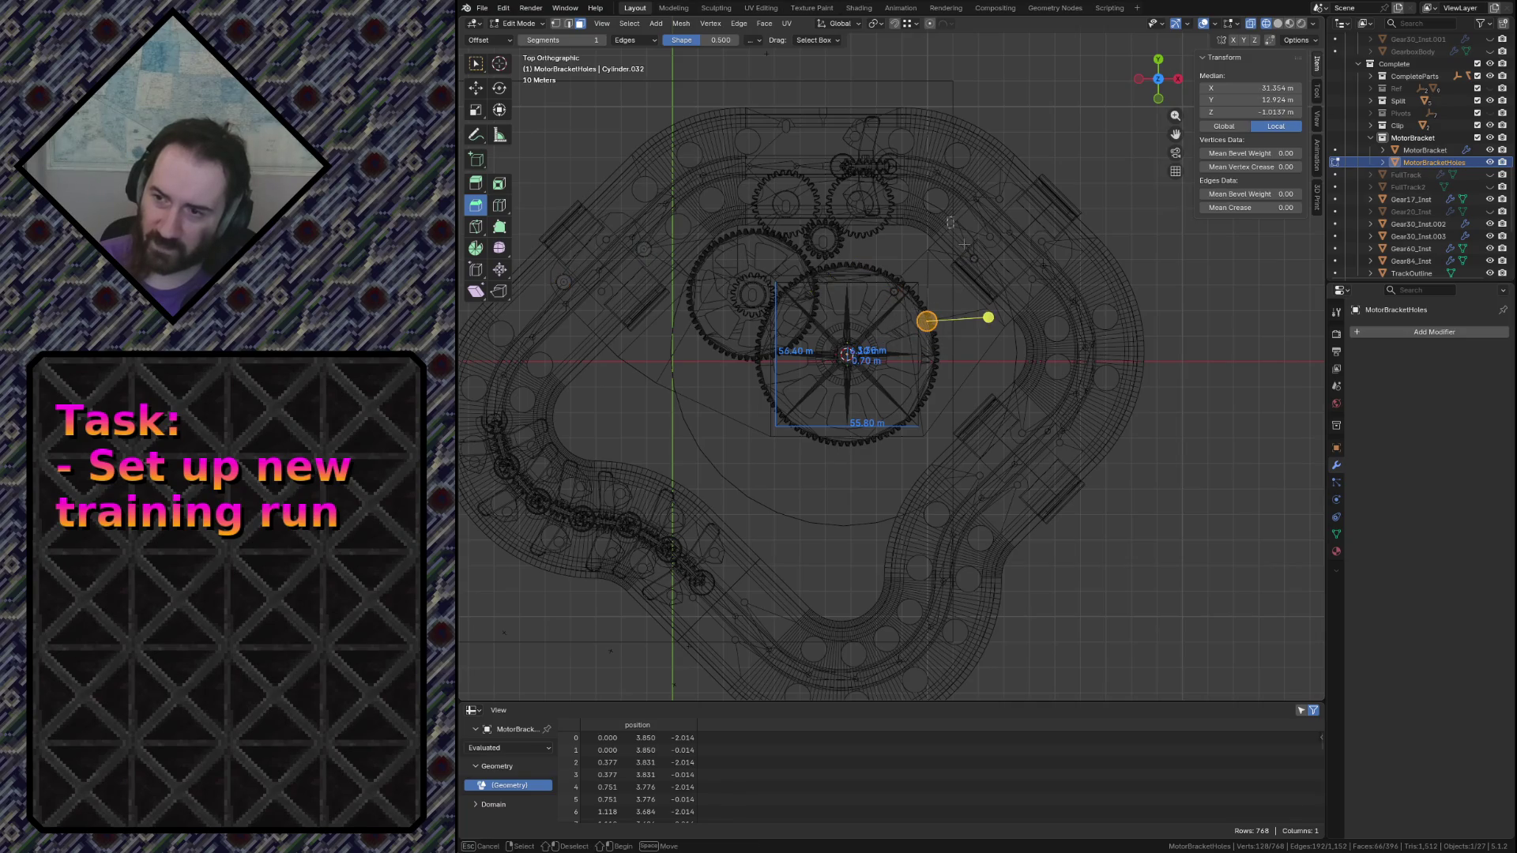
pyautogui.hotkey('ctrl', 'l')
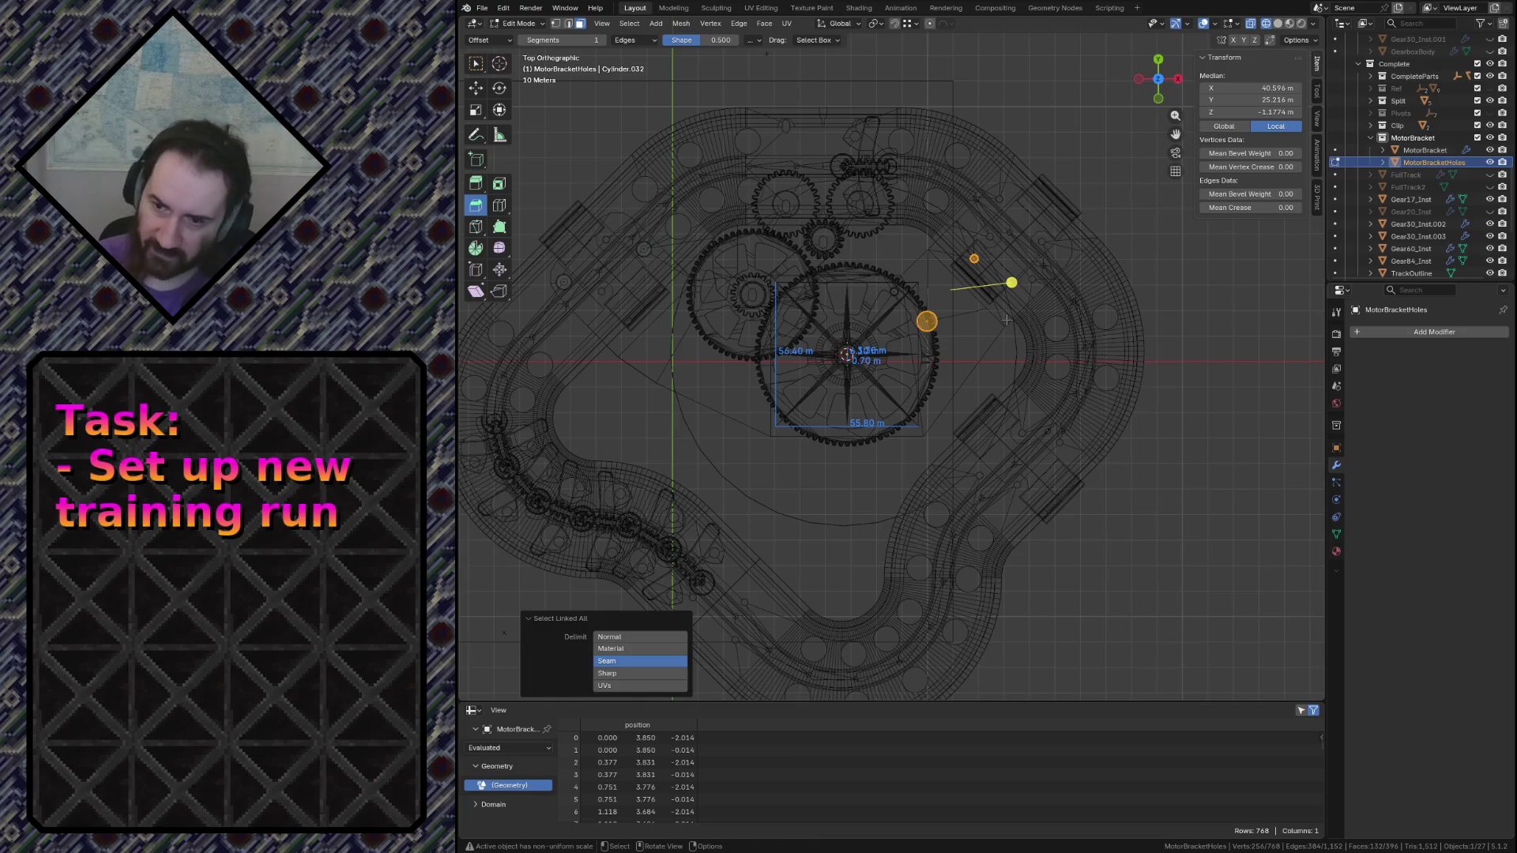
pyautogui.press('x')
pyautogui.click(1007, 324)
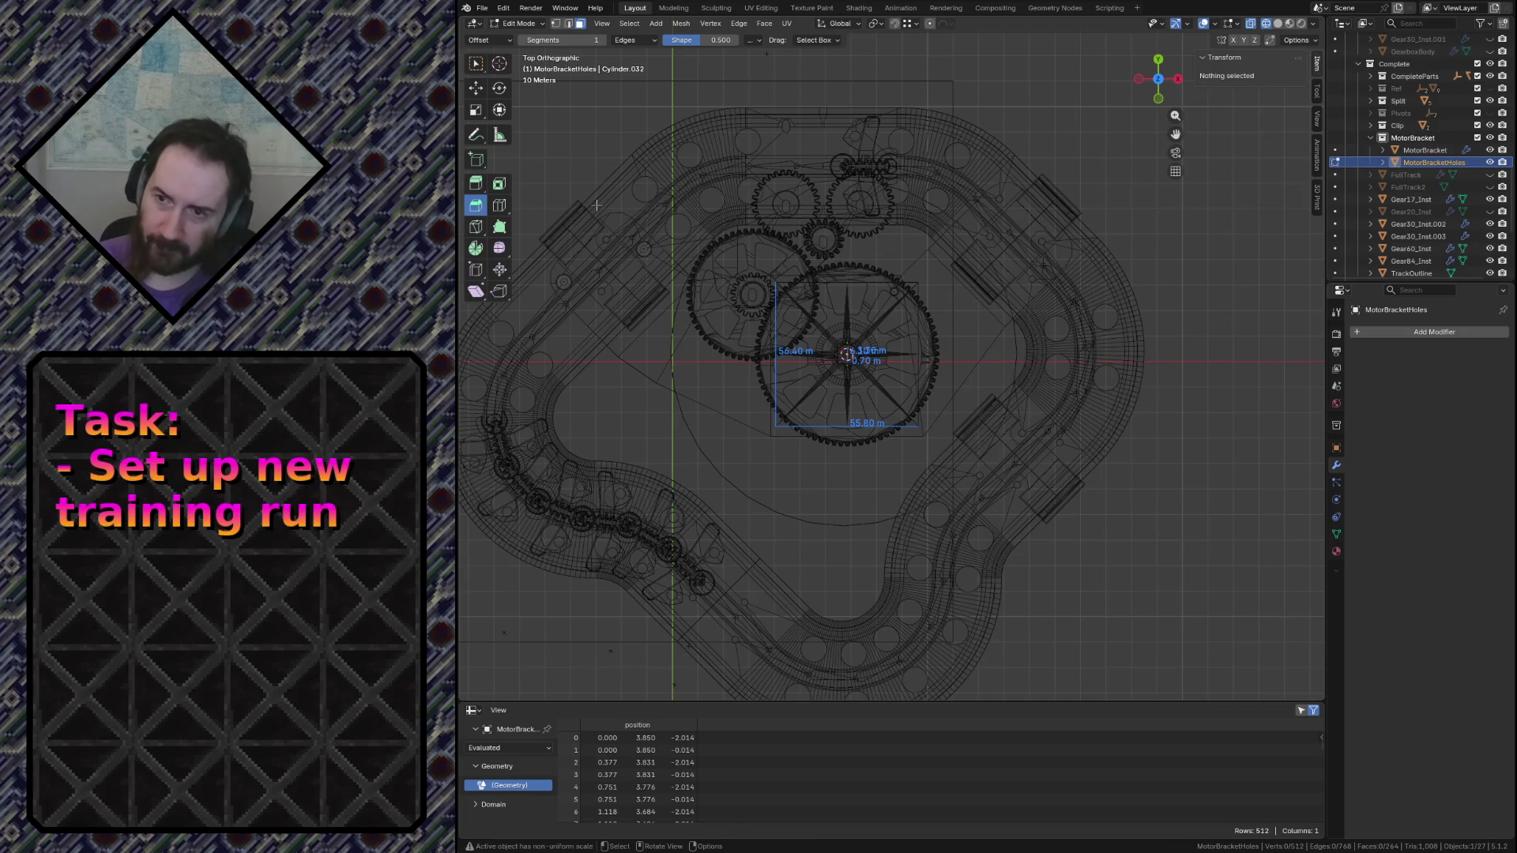
# Duplicate the left hole pair to the upper right and rotate the copy 90 degrees
pyautogui.click(652, 226)
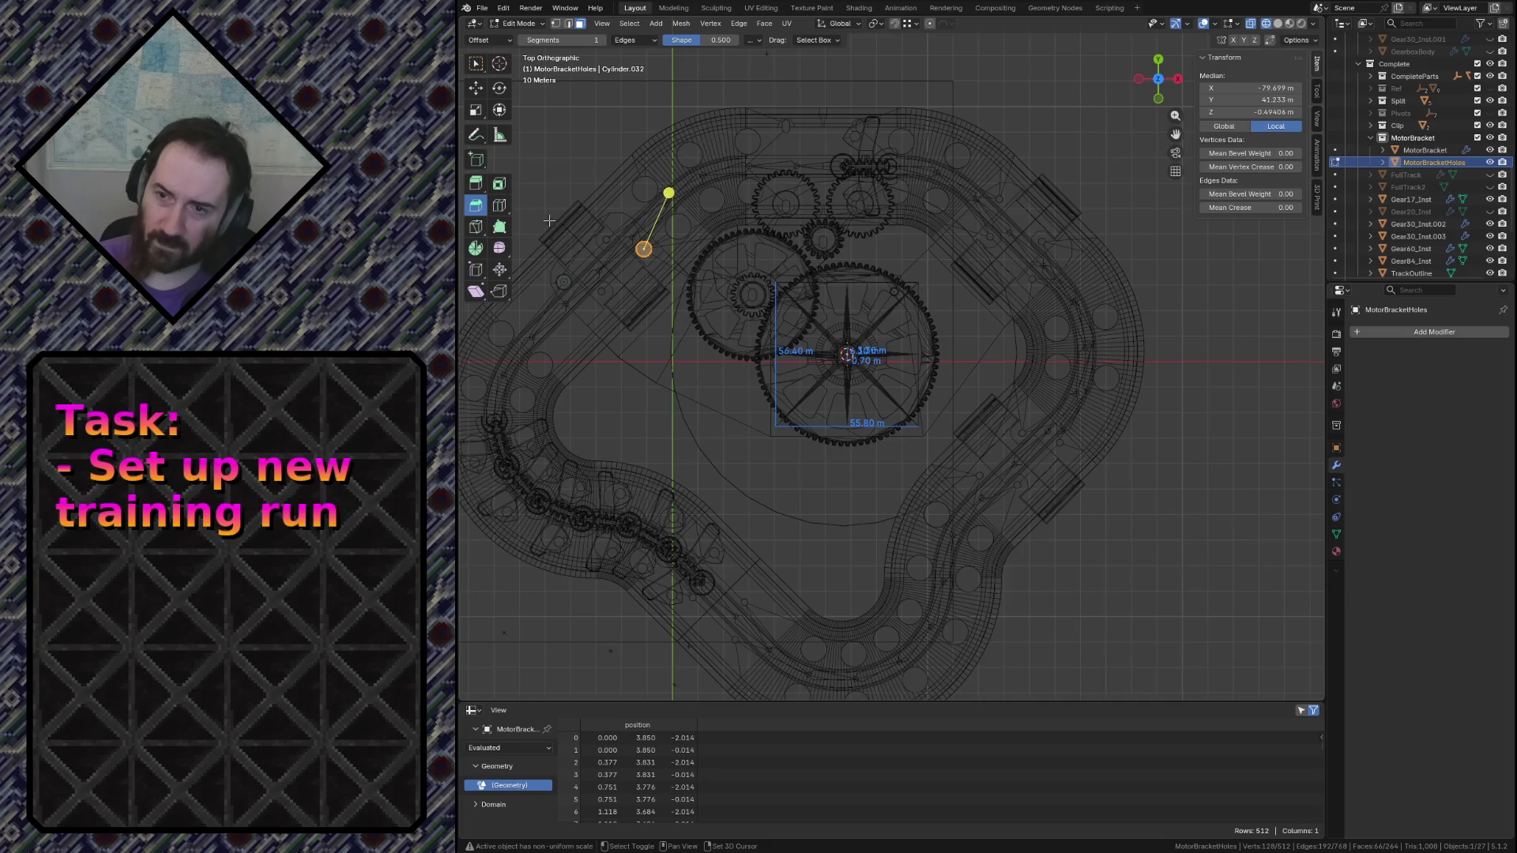
pyautogui.moveTo(549, 220); pyautogui.dragTo(696, 334)
pyautogui.hotkey('shift', 'd')
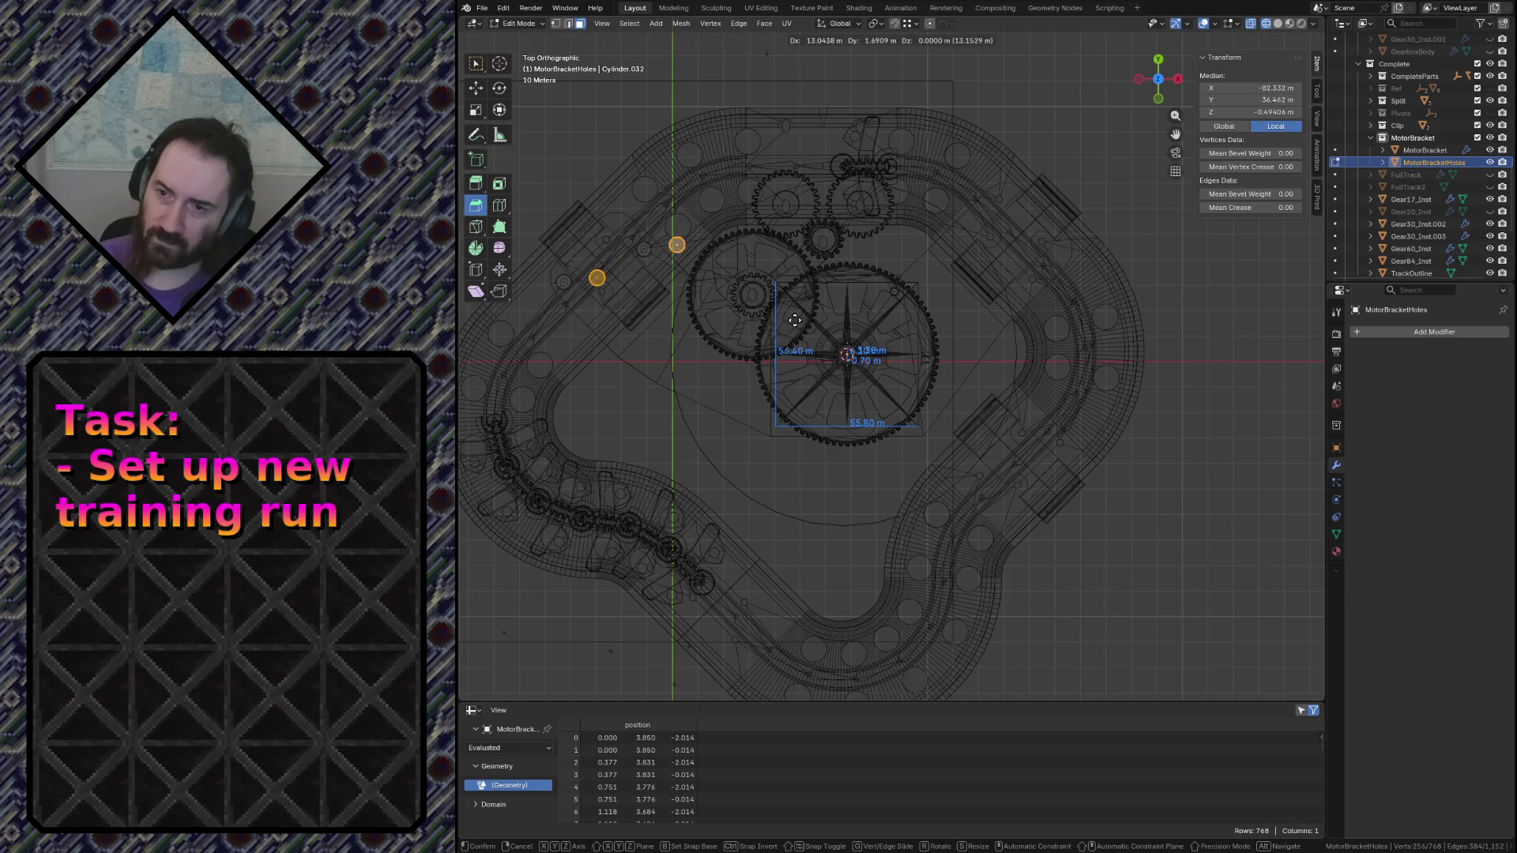
pyautogui.click(1030, 238)
pyautogui.hotkey('shift', 'd')
pyautogui.press('r')
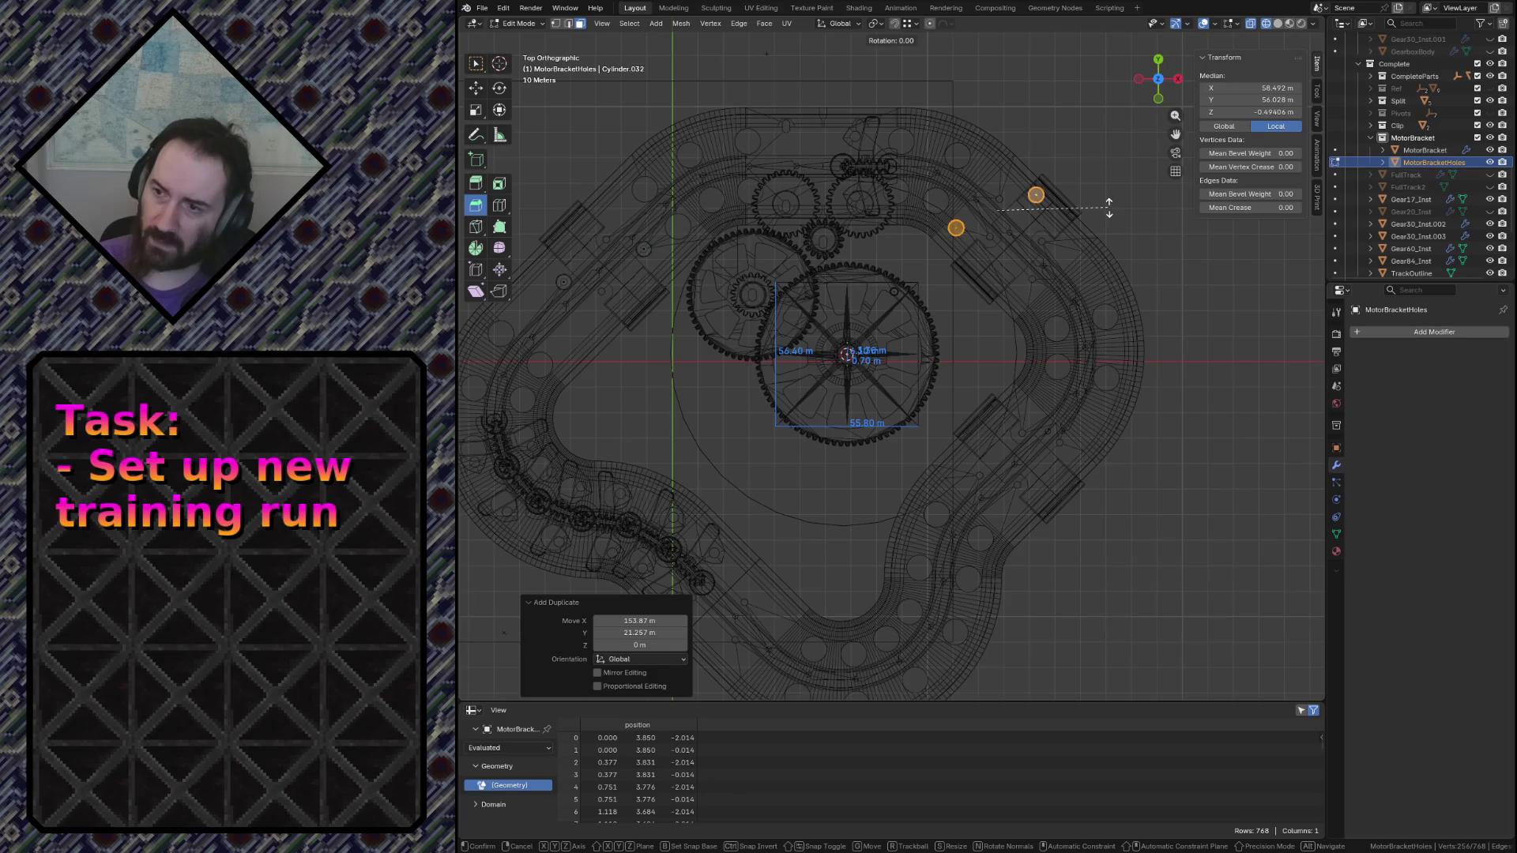
pyautogui.click(1000, 357)
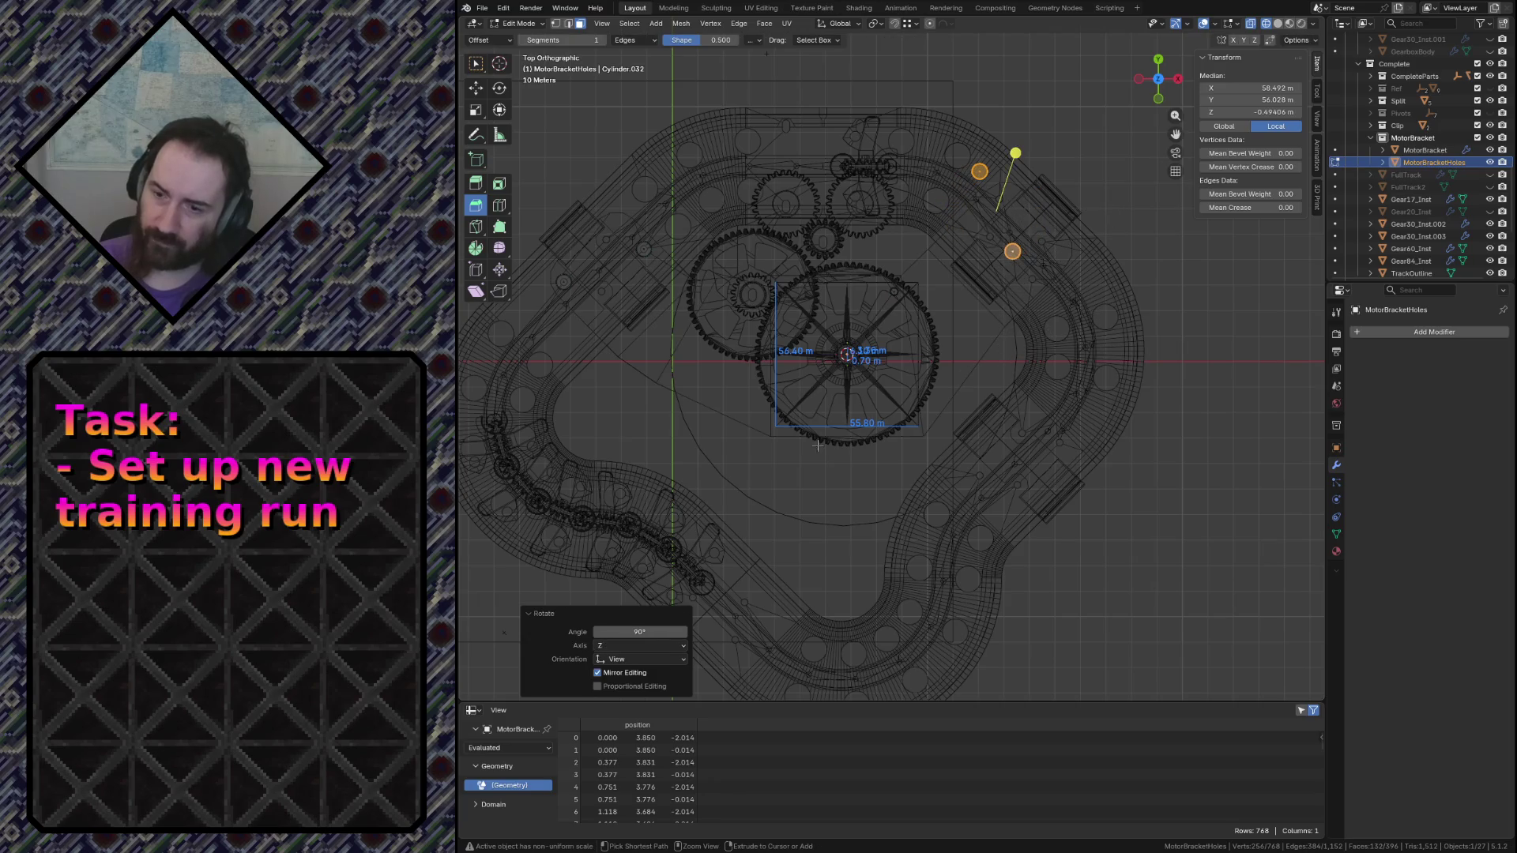
pyautogui.scroll(1, 990, 339)
pyautogui.scroll(2, 990, 335)
# Set the rotated holes on the upper-right mount and fine-tune them along X and Y
pyautogui.keyDown('shift'); pyautogui.moveTo(990, 335); pyautogui.dragTo(984, 374, button='middle'); pyautogui.keyUp('shift')
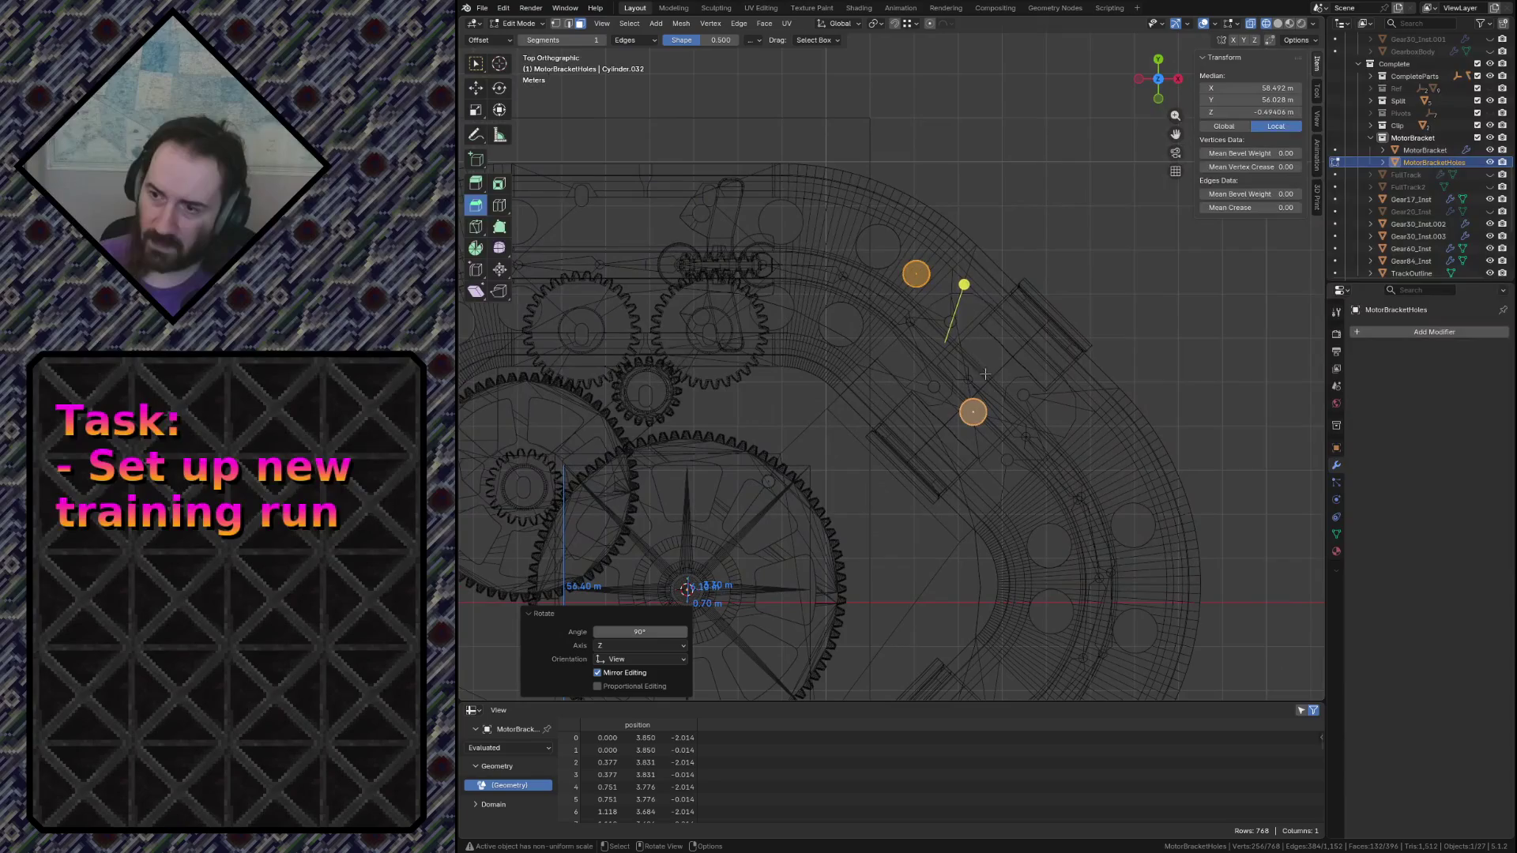
pyautogui.press('g')
pyautogui.click(977, 390)
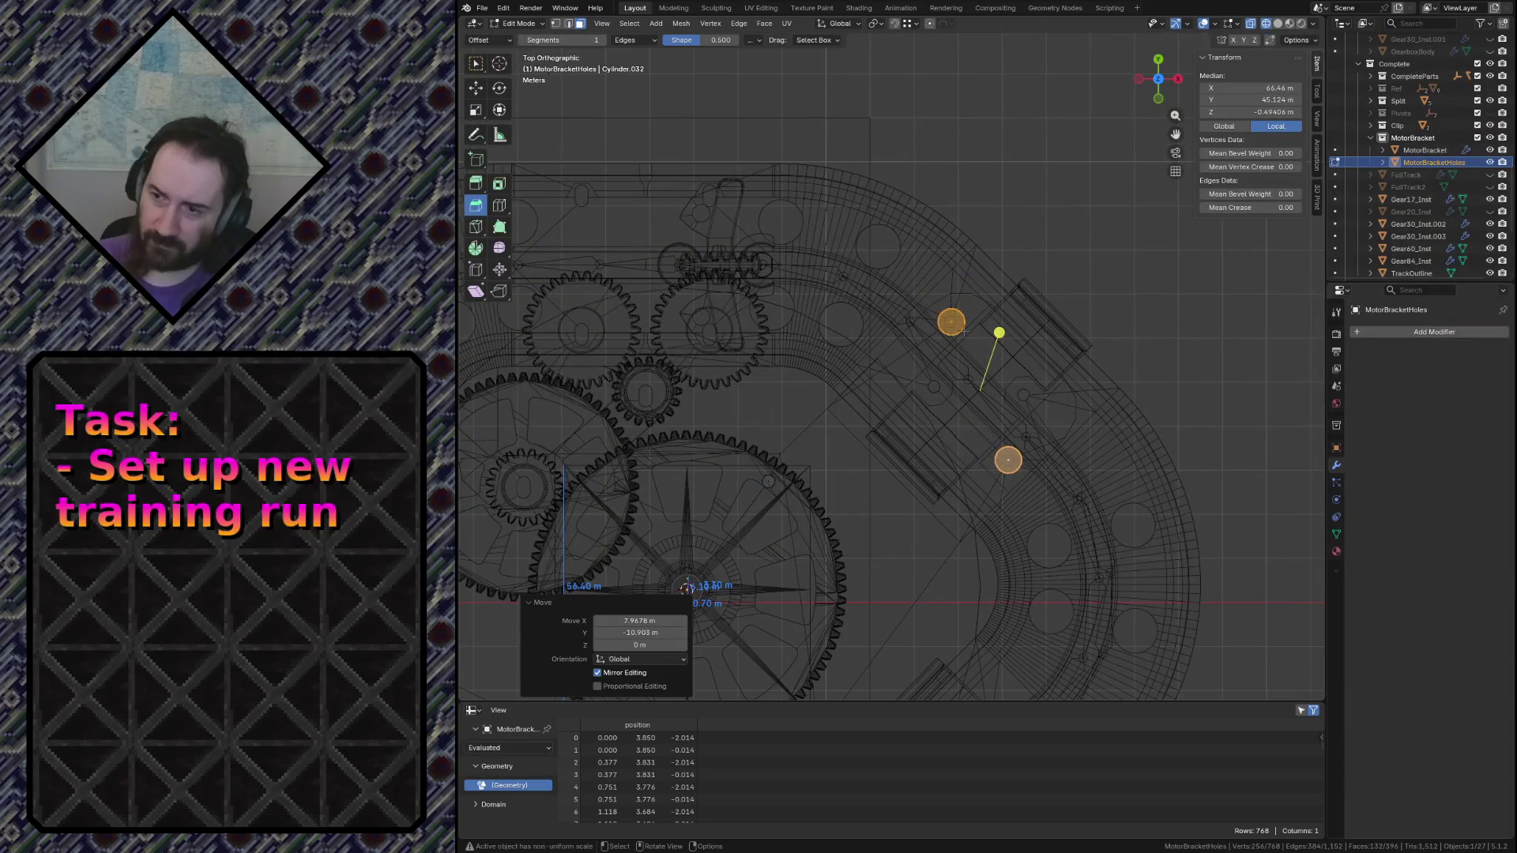
pyautogui.scroll(4, 1111, 437)
pyautogui.keyDown('shift'); pyautogui.moveTo(1009, 254); pyautogui.dragTo(903, 285, button='middle'); pyautogui.keyUp('shift')
pyautogui.scroll(8, 903, 284)
pyautogui.scroll(1, 903, 279)
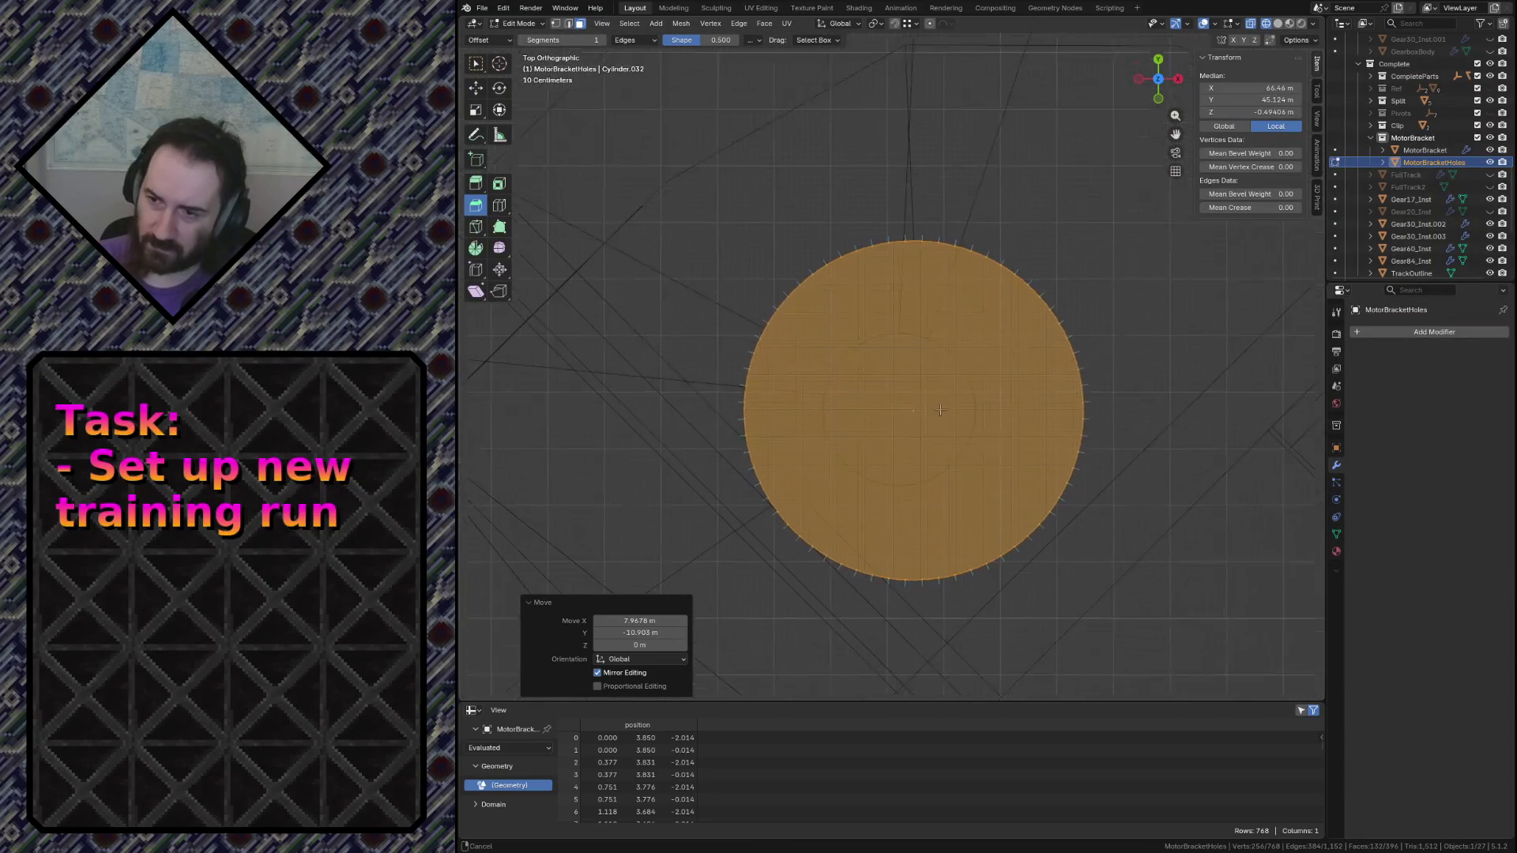
pyautogui.scroll(3, 903, 278)
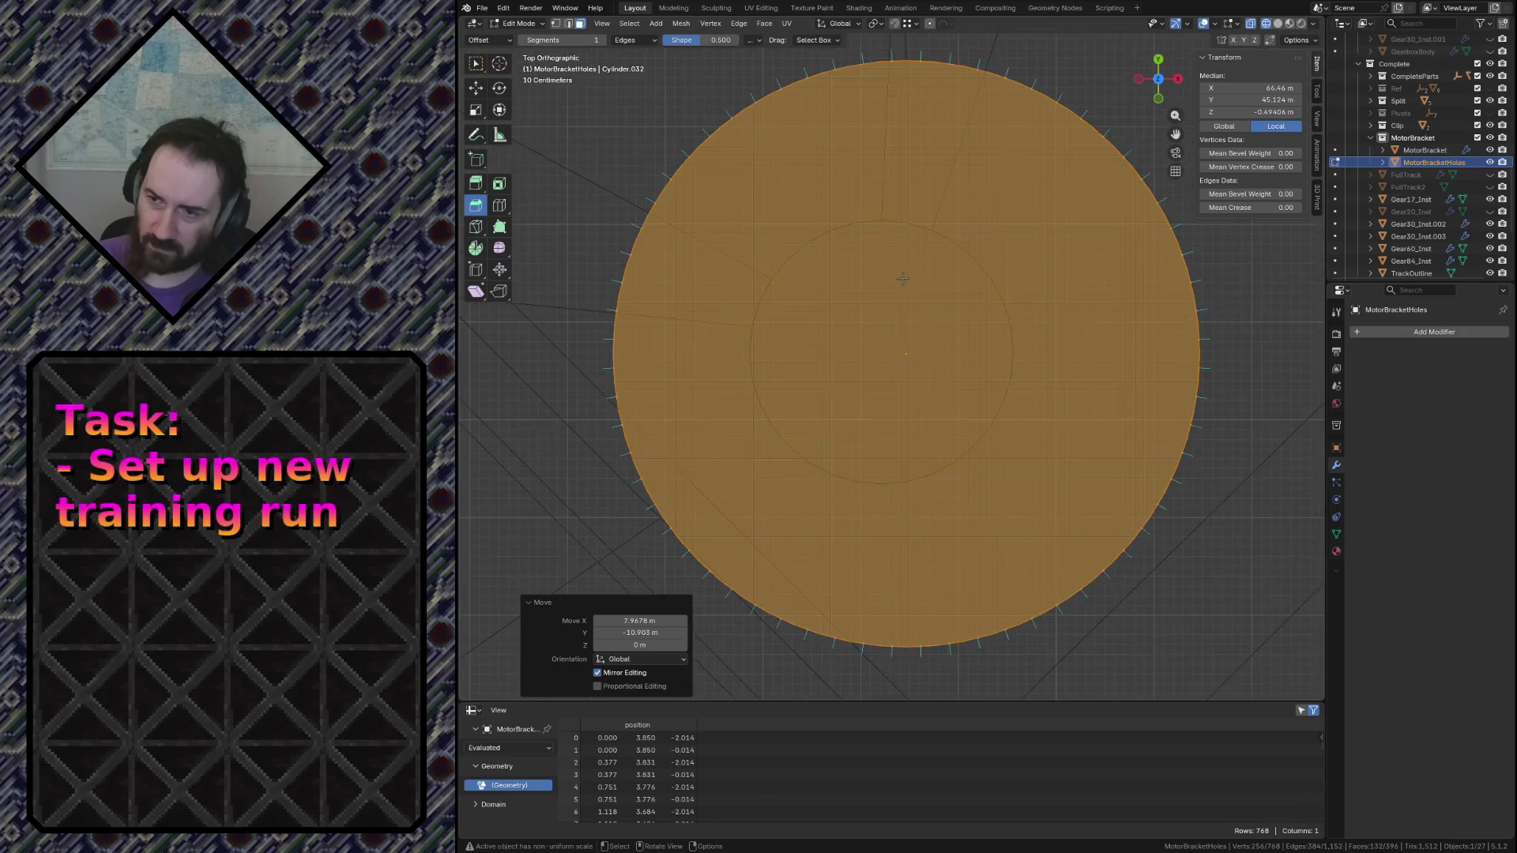
pyautogui.click(912, 358)
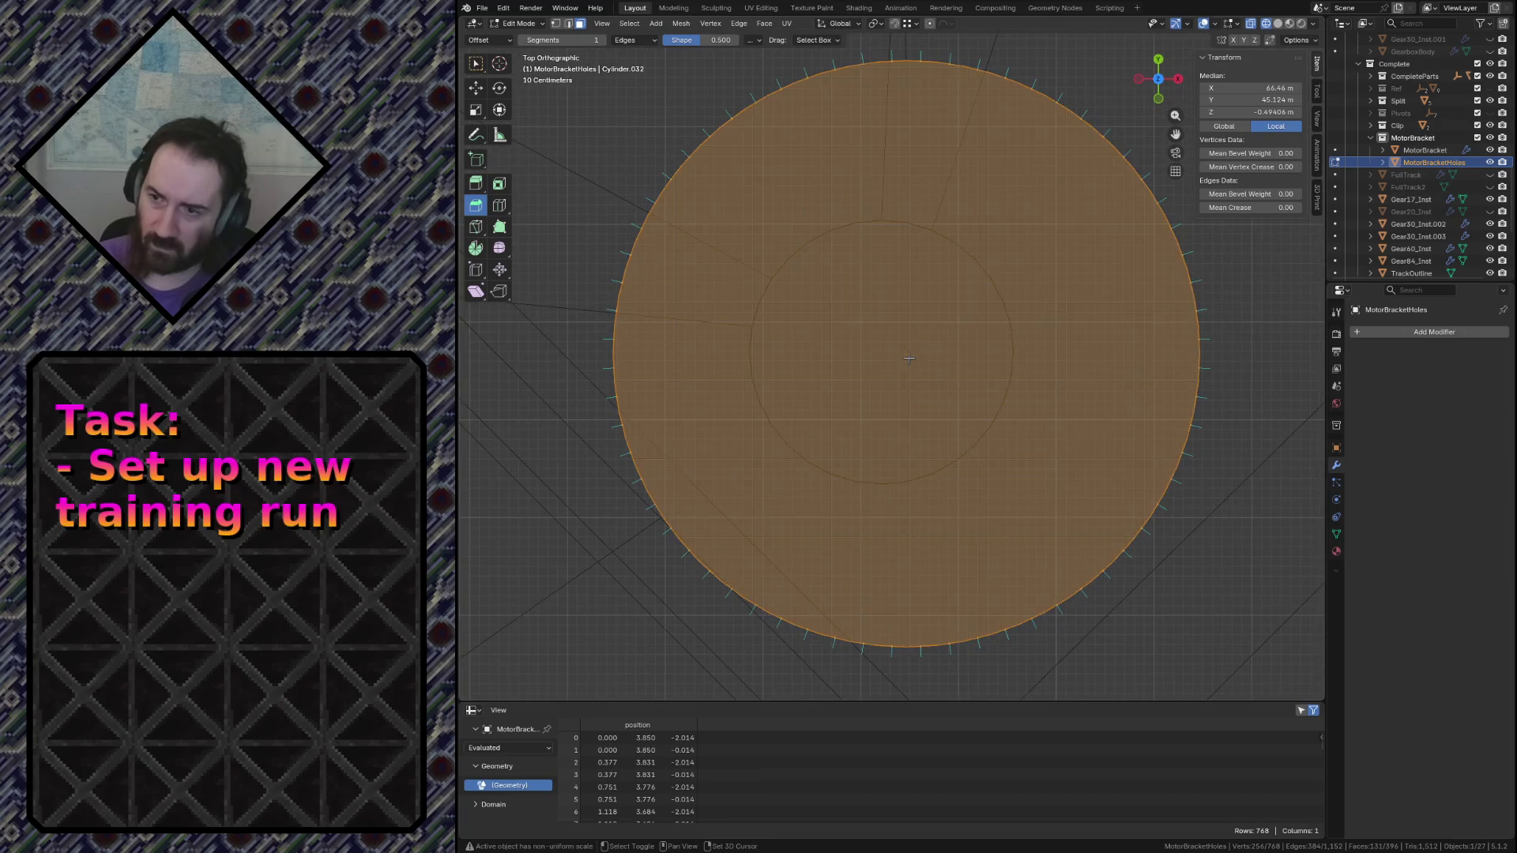
pyautogui.press('g')
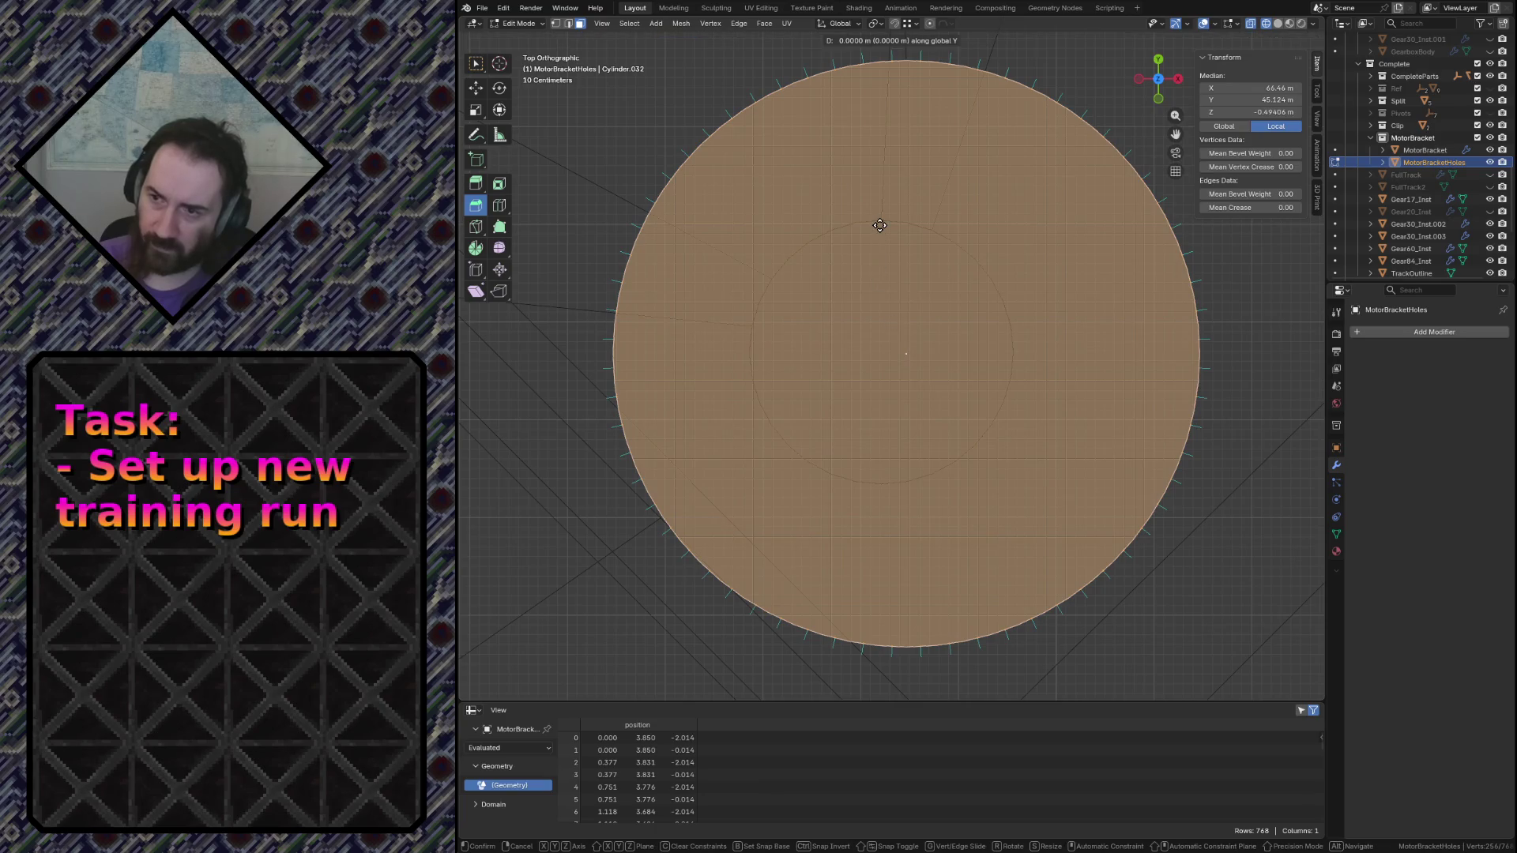
pyautogui.press('x')
pyautogui.click(879, 225)
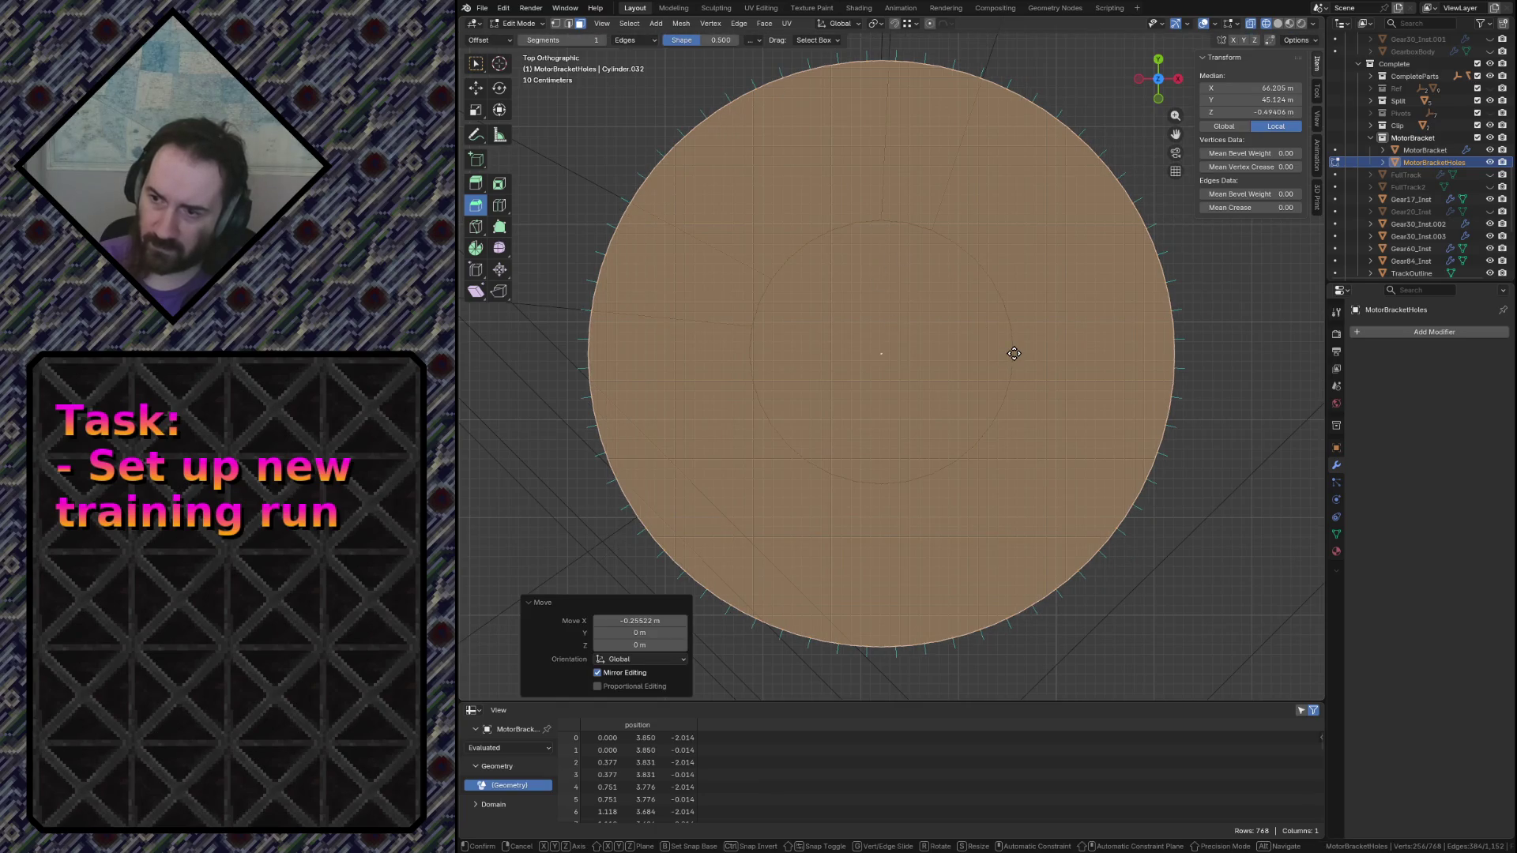
pyautogui.press('g')
pyautogui.press('z')
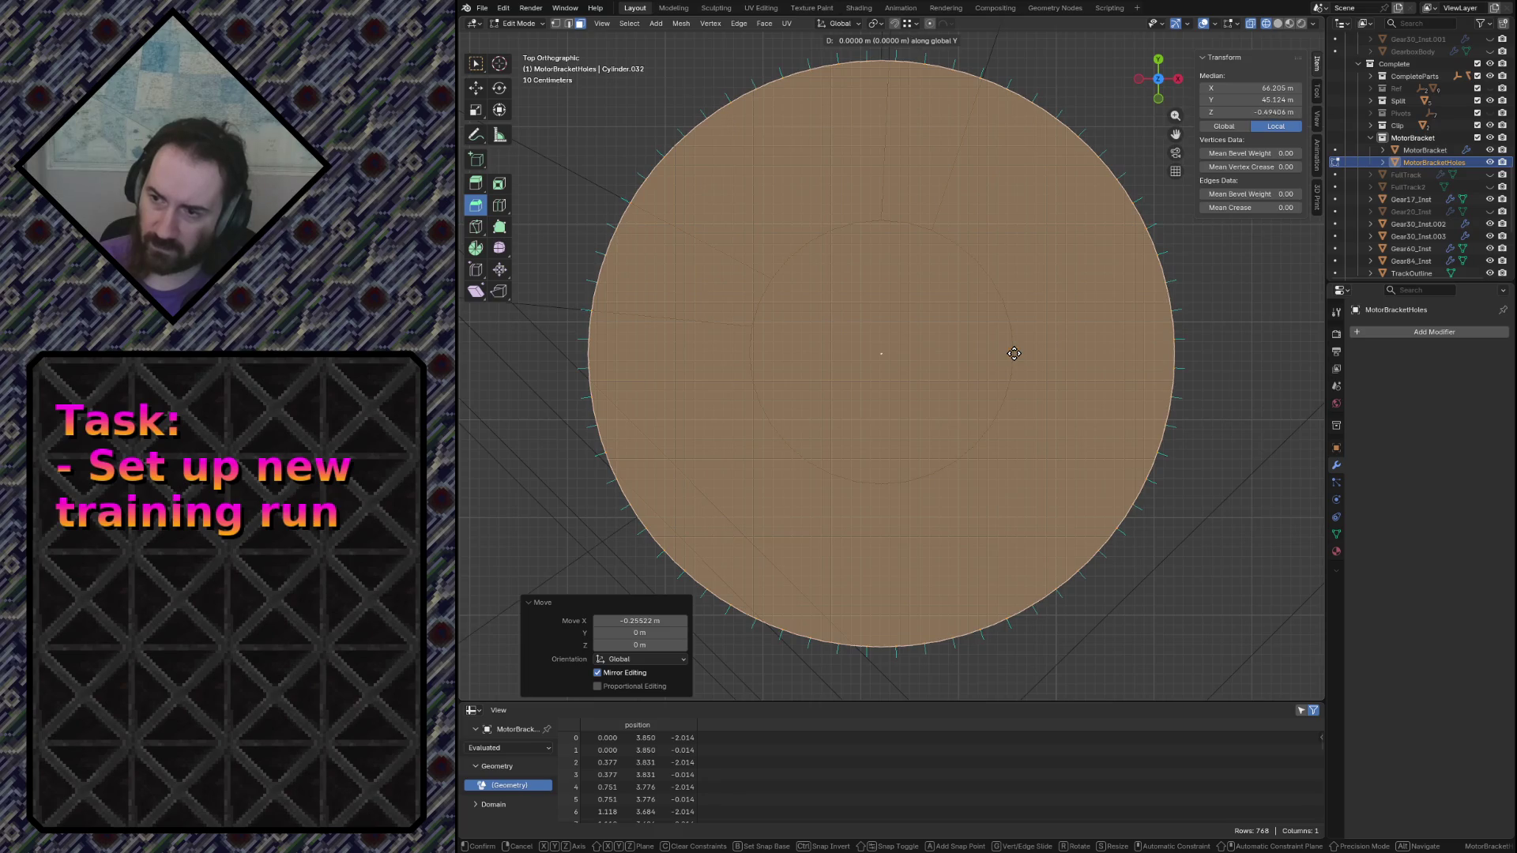
pyautogui.click(1015, 354)
pyautogui.scroll(-15, 996, 392)
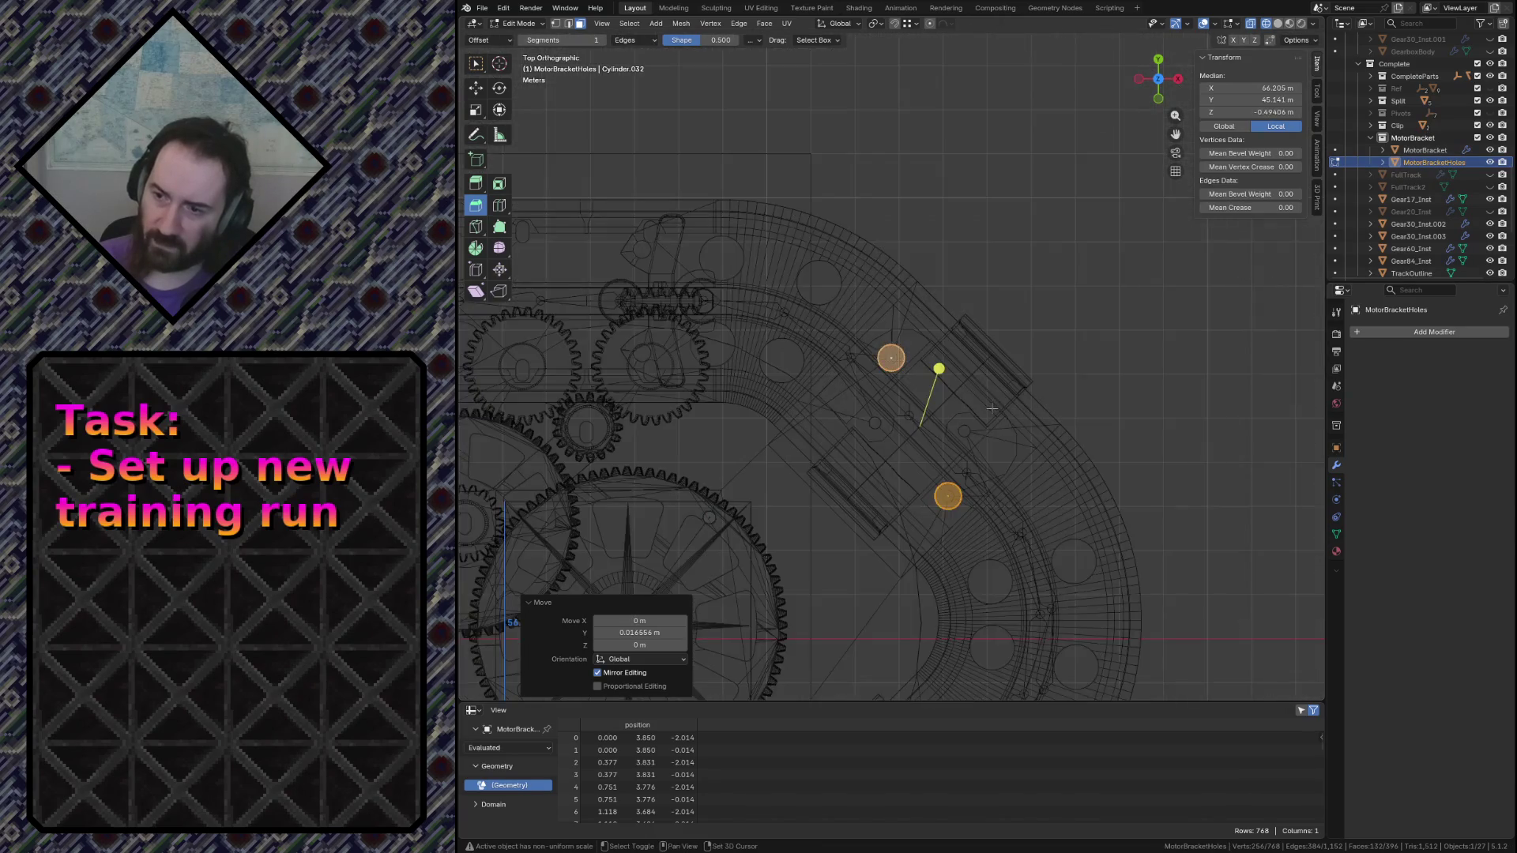
pyautogui.scroll(-3, 991, 408)
pyautogui.scroll(3, 992, 408)
# Check all cylinders from the front, return to Object Mode in solid shading and save conveyor.blend
pyautogui.press('KP_1')
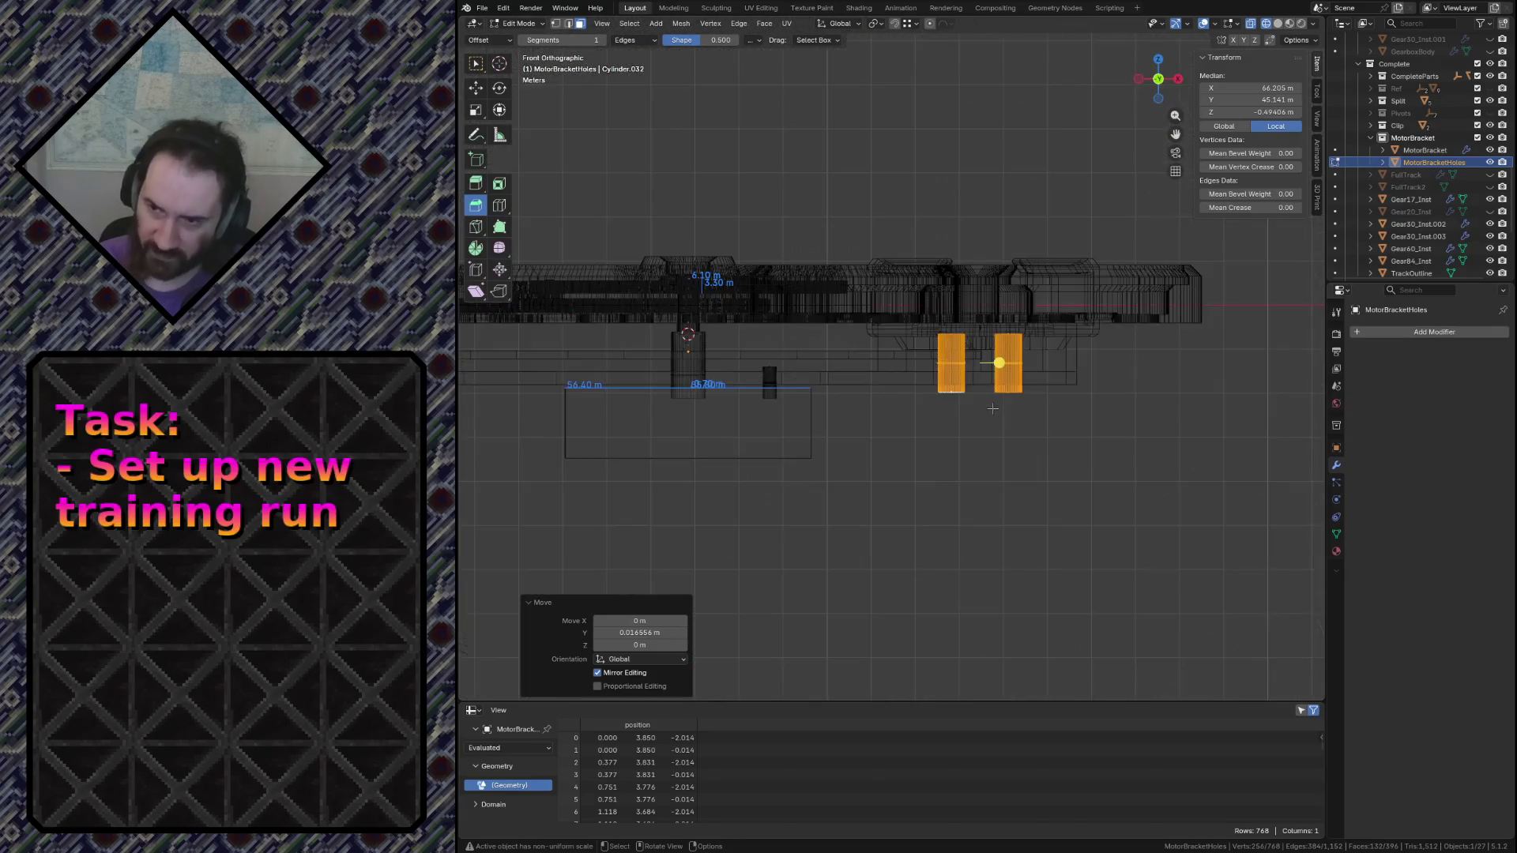
pyautogui.press('a')
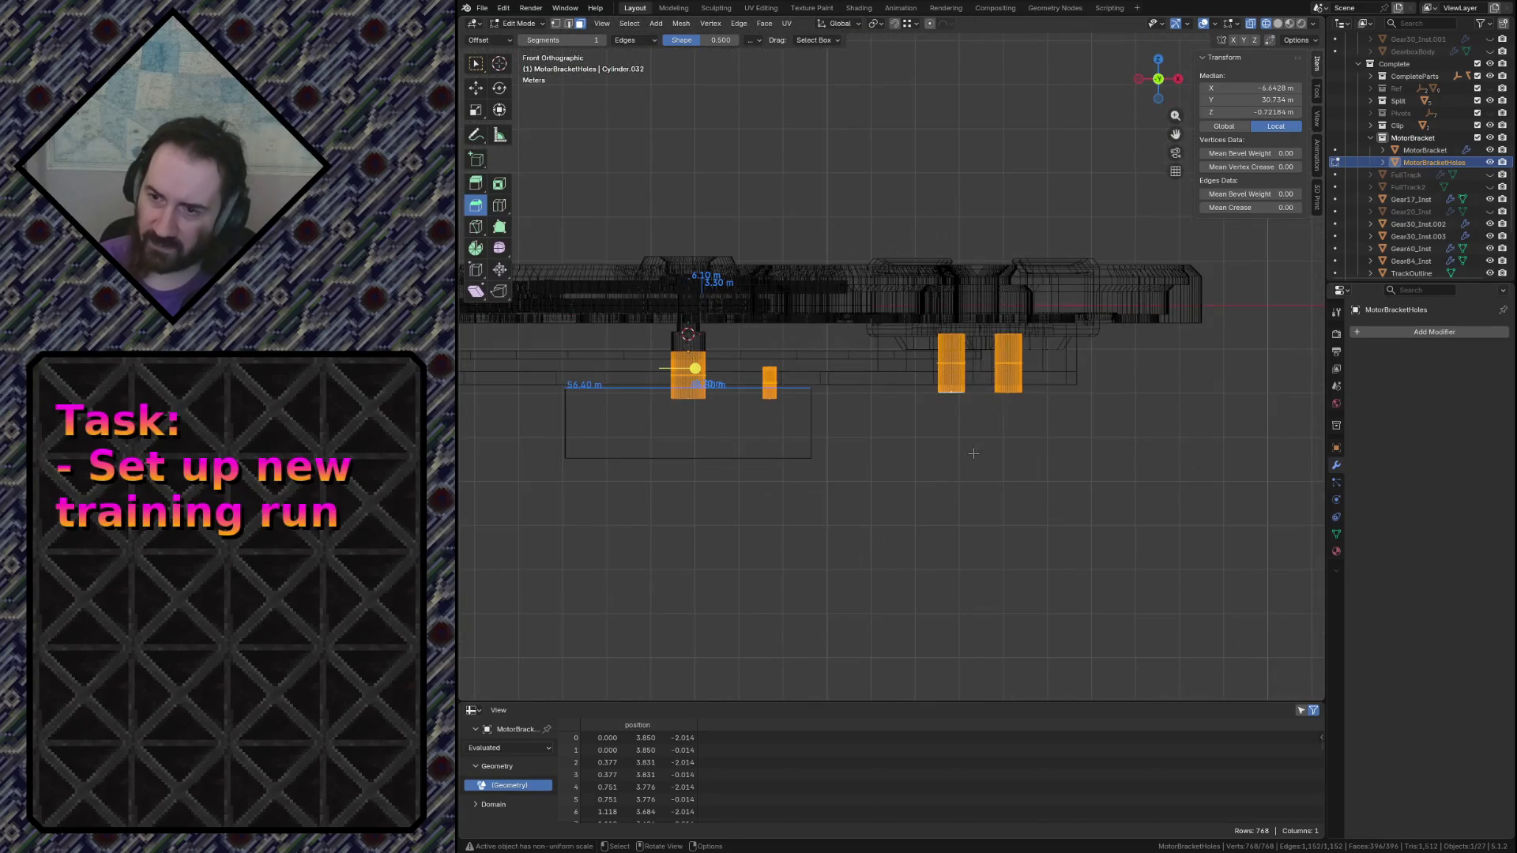
pyautogui.scroll(4, 977, 438)
pyautogui.scroll(3, 977, 439)
pyautogui.scroll(-7, 977, 438)
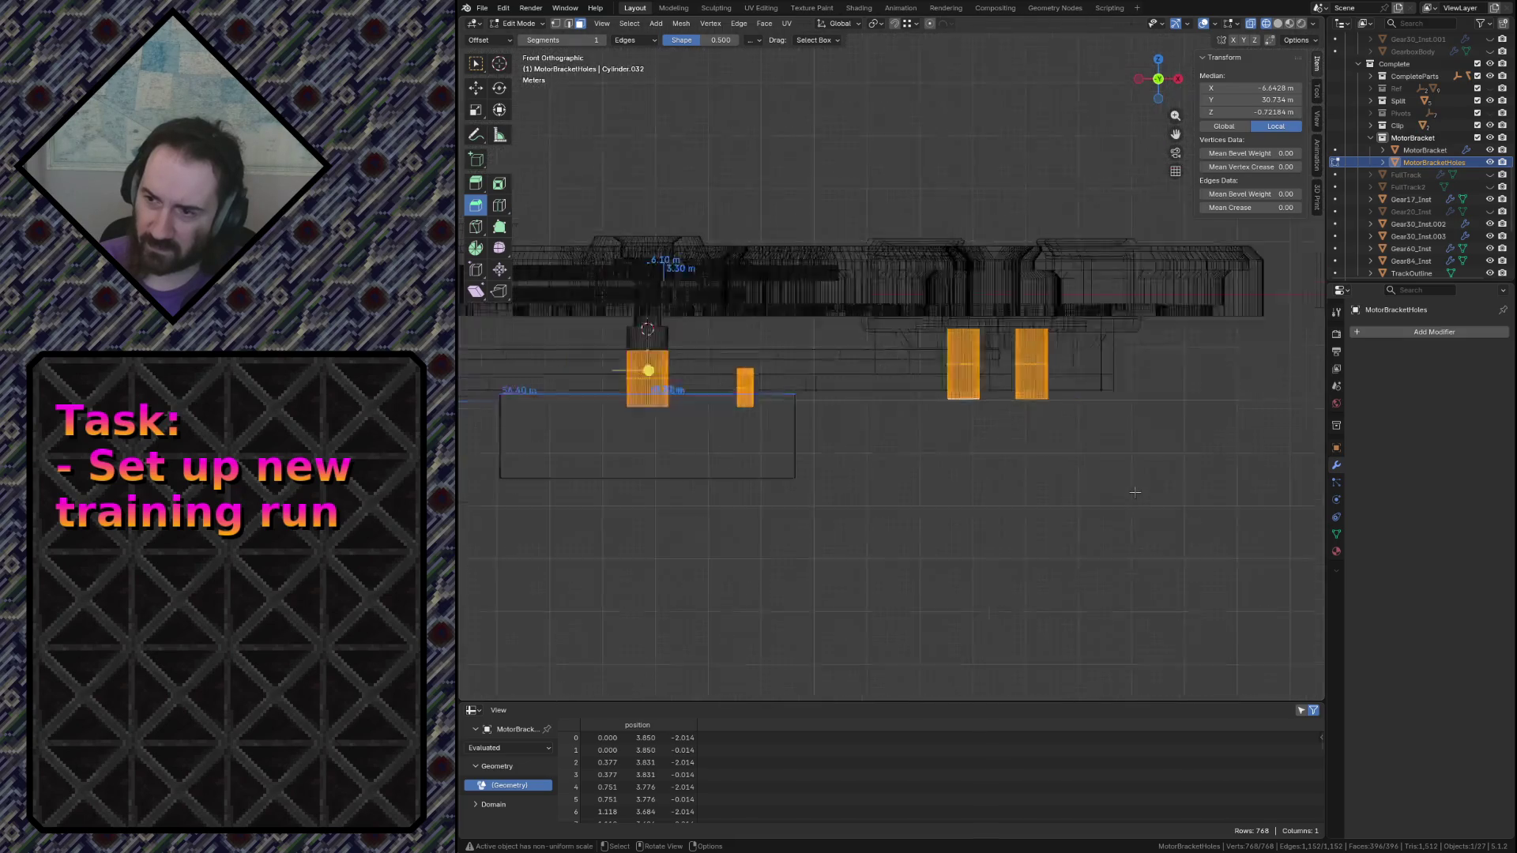
pyautogui.scroll(-4, 1113, 513)
pyautogui.scroll(3, 644, 479)
pyautogui.scroll(4, 752, 413)
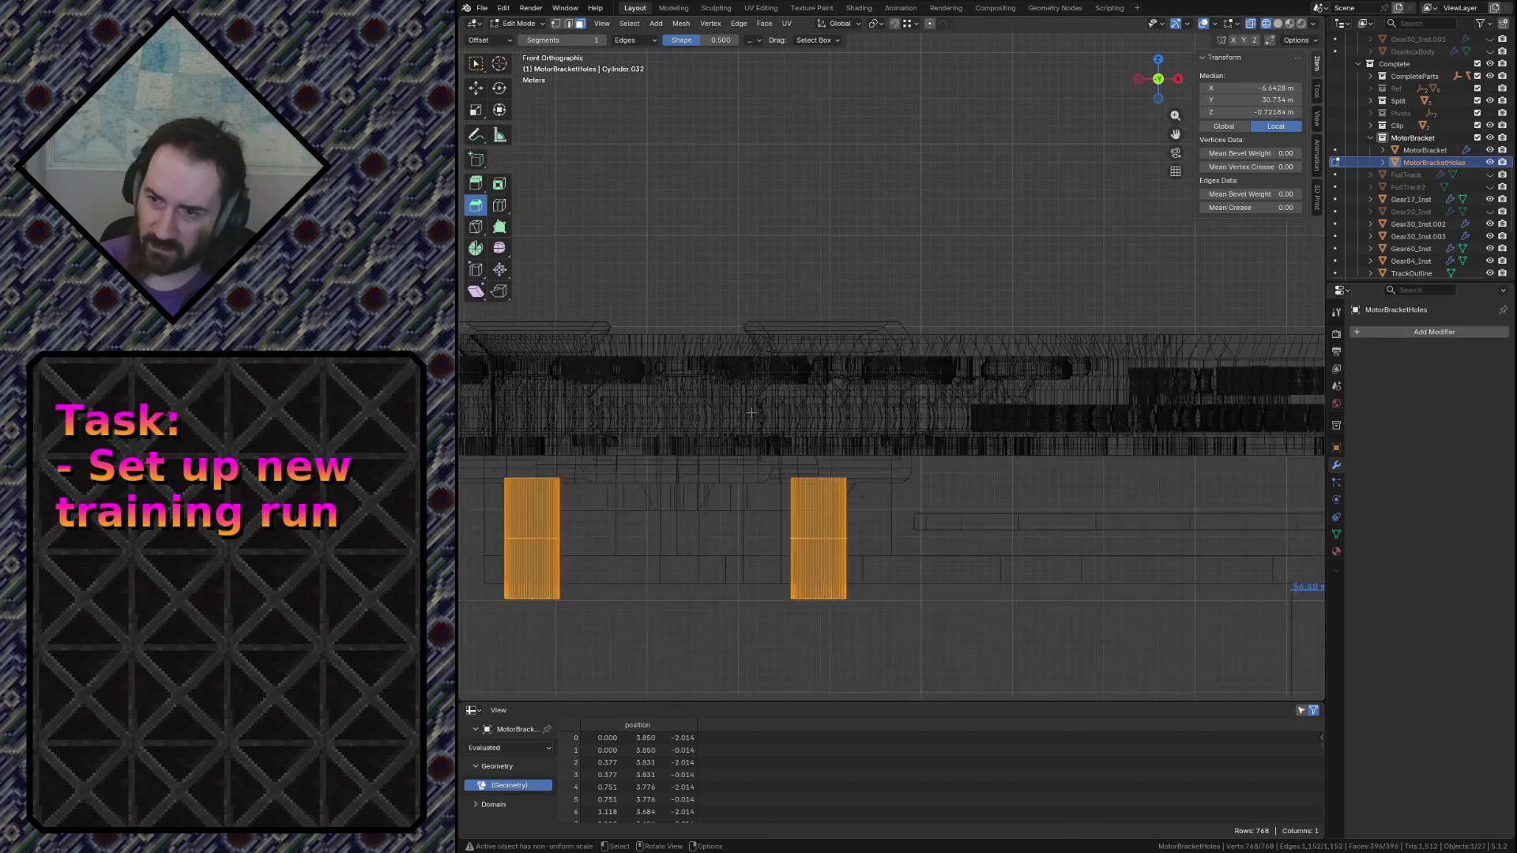
pyautogui.keyDown('shift'); pyautogui.moveTo(1078, 537); pyautogui.dragTo(970, 559, button='middle'); pyautogui.keyUp('shift')
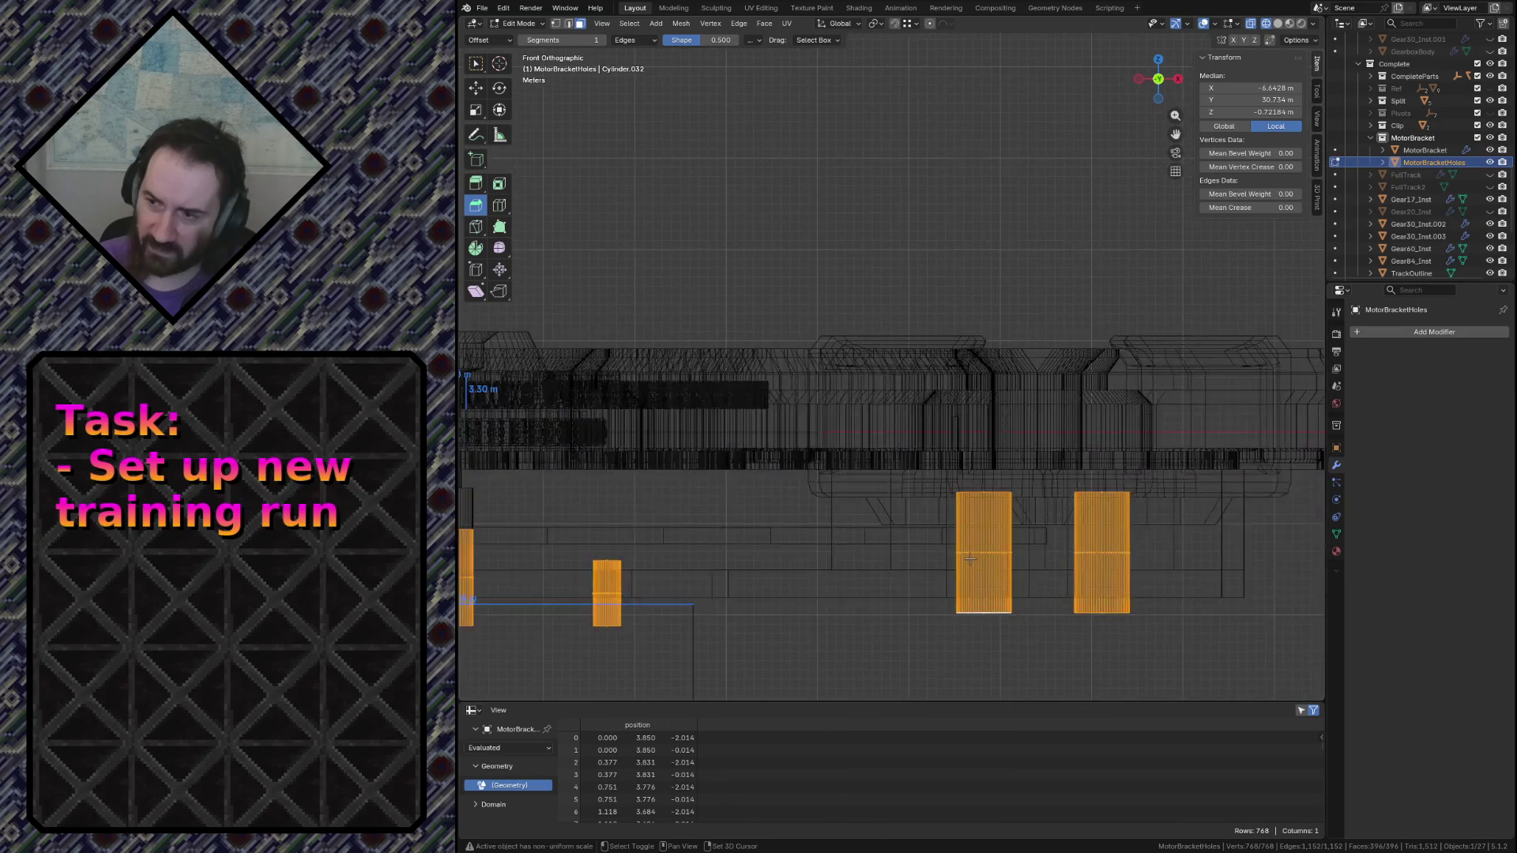
pyautogui.press('Tab')
pyautogui.hotkey('ctrl', 's')
pyautogui.press('z')
# Orbit around the bracket and hide the MotorBracketHoles cutter object
pyautogui.click(969, 628)
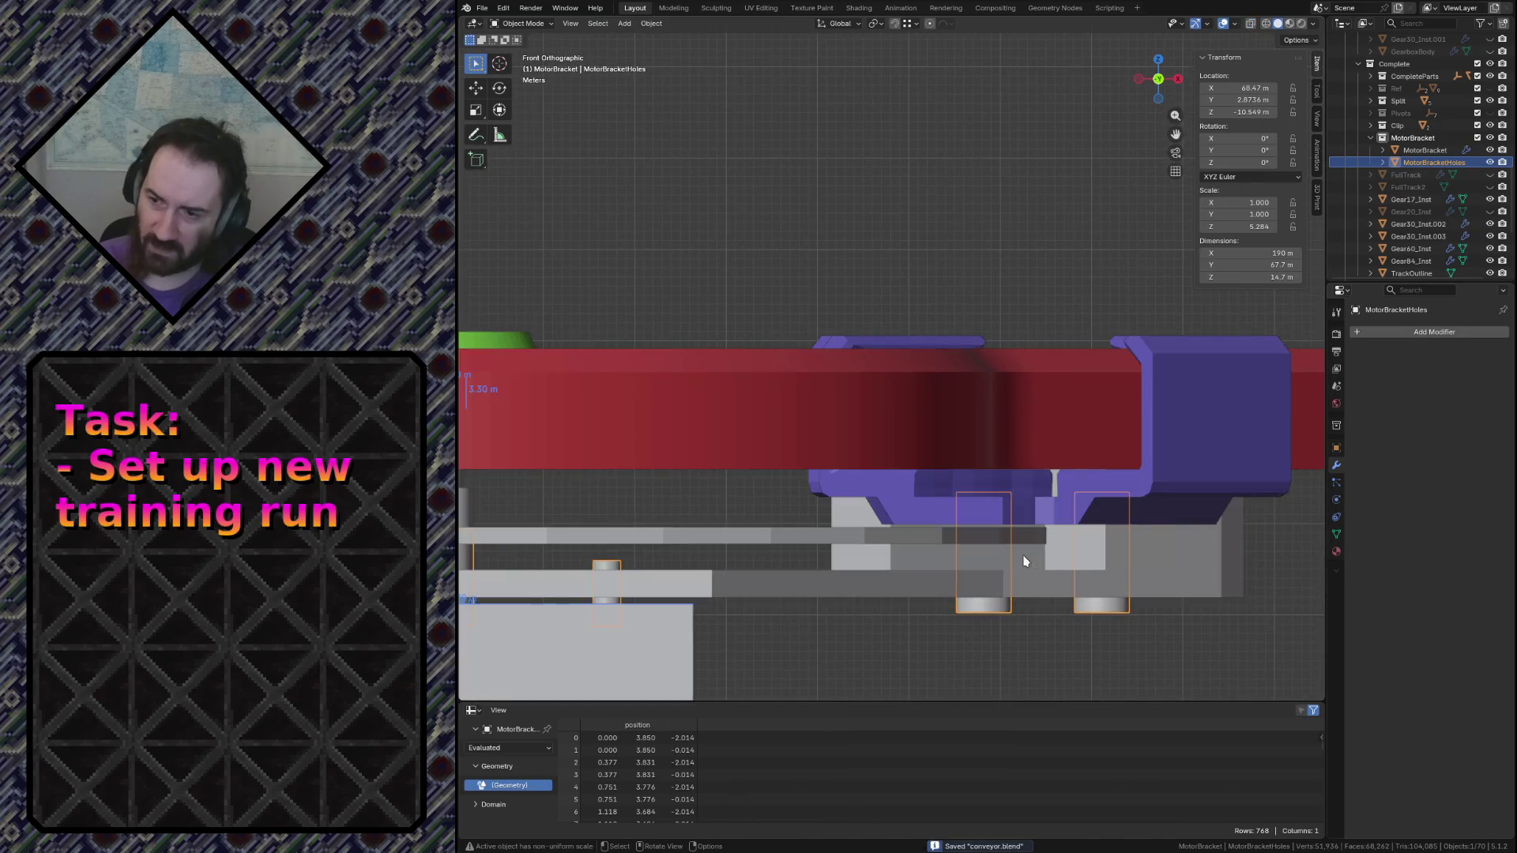
pyautogui.hotkey('shift', '`')
pyautogui.press('Escape')
pyautogui.moveTo(972, 545); pyautogui.dragTo(1035, 577, button='middle')
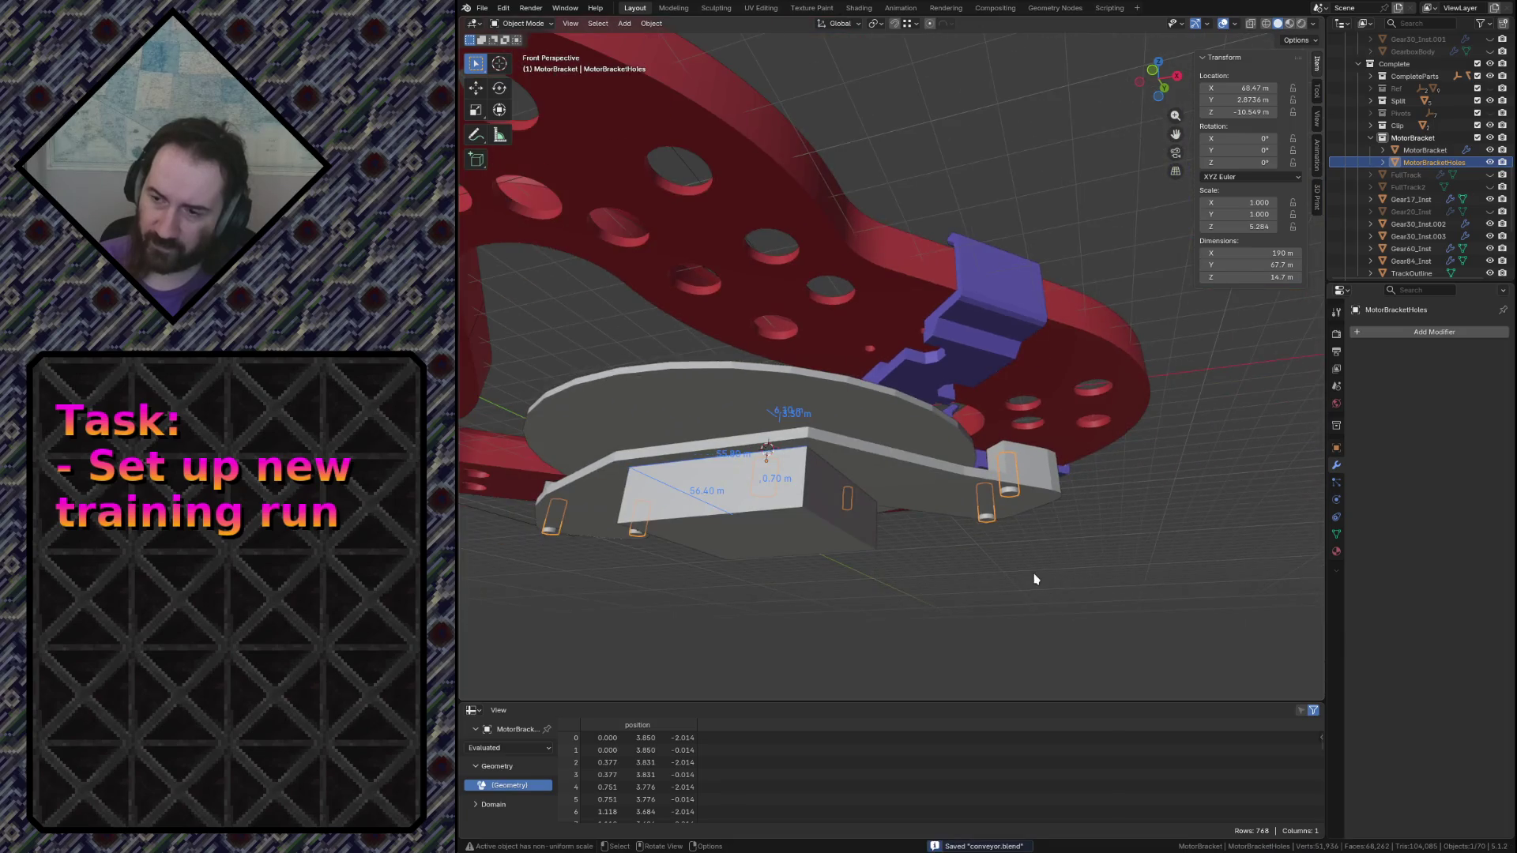
pyautogui.press('h')
# Fly around the bracket and select MotorBracket to see its Boolean difference modifier
pyautogui.hotkey('shift', '`')
pyautogui.press('w')
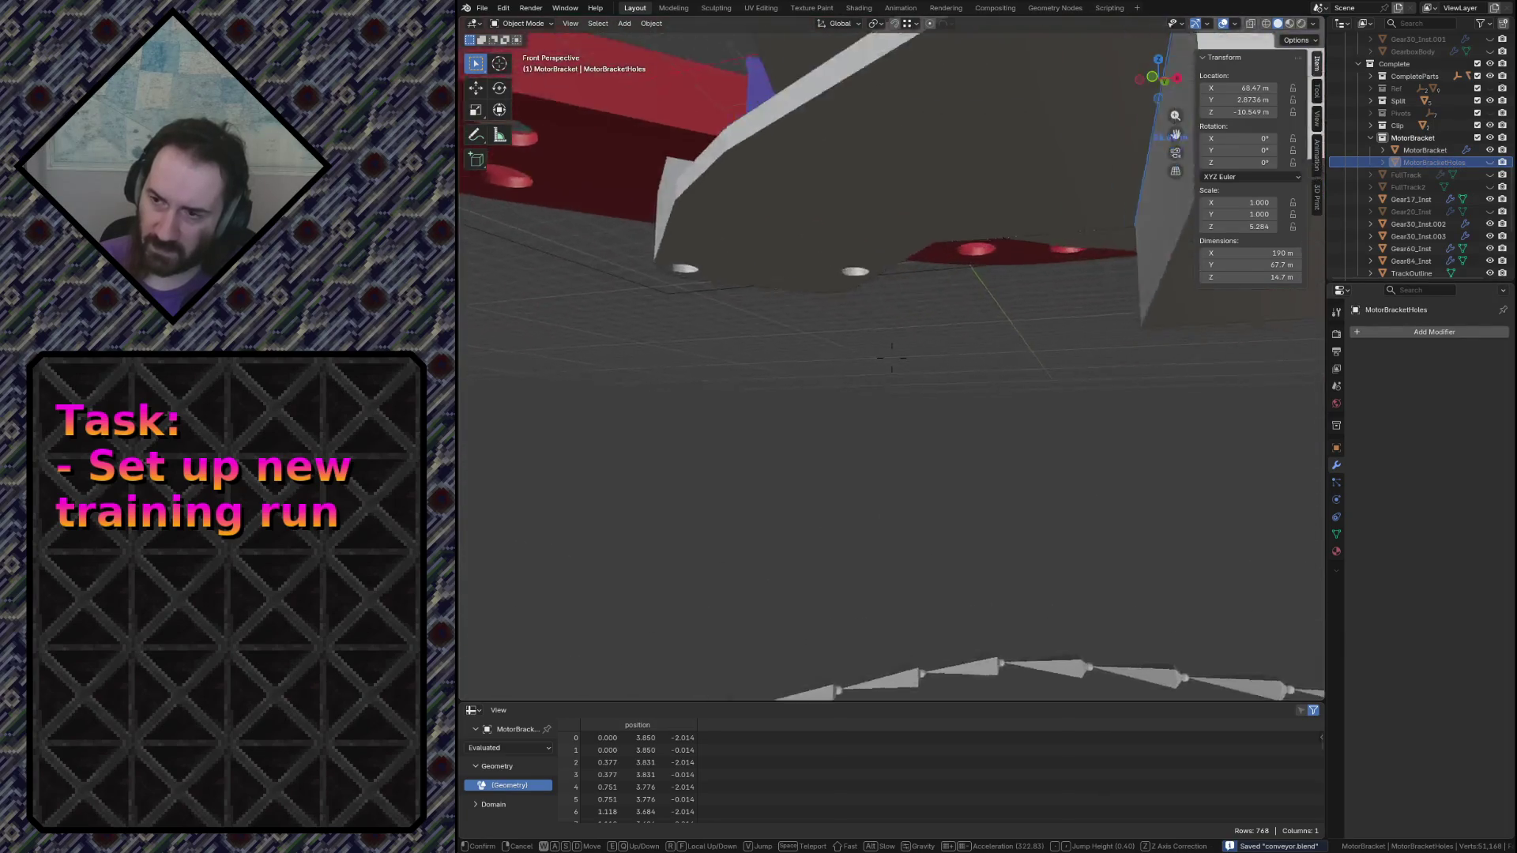
pyautogui.press('s')
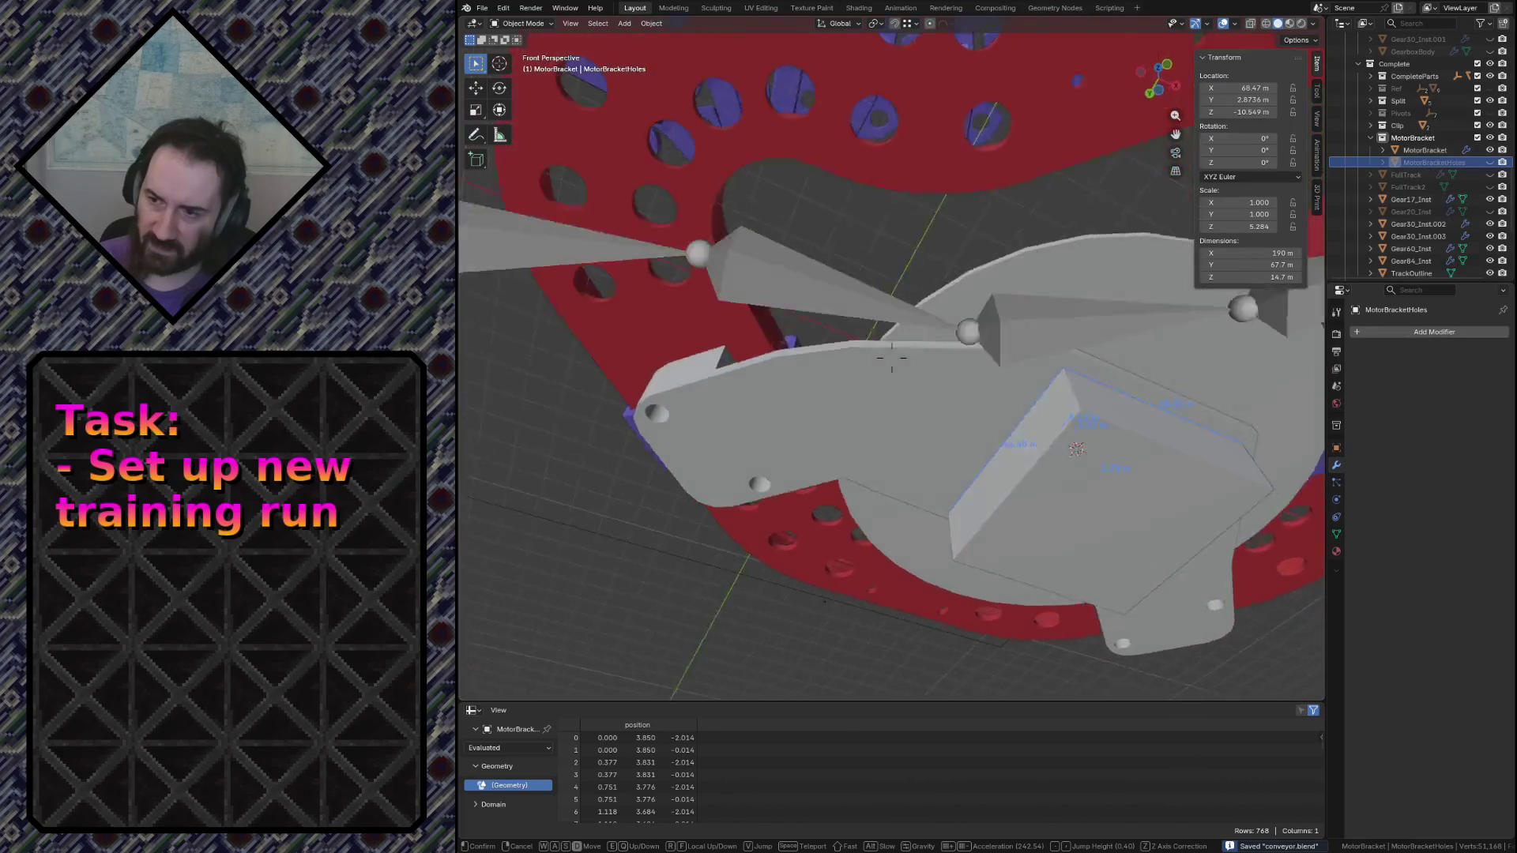
pyautogui.press('w')
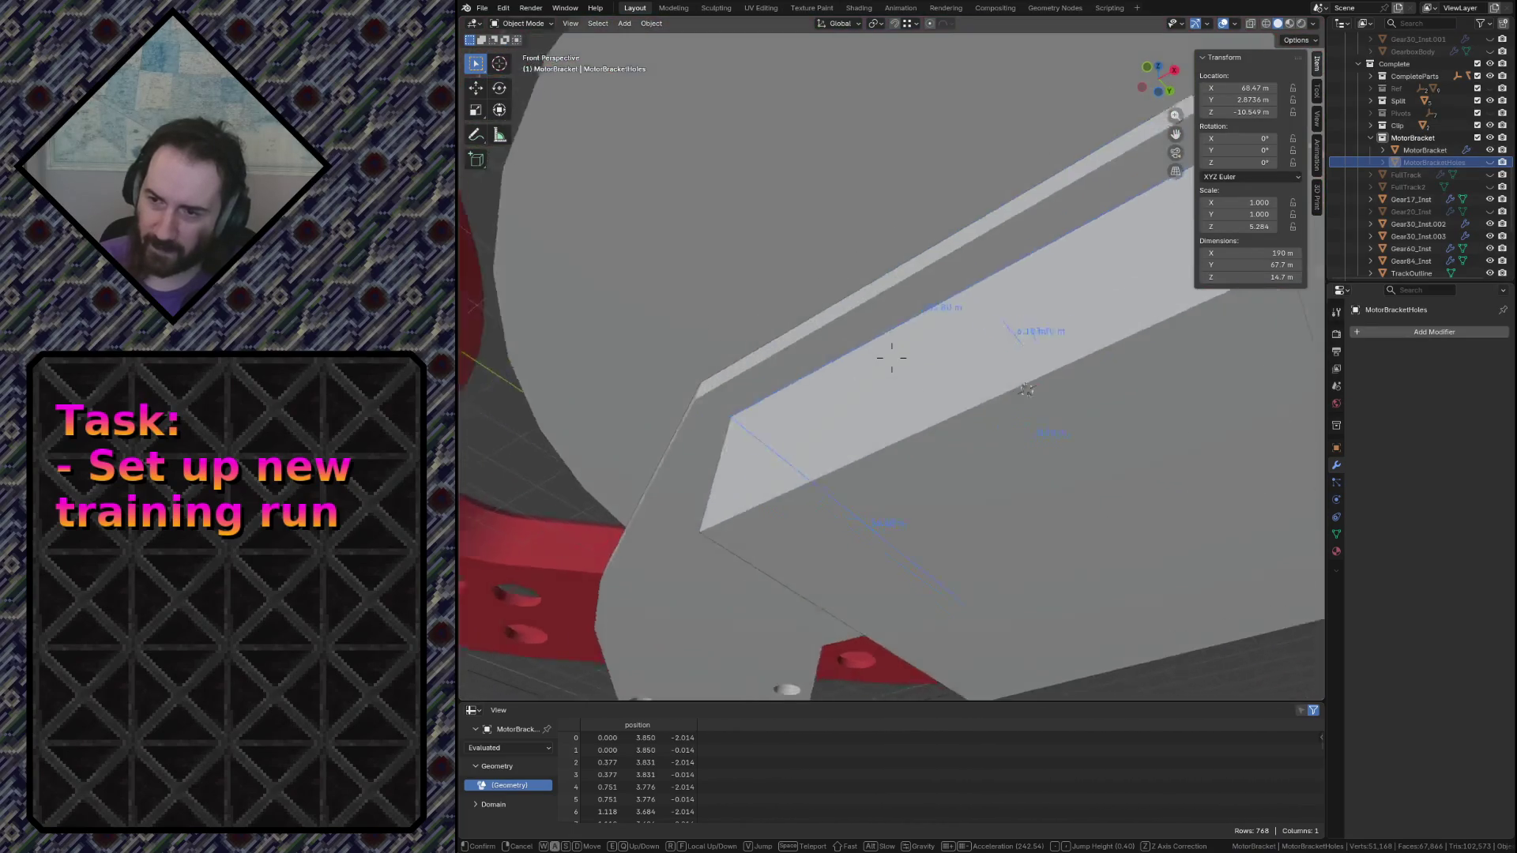
pyautogui.press('s')
pyautogui.click(1034, 582)
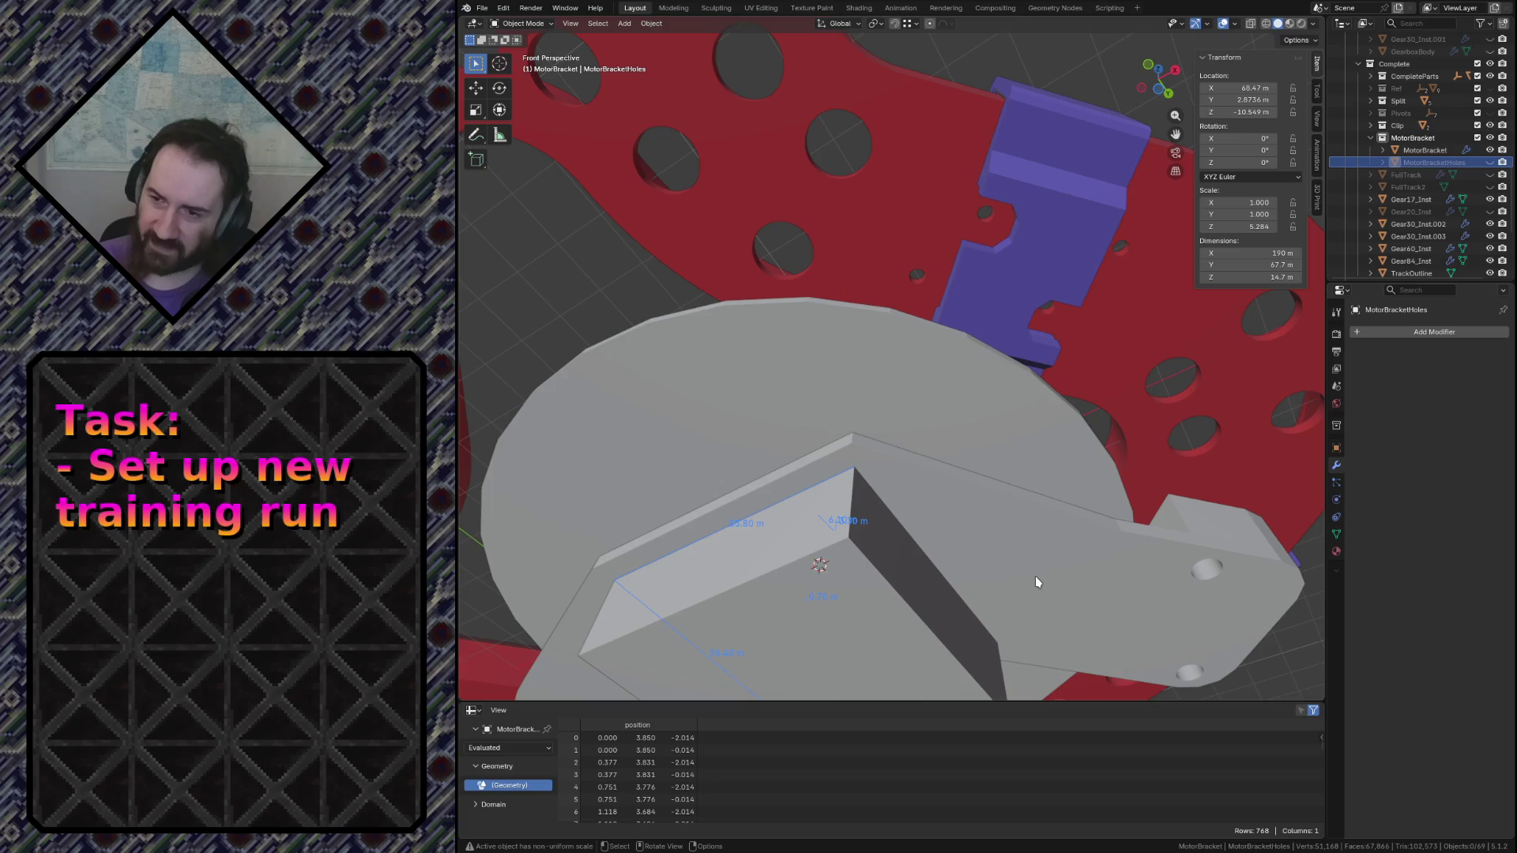
pyautogui.click(954, 505)
pyautogui.hotkey('shift', '`')
pyautogui.press('s')
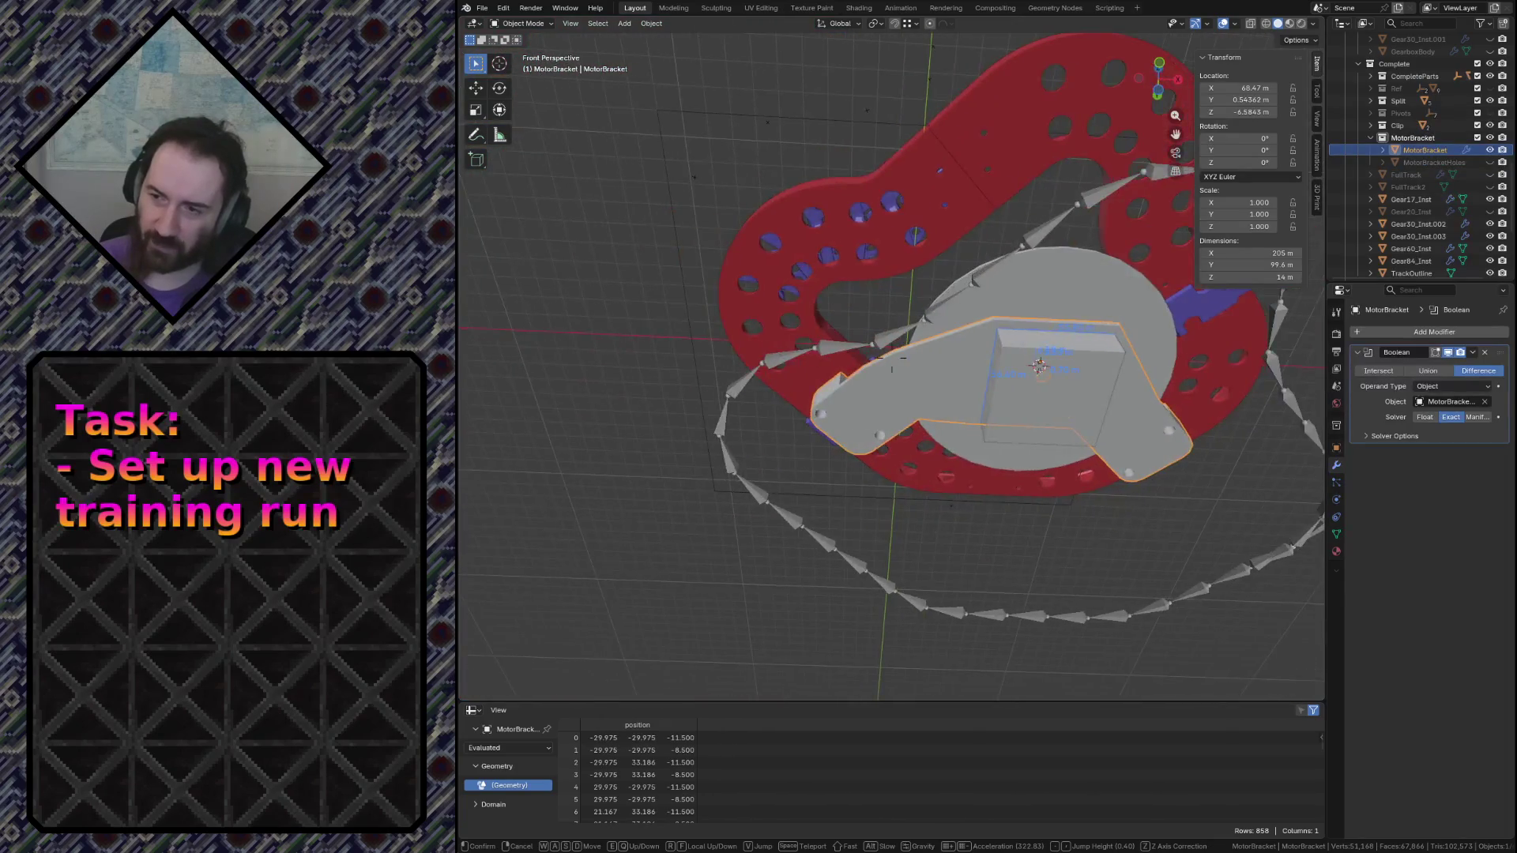
# Fly through the bracket, base and gears to inspect the cut holes, then save the scene
pyautogui.press('w')
pyautogui.press('s')
pyautogui.press('w')
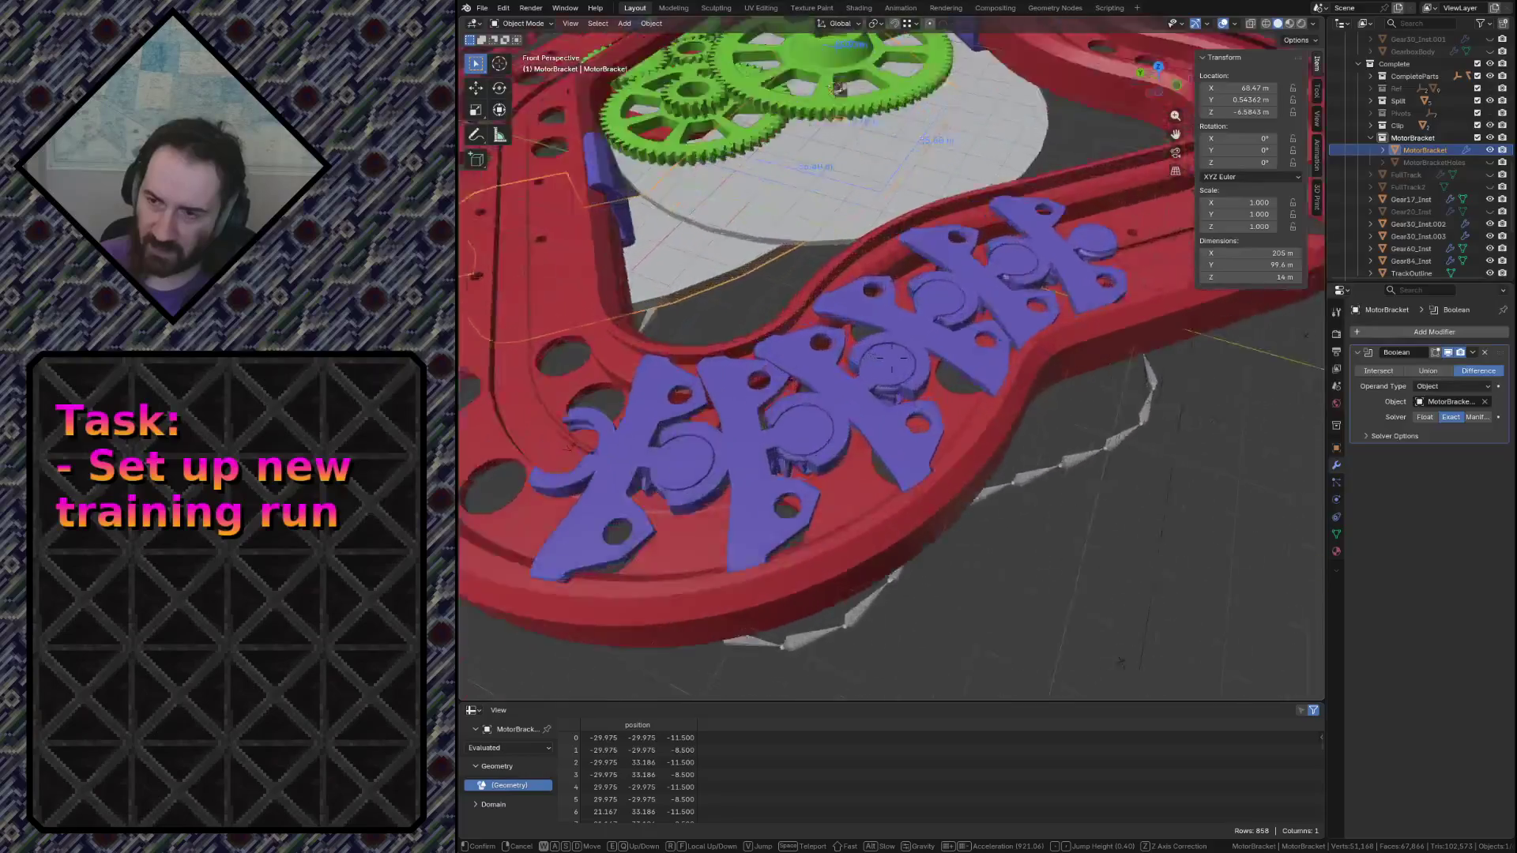
pyautogui.press('w')
pyautogui.press('s')
pyautogui.press('w')
pyautogui.press('s')
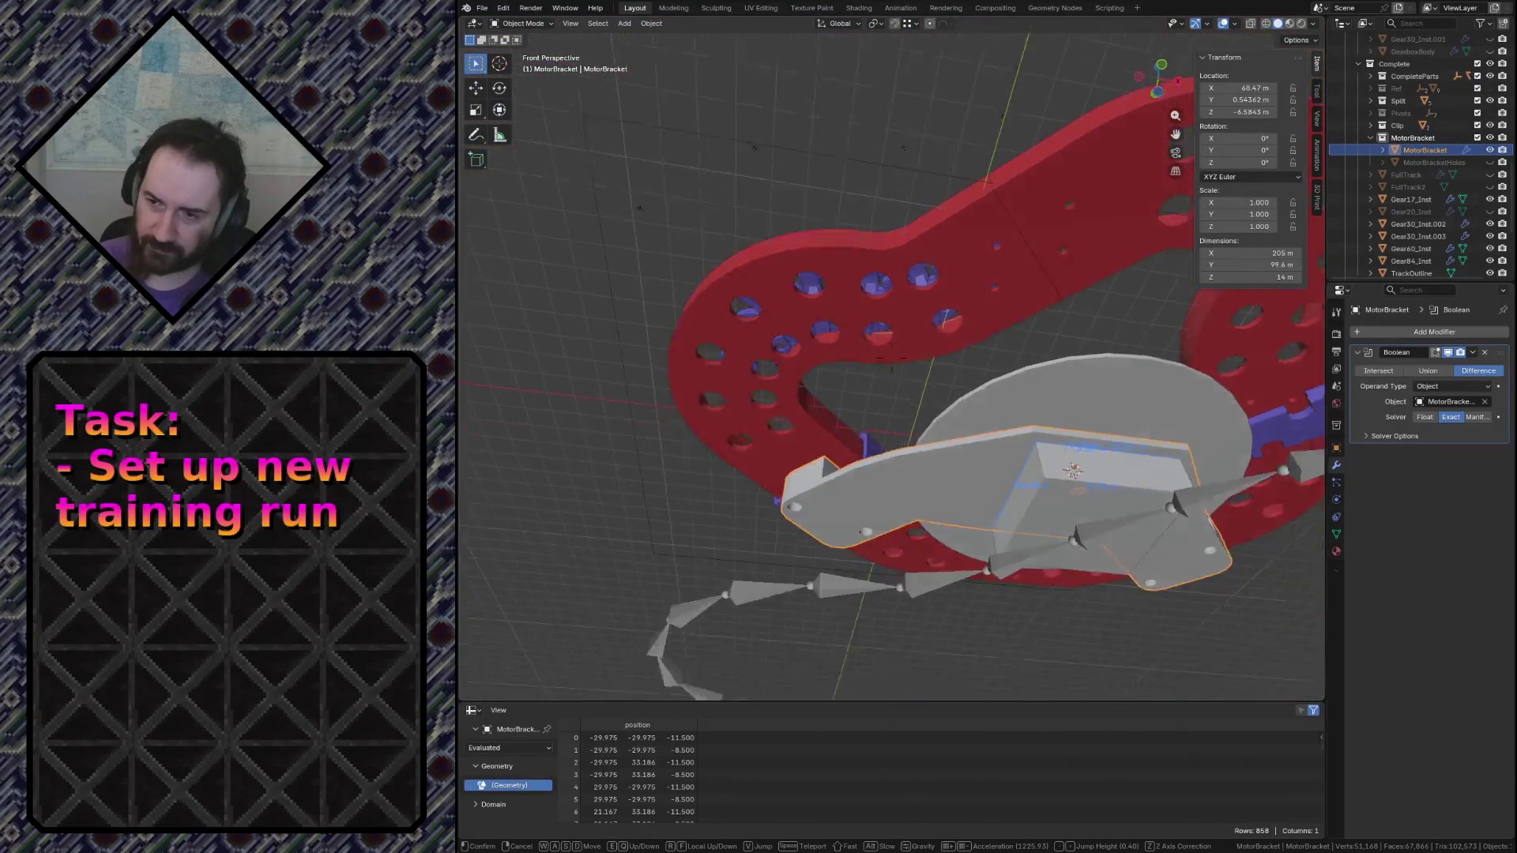
pyautogui.press('s')
pyautogui.press('w')
pyautogui.press('s')
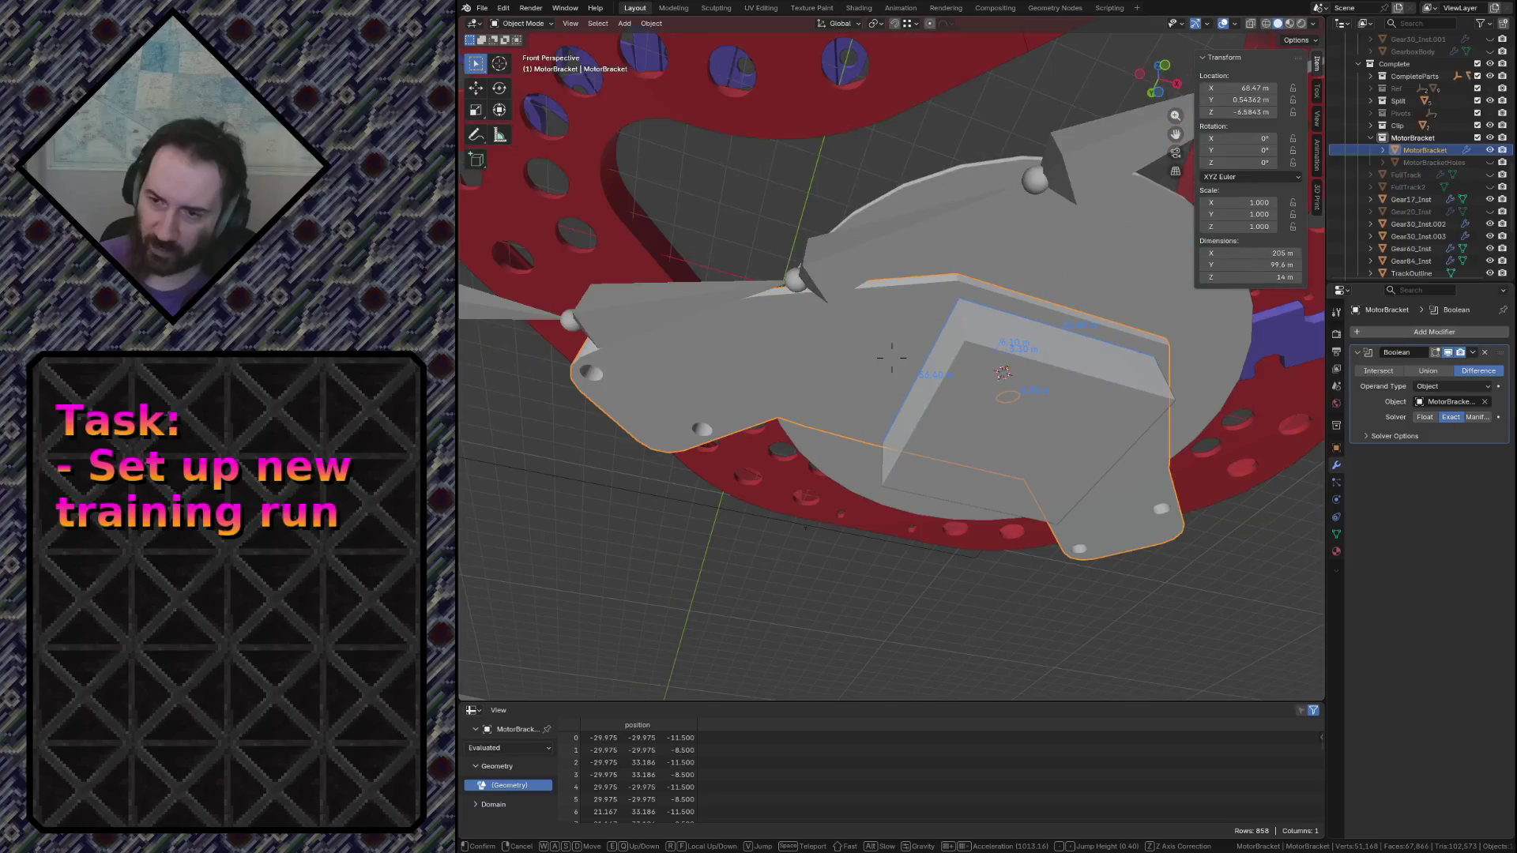
pyautogui.press('s')
pyautogui.press('w')
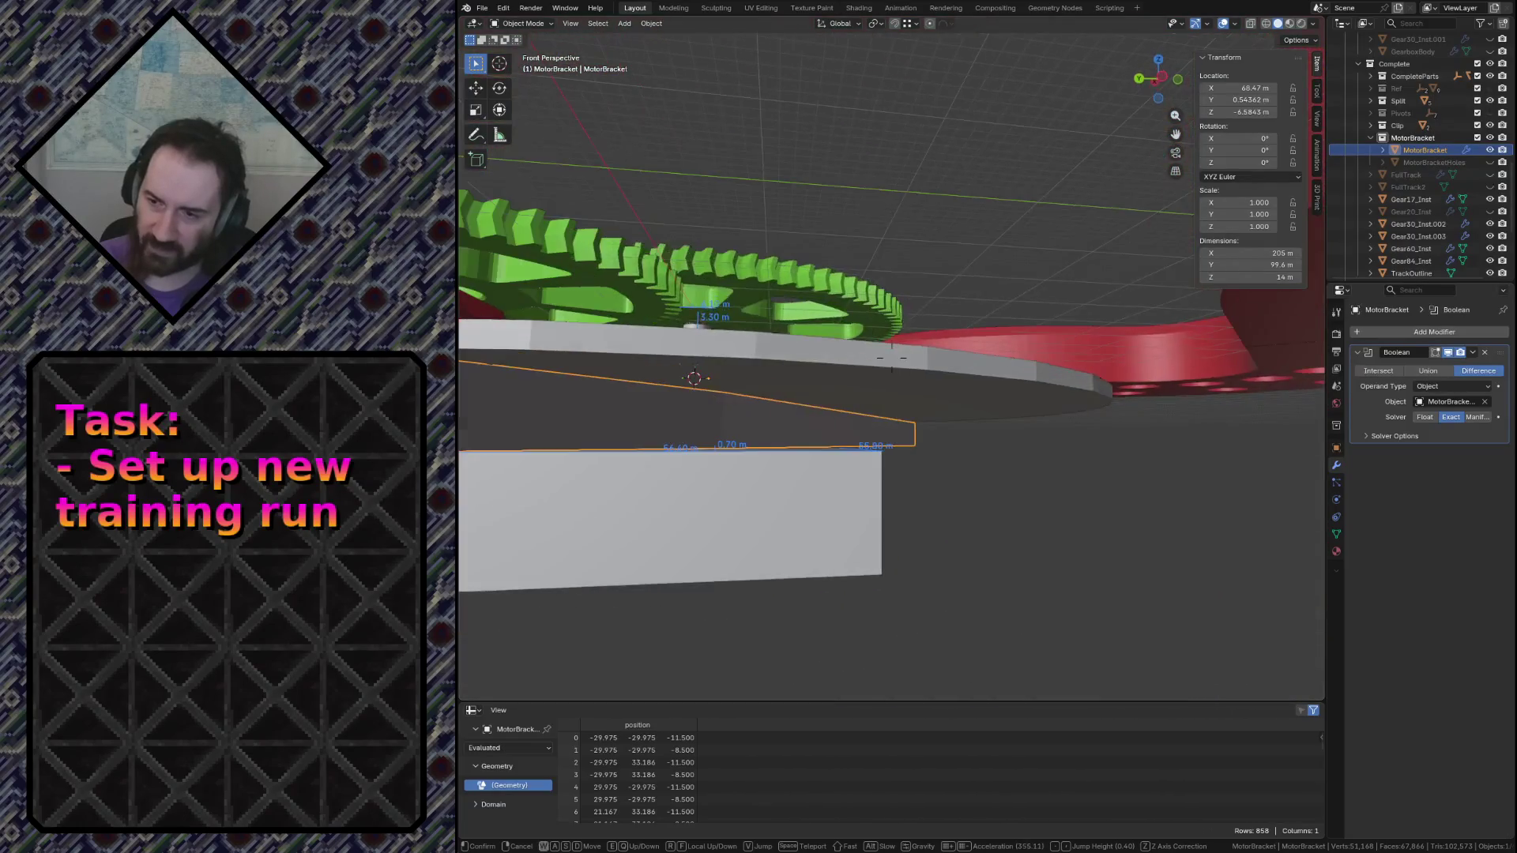
pyautogui.press('s')
pyautogui.press('s')
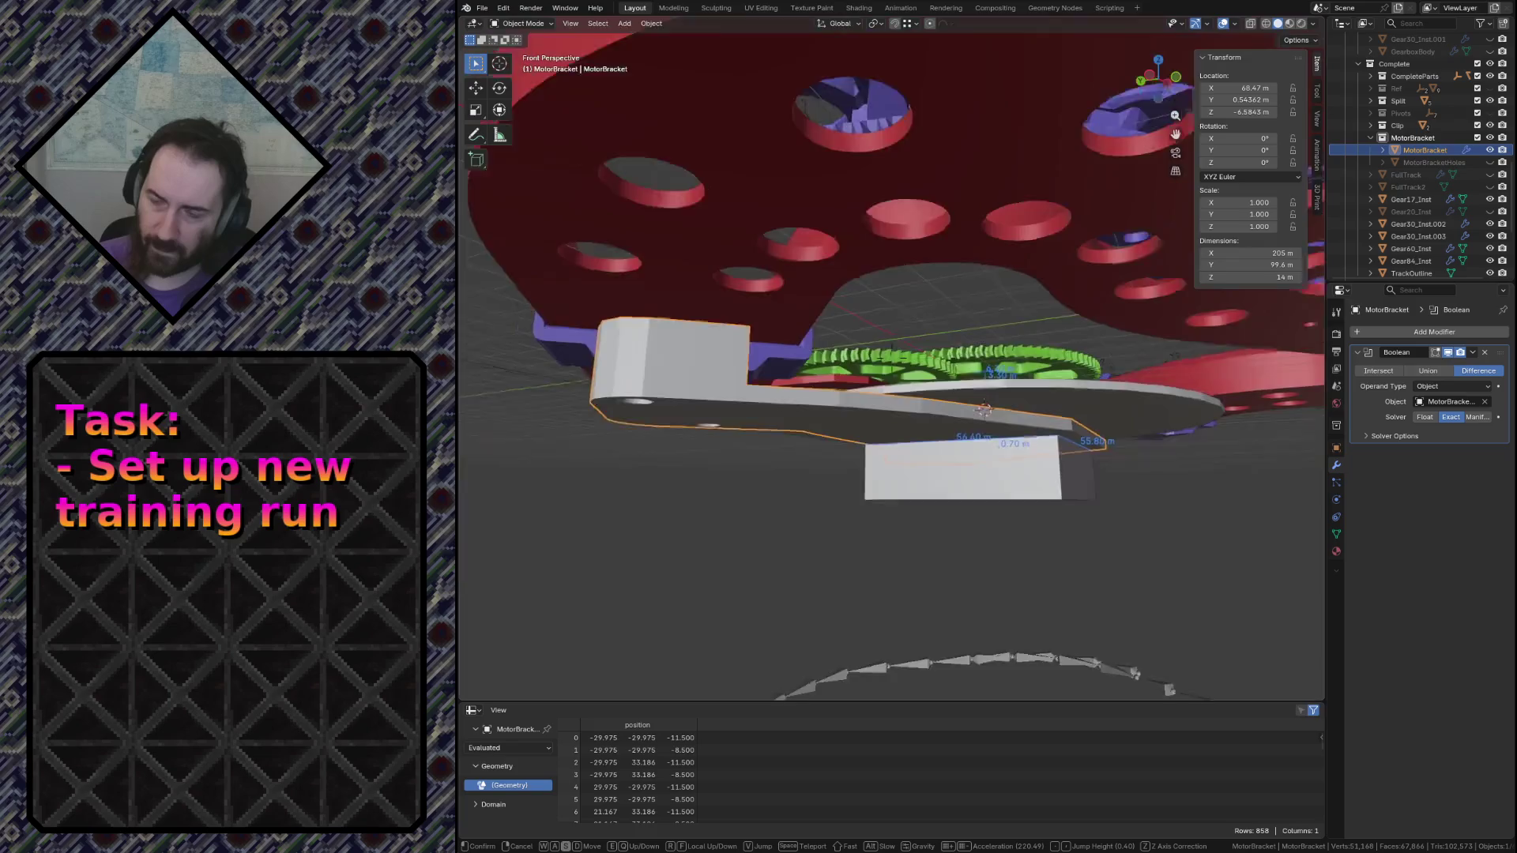
pyautogui.press('w')
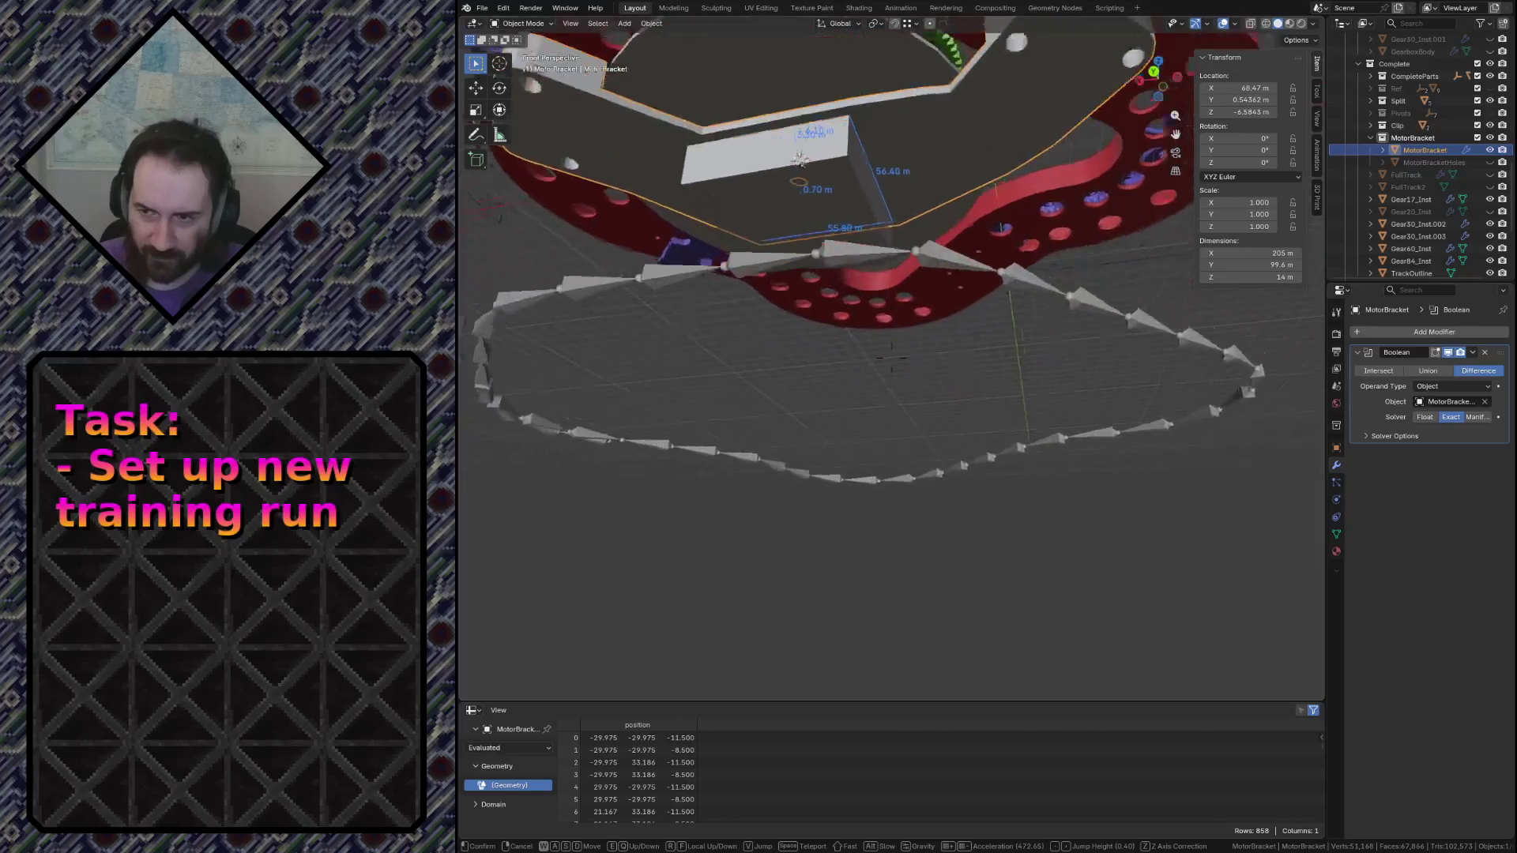
pyautogui.press('w')
pyautogui.press('Escape')
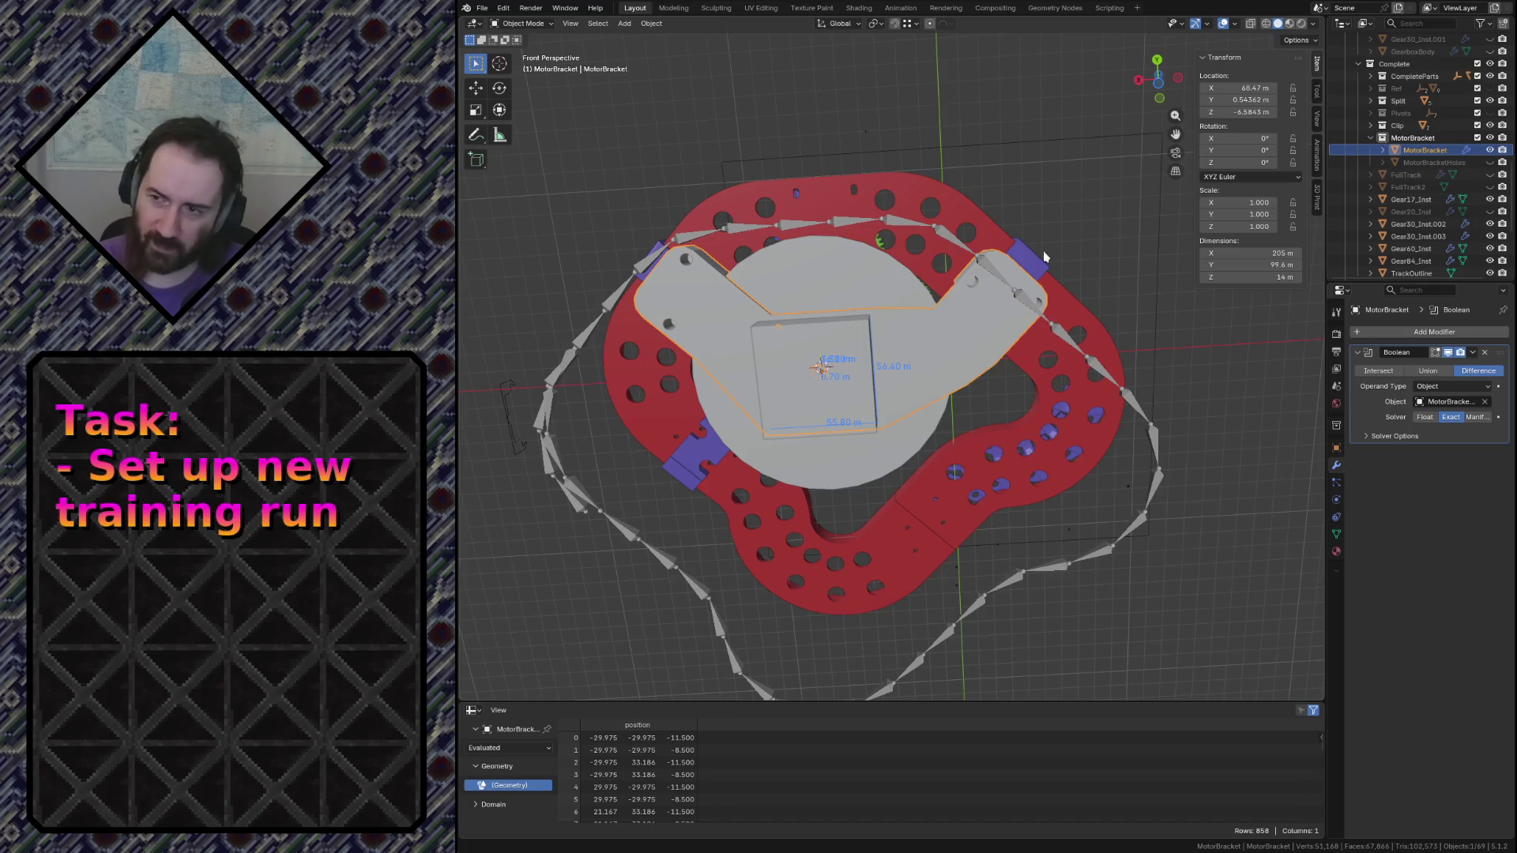
pyautogui.hotkey('ctrl', 's')
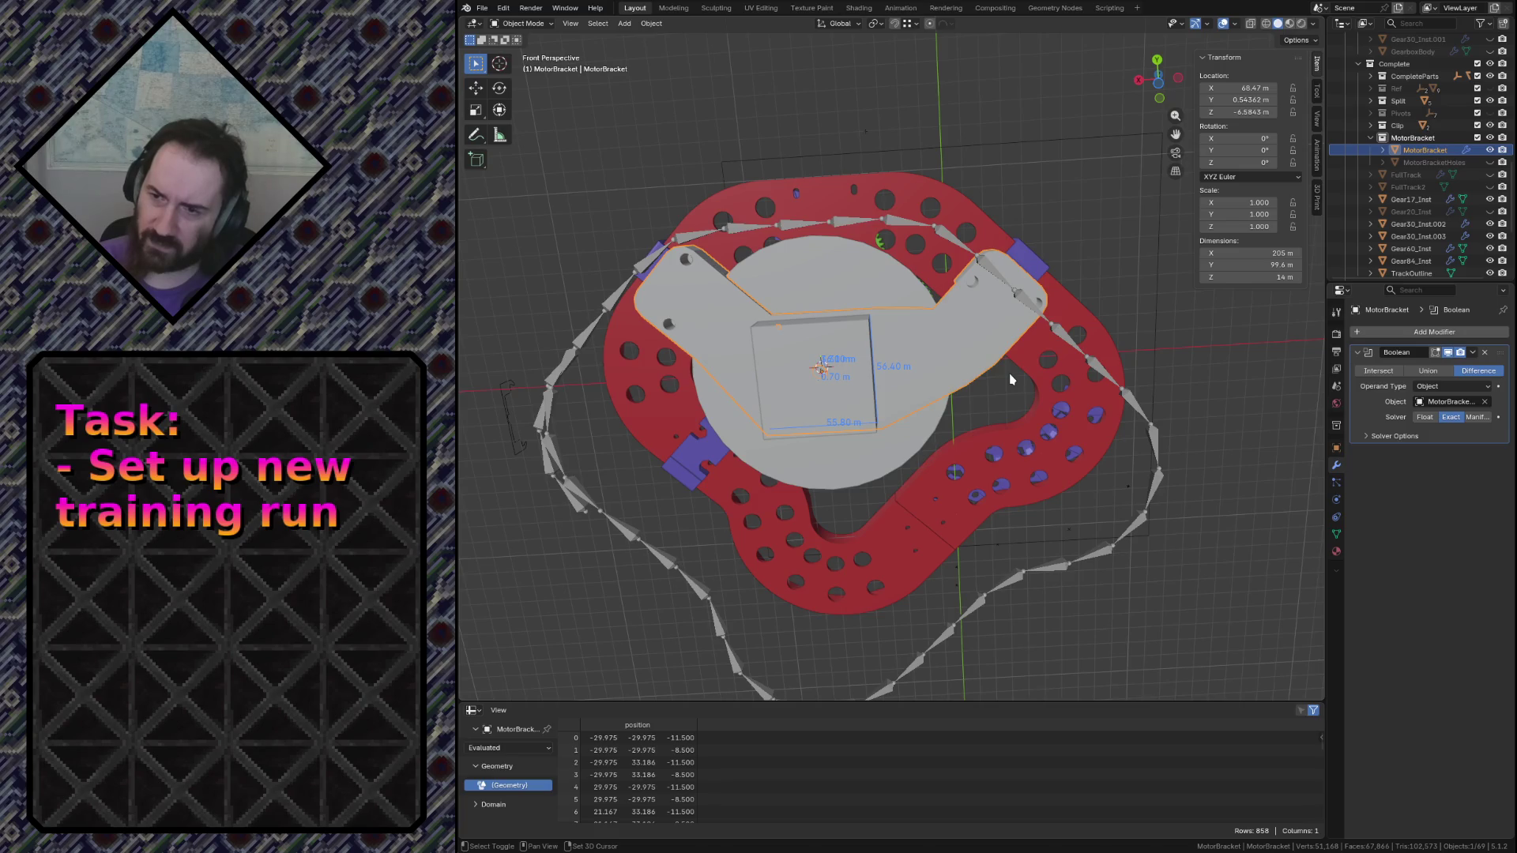
# Fly around the gears and track once more, then look down on the bracket from top orthographic
pyautogui.hotkey('shift', '`')
pyautogui.press('w')
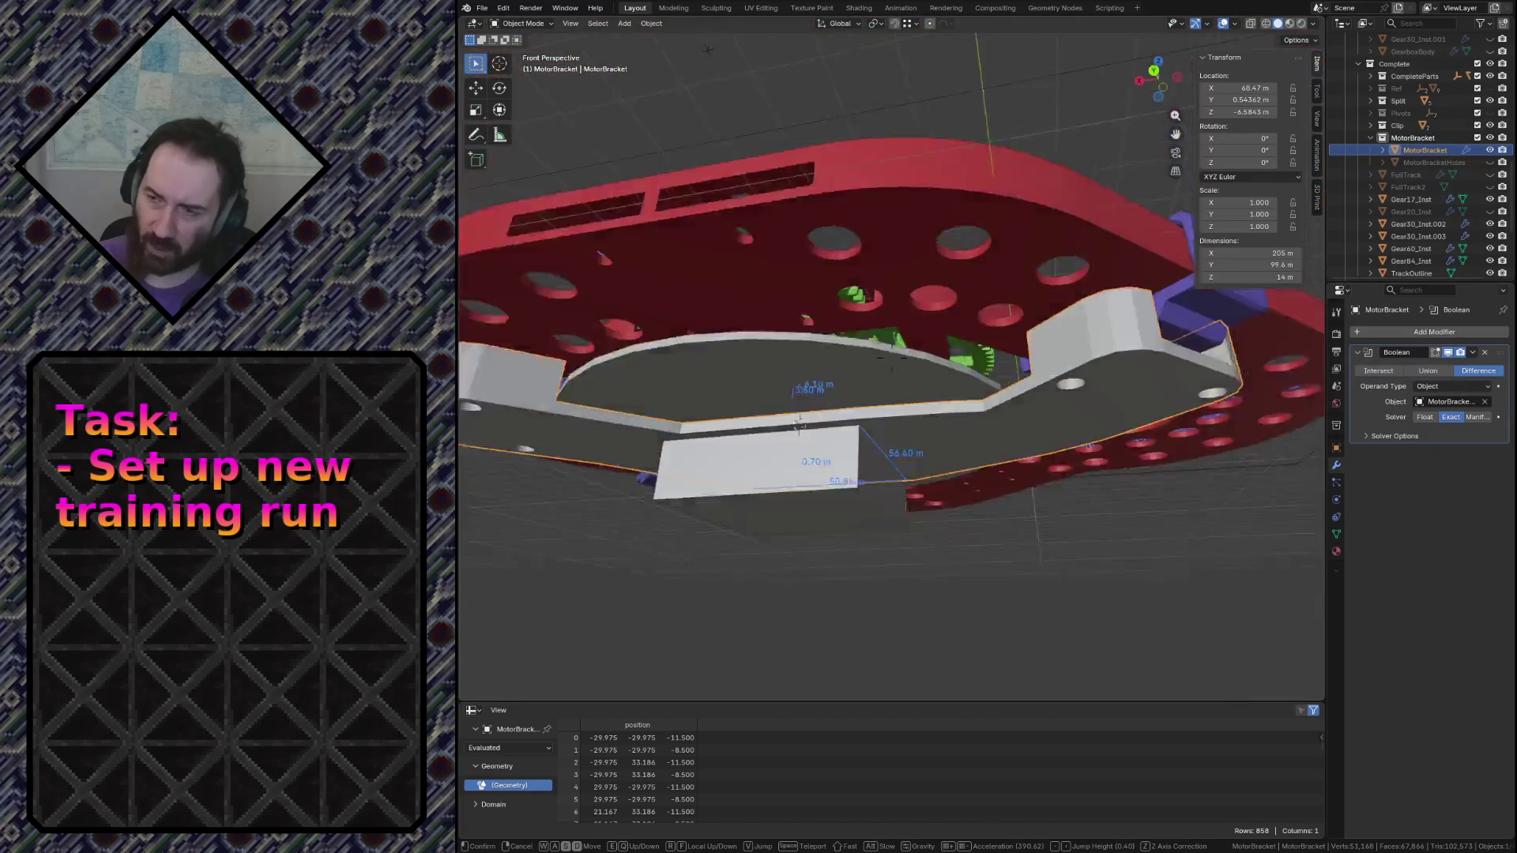
pyautogui.press('e')
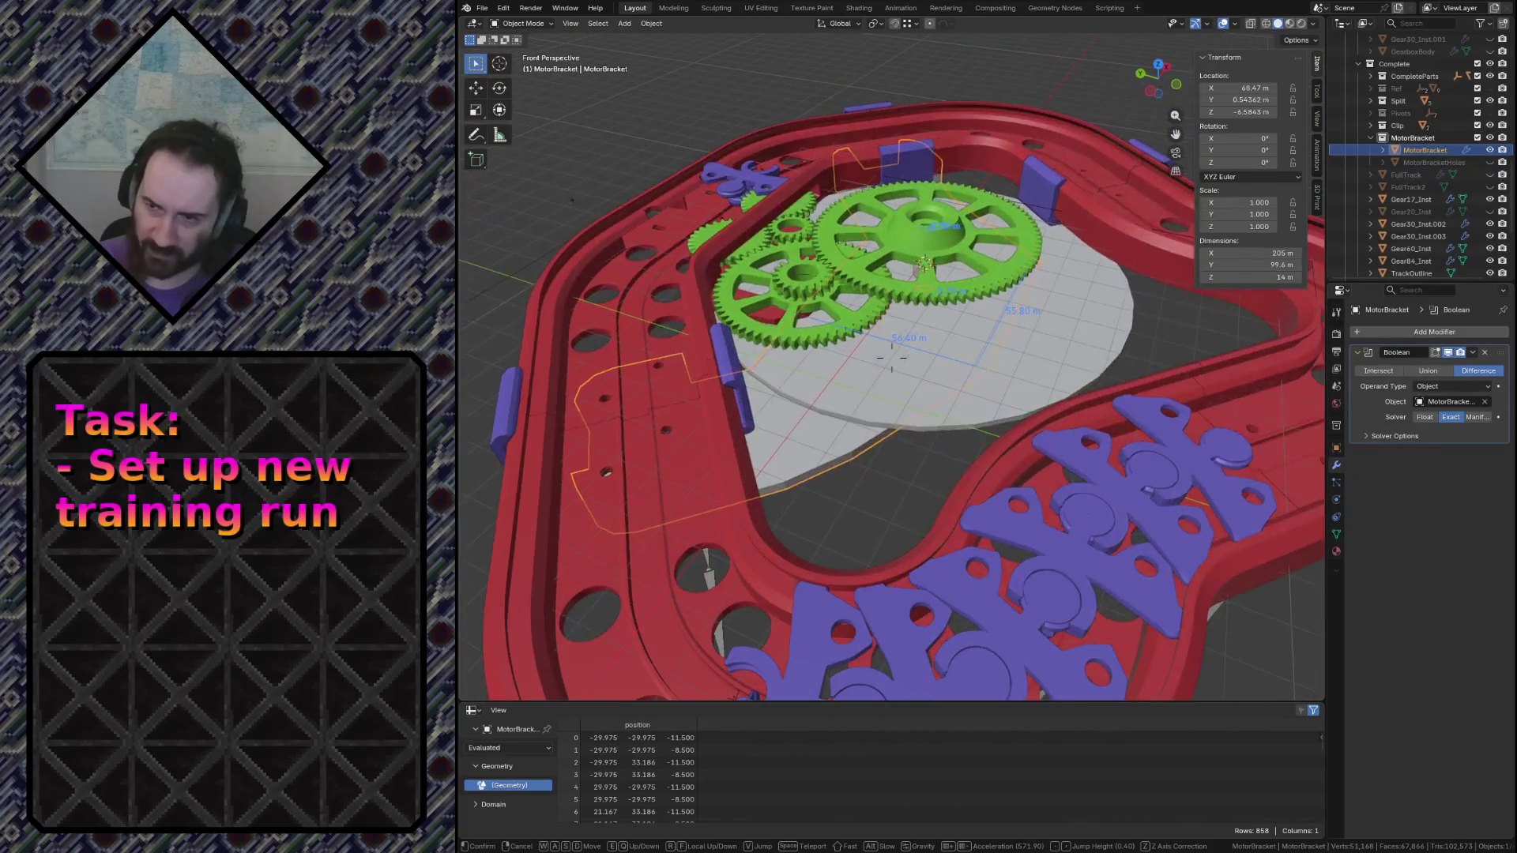
pyautogui.press('q')
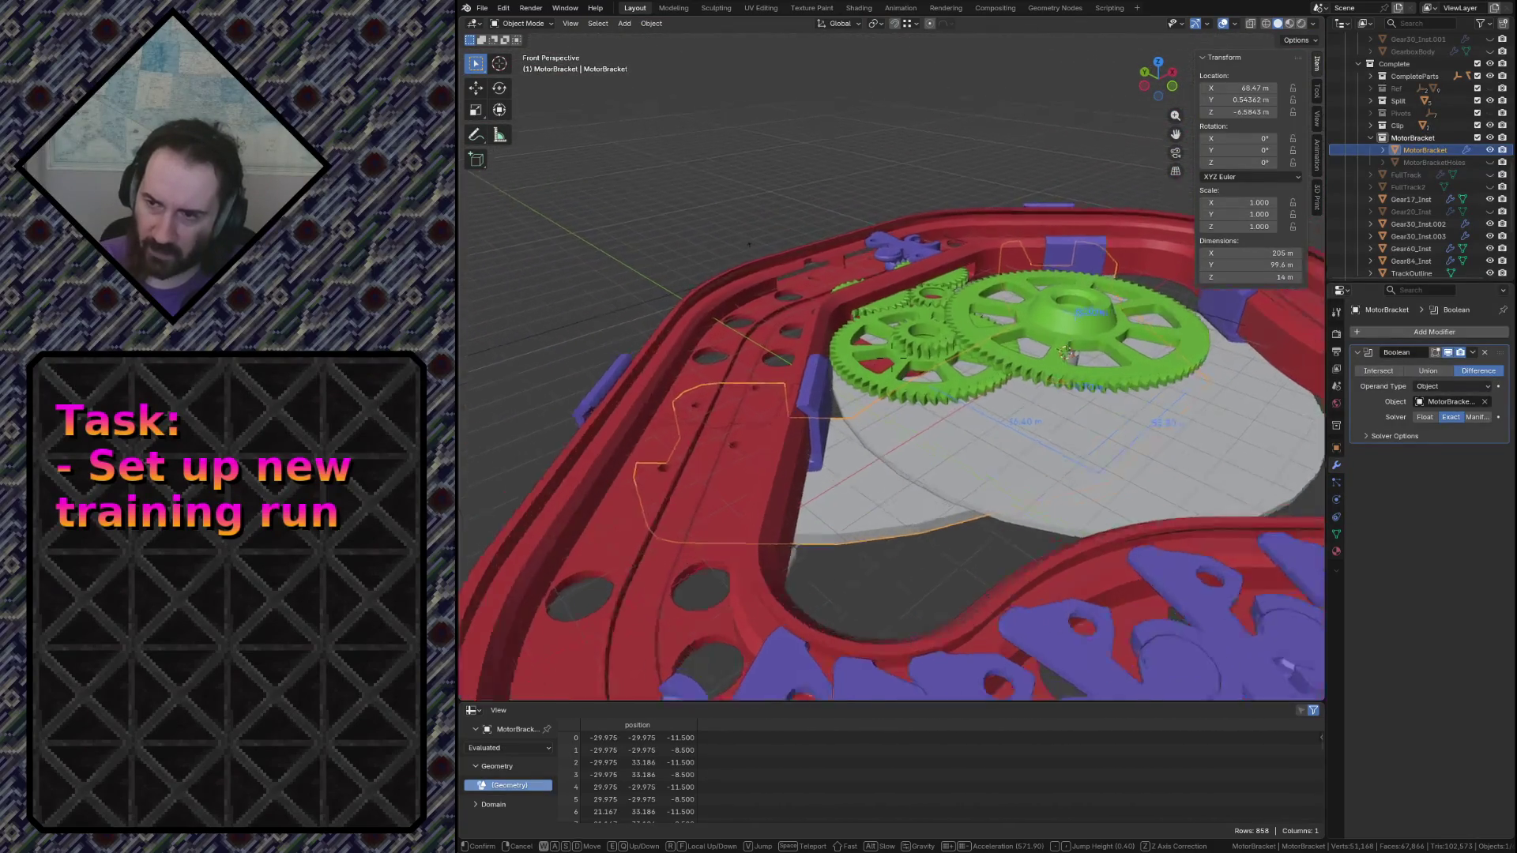
pyautogui.press('w')
pyautogui.press('e')
pyautogui.press('q')
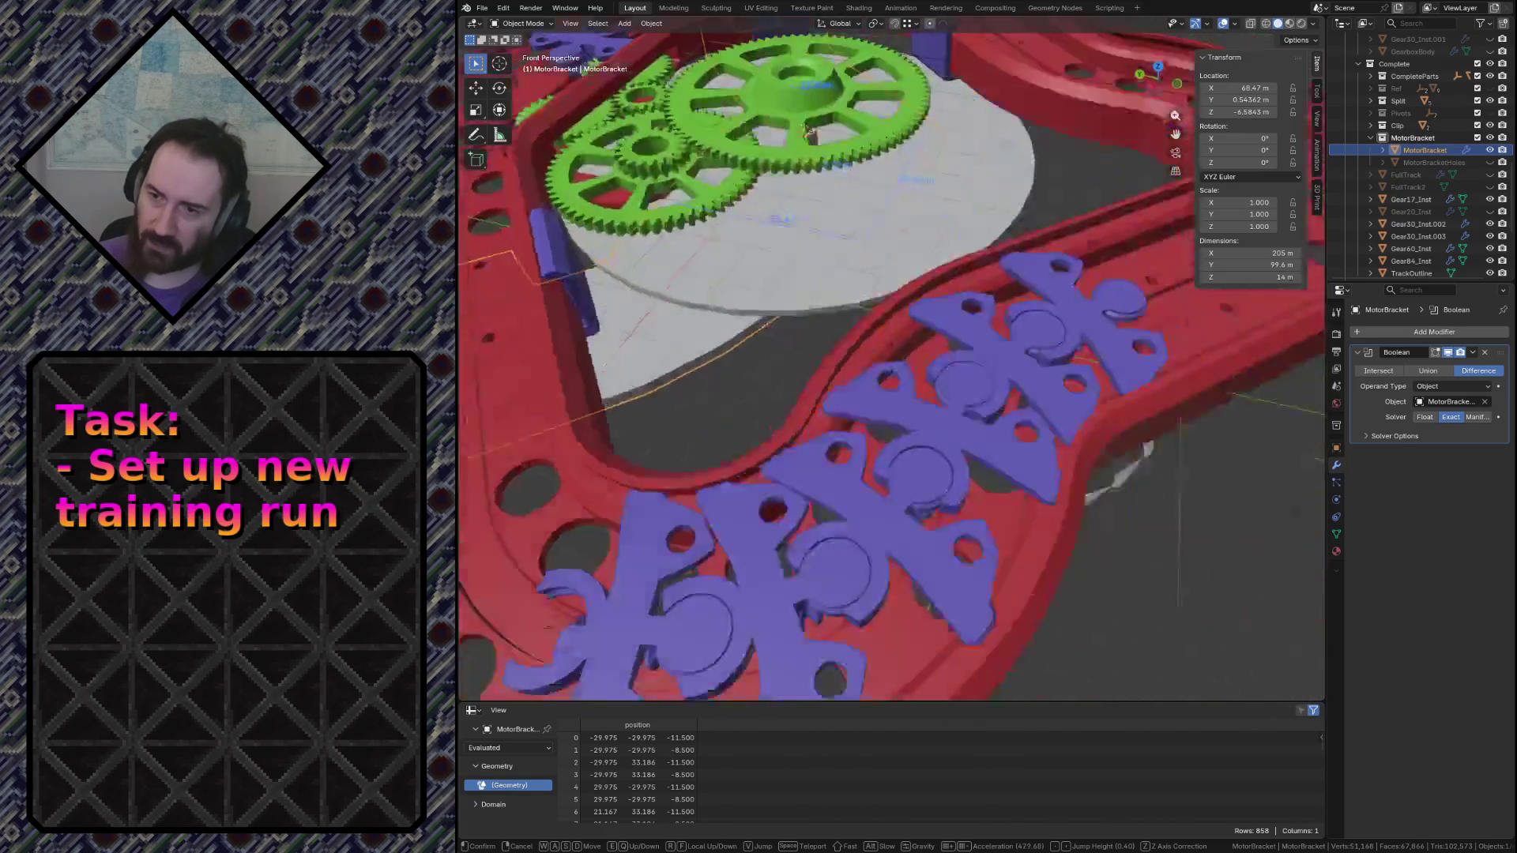
pyautogui.press('w')
pyautogui.press('s')
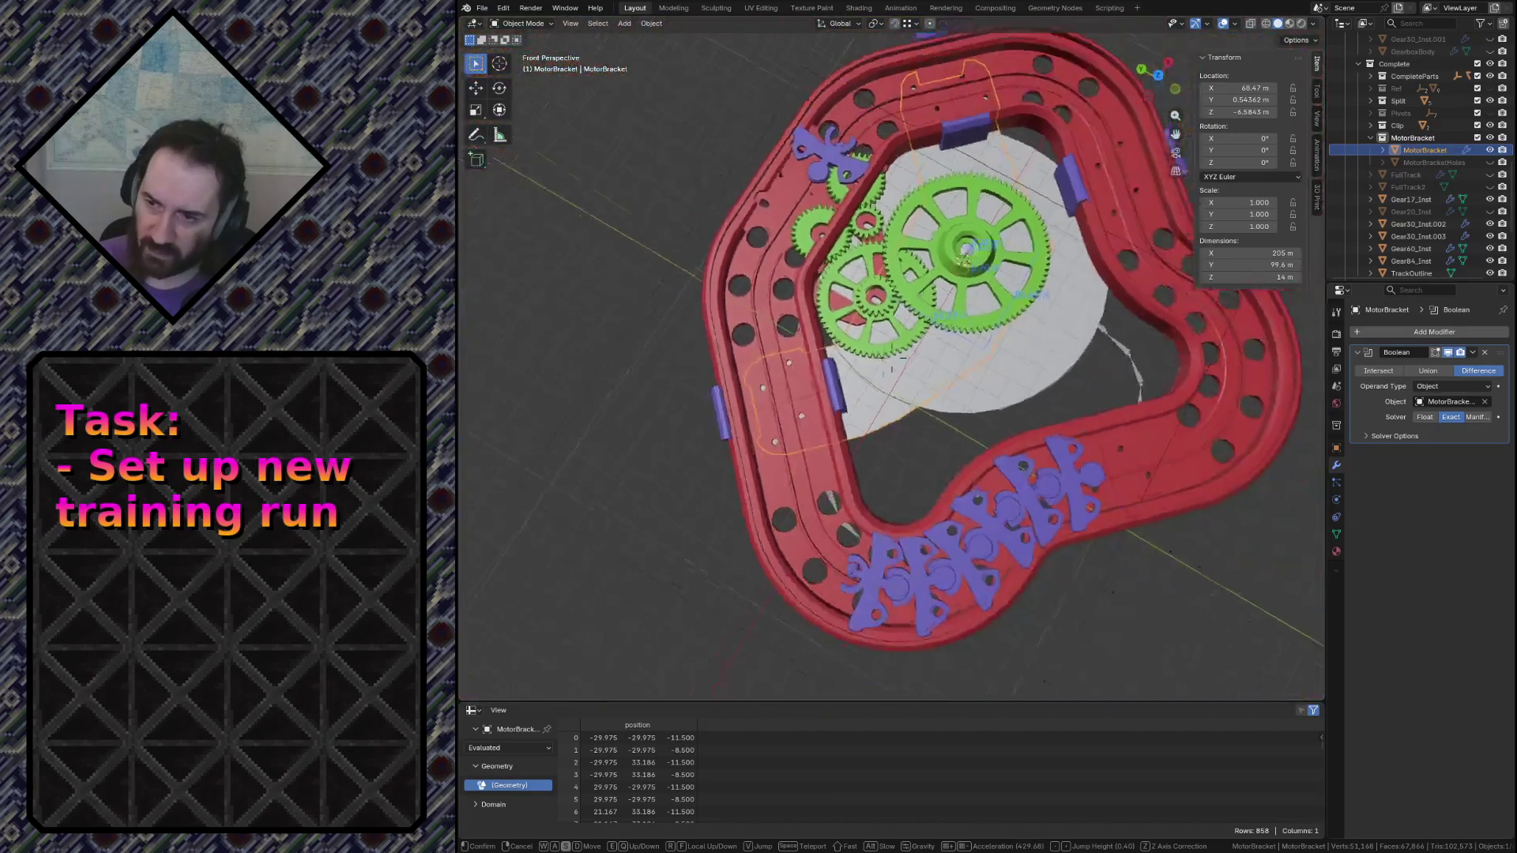
pyautogui.press('w')
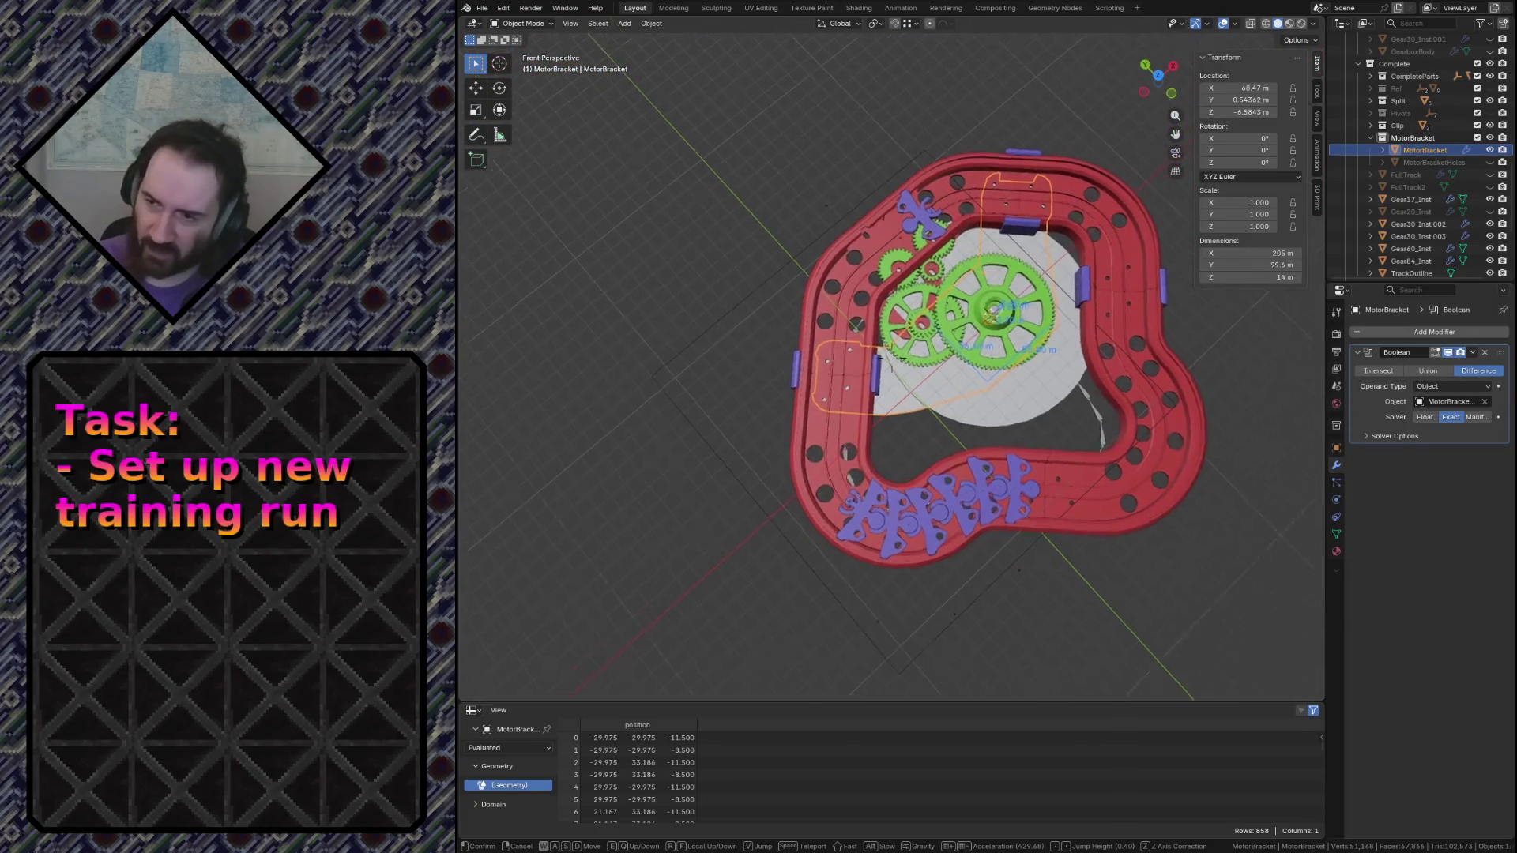
pyautogui.press('s')
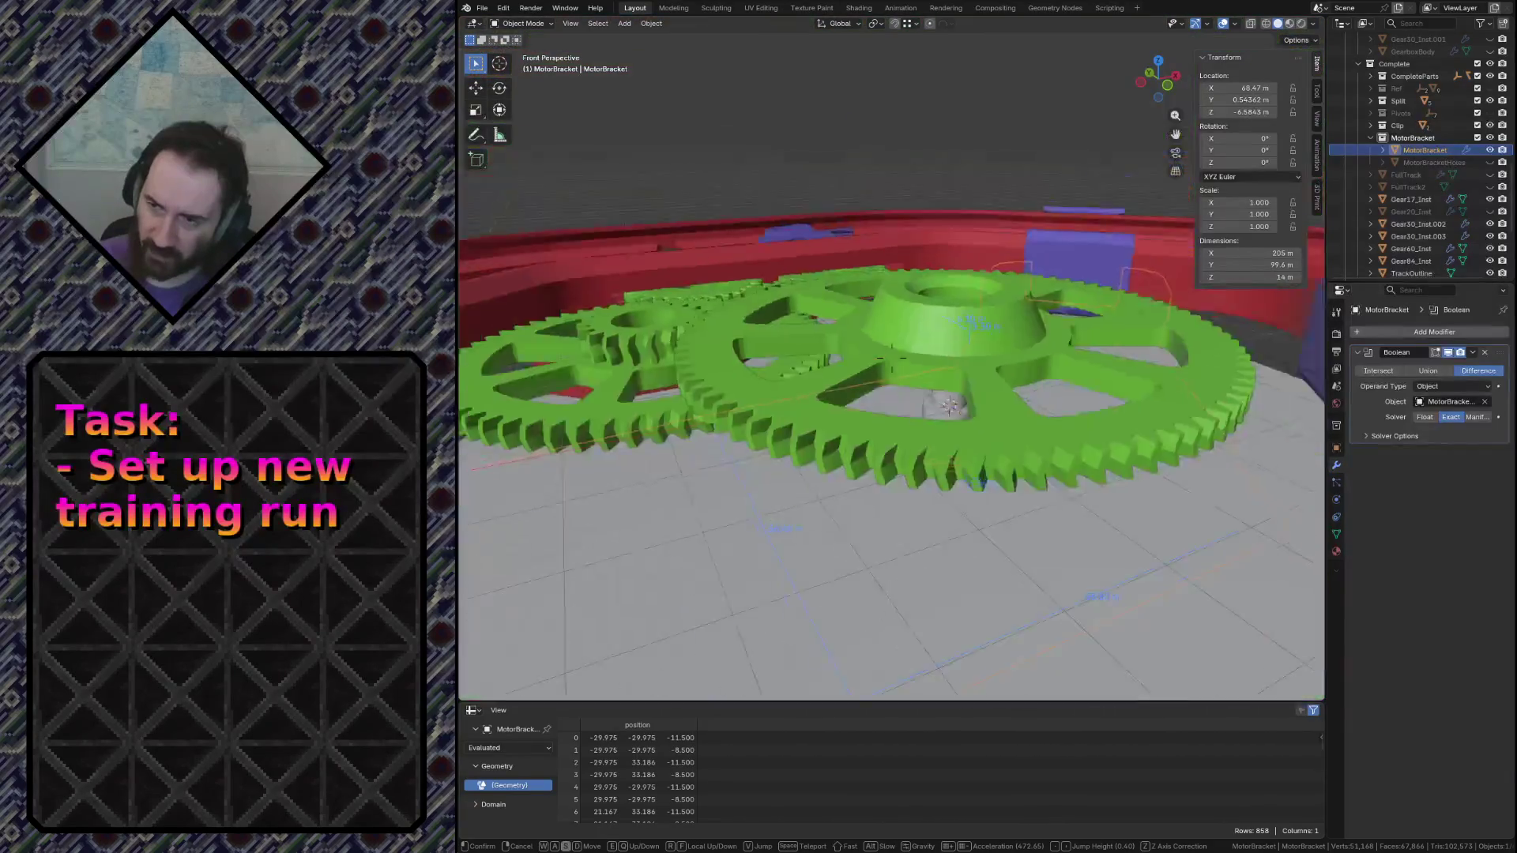
pyautogui.click(1038, 358)
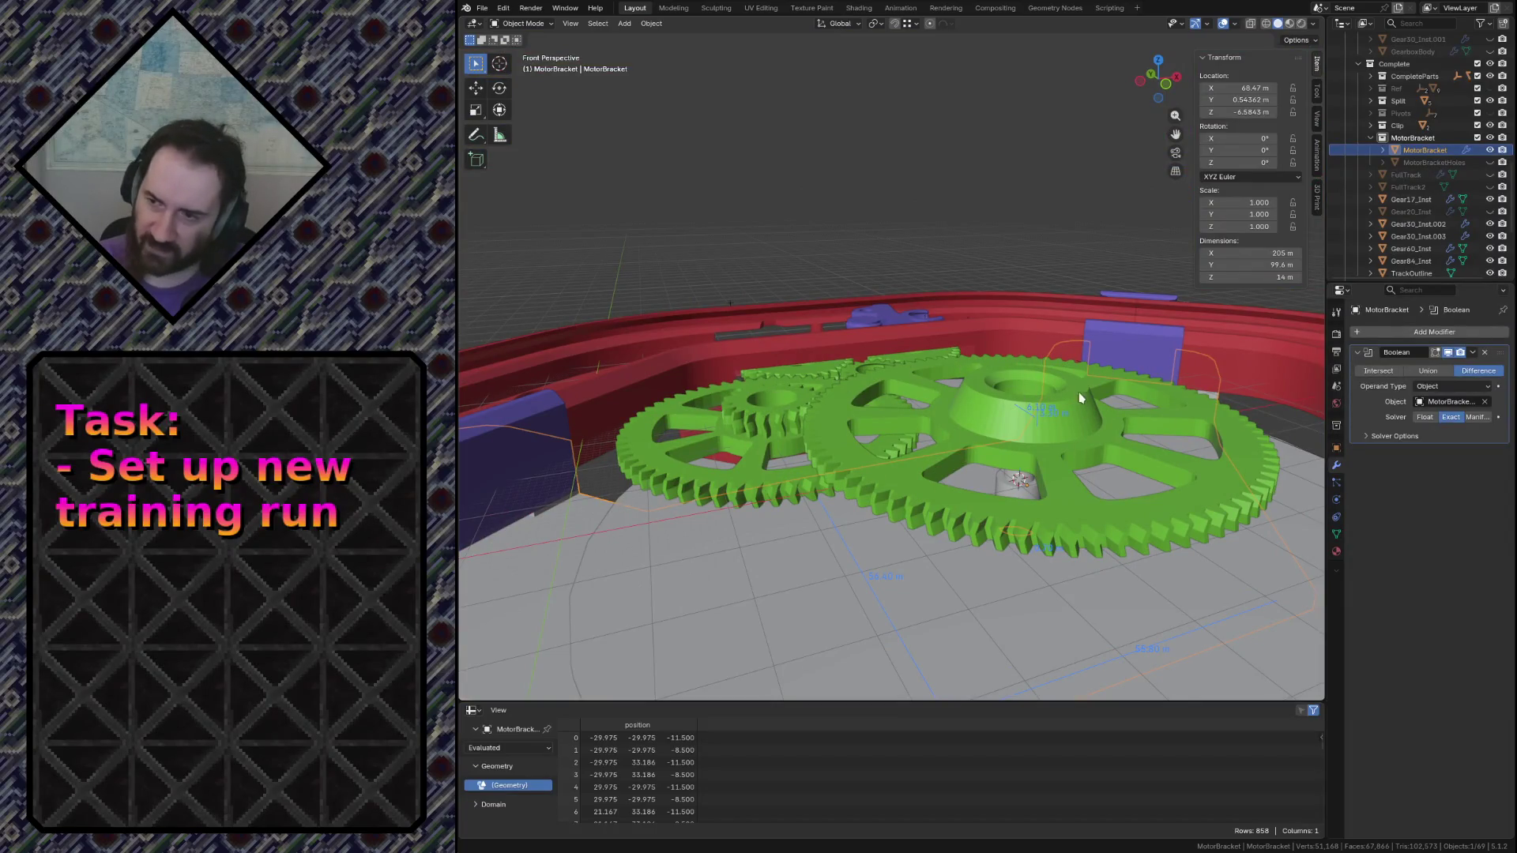
pyautogui.hotkey('shift', '`')
pyautogui.click(977, 413)
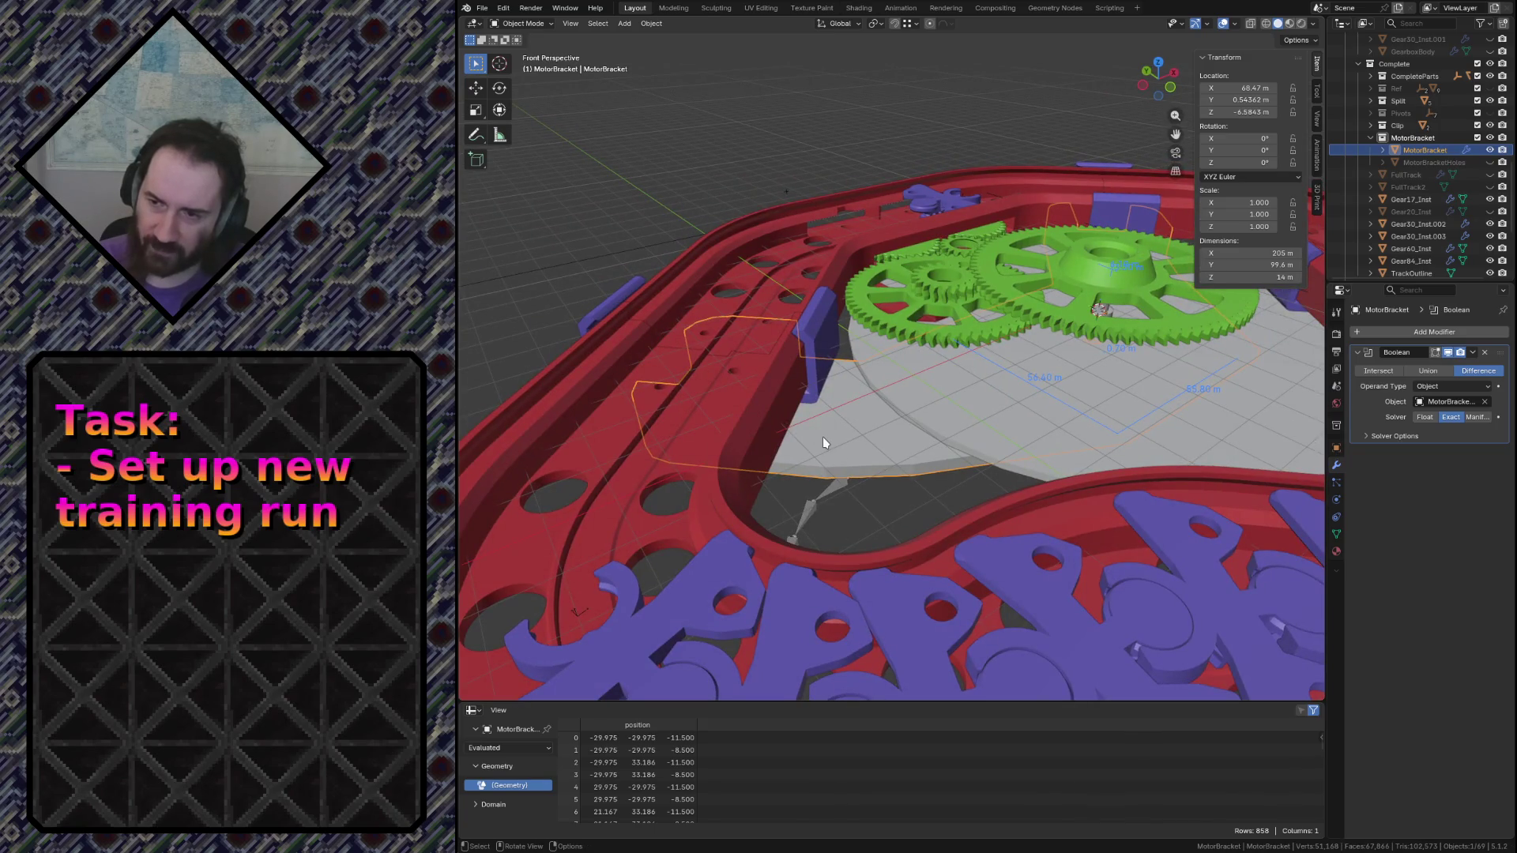
pyautogui.press('Tab')
pyautogui.press('Tab')
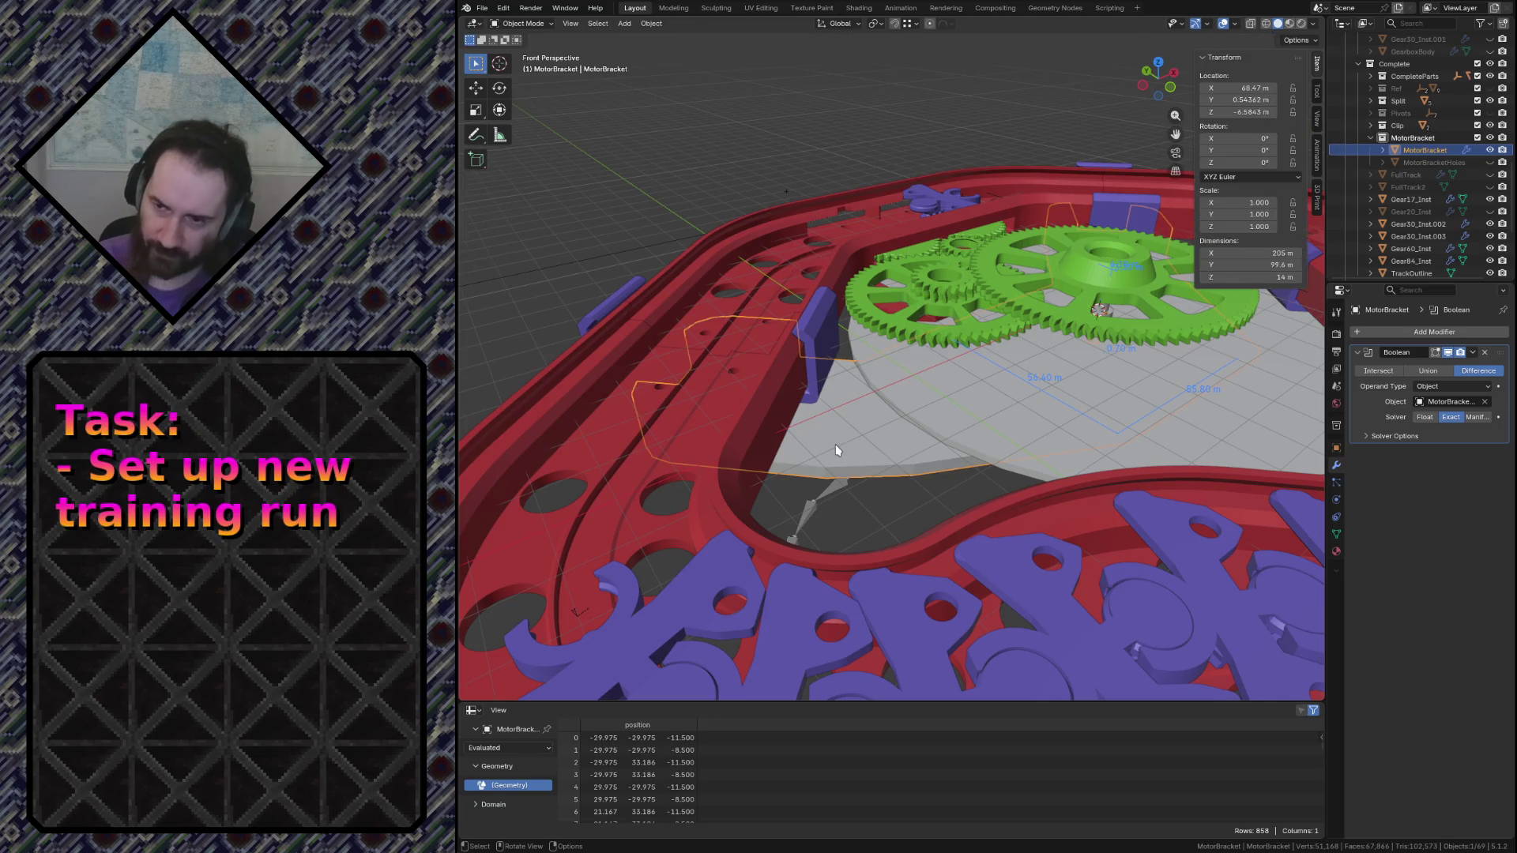
pyautogui.press('KP_7')
# Select MotorBracket, enter Edit Mode and show it as wireframe near the gear
pyautogui.keyDown('shift'); pyautogui.moveTo(999, 217); pyautogui.dragTo(874, 548, button='middle'); pyautogui.keyUp('shift')
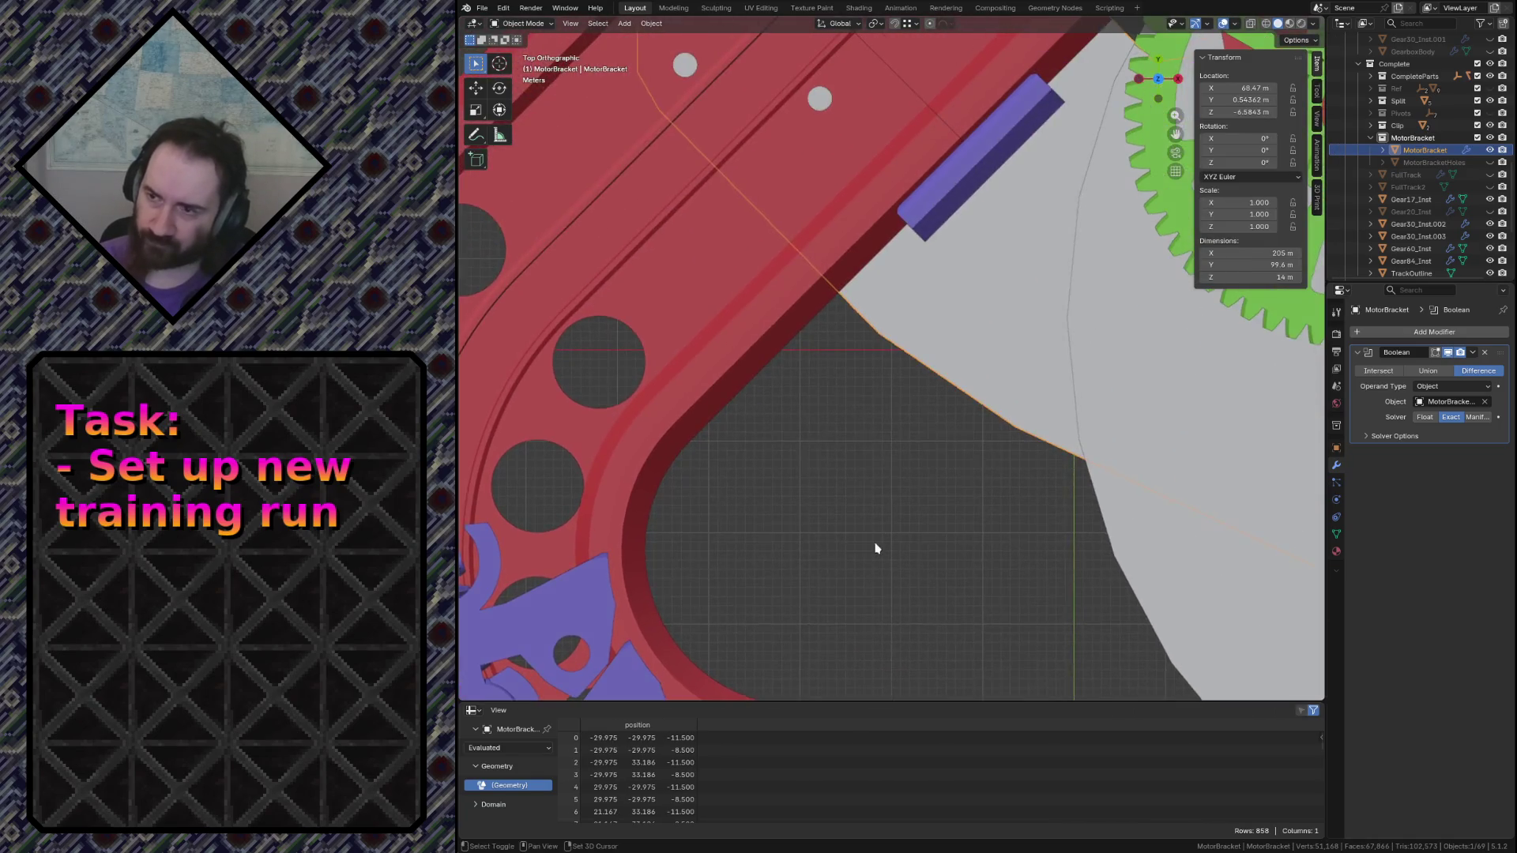
pyautogui.scroll(2, 822, 548)
pyautogui.scroll(2, 794, 417)
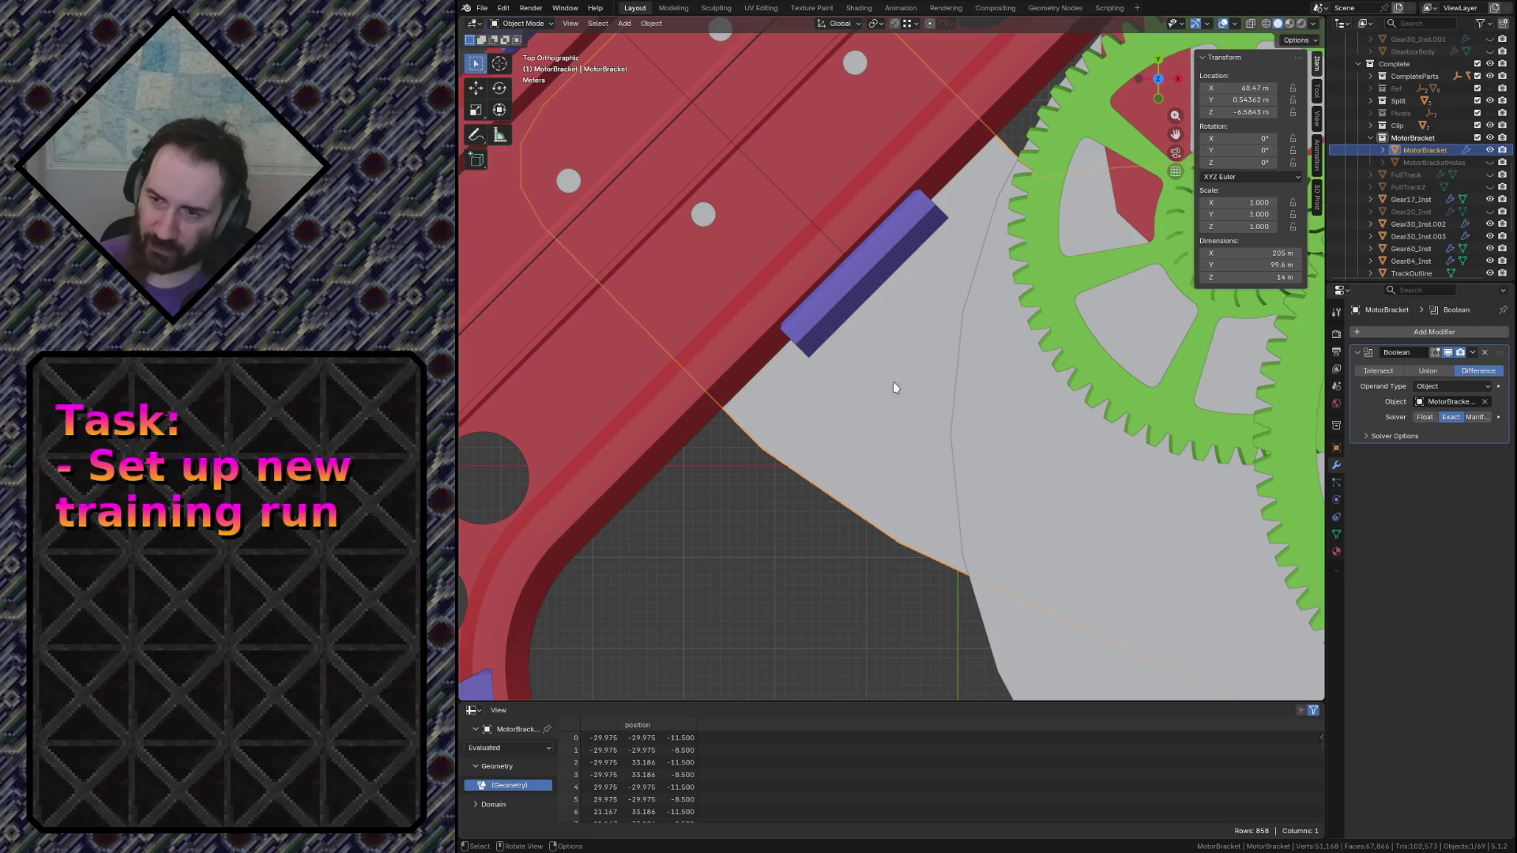
pyautogui.click(1427, 152)
pyautogui.press('Tab')
pyautogui.press('z')
pyautogui.click(815, 523)
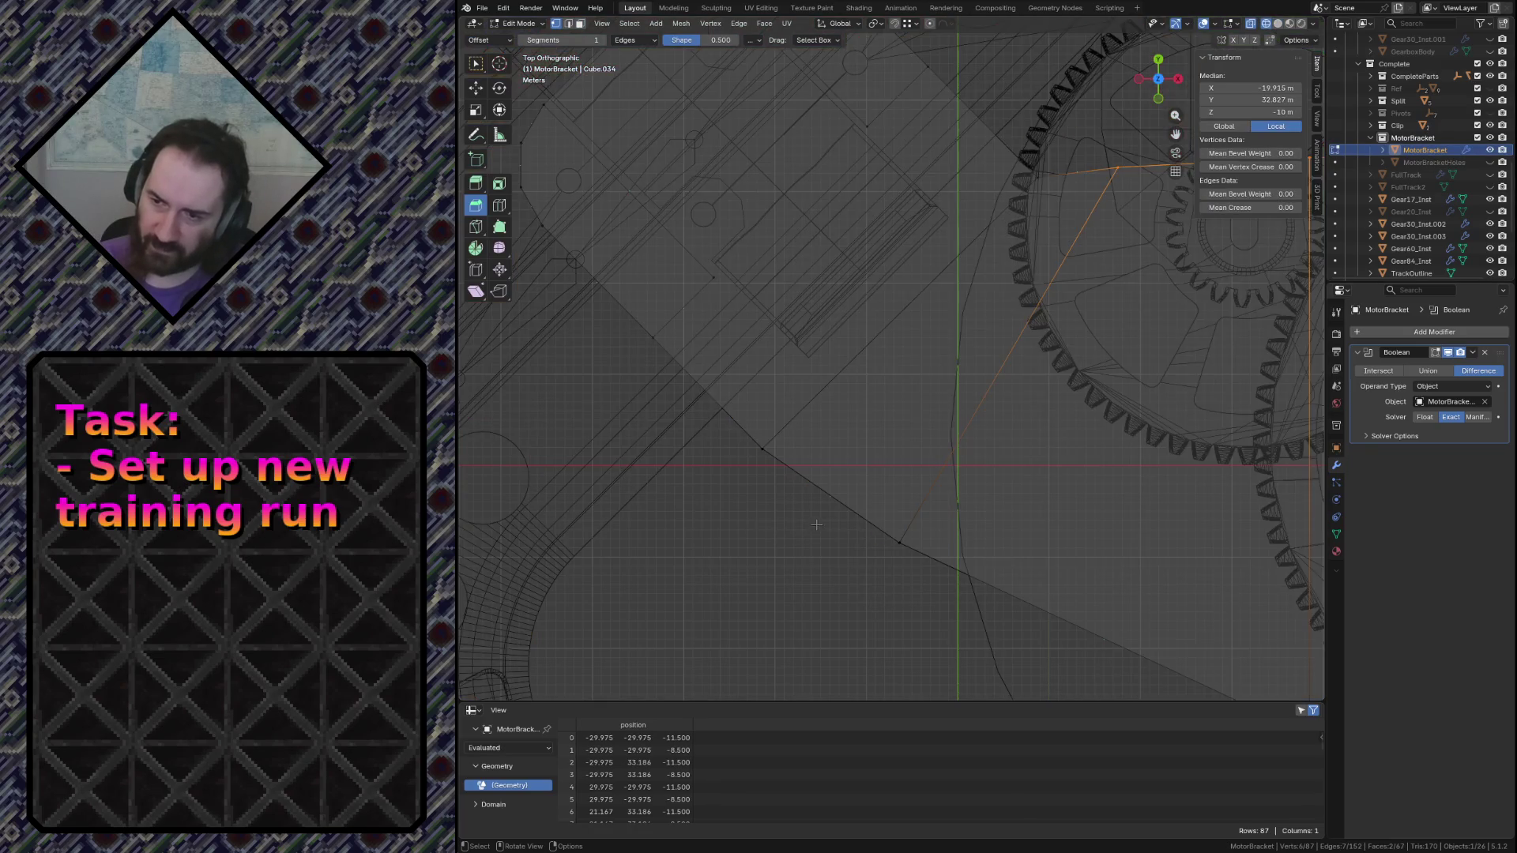
# Move the corner vertex about 1.86 m in X and 3.6 m in Y to reshape the bracket edge
pyautogui.press('g')
pyautogui.scroll(-2, 864, 471)
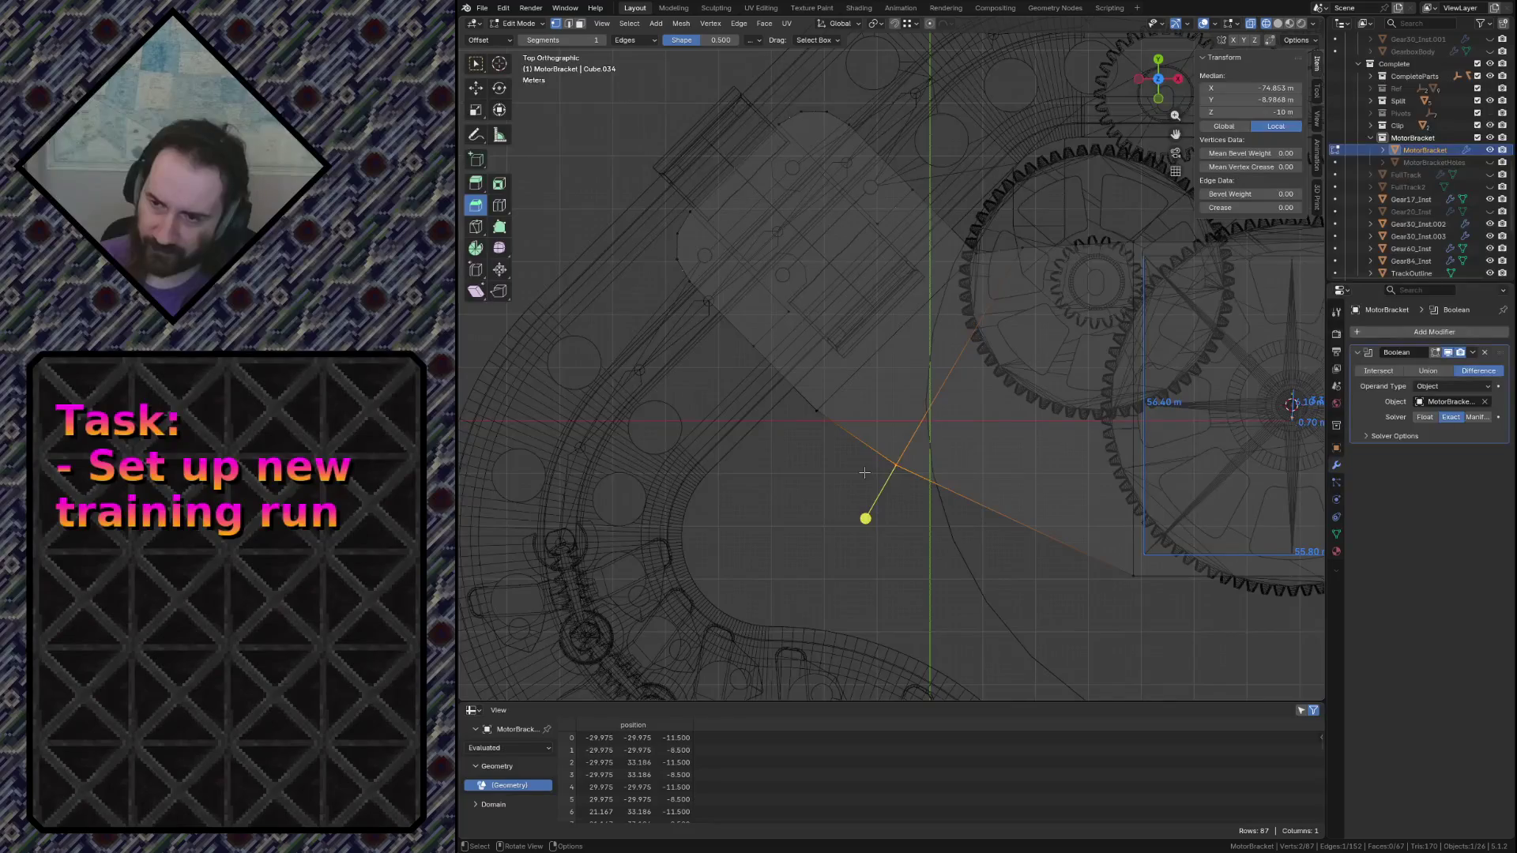
pyautogui.press('g')
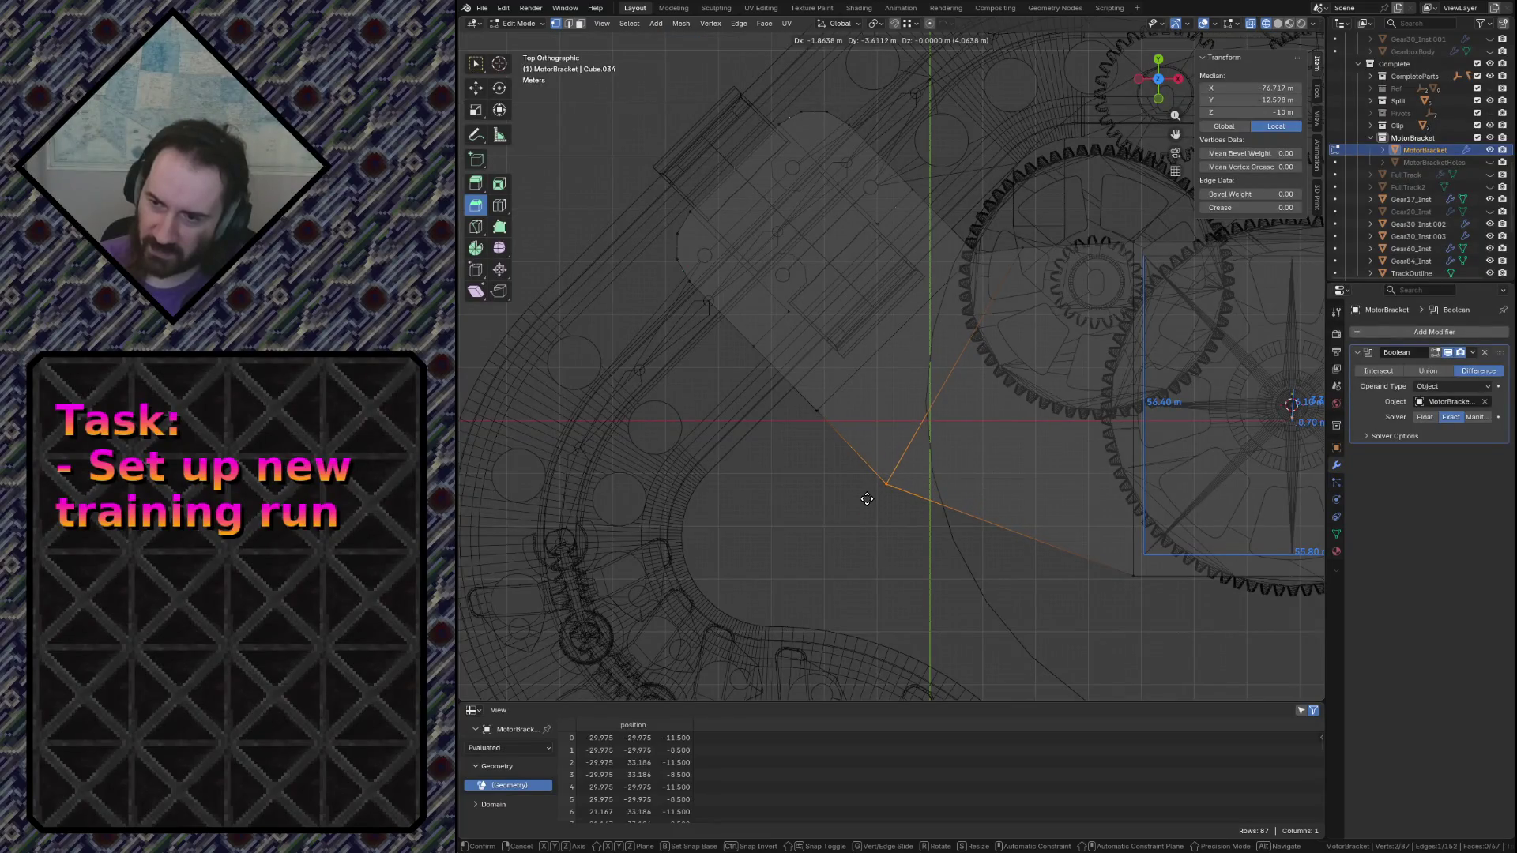
pyautogui.click(865, 499)
pyautogui.keyDown('shift'); pyautogui.moveTo(853, 532); pyautogui.dragTo(580, 554, button='middle'); pyautogui.keyUp('shift')
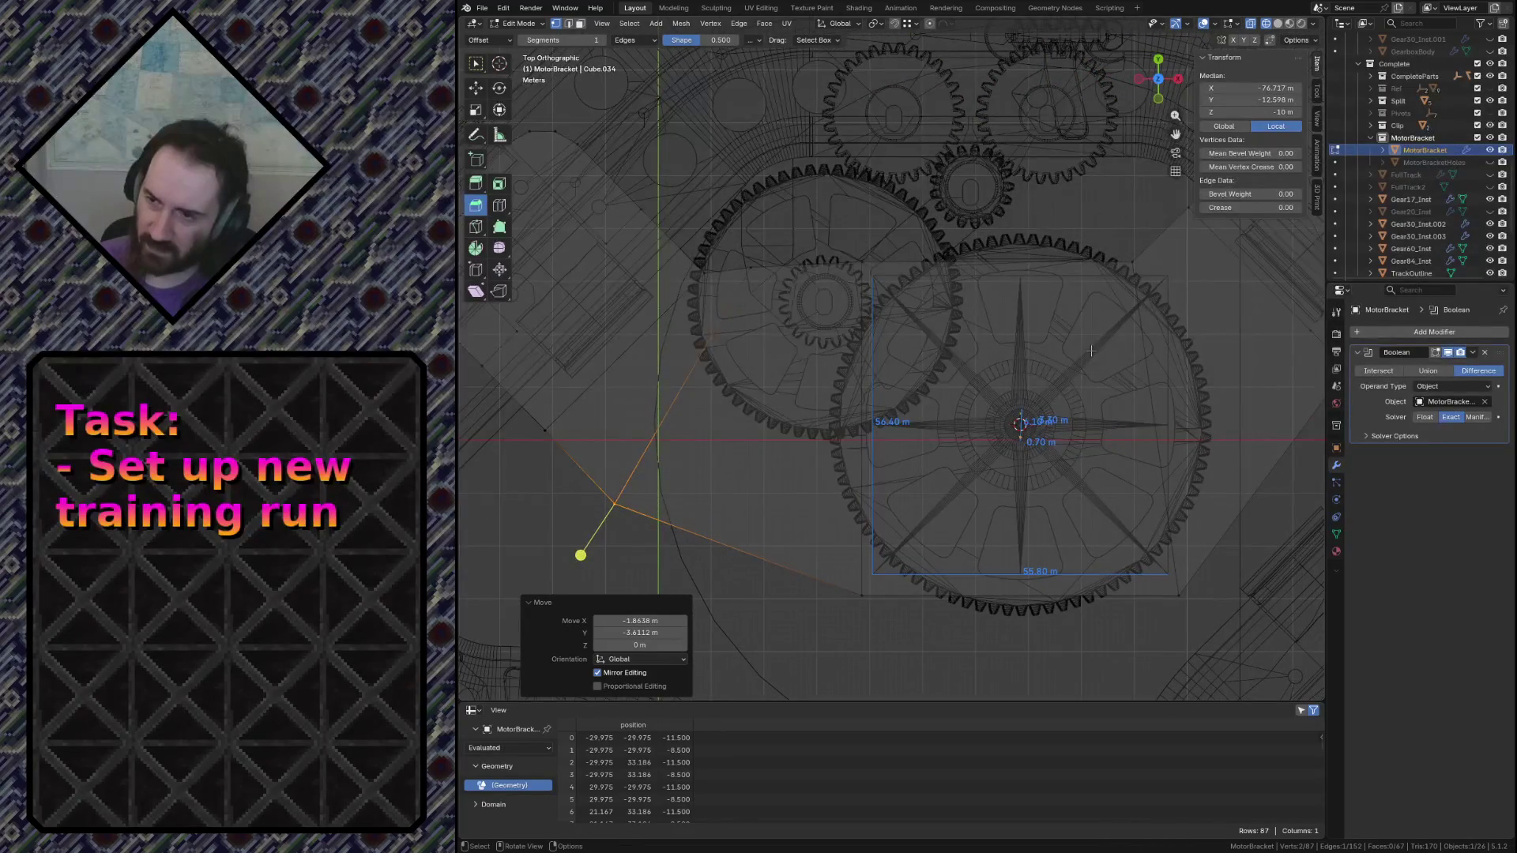
# Unhide and edit MotorBracketHoles, then move one hole circle beside the reshaped corner
pyautogui.click(1496, 161)
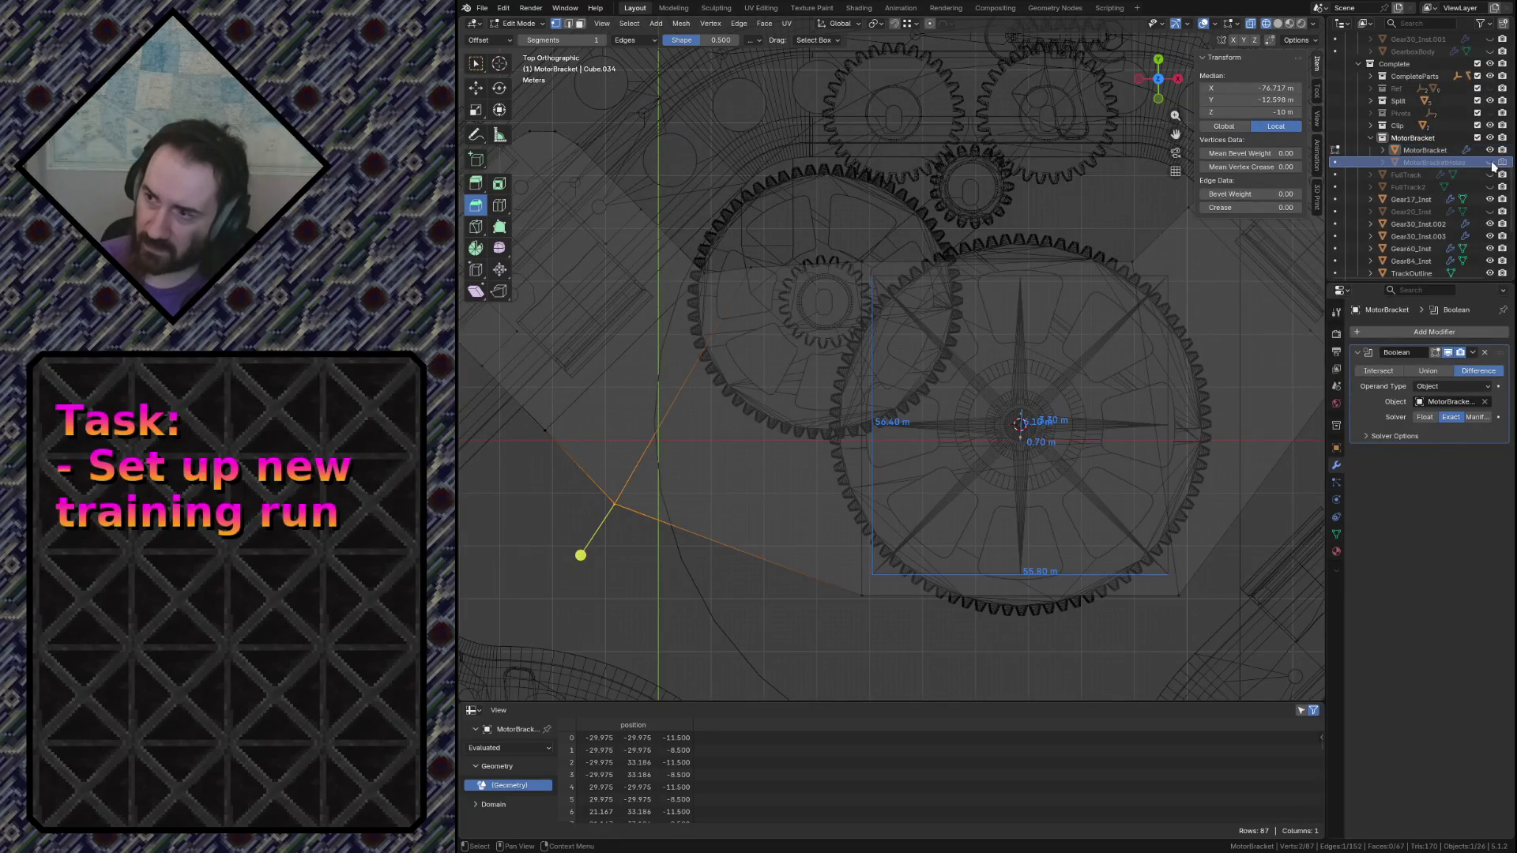
pyautogui.click(1490, 164)
pyautogui.click(1434, 164)
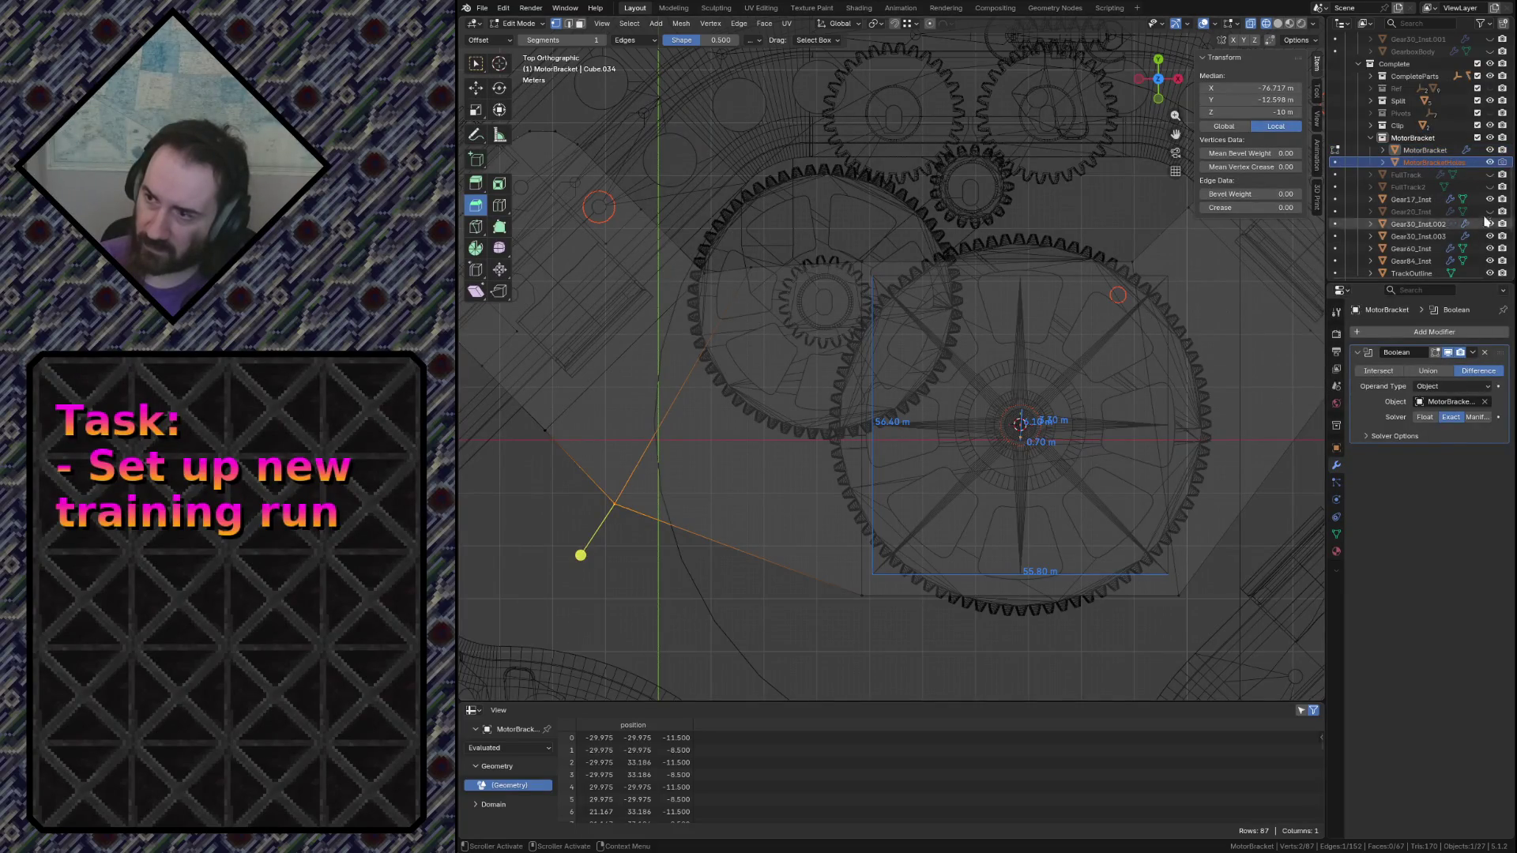
pyautogui.press('Tab')
pyautogui.press('Tab')
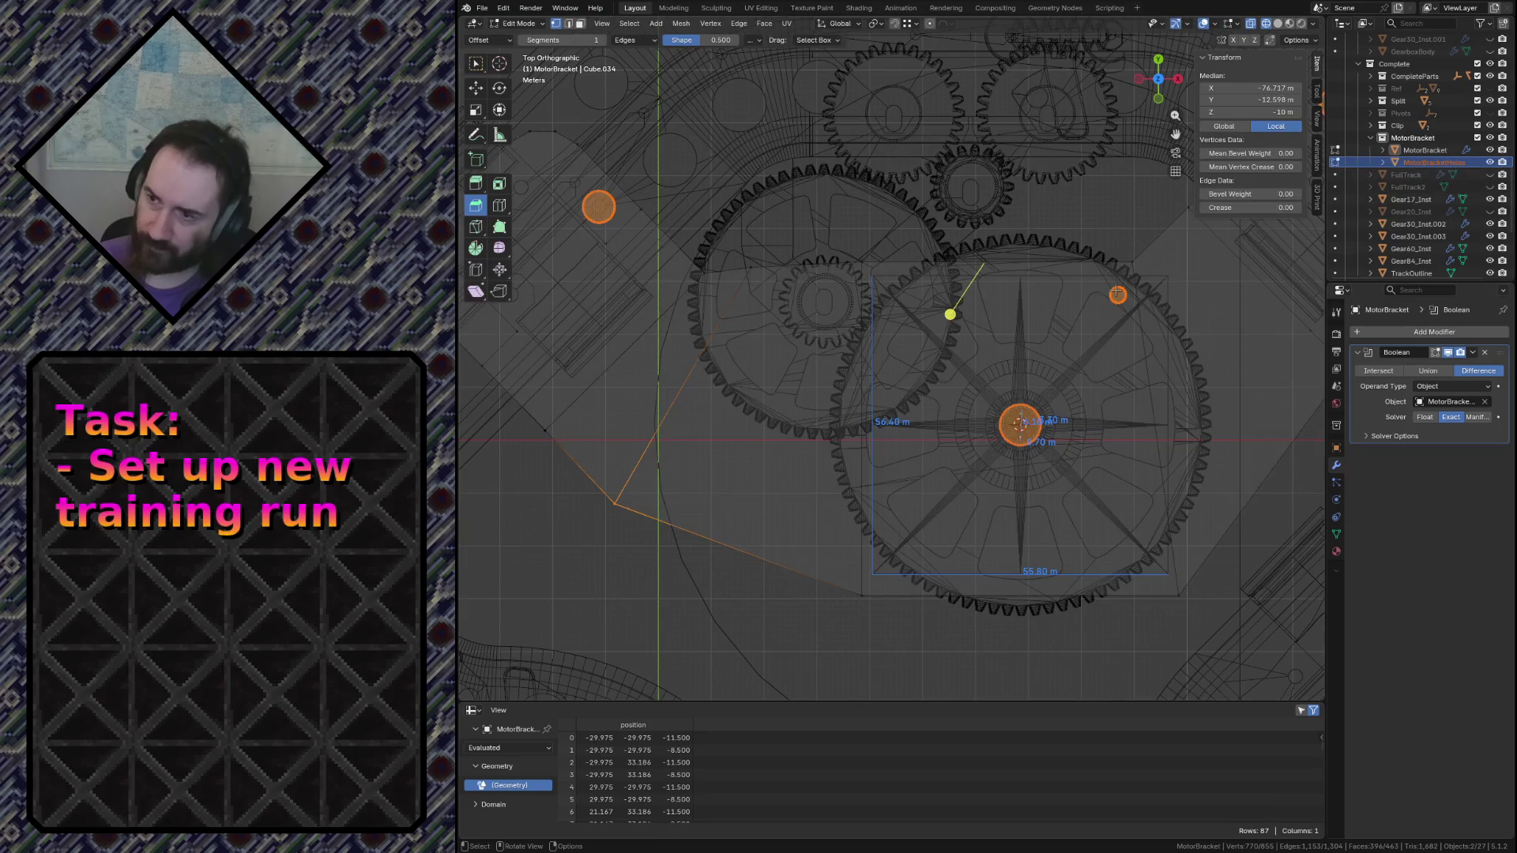
pyautogui.click(1117, 333)
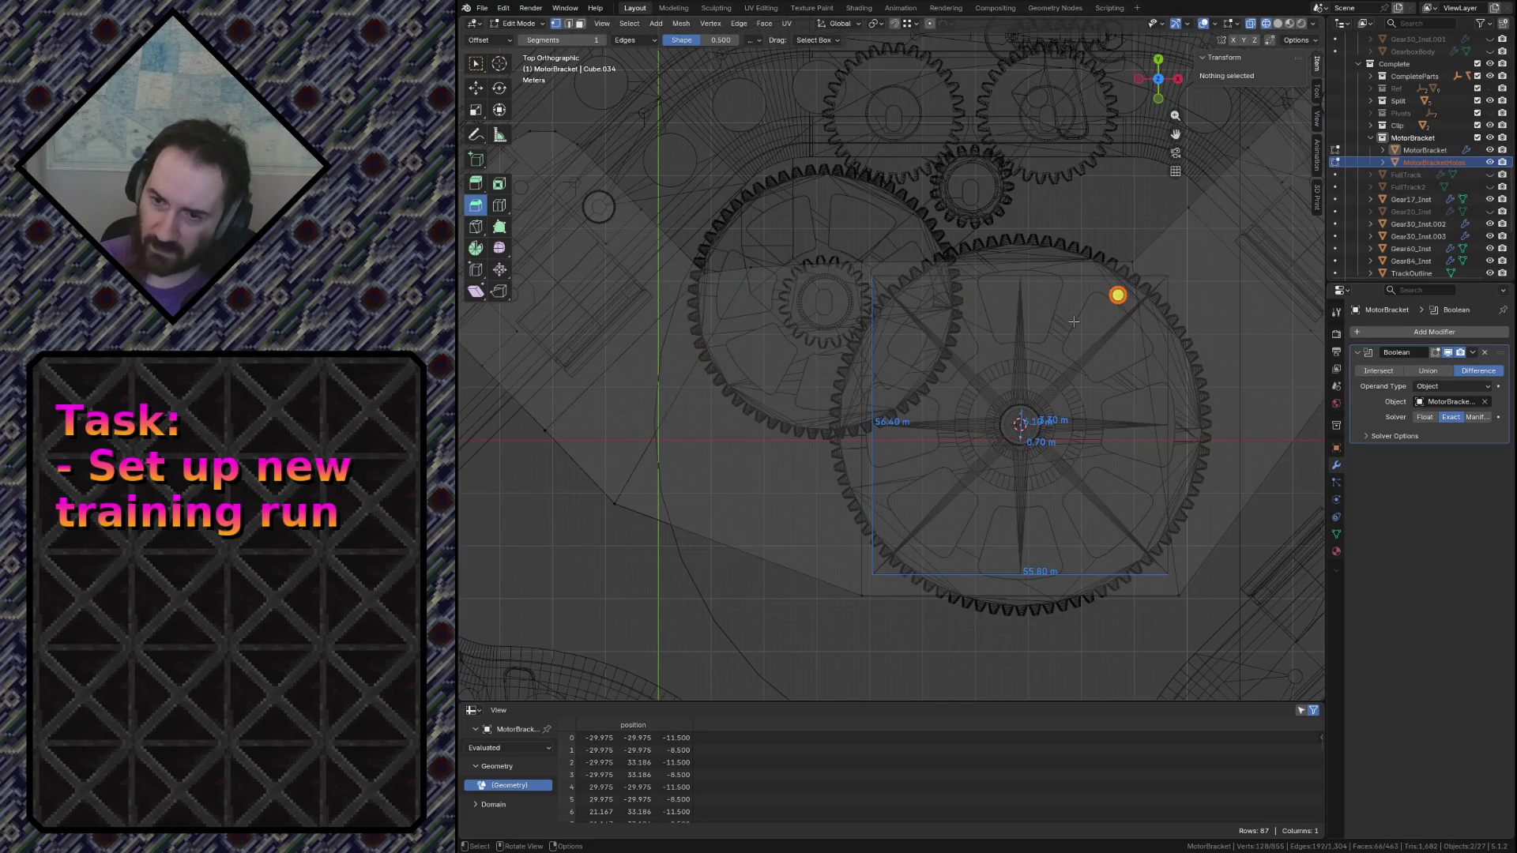
pyautogui.press('g')
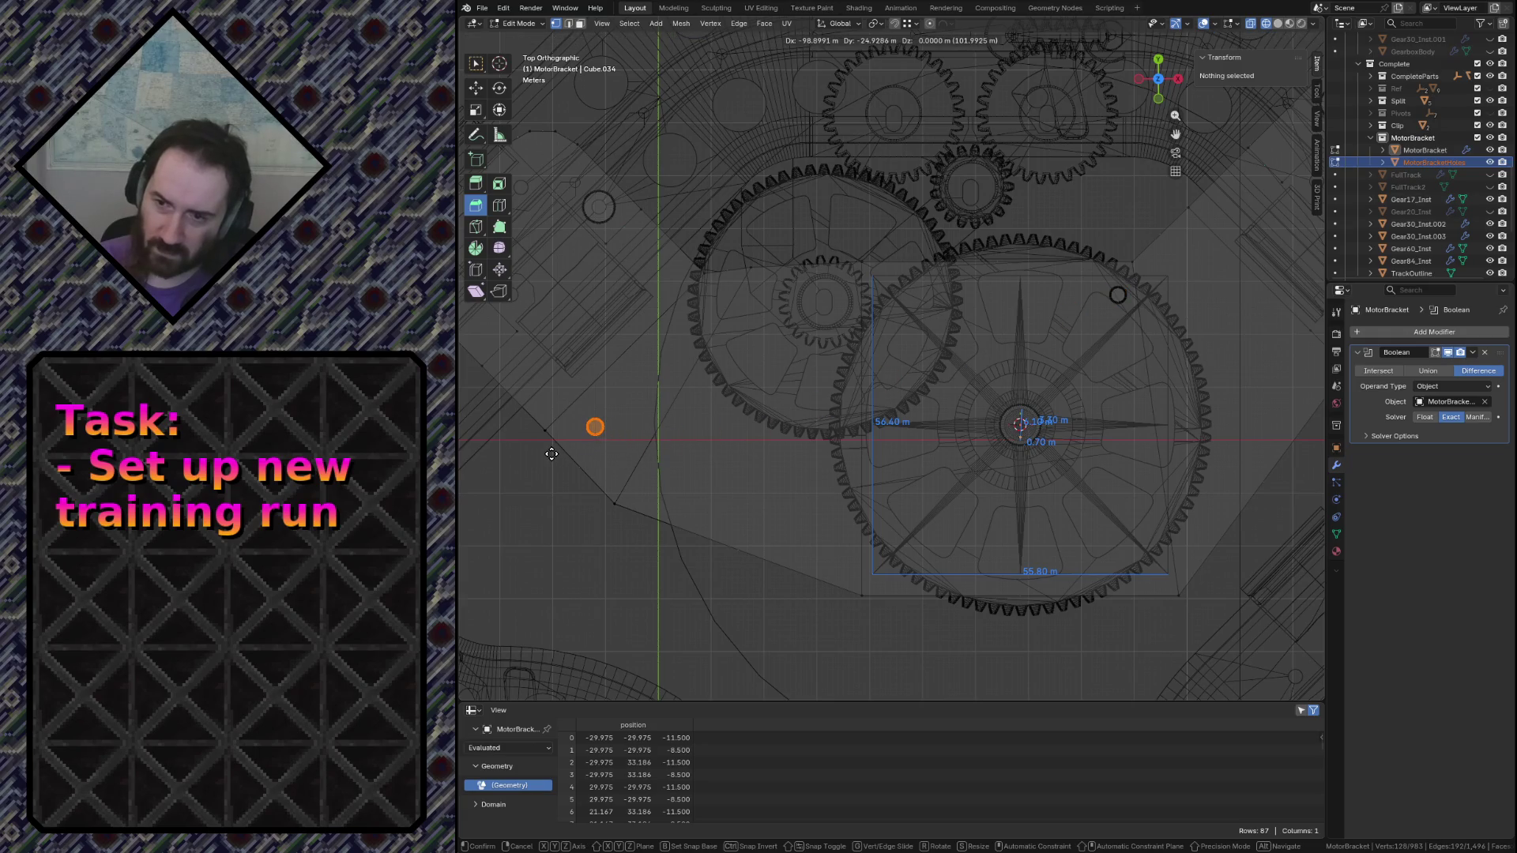
pyautogui.click(549, 440)
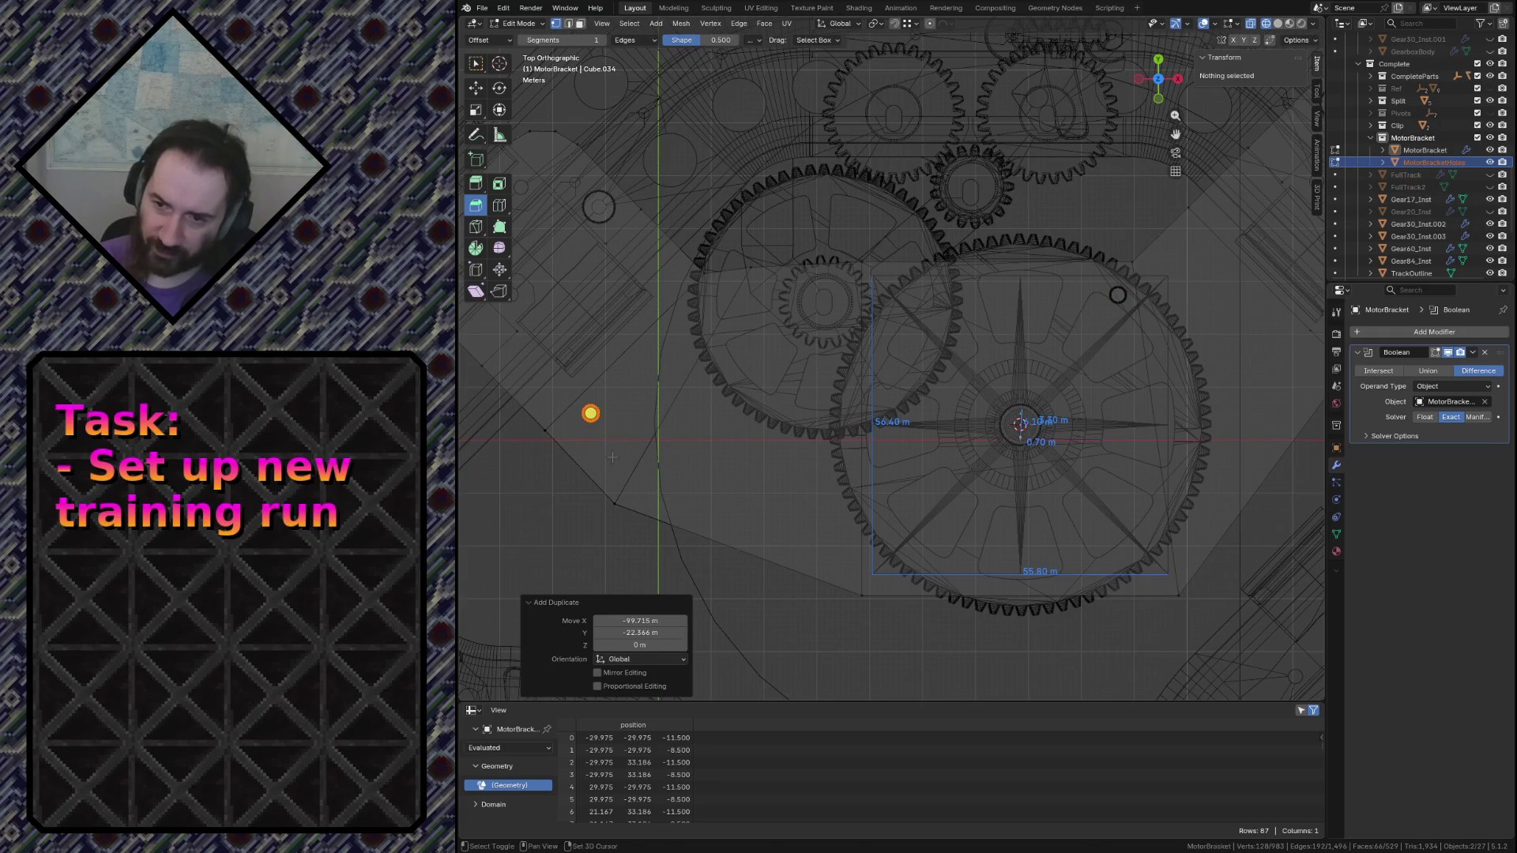
# Duplicate the hole circle, nudge the copy near the corner and save the scene
pyautogui.hotkey('shift', 'd')
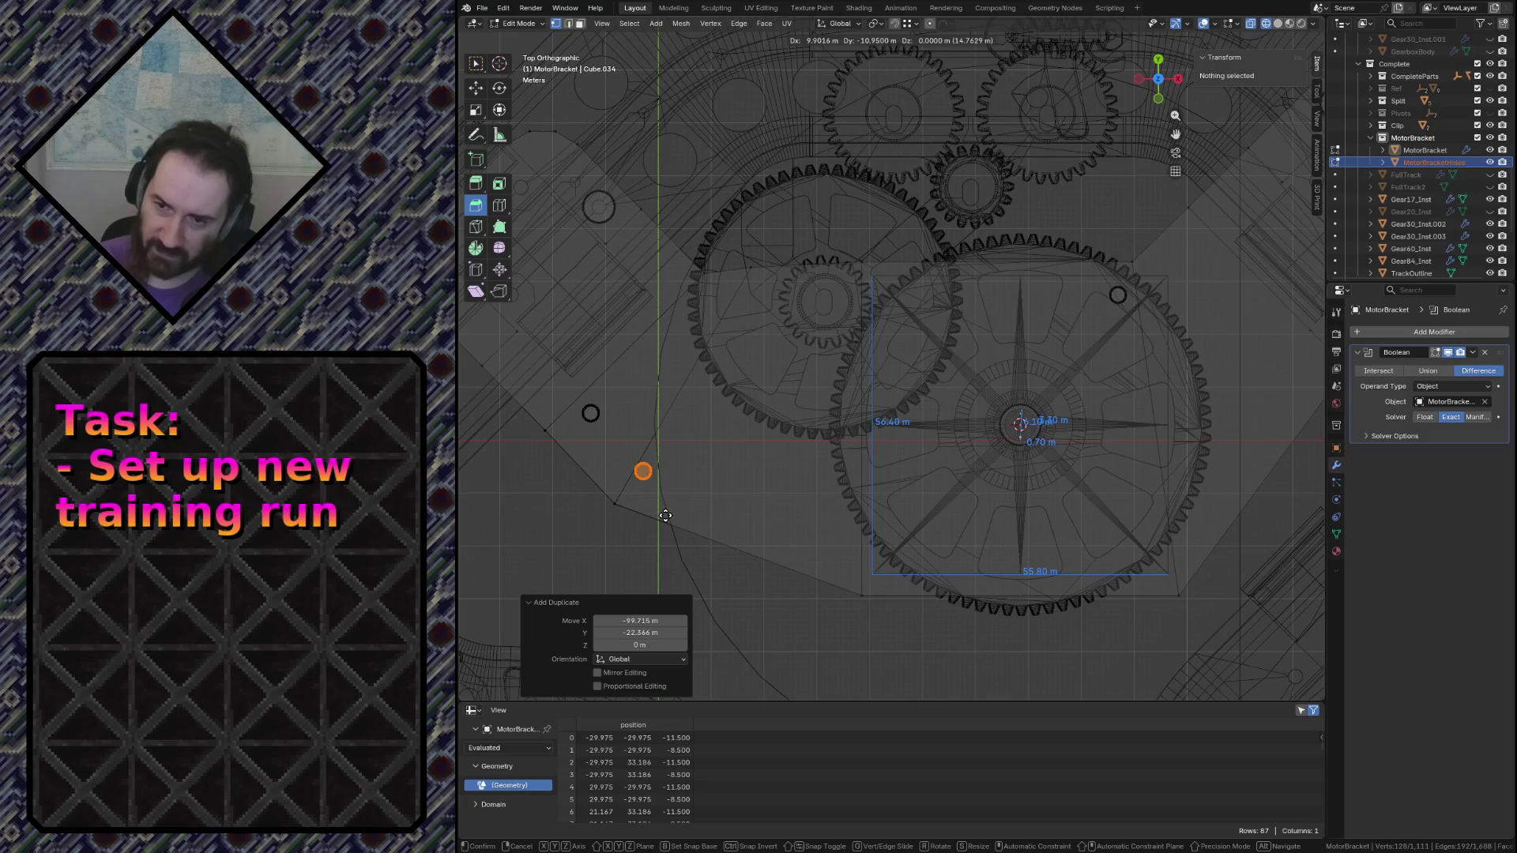
pyautogui.click(667, 516)
pyautogui.scroll(4, 858, 377)
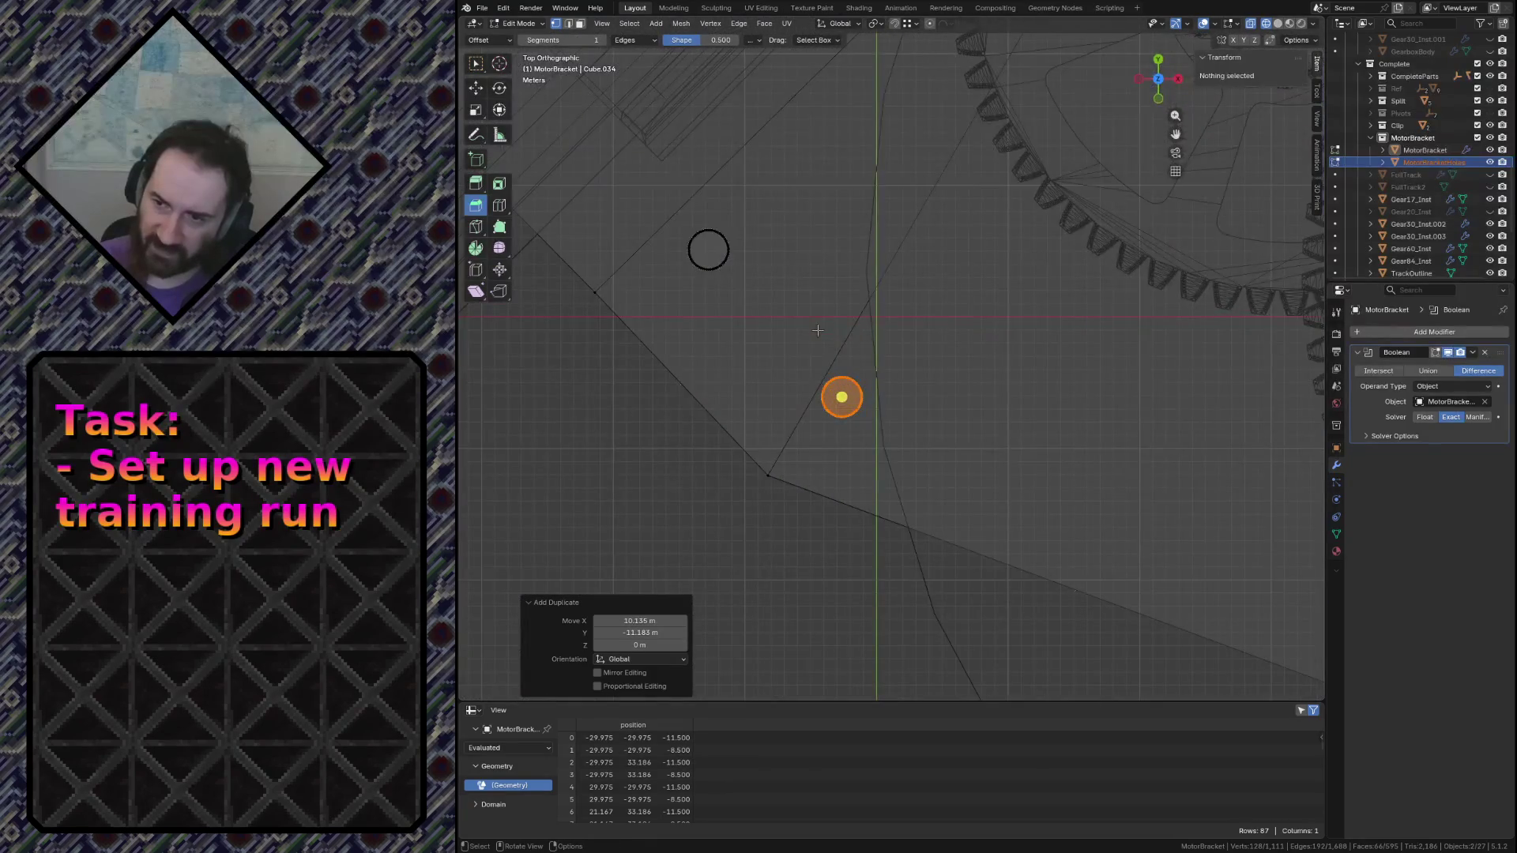
pyautogui.press('g')
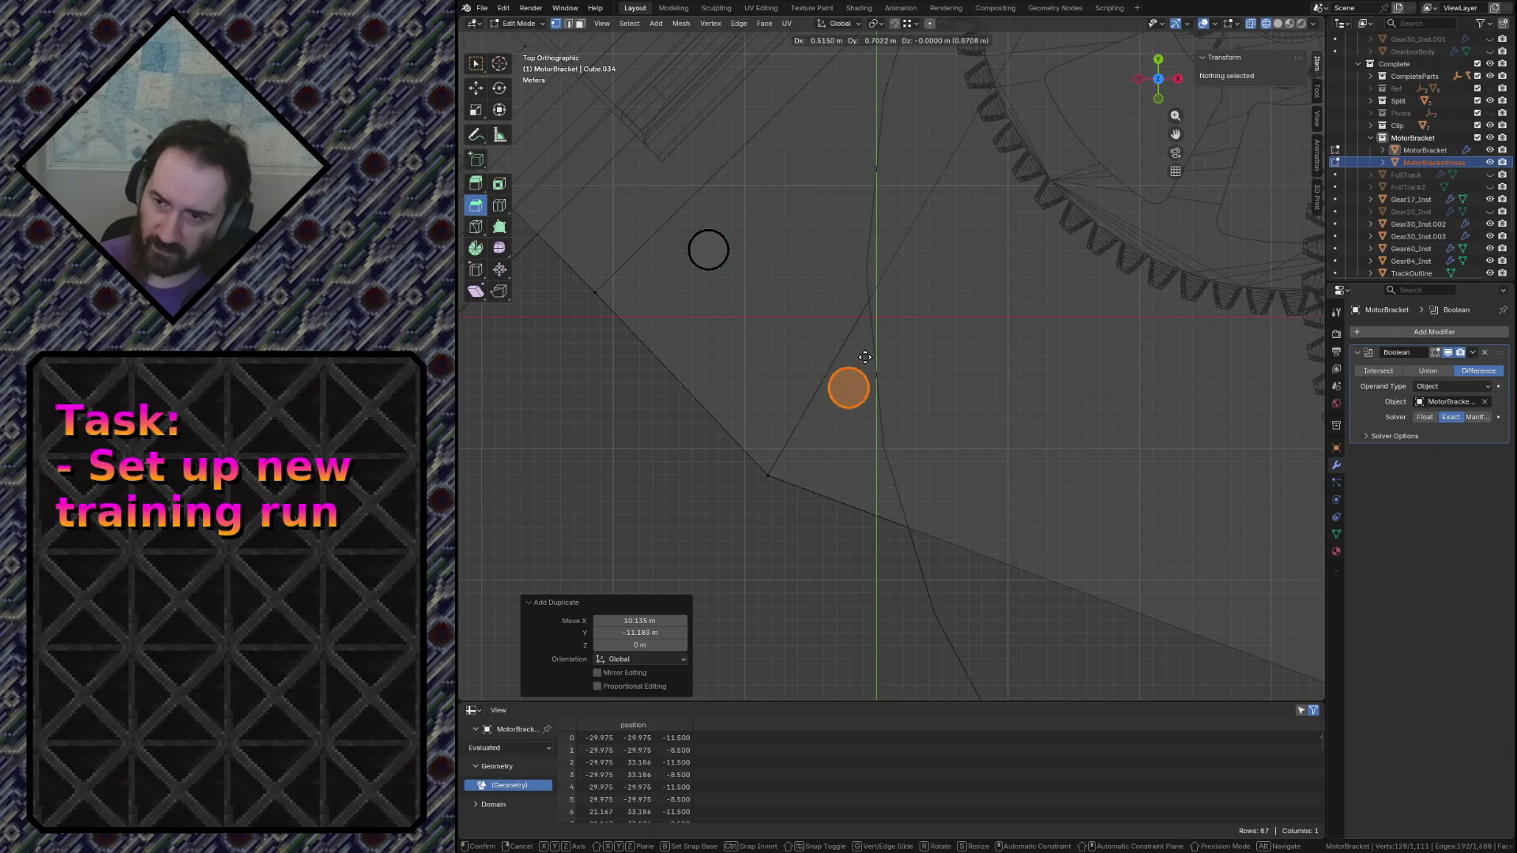
pyautogui.click(865, 362)
pyautogui.scroll(-2, 871, 379)
pyautogui.scroll(-2, 883, 432)
pyautogui.hotkey('ctrl', 's')
# Leave mesh editing and show the viewport in solid shading
pyautogui.press('Tab')
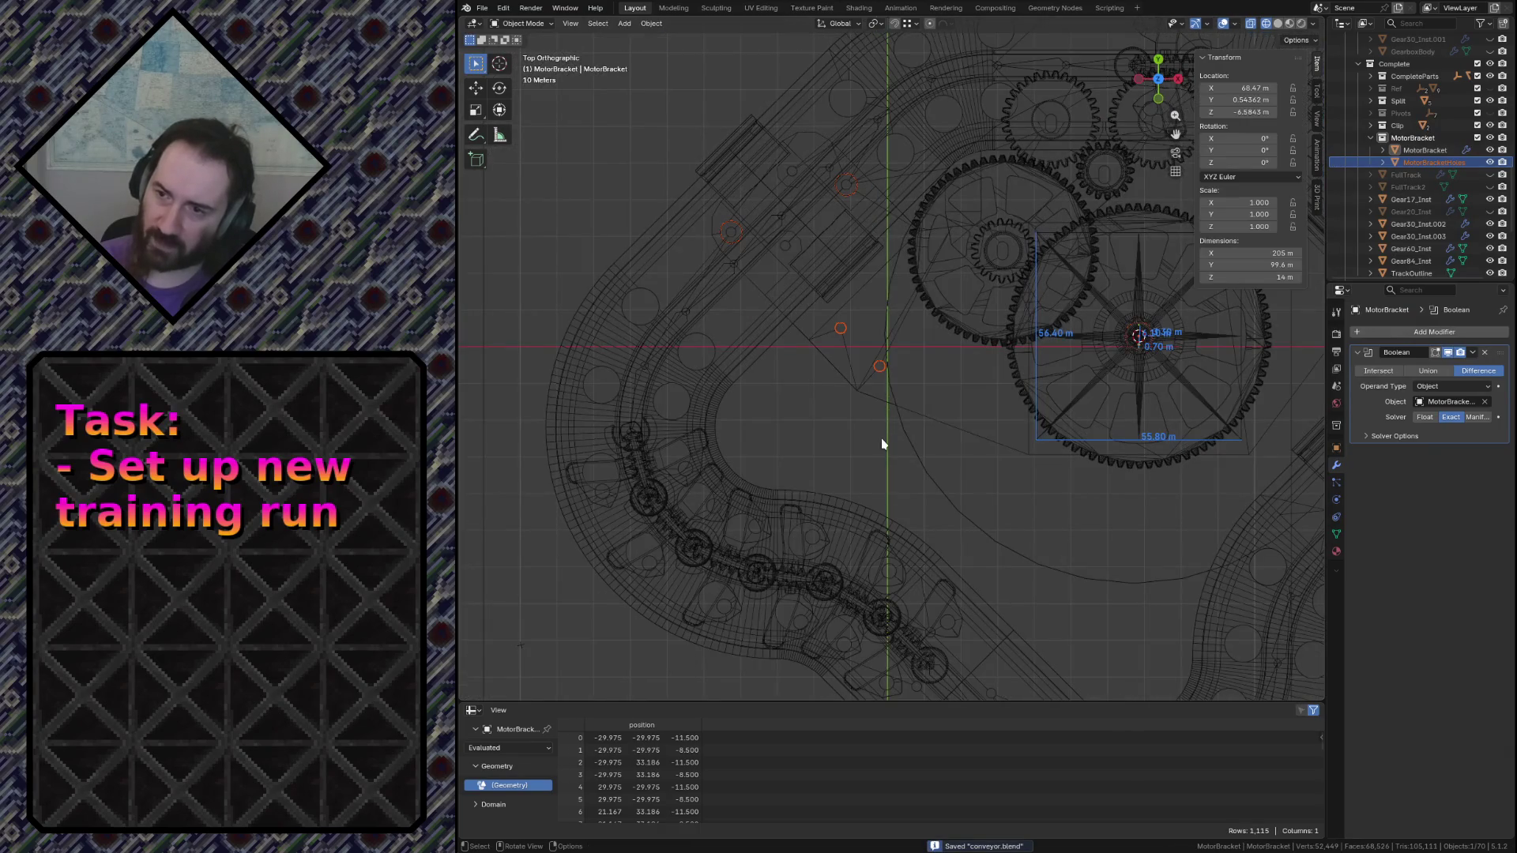
pyautogui.press('z')
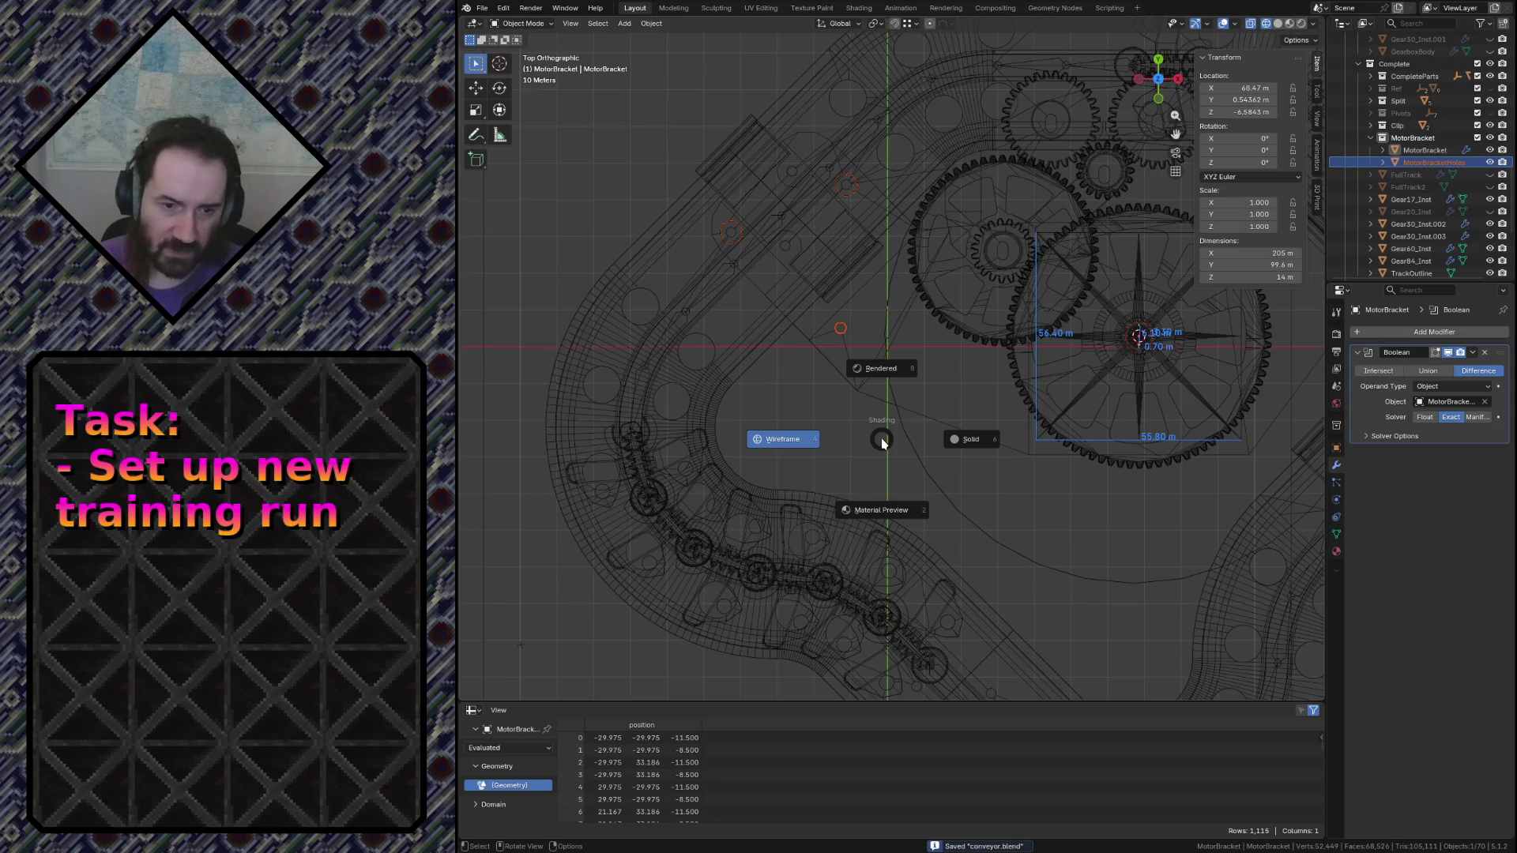
pyautogui.click(881, 437)
pyautogui.press('z')
pyautogui.click(973, 438)
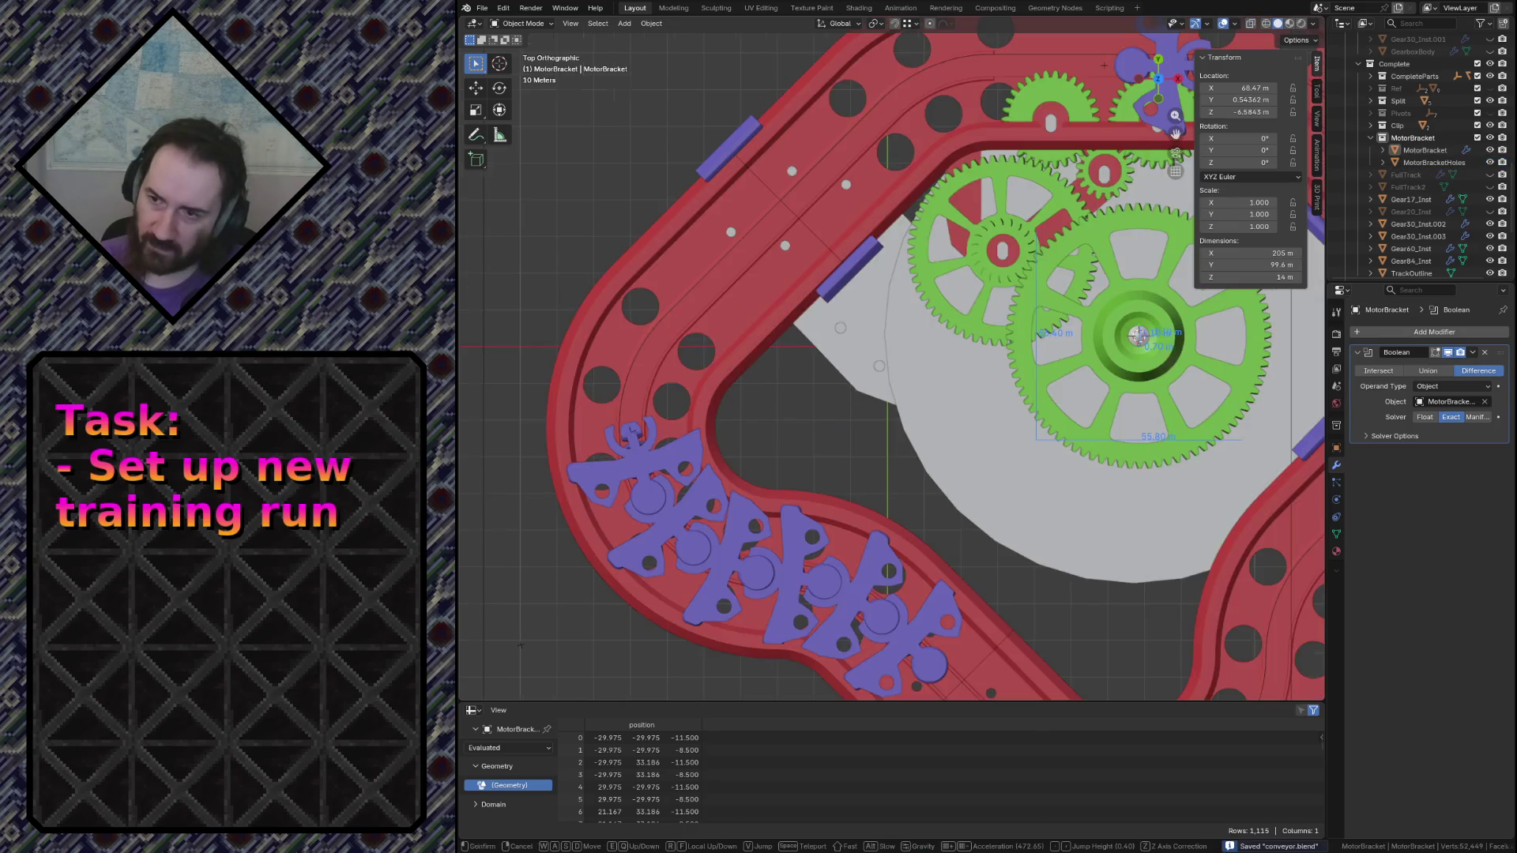
pyautogui.scroll(3, 902, 450)
# Select MotorBracketHoles and view the bracket's inner corner from the top in wireframe
pyautogui.moveTo(901, 450); pyautogui.dragTo(857, 474, button='middle')
pyautogui.click(834, 489)
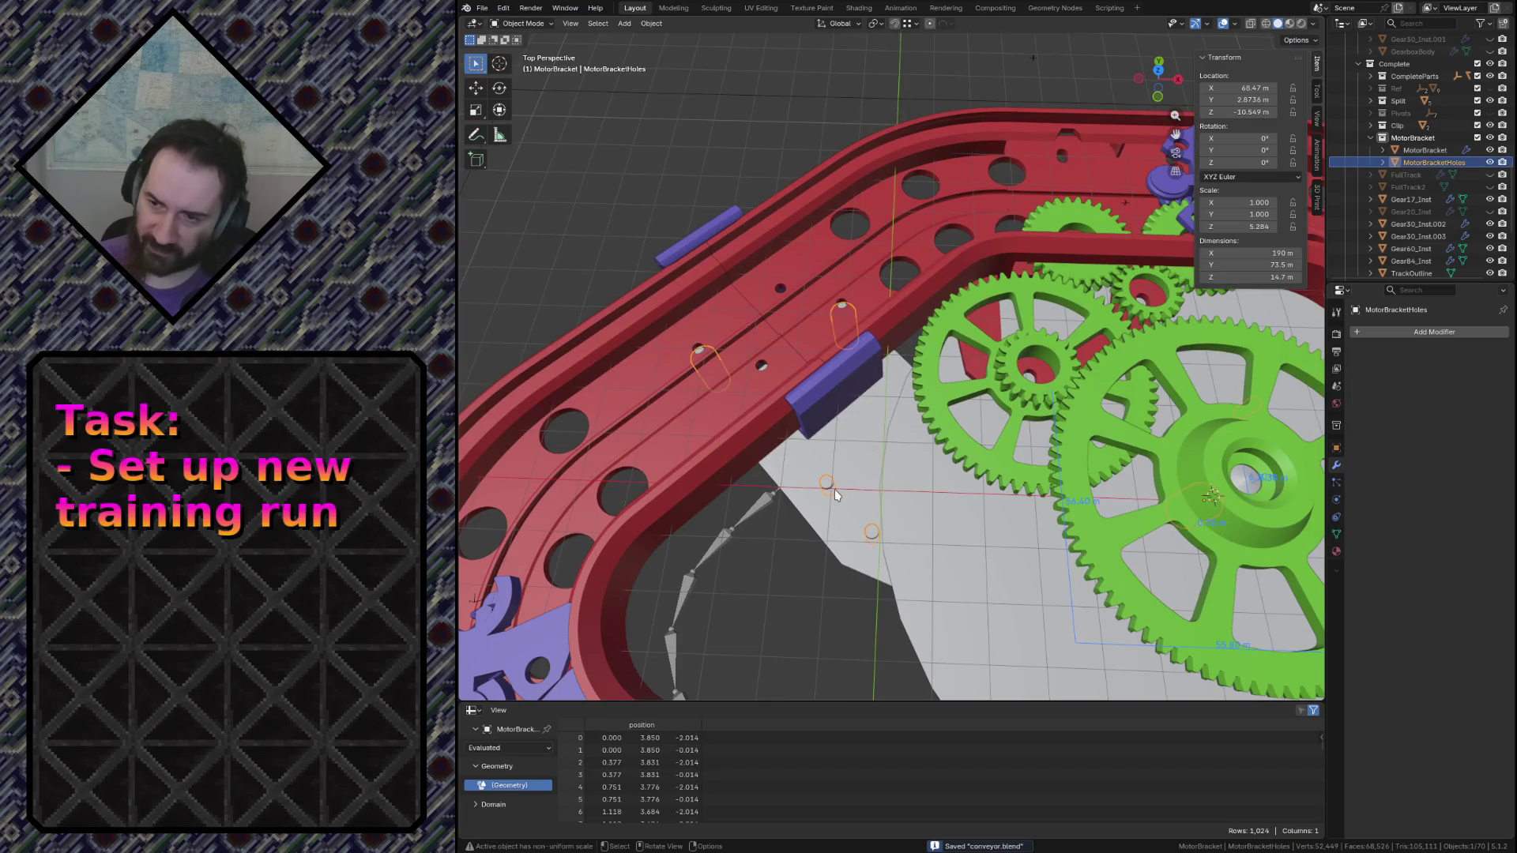
pyautogui.press('KP_7')
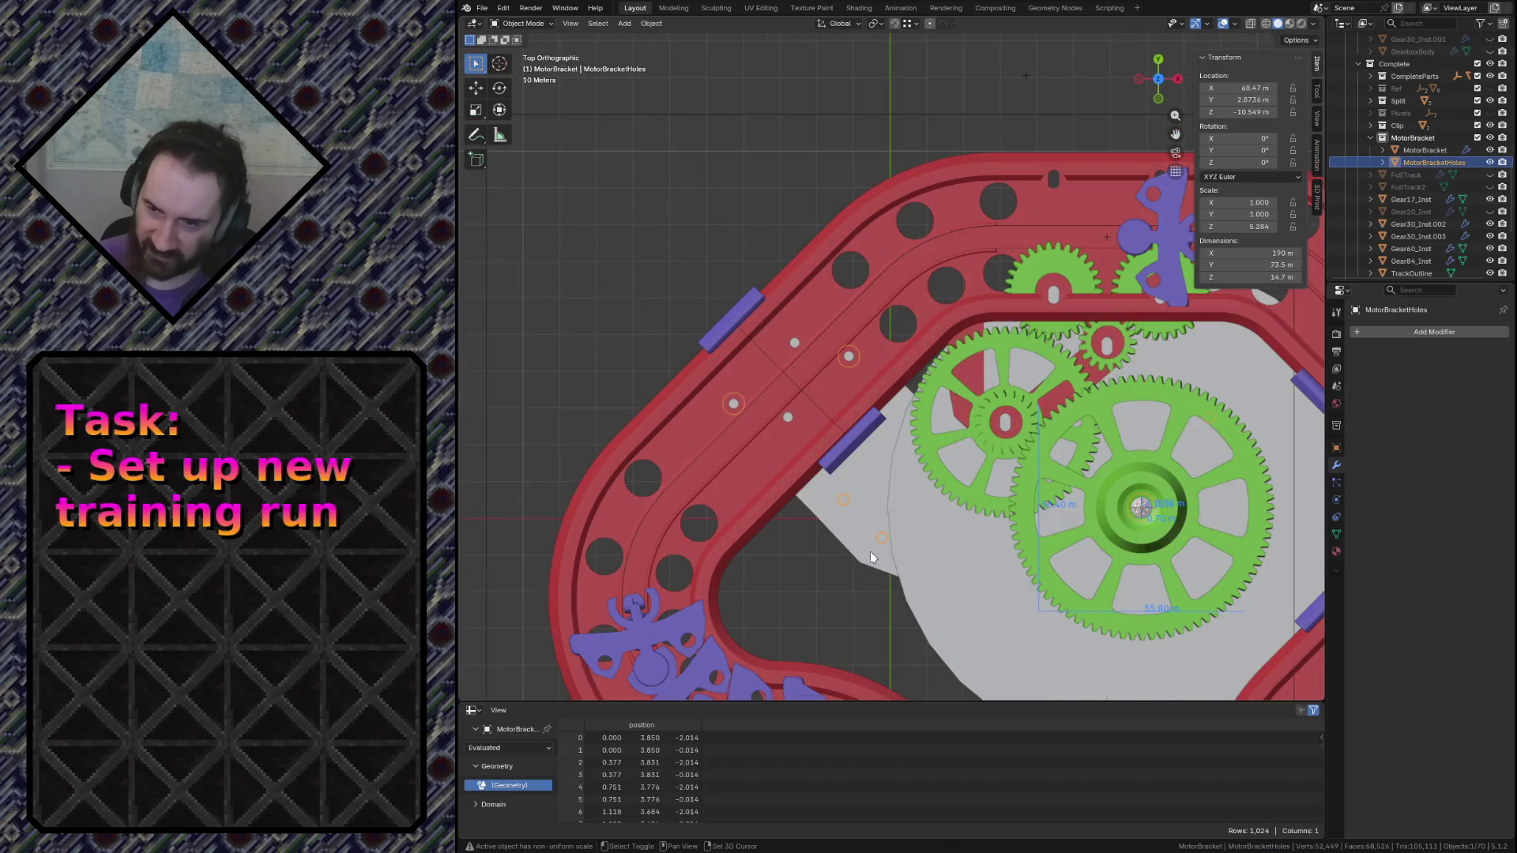
pyautogui.keyDown('ctrl'); pyautogui.moveTo(869, 551); pyautogui.dragTo(922, 305, button='middle'); pyautogui.keyUp('ctrl')
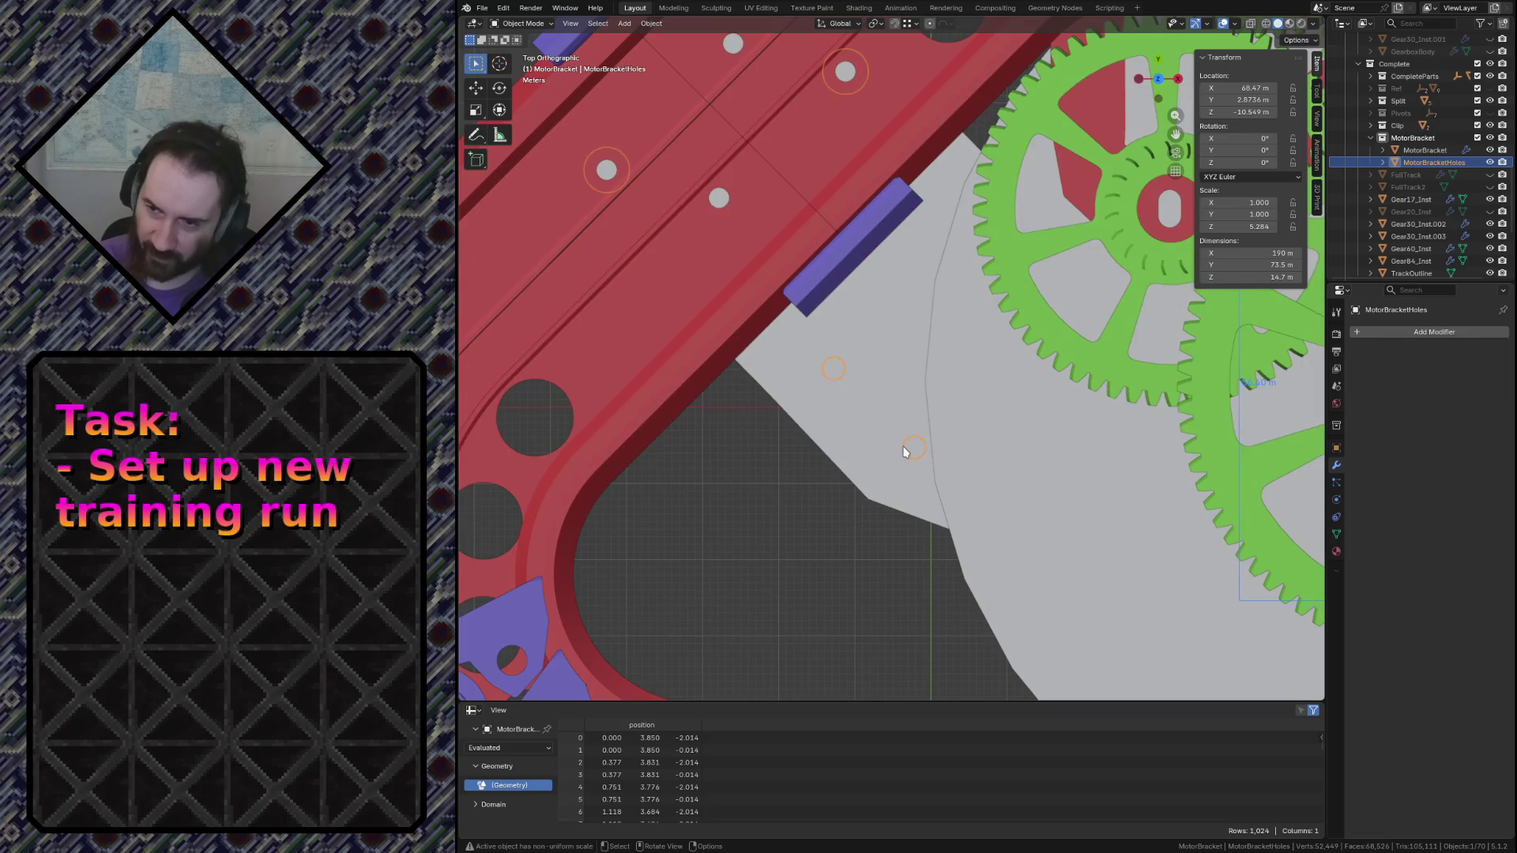
pyautogui.press('z')
pyautogui.press('w')
pyautogui.click(924, 448)
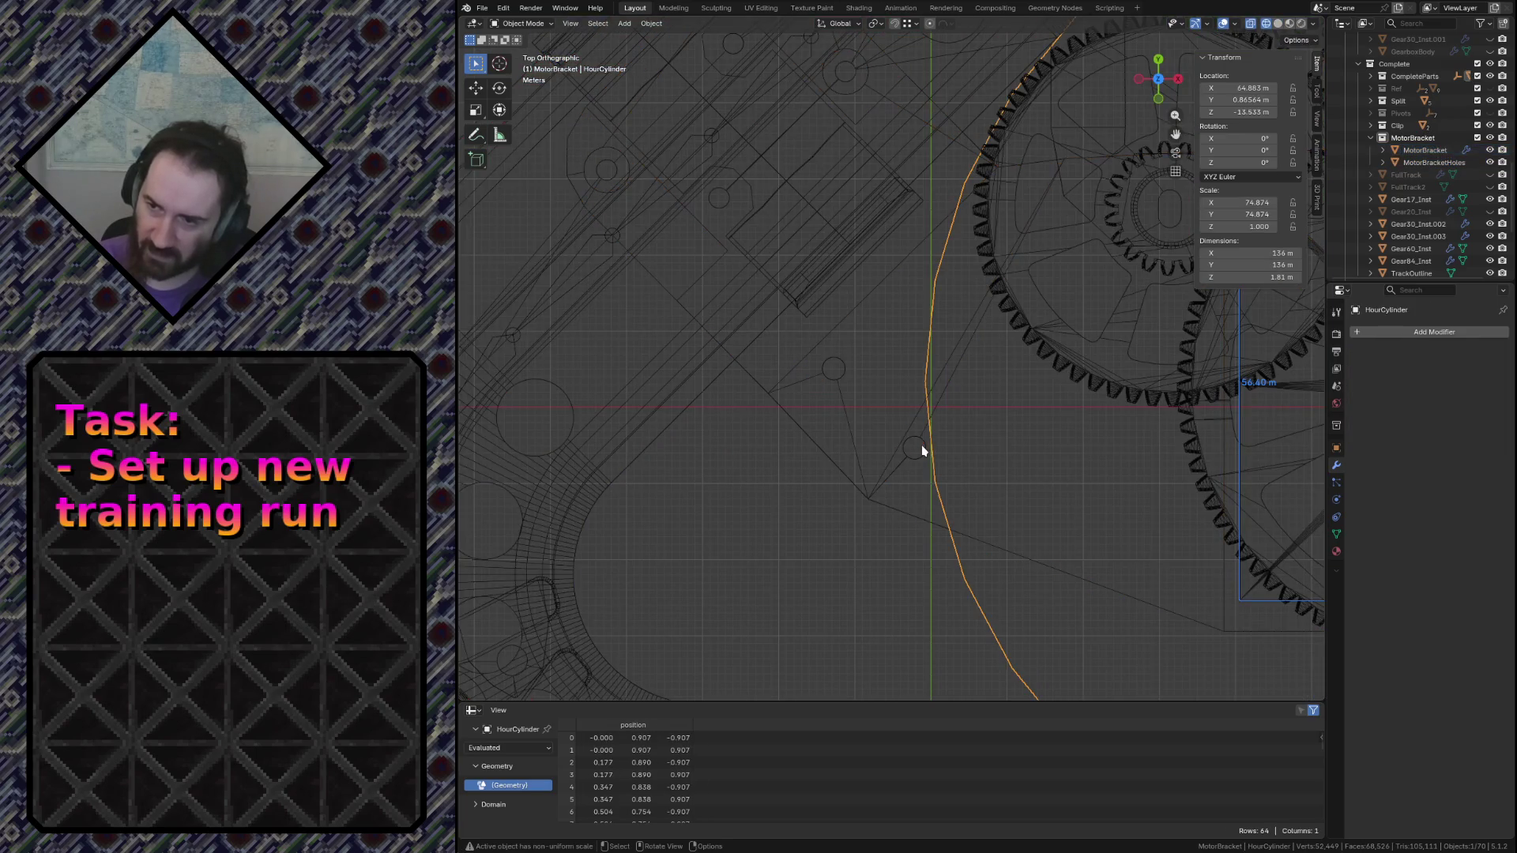
# Move the hole circles of MotorBracketHoles into place near the bracket's inner corner
pyautogui.click(922, 449)
pyautogui.press('Tab')
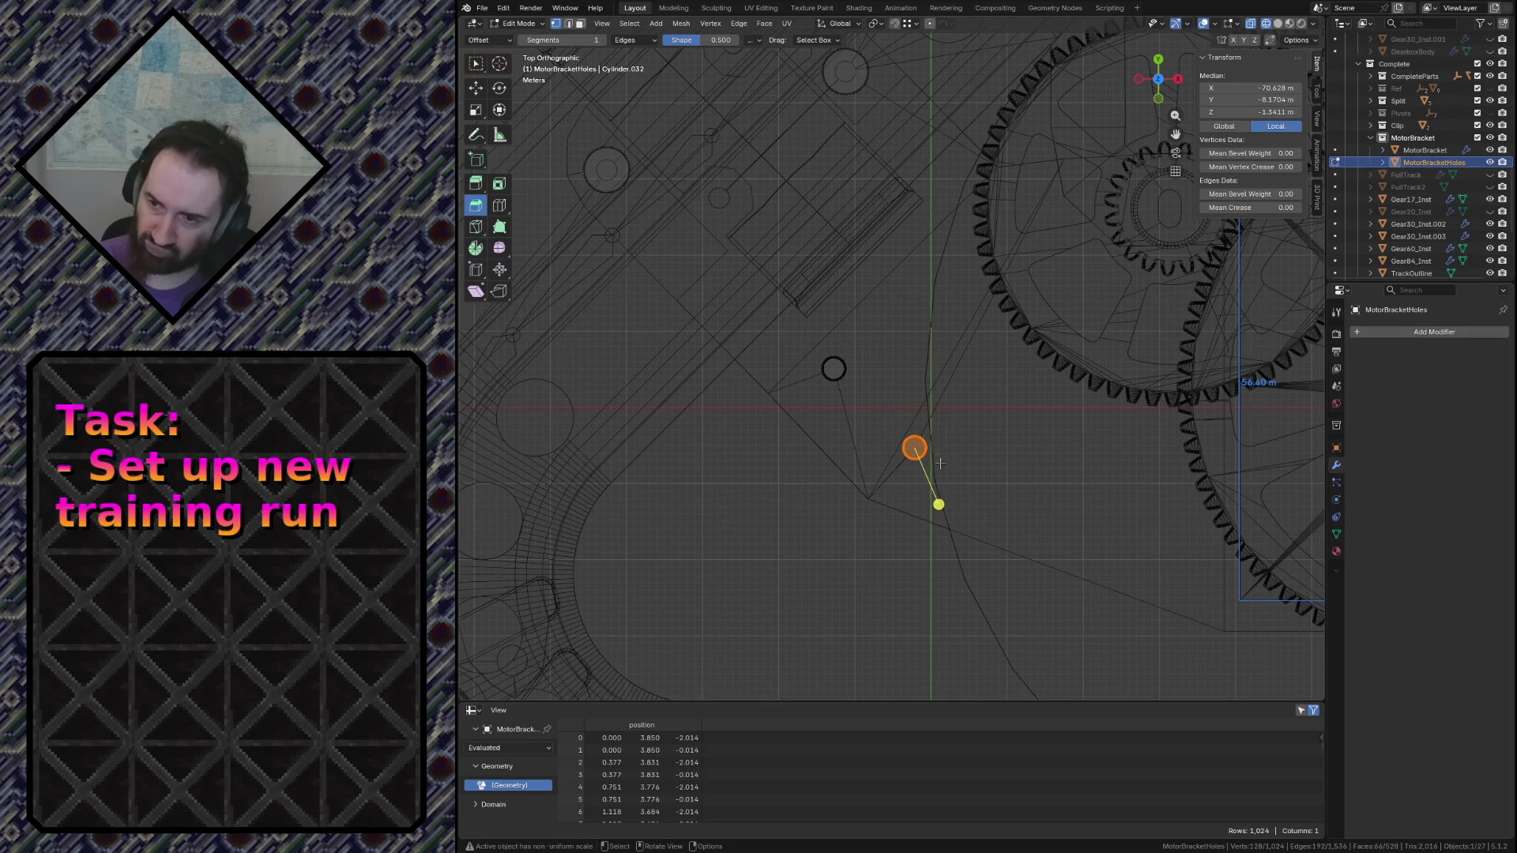
pyautogui.press('g')
pyautogui.click(867, 289)
pyautogui.click(834, 367)
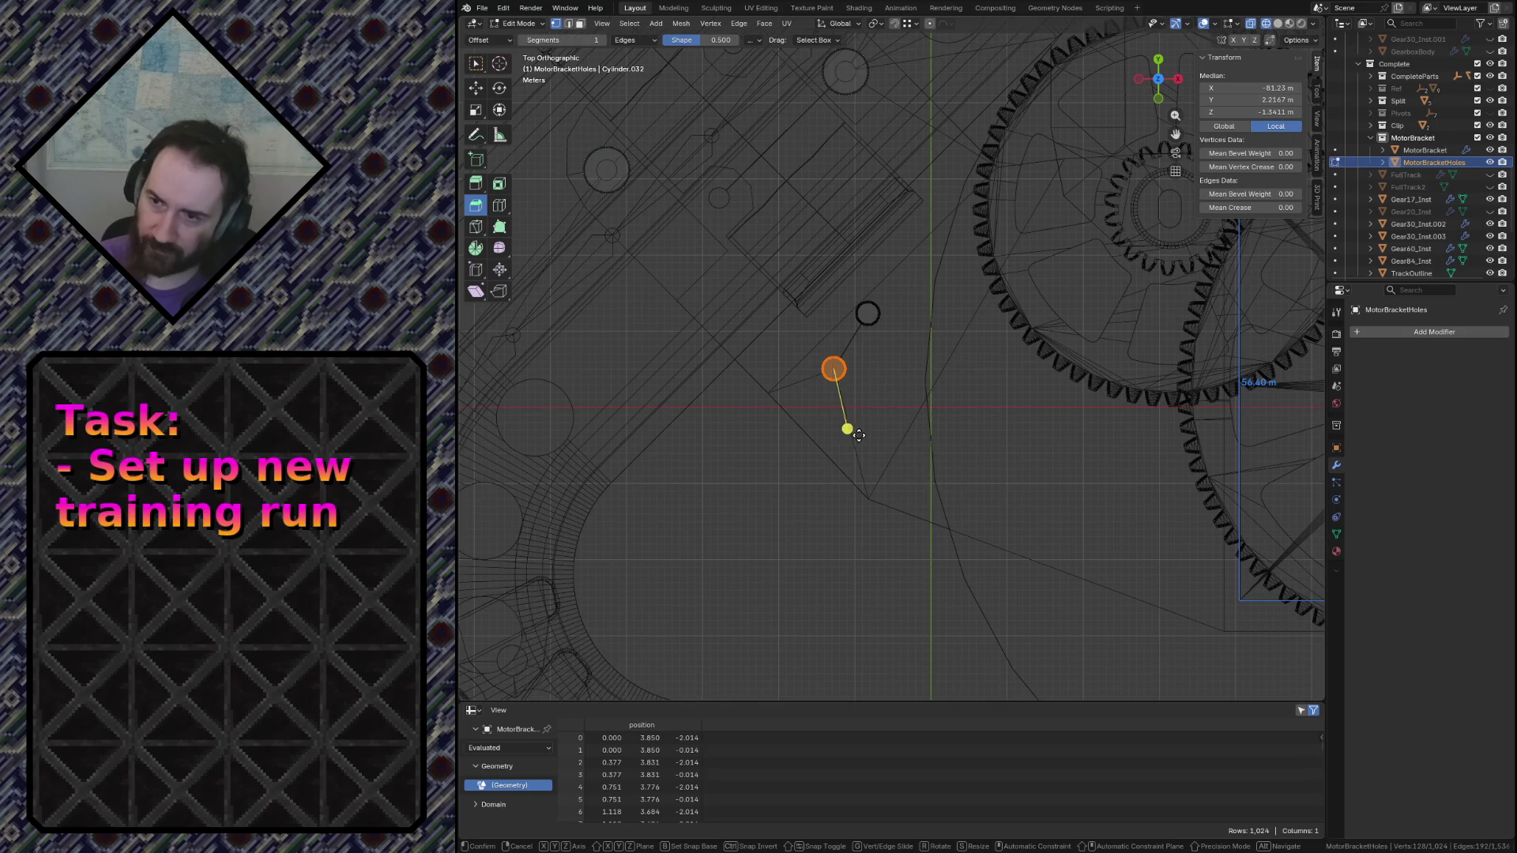
pyautogui.press('g')
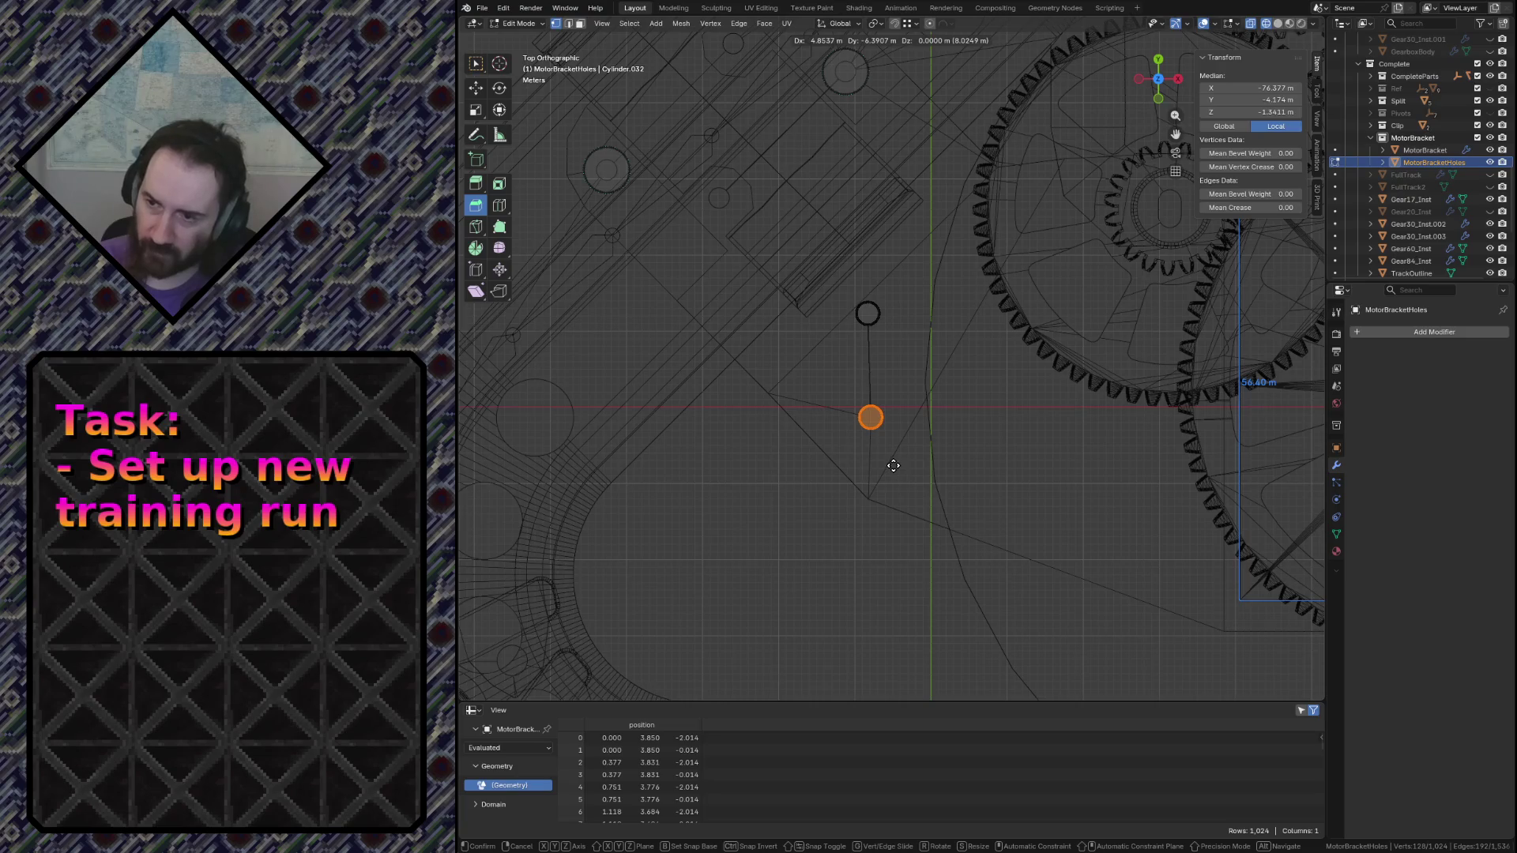
pyautogui.click(886, 459)
pyautogui.click(867, 312)
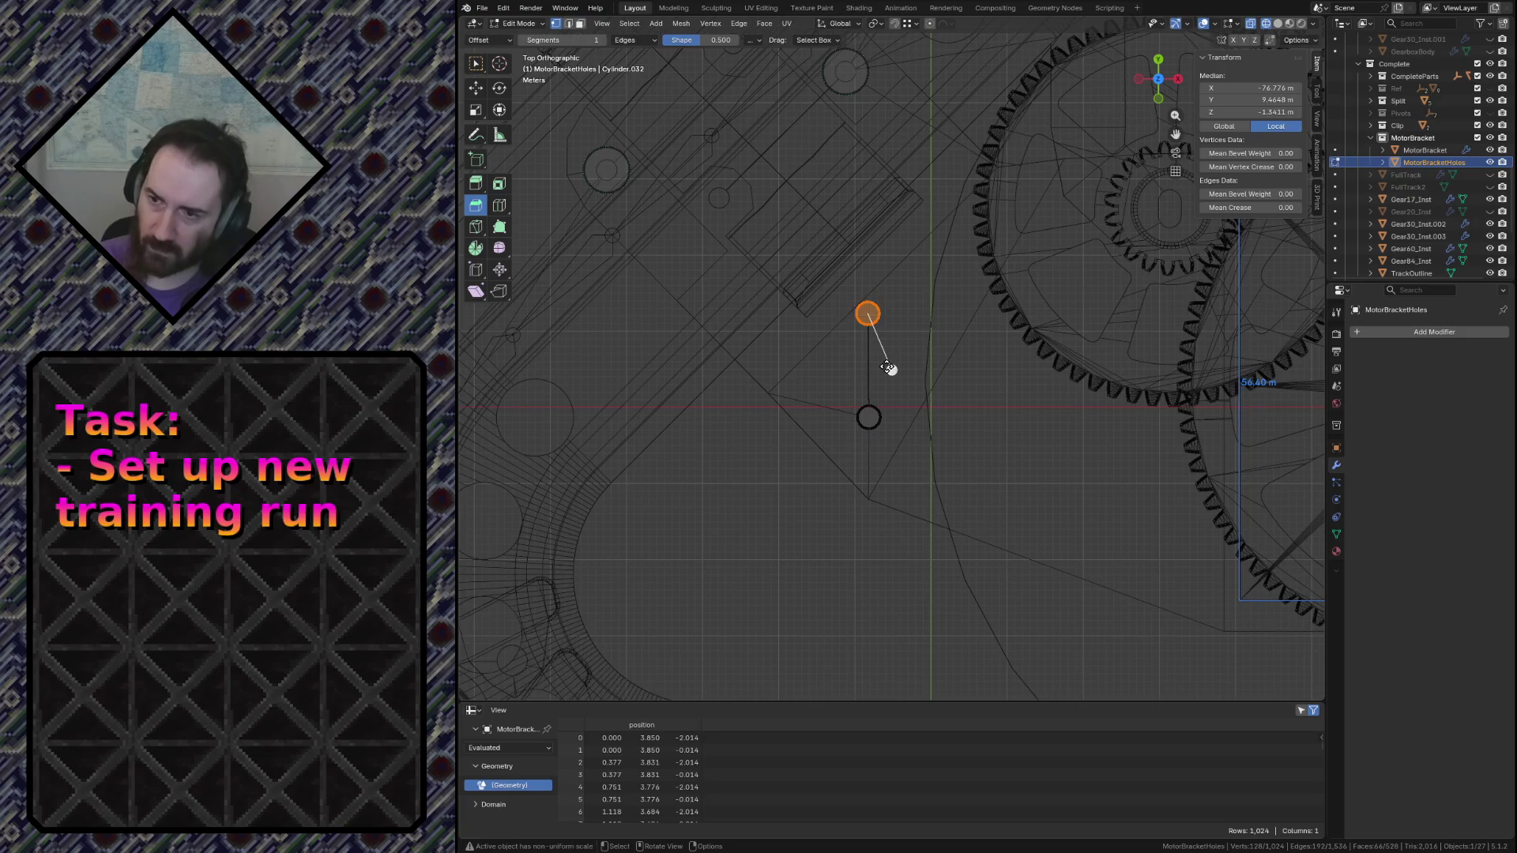
pyautogui.press('g')
pyautogui.click(889, 383)
pyautogui.scroll(-4, 879, 380)
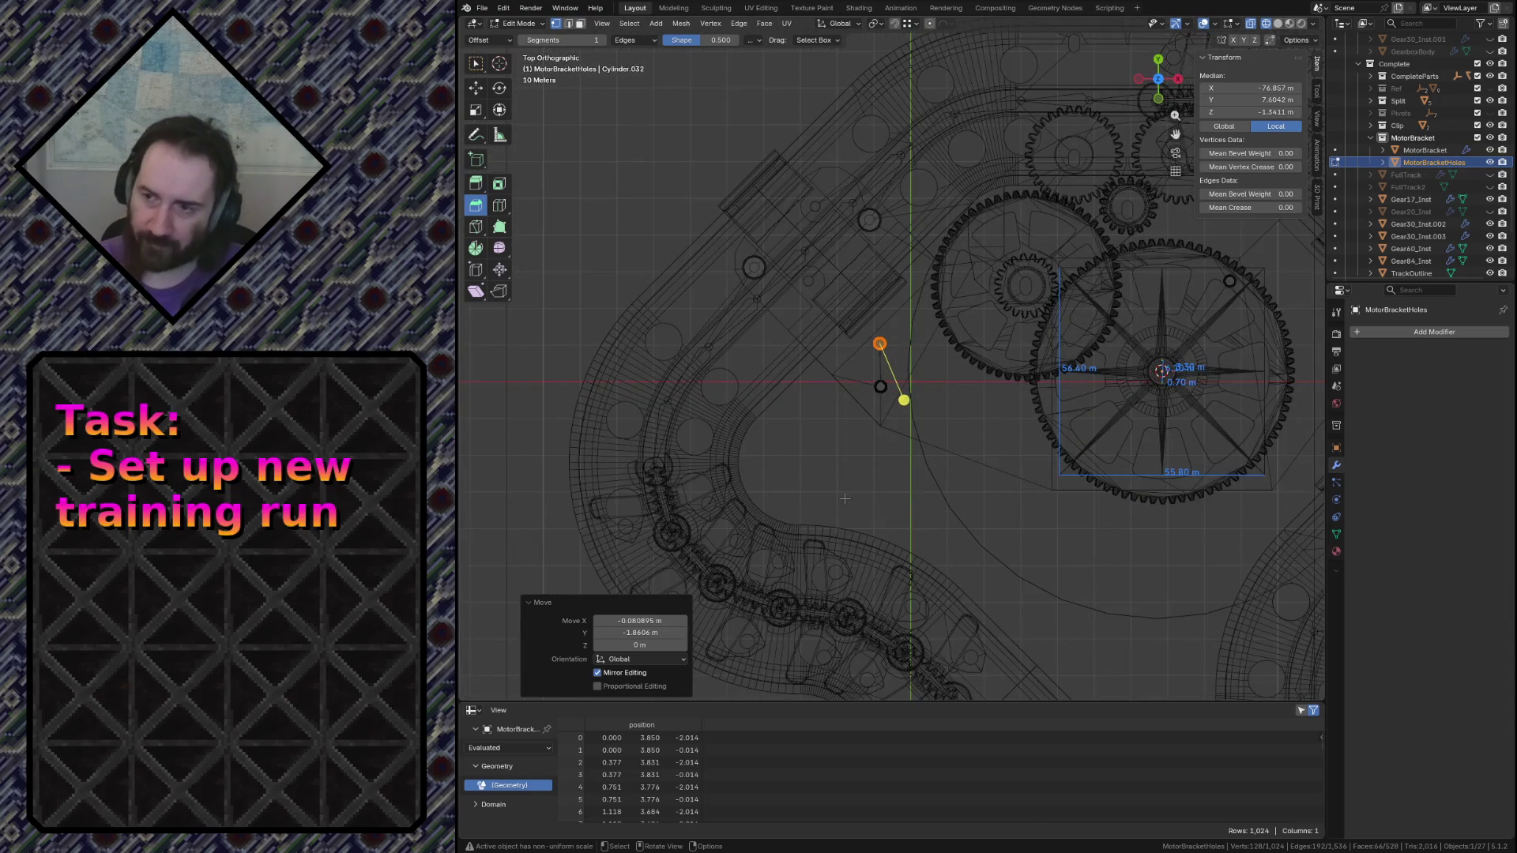
# Return to object mode, save conveyor.blend and restore solid shading
pyautogui.press('Tab')
pyautogui.hotkey('ctrl', 's')
pyautogui.press('z')
pyautogui.click(920, 507)
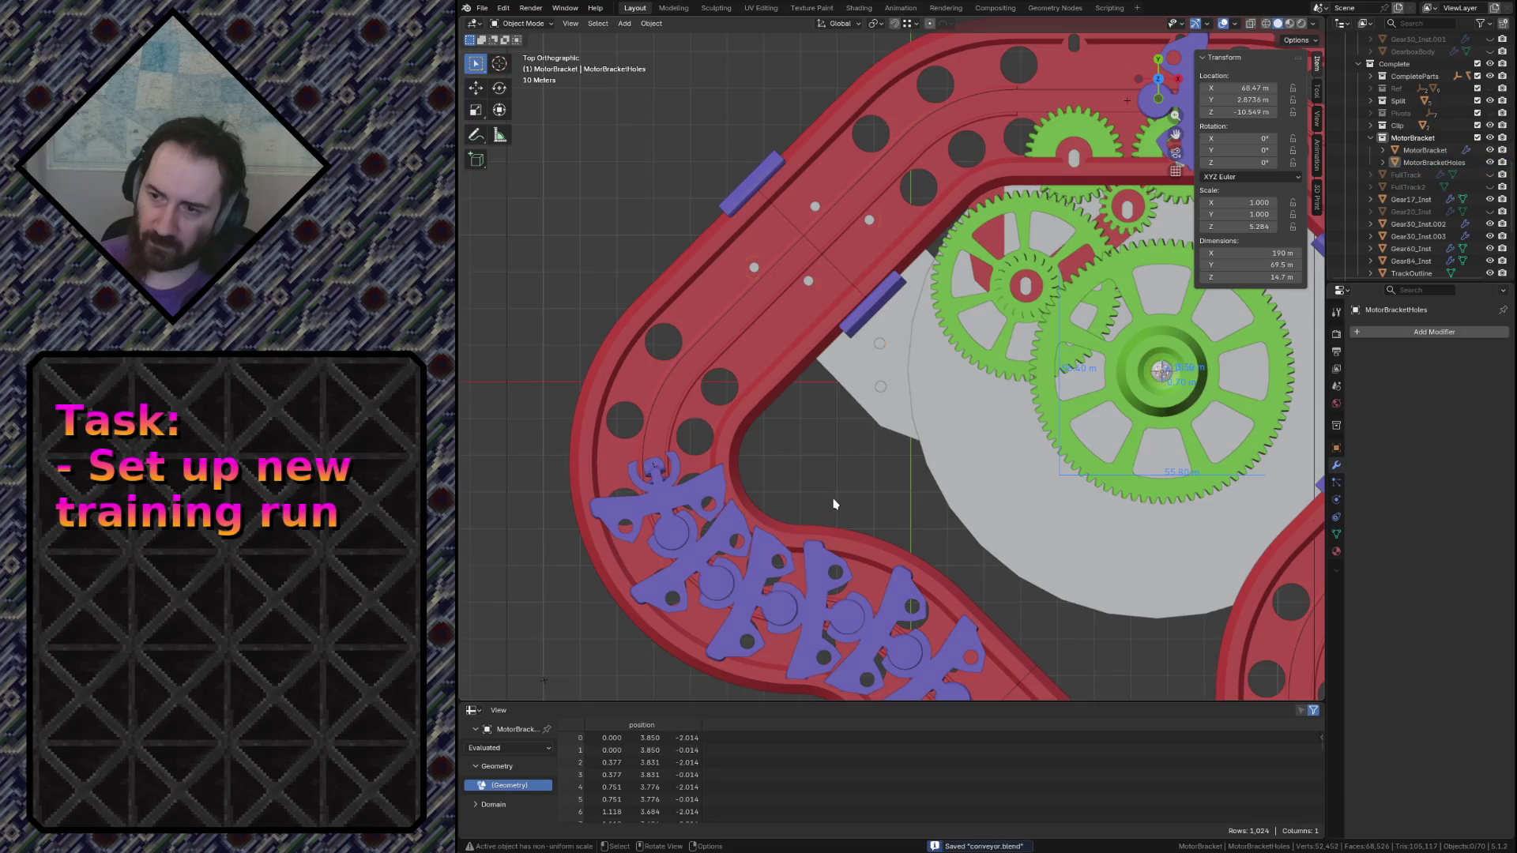
pyautogui.scroll(3, 919, 507)
pyautogui.scroll(3, 920, 508)
# Give MotorBracket a purple viewport display colour and save the file
pyautogui.moveTo(921, 507); pyautogui.dragTo(834, 503, button='middle')
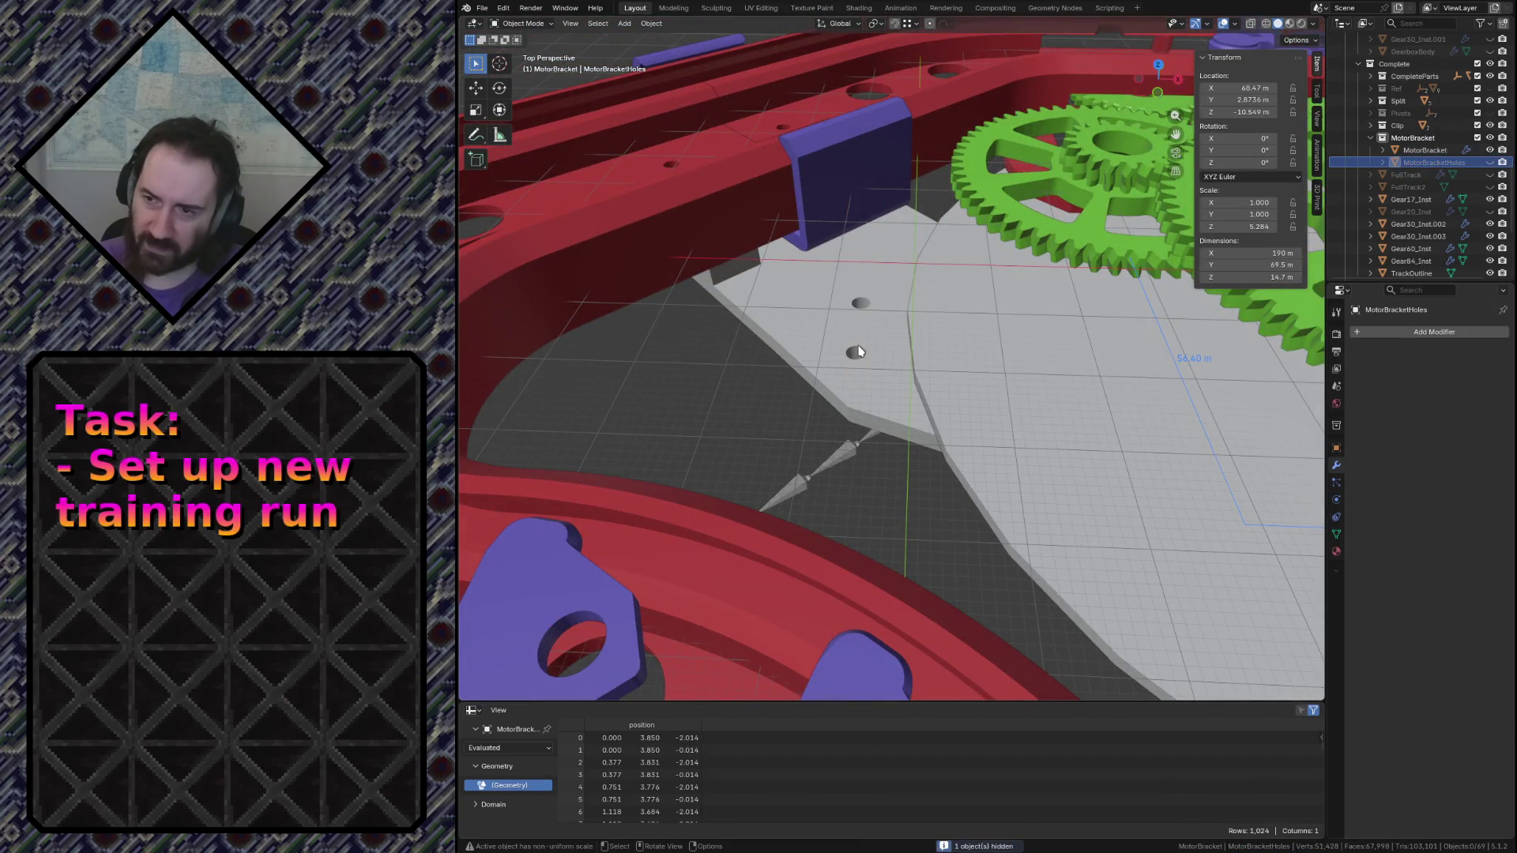
pyautogui.hotkey('shift', '`')
pyautogui.press('s')
pyautogui.press('Return')
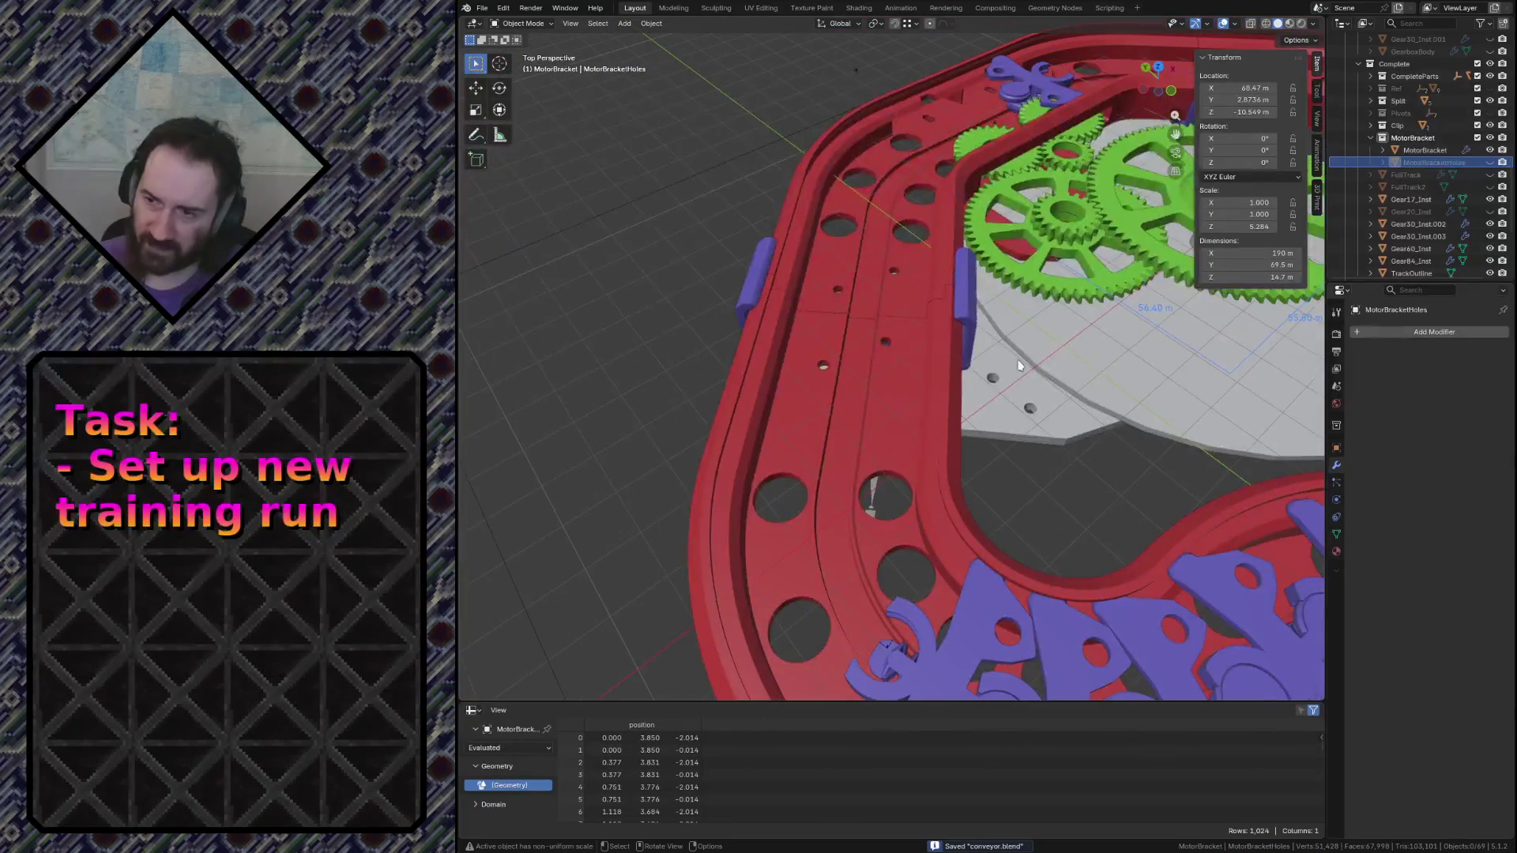
pyautogui.click(1424, 150)
pyautogui.click(1336, 448)
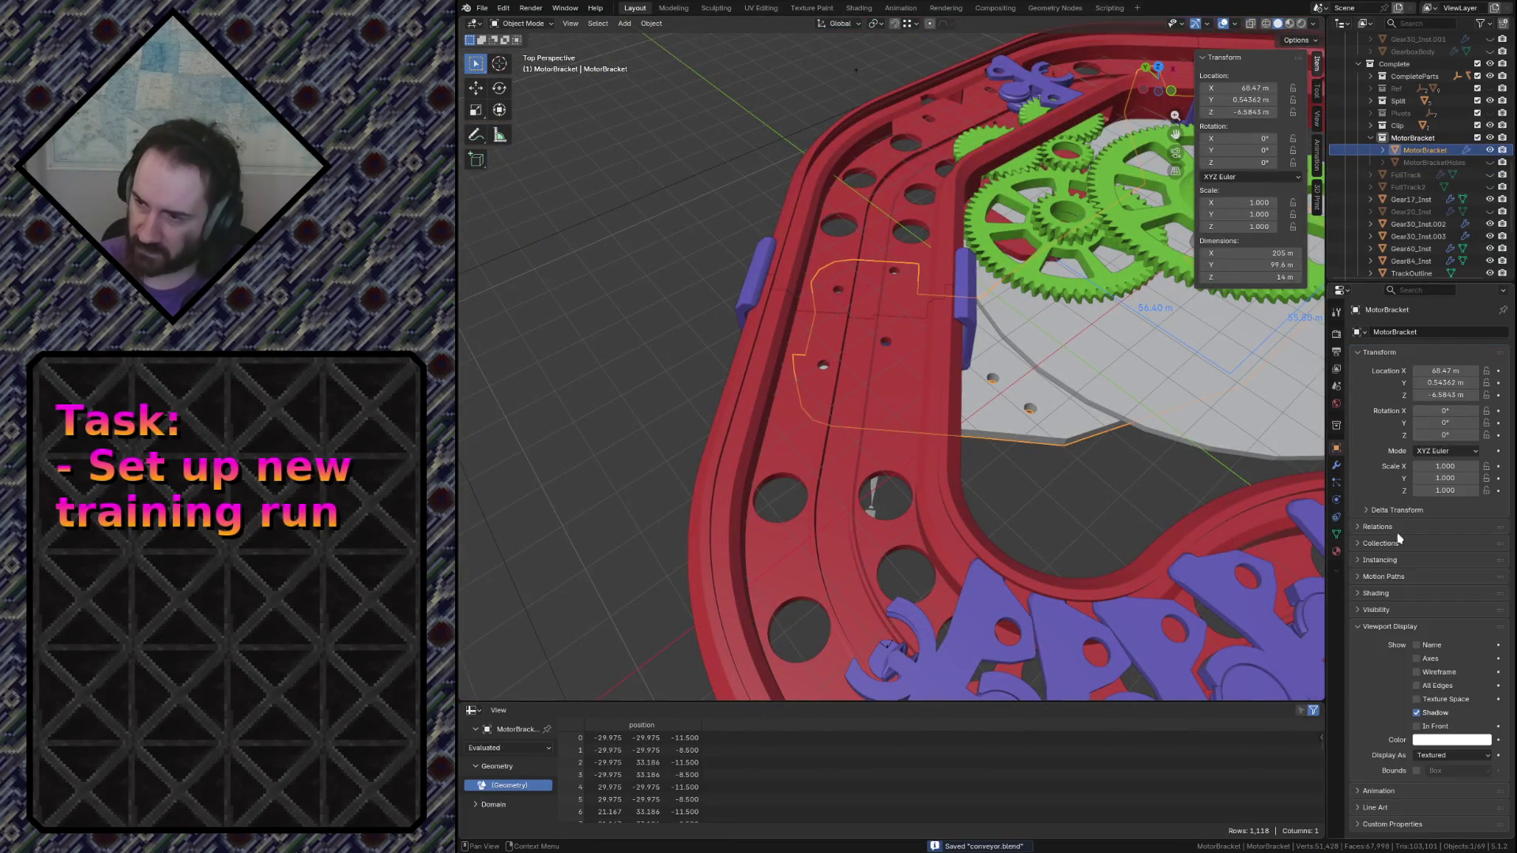
pyautogui.click(1428, 745)
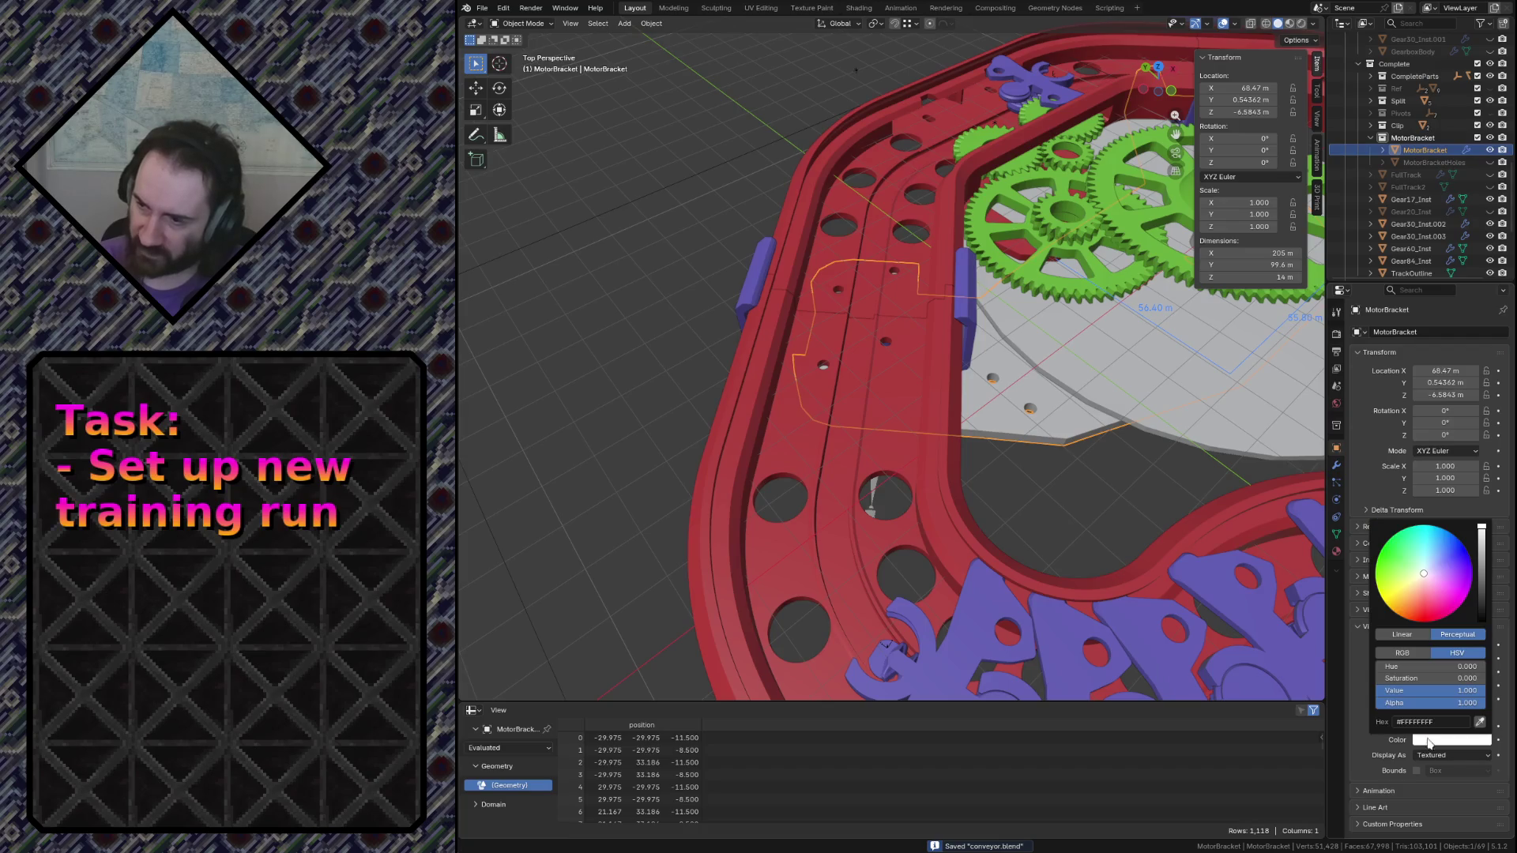
pyautogui.click(1438, 574)
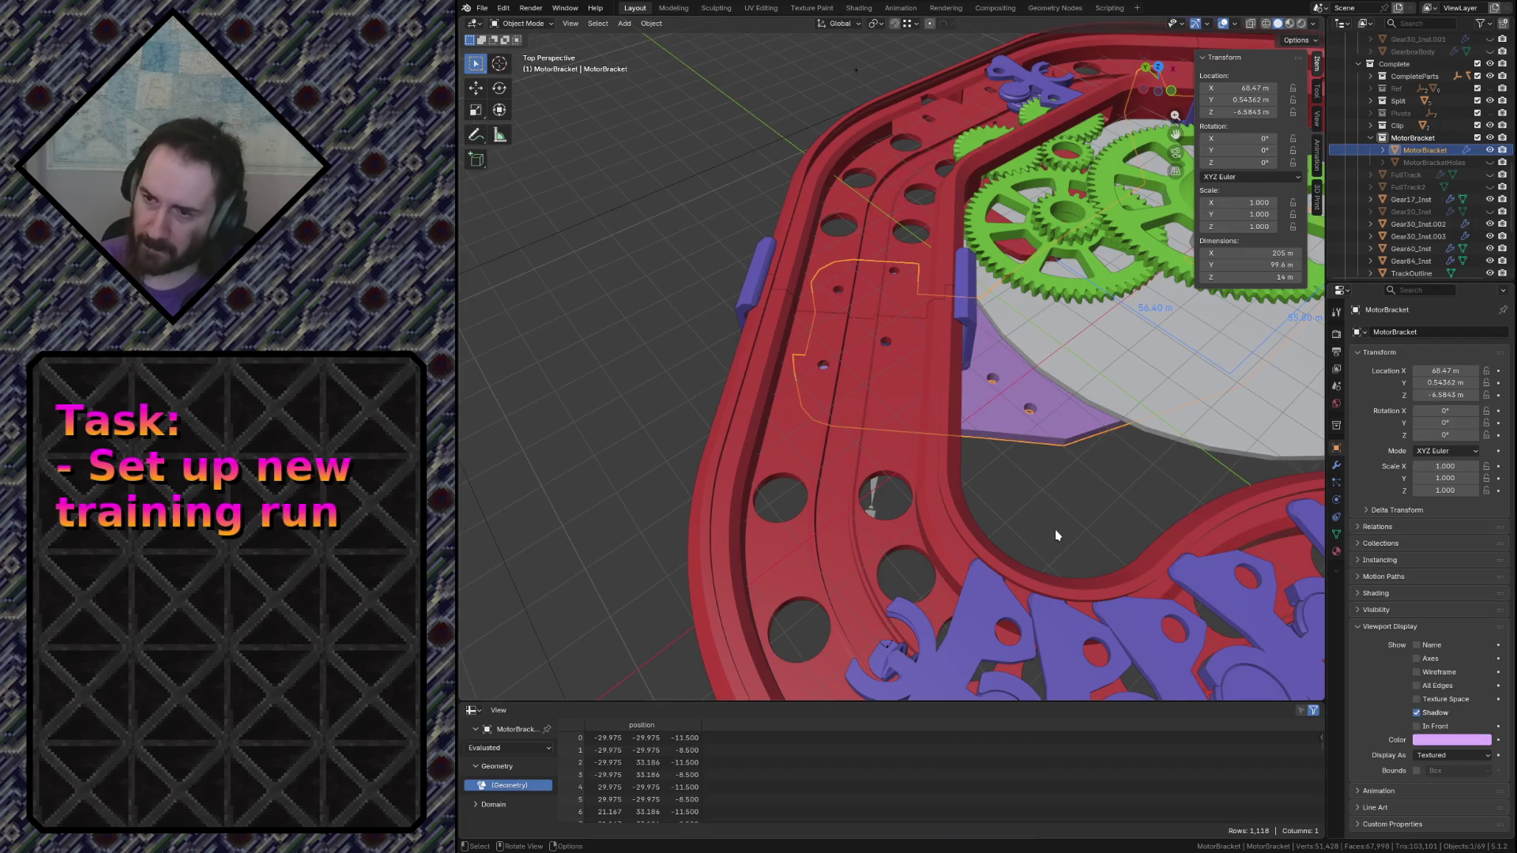
pyautogui.hotkey('ctrl', 's')
# Fly around and under the purple bracket to inspect it, then save again
pyautogui.hotkey('shift', '`')
pyautogui.press('s')
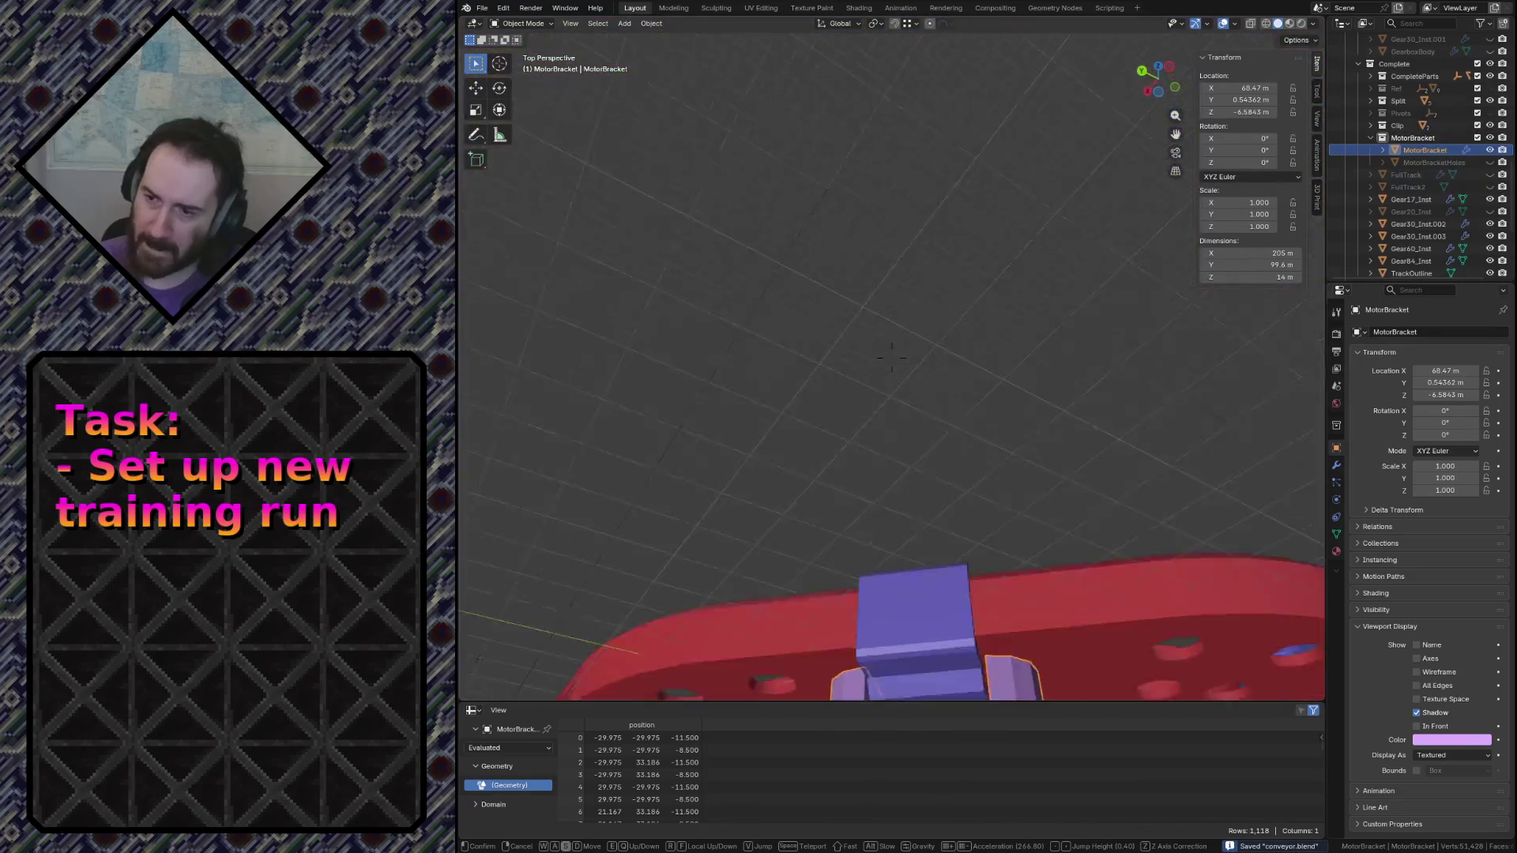
pyautogui.press('q')
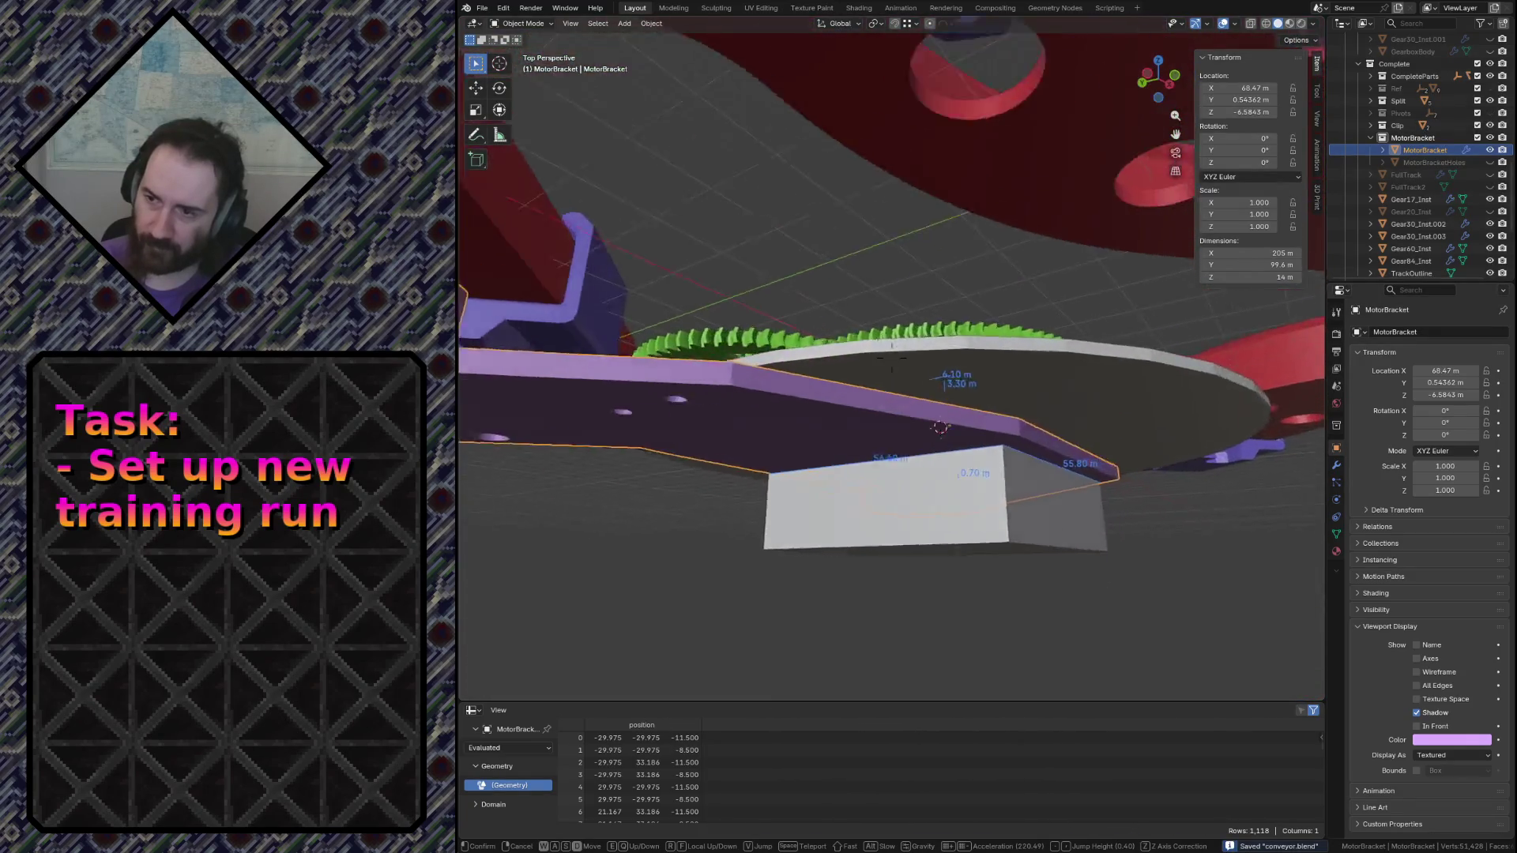
pyautogui.press('s')
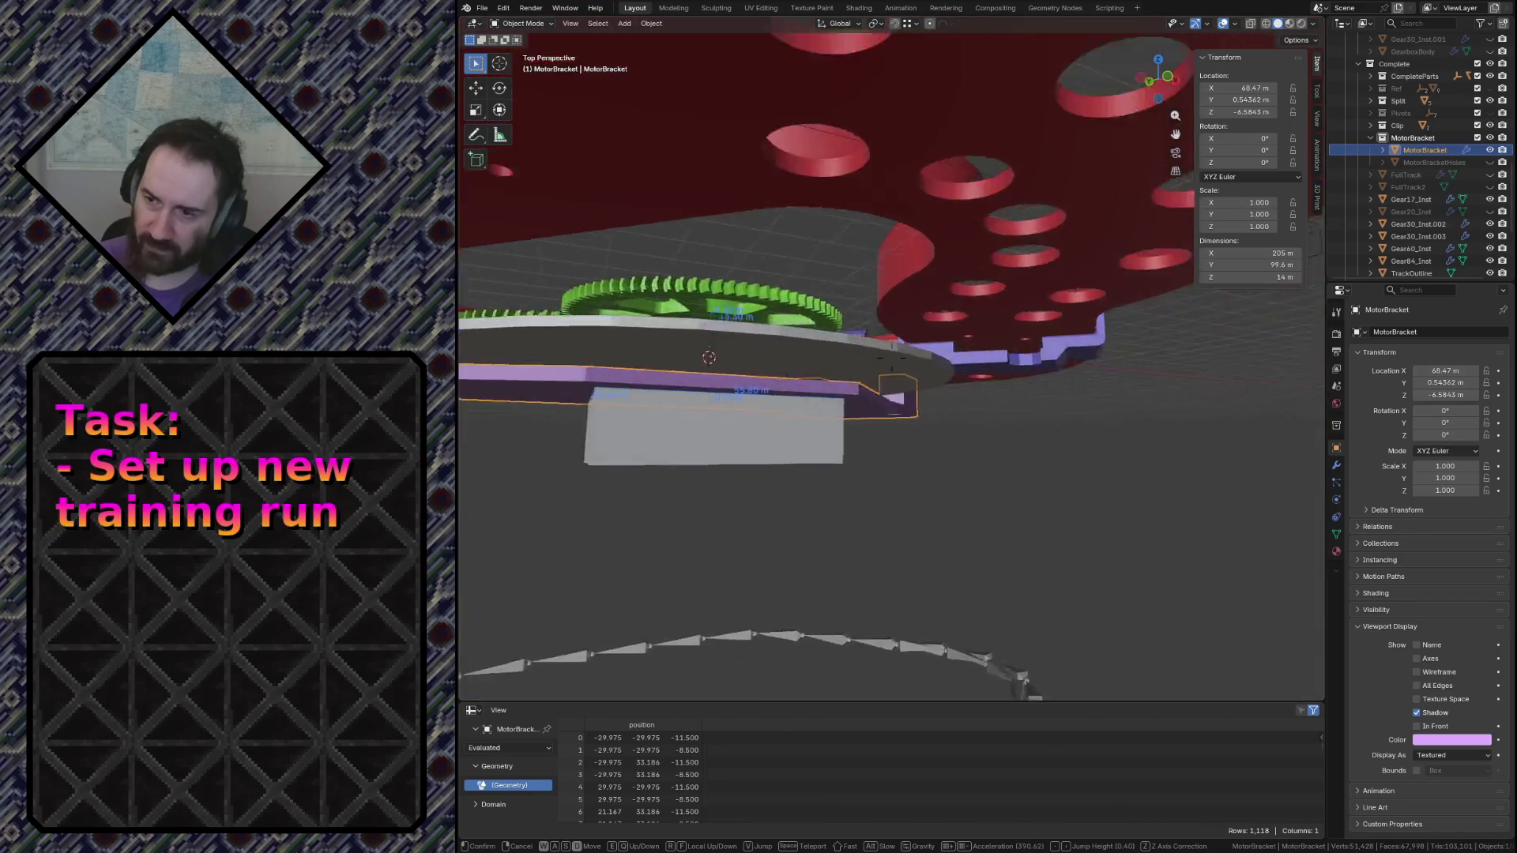
pyautogui.click(1054, 529)
pyautogui.hotkey('ctrl', 's')
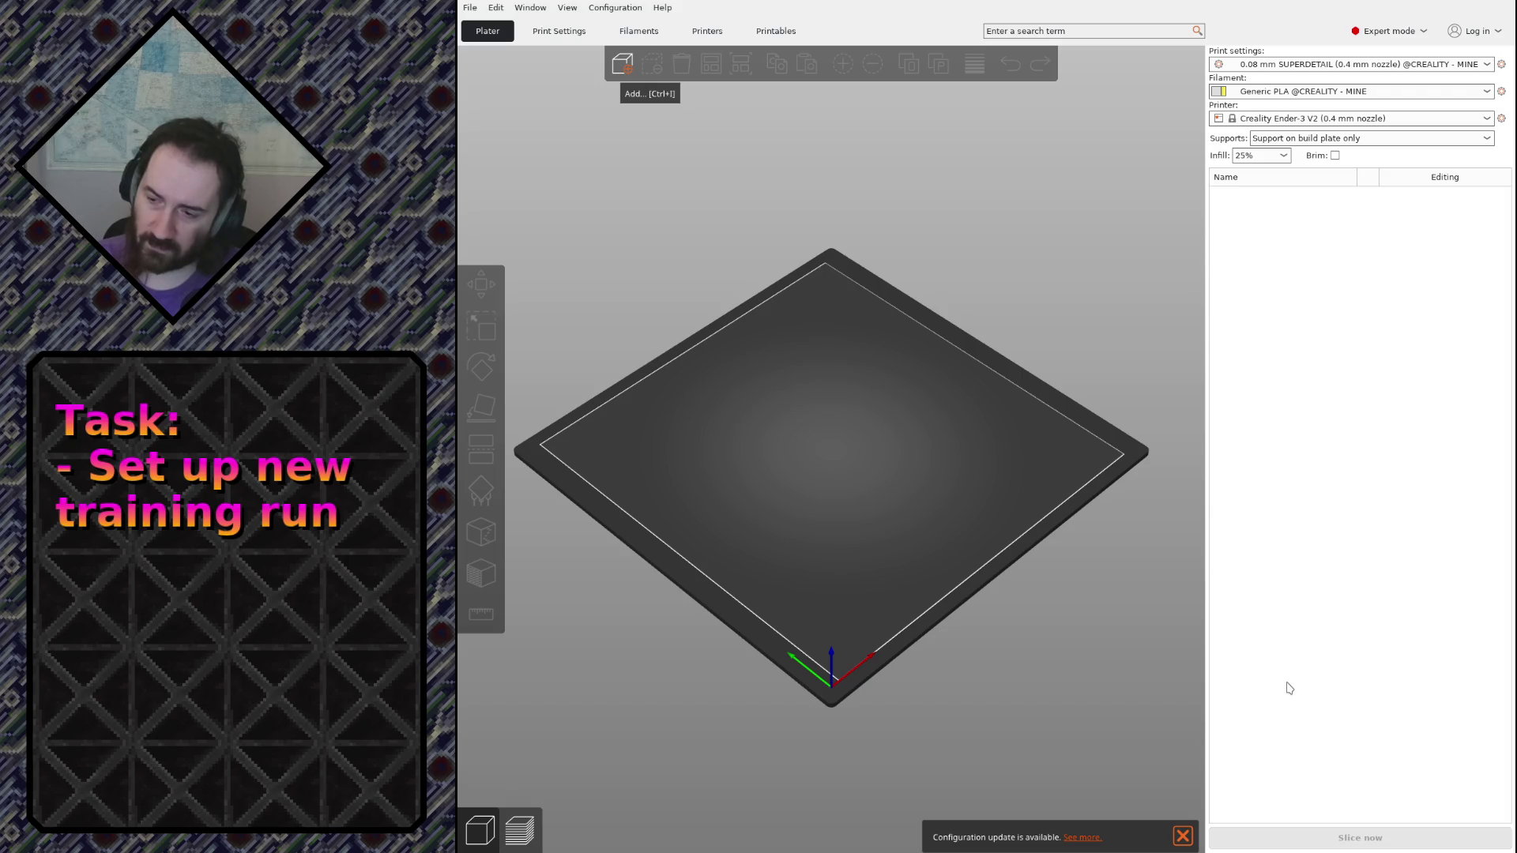
# Import the bracket and gear STLs, auto-arrange, then drag gear_84 and the bracket apart
pyautogui.moveTo(978, 558)
pyautogui.mouseDown()
pyautogui.moveTo(957, 557)
pyautogui.moveTo(965, 532)
pyautogui.moveTo(983, 576)
pyautogui.moveTo(957, 518)
pyautogui.moveTo(968, 569)
pyautogui.mouseUp()
pyautogui.click(972, 564)
pyautogui.press('a')
pyautogui.click(918, 503)
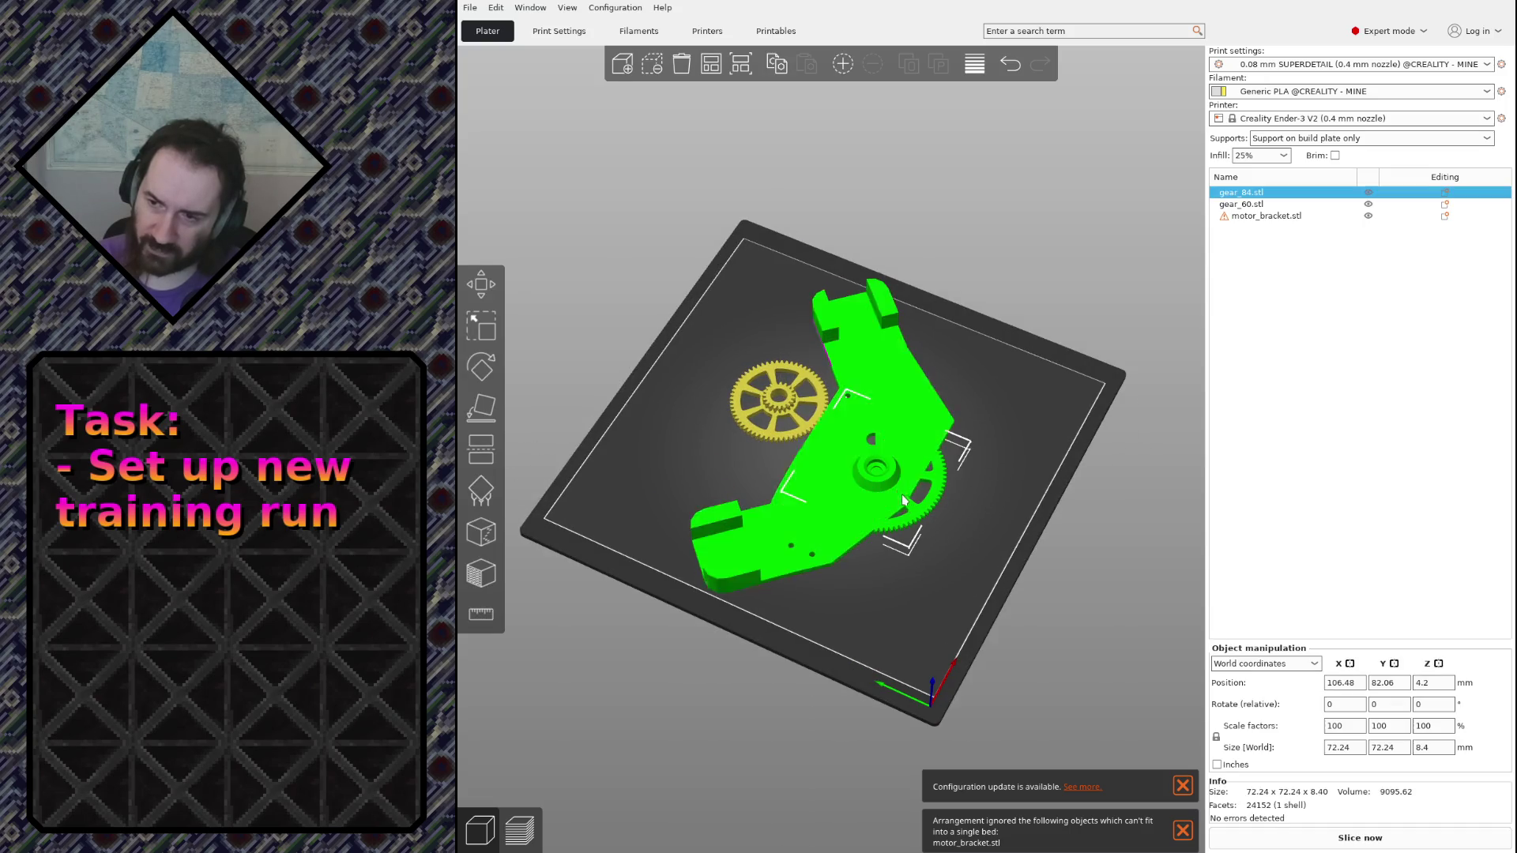
pyautogui.moveTo(919, 503); pyautogui.dragTo(935, 606)
pyautogui.click(904, 442)
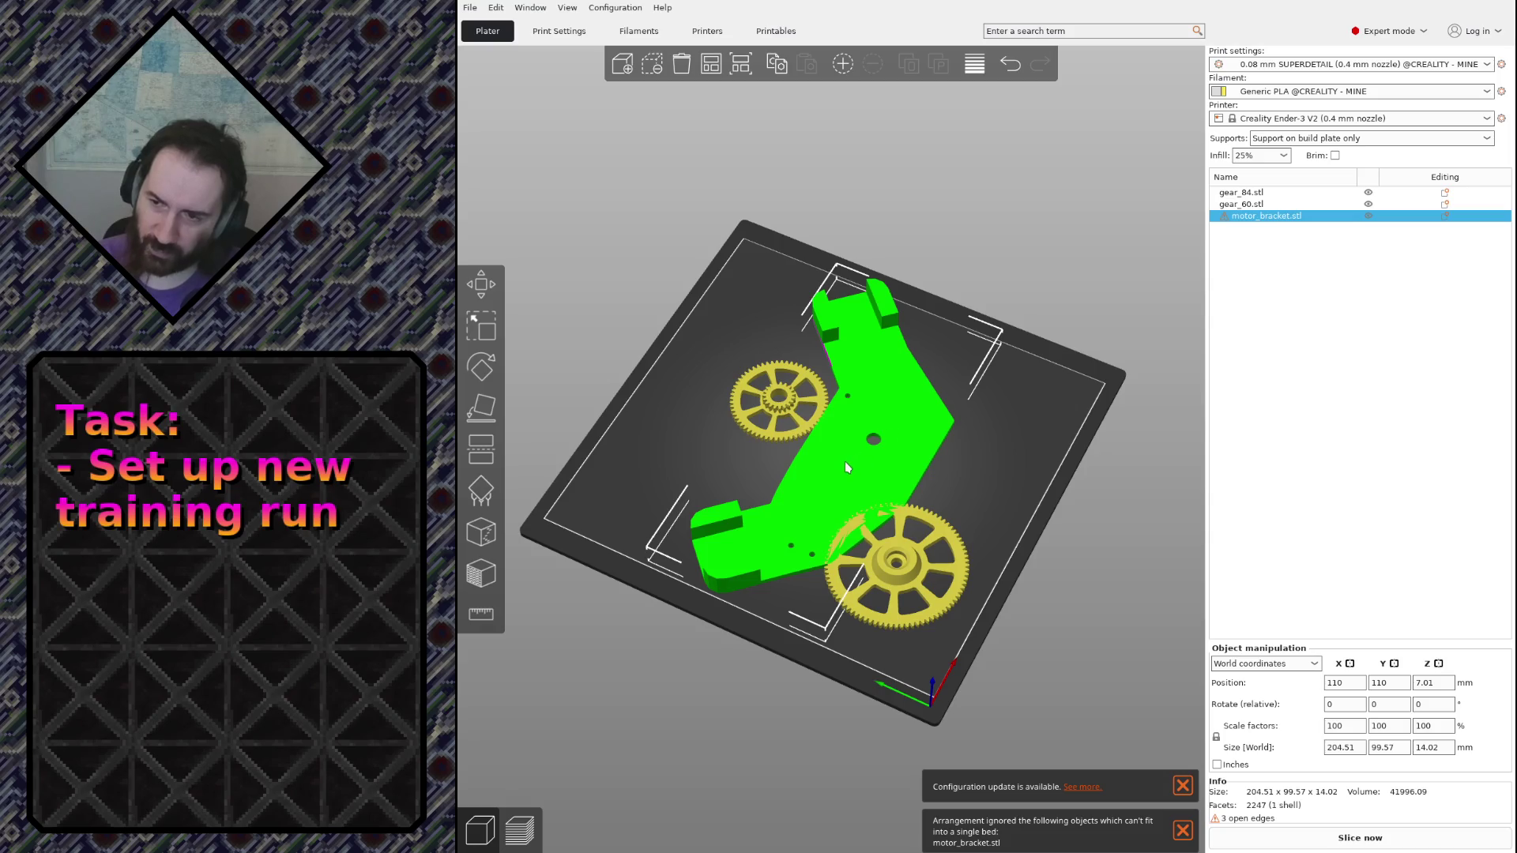
pyautogui.moveTo(846, 467)
pyautogui.mouseDown()
pyautogui.moveTo(805, 446)
pyautogui.moveTo(932, 445)
pyautogui.moveTo(835, 424)
pyautogui.mouseUp()
pyautogui.click(760, 406)
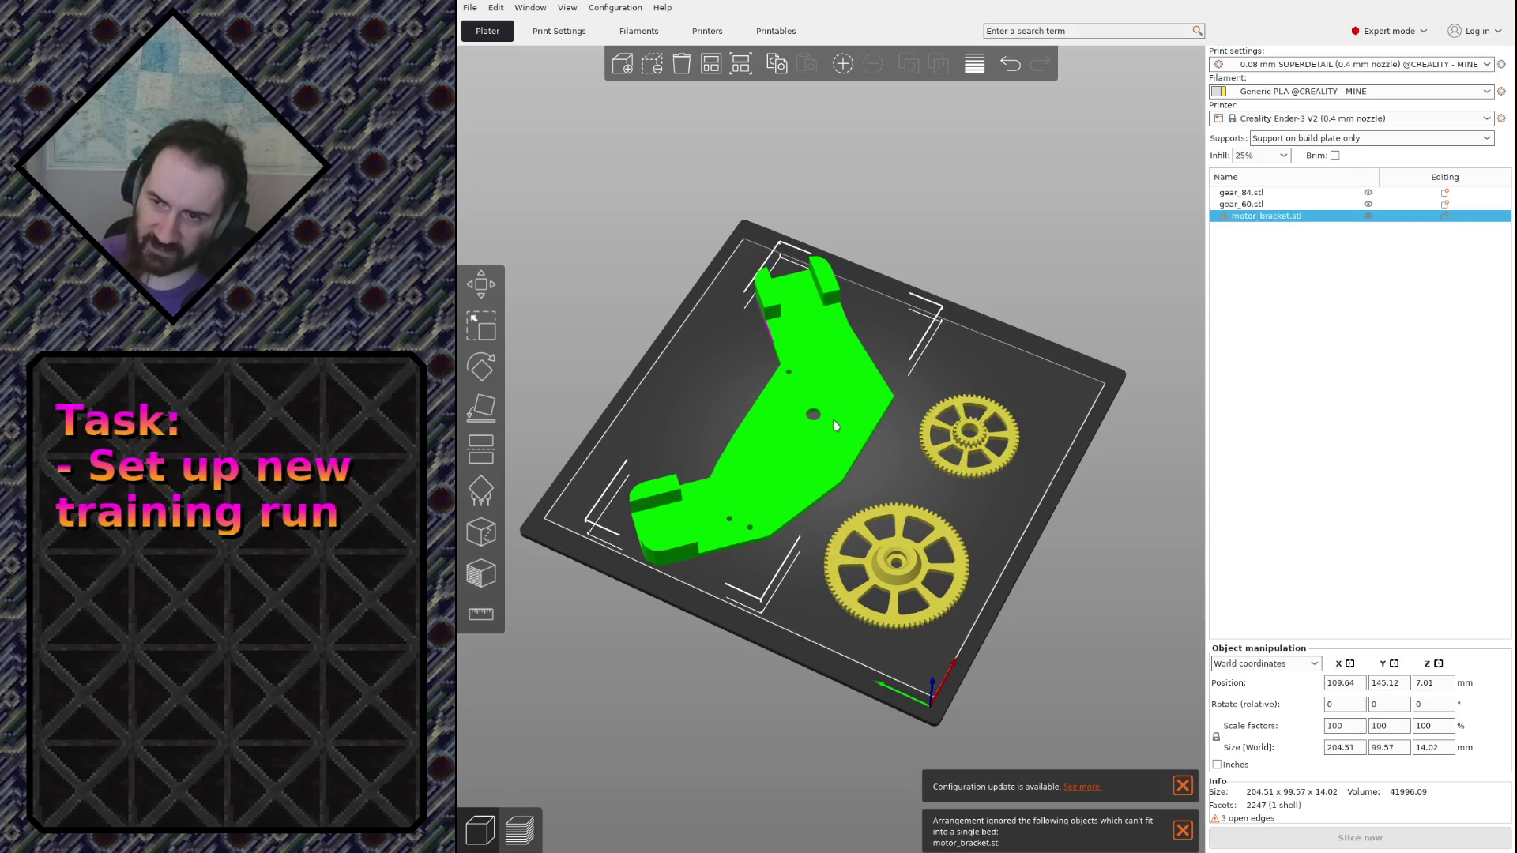
# Orbit around the bed to check the three parts from several angles
pyautogui.click(624, 329)
pyautogui.moveTo(585, 288)
pyautogui.mouseDown()
pyautogui.moveTo(658, 229)
pyautogui.moveTo(802, 566)
pyautogui.mouseUp()
pyautogui.scroll(5, 800, 617)
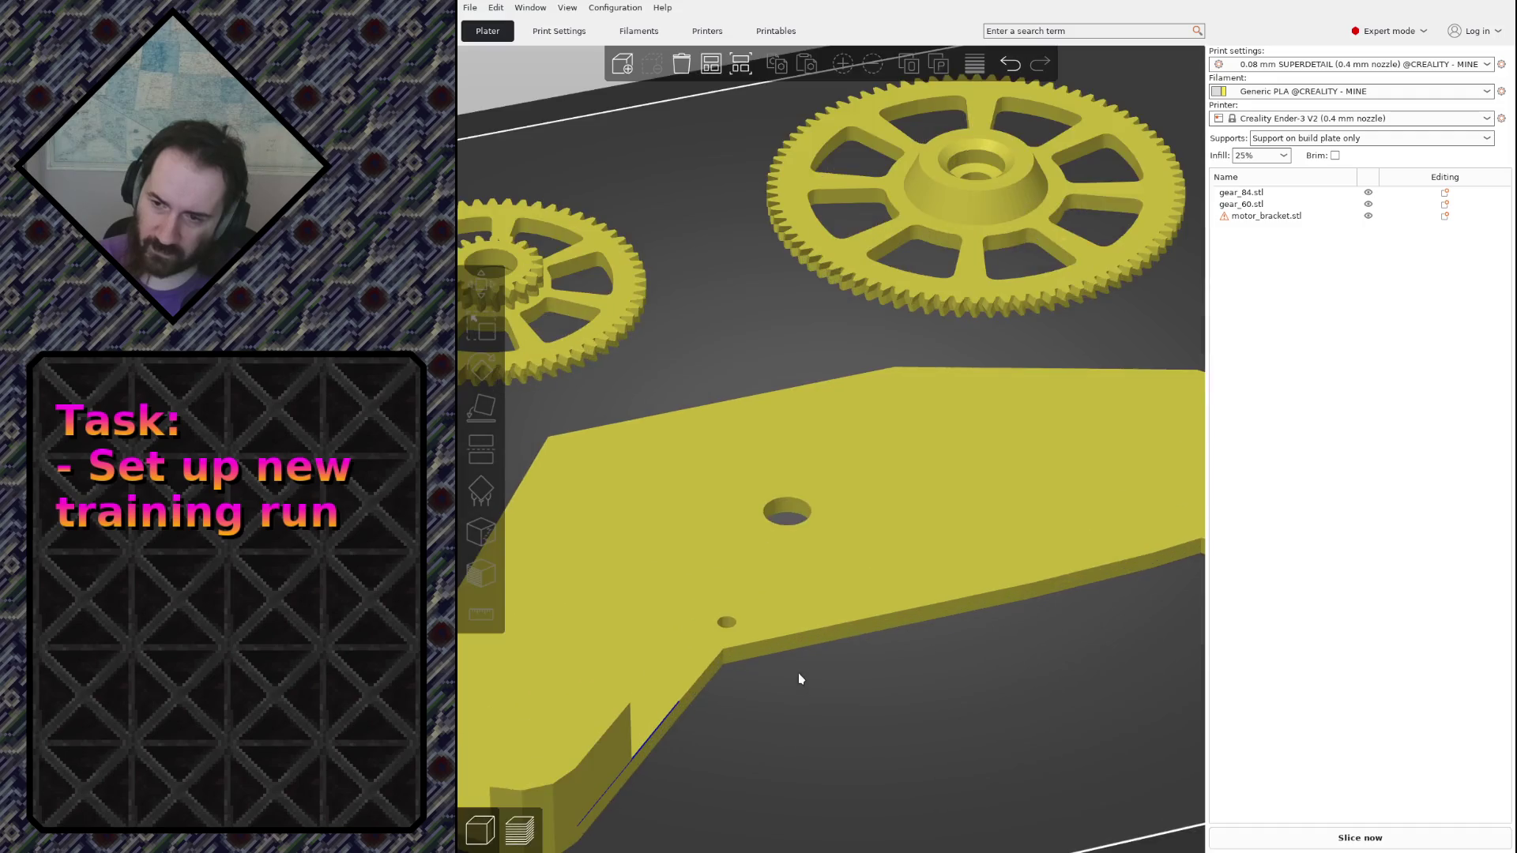
pyautogui.moveTo(798, 677)
pyautogui.mouseDown()
pyautogui.moveTo(805, 632)
pyautogui.moveTo(764, 332)
pyautogui.mouseUp()
pyautogui.click(761, 308)
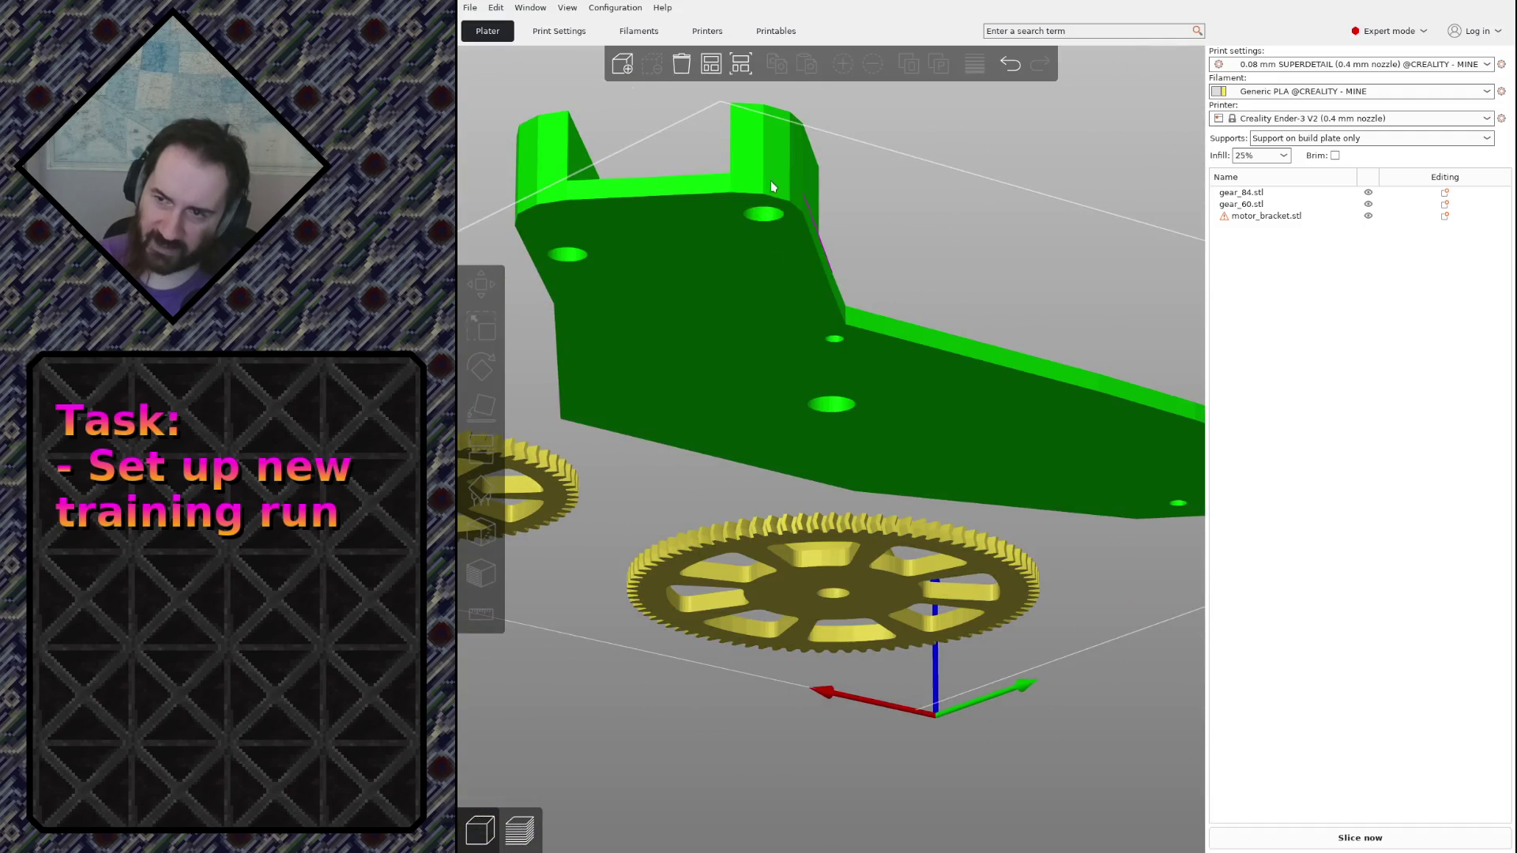
pyautogui.moveTo(770, 181); pyautogui.dragTo(913, 237)
pyautogui.scroll(-5, 909, 451)
pyautogui.moveTo(904, 651); pyautogui.dragTo(1032, 518)
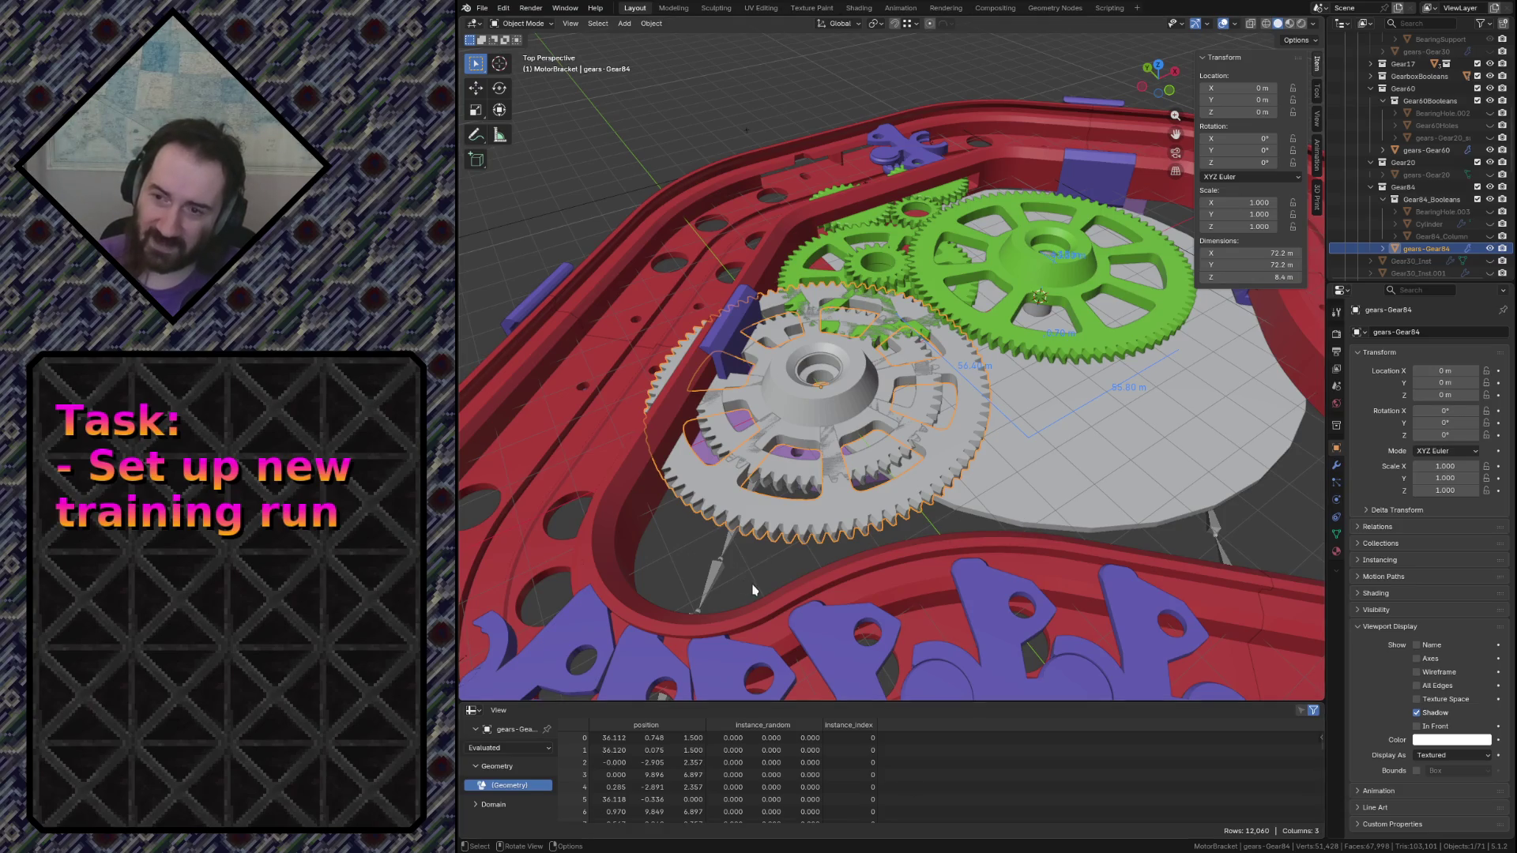
# Deselect Gear84, save the file and exclude Gear84_Booleans from the view layer
pyautogui.click(753, 589)
pyautogui.hotkey('ctrl', 's')
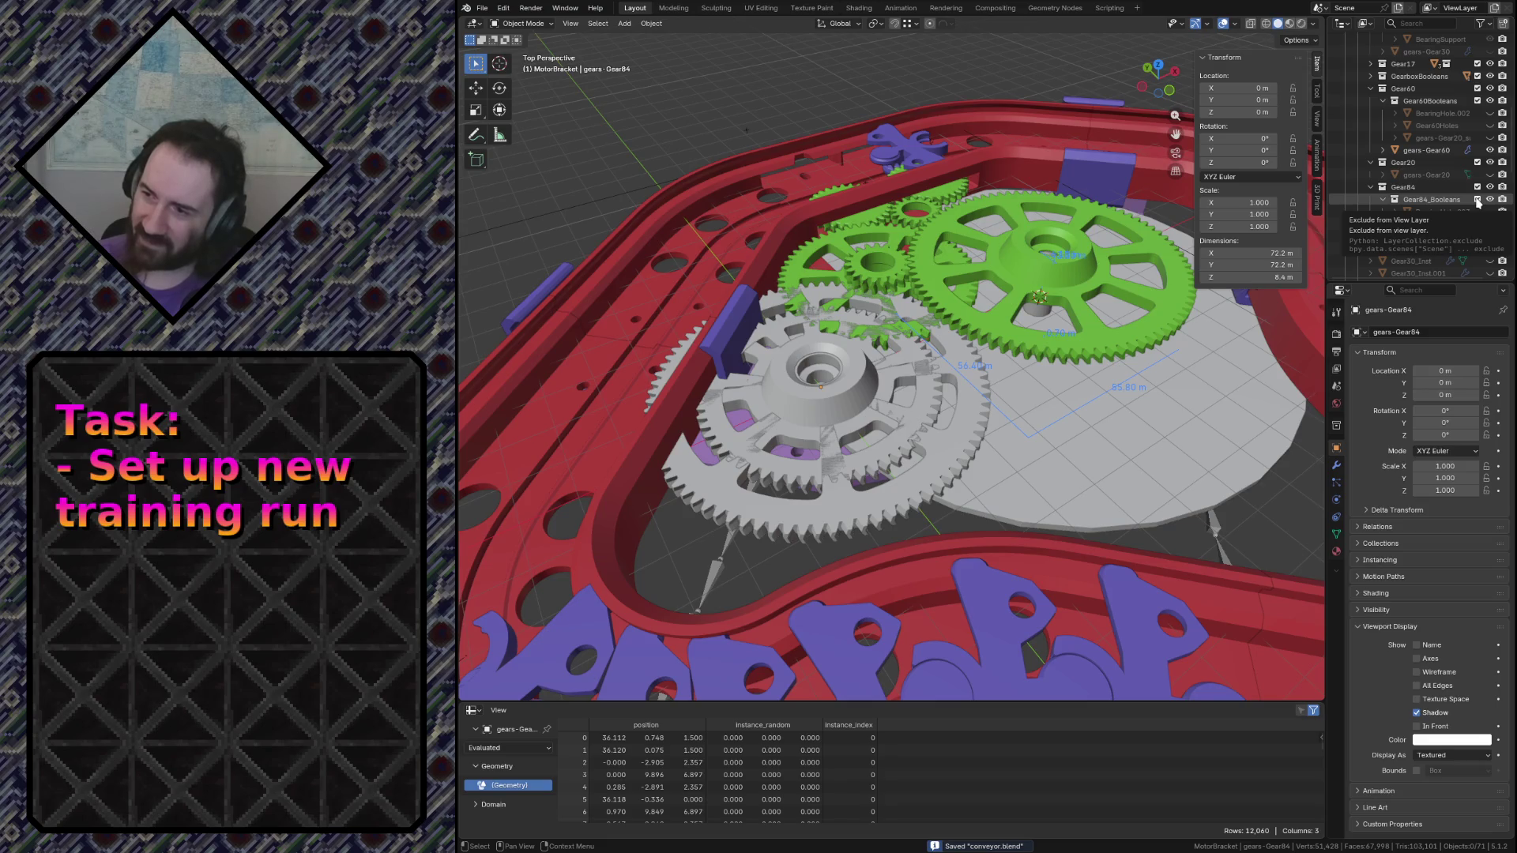
pyautogui.click(1478, 199)
# Fly through the gear assembly and red frame, ending on the motor bracket
pyautogui.hotkey('shift', '`')
pyautogui.press('s')
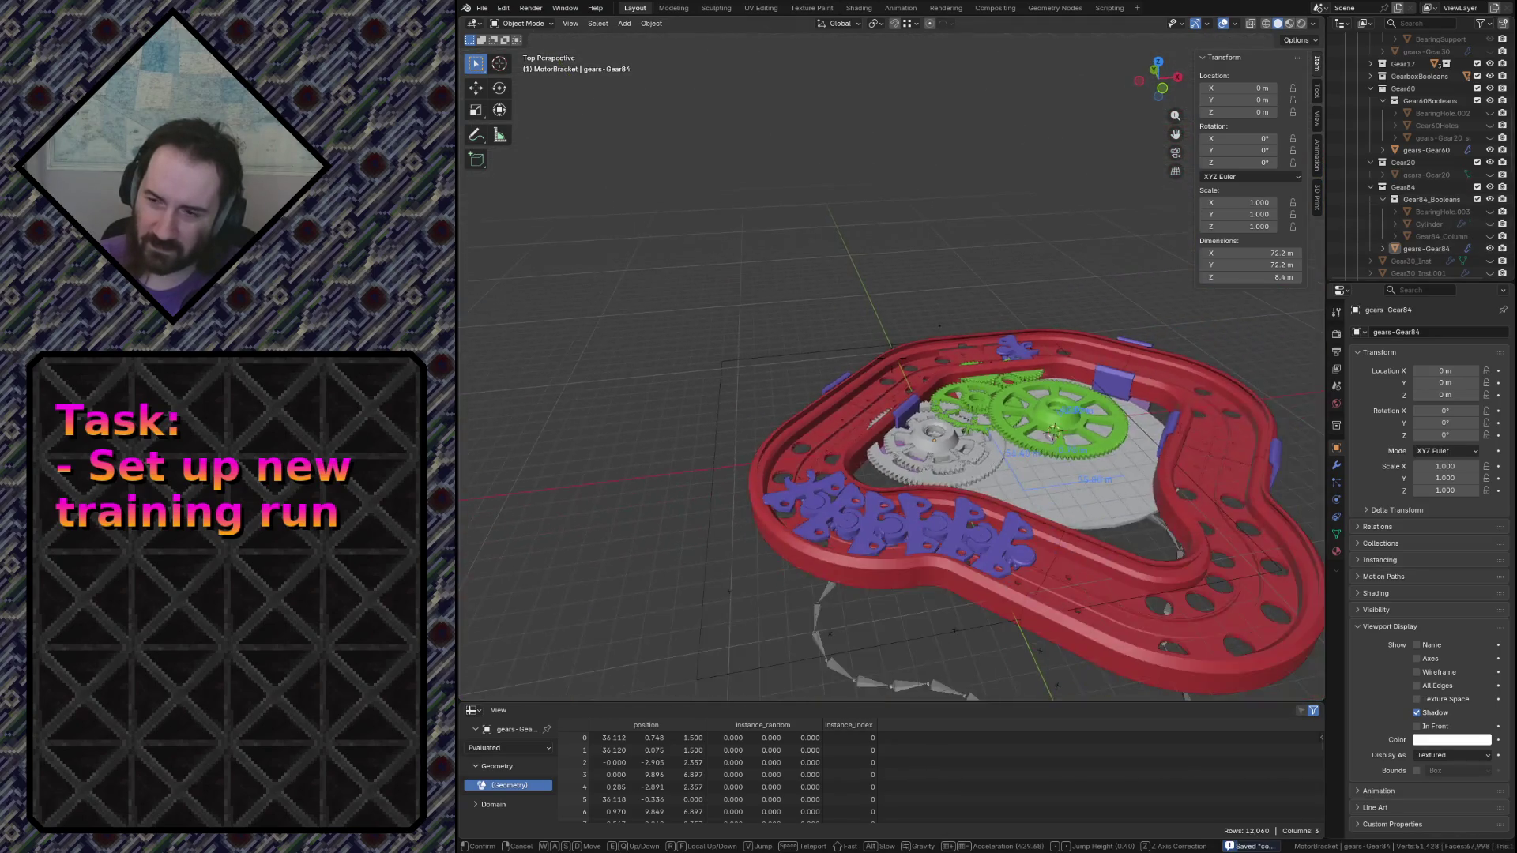
pyautogui.press('w')
pyautogui.press('s')
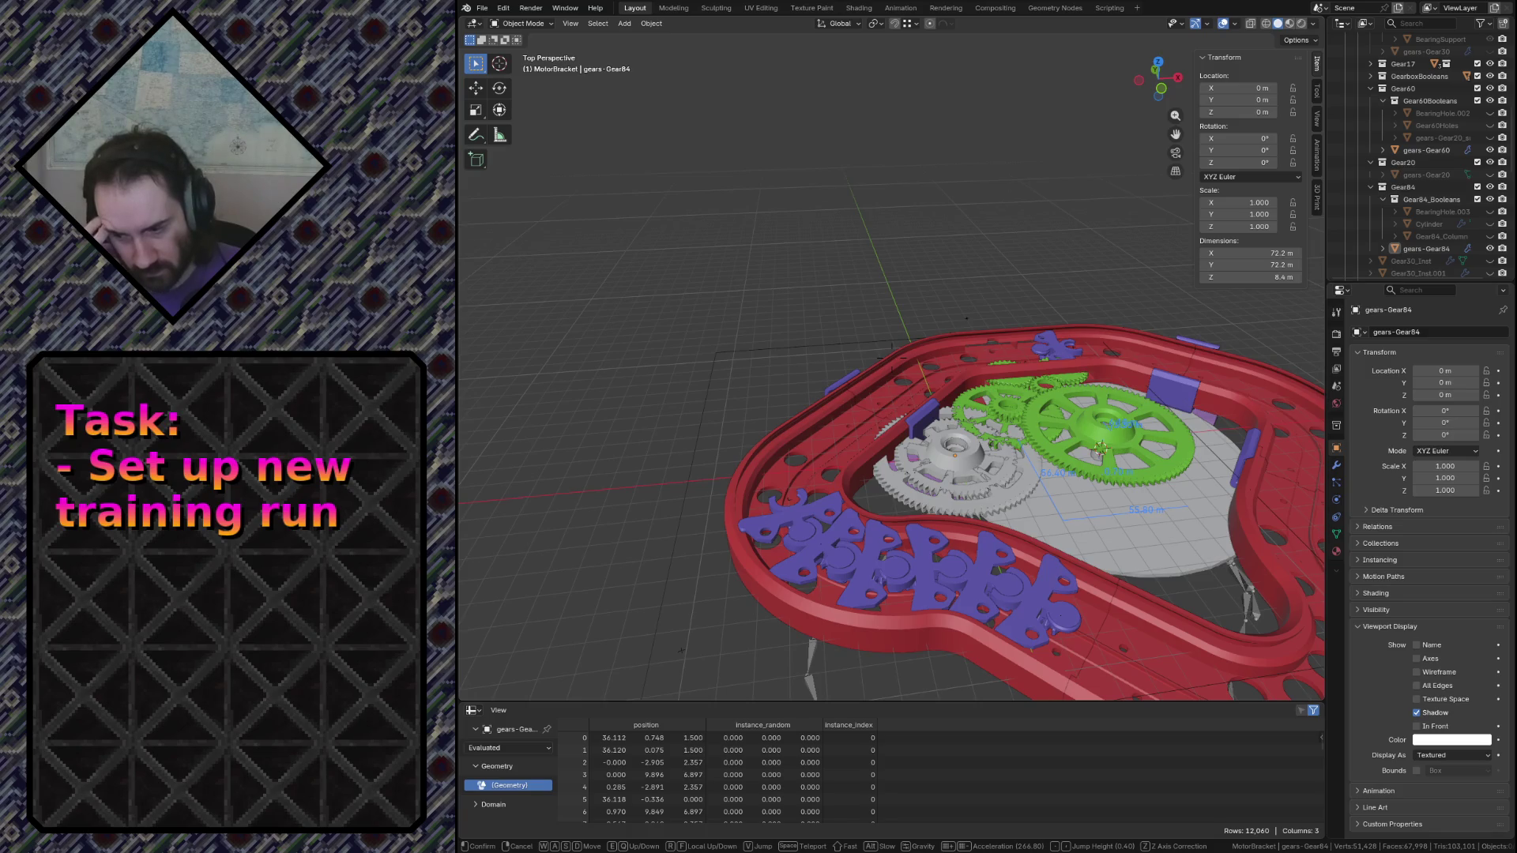
pyautogui.press('w')
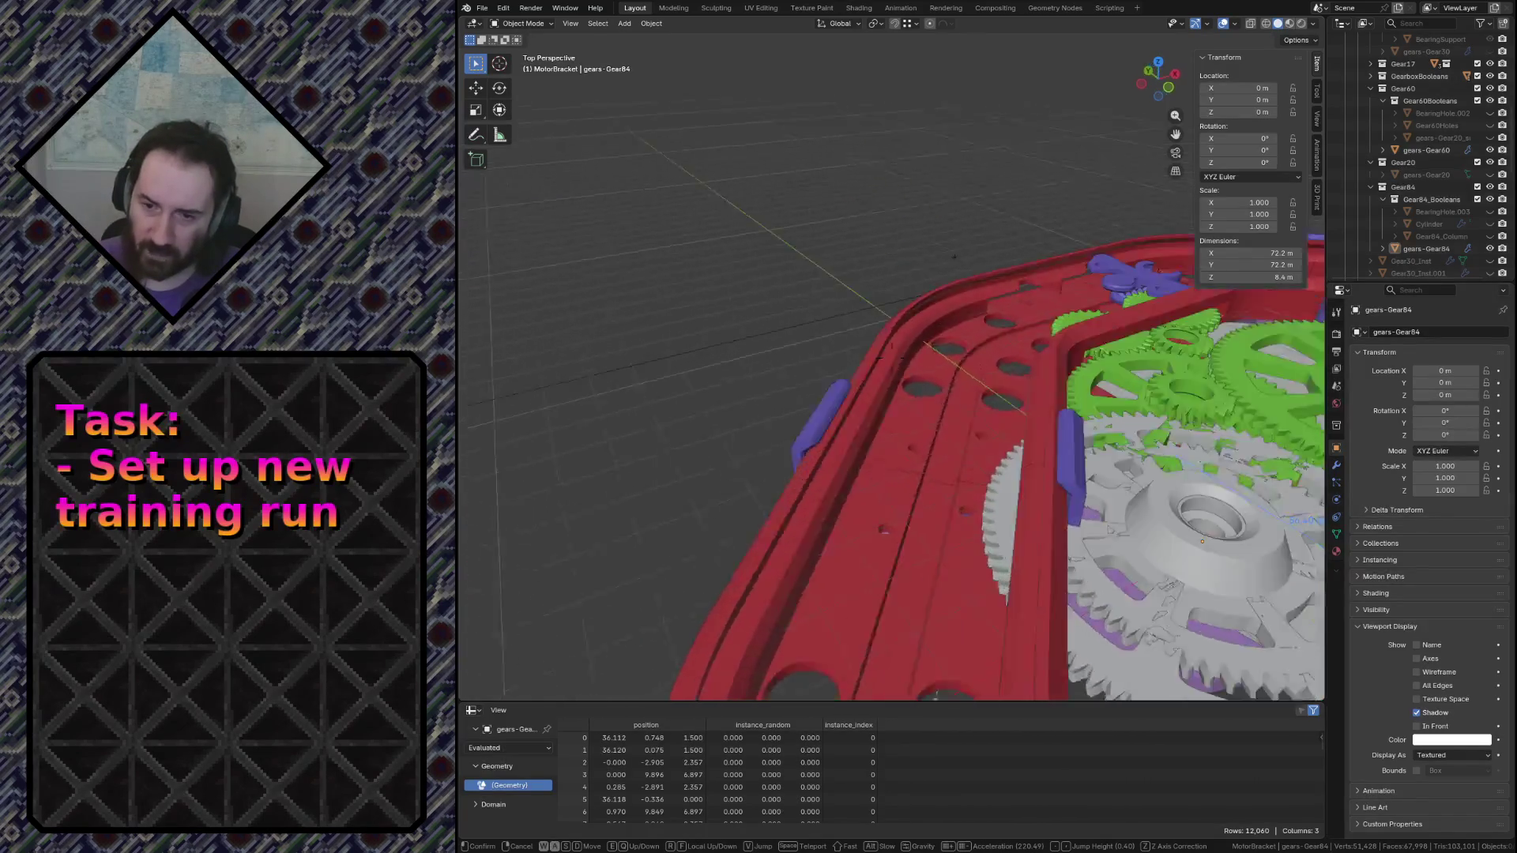
pyautogui.press('w')
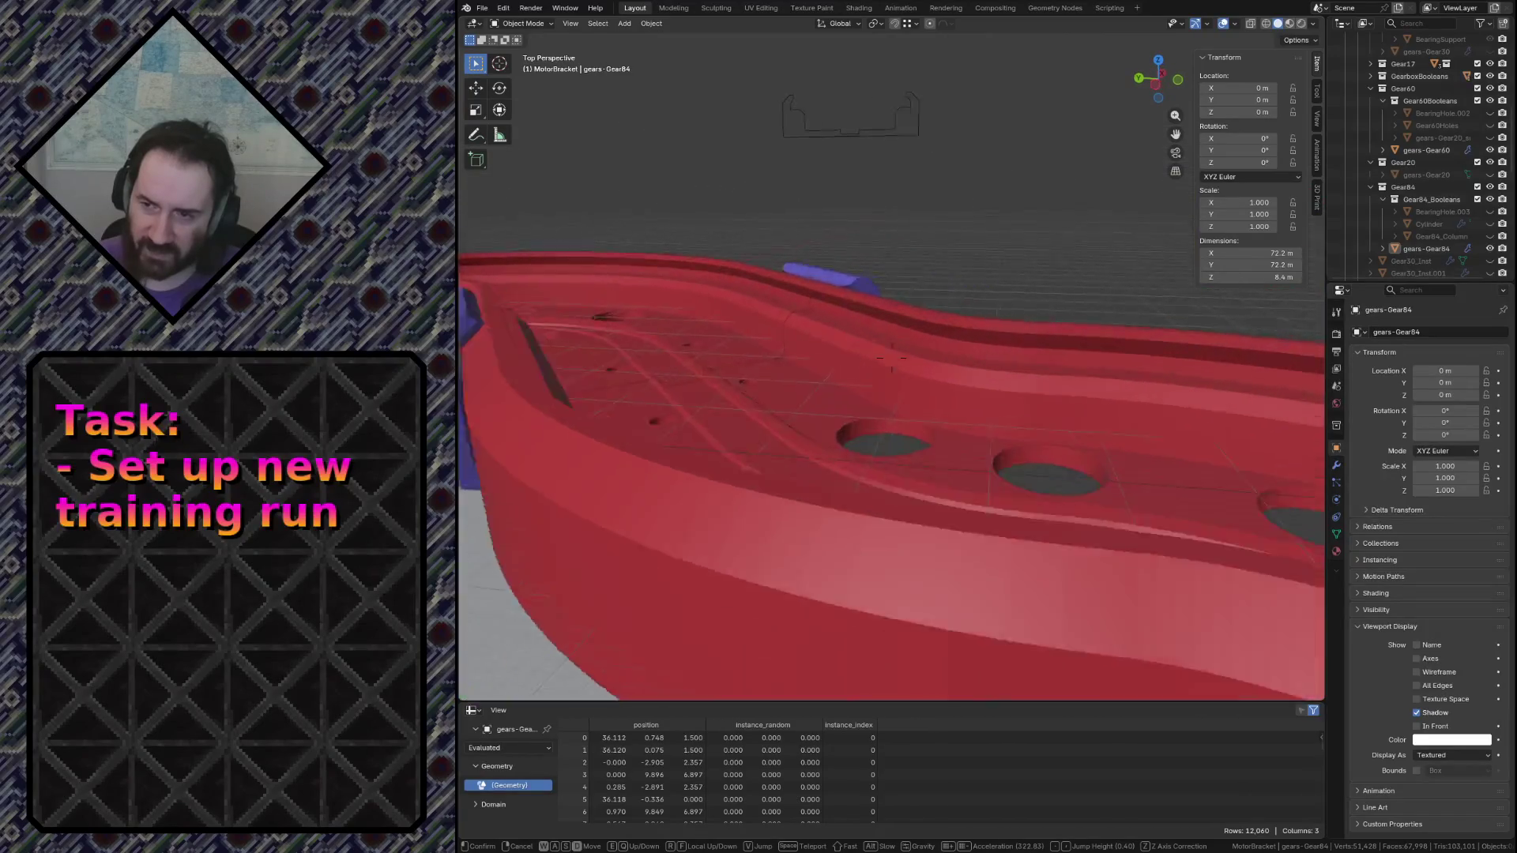
pyautogui.press('s')
pyautogui.press('w')
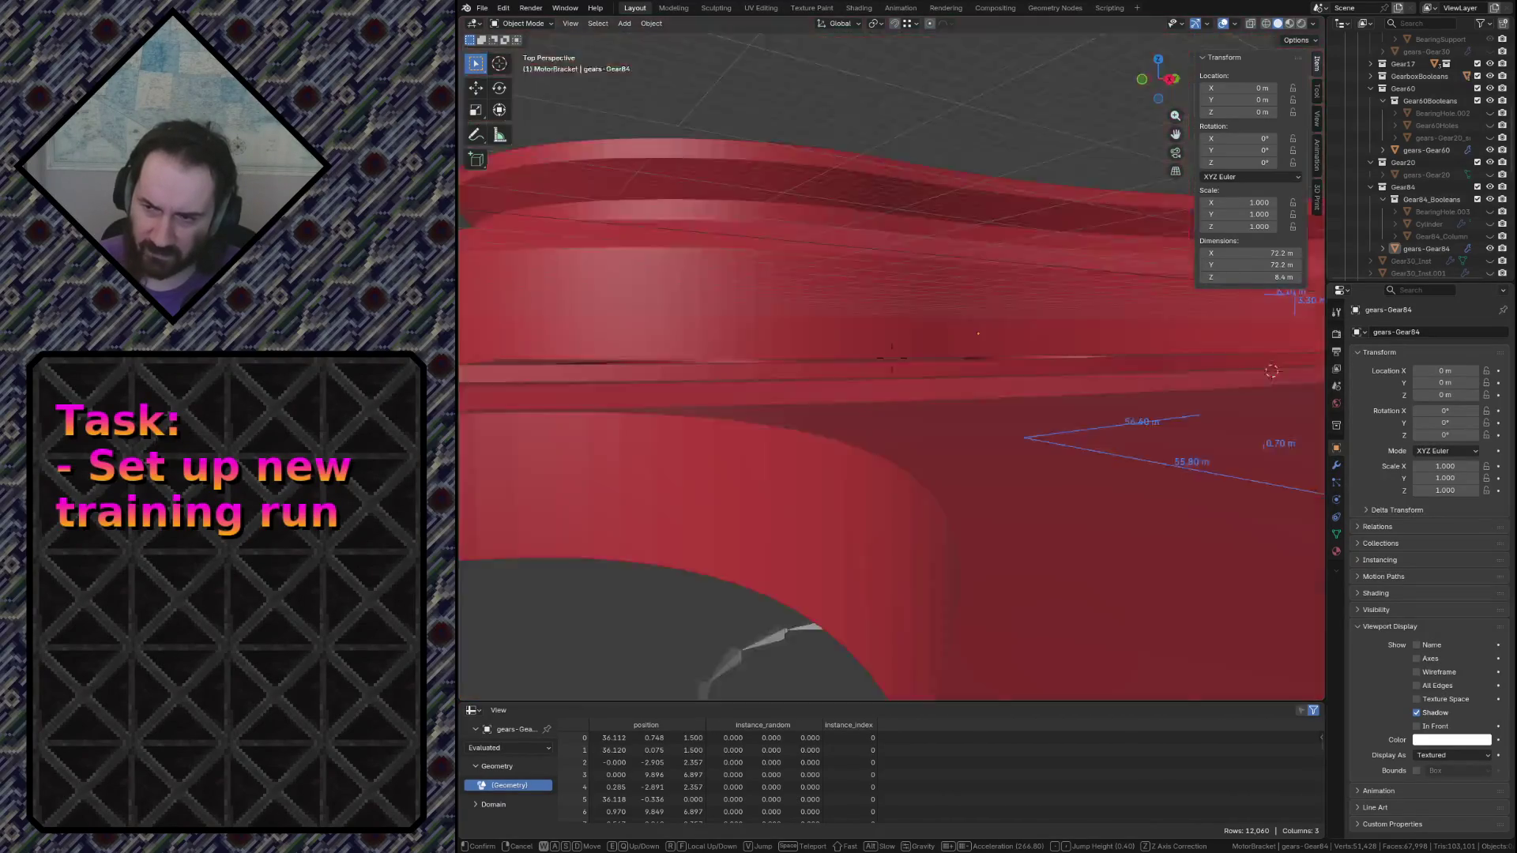
pyautogui.click(755, 585)
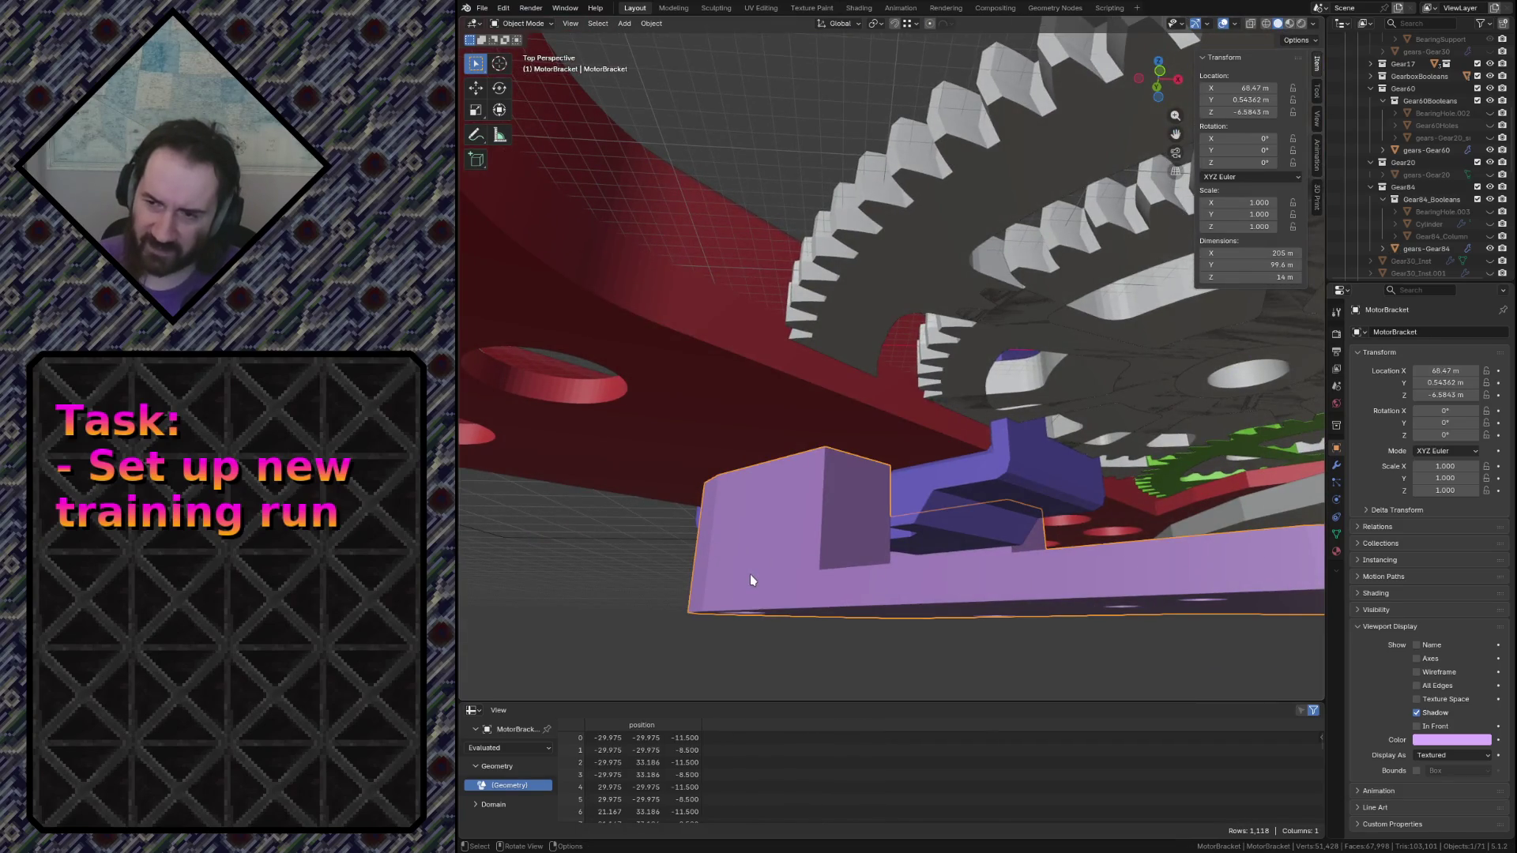
# Fly around the bracket, locate MotorBracket in the outliner and select MotorBracketHoles
pyautogui.hotkey('shift', '`')
pyautogui.click(891, 355)
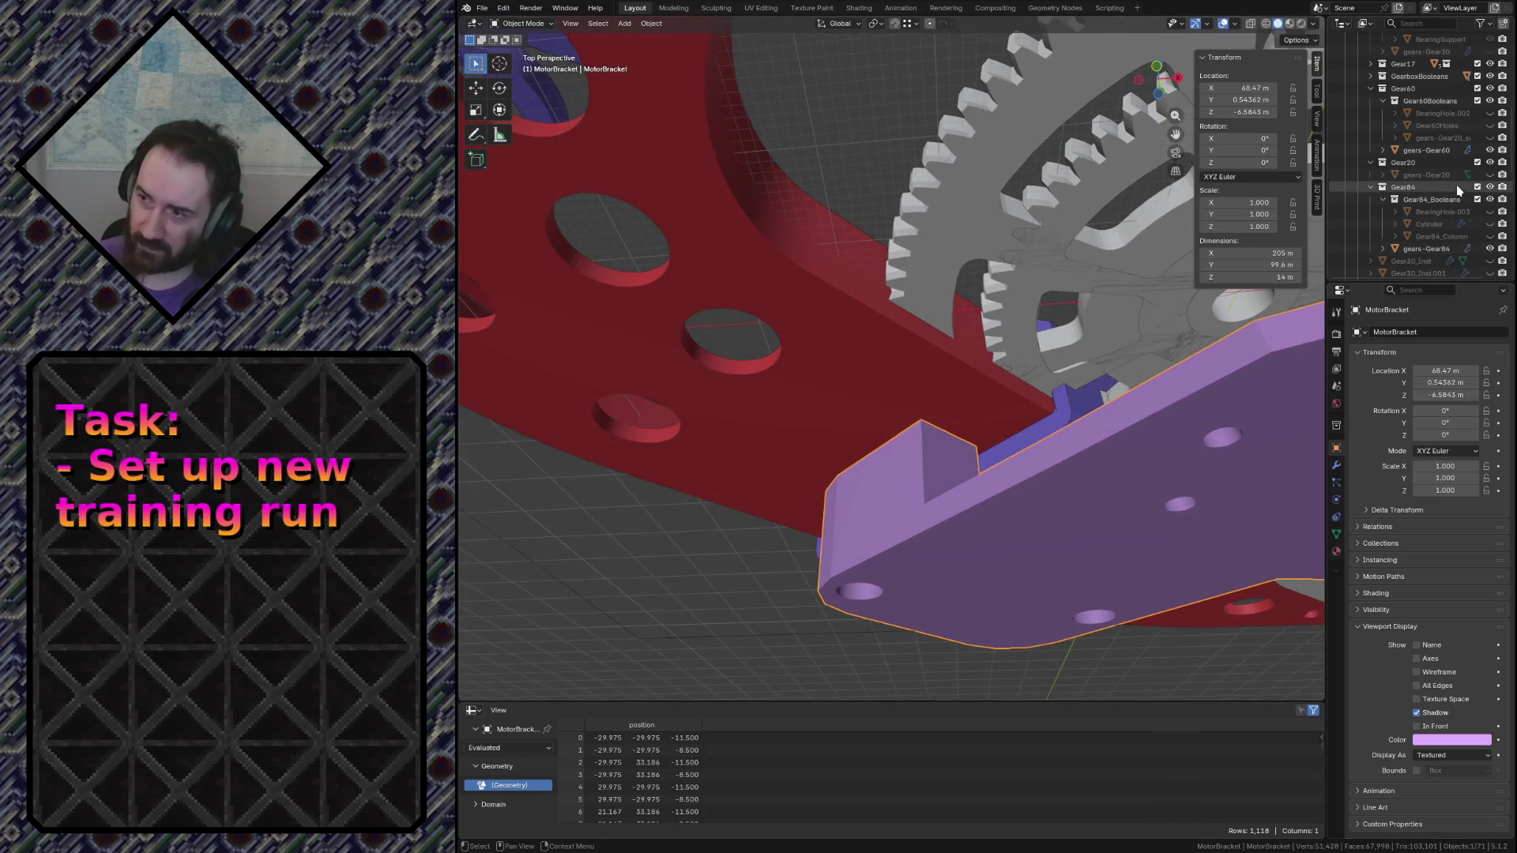
pyautogui.press('KP_Decimal')
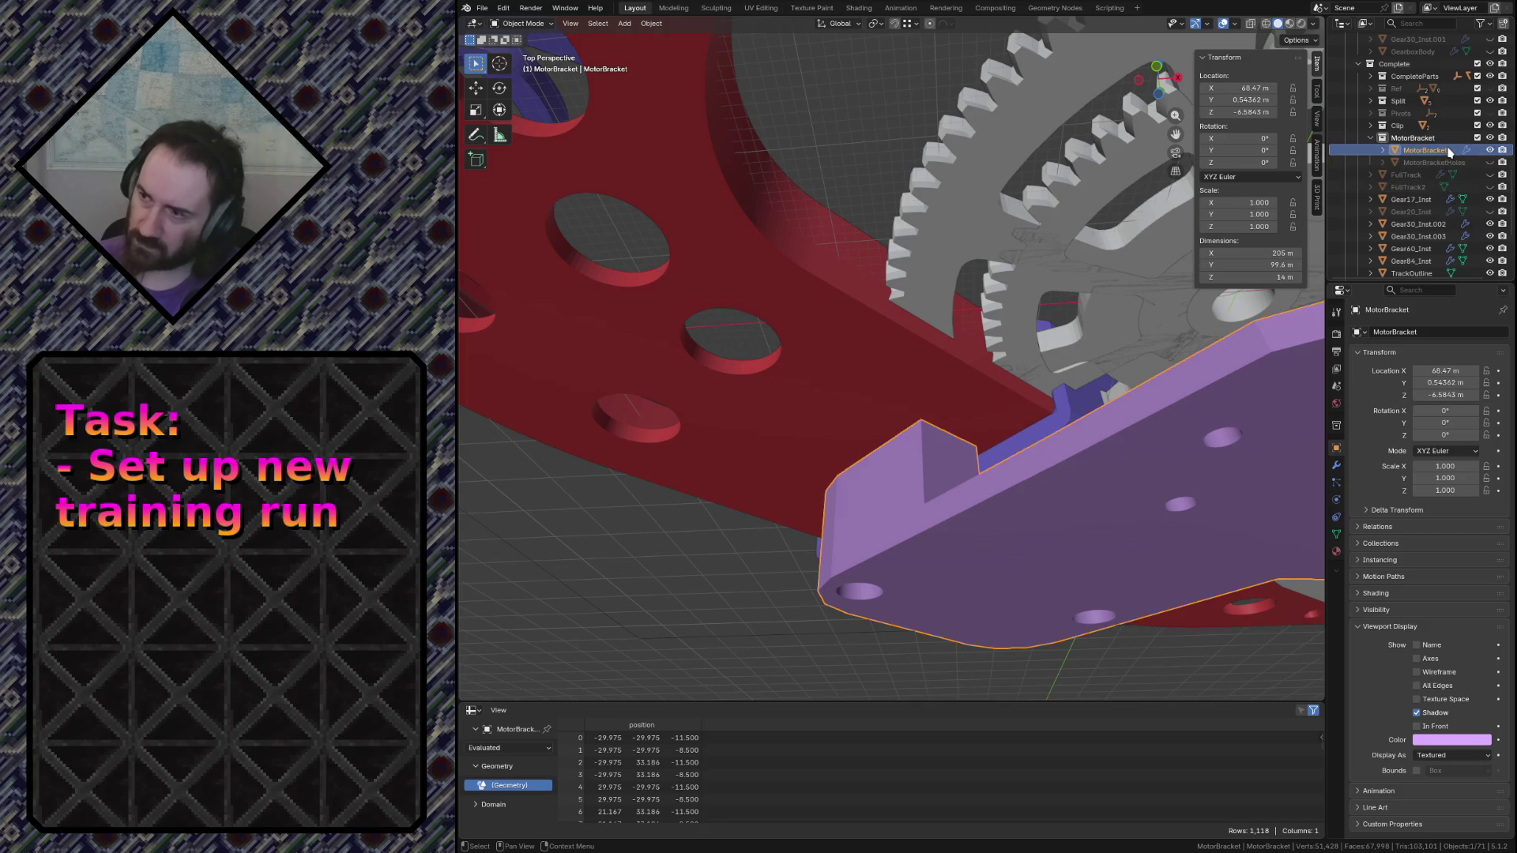
pyautogui.click(1490, 161)
# Edit the MotorBracketHoles mesh and fly in close over one cylinder's top
pyautogui.click(1434, 162)
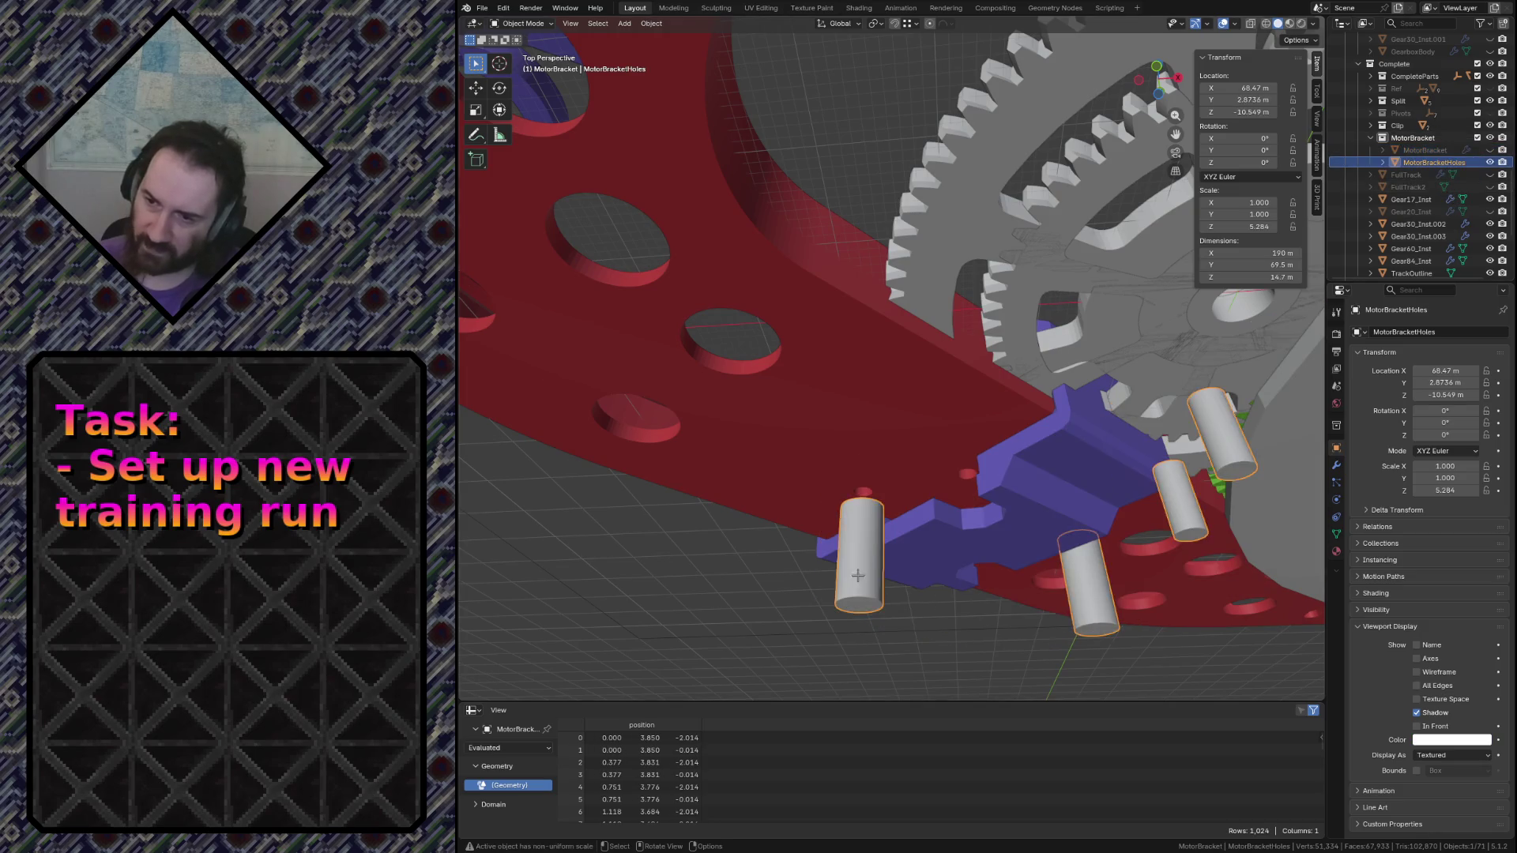
pyautogui.press('Tab')
pyautogui.hotkey('shift', '`')
pyautogui.press('w')
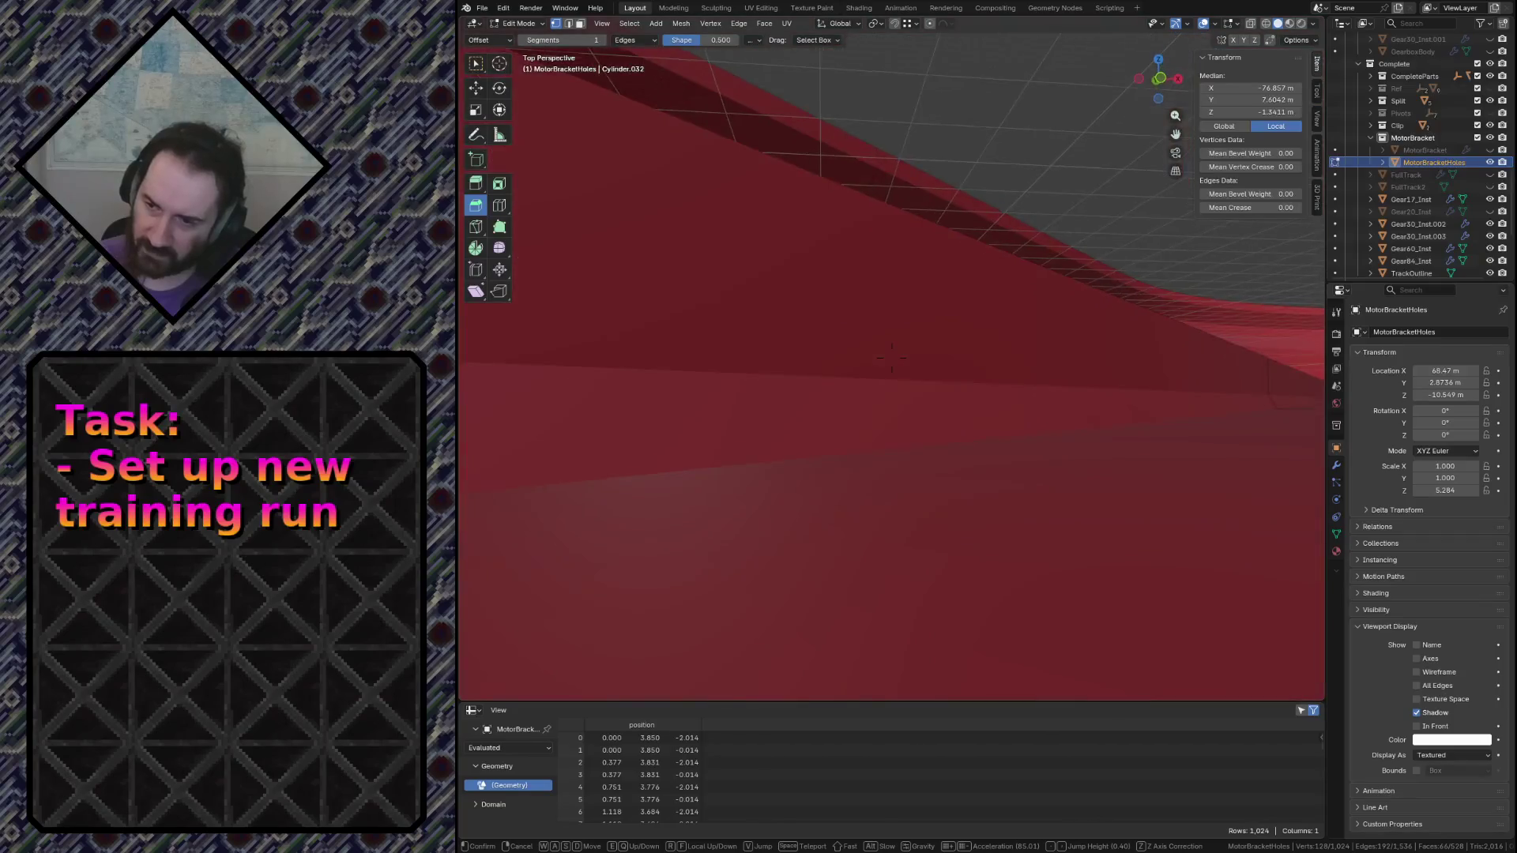
pyautogui.press('Escape')
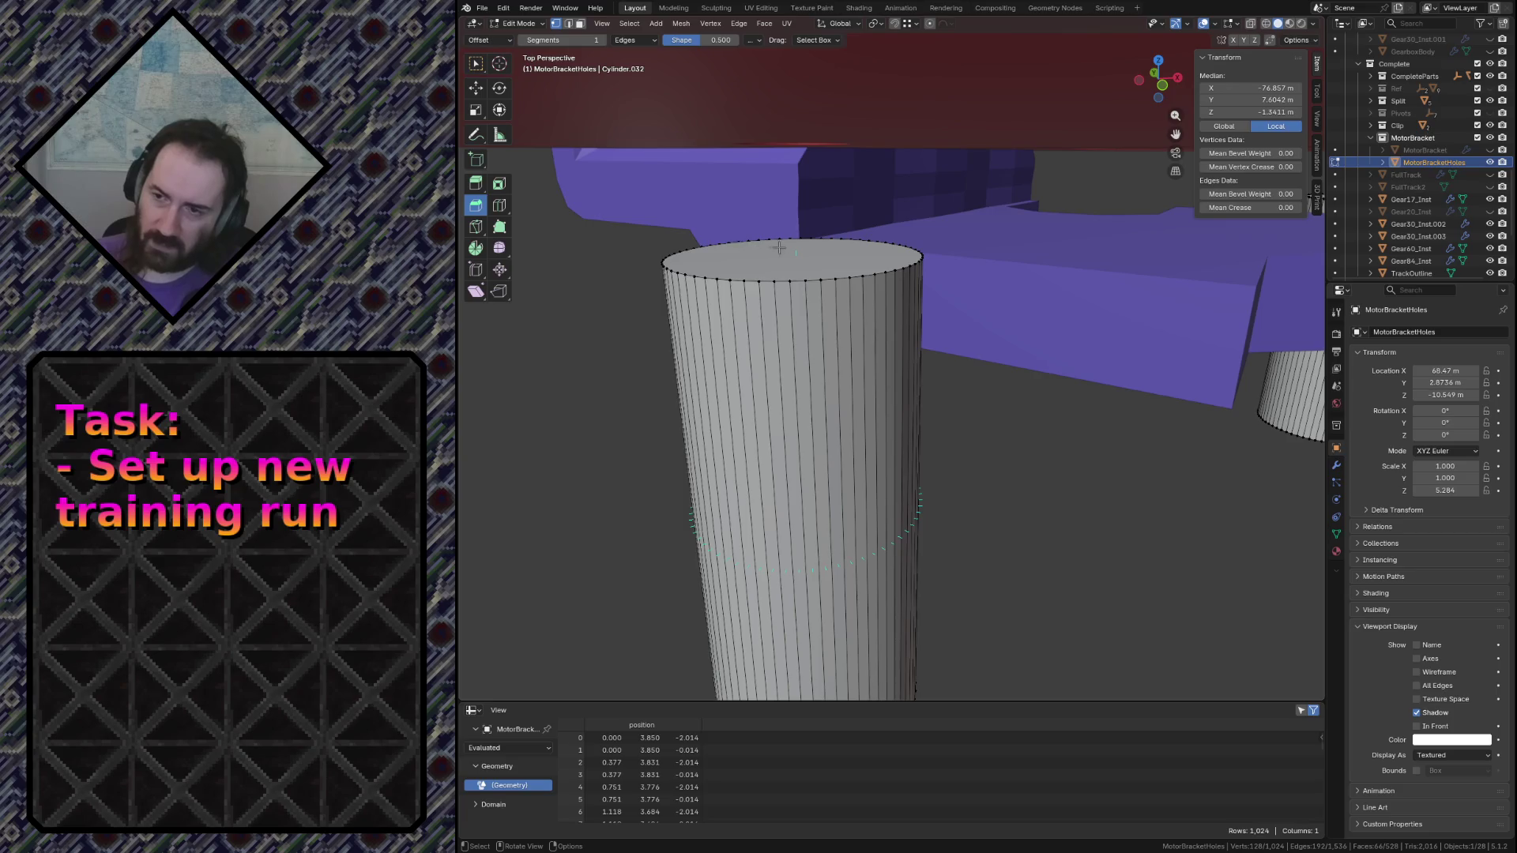
pyautogui.click(779, 245)
pyautogui.hotkey('shift', '`')
pyautogui.press('w')
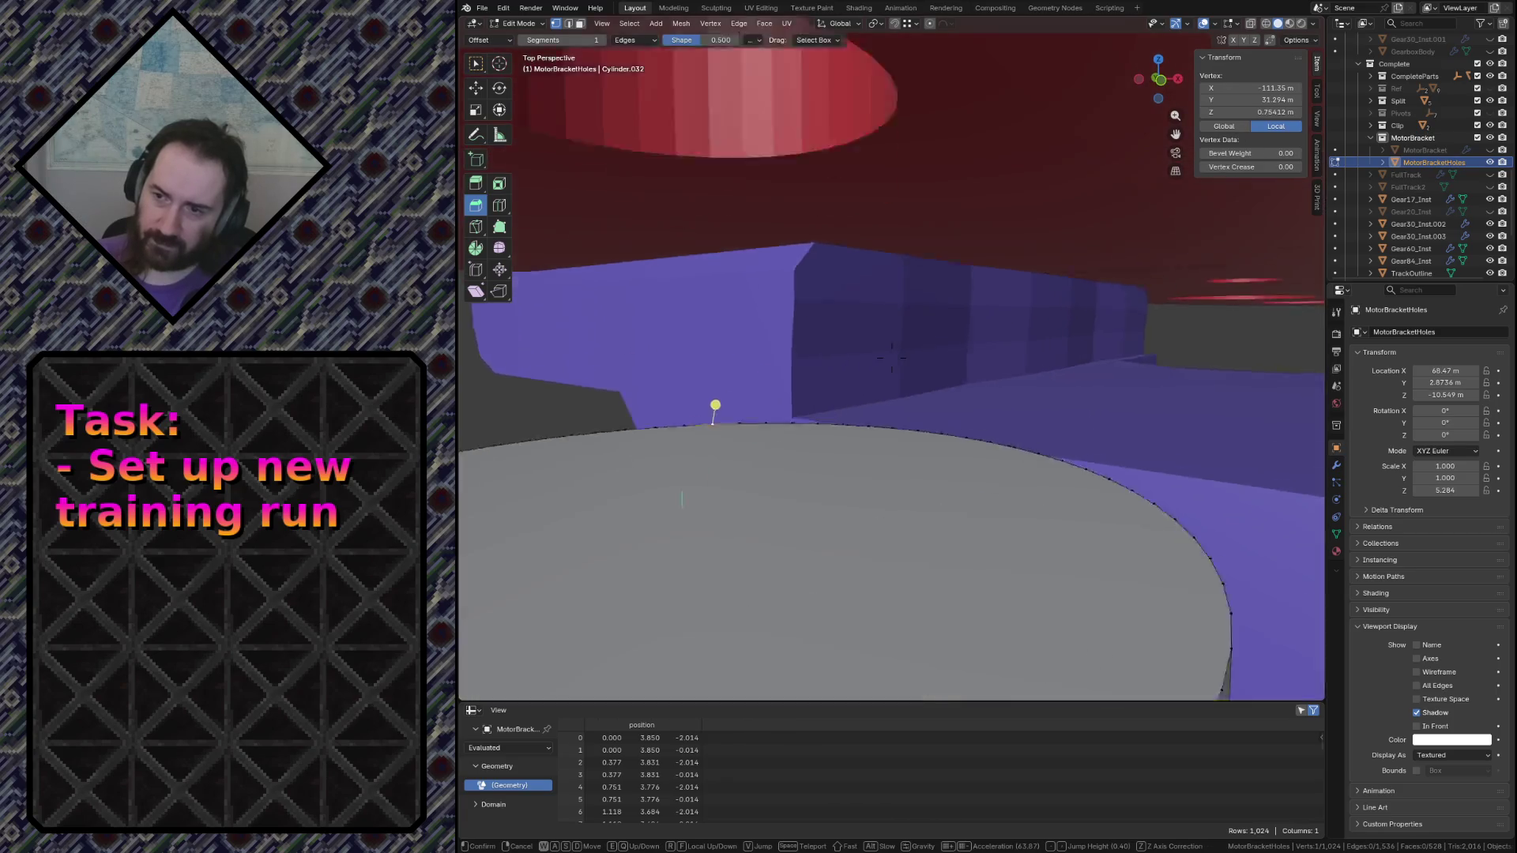
pyautogui.press('Return')
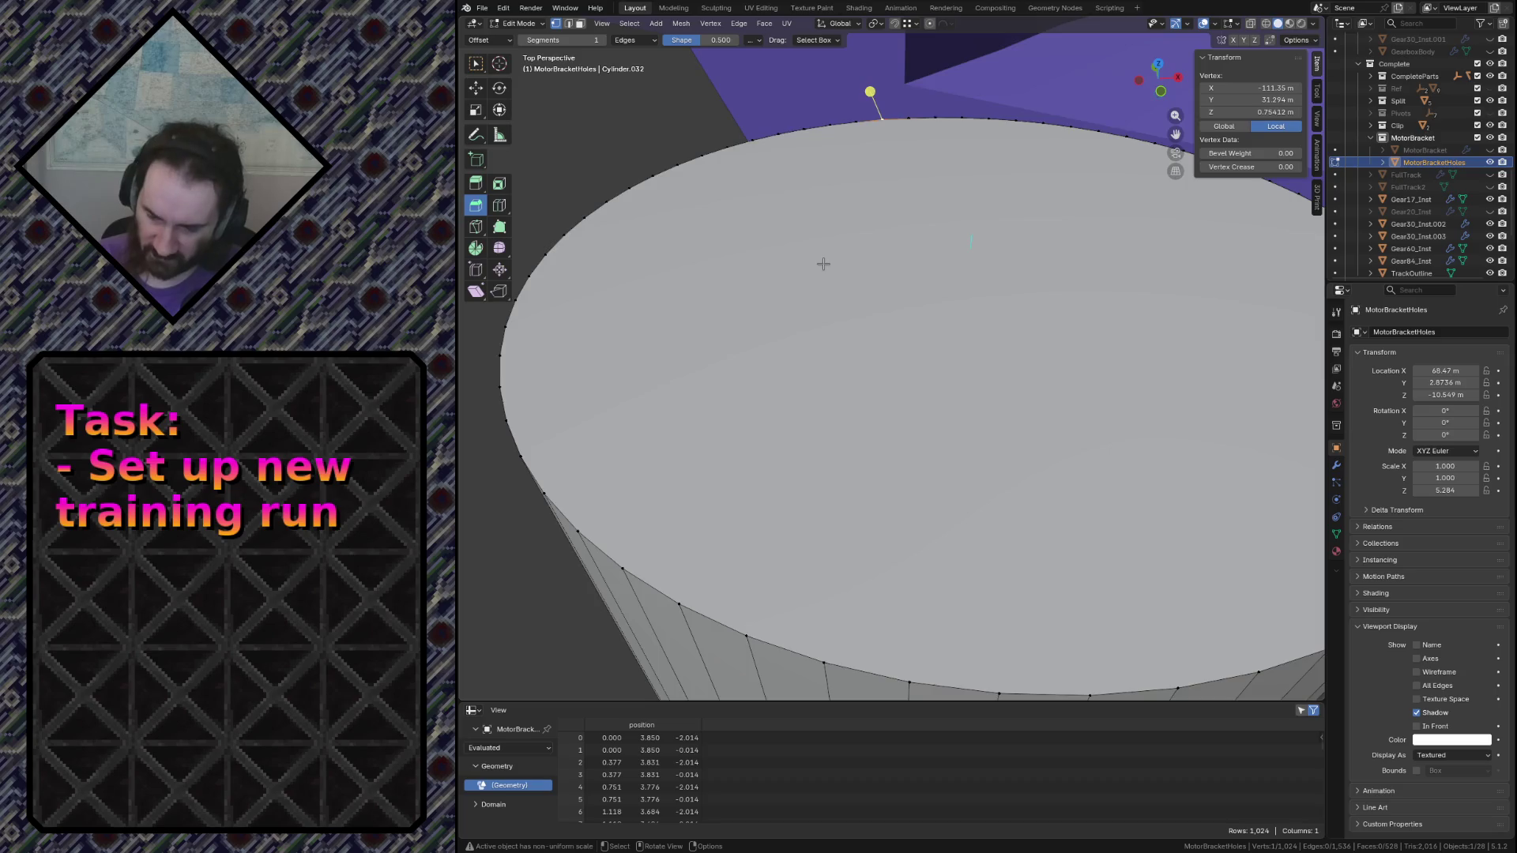
# Look straight down on the hole circle in wireframe with nothing selected
pyautogui.press('KP_7')
pyautogui.scroll(5, 822, 264)
pyautogui.scroll(3, 823, 263)
pyautogui.press('z')
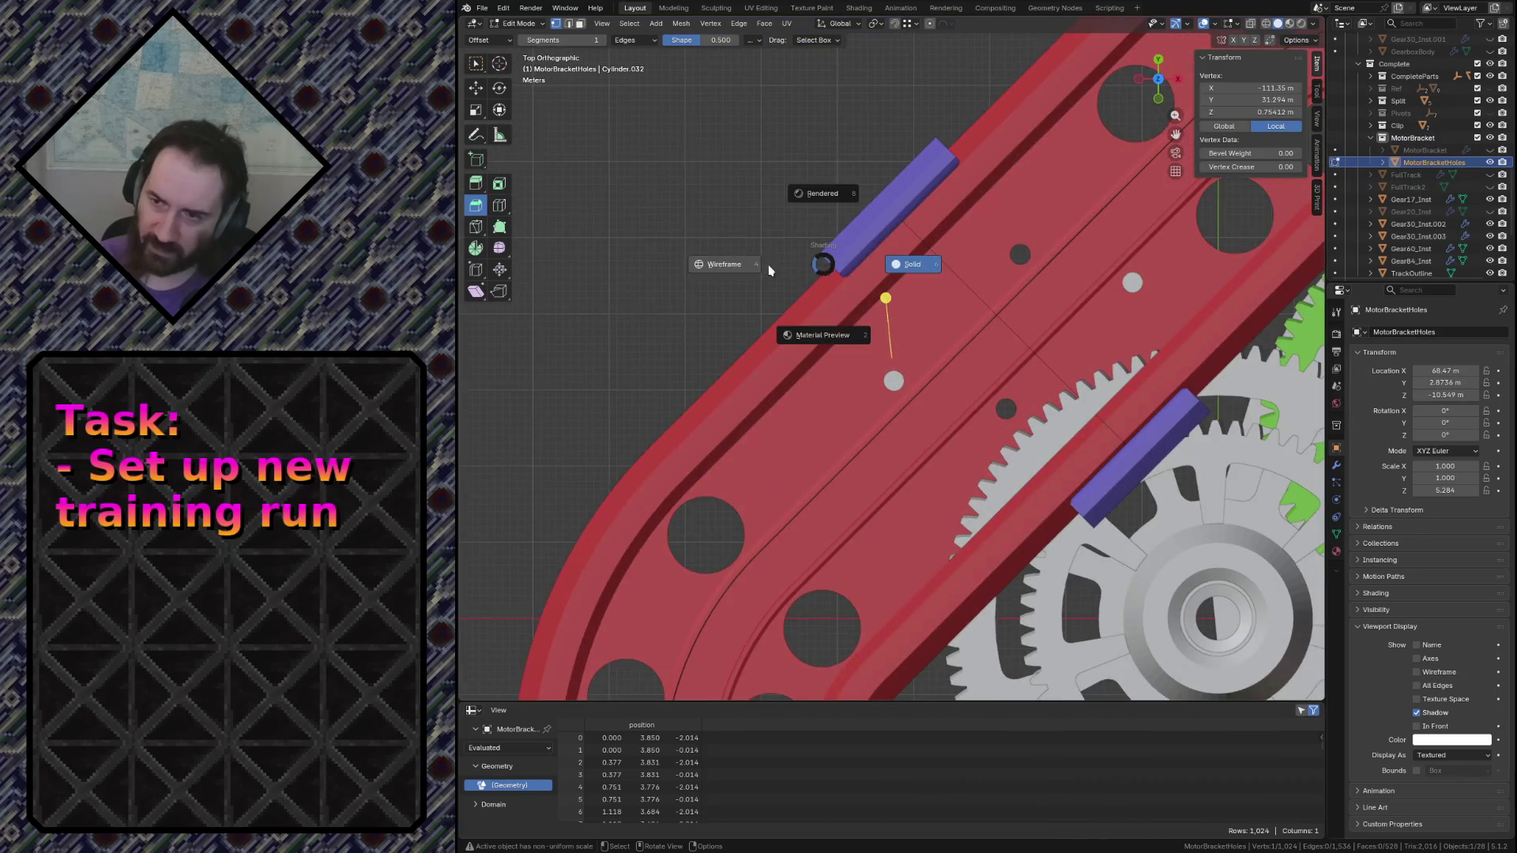
pyautogui.click(768, 270)
pyautogui.scroll(3, 910, 359)
pyautogui.scroll(2, 909, 360)
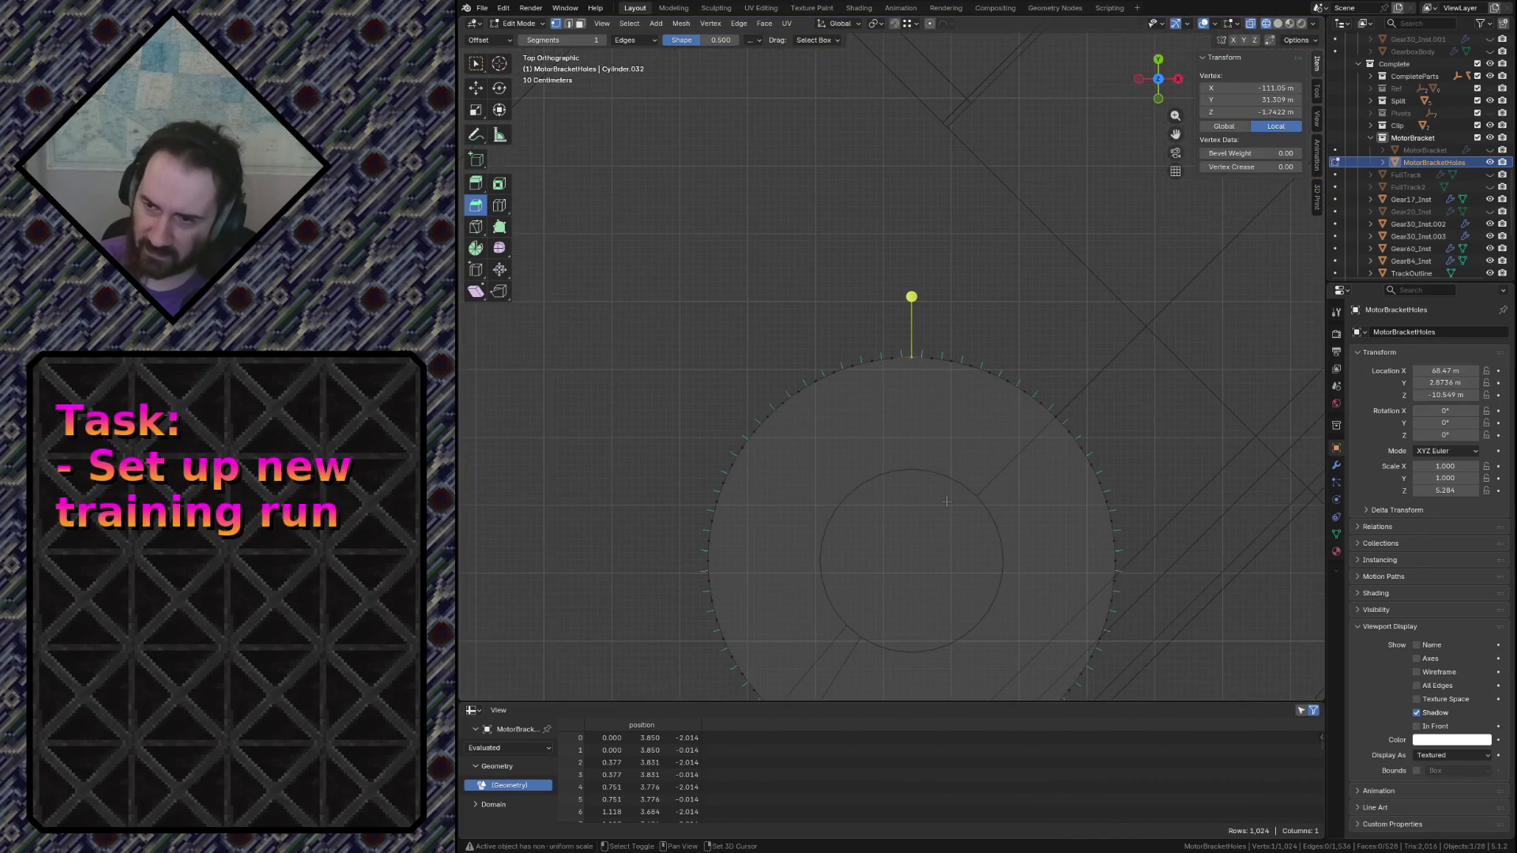
pyautogui.keyDown('shift'); pyautogui.moveTo(946, 503); pyautogui.dragTo(927, 308, button='middle'); pyautogui.keyUp('shift')
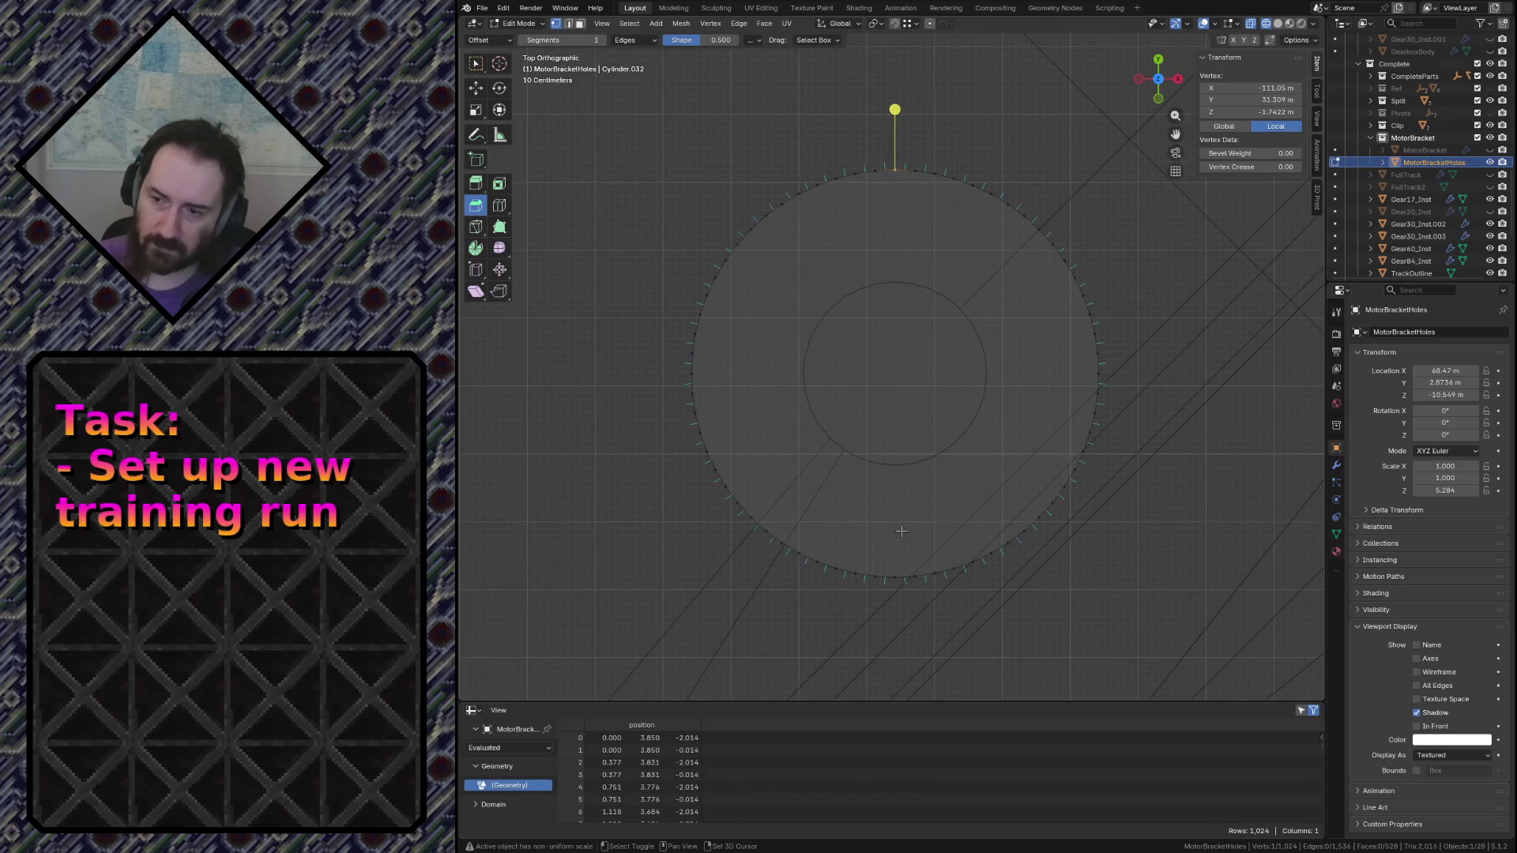
pyautogui.click(544, 204)
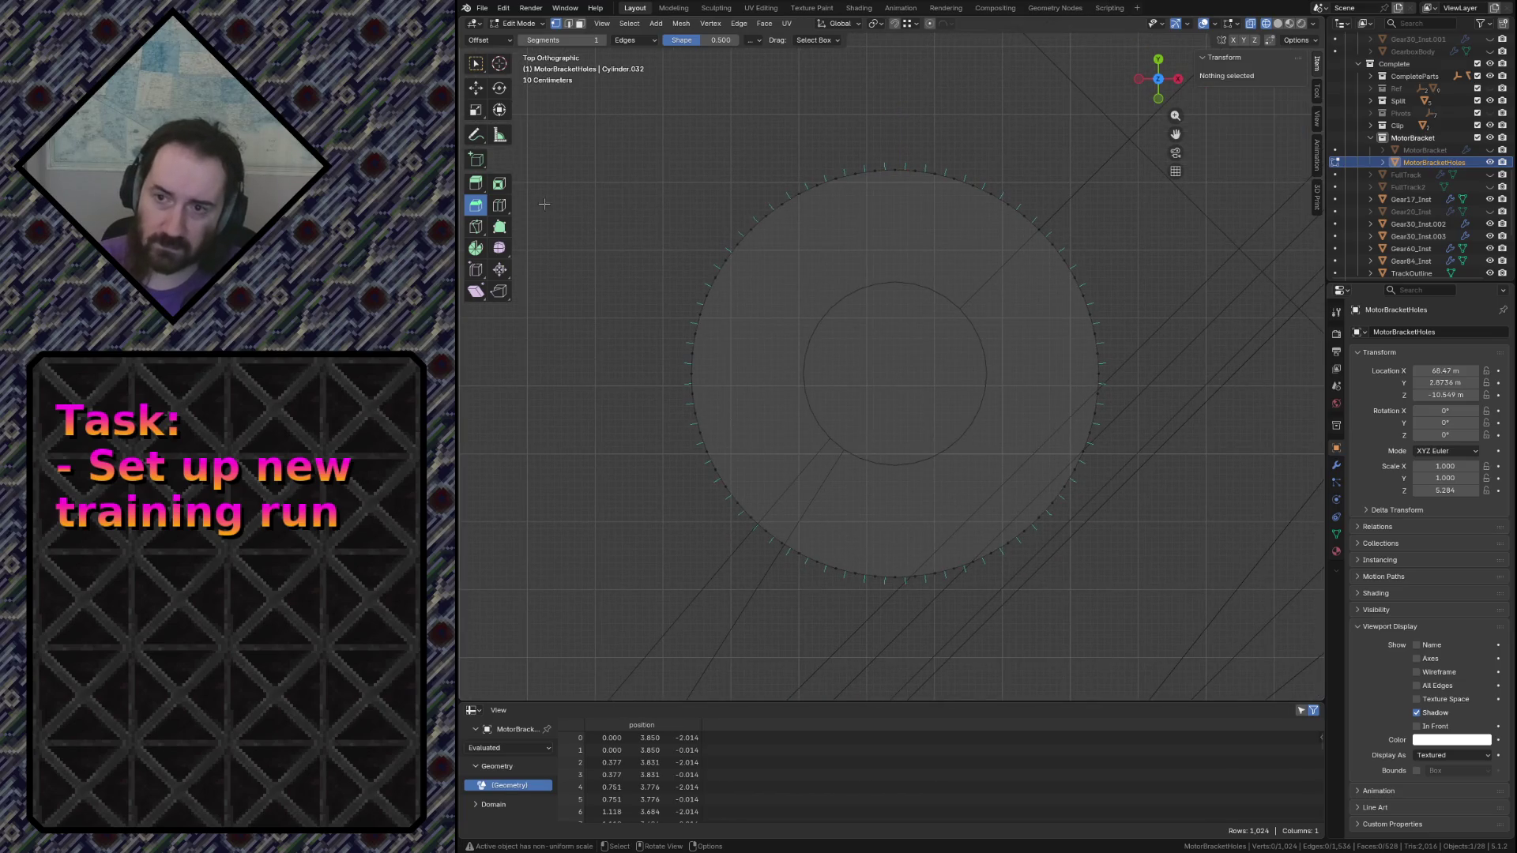
# Measure the hole circle's diameter (6 m) with the ruler, then return to box selection
pyautogui.click(500, 135)
pyautogui.moveTo(895, 169); pyautogui.dragTo(895, 577)
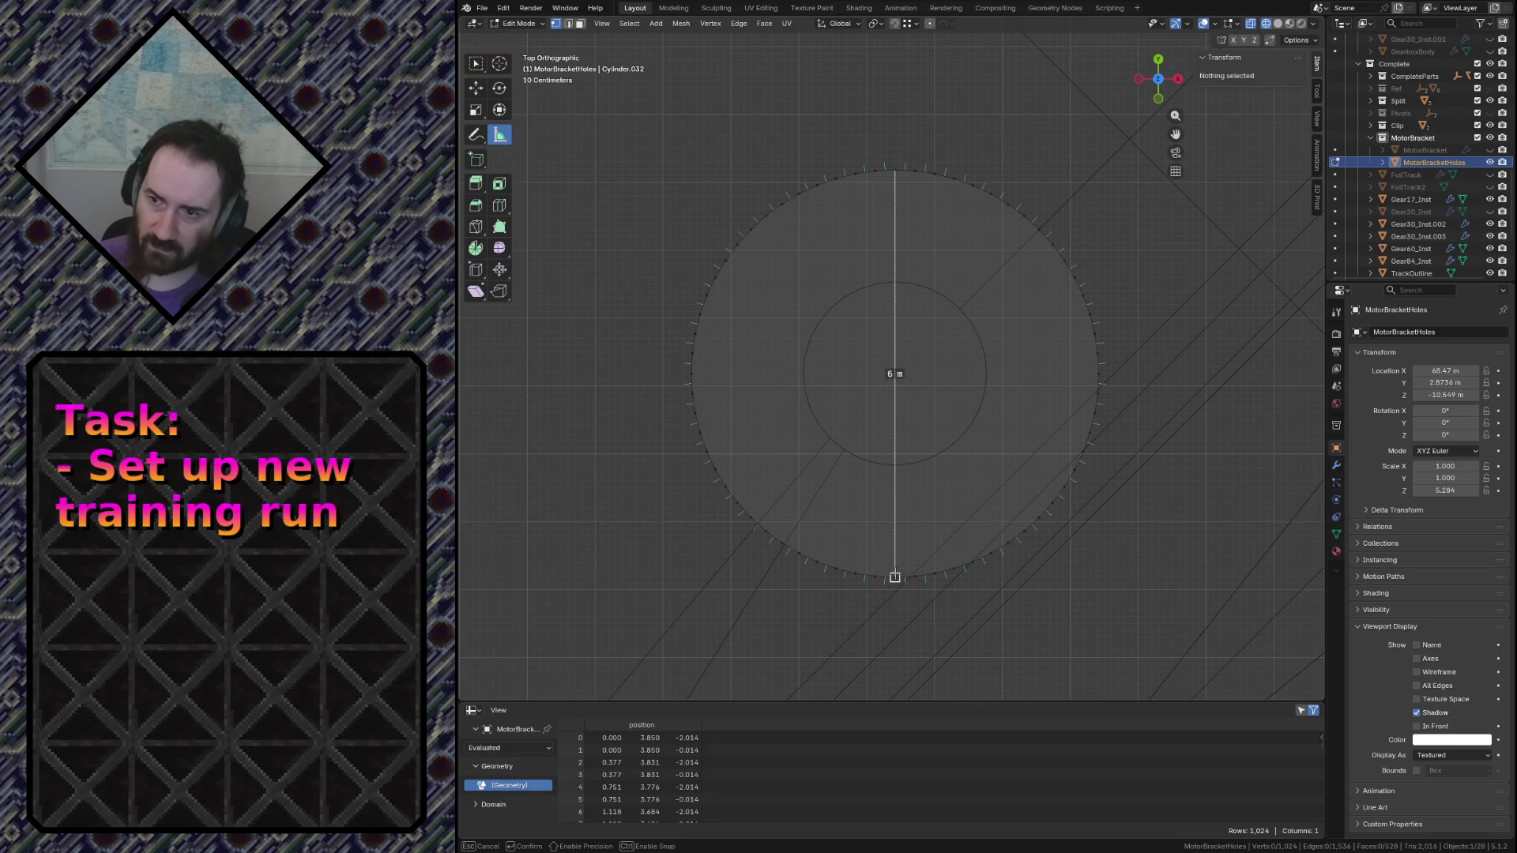
pyautogui.moveTo(895, 577); pyautogui.dragTo(895, 577)
pyautogui.scroll(-3, 885, 439)
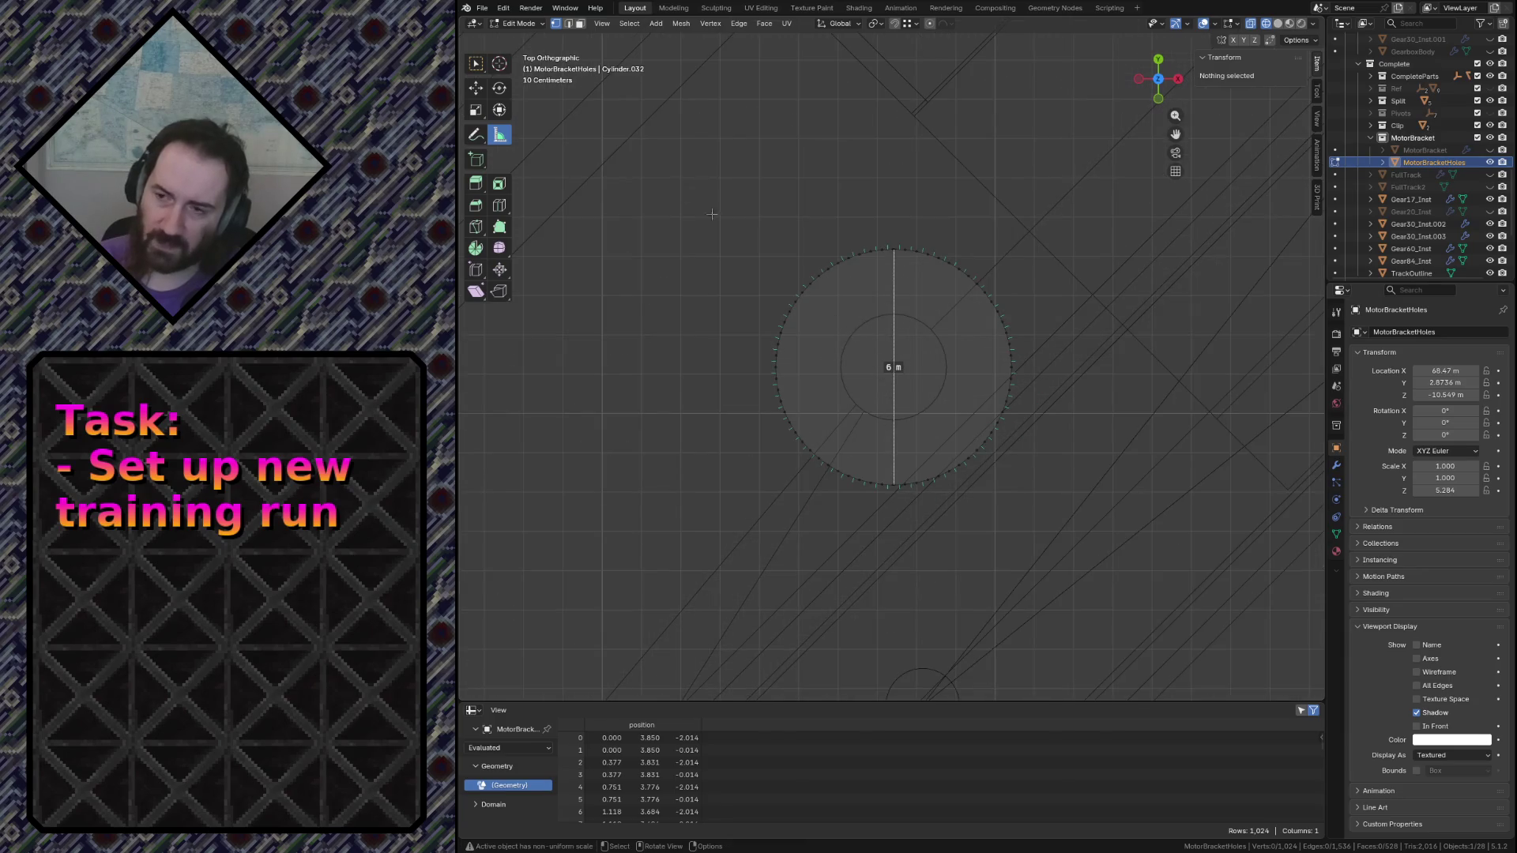
pyautogui.click(475, 65)
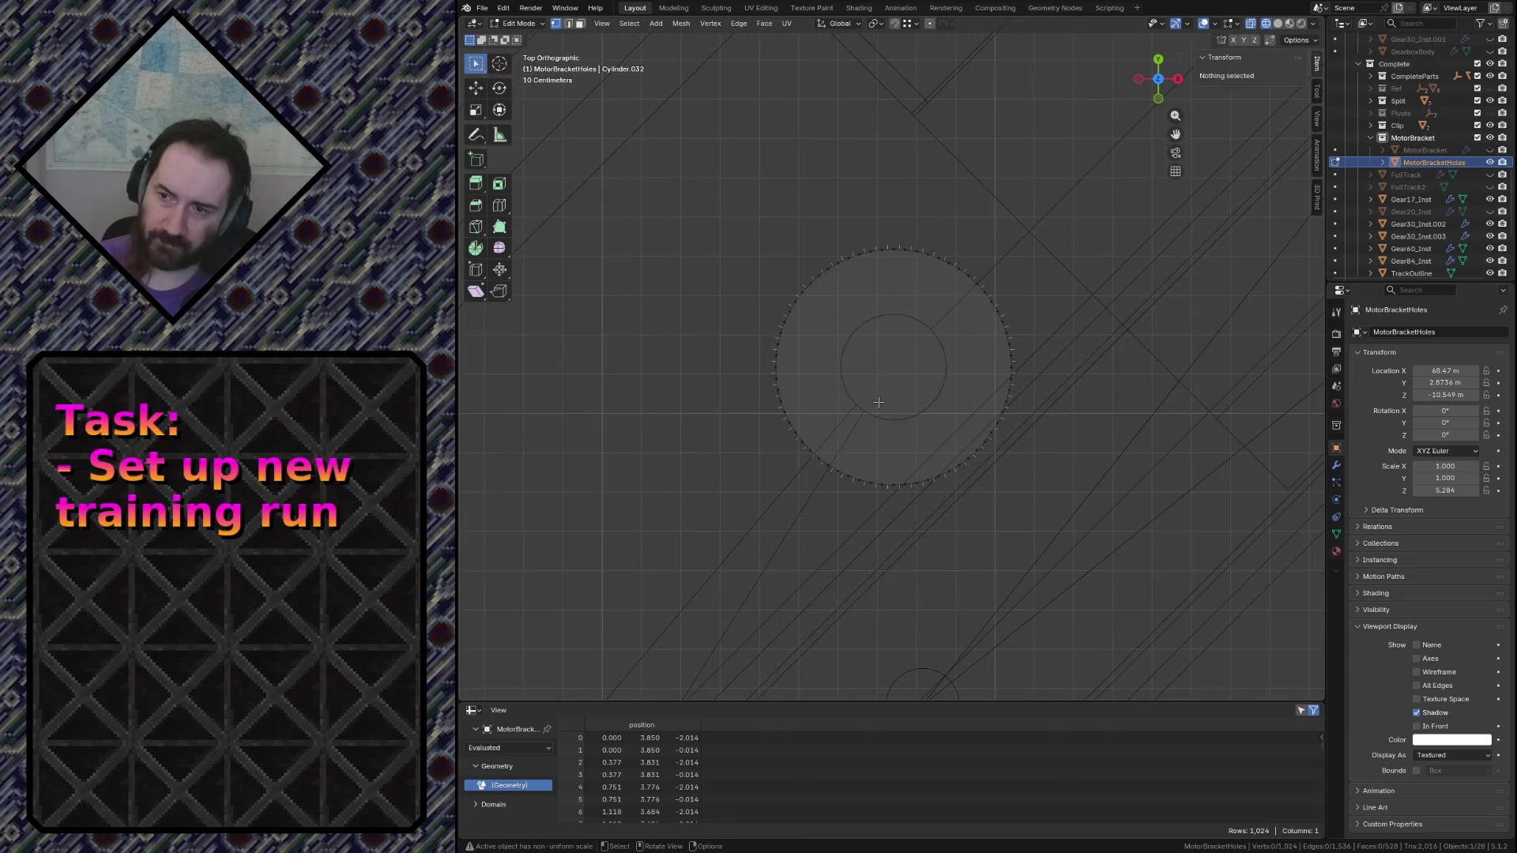
pyautogui.moveTo(880, 401); pyautogui.dragTo(866, 450, button='middle')
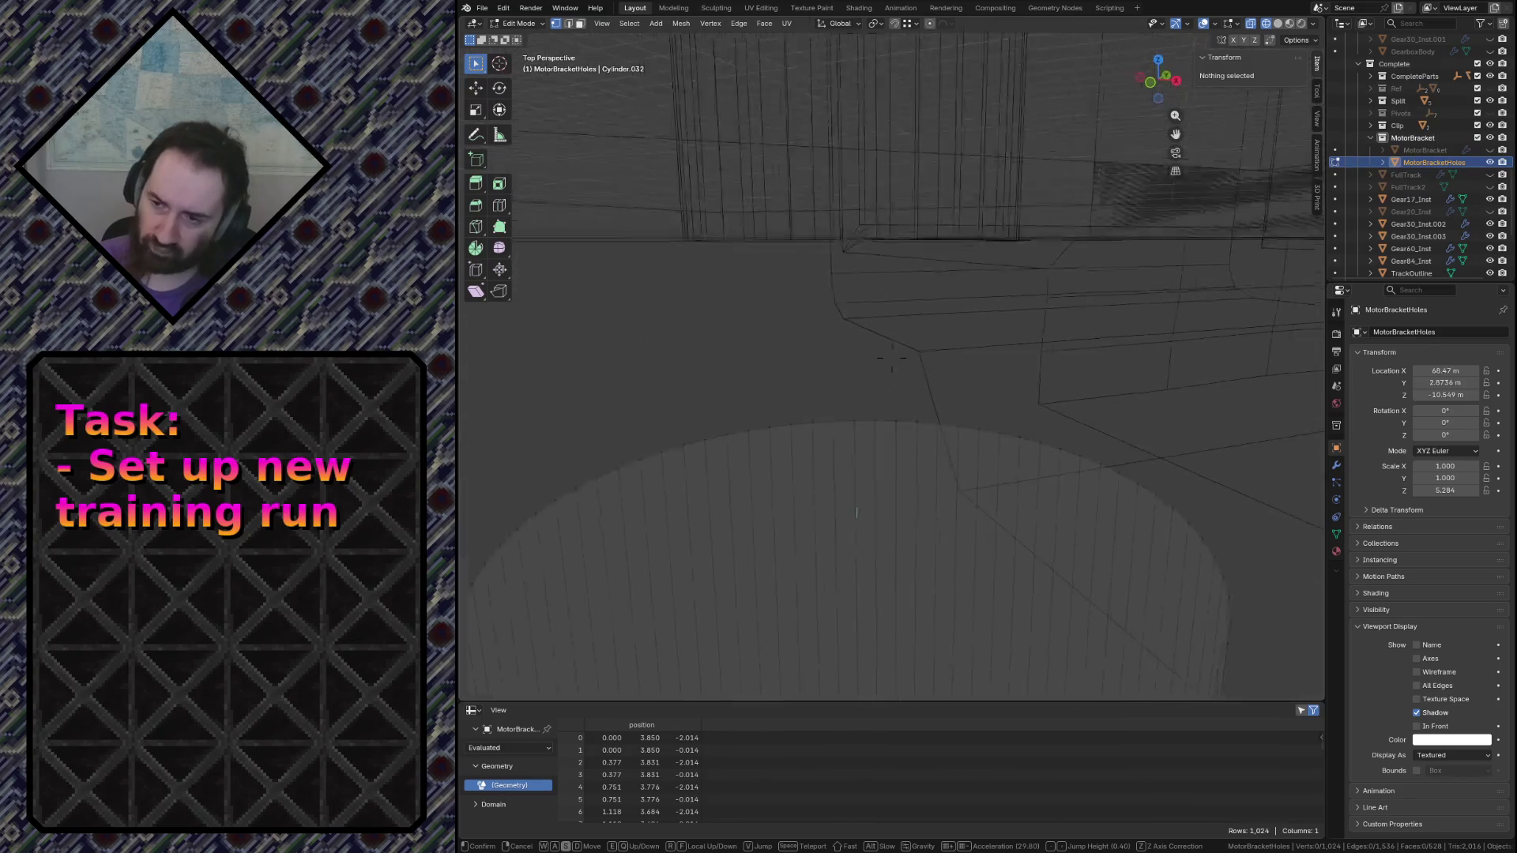
# Switch to face selection and fly to a clear view of the hole cylinder
pyautogui.click(871, 431)
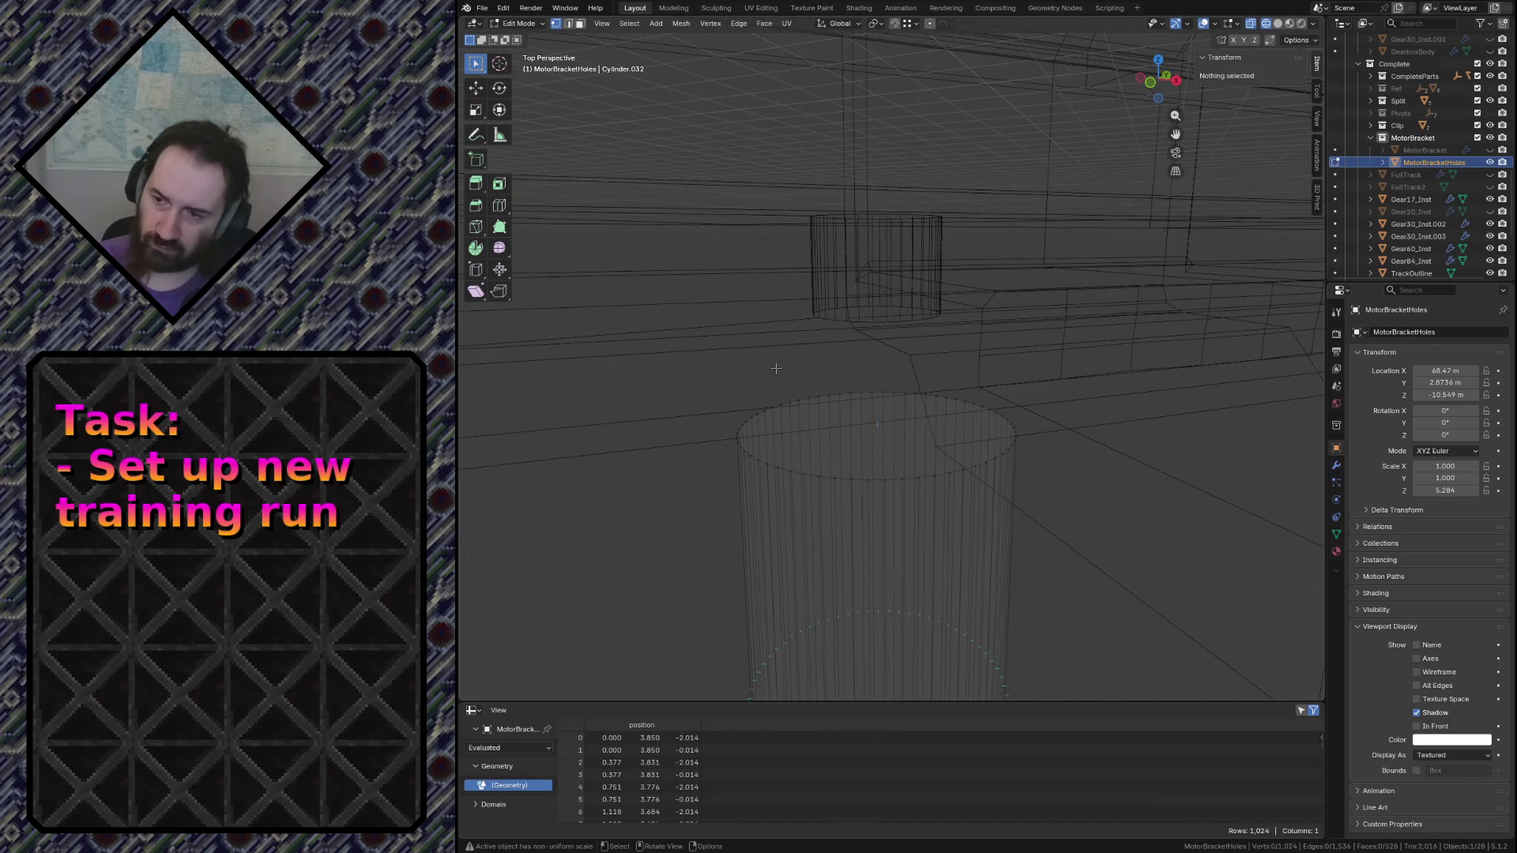
pyautogui.press('3')
pyautogui.click(871, 431)
pyautogui.hotkey('shift', '`')
pyautogui.click(873, 446)
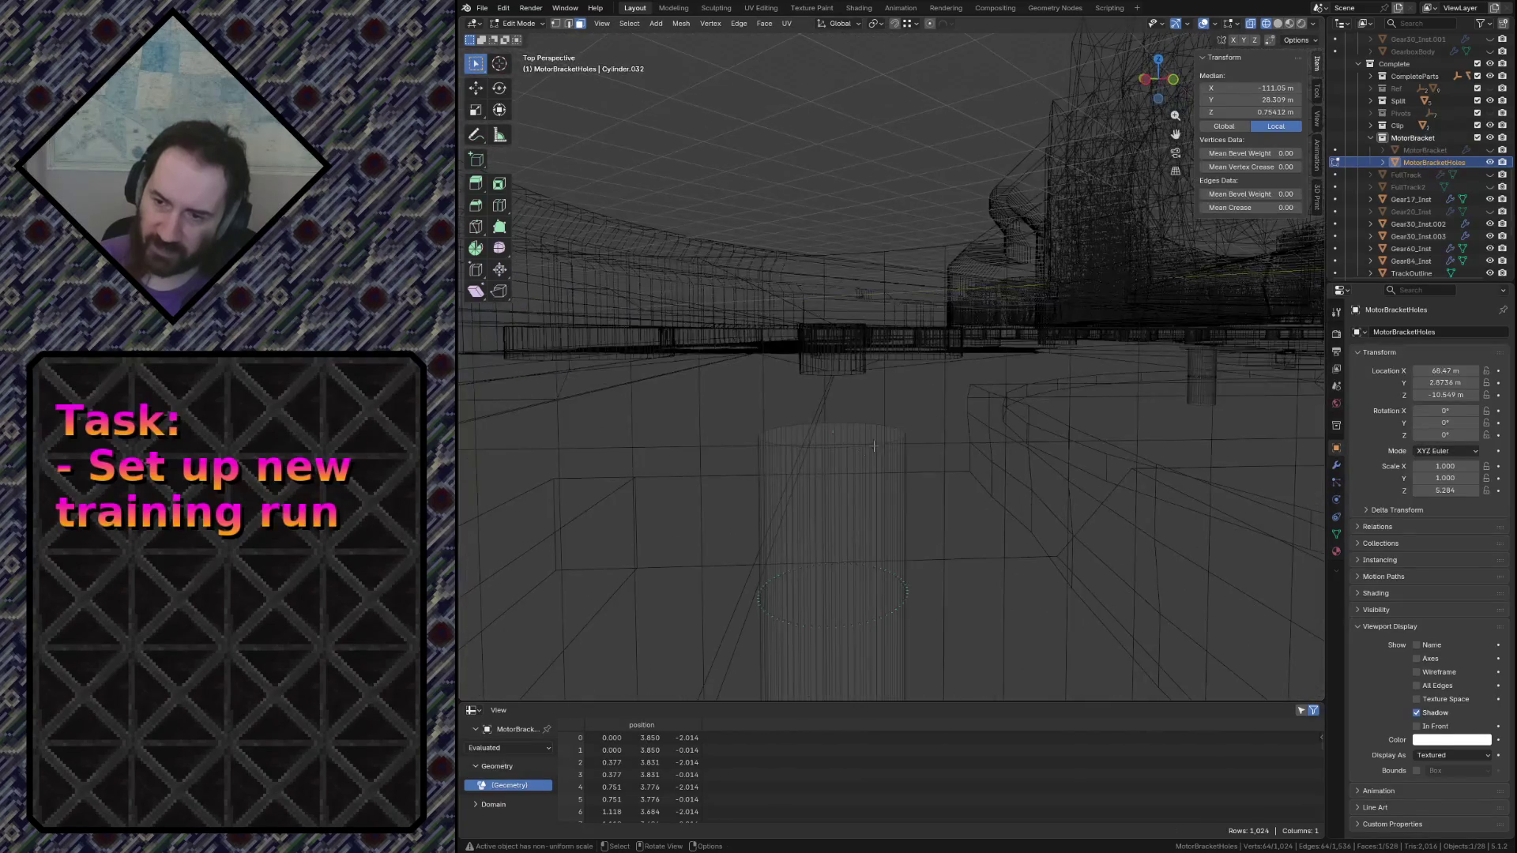
pyautogui.click(817, 440)
pyautogui.hotkey('shift', '`')
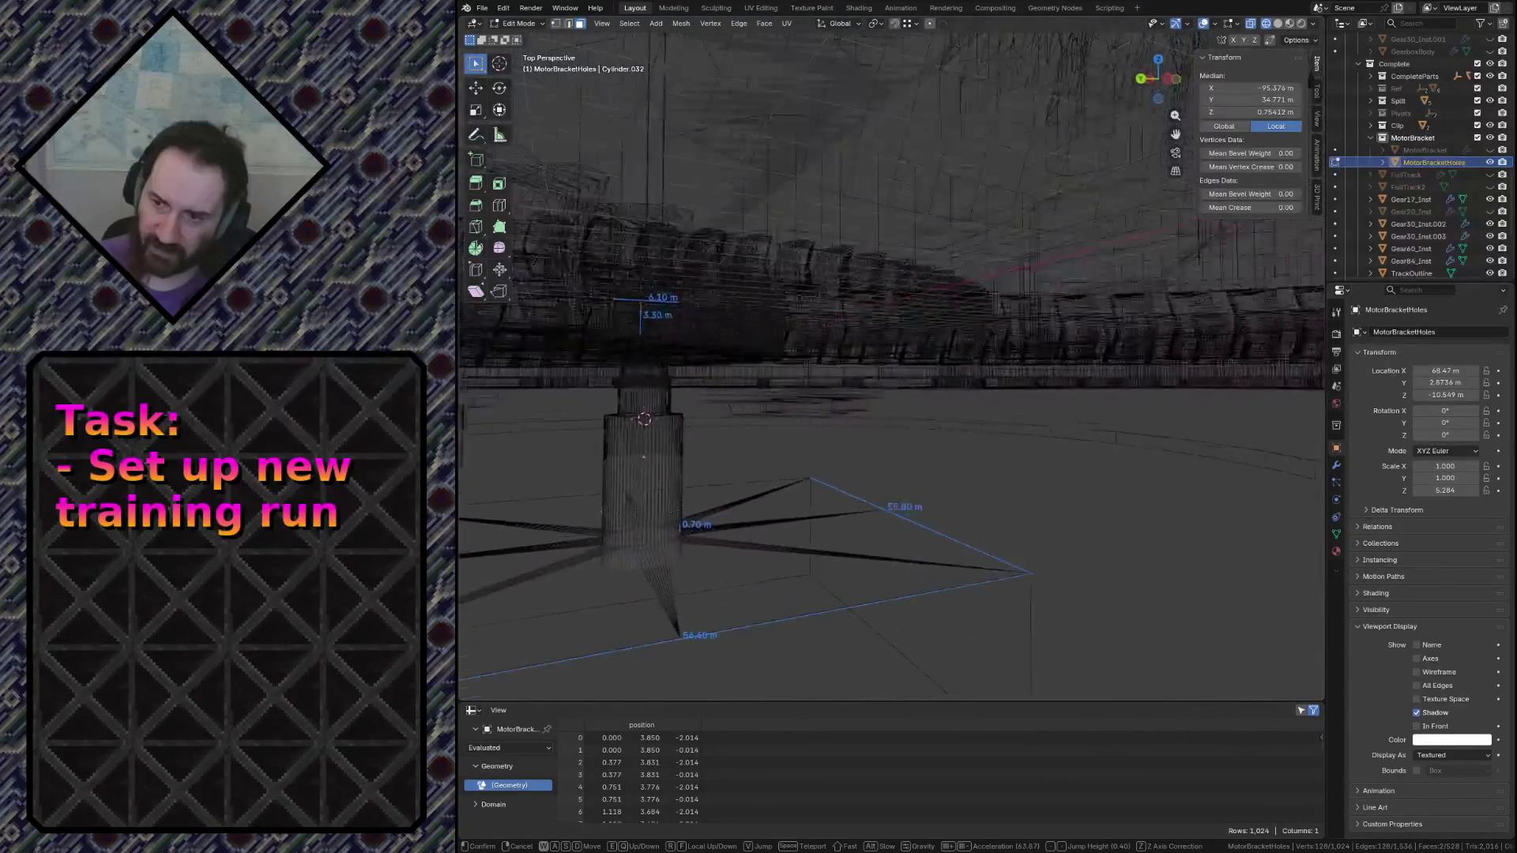
pyautogui.press('w')
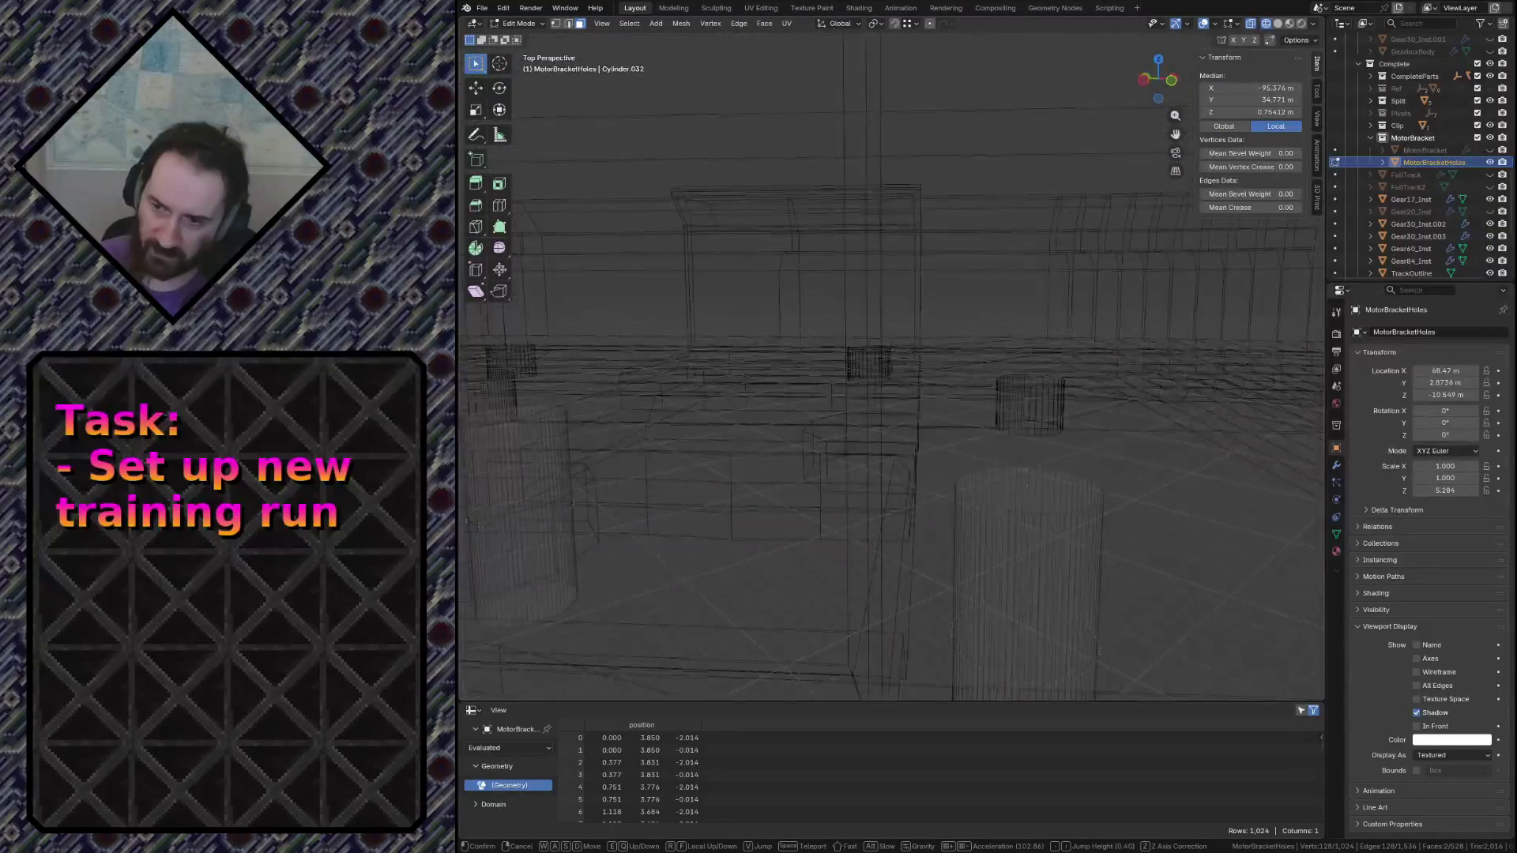
pyautogui.click(817, 441)
# Select the cylinder's top face and start an Inset Faces on it
pyautogui.click(1000, 409)
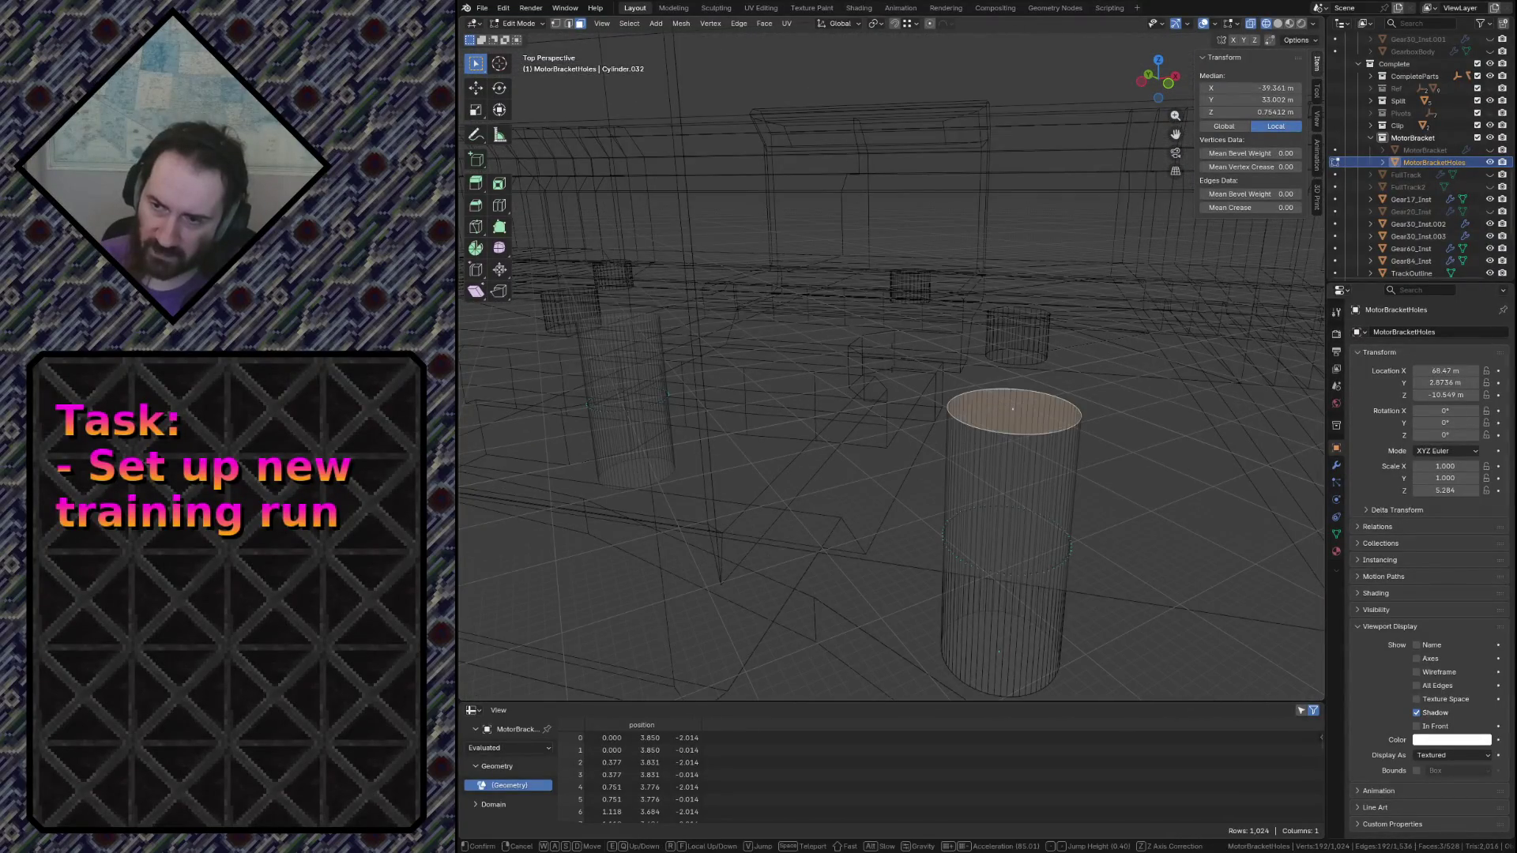
pyautogui.hotkey('shift', '`')
pyautogui.click(874, 409)
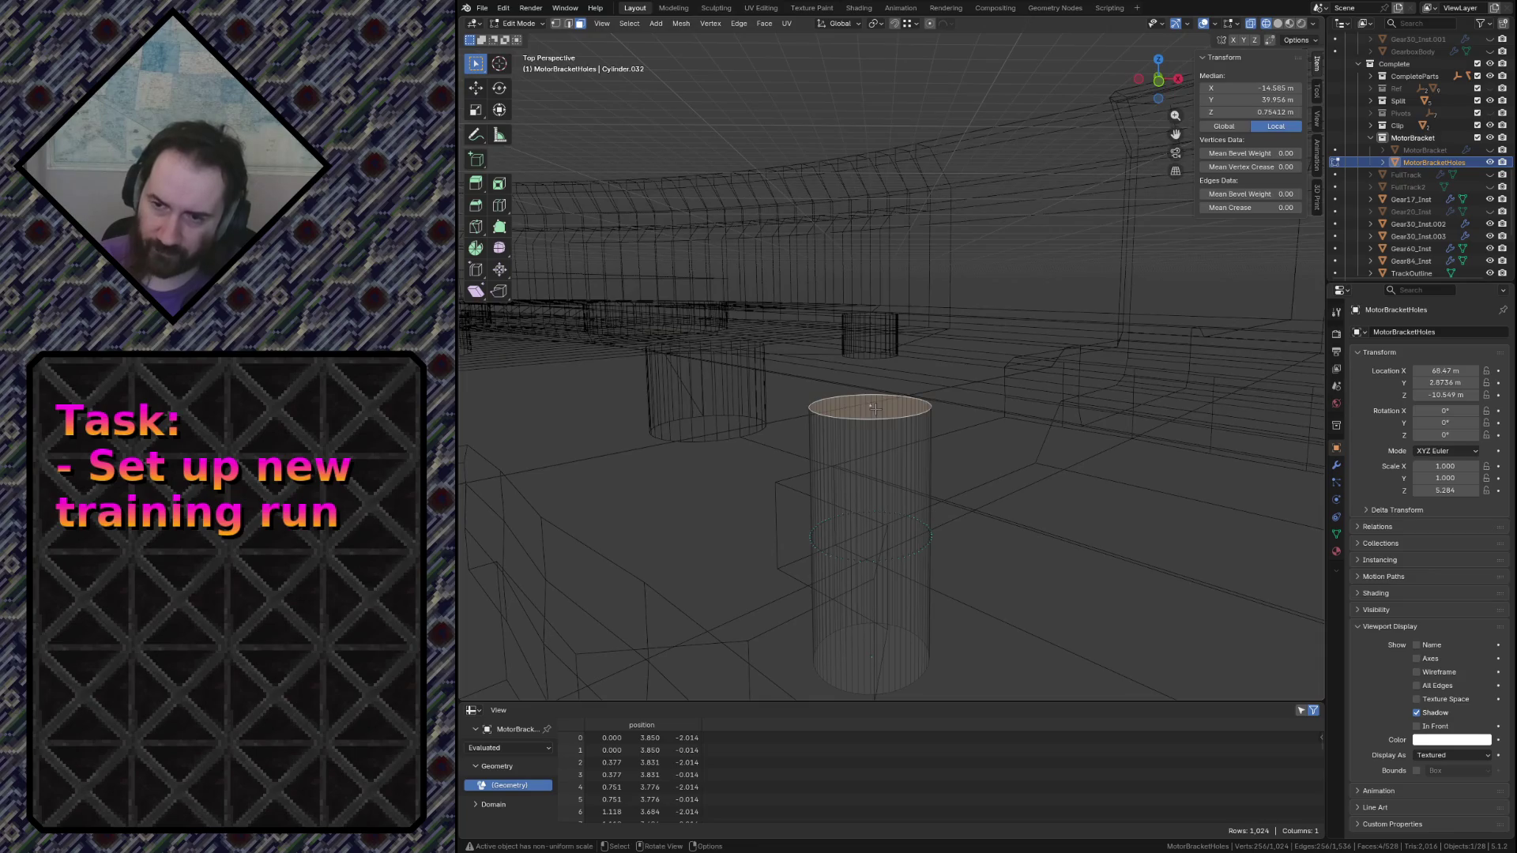
pyautogui.rightClick(875, 409)
pyautogui.click(947, 460)
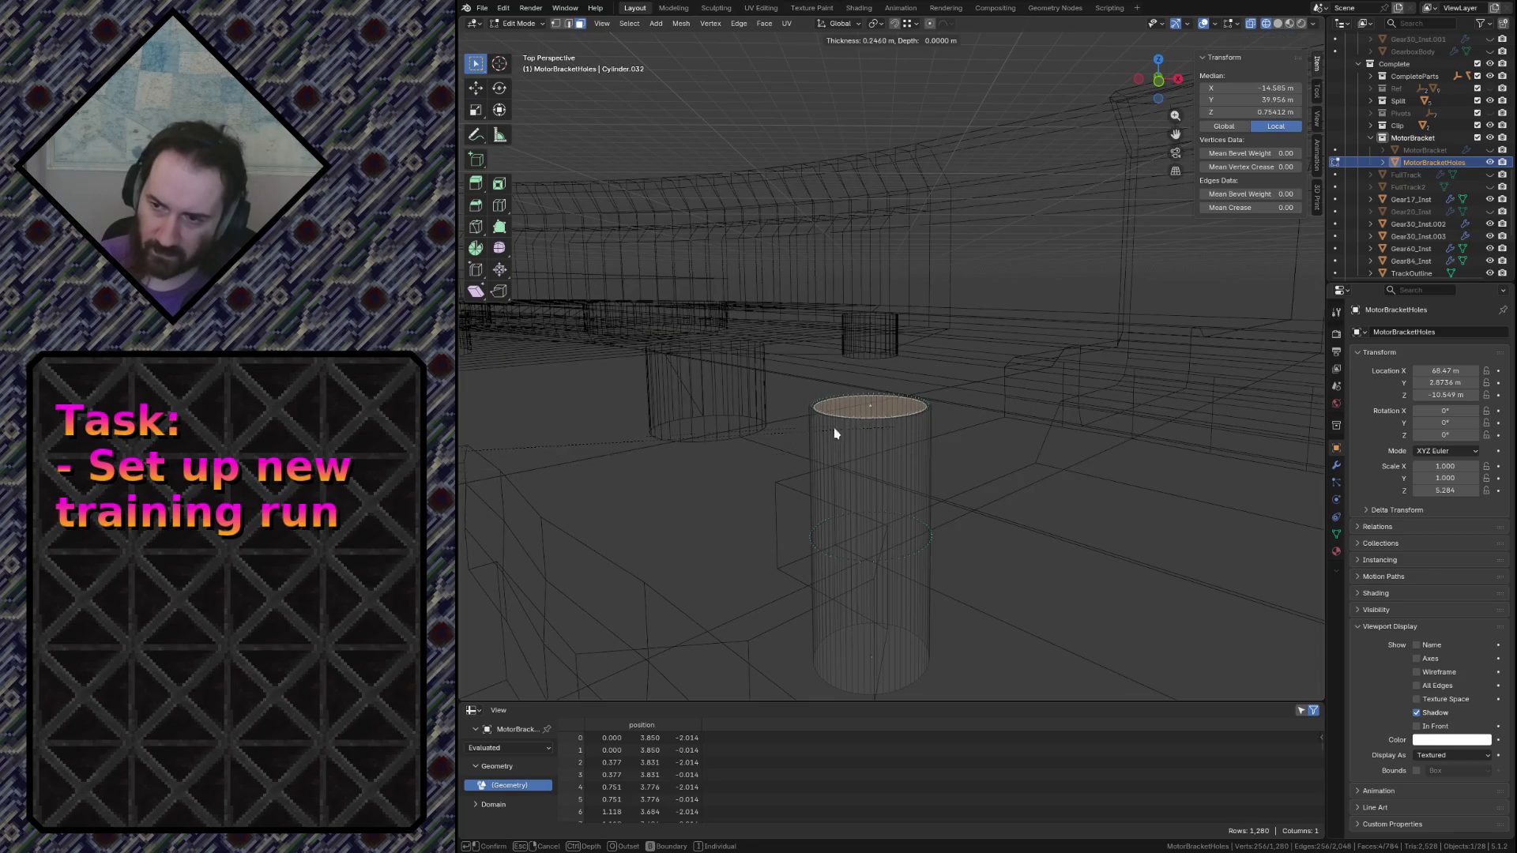
# Set the inset thickness to 1.5 m and begin extruding the inner face upward
pyautogui.click(752, 447)
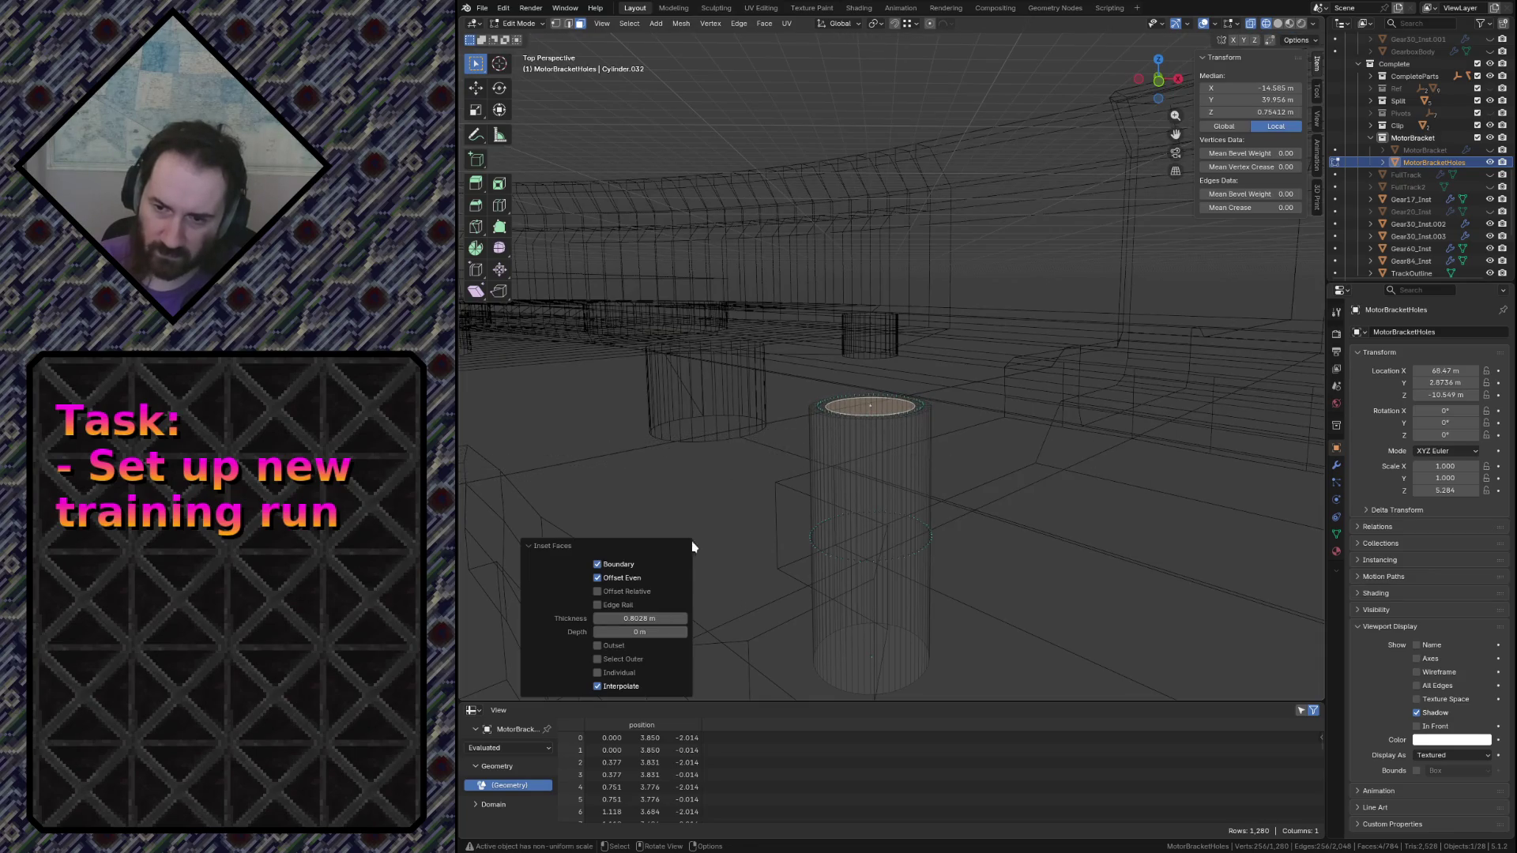
pyautogui.click(650, 617)
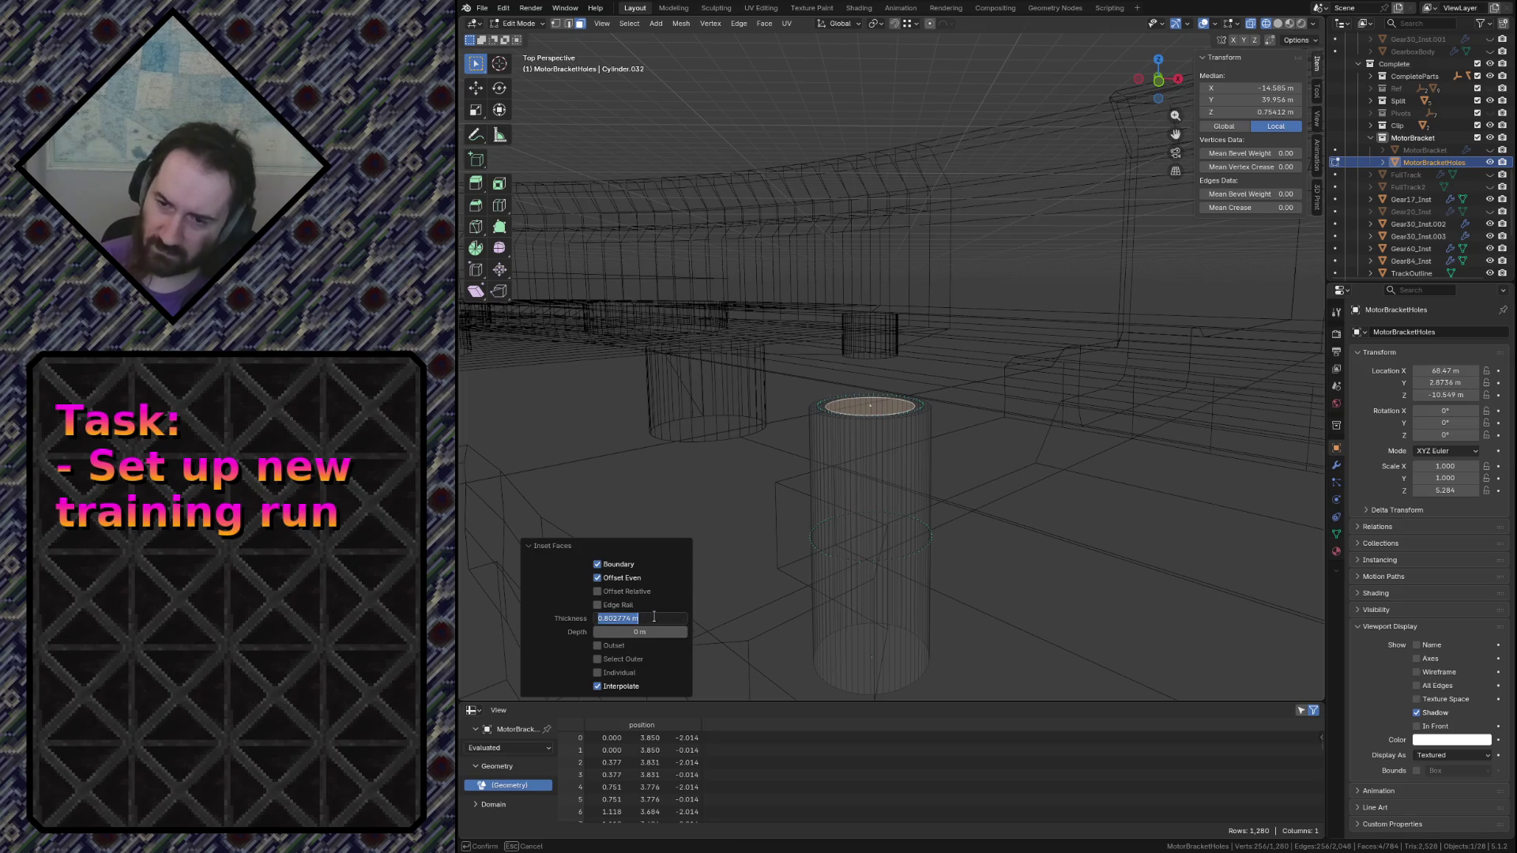
pyautogui.press('Return')
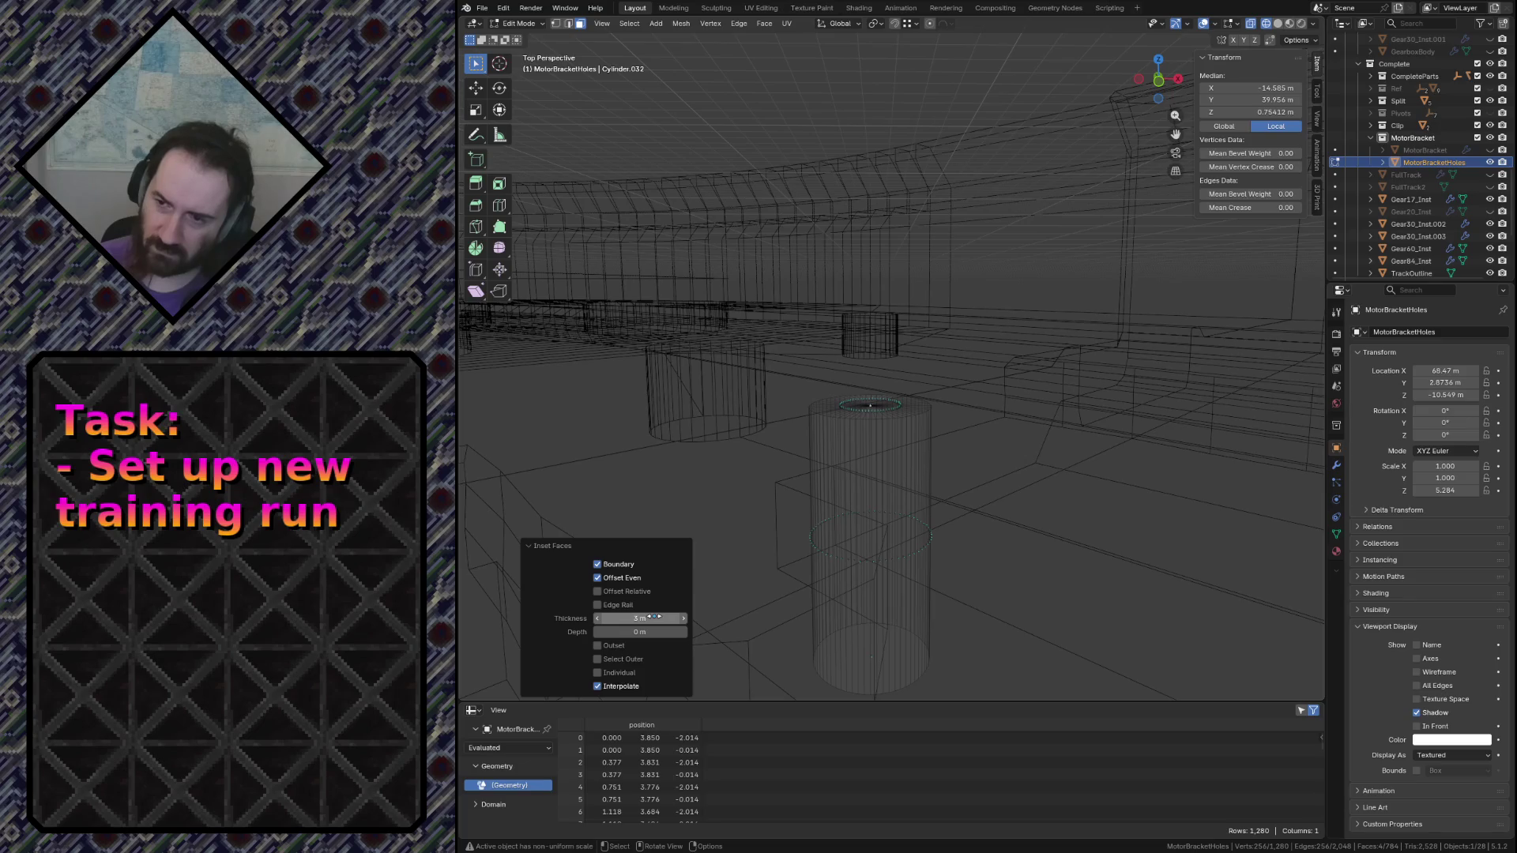
pyautogui.click(650, 618)
pyautogui.write('1.5')
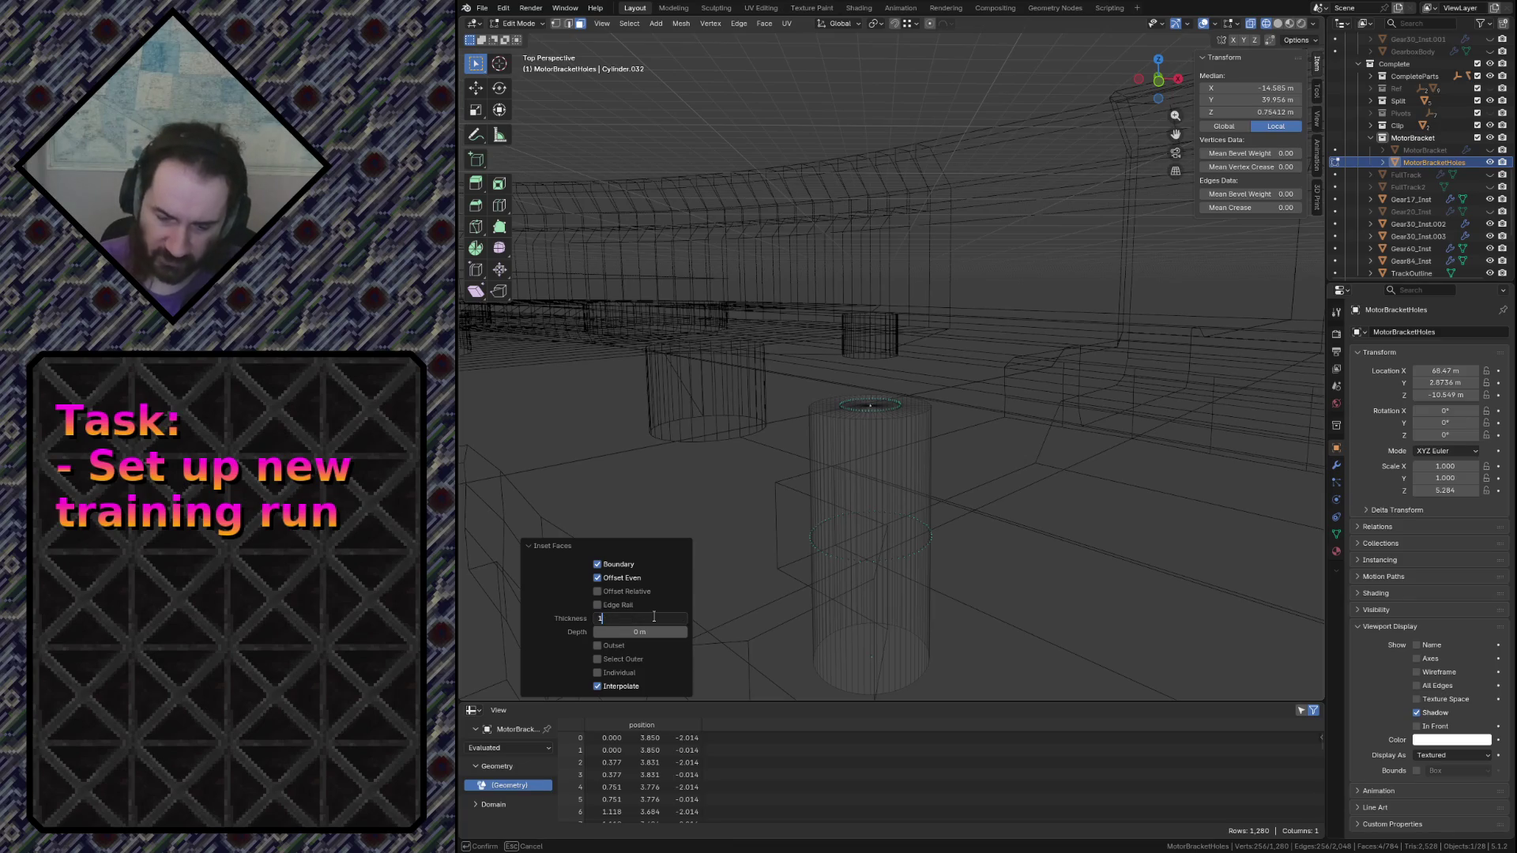
pyautogui.press('Return')
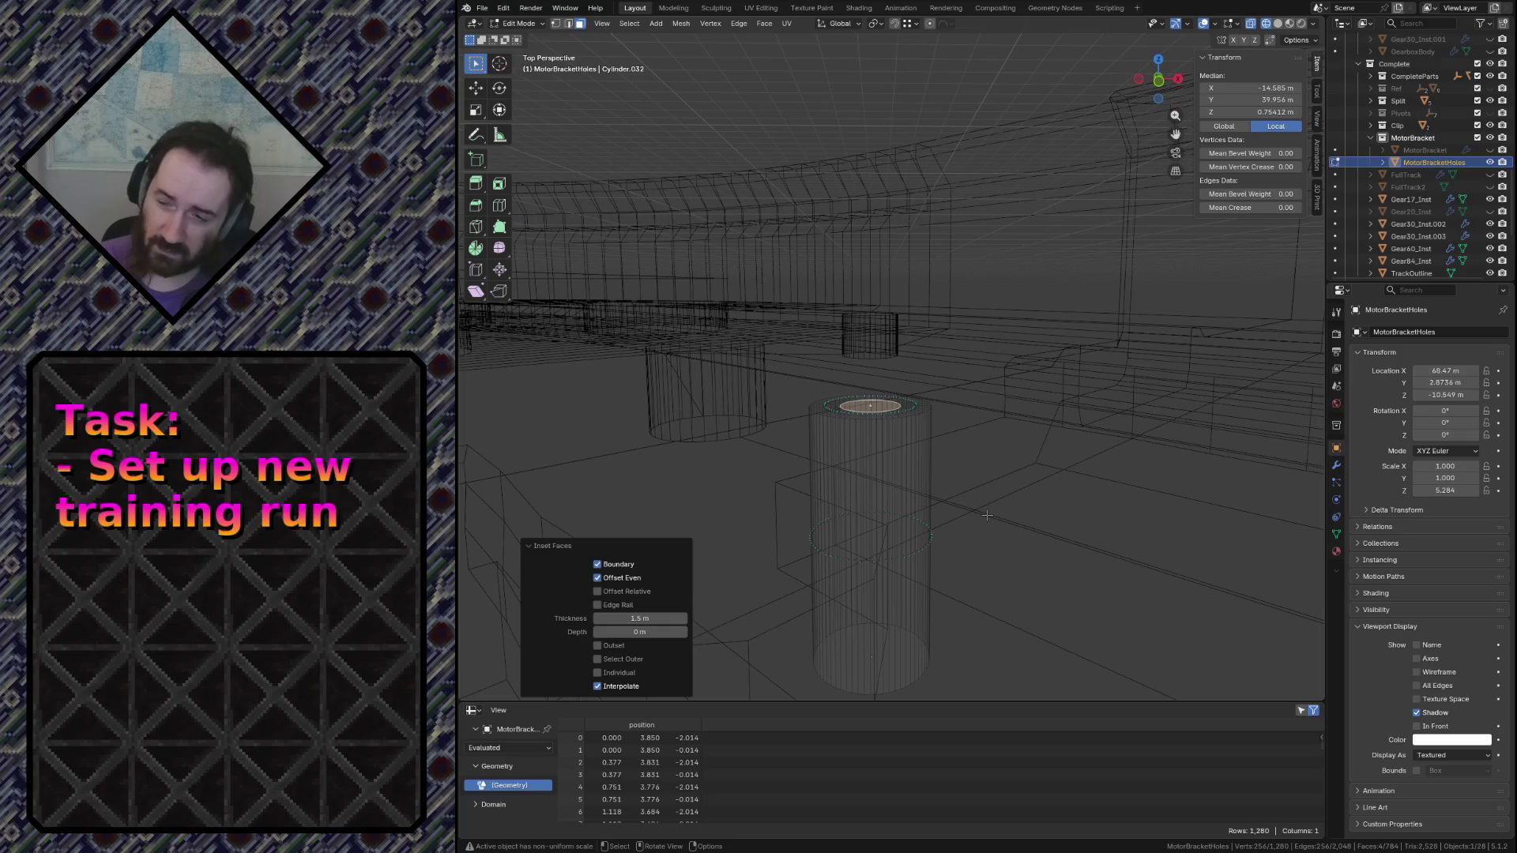
pyautogui.press('e')
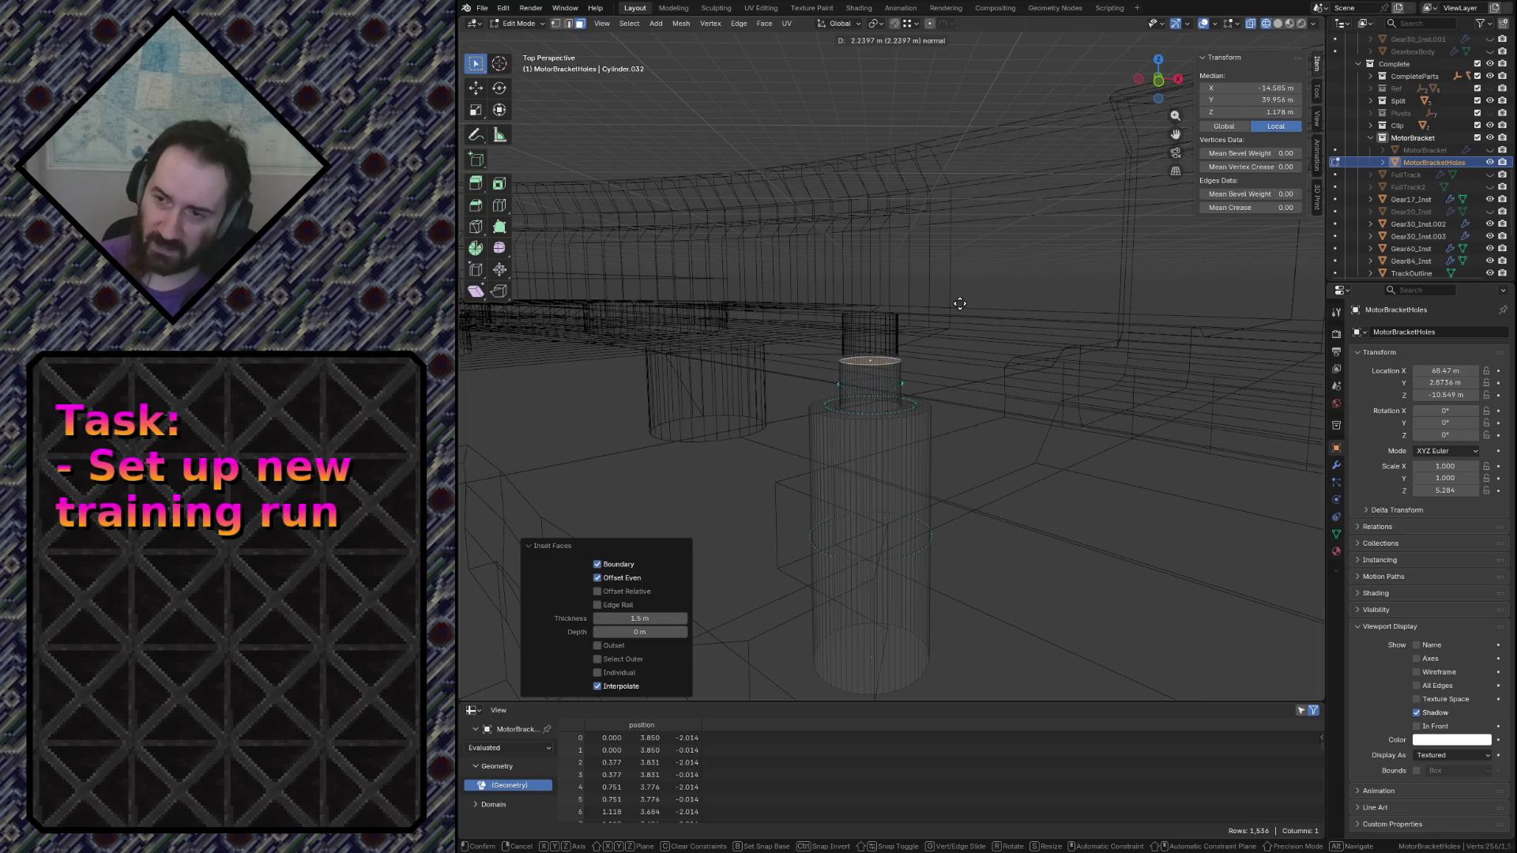
# Confirm the upward extrusion, inspect the raised tops and return to object mode
pyautogui.click(922, 47)
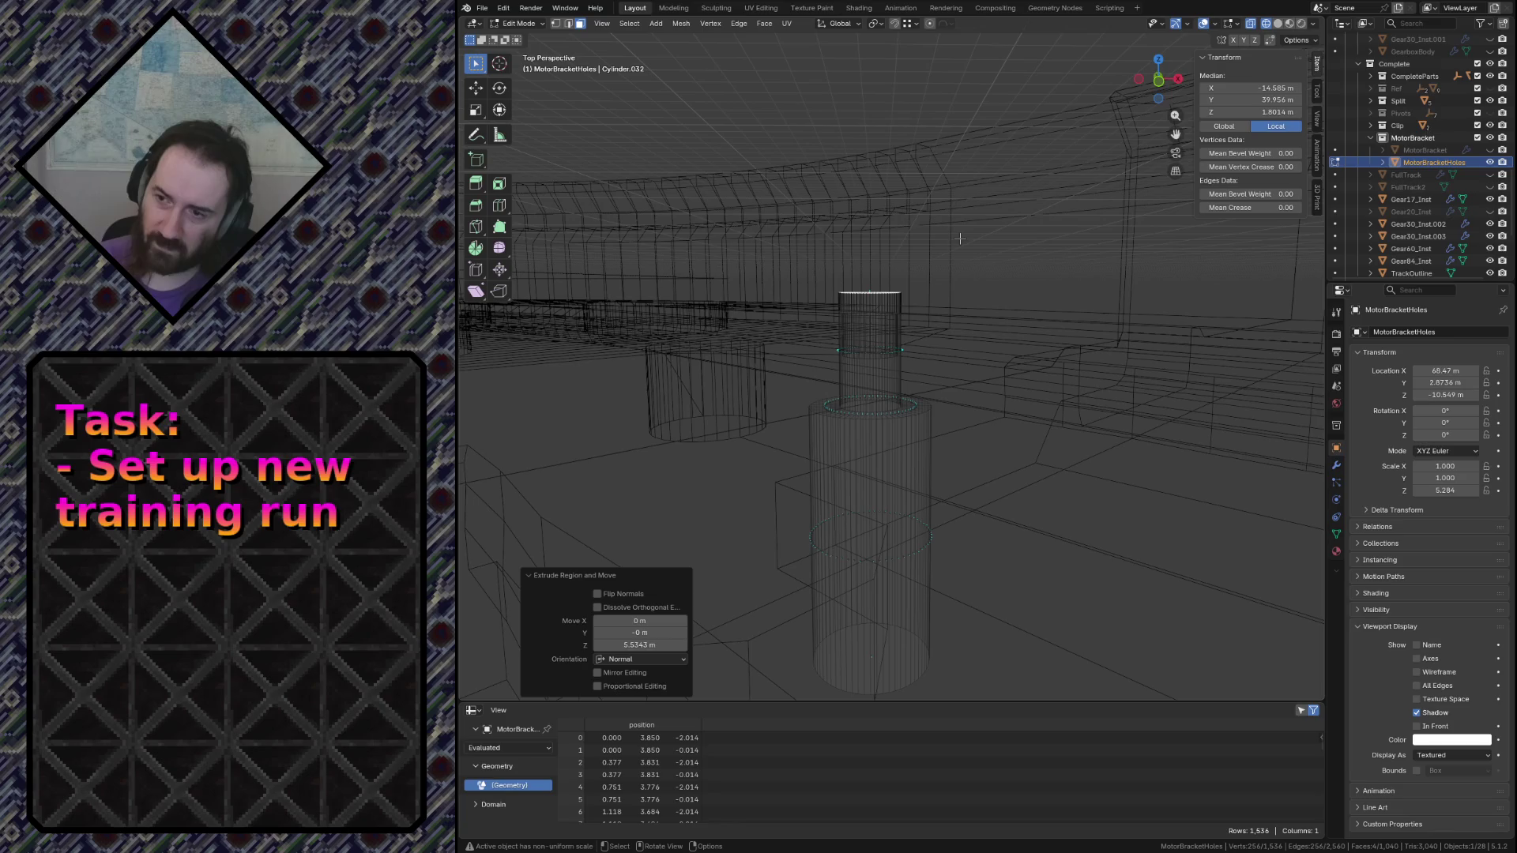
pyautogui.hotkey('shift', '`')
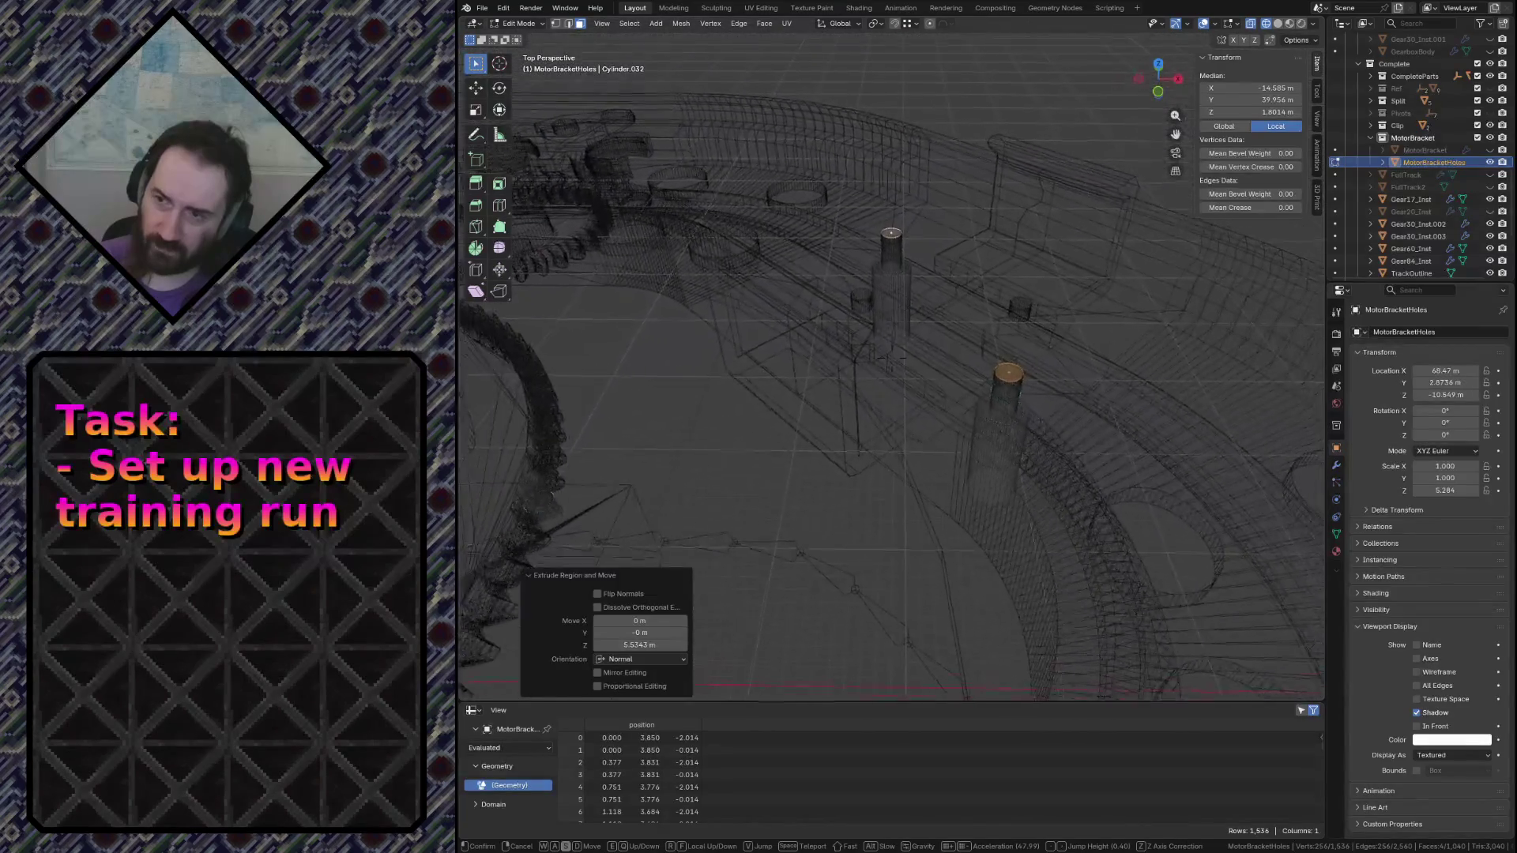
pyautogui.scroll(3, 888, 369)
pyautogui.press('s')
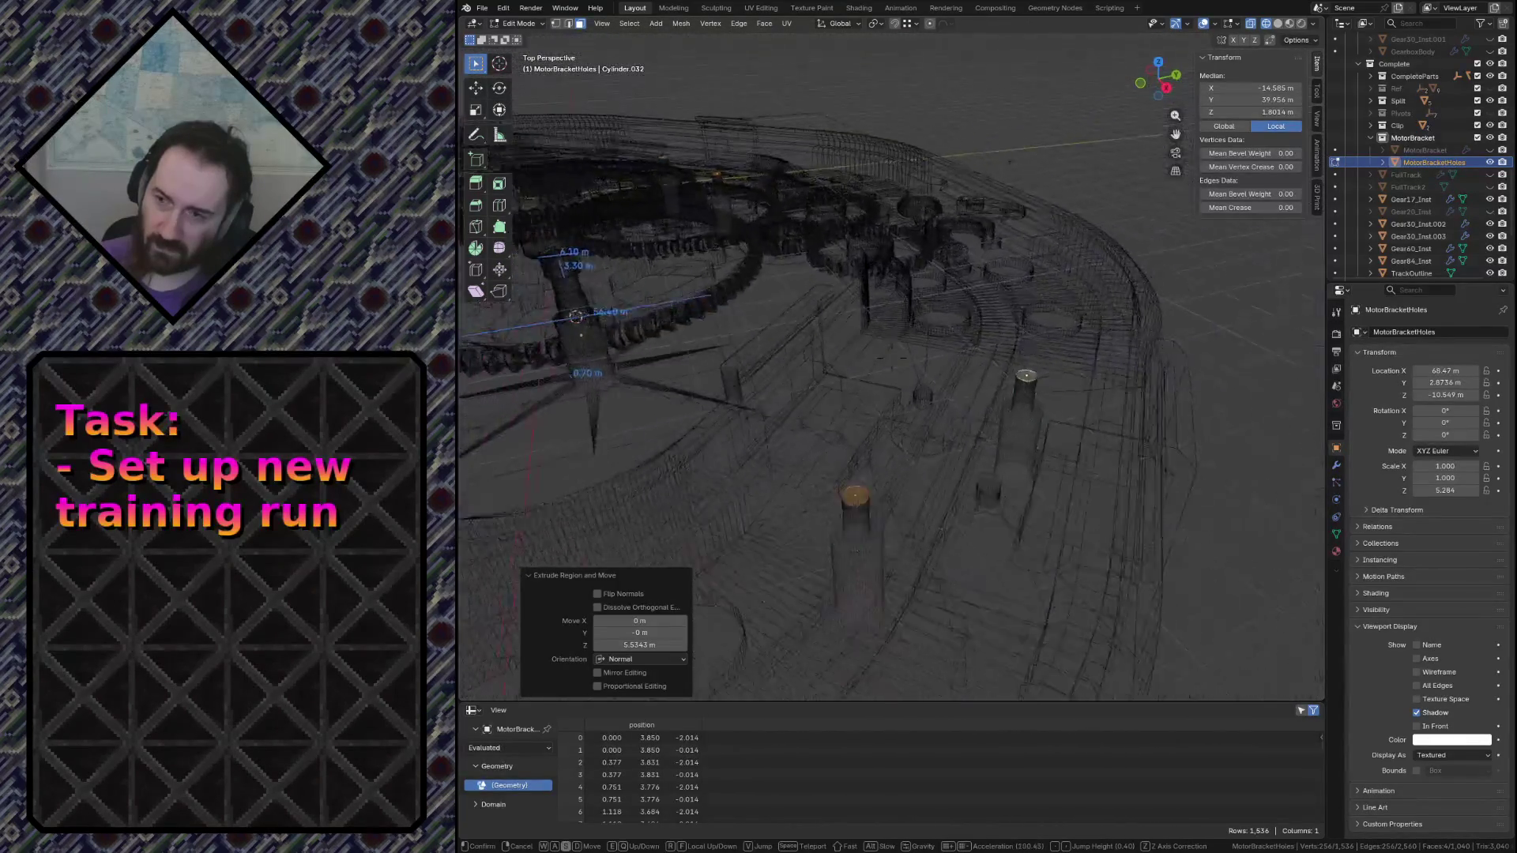
pyautogui.click(1014, 240)
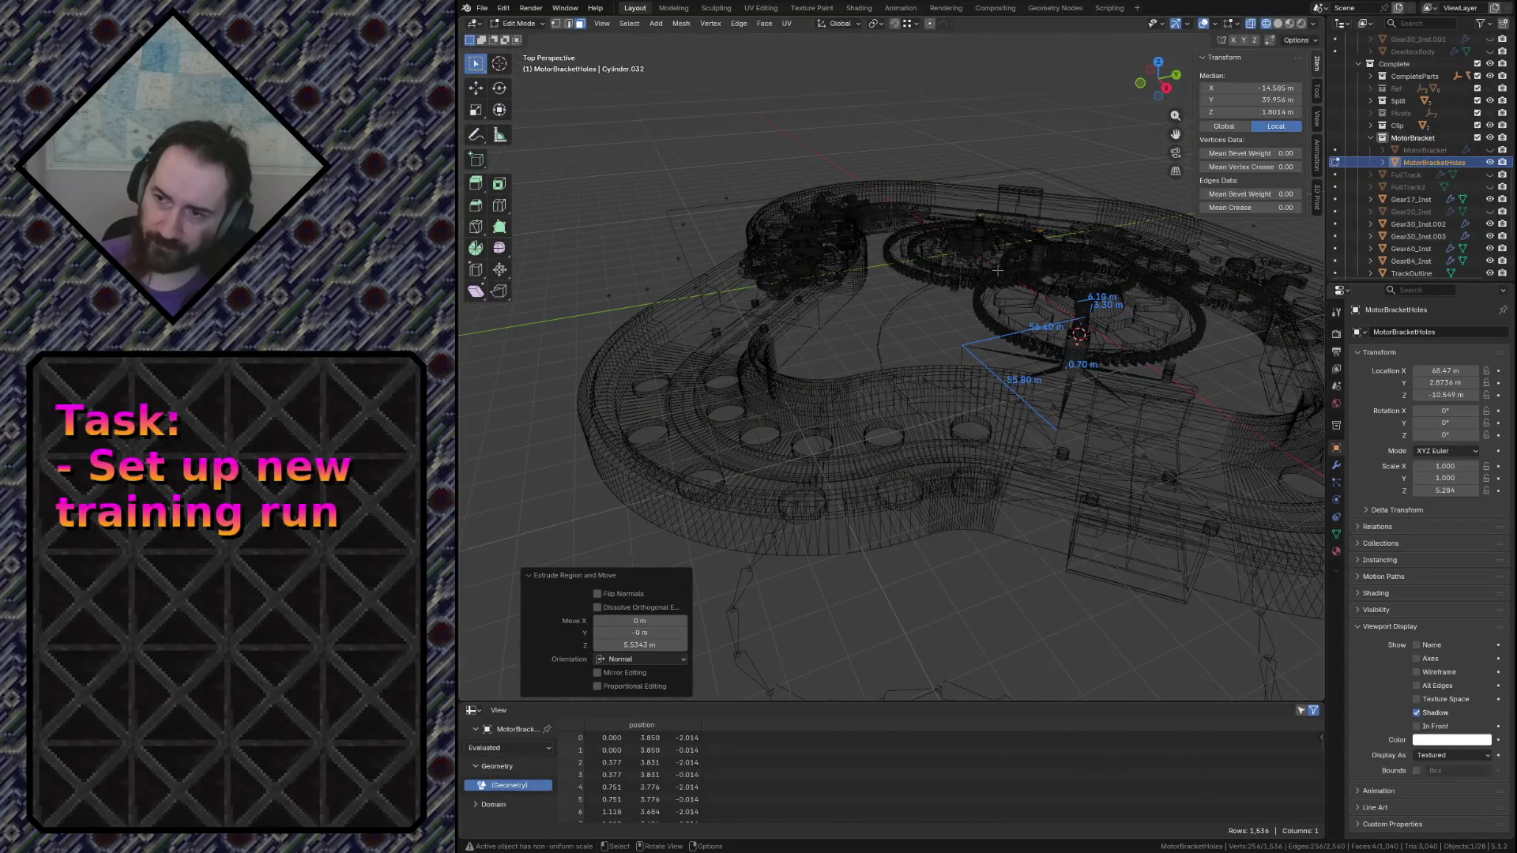
pyautogui.press('Tab')
pyautogui.hotkey('shift', '`')
pyautogui.press('w')
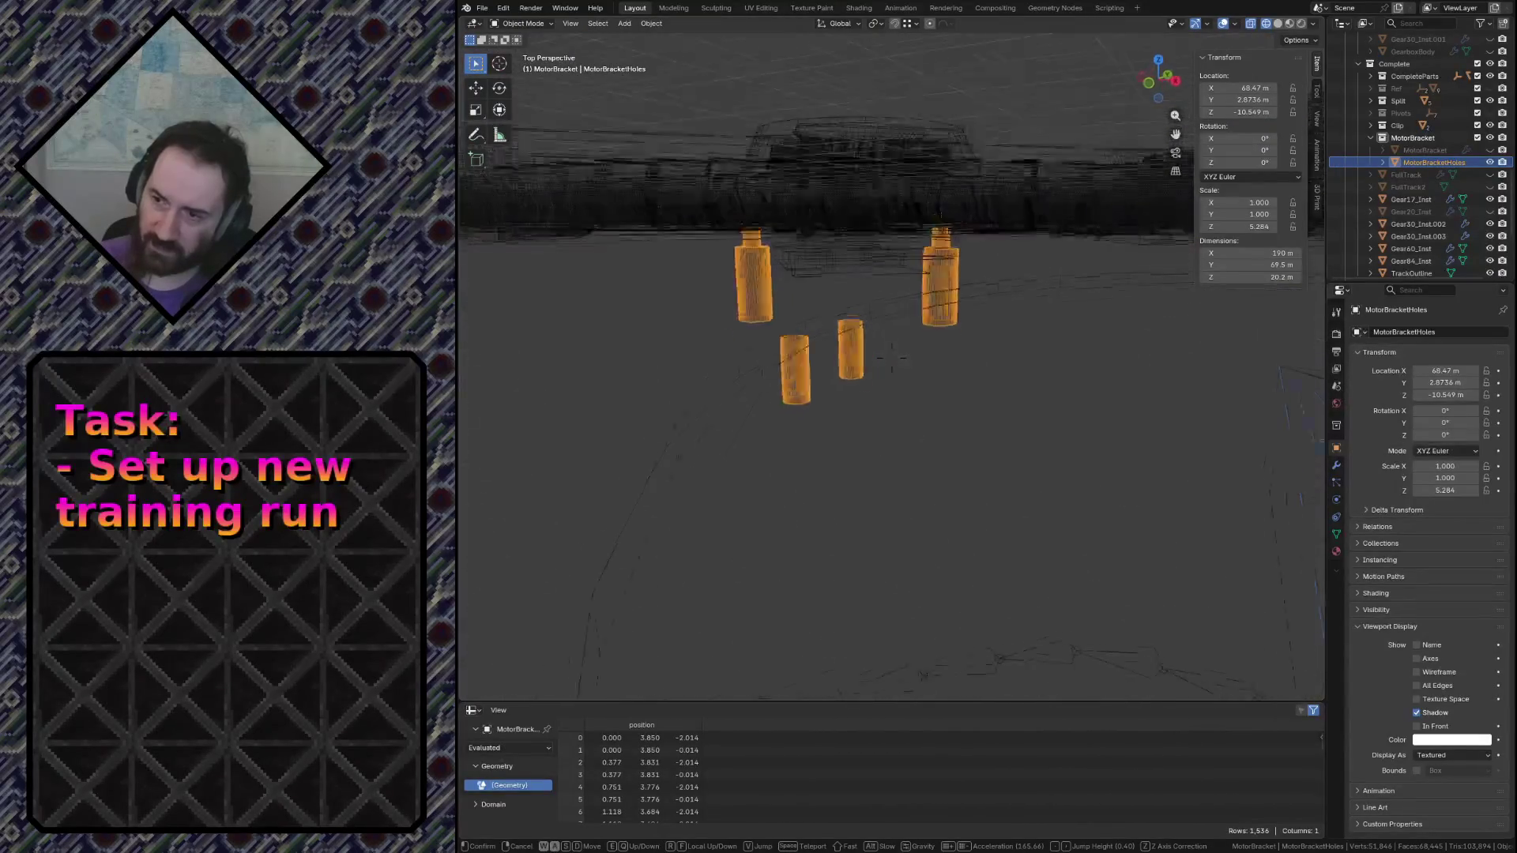
pyautogui.click(897, 359)
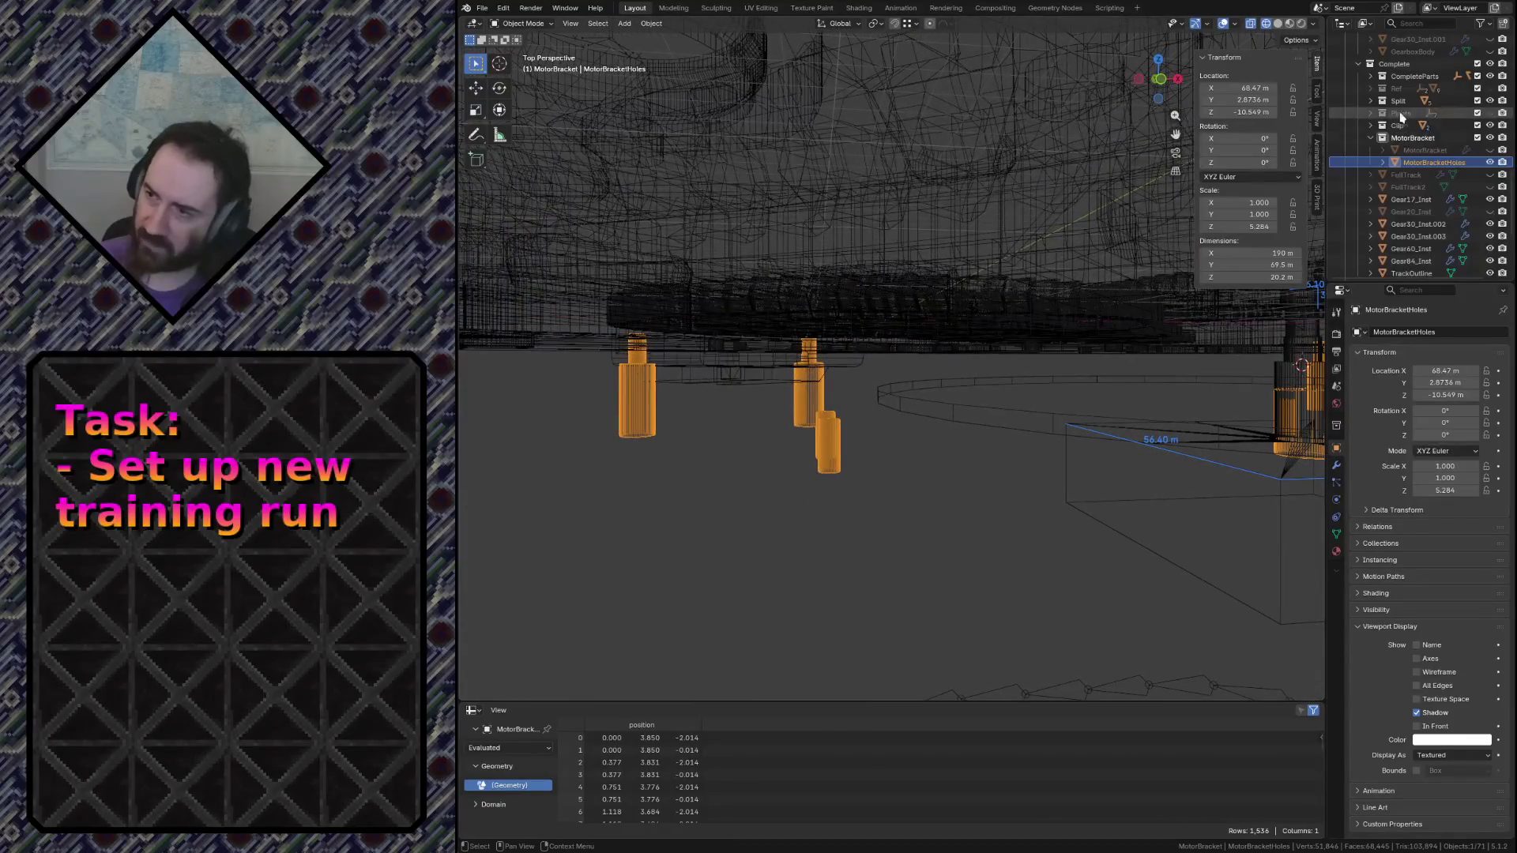
# Edit the MotorBracket mesh with all geometry selected and the Merge menu up
pyautogui.click(1479, 150)
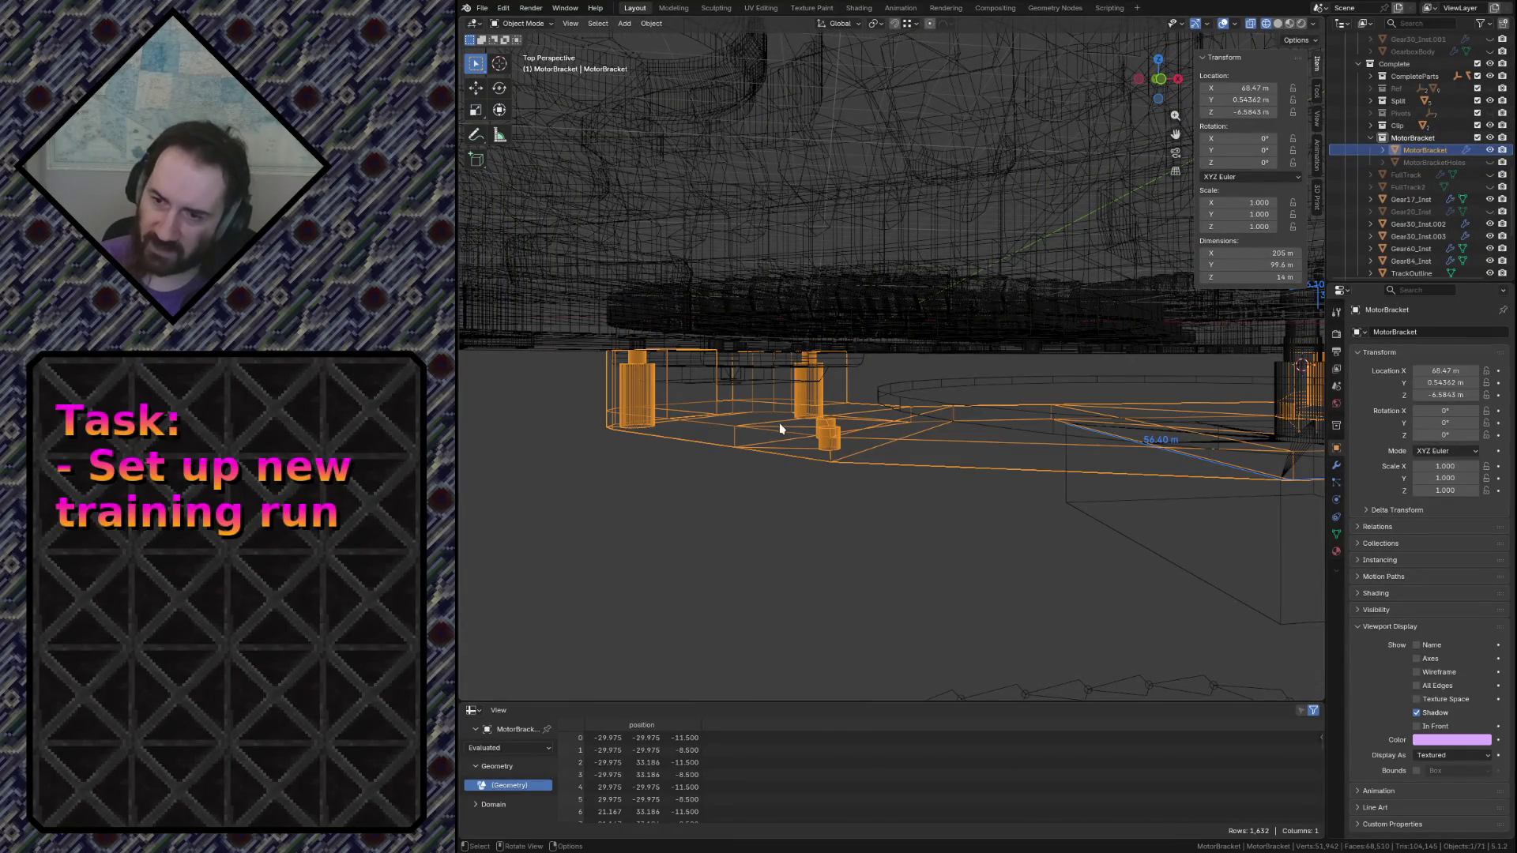
pyautogui.press('Tab')
pyautogui.press('a')
pyautogui.press('m')
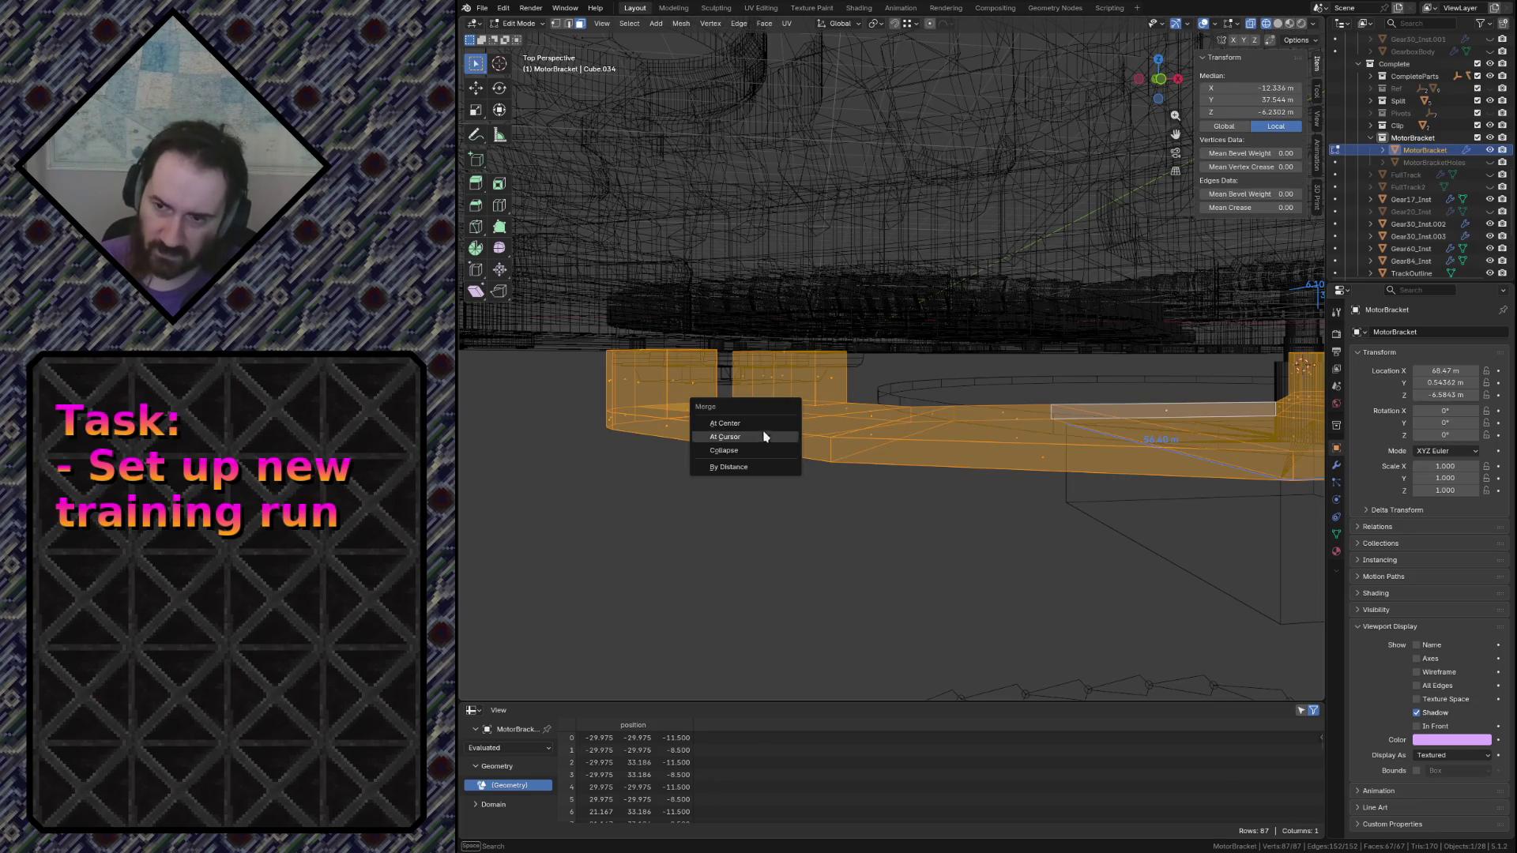
# Merge close MotorBracket vertices by distance, then try moving one corner vertex and undo it
pyautogui.click(729, 465)
pyautogui.hotkey('shift', '`')
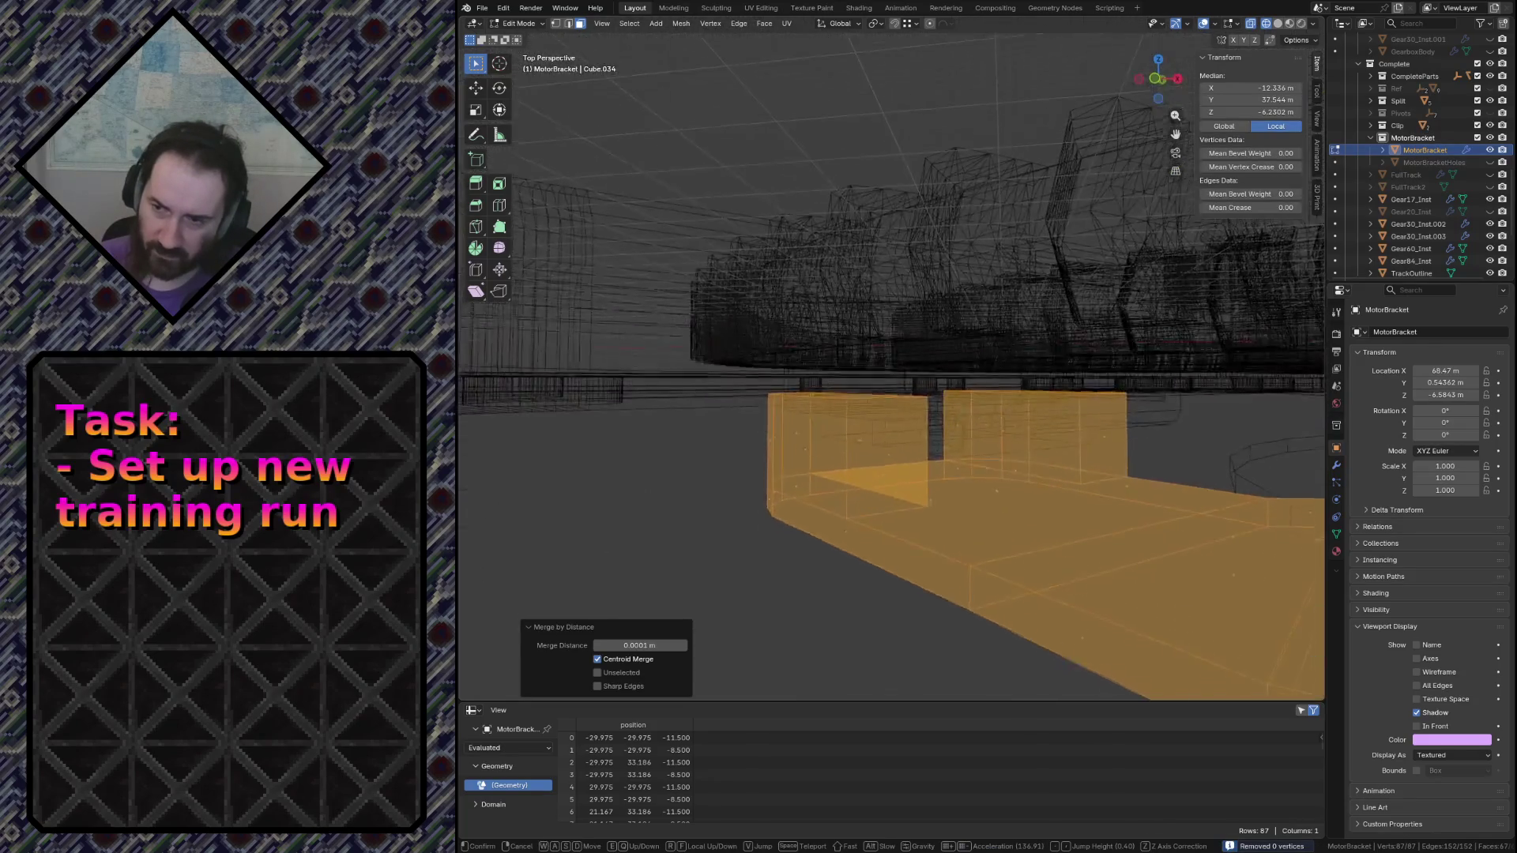
pyautogui.click(804, 368)
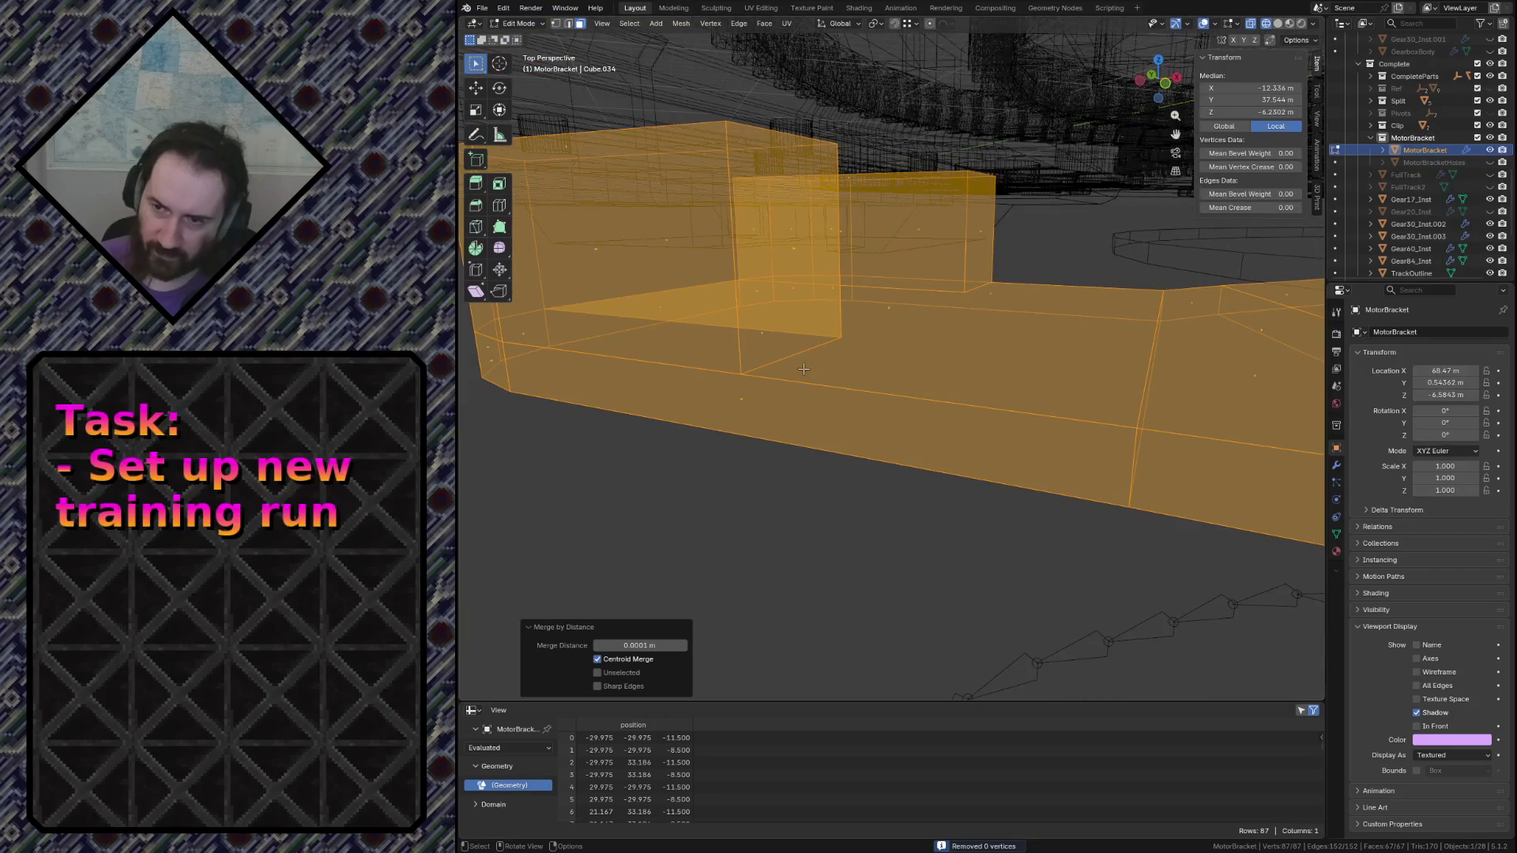
pyautogui.click(740, 373)
pyautogui.press('g')
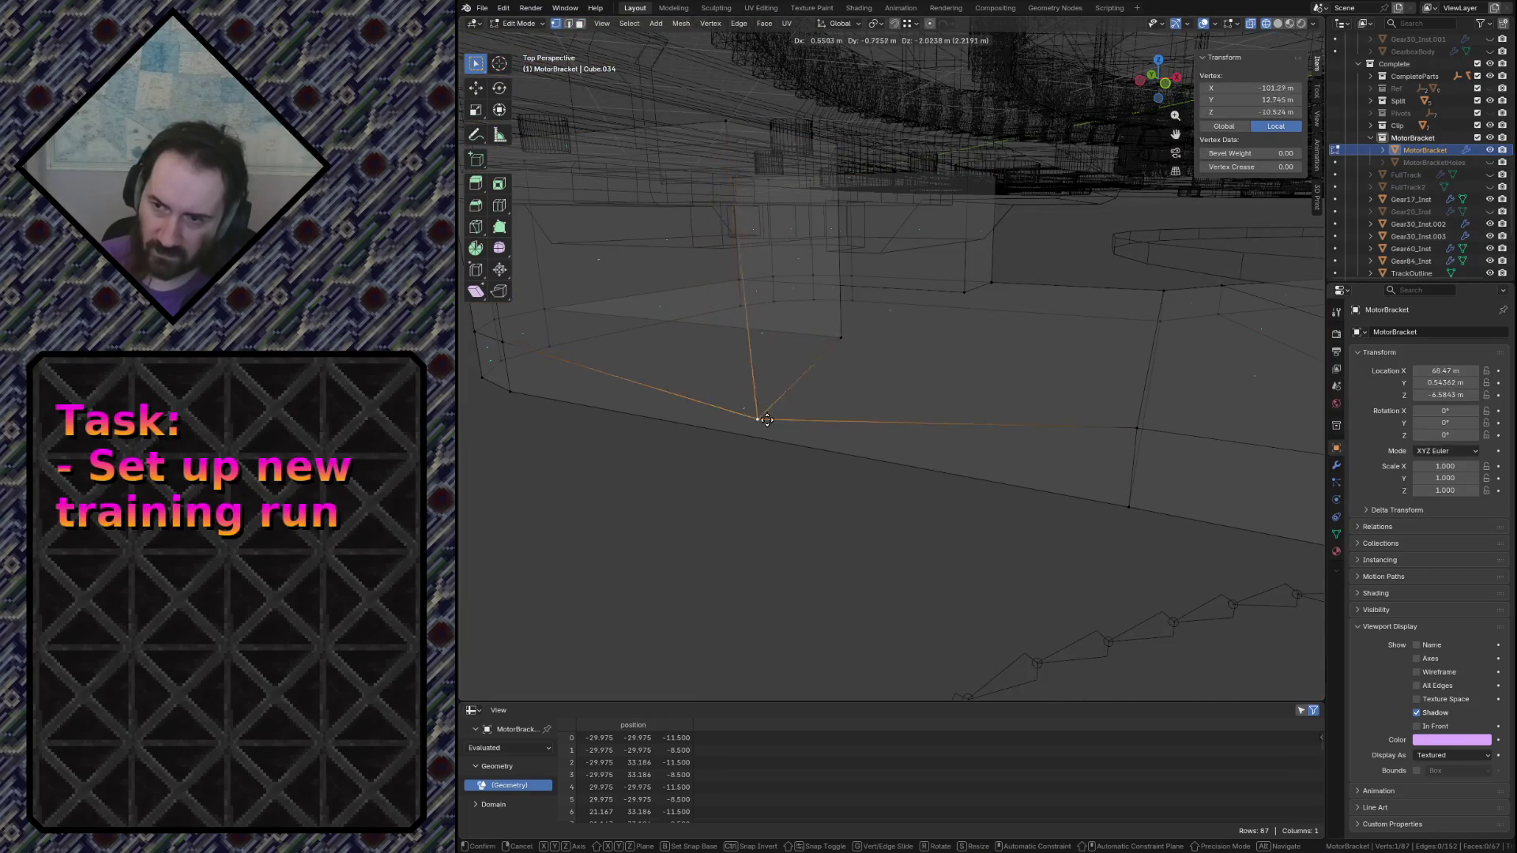
pyautogui.click(762, 360)
pyautogui.hotkey('ctrl', 'z')
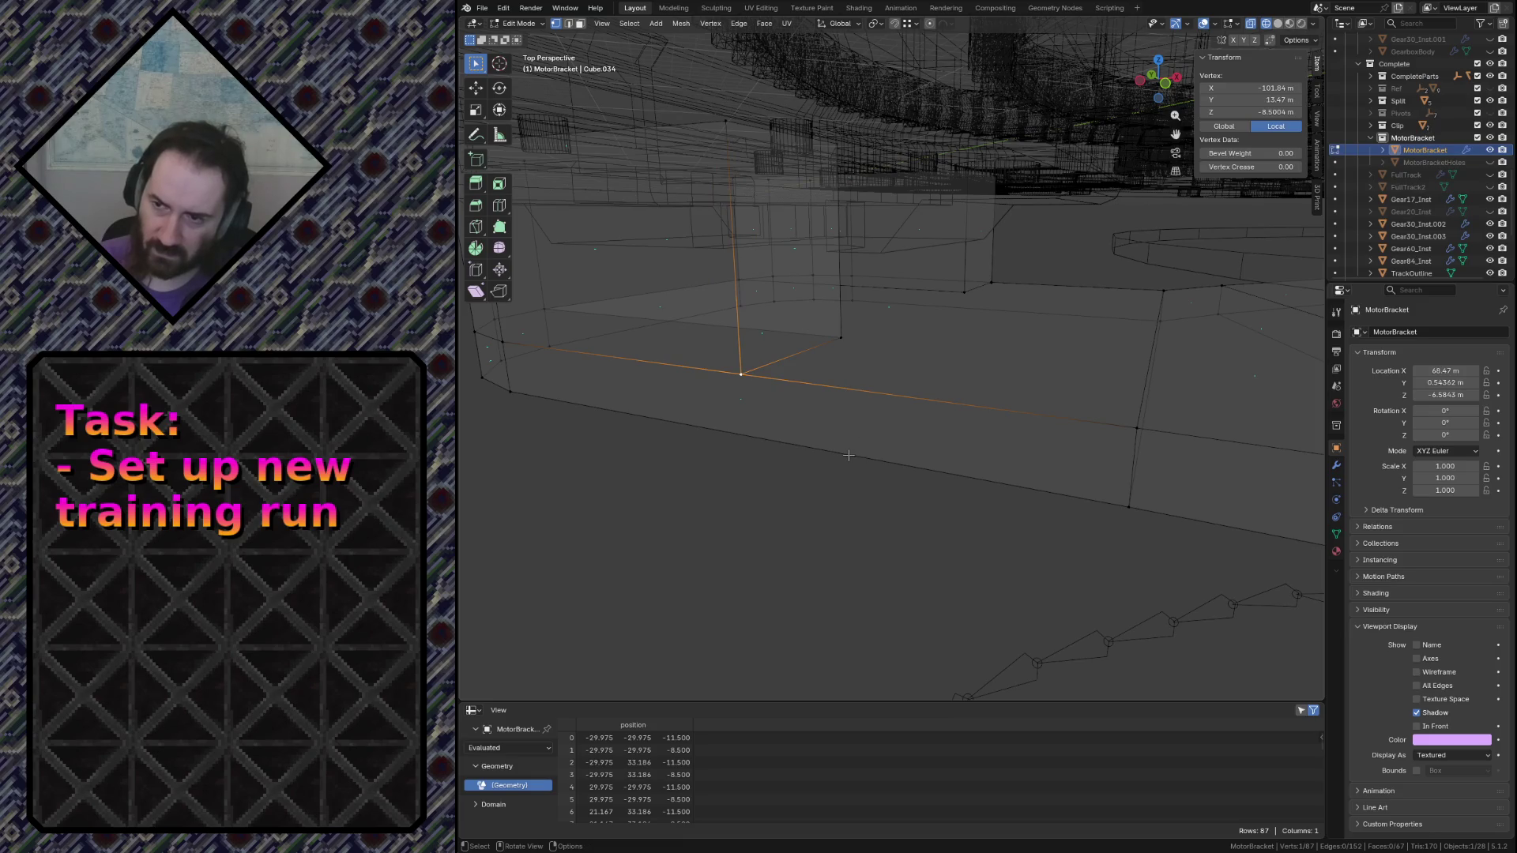
# Move two corner vertices to their new positions and return the bracket to object mode
pyautogui.press('g')
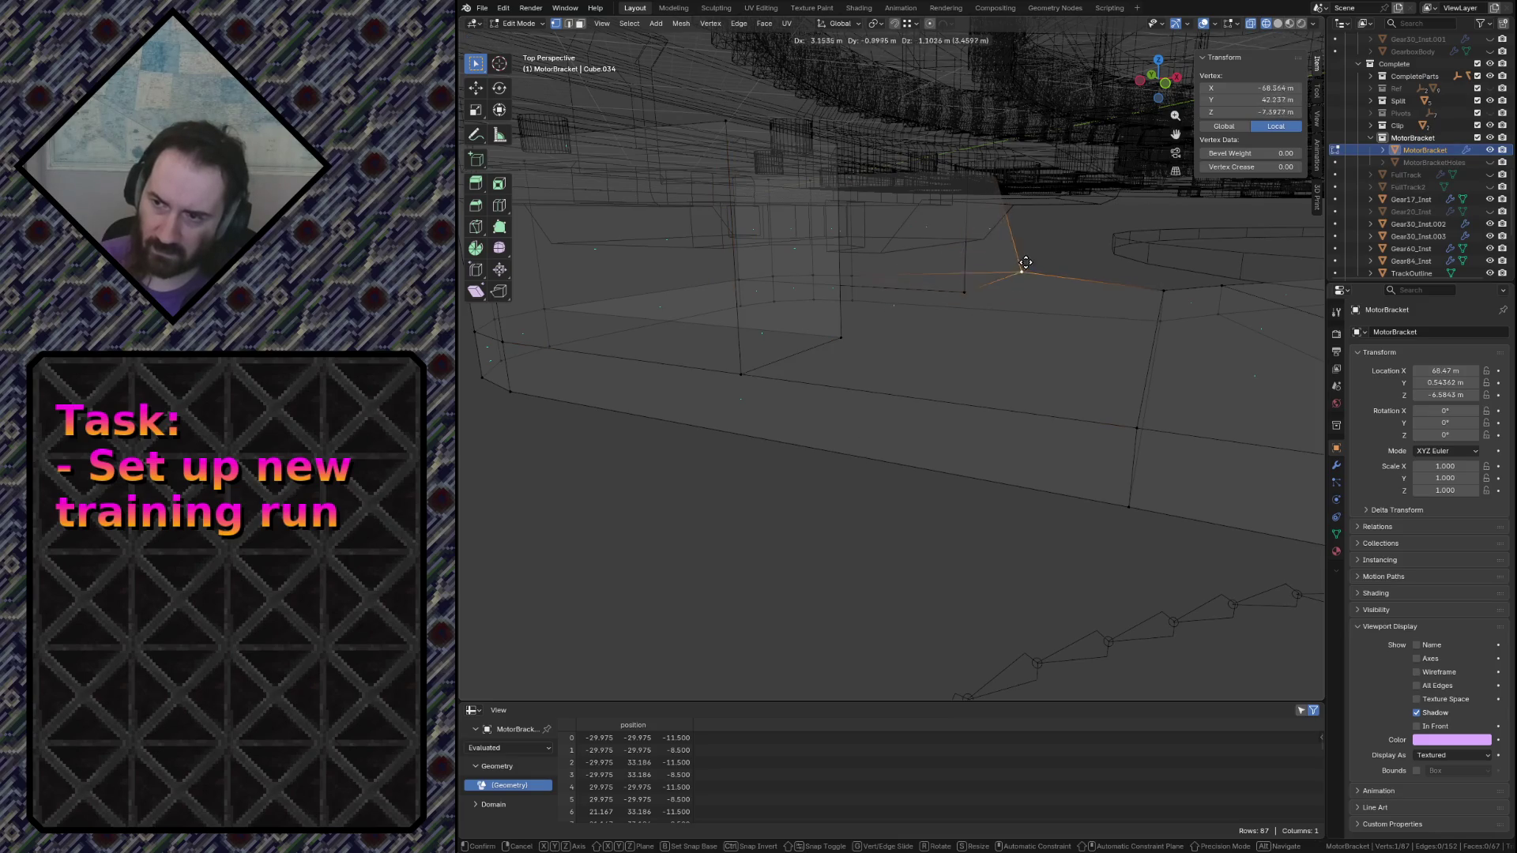
pyautogui.click(1015, 269)
pyautogui.hotkey('shift', '`')
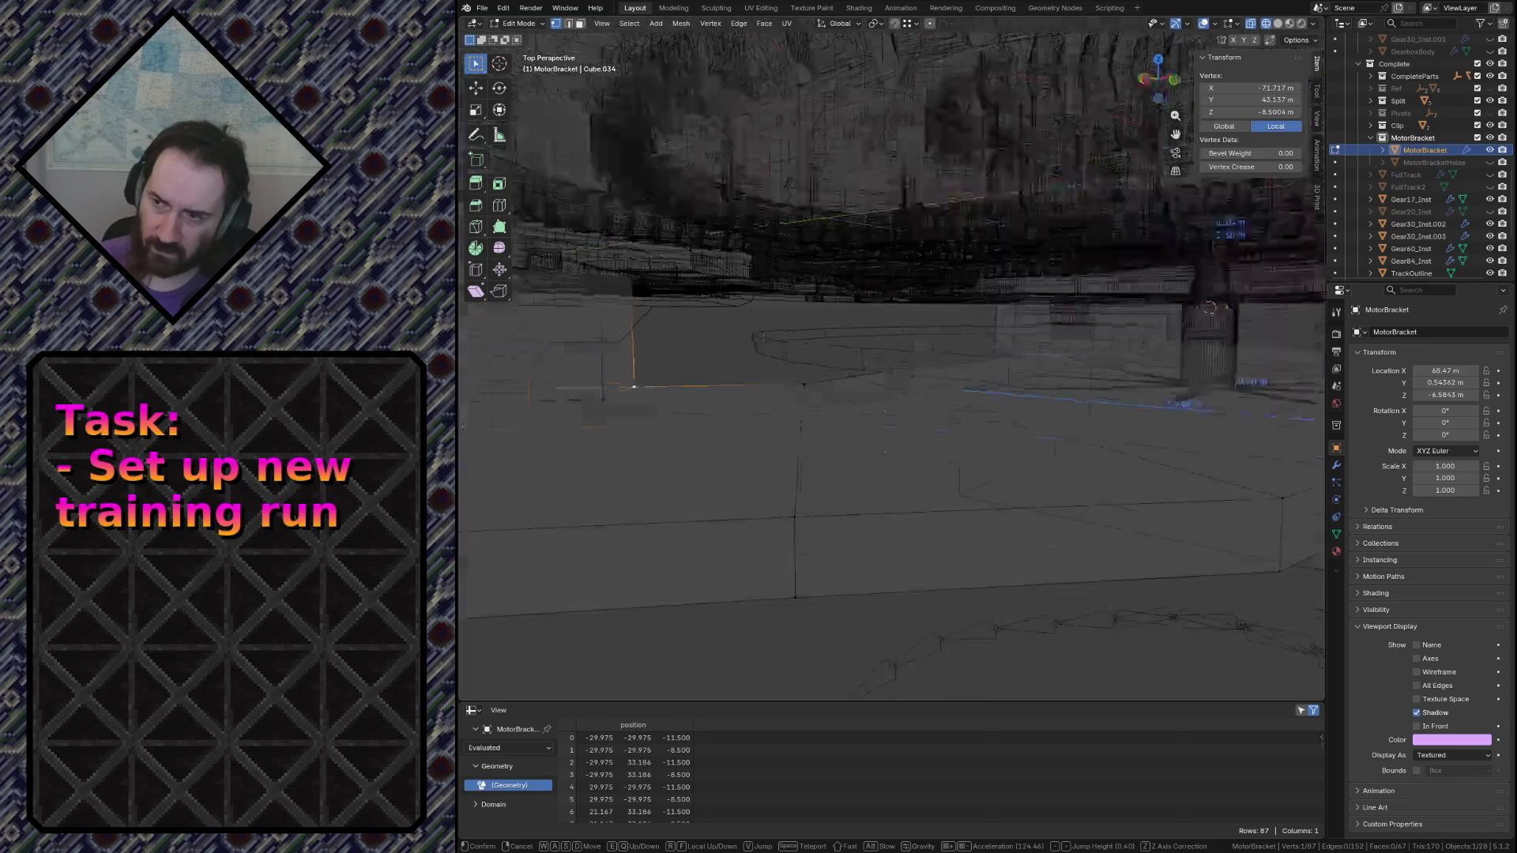
pyautogui.click(1006, 279)
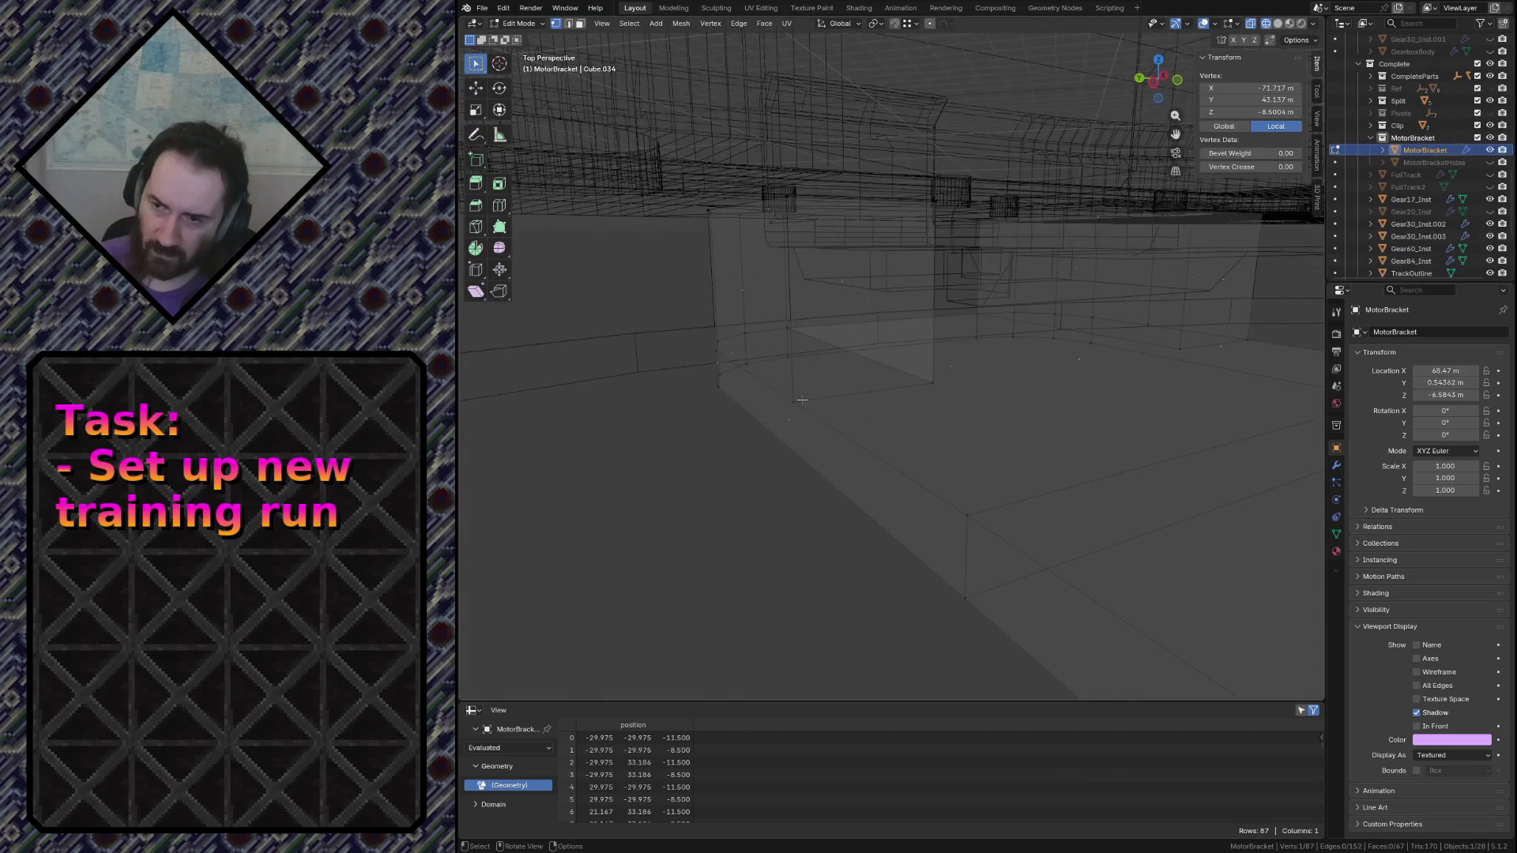
pyautogui.press('g')
pyautogui.click(832, 385)
pyautogui.press('g')
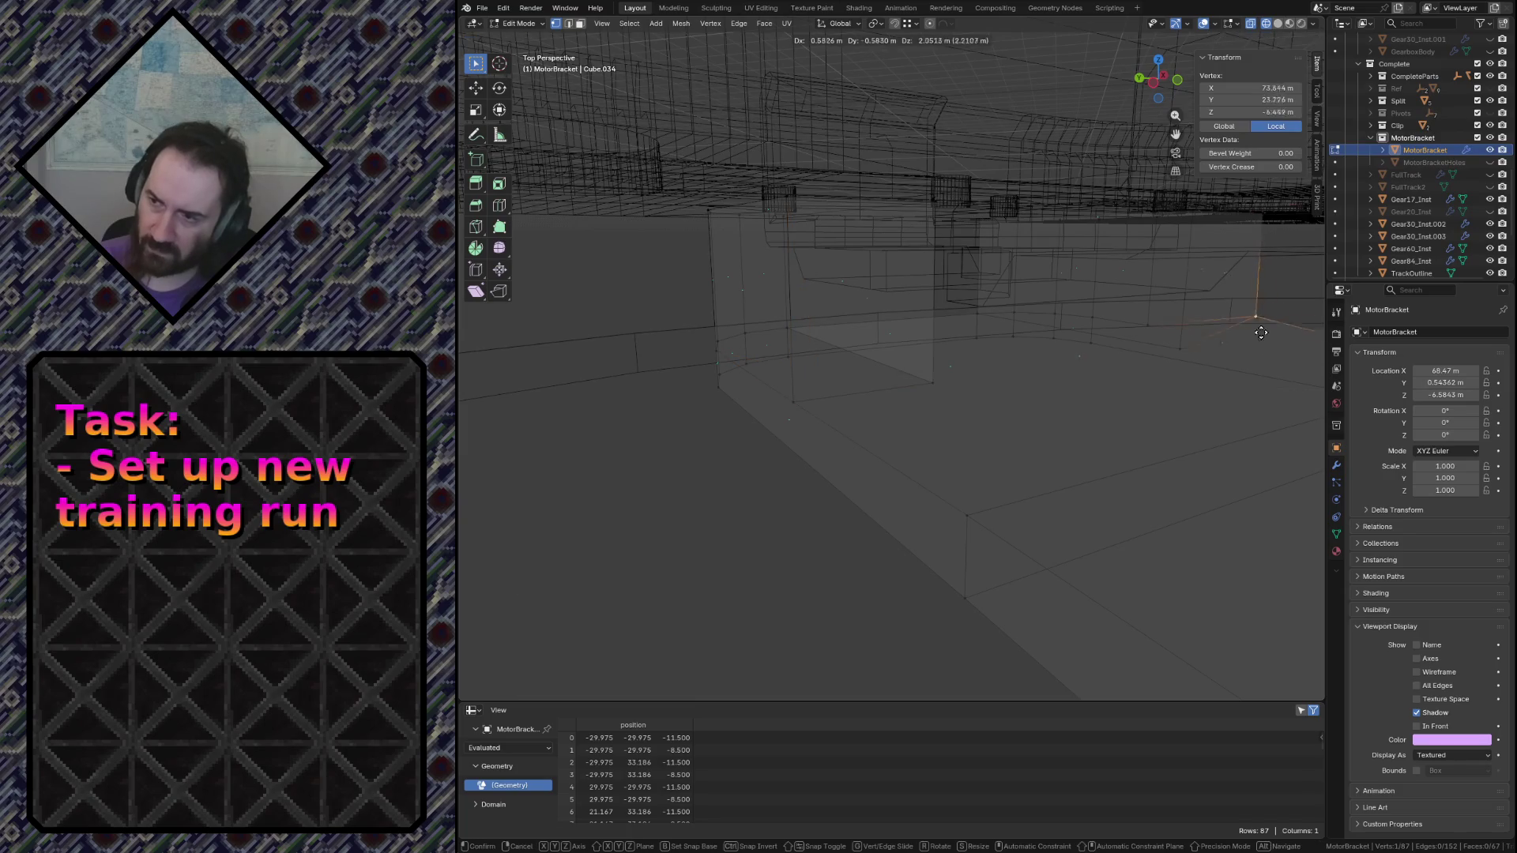
pyautogui.click(1260, 332)
pyautogui.press('Tab')
pyautogui.hotkey('ctrl', 's')
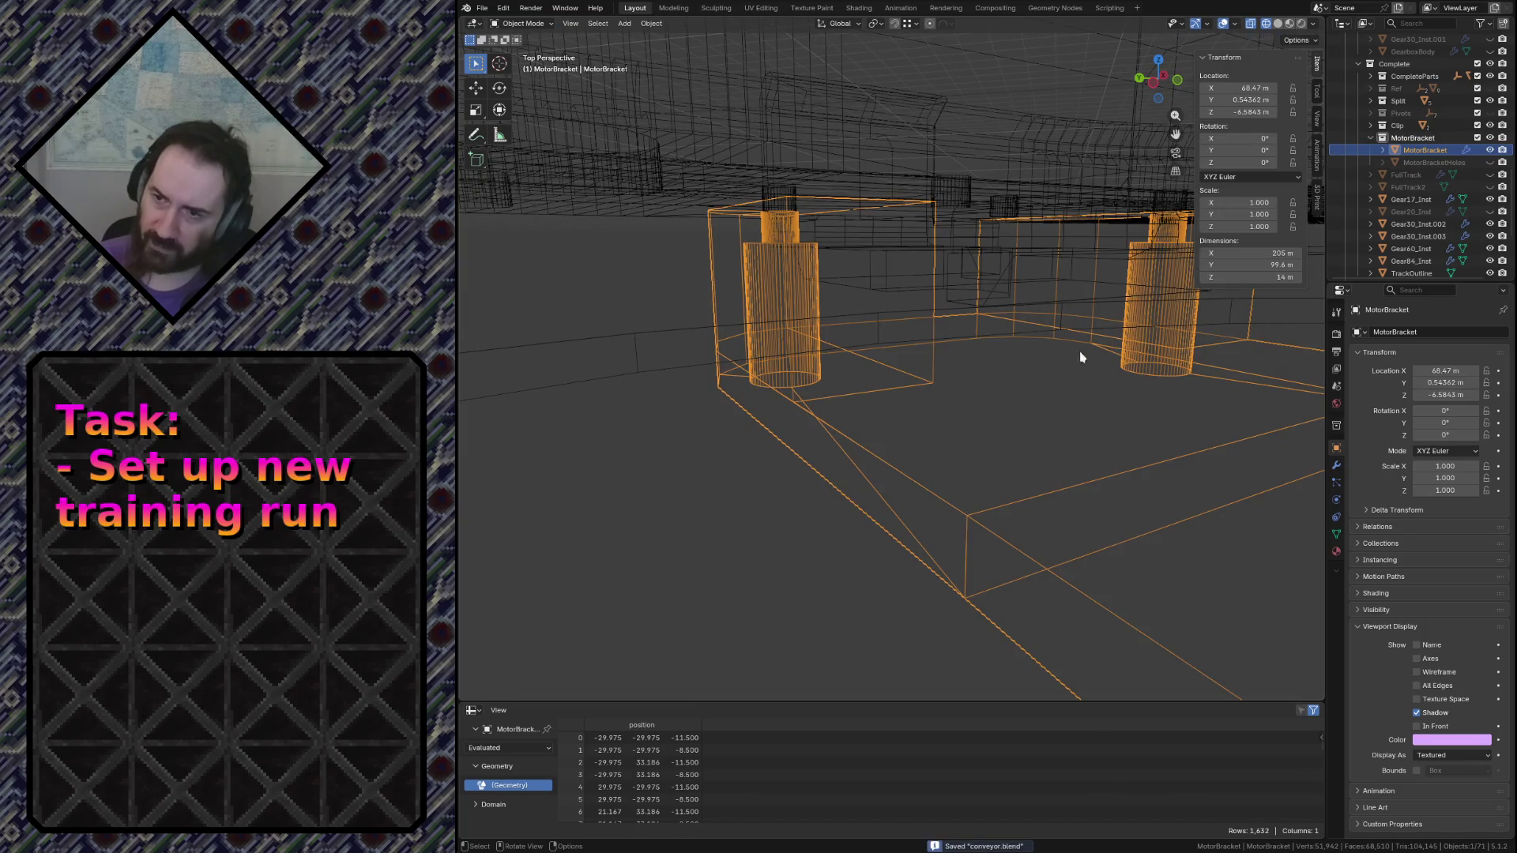
pyautogui.click(482, 7)
pyautogui.moveTo(502, 195)
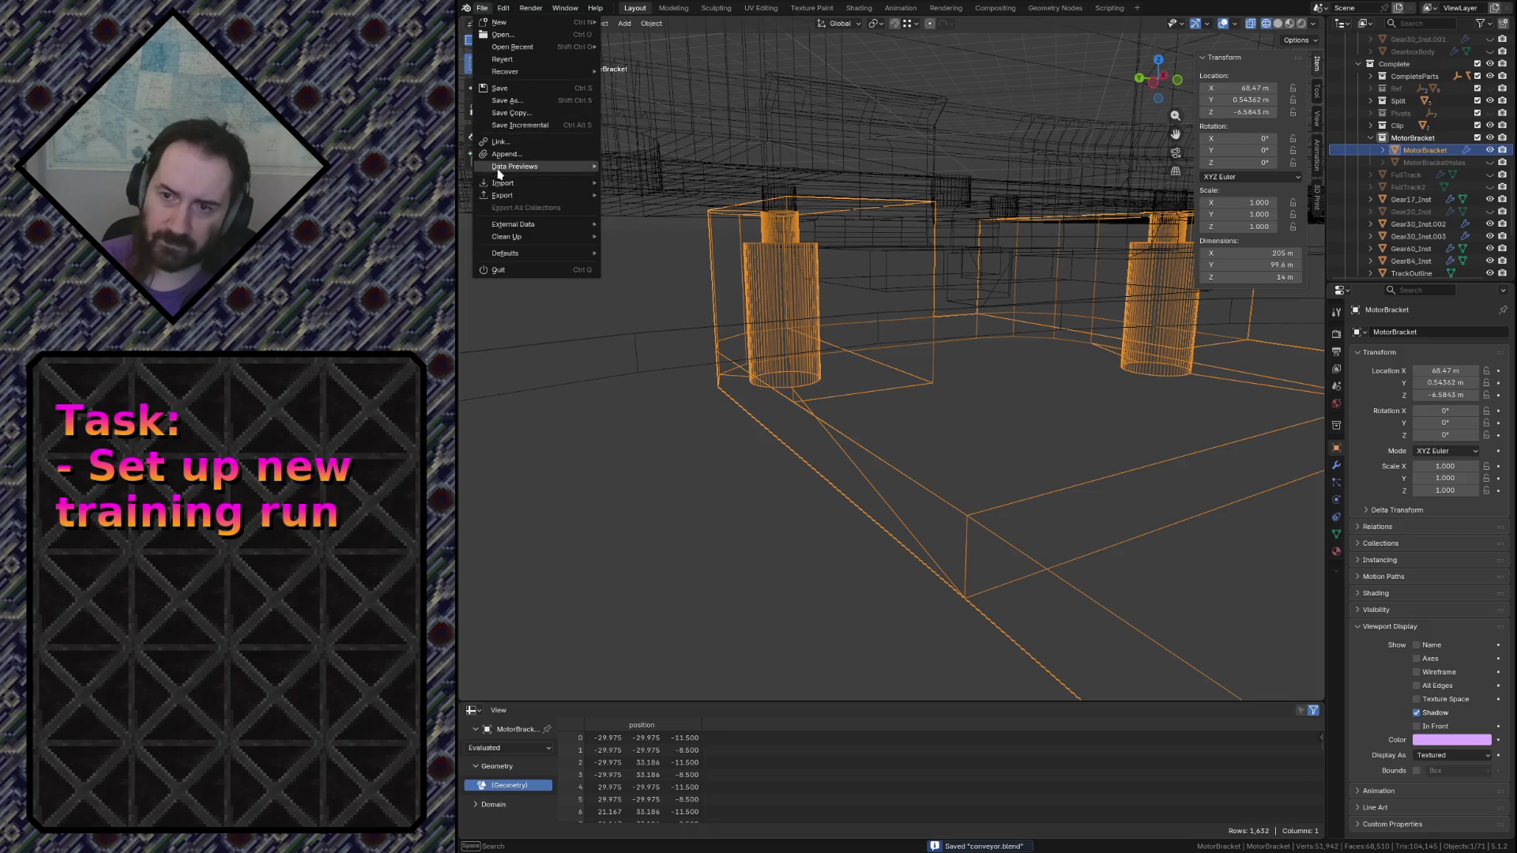
pyautogui.press('Escape')
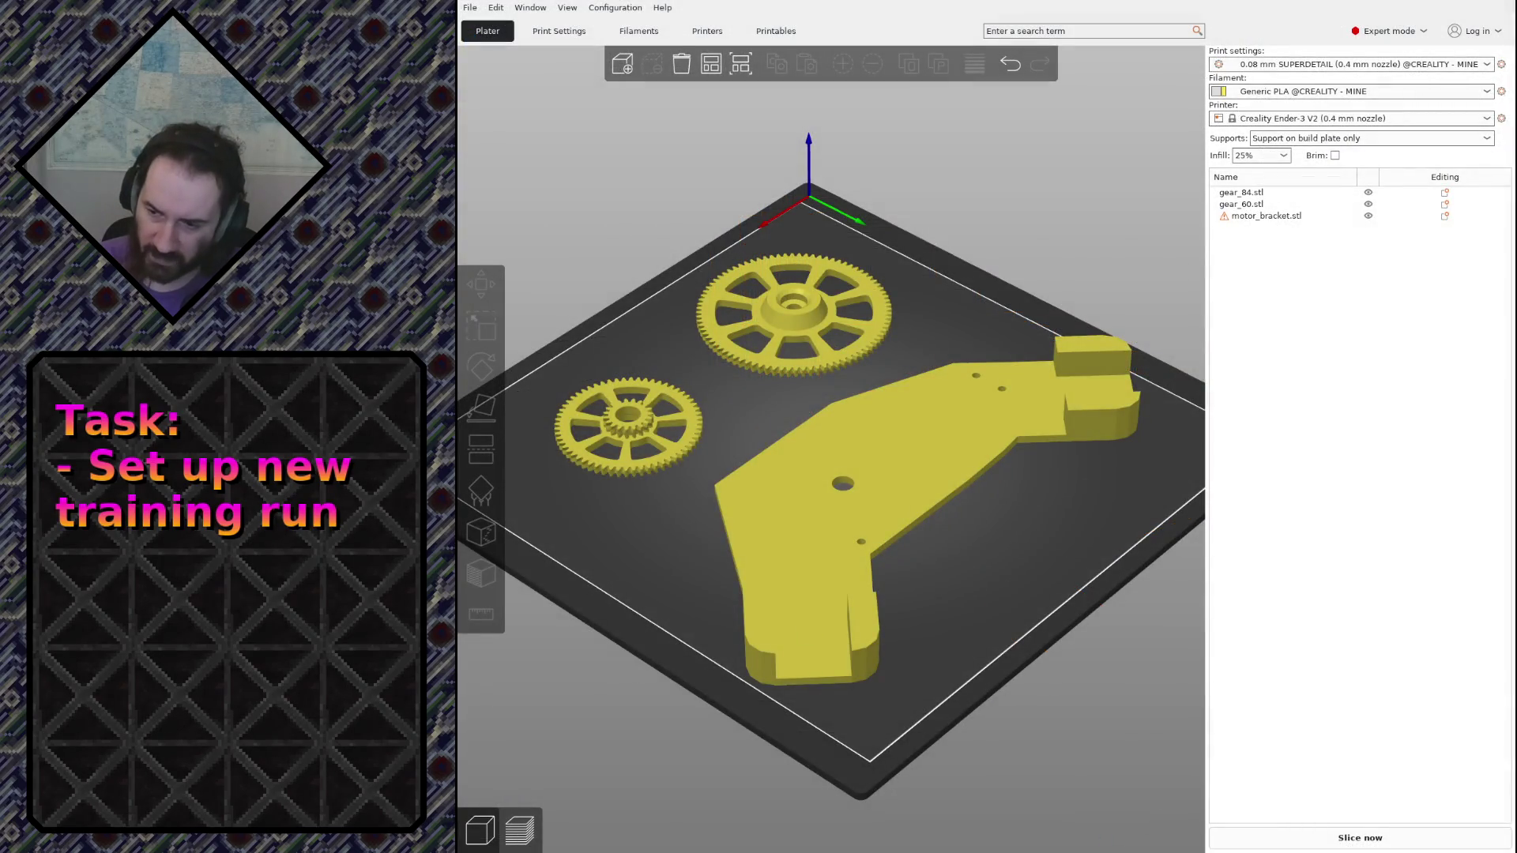
# Inspect the motor bracket on the plate from low side angles, then restore the overall bed view
pyautogui.click(904, 449)
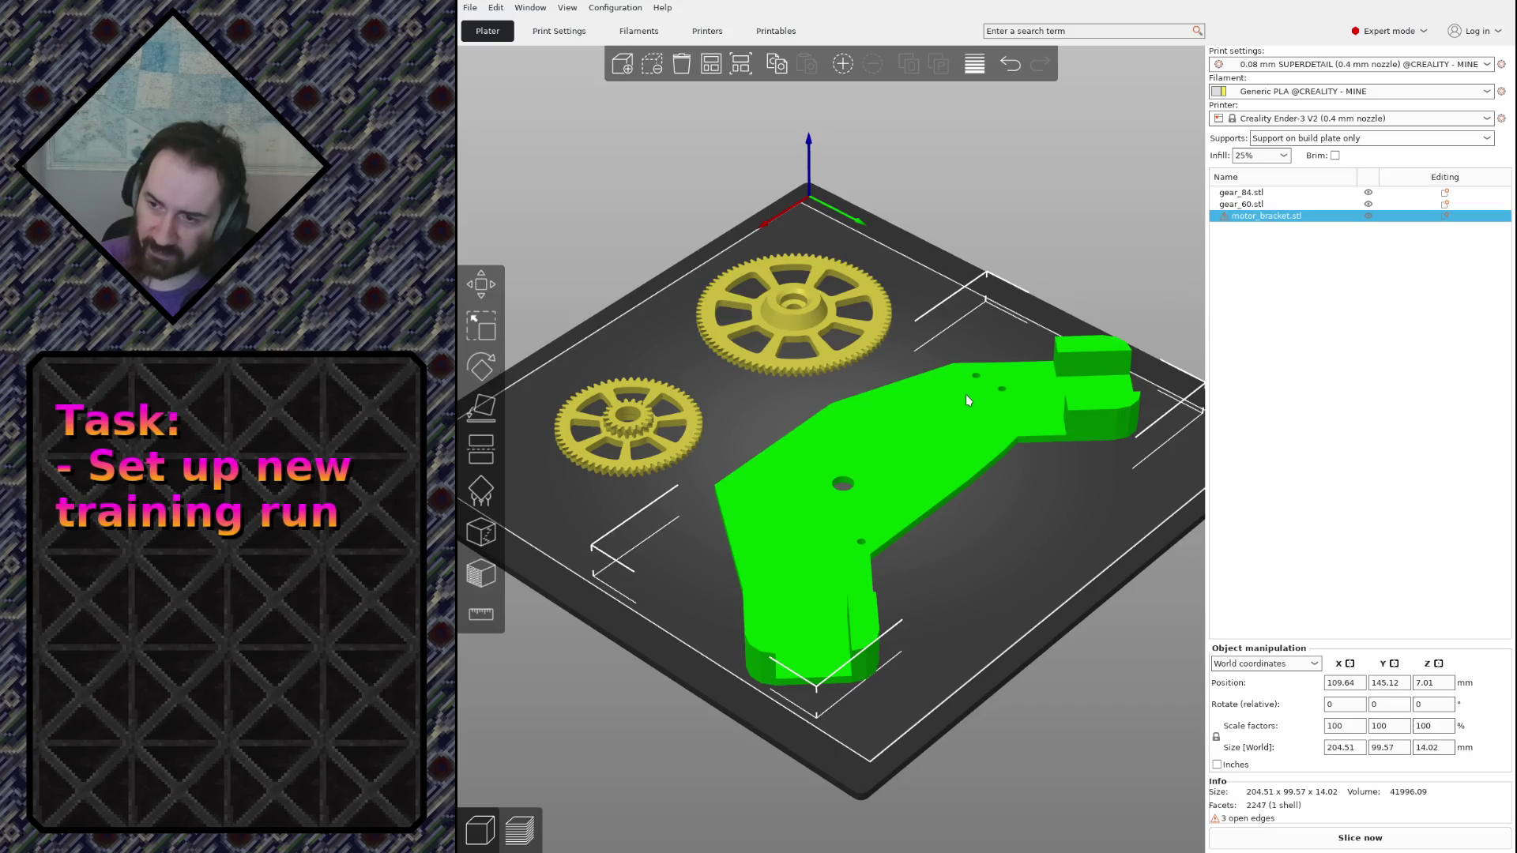
pyautogui.press('4')
pyautogui.scroll(3, 751, 502)
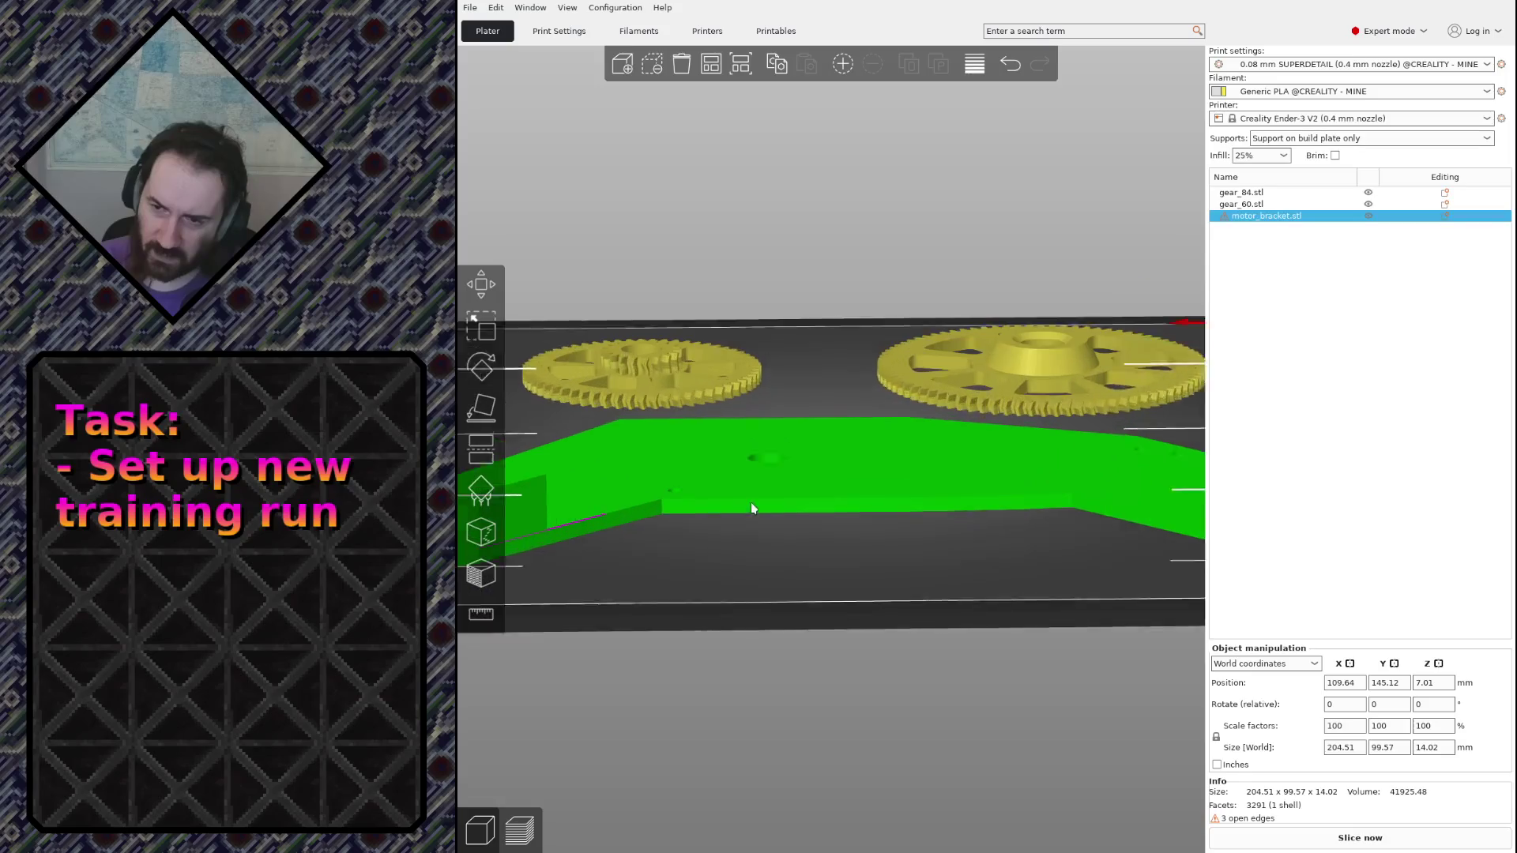
pyautogui.scroll(2, 711, 557)
pyautogui.click(634, 597)
pyautogui.scroll(-2, 617, 515)
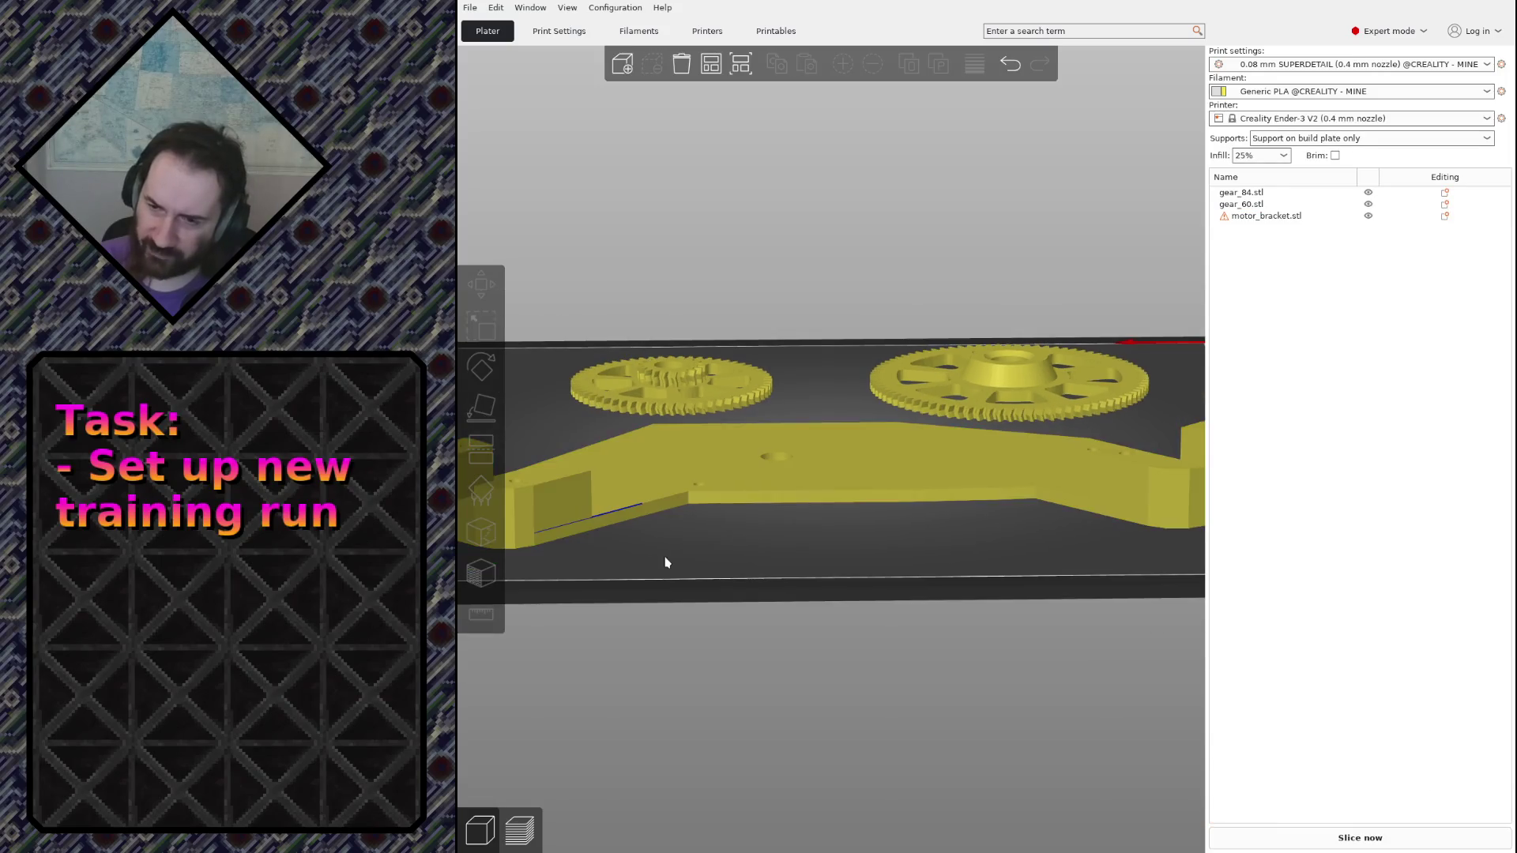
pyautogui.moveTo(664, 562); pyautogui.dragTo(937, 514)
pyautogui.scroll(5, 951, 504)
pyautogui.scroll(2, 1094, 608)
pyautogui.moveTo(1094, 609)
pyautogui.mouseDown()
pyautogui.moveTo(984, 576)
pyautogui.moveTo(982, 609)
pyautogui.moveTo(907, 598)
pyautogui.moveTo(847, 626)
pyautogui.moveTo(968, 600)
pyautogui.moveTo(794, 505)
pyautogui.mouseUp()
pyautogui.press('0')
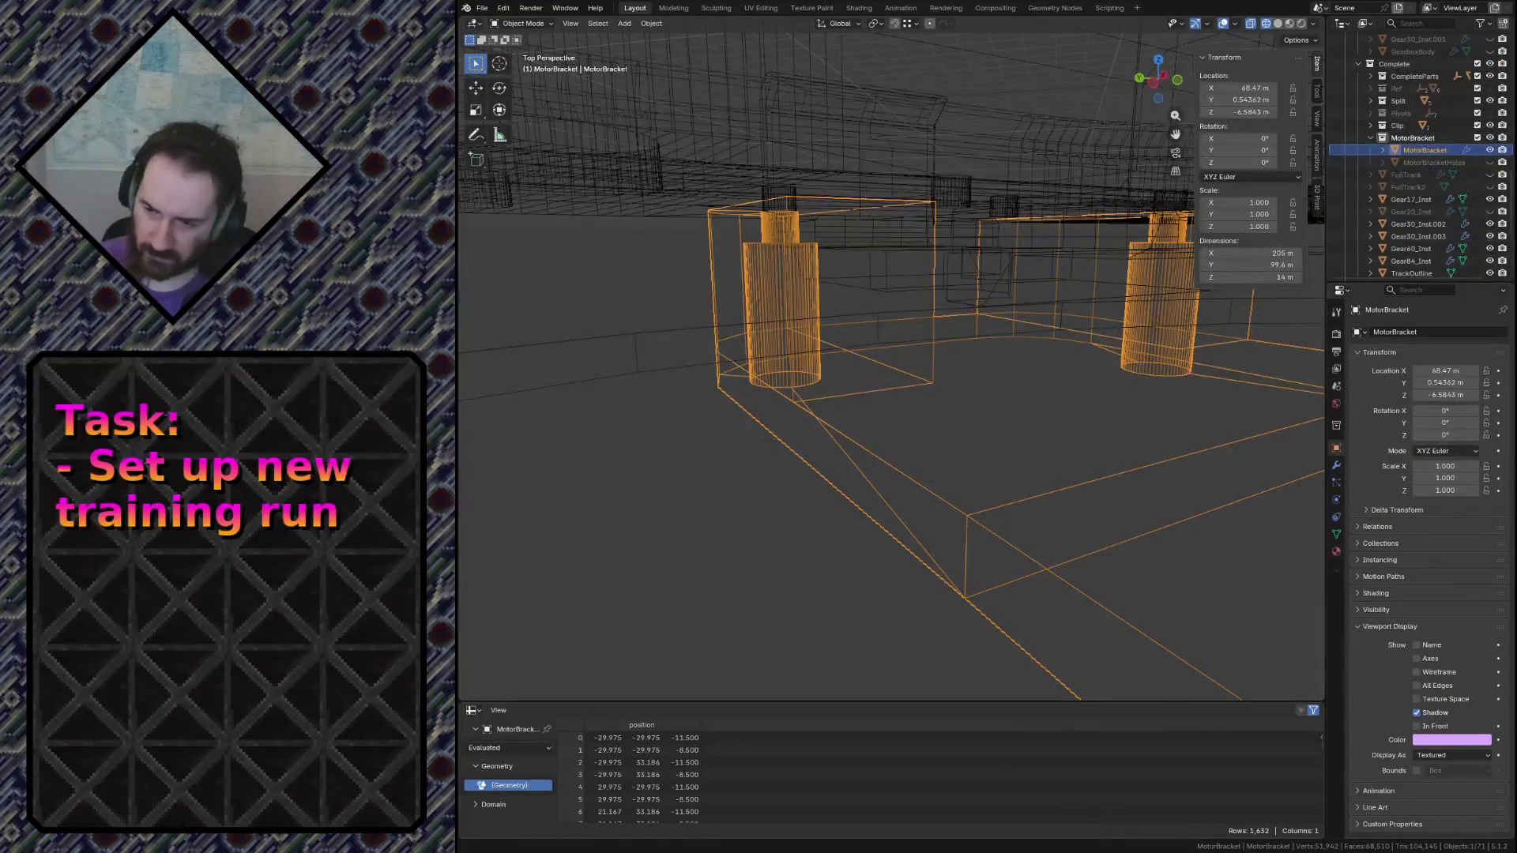
# Fly around the bracket's mounting posts, clear the selection, and select the MotorBracket object
pyautogui.hotkey('shift', '`')
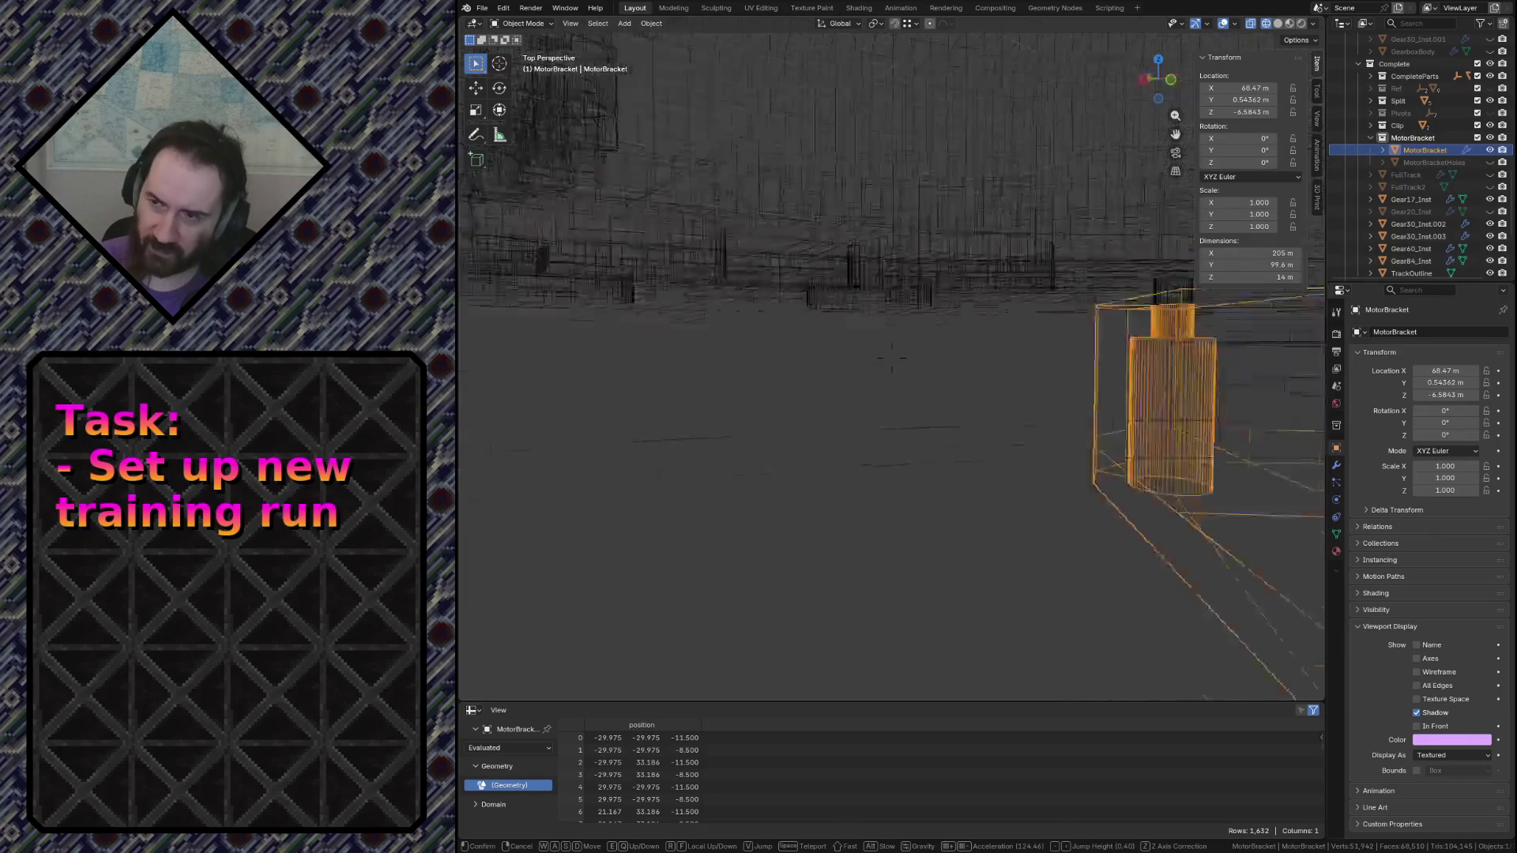
pyautogui.press('w')
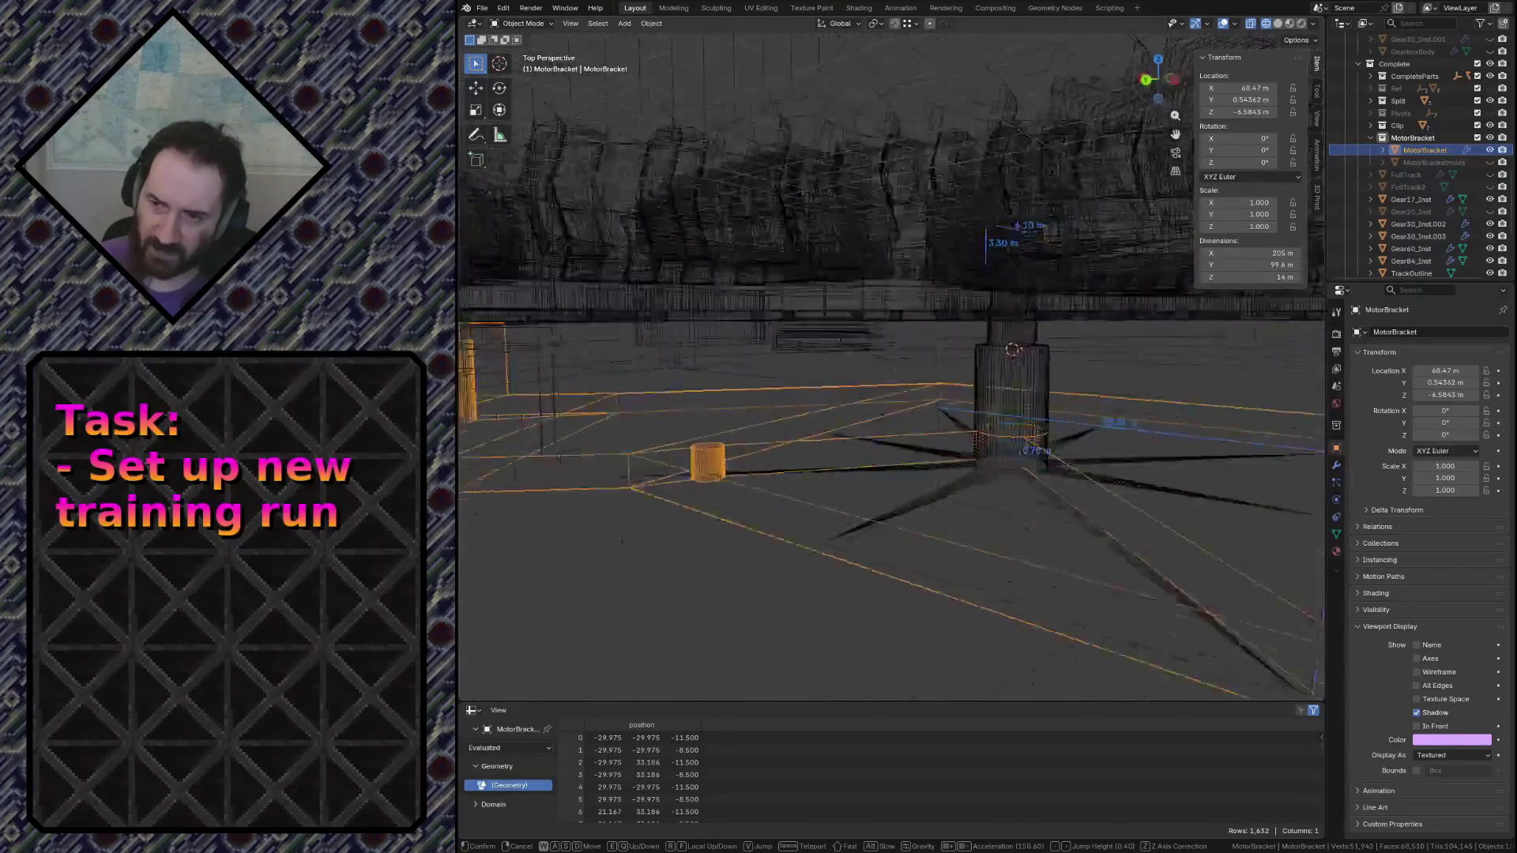
pyautogui.click(810, 538)
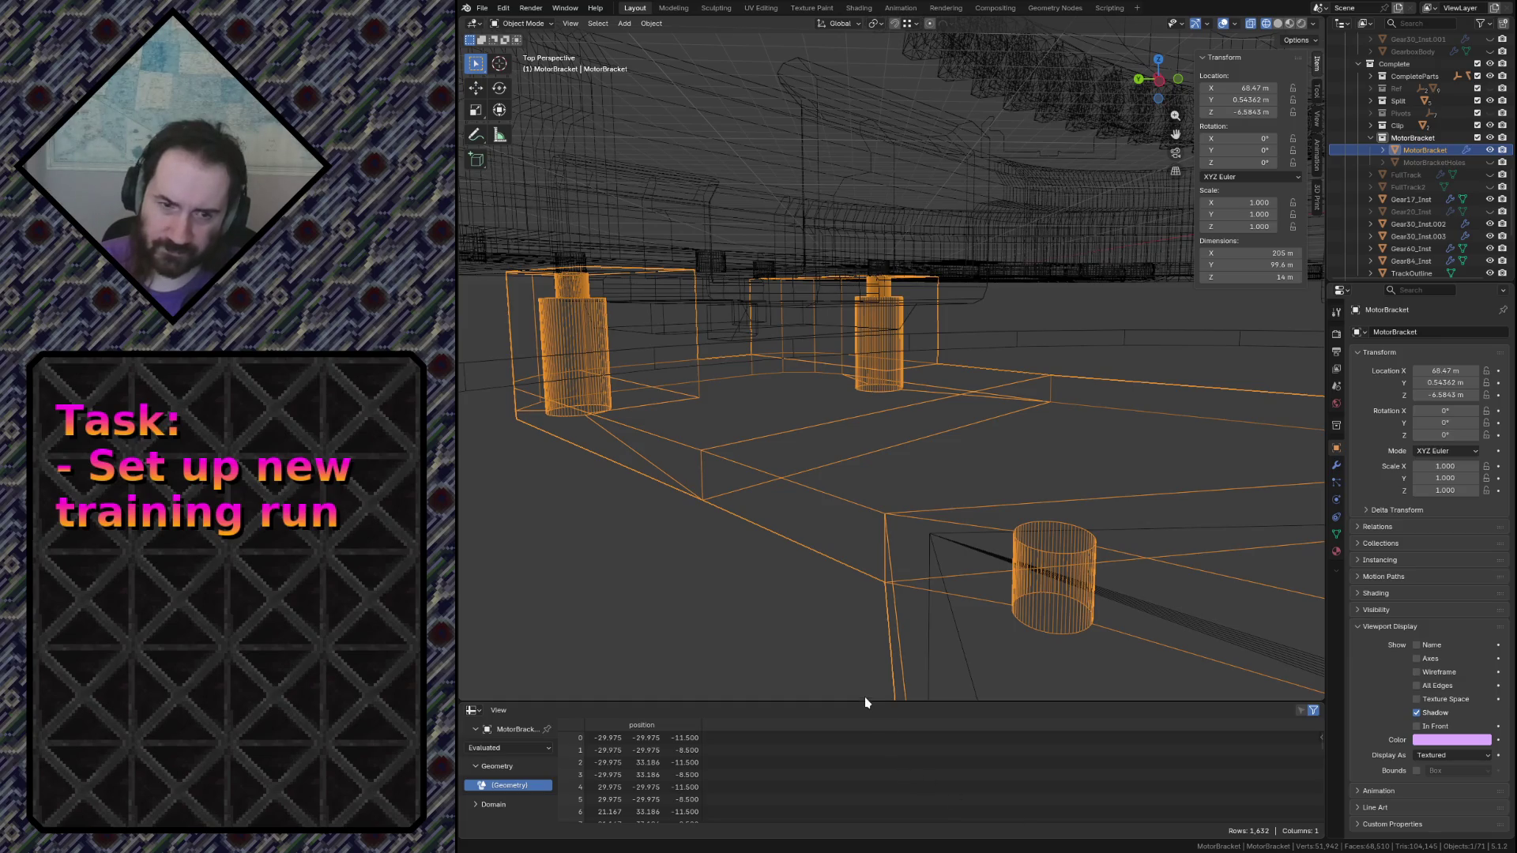
pyautogui.click(717, 580)
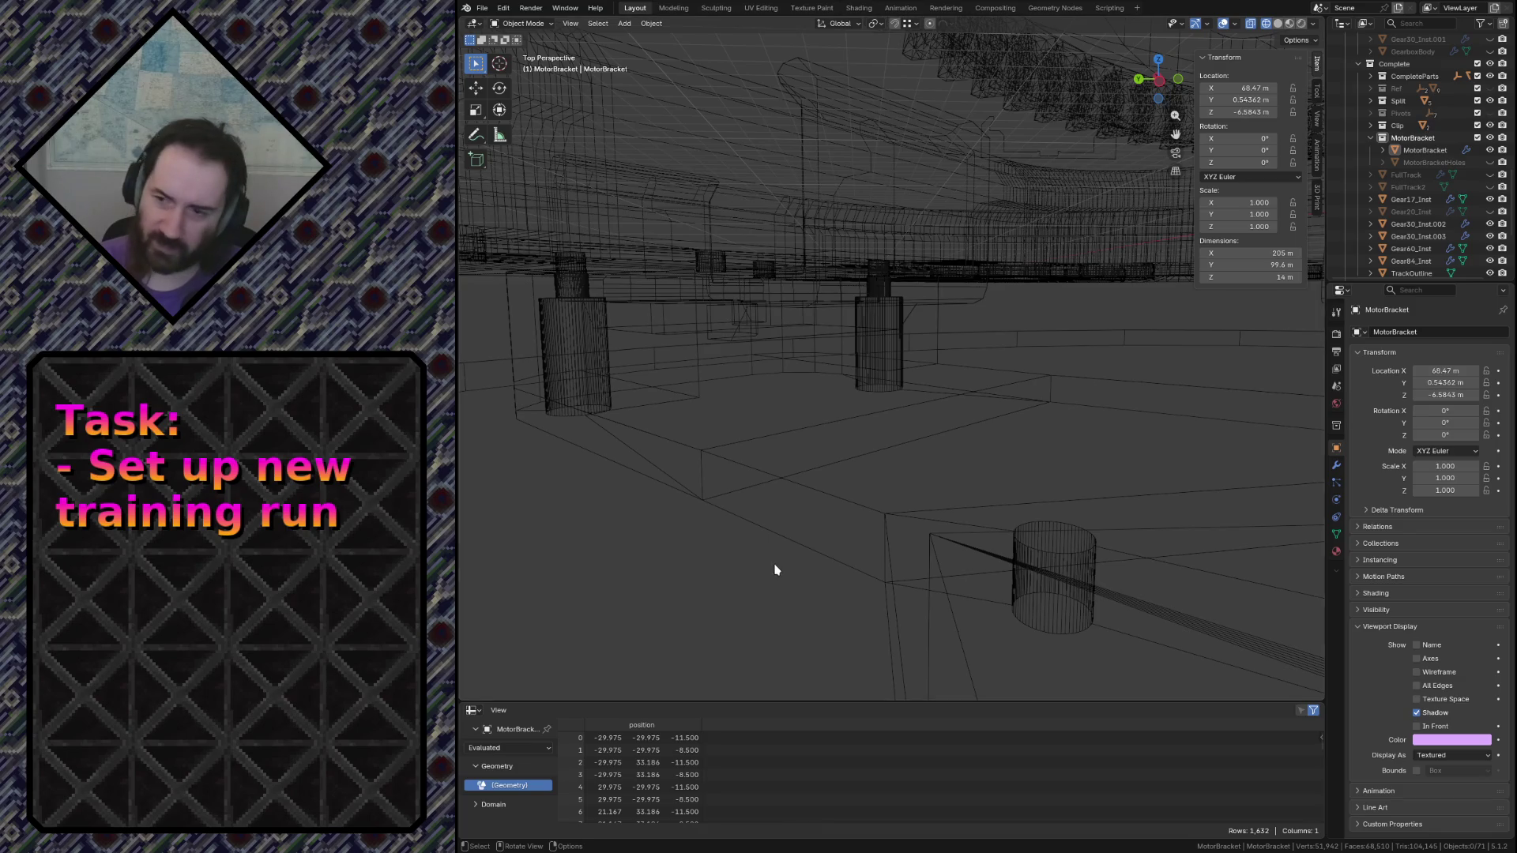
pyautogui.click(673, 458)
# Enter edit mode on the bracket and fly to a clearer angle with no vertices selected
pyautogui.press('Tab')
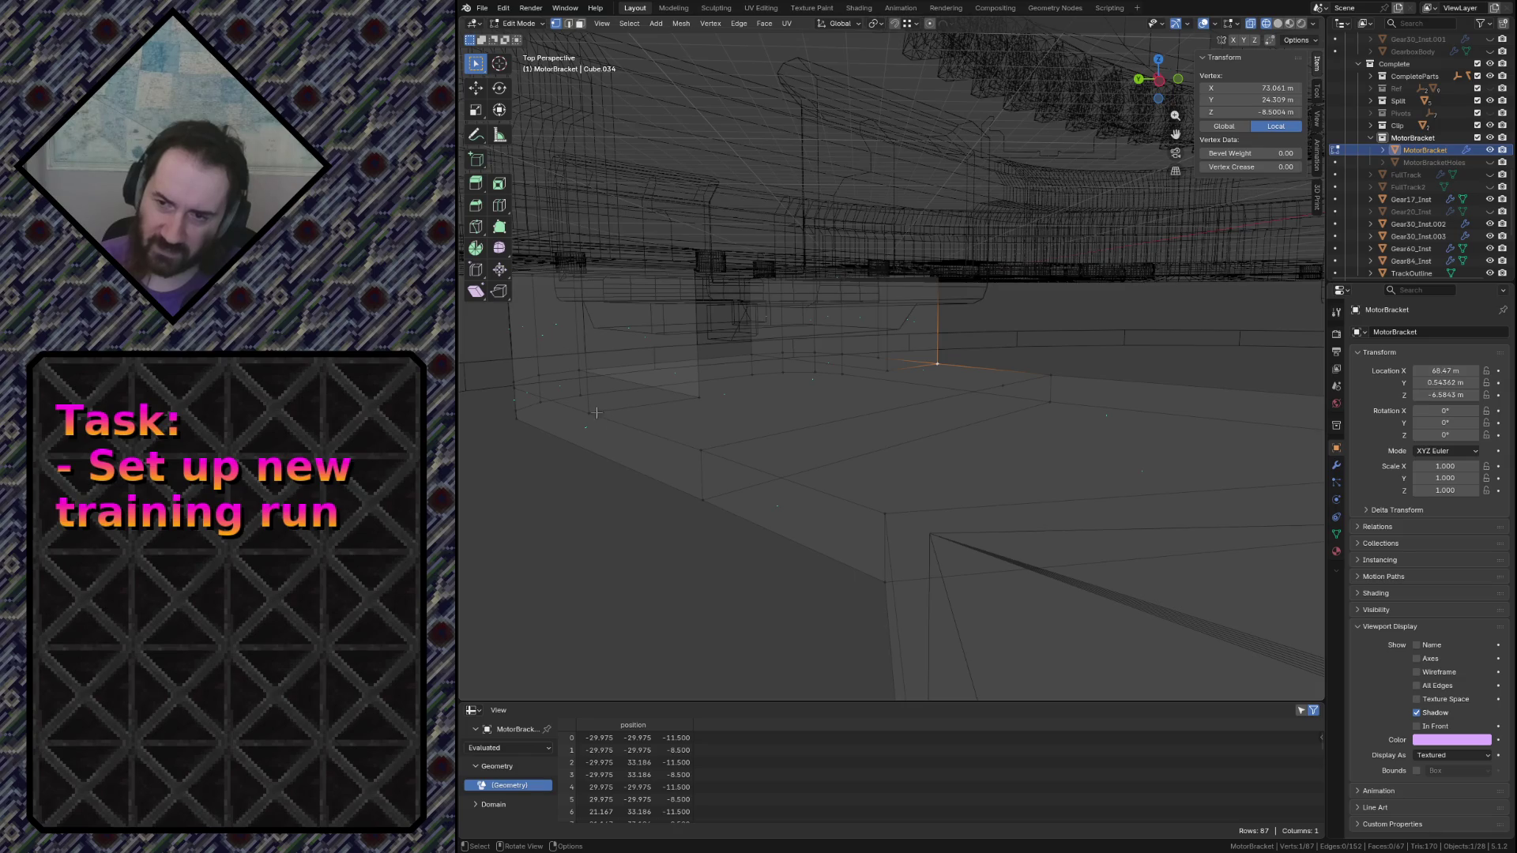
pyautogui.hotkey('shift', '`')
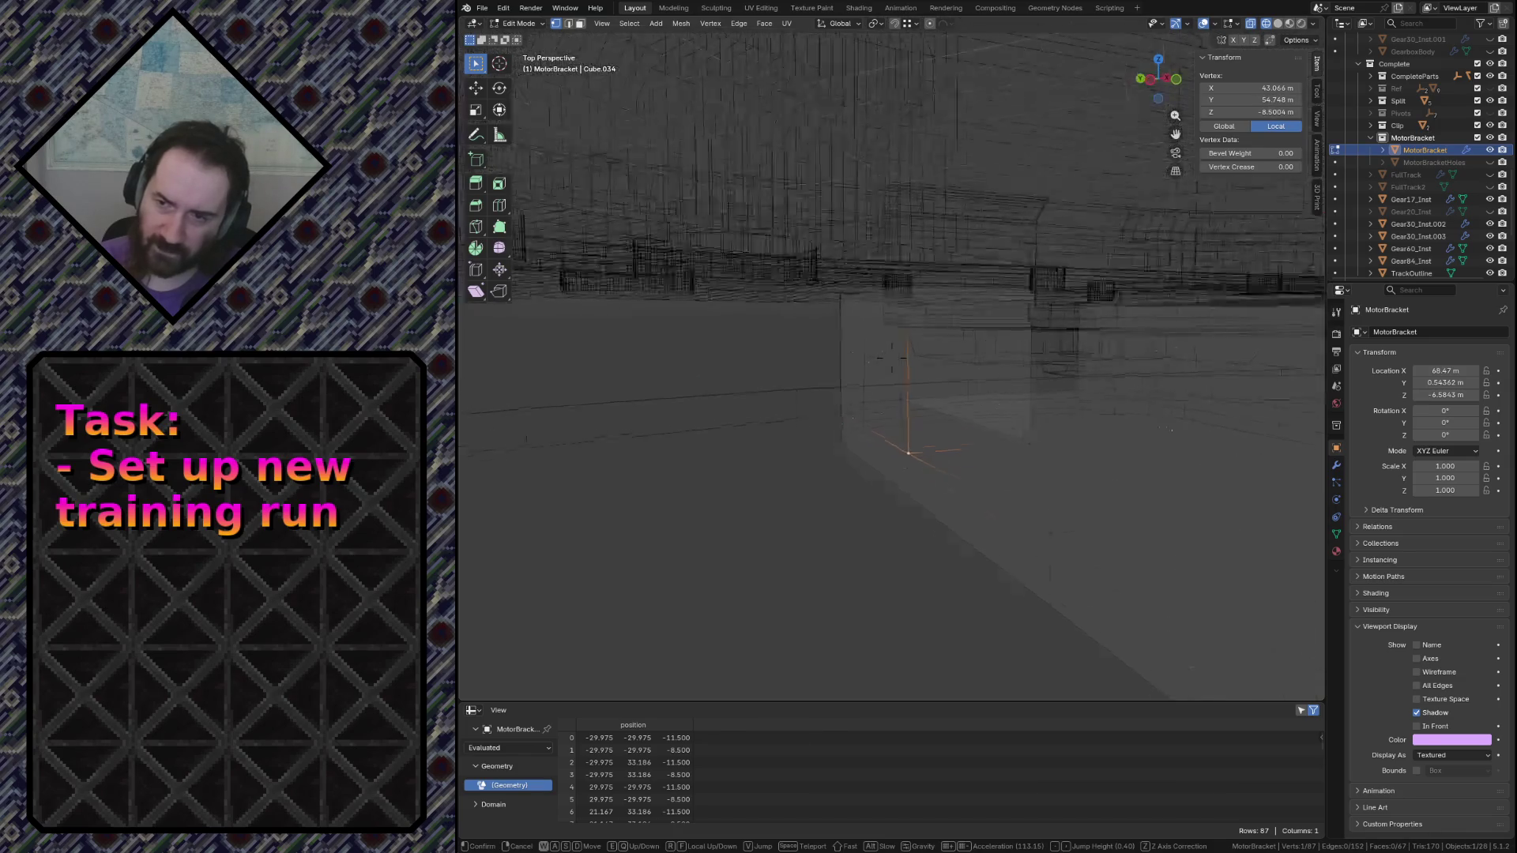
pyautogui.press('w')
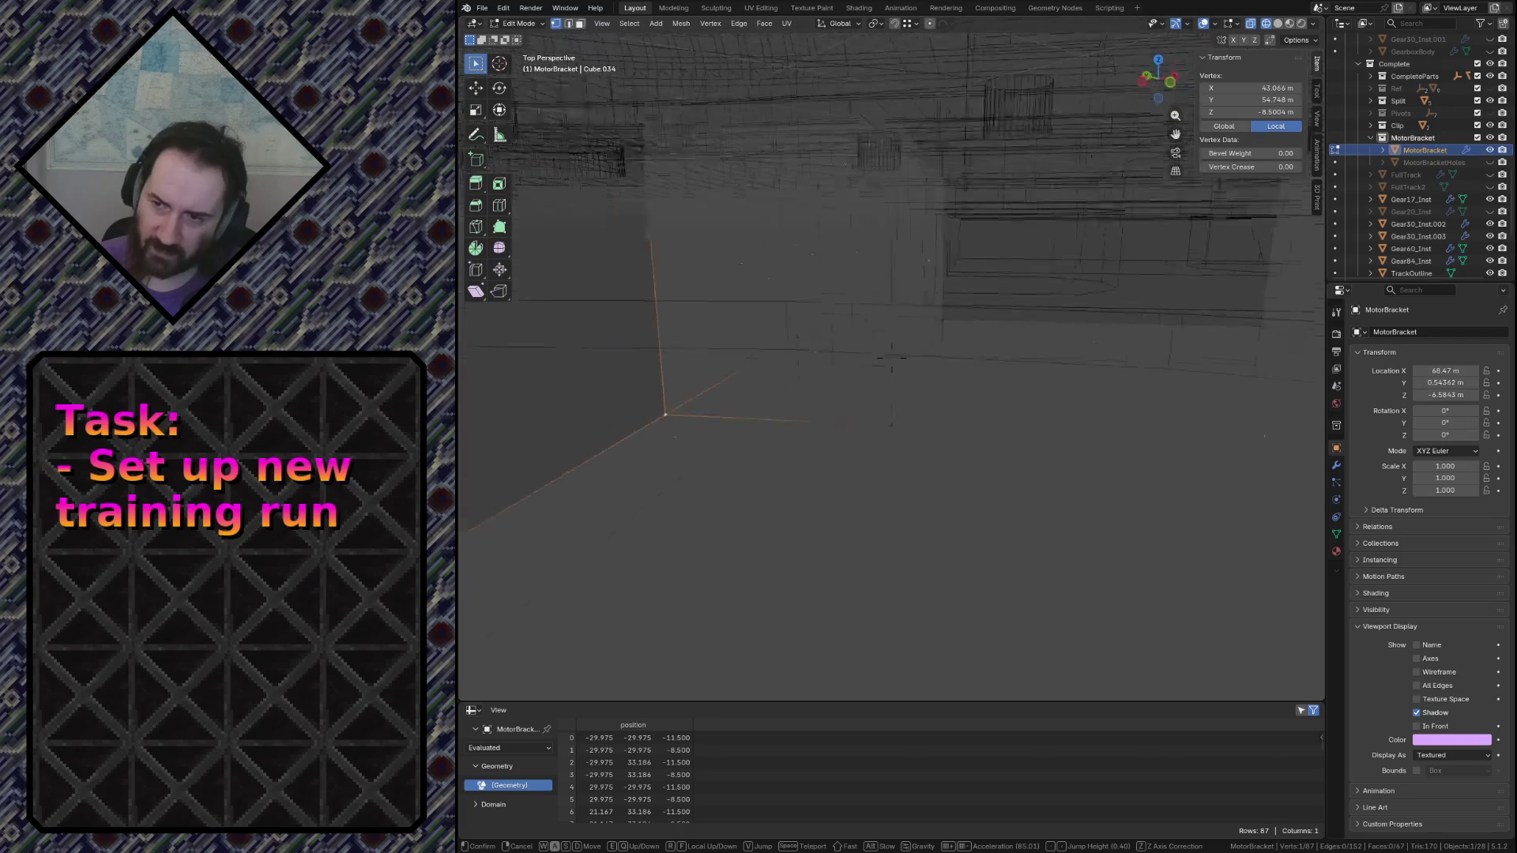
pyautogui.press('s')
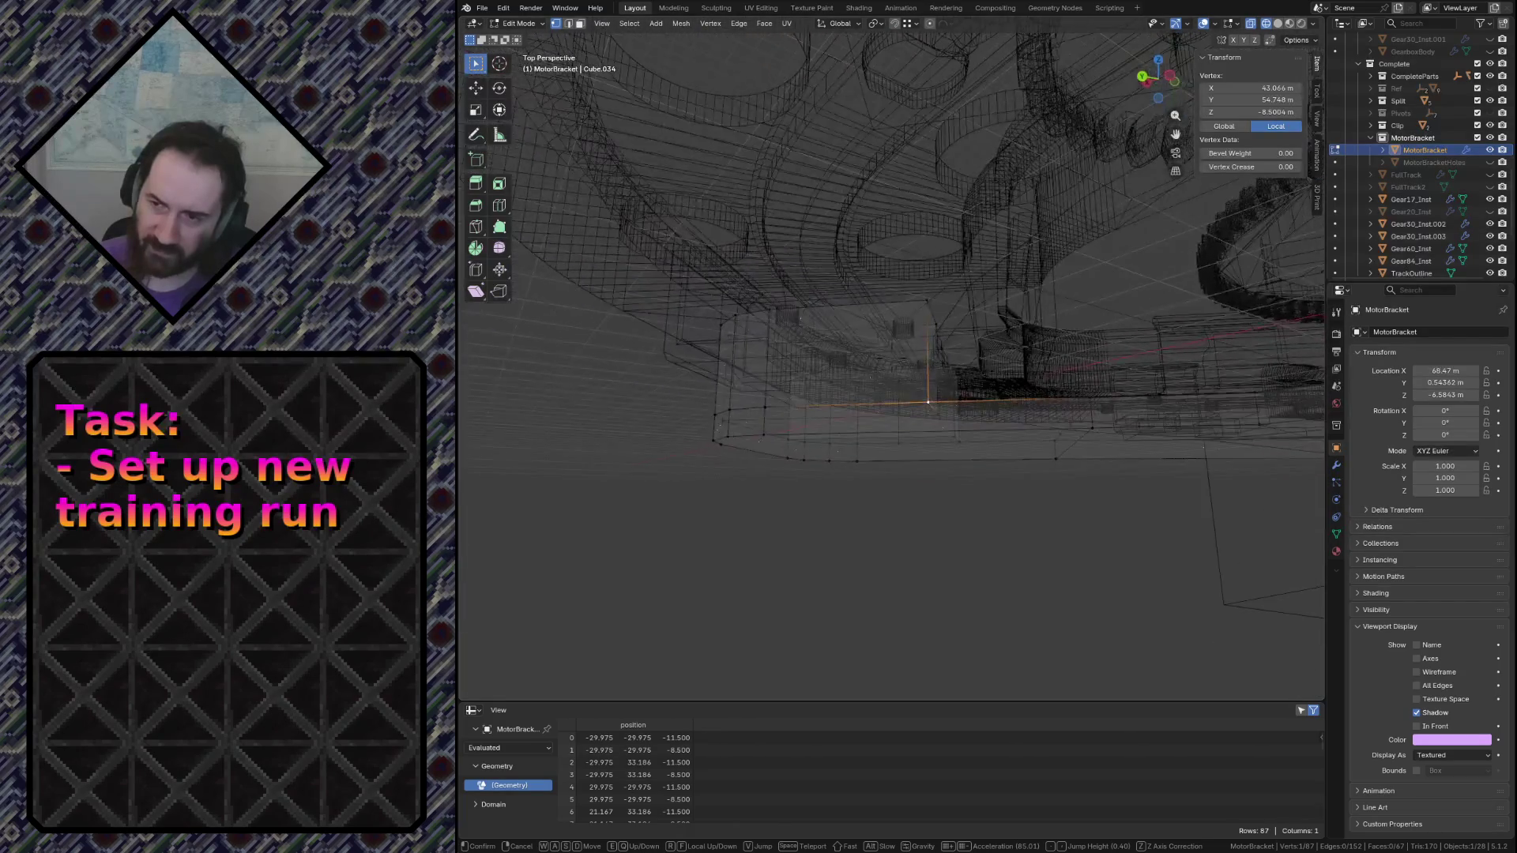
pyautogui.click(549, 418)
pyautogui.click(766, 397)
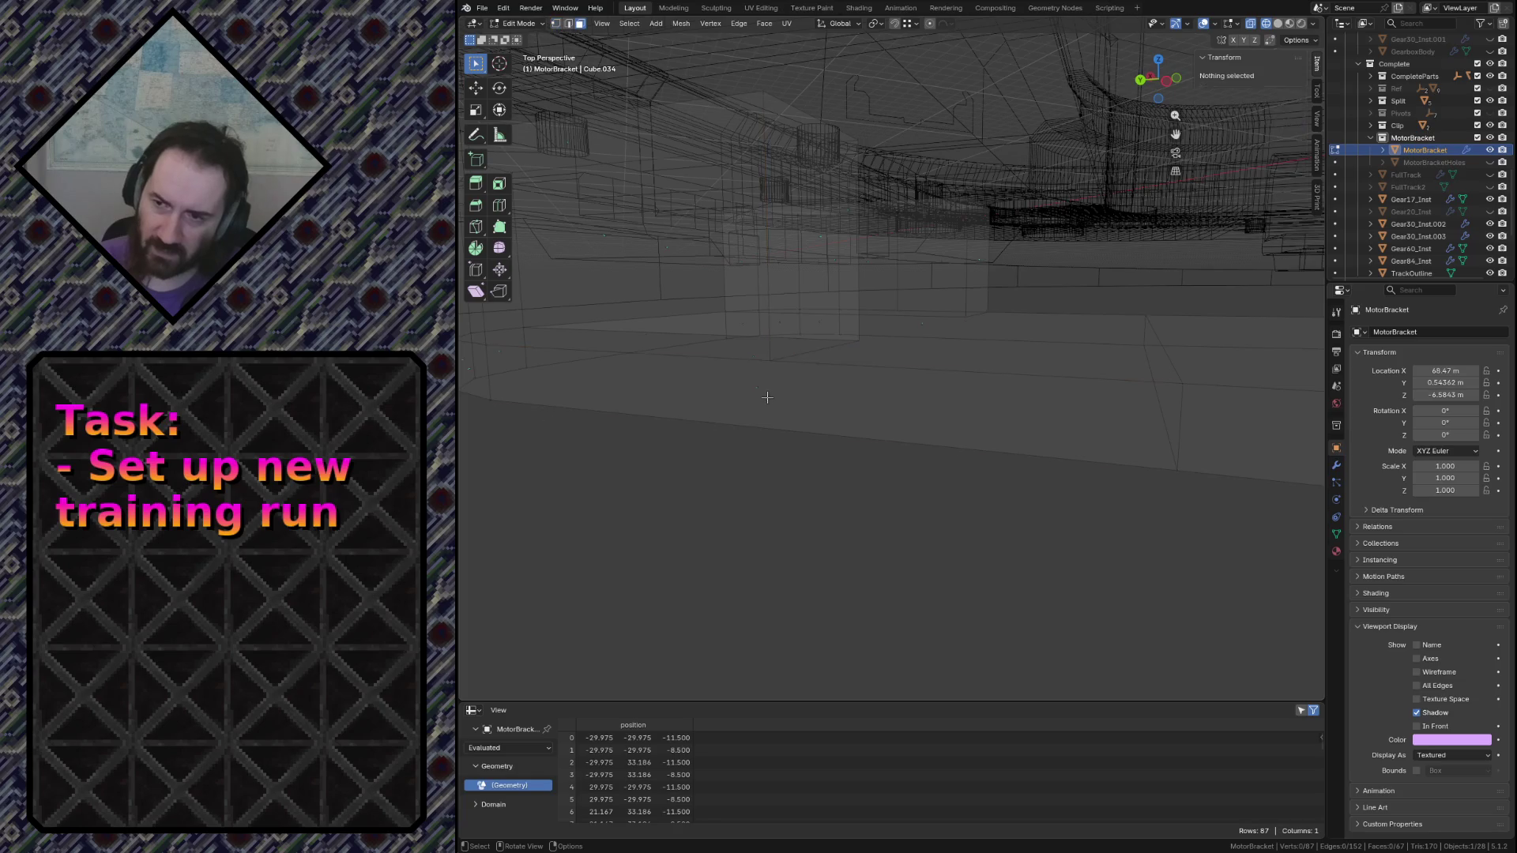
# Merge all bracket vertices by distance, recalculate normals outside, and leave edit mode
pyautogui.press('a')
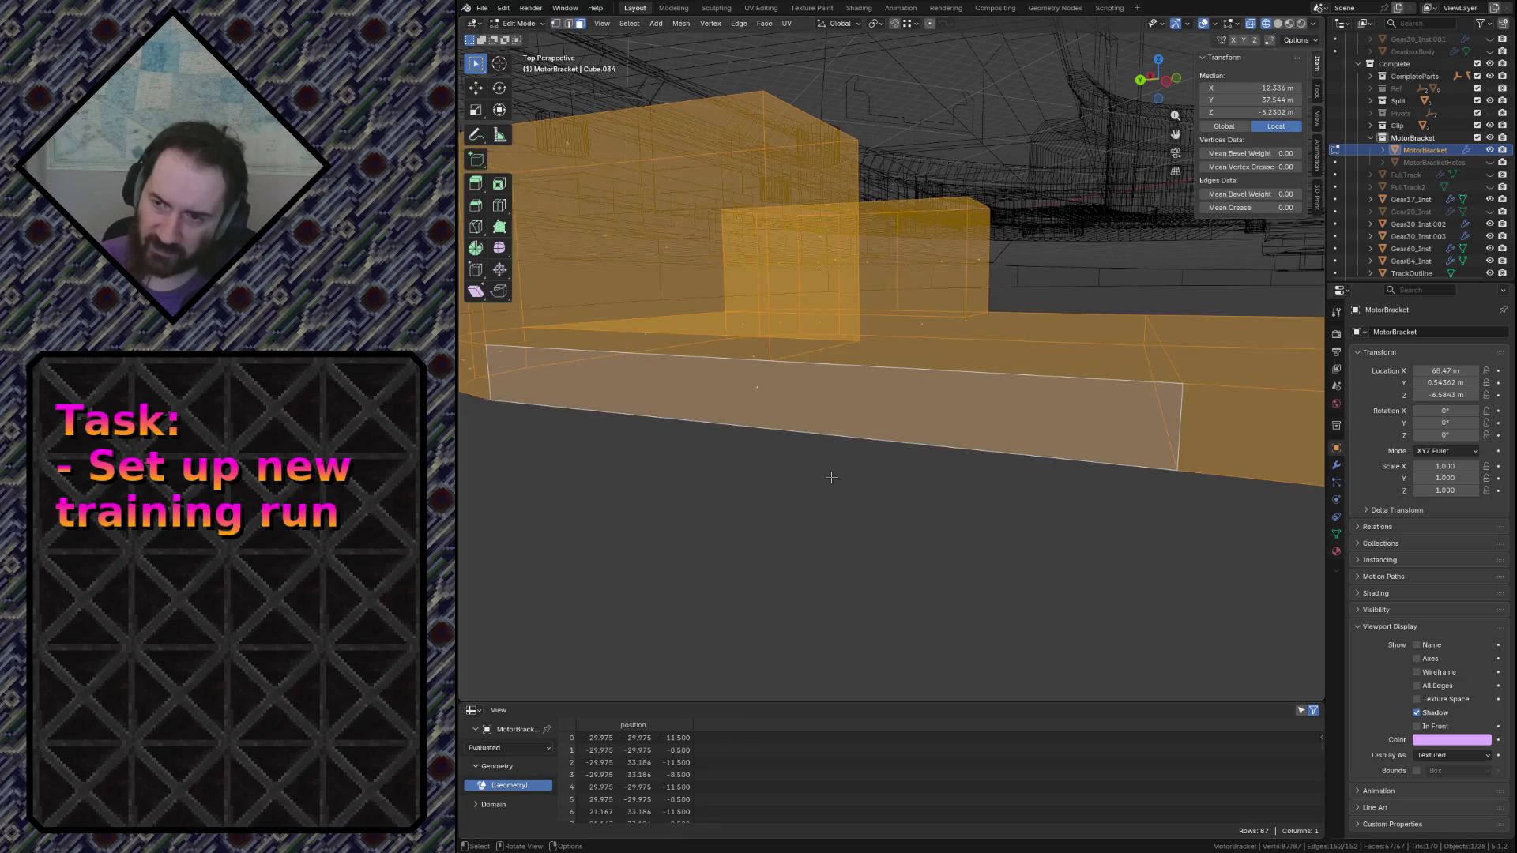
pyautogui.press('m')
pyautogui.click(831, 476)
pyautogui.press('F3')
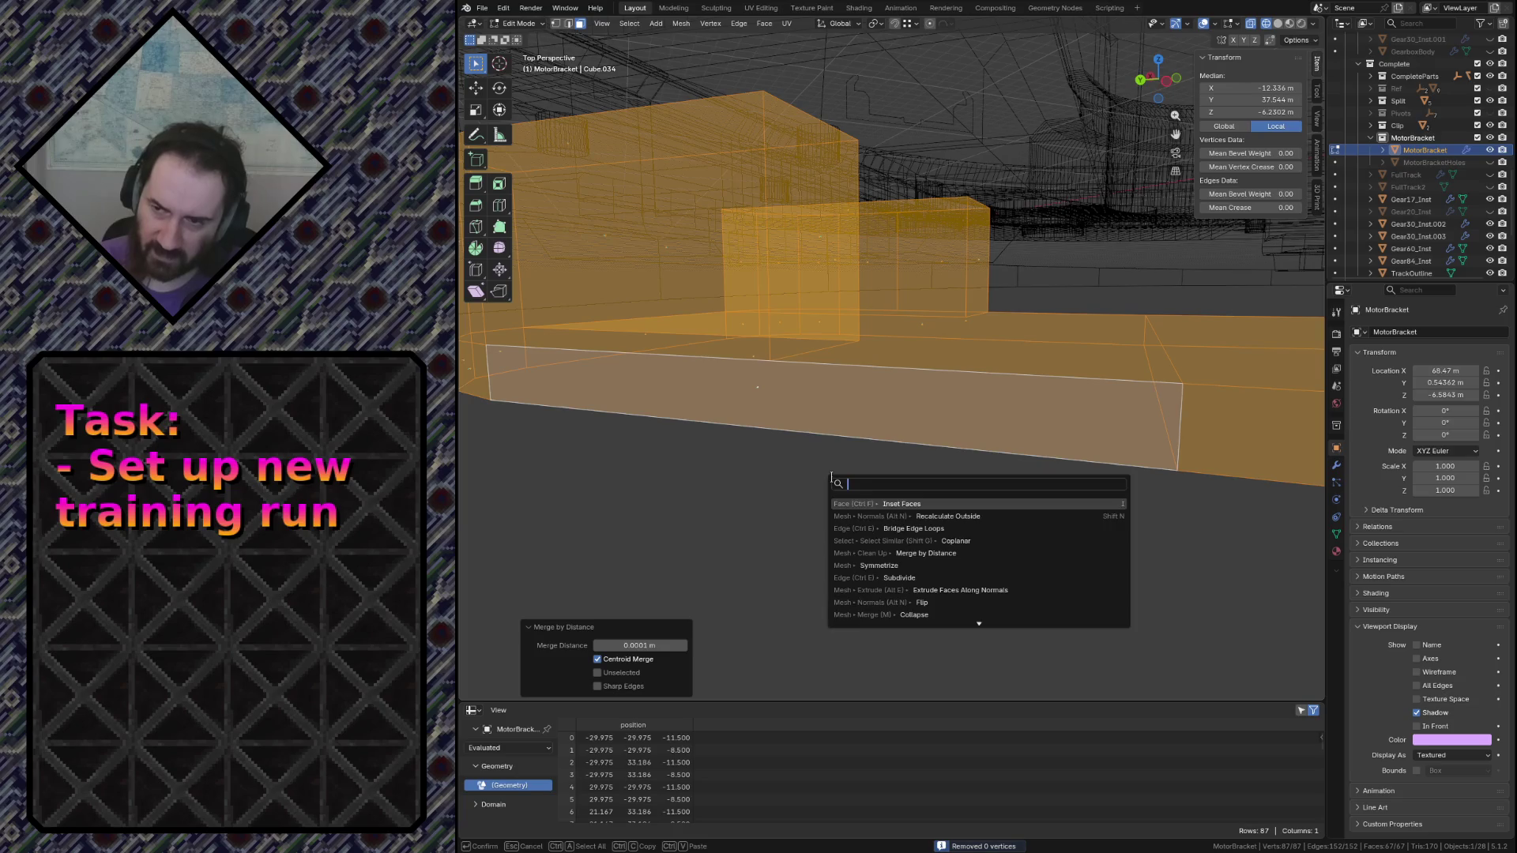
pyautogui.click(929, 515)
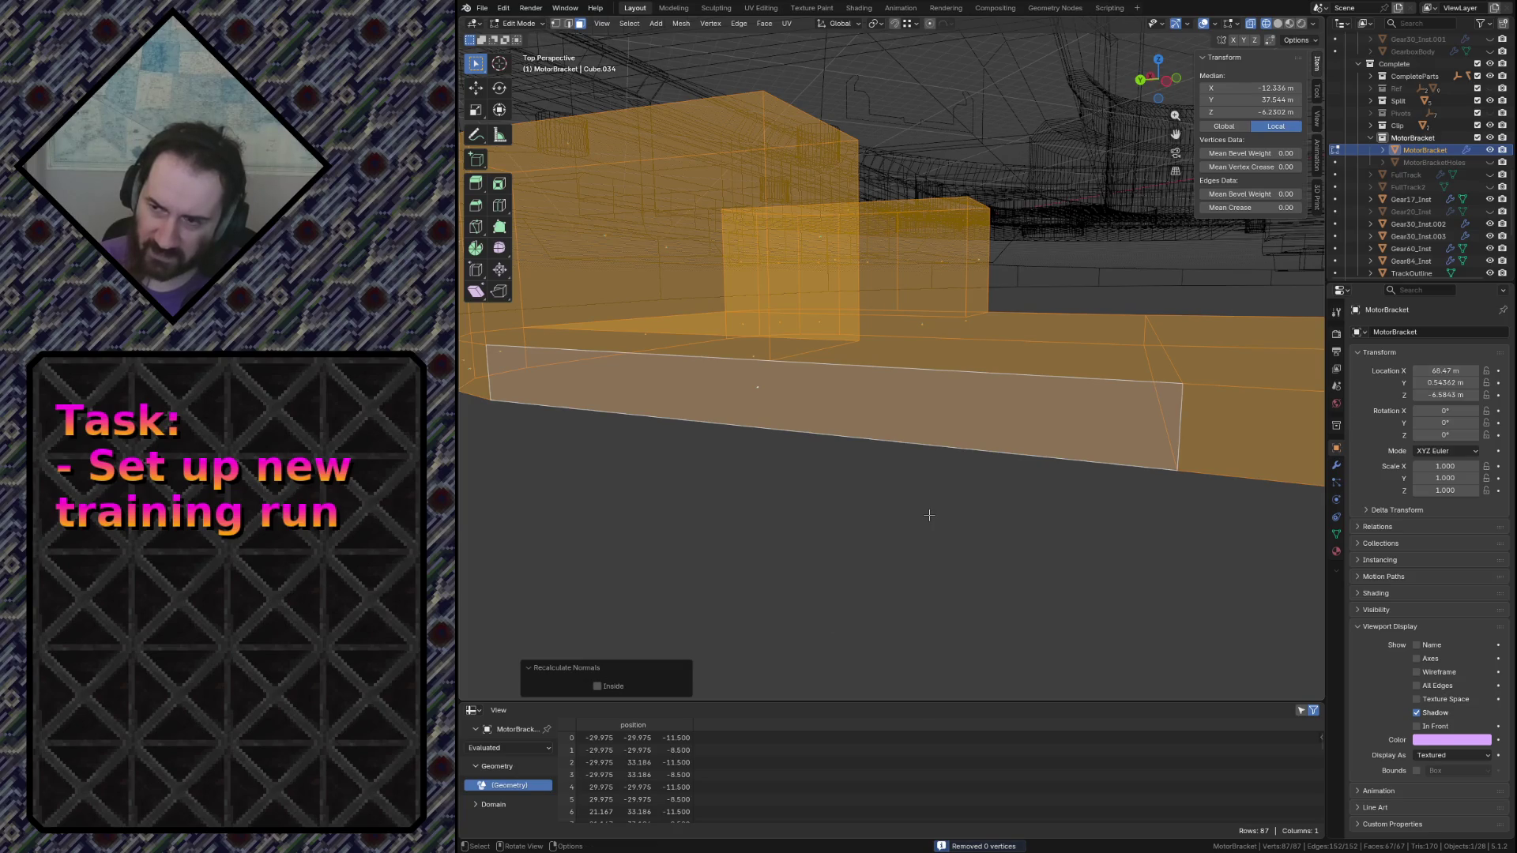
pyautogui.press('Tab')
pyautogui.press('z')
# Save the scene in solid shading and fly in close to the reshaped bracket mount
pyautogui.click(943, 392)
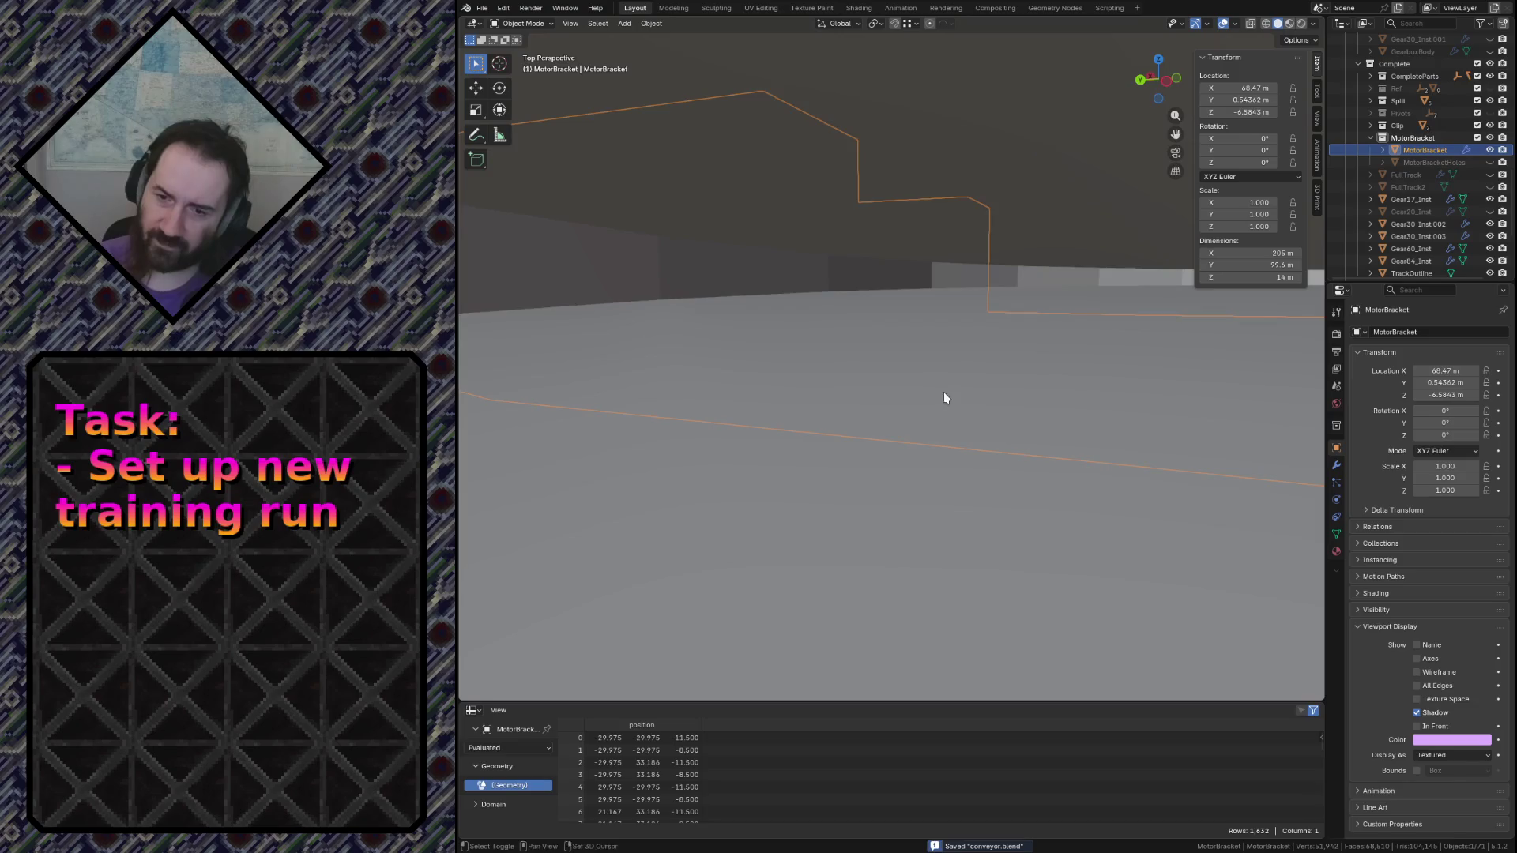
pyautogui.hotkey('ctrl', 's')
pyautogui.hotkey('shift', '`')
pyautogui.press('w')
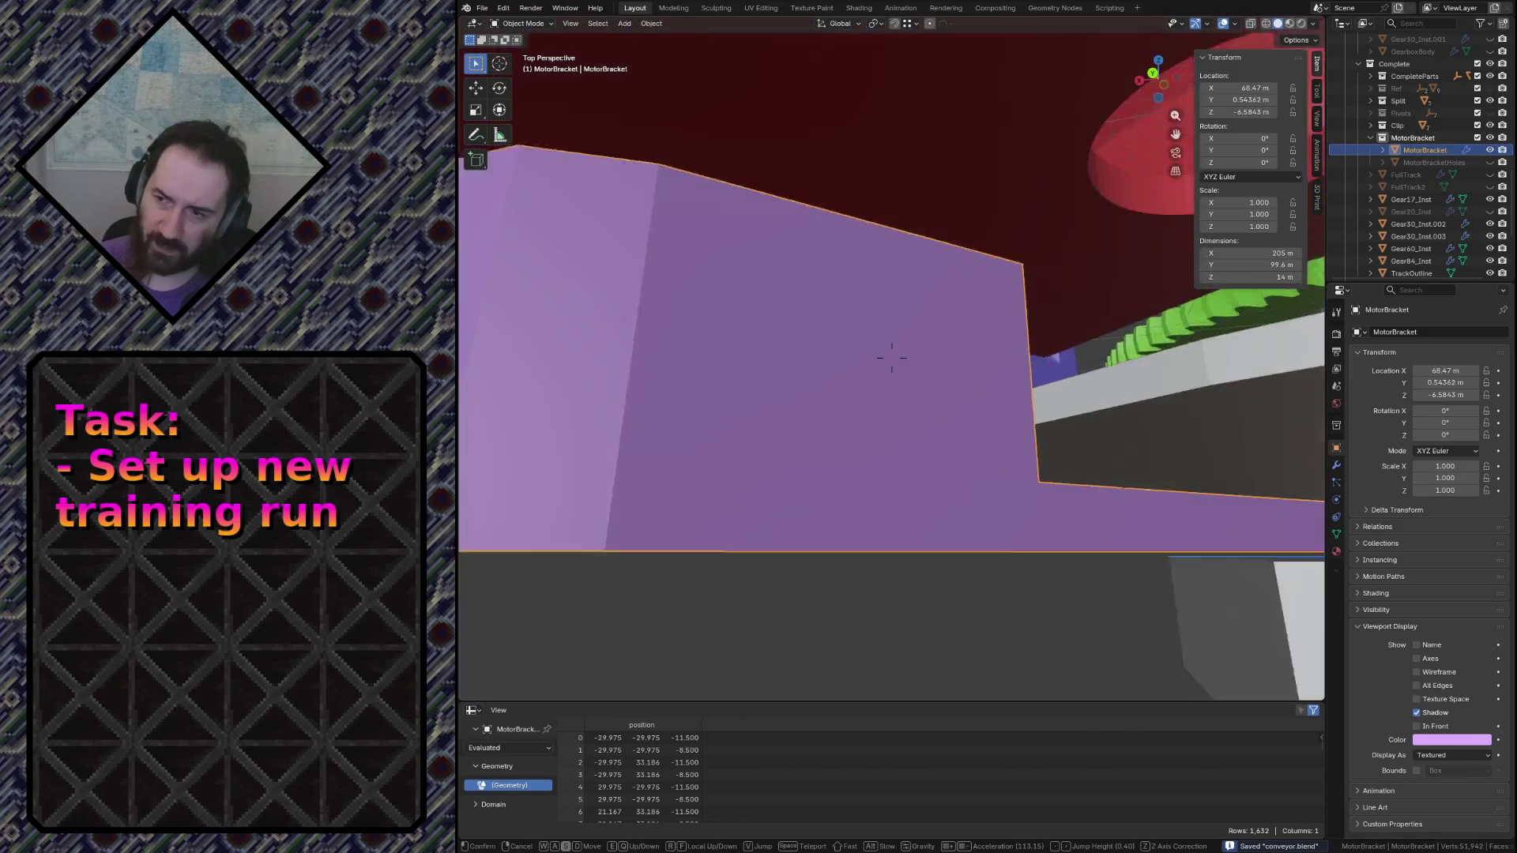
pyautogui.click(892, 359)
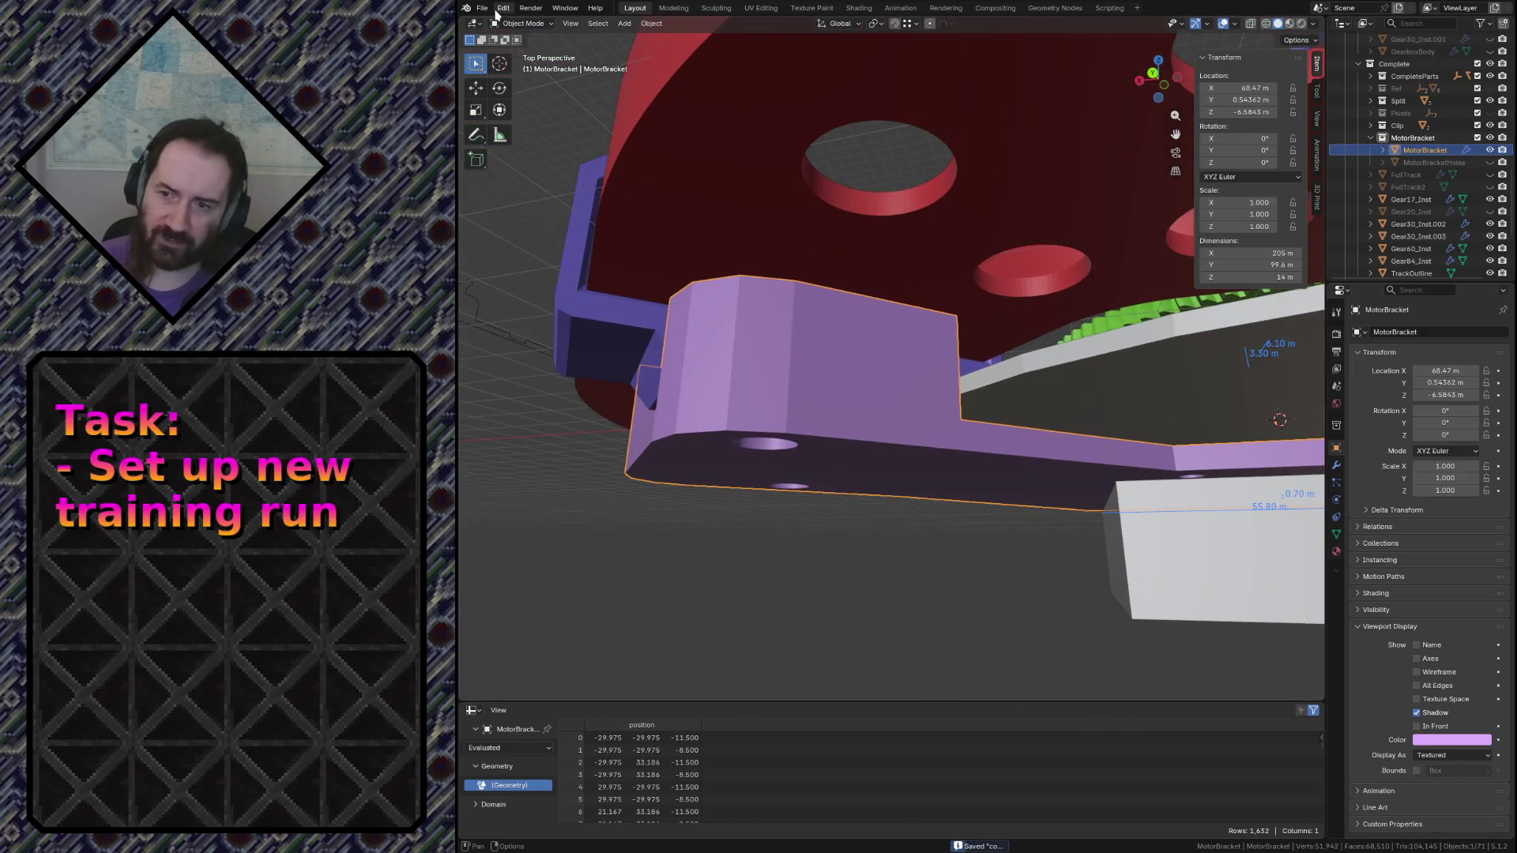
pyautogui.hotkey('shift', '`')
pyautogui.press('w')
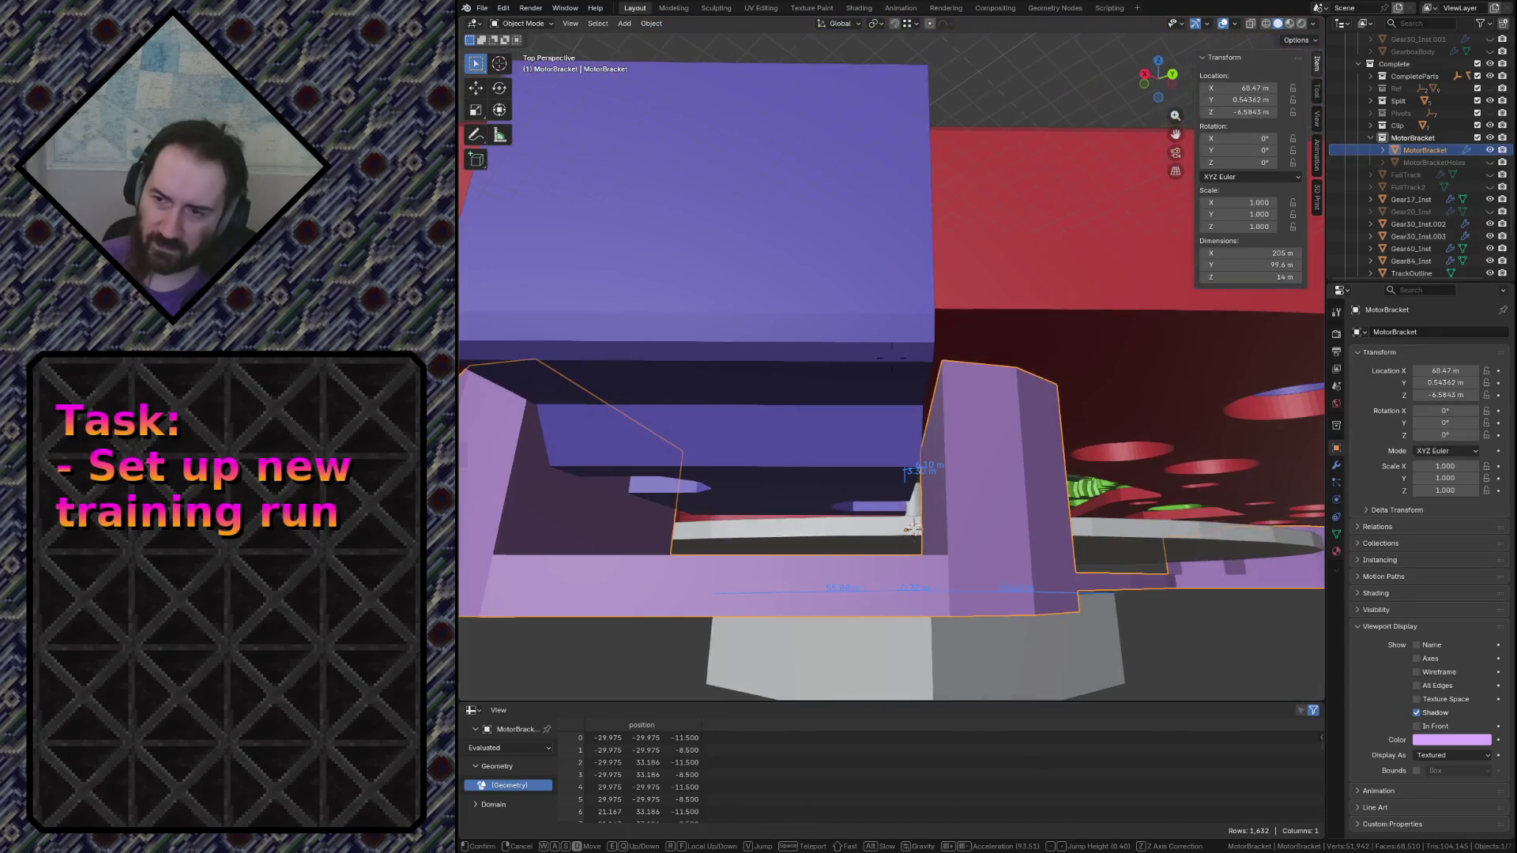
pyautogui.click(914, 521)
# Browse the File export formats and dismiss the menu without exporting
pyautogui.click(481, 10)
pyautogui.moveTo(503, 195)
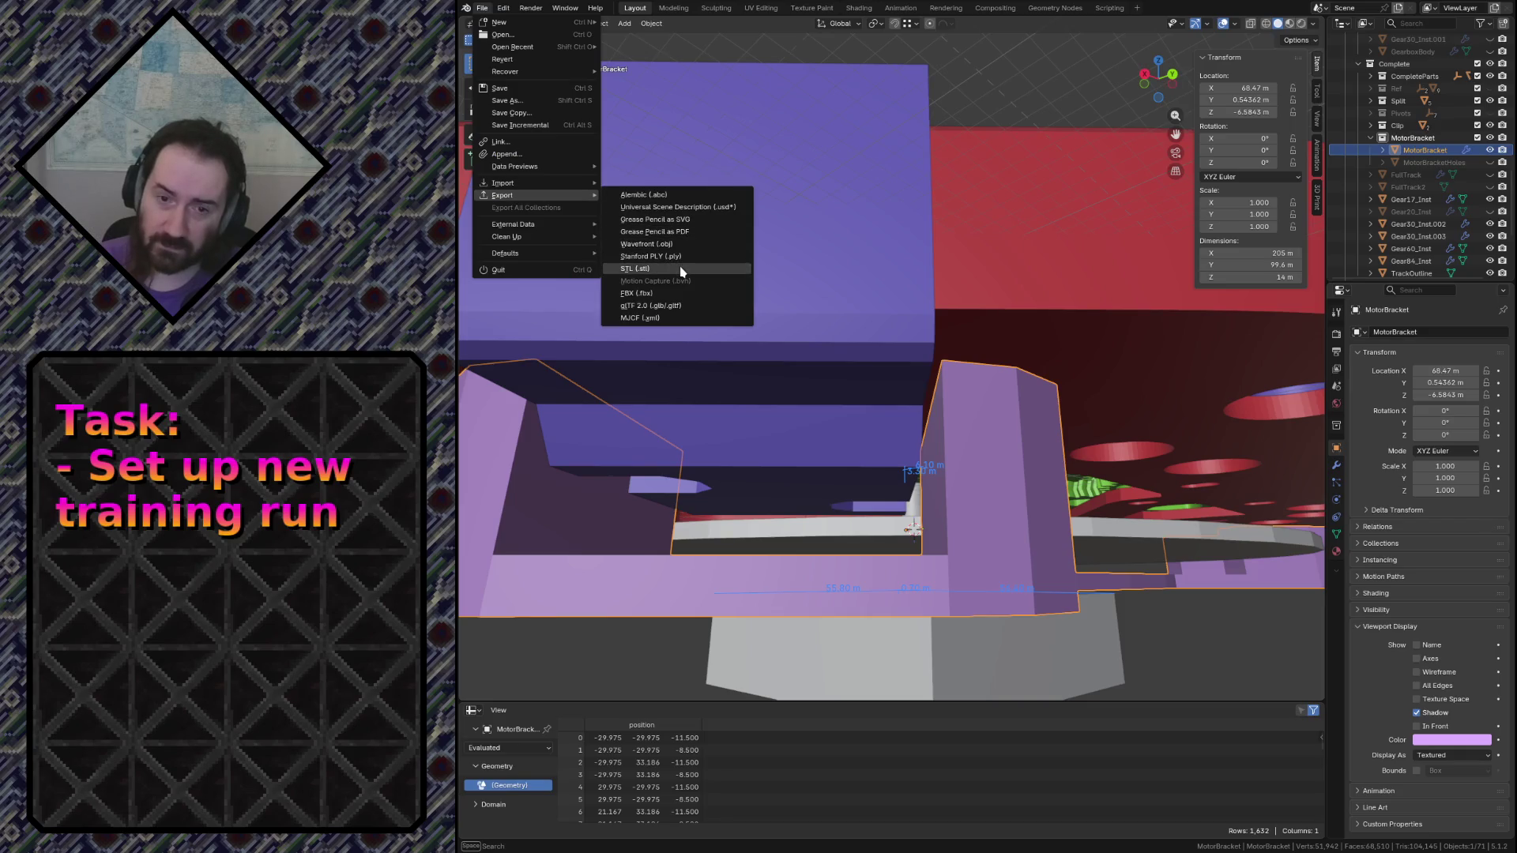
pyautogui.press('Escape')
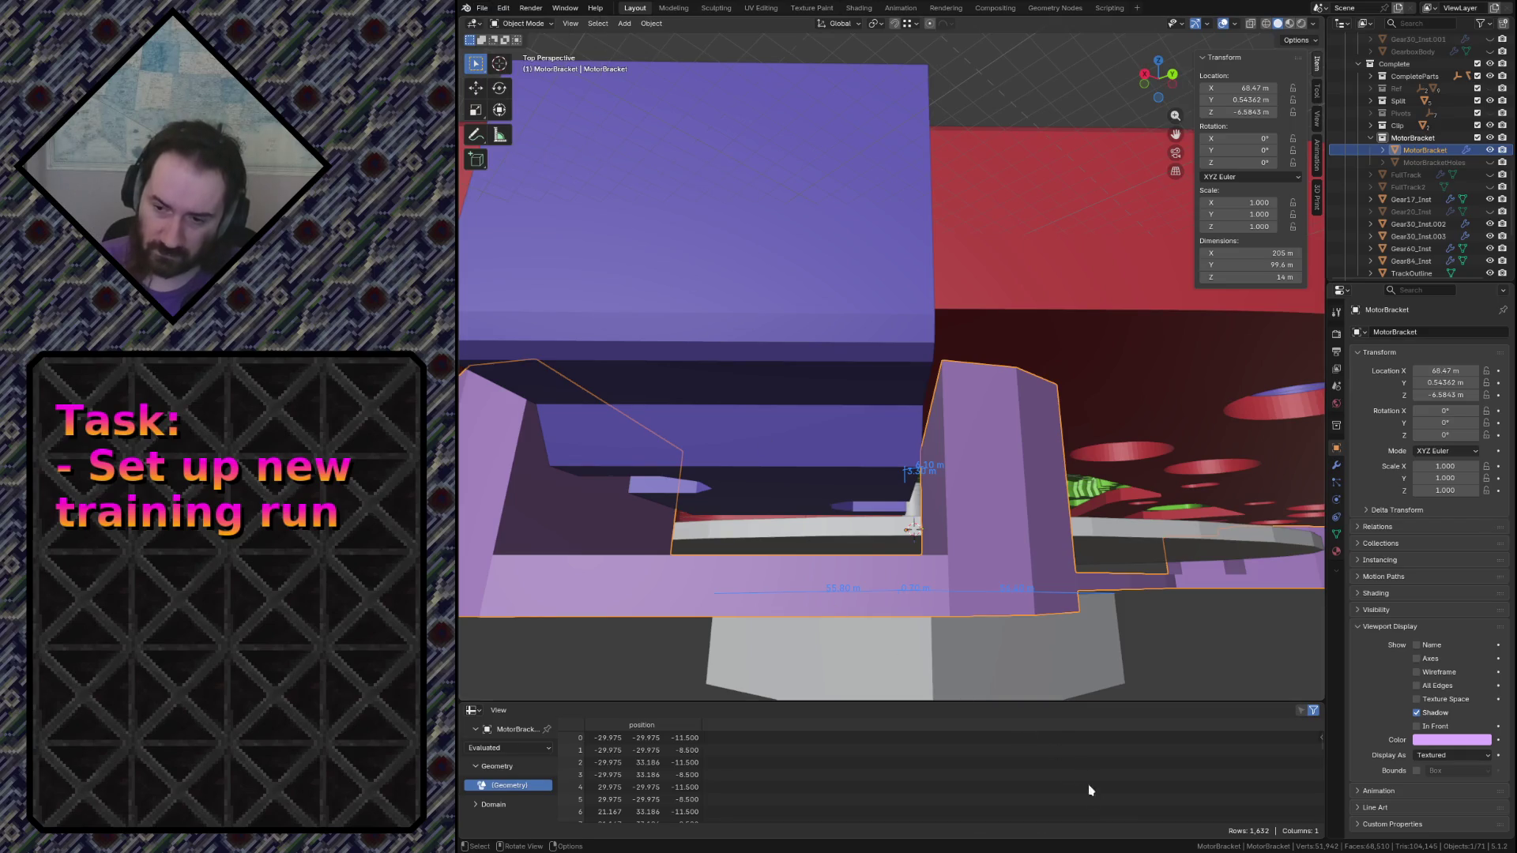
# Check the motor bracket's info in PrusaSlicer, showing 3 open edges, then return to Blender
pyautogui.hotkey('alt', 'Tab')
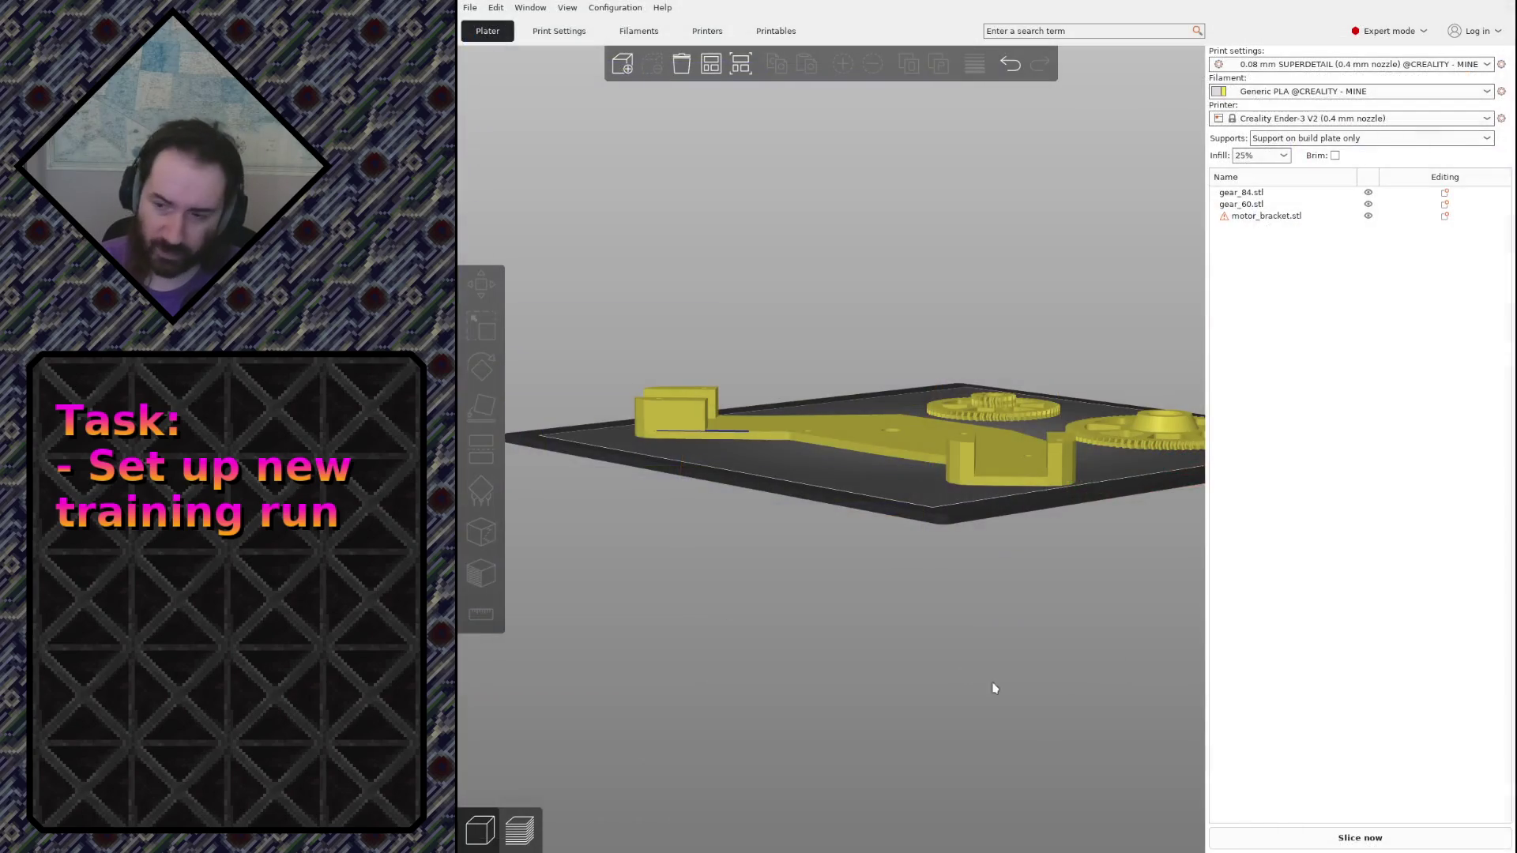
pyautogui.click(978, 444)
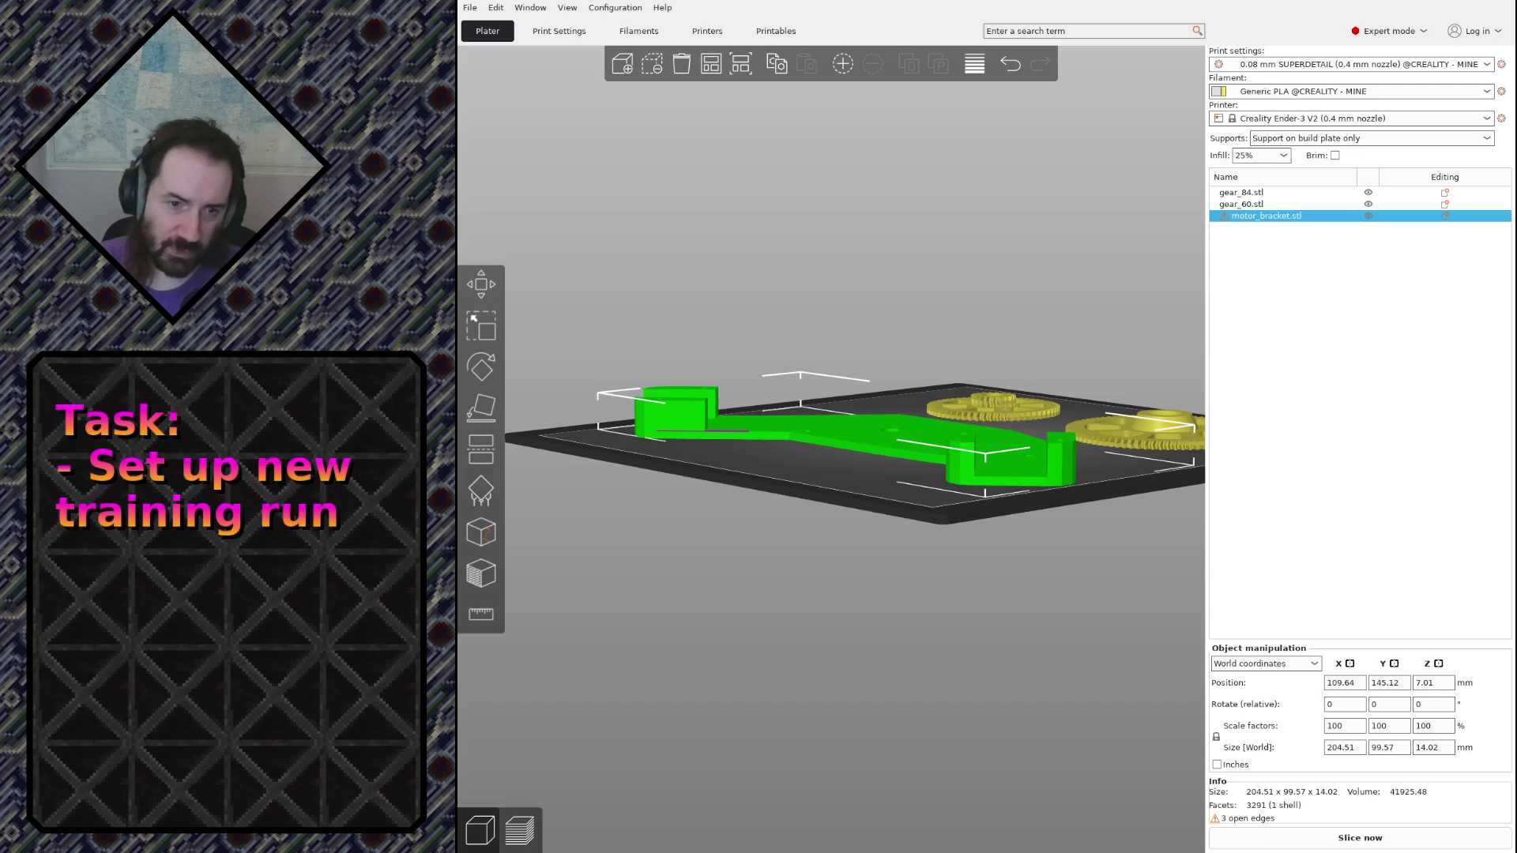
pyautogui.hotkey('alt', 'Tab')
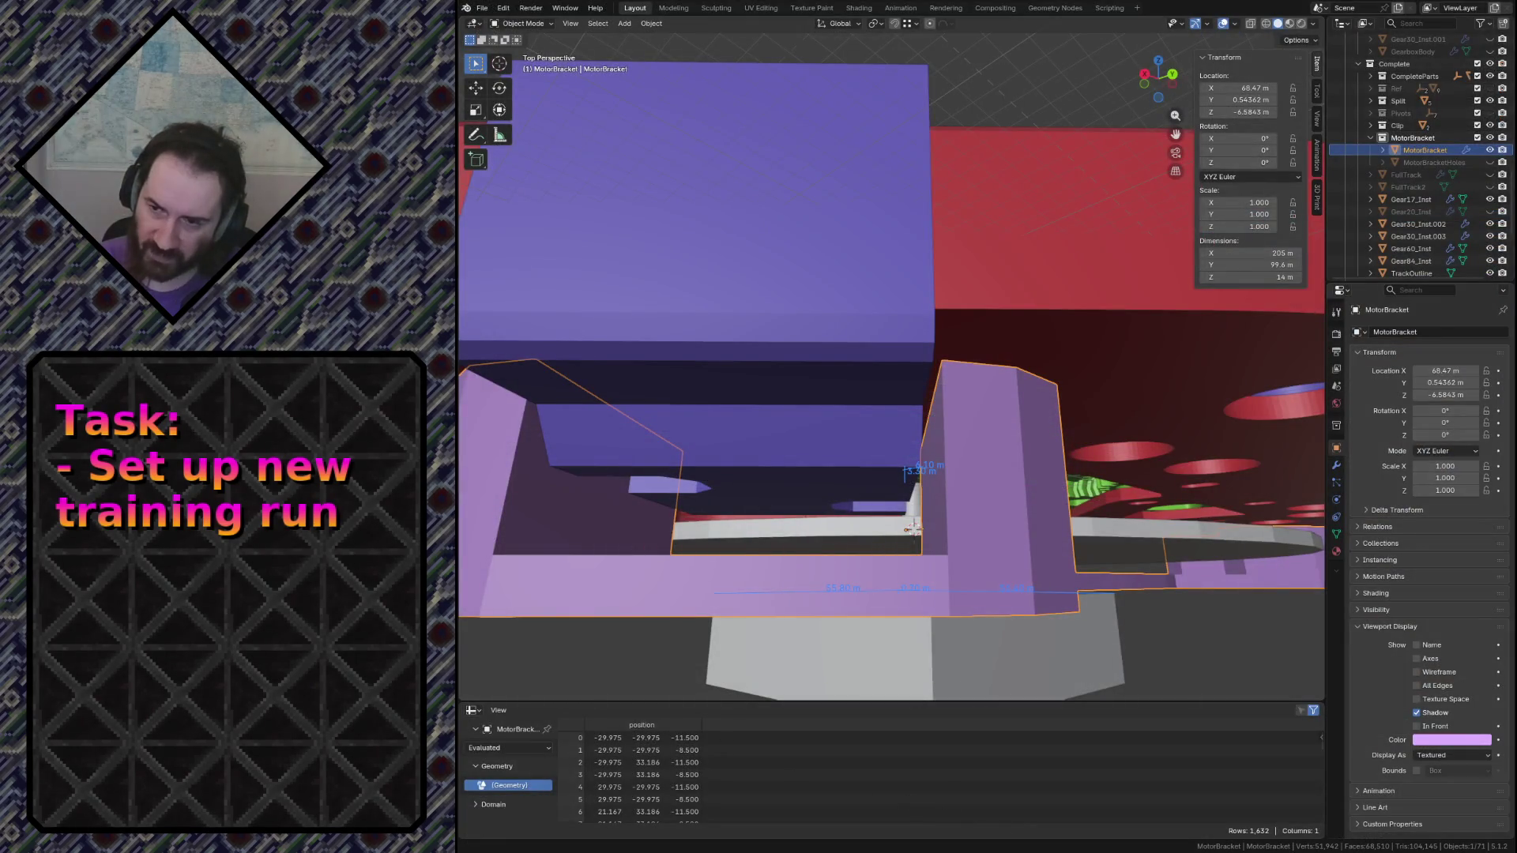
# Run the 3D-Print Check All on the whole bracket mesh and select its non-flat faces
pyautogui.press('Tab')
pyautogui.press('a')
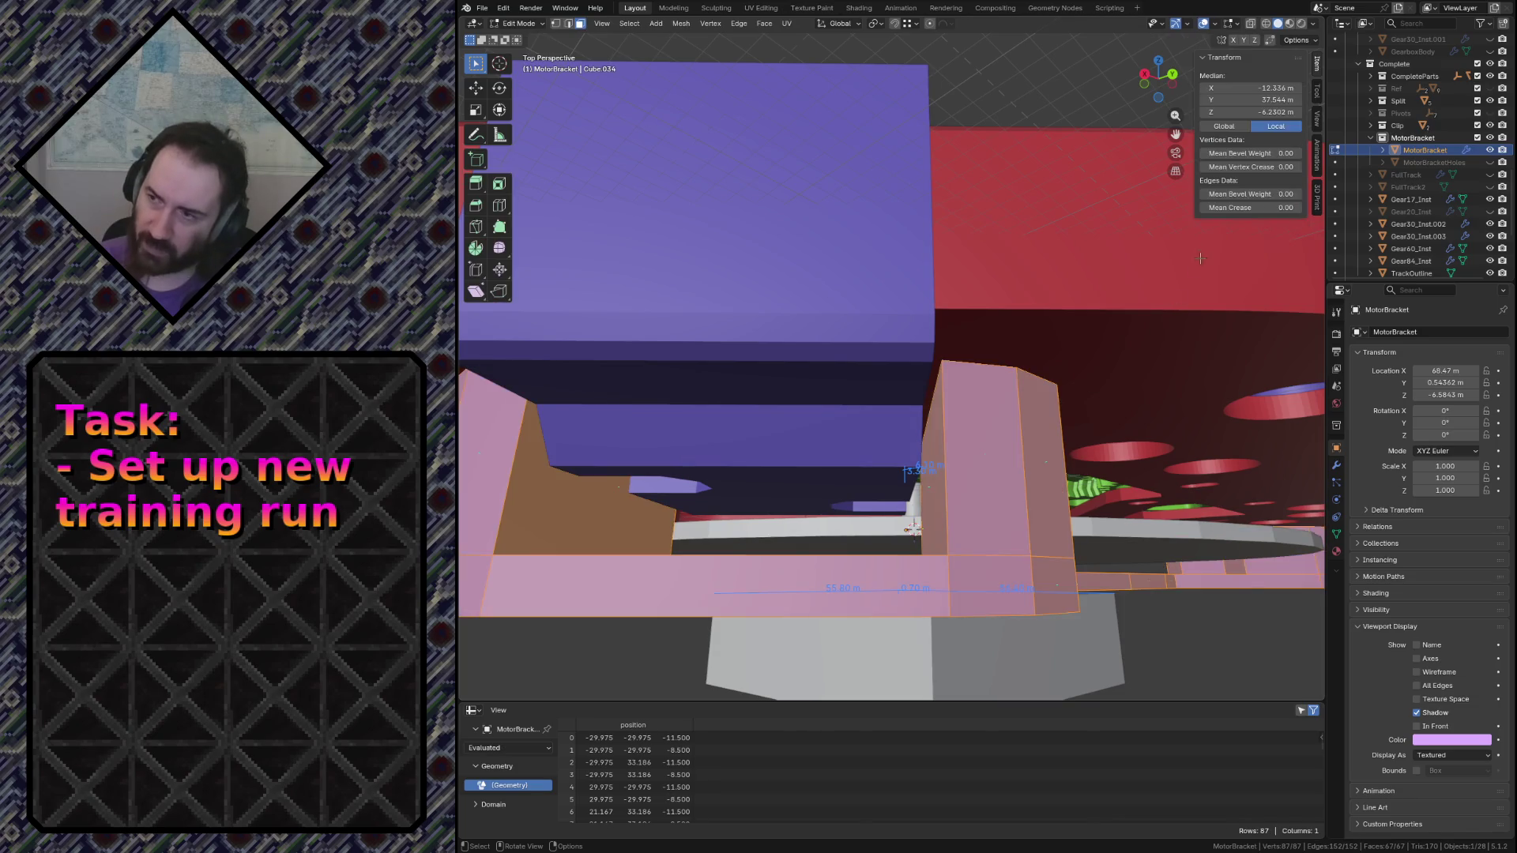
pyautogui.click(1318, 193)
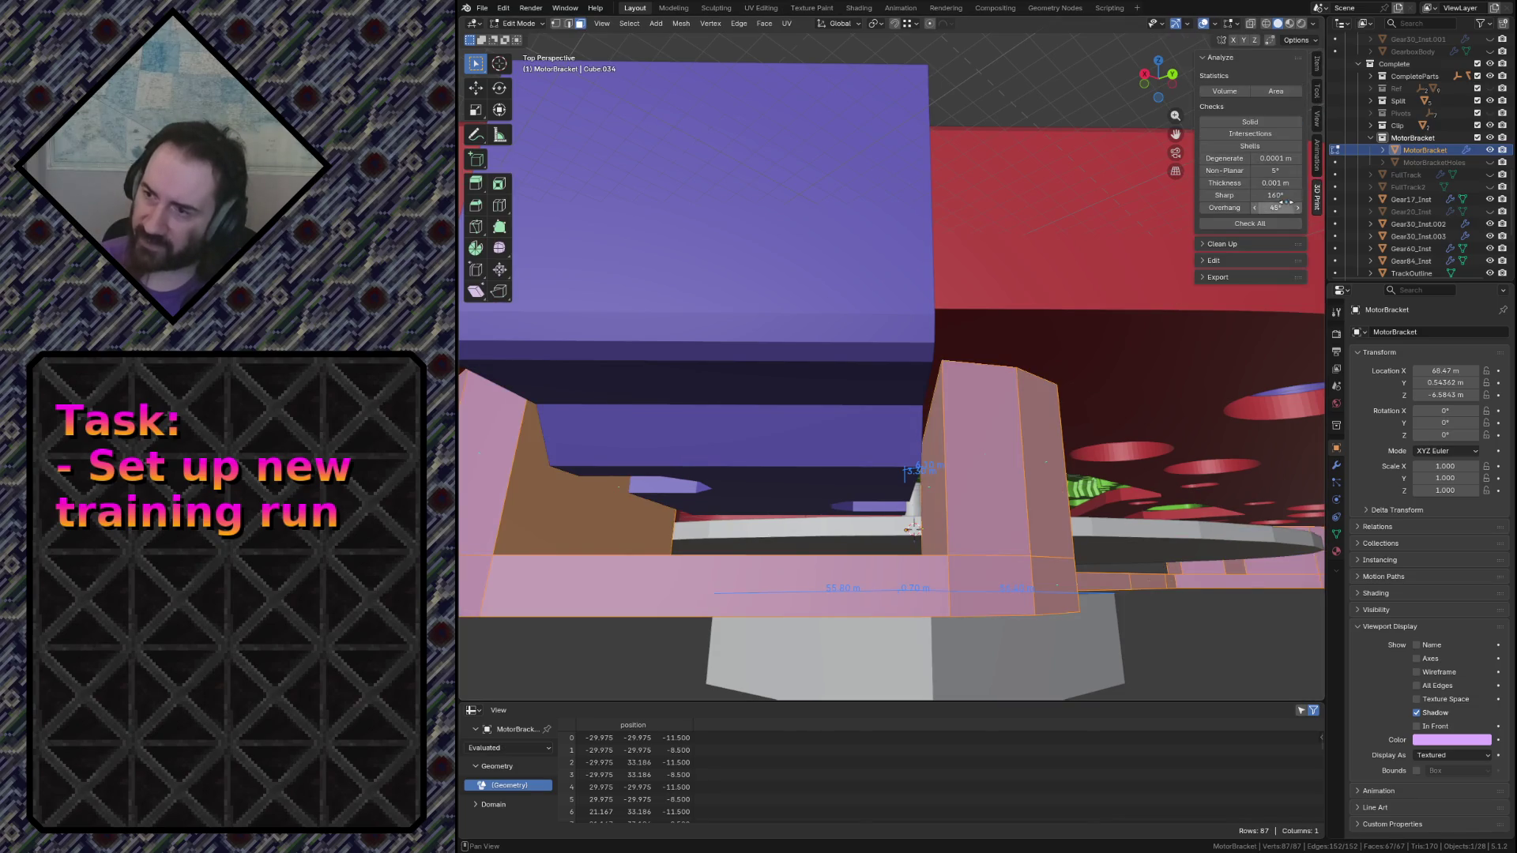
pyautogui.click(1260, 225)
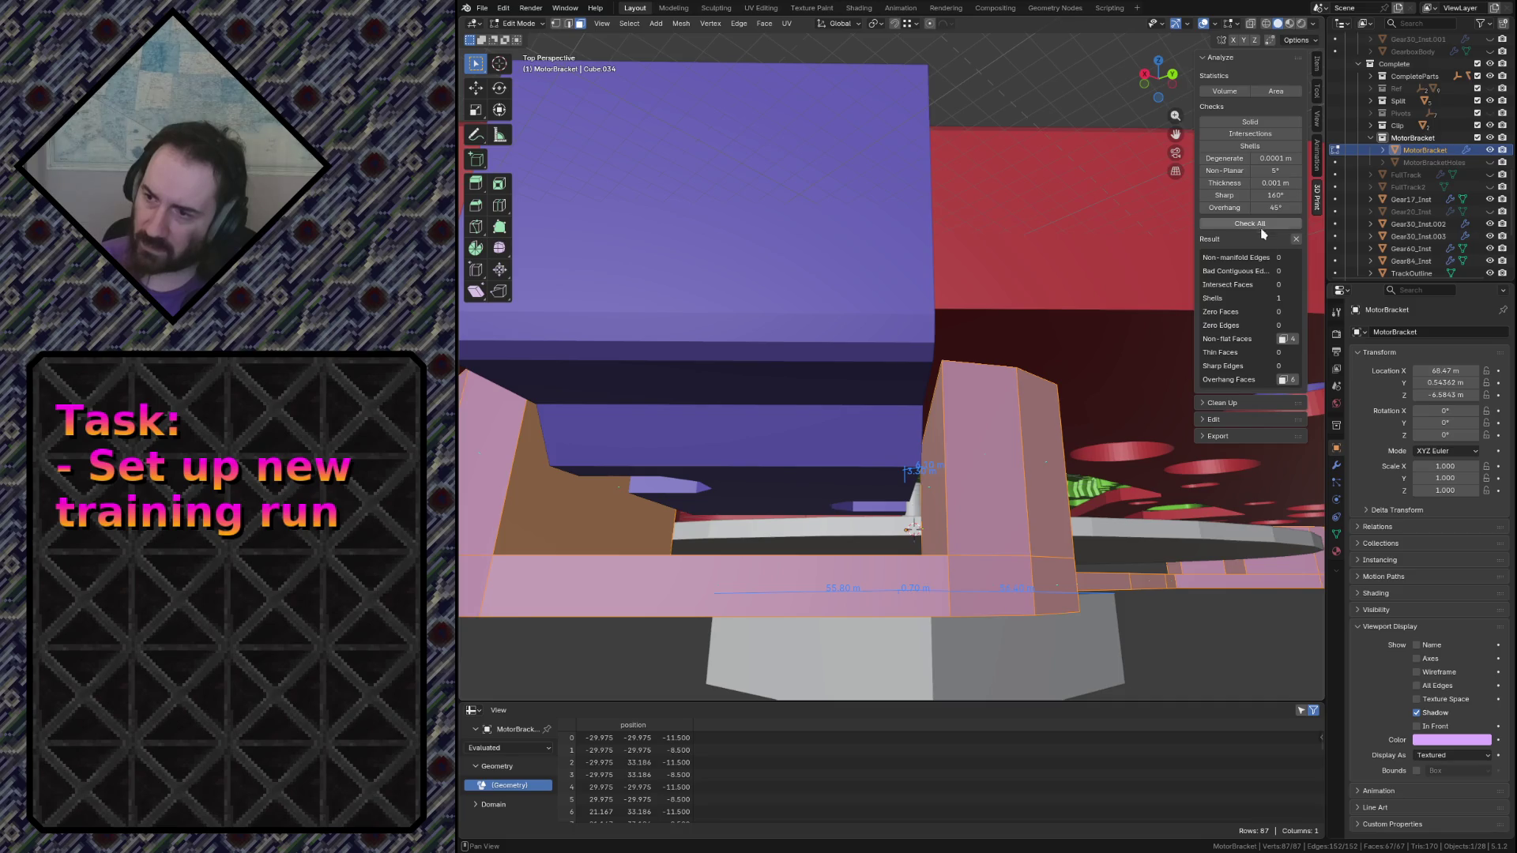
pyautogui.click(1285, 340)
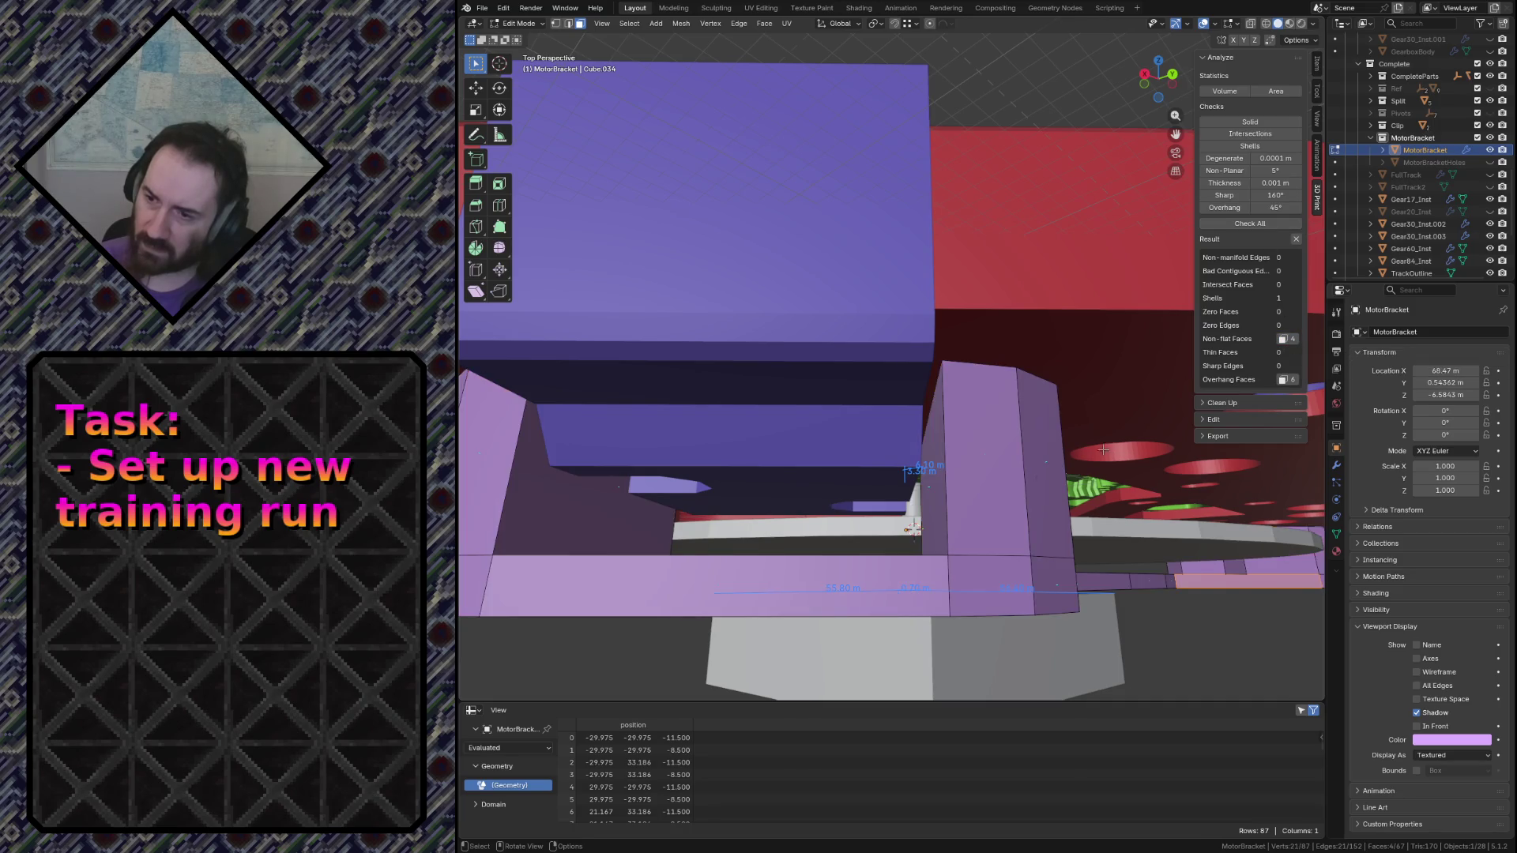
# Fly through the bracket geometry to inspect the flagged faces
pyautogui.hotkey('shift', '`')
pyautogui.press('w')
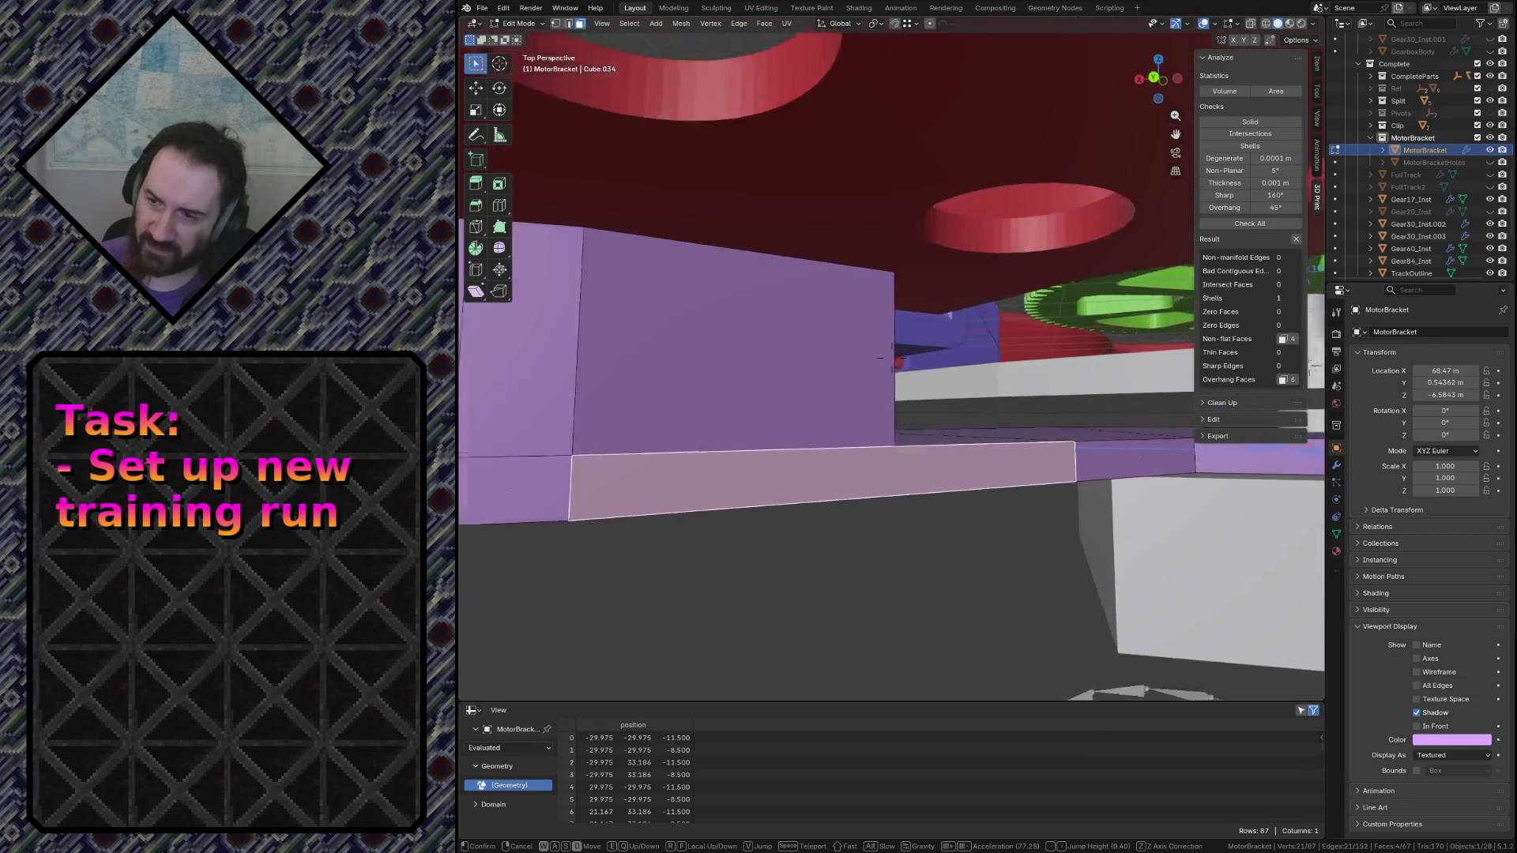
pyautogui.press('s')
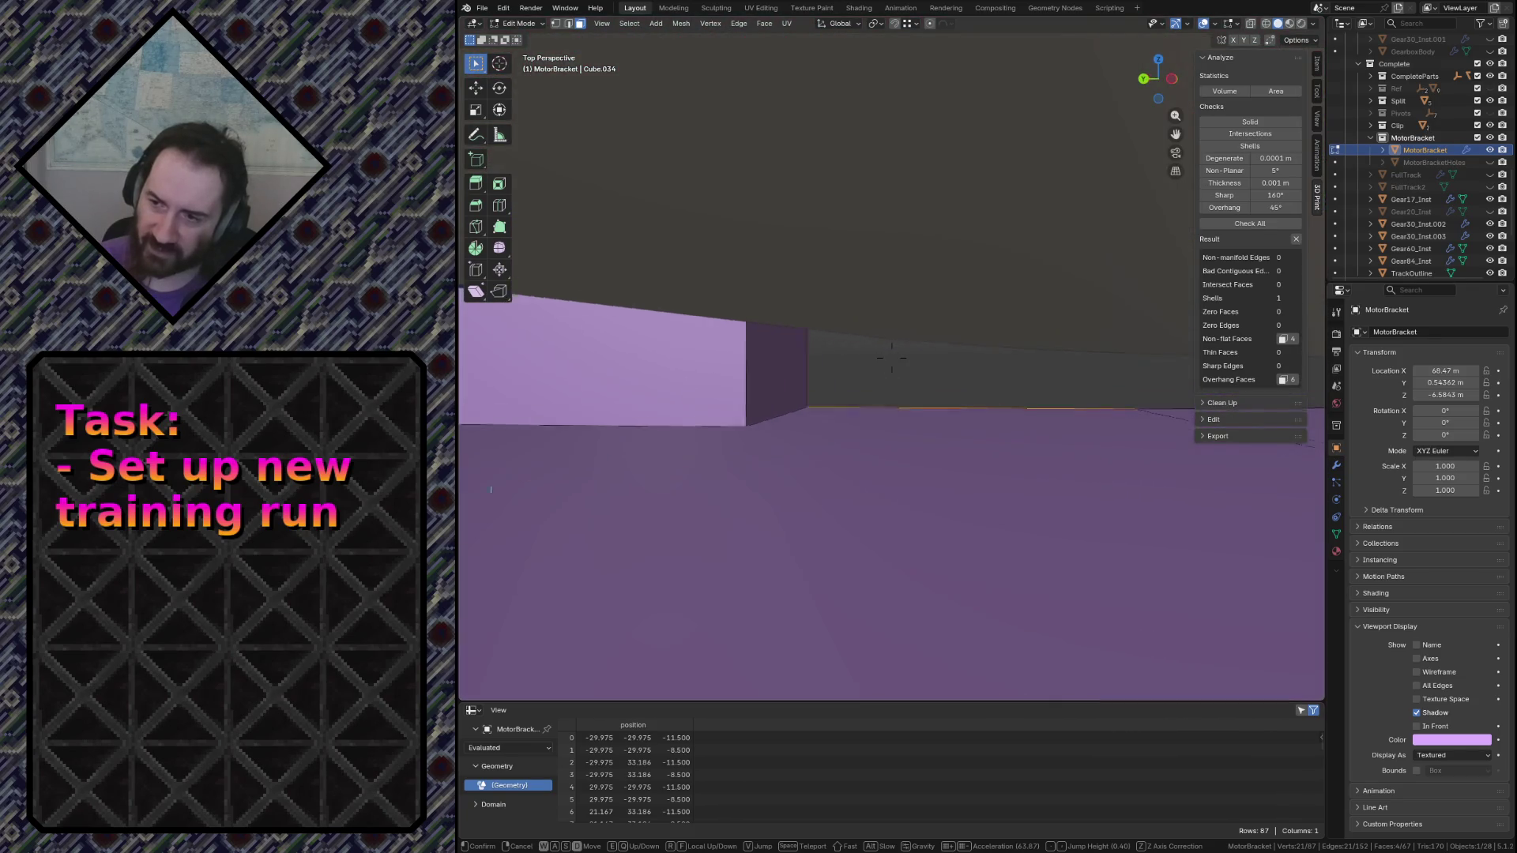
pyautogui.press('w')
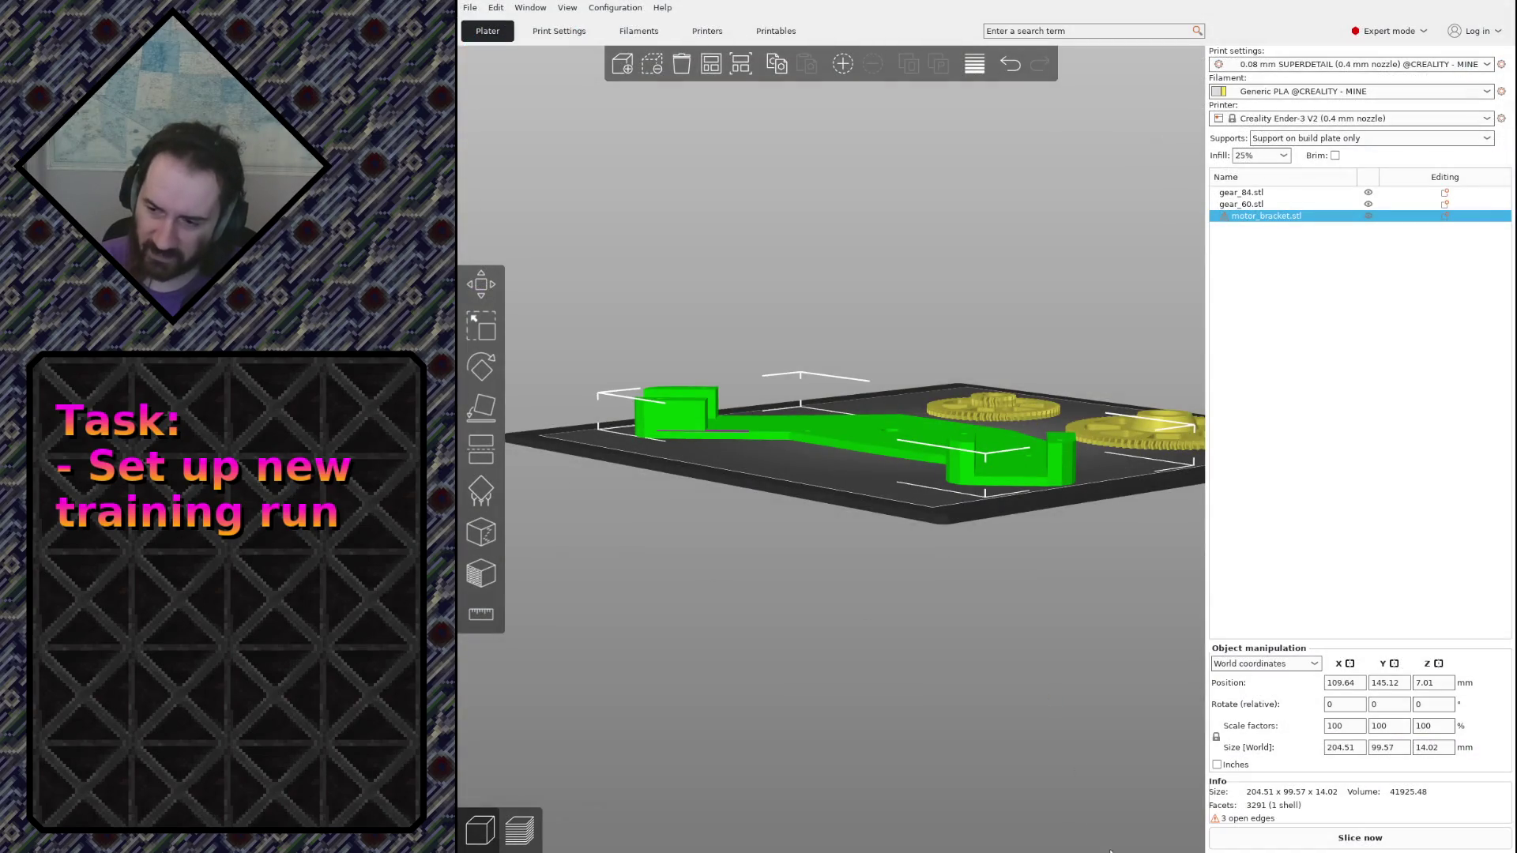
# From a top-down view, rotate the bracket about its vertical axis and move it back onto the bed
pyautogui.click(924, 695)
pyautogui.moveTo(752, 379)
pyautogui.mouseDown()
pyautogui.moveTo(668, 624)
pyautogui.moveTo(711, 490)
pyautogui.mouseUp()
pyautogui.scroll(3, 667, 624)
pyautogui.scroll(-2, 711, 491)
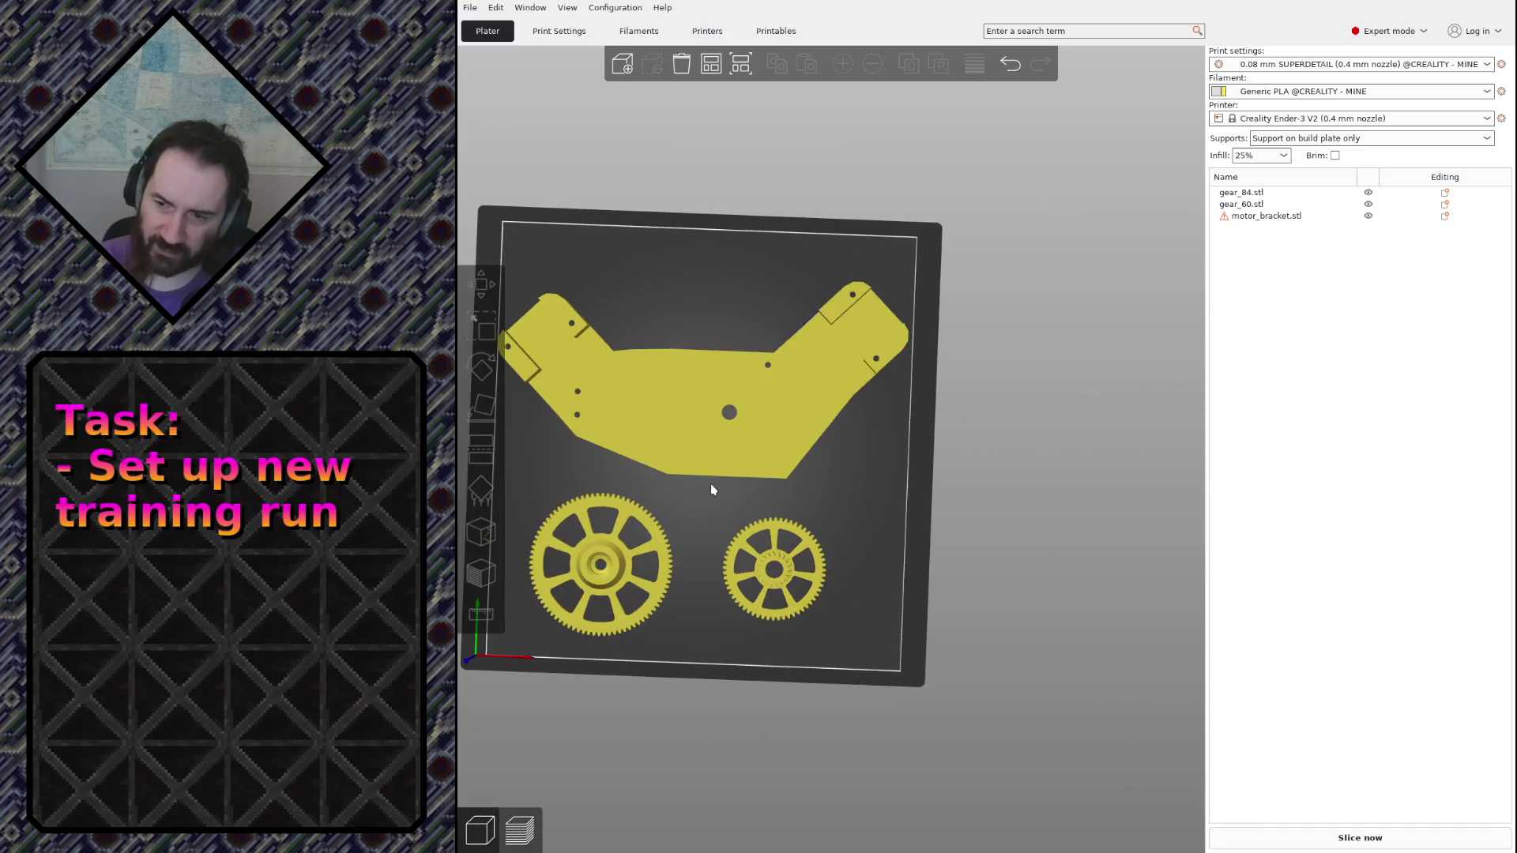
pyautogui.click(606, 418)
pyautogui.scroll(-2, 850, 396)
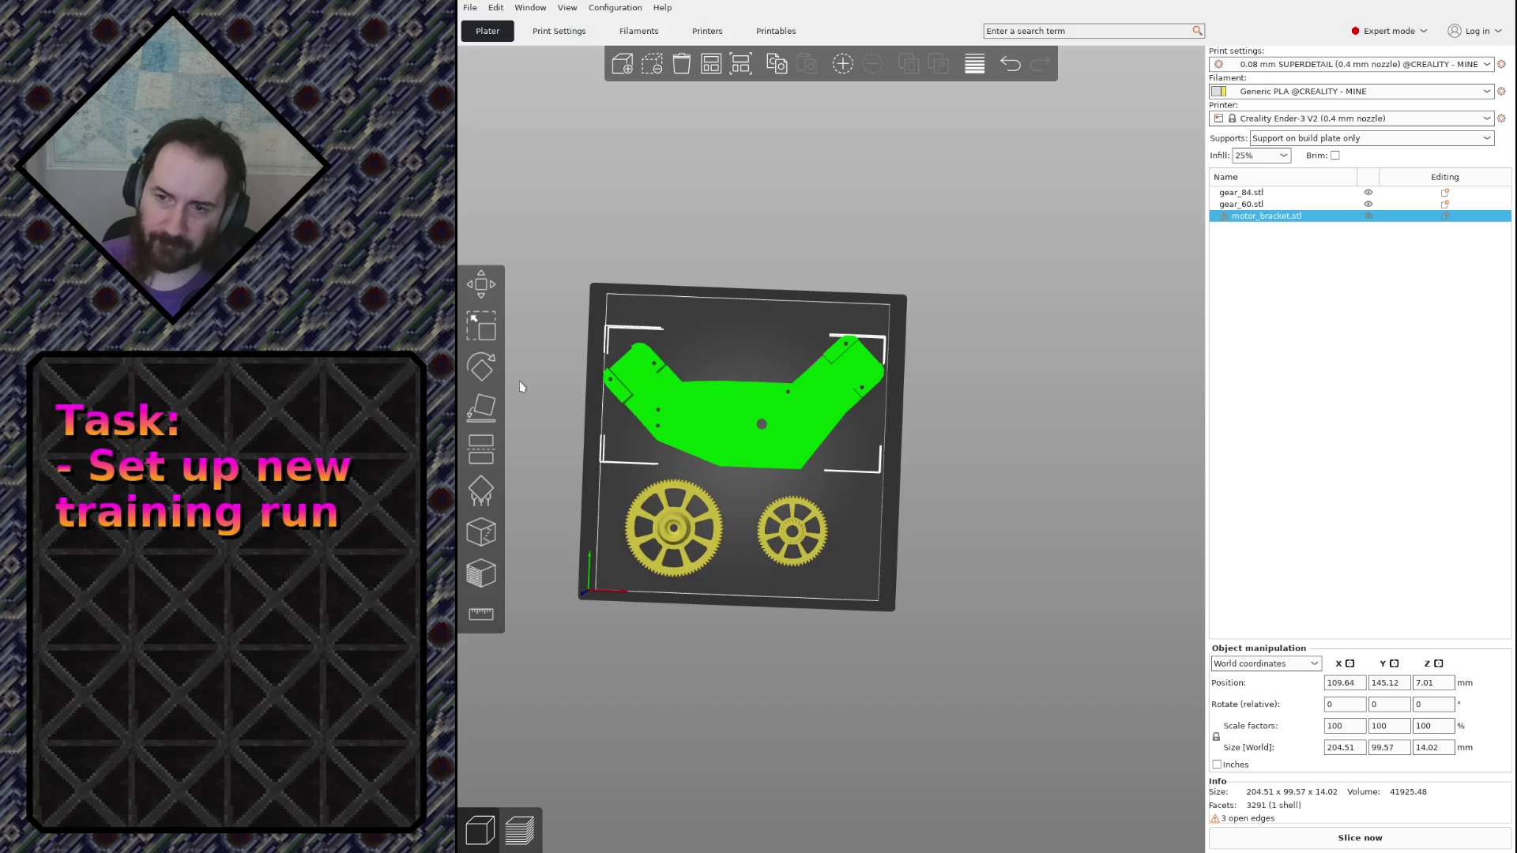
pyautogui.click(485, 376)
pyautogui.moveTo(915, 361); pyautogui.dragTo(606, 391)
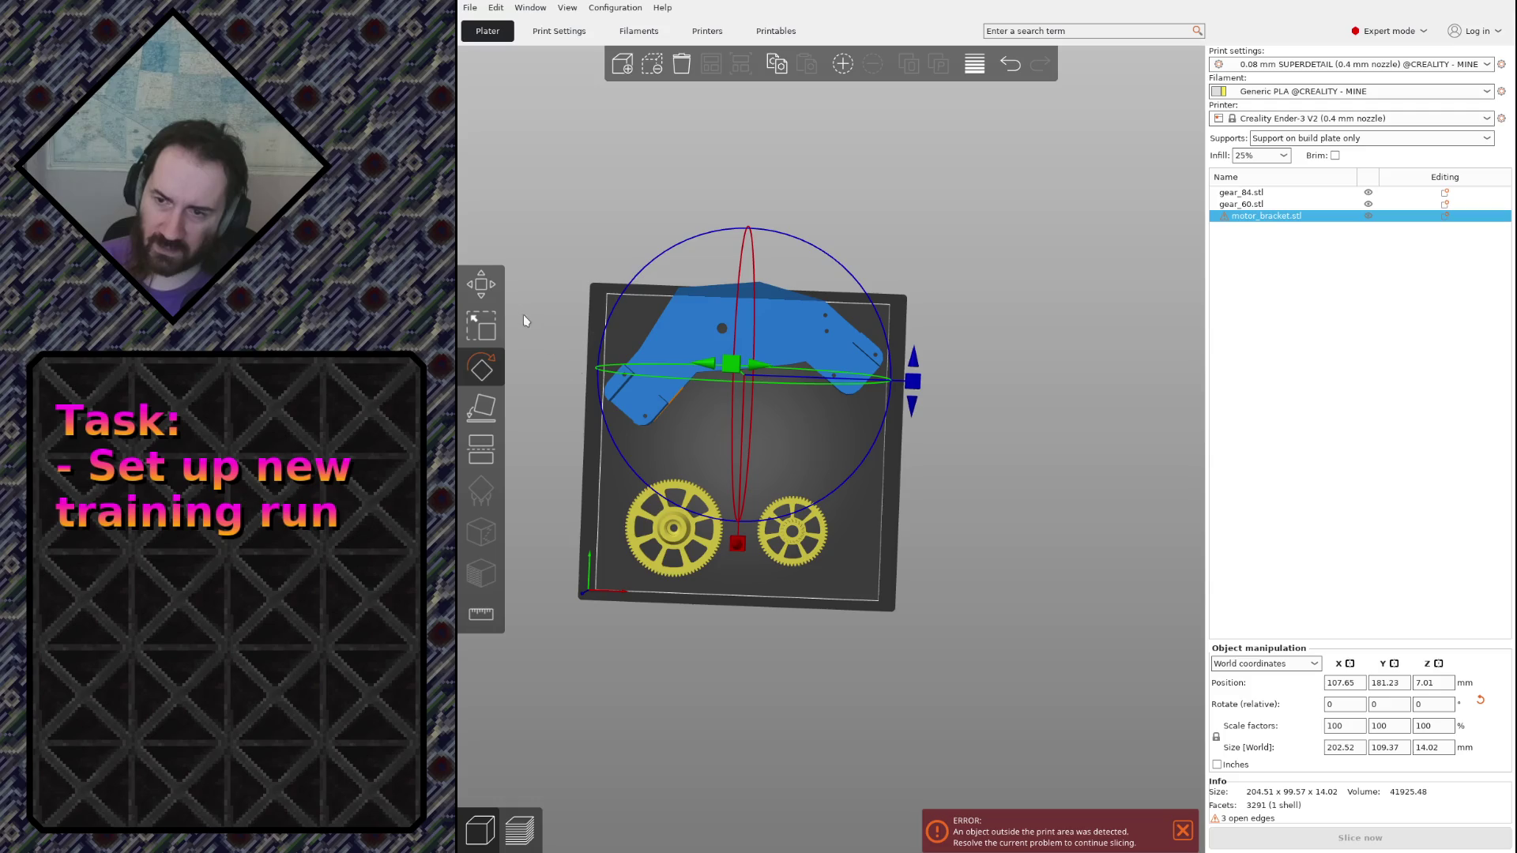
pyautogui.press('m')
pyautogui.moveTo(779, 330); pyautogui.dragTo(775, 369)
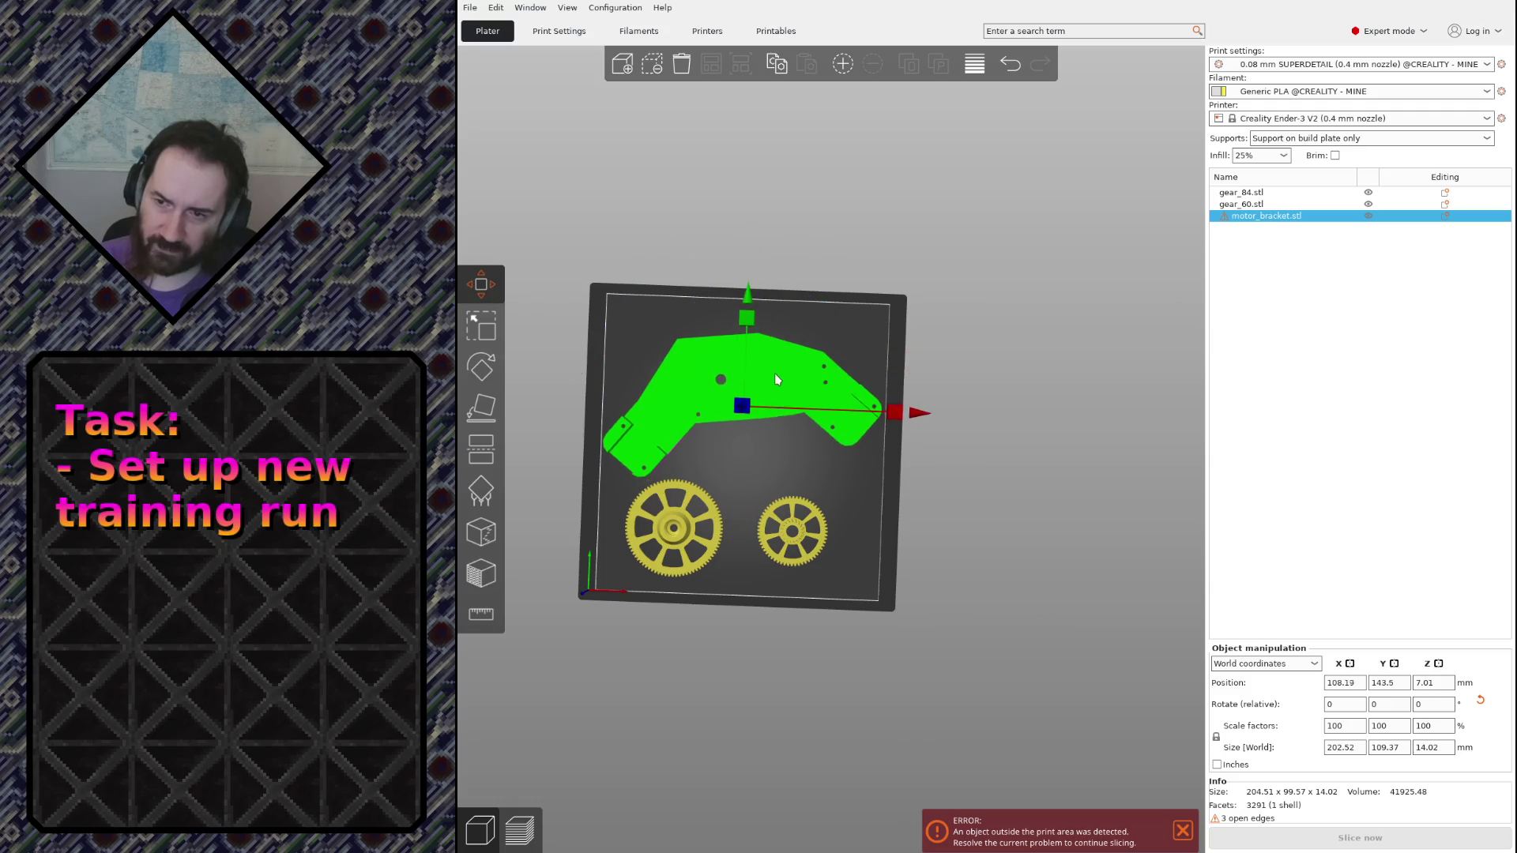
# Turn the bracket further and shift it down-right so it fits inside the print area
pyautogui.click(481, 367)
pyautogui.moveTo(919, 415); pyautogui.dragTo(898, 326)
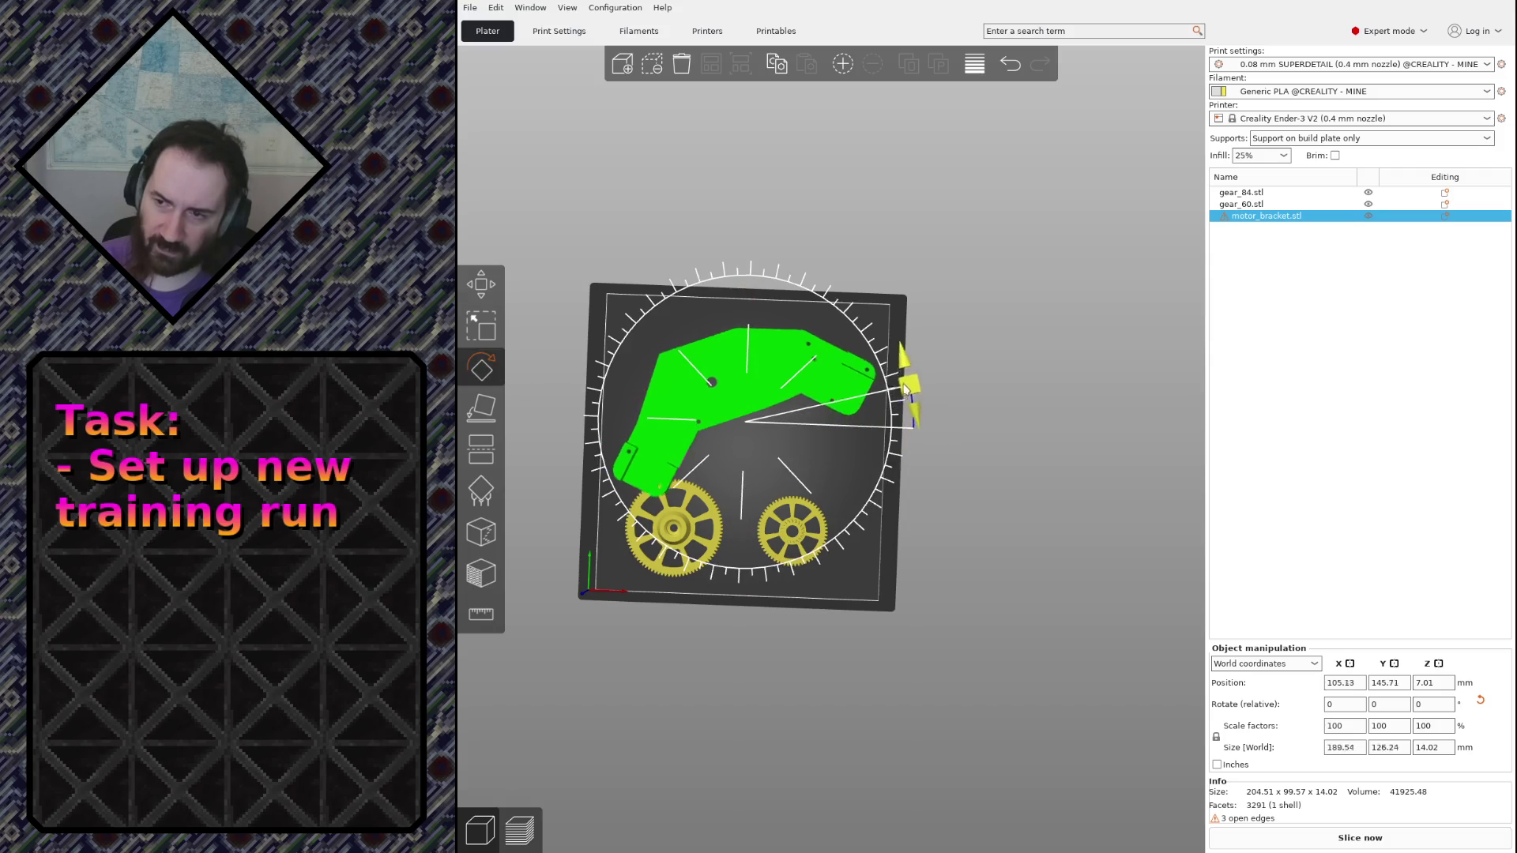
pyautogui.click(480, 285)
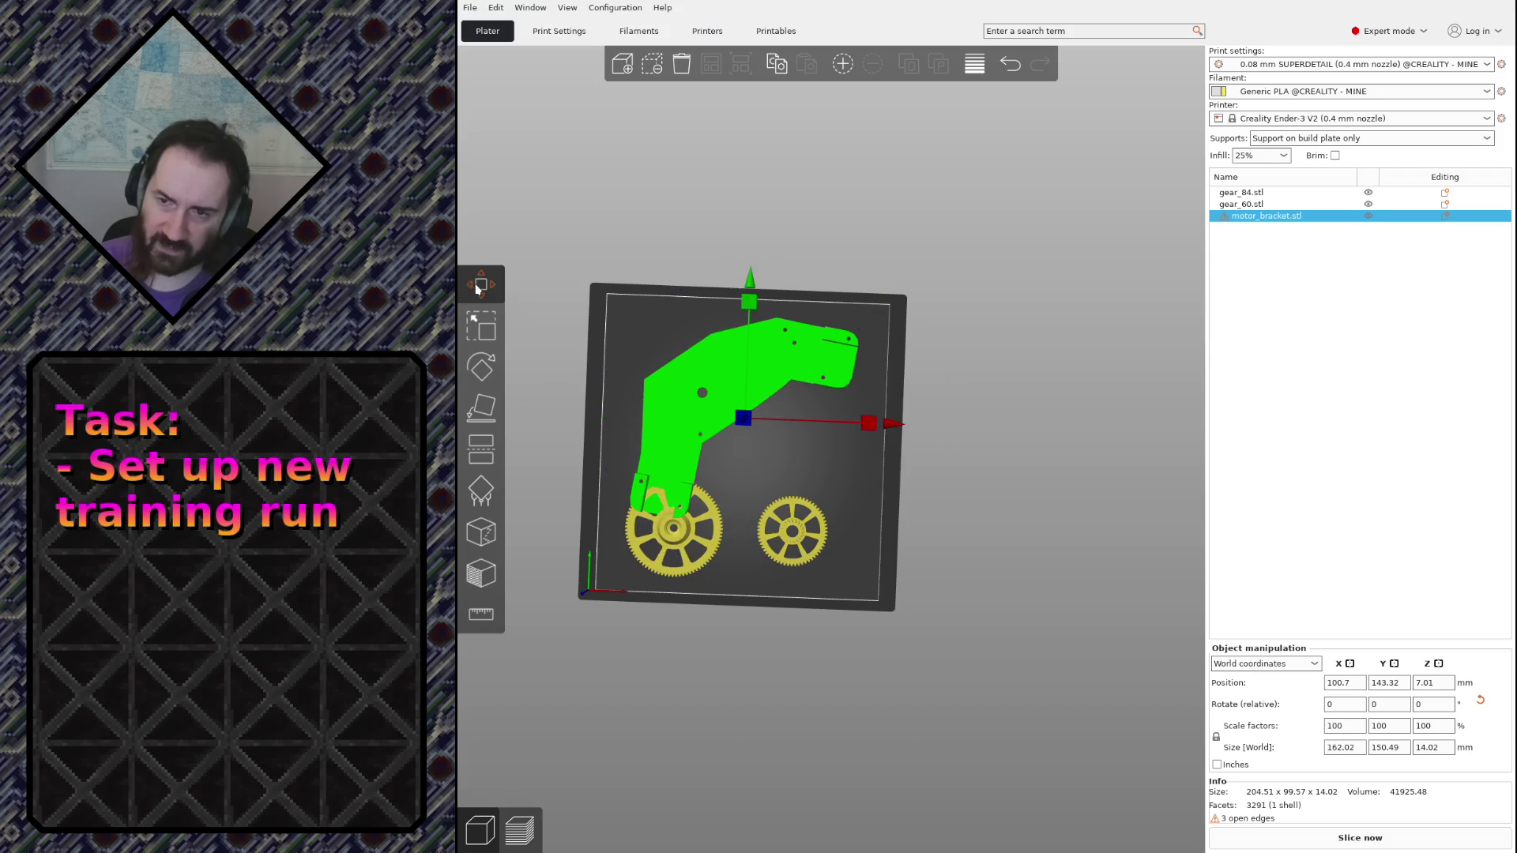
pyautogui.moveTo(696, 370); pyautogui.dragTo(707, 412)
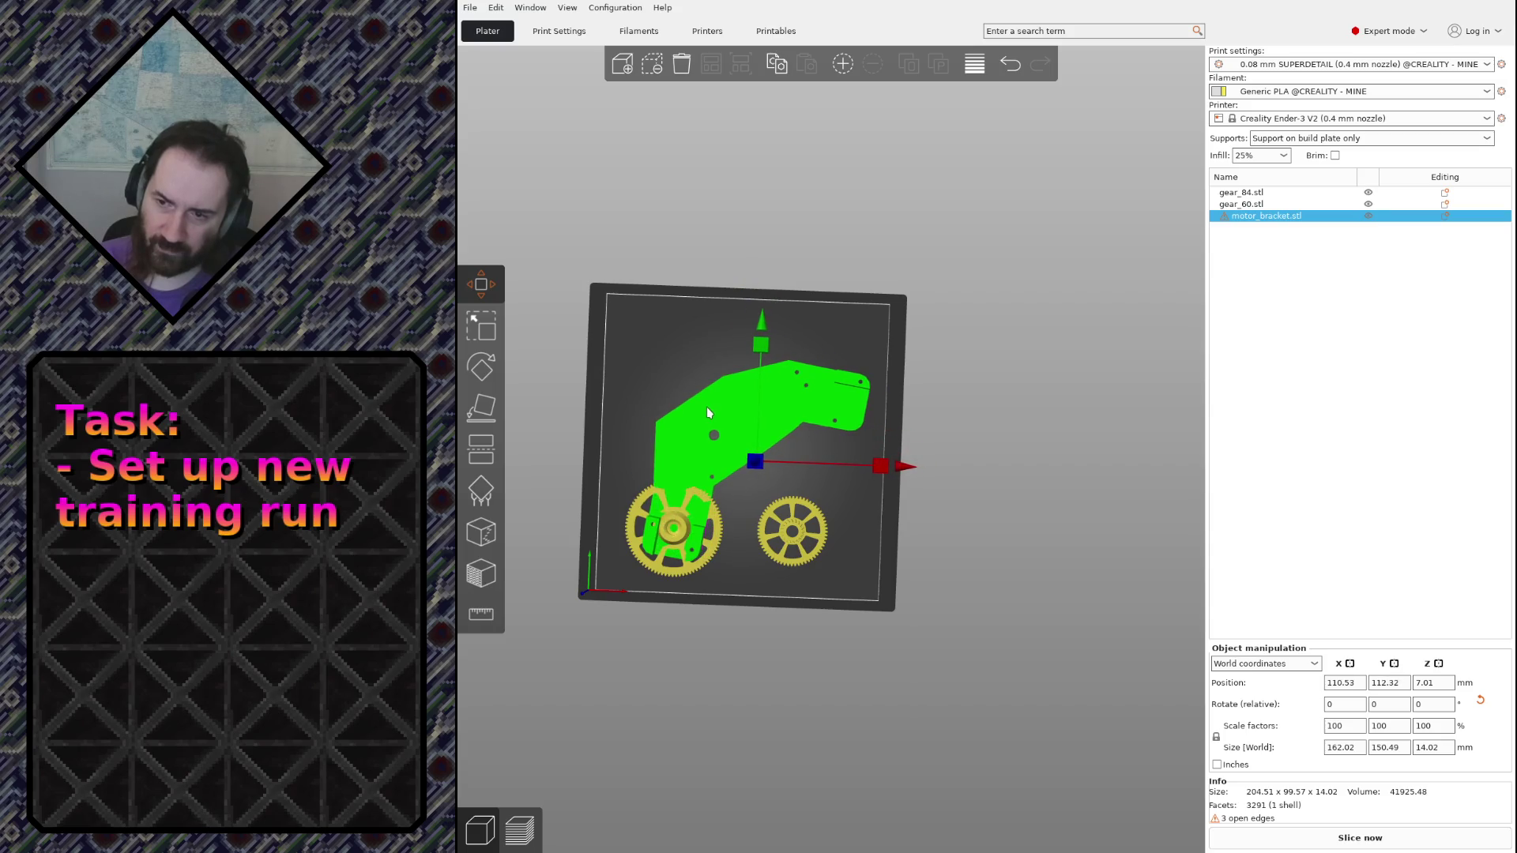
# Move gear_84 to the right side of the bed and orbit the plate to a tilted view
pyautogui.click(715, 528)
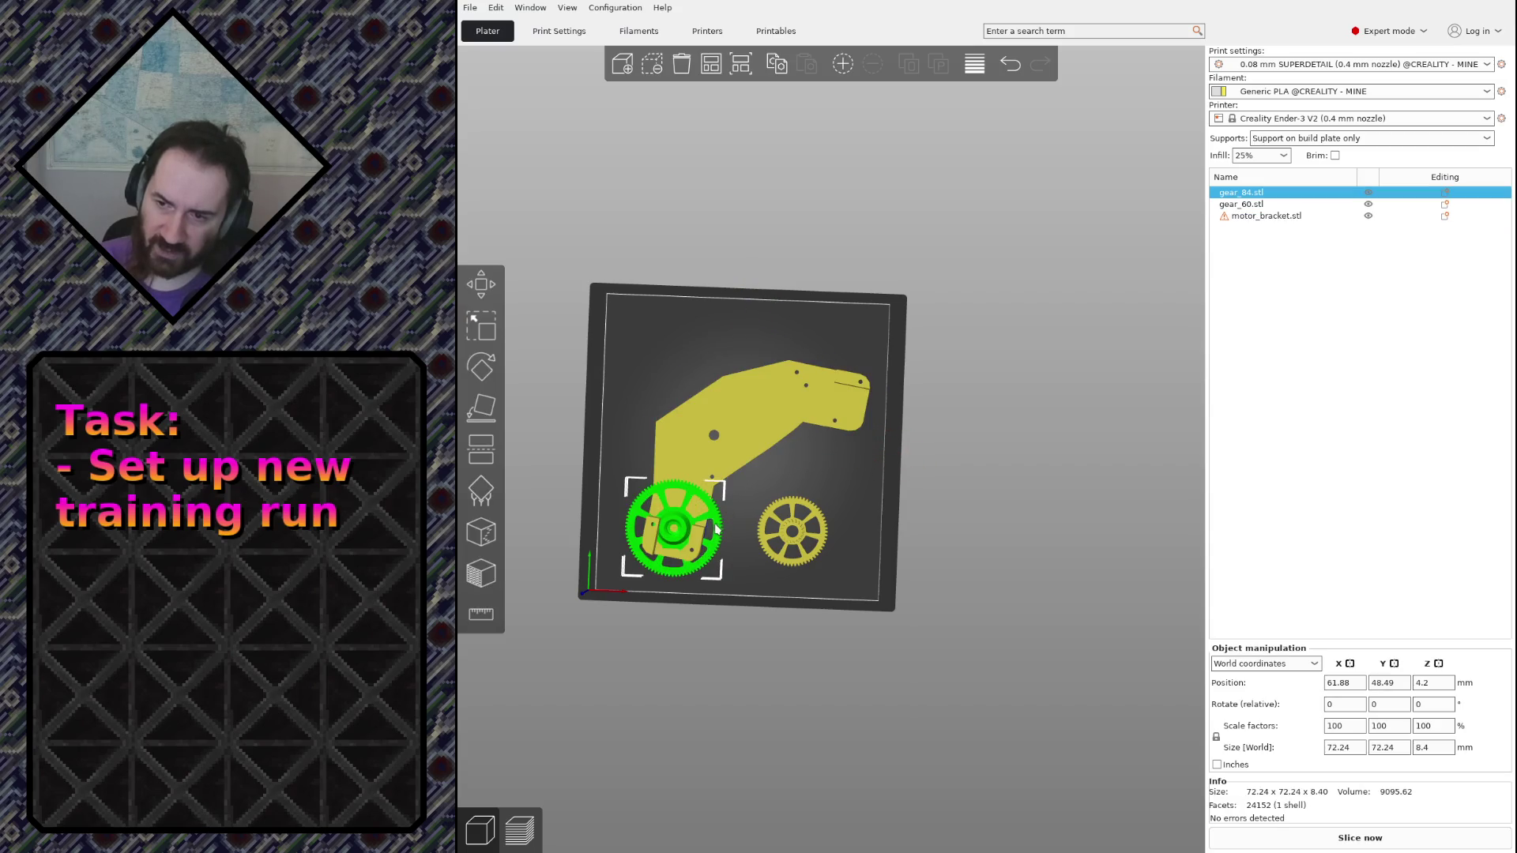
pyautogui.moveTo(709, 526)
pyautogui.mouseDown()
pyautogui.moveTo(829, 510)
pyautogui.moveTo(672, 391)
pyautogui.mouseUp()
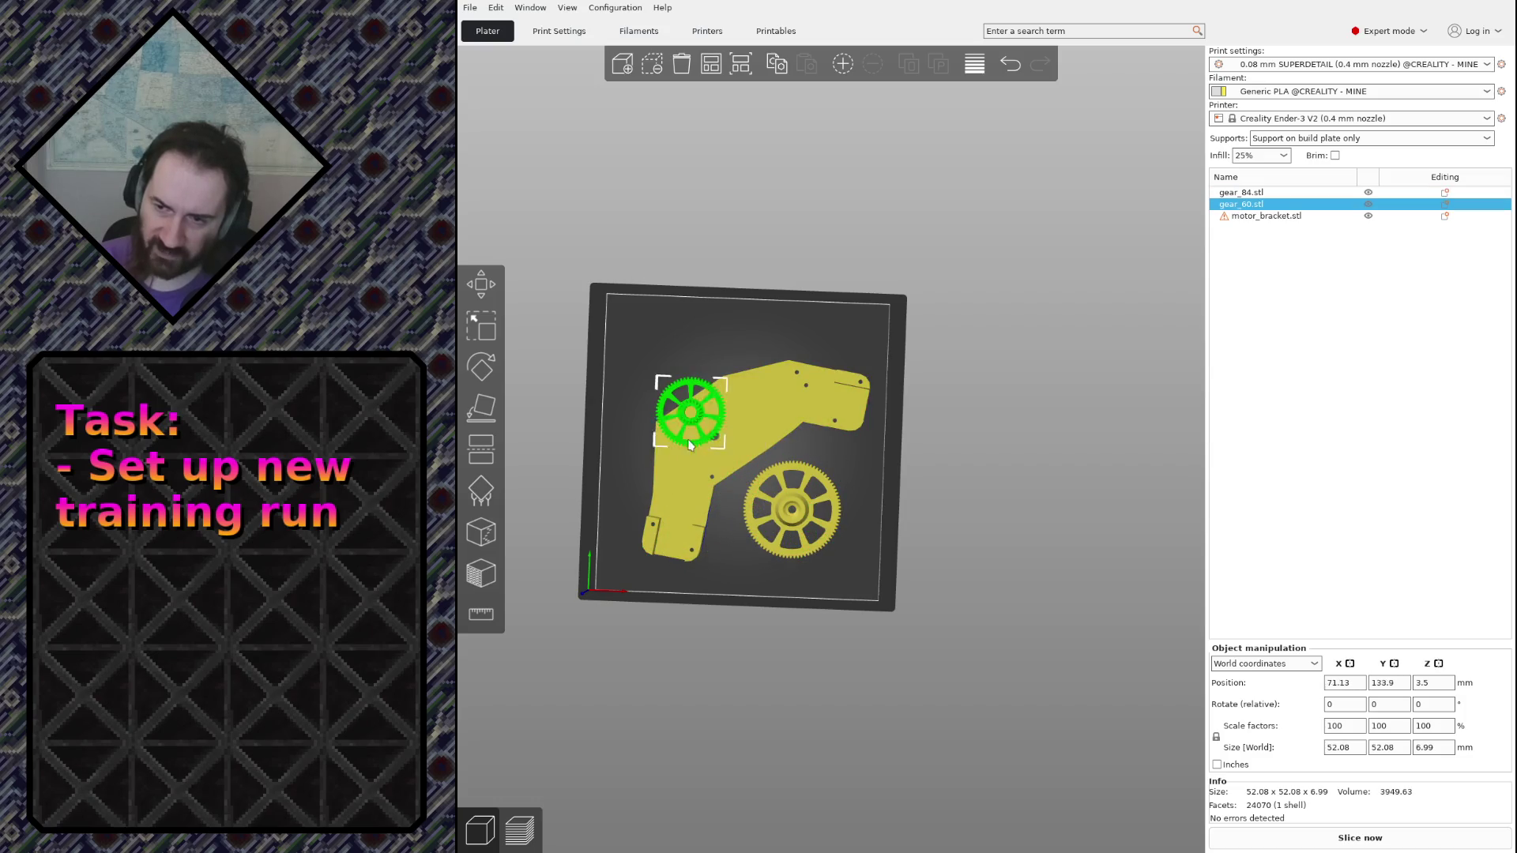
pyautogui.moveTo(894, 553); pyautogui.dragTo(914, 487)
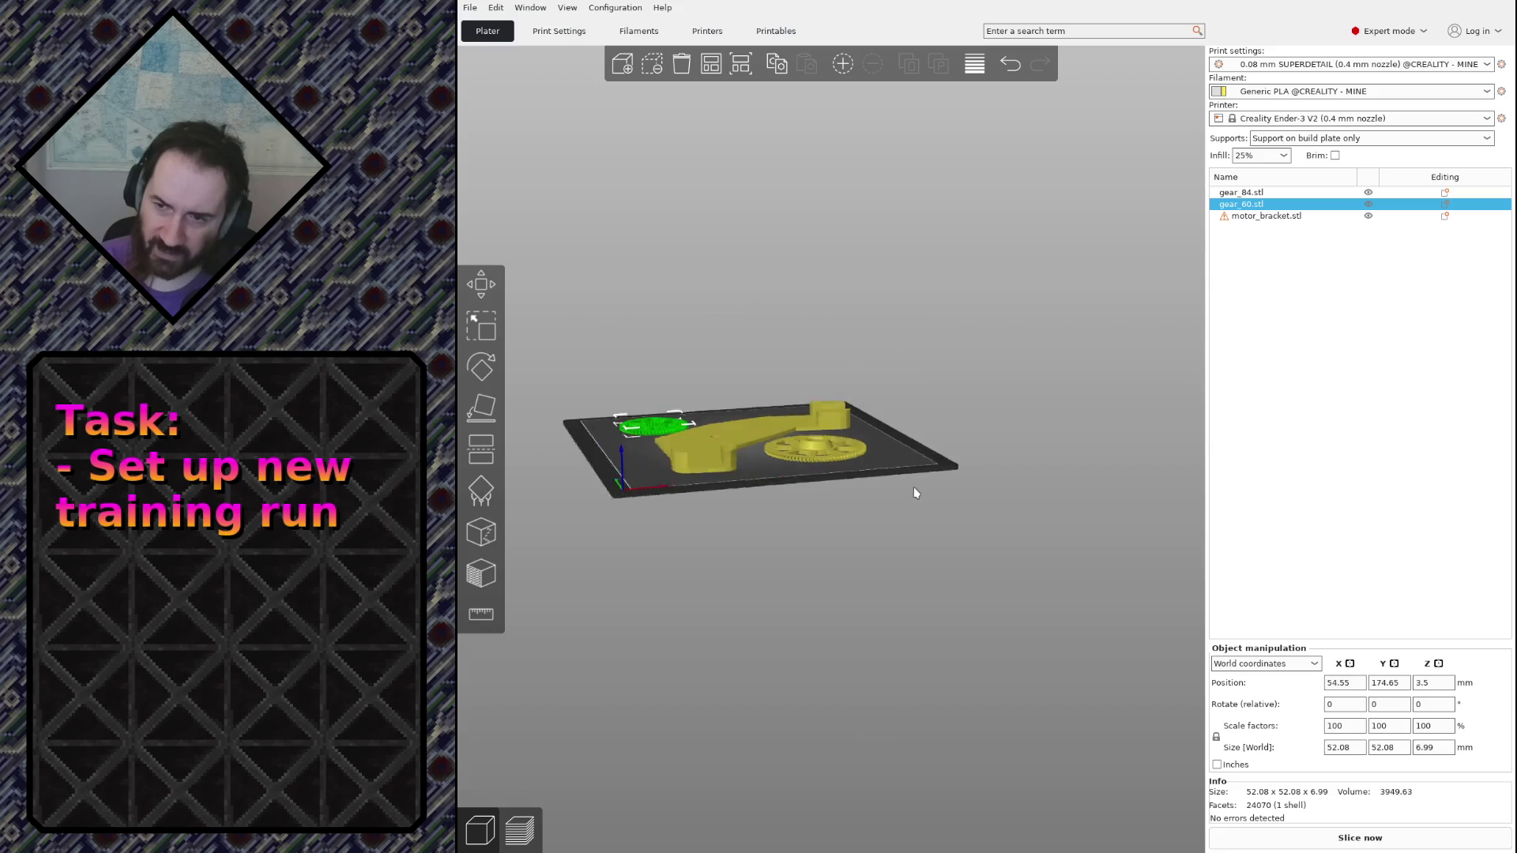
pyautogui.scroll(5, 889, 513)
pyautogui.moveTo(759, 561)
pyautogui.mouseDown()
pyautogui.moveTo(807, 564)
pyautogui.moveTo(718, 559)
pyautogui.moveTo(827, 562)
pyautogui.mouseUp()
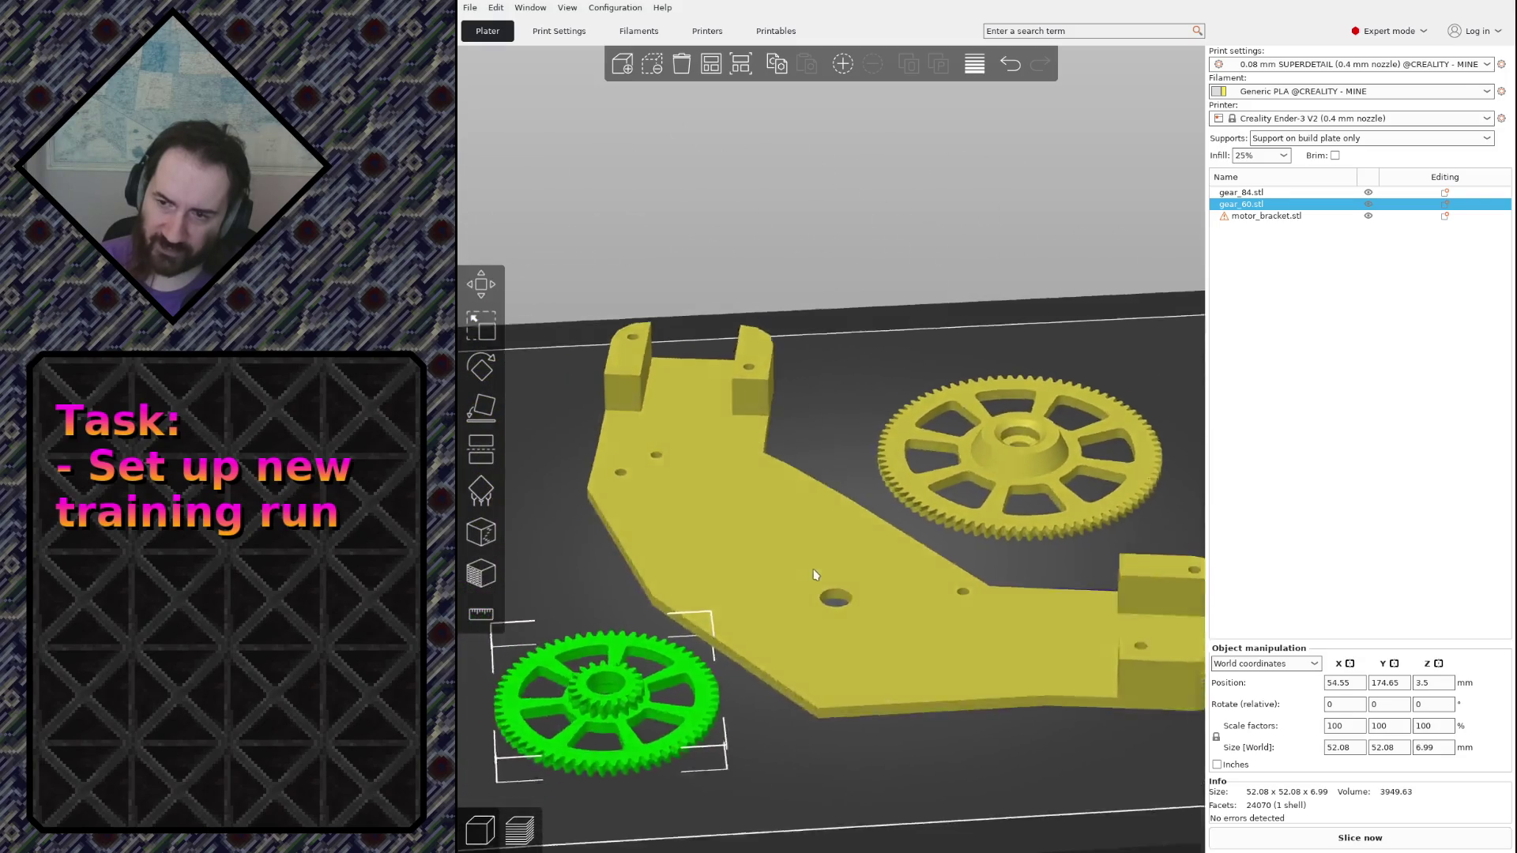
pyautogui.scroll(3, 827, 561)
pyautogui.scroll(3, 862, 655)
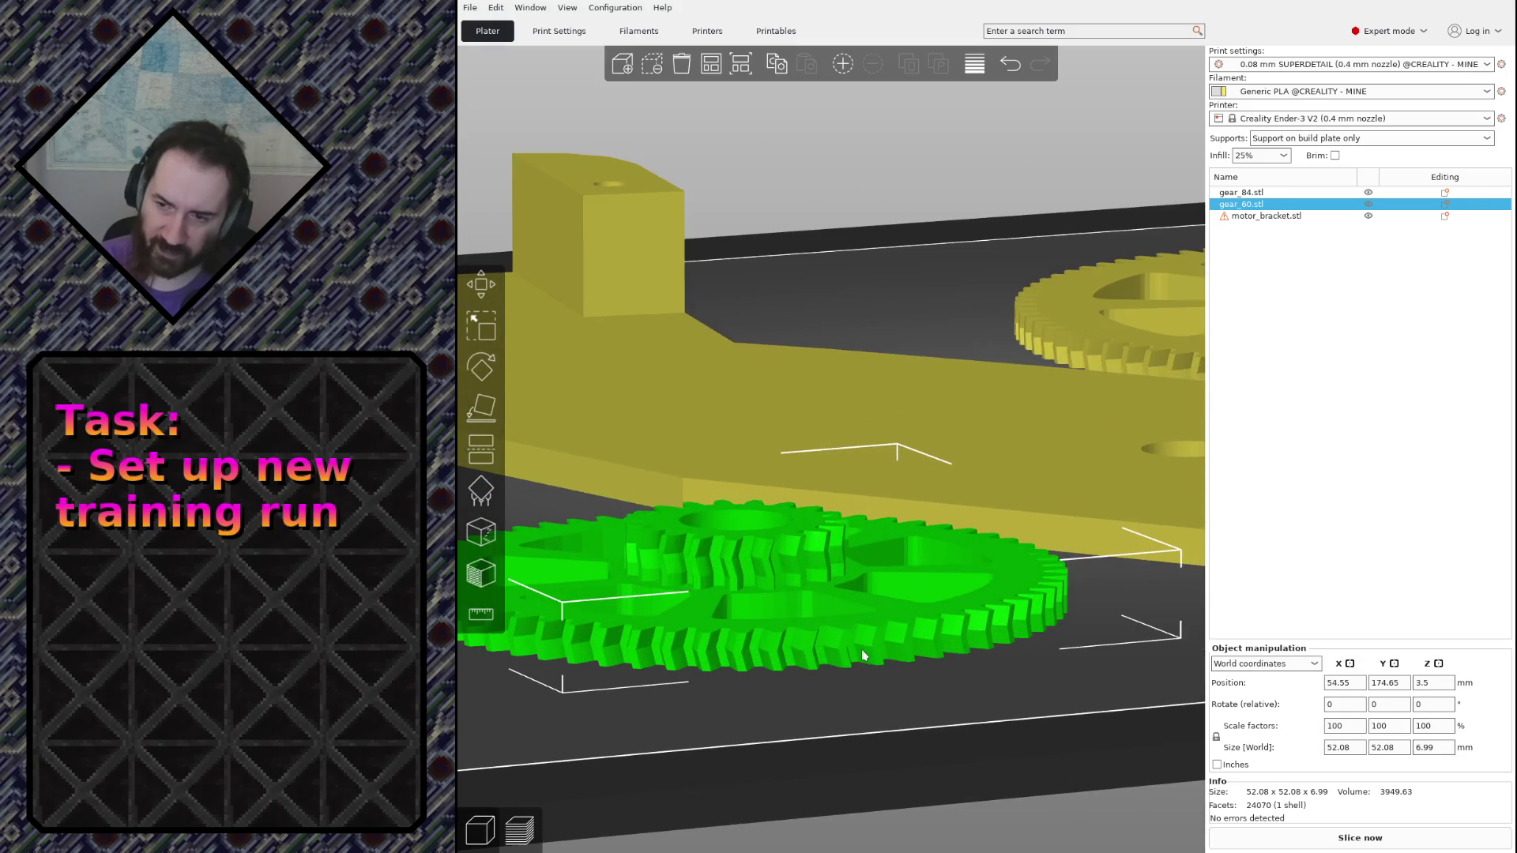
# Paint enforced seam strips up a tooth on gear_60's upper and lower rings, then tilt to check
pyautogui.click(481, 536)
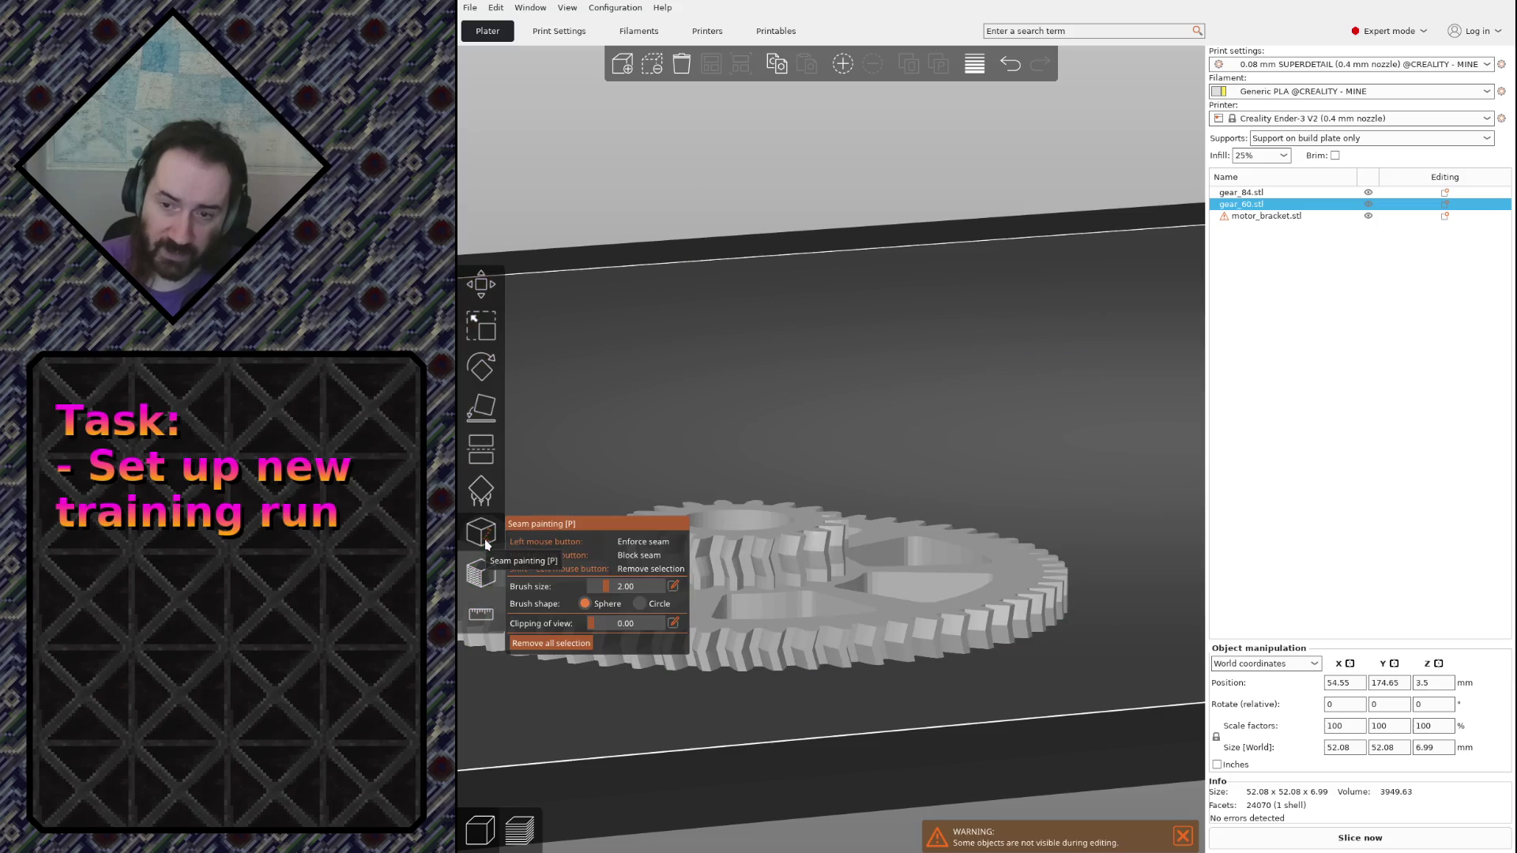
pyautogui.scroll(2, 839, 718)
pyautogui.scroll(1, 839, 718)
pyautogui.click(592, 585)
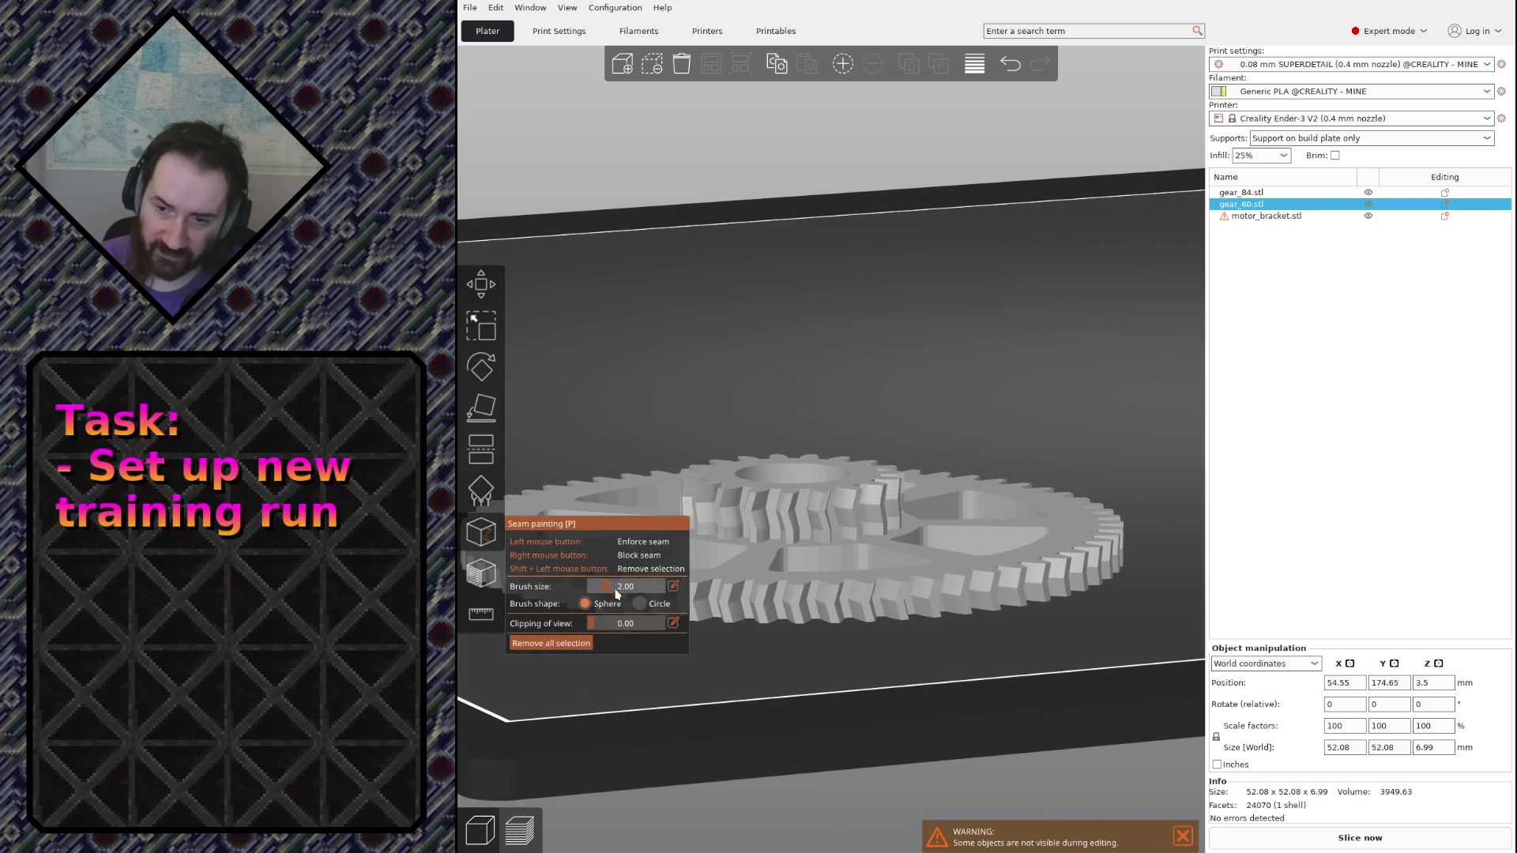
pyautogui.scroll(3, 870, 699)
pyautogui.scroll(2, 871, 699)
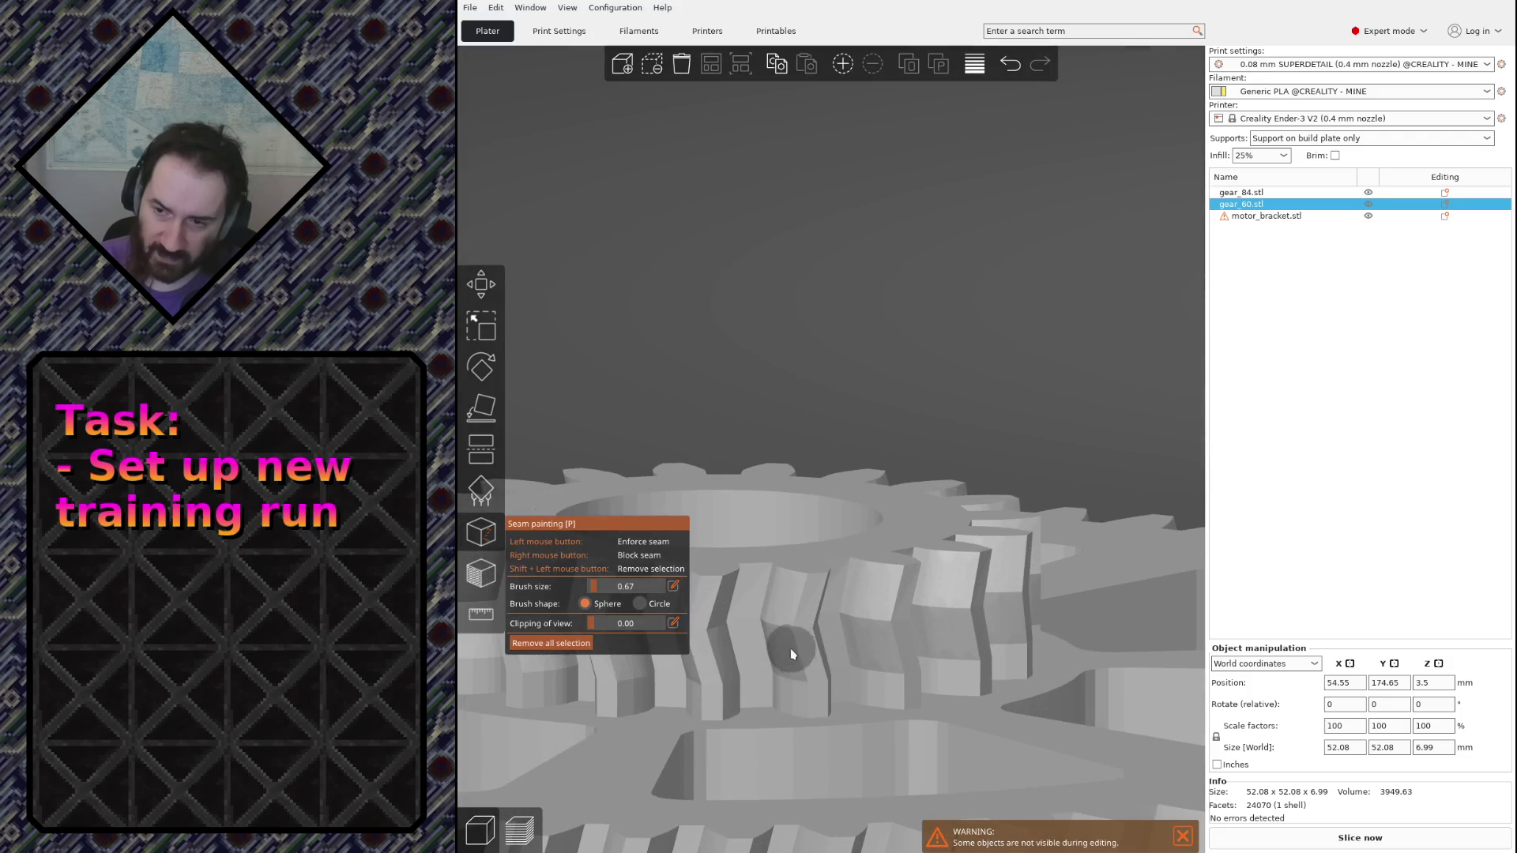
pyautogui.click(759, 695)
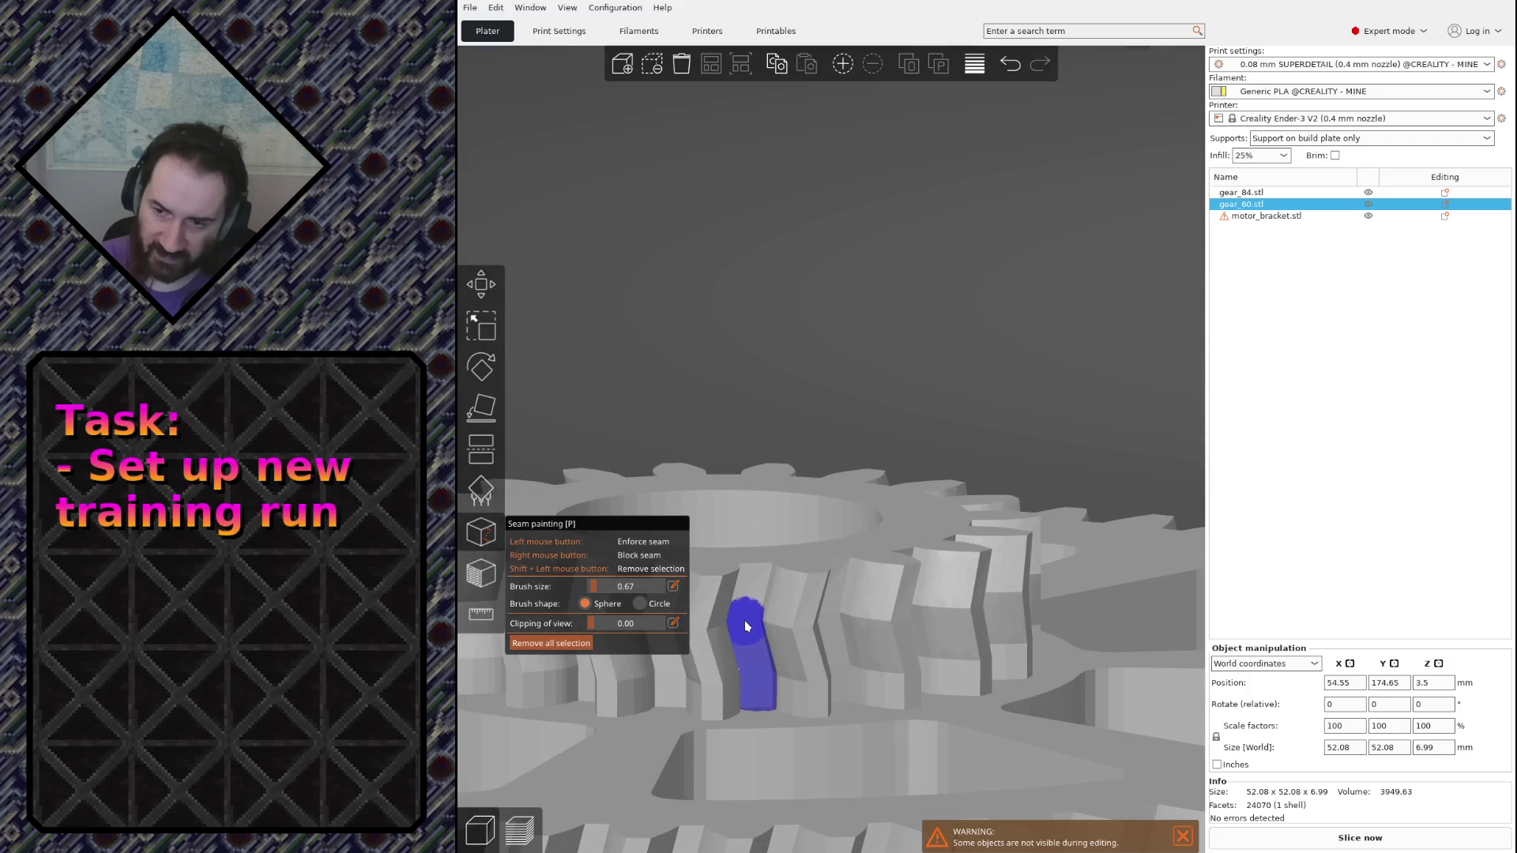
pyautogui.moveTo(746, 625); pyautogui.dragTo(759, 588)
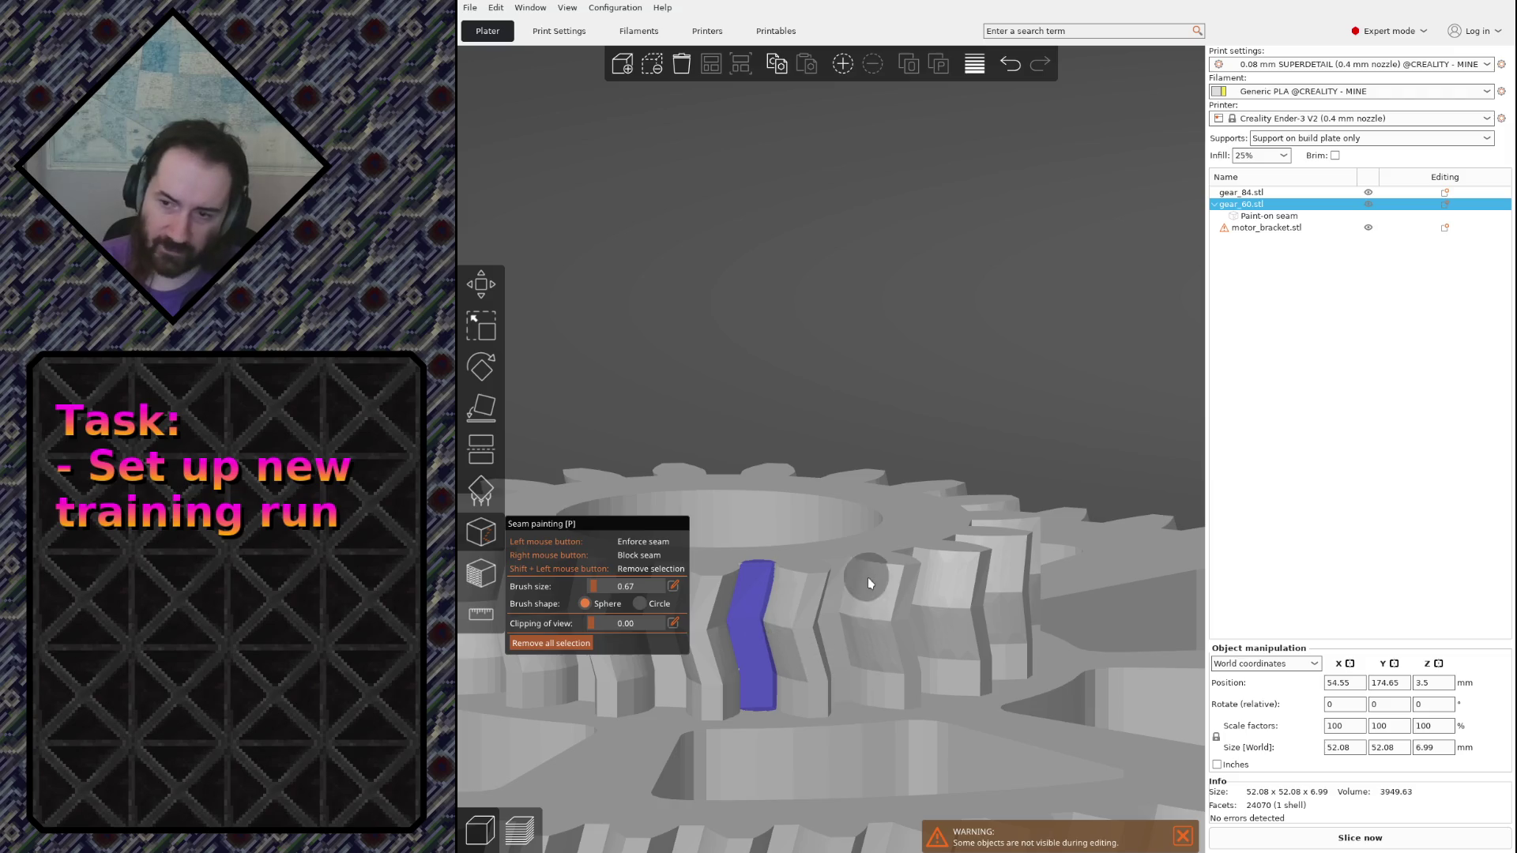
pyautogui.moveTo(888, 664)
pyautogui.mouseDown(button='middle')
pyautogui.moveTo(907, 536)
pyautogui.moveTo(842, 450)
pyautogui.mouseUp(button='middle')
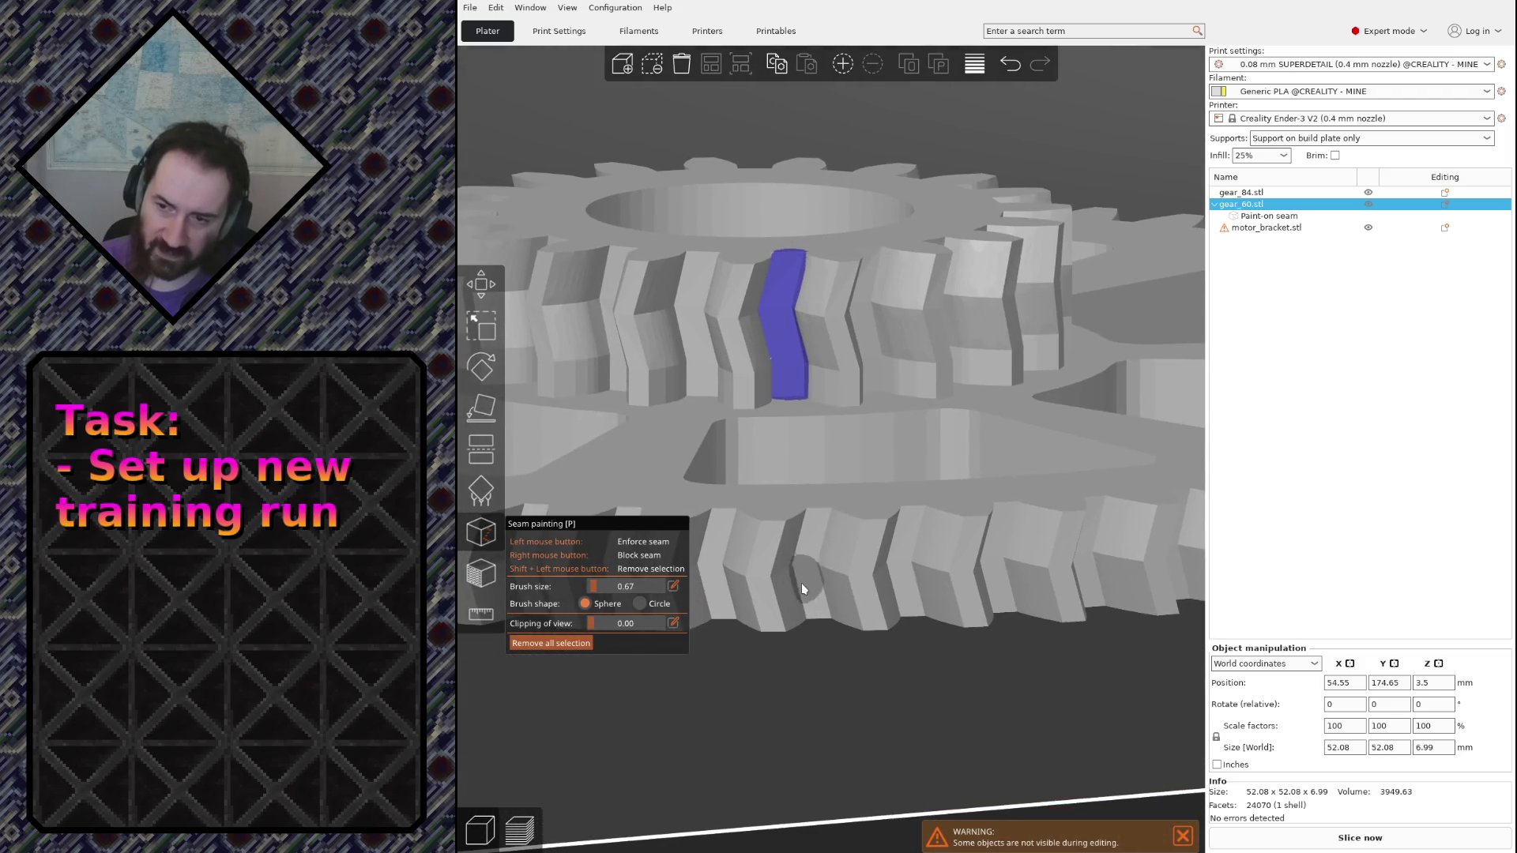
pyautogui.moveTo(805, 571); pyautogui.dragTo(812, 514)
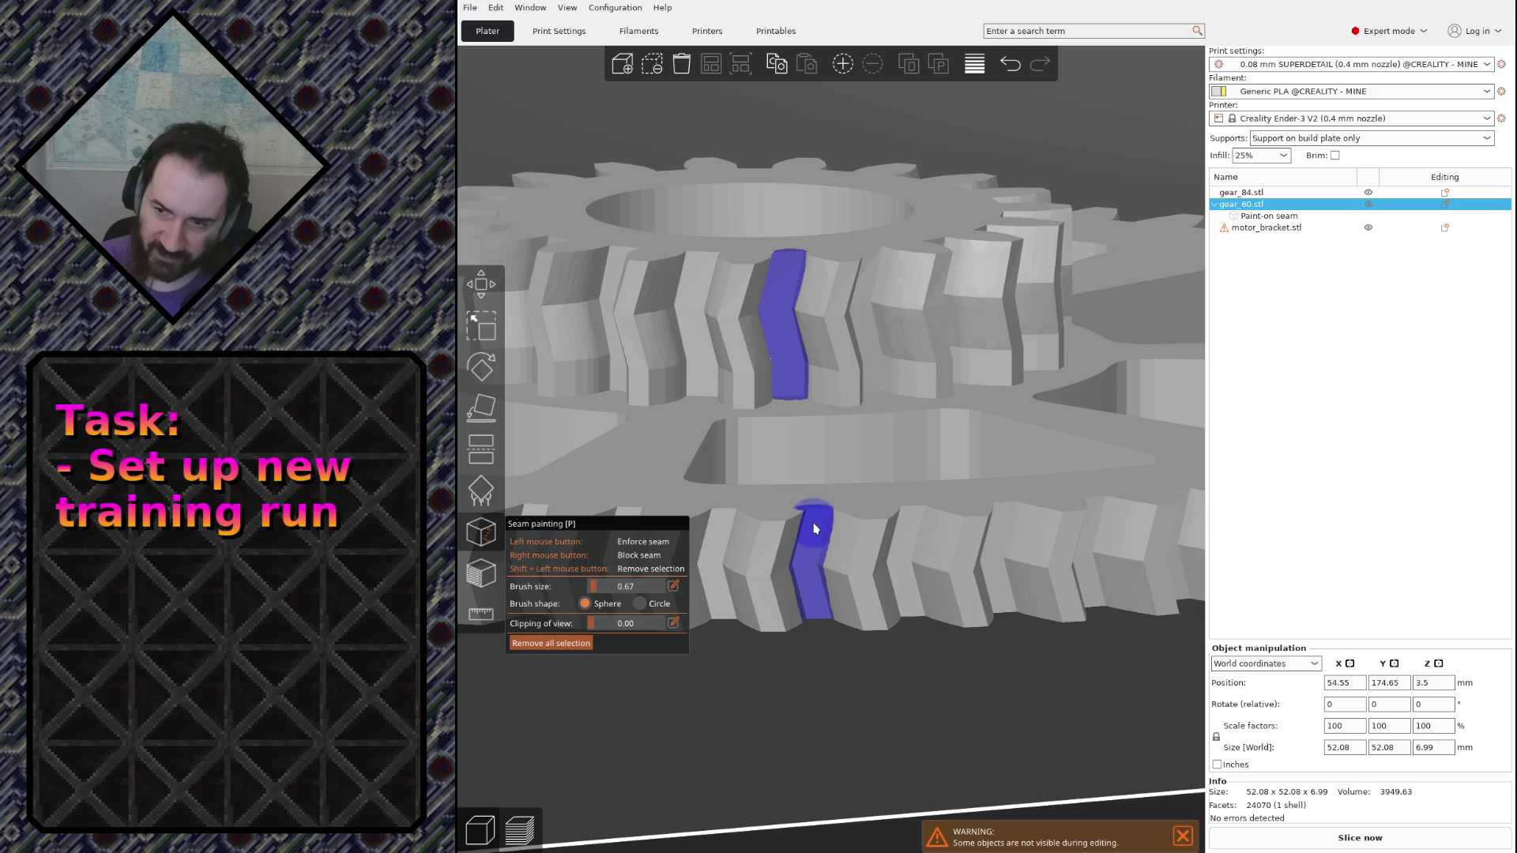
pyautogui.scroll(-3, 868, 663)
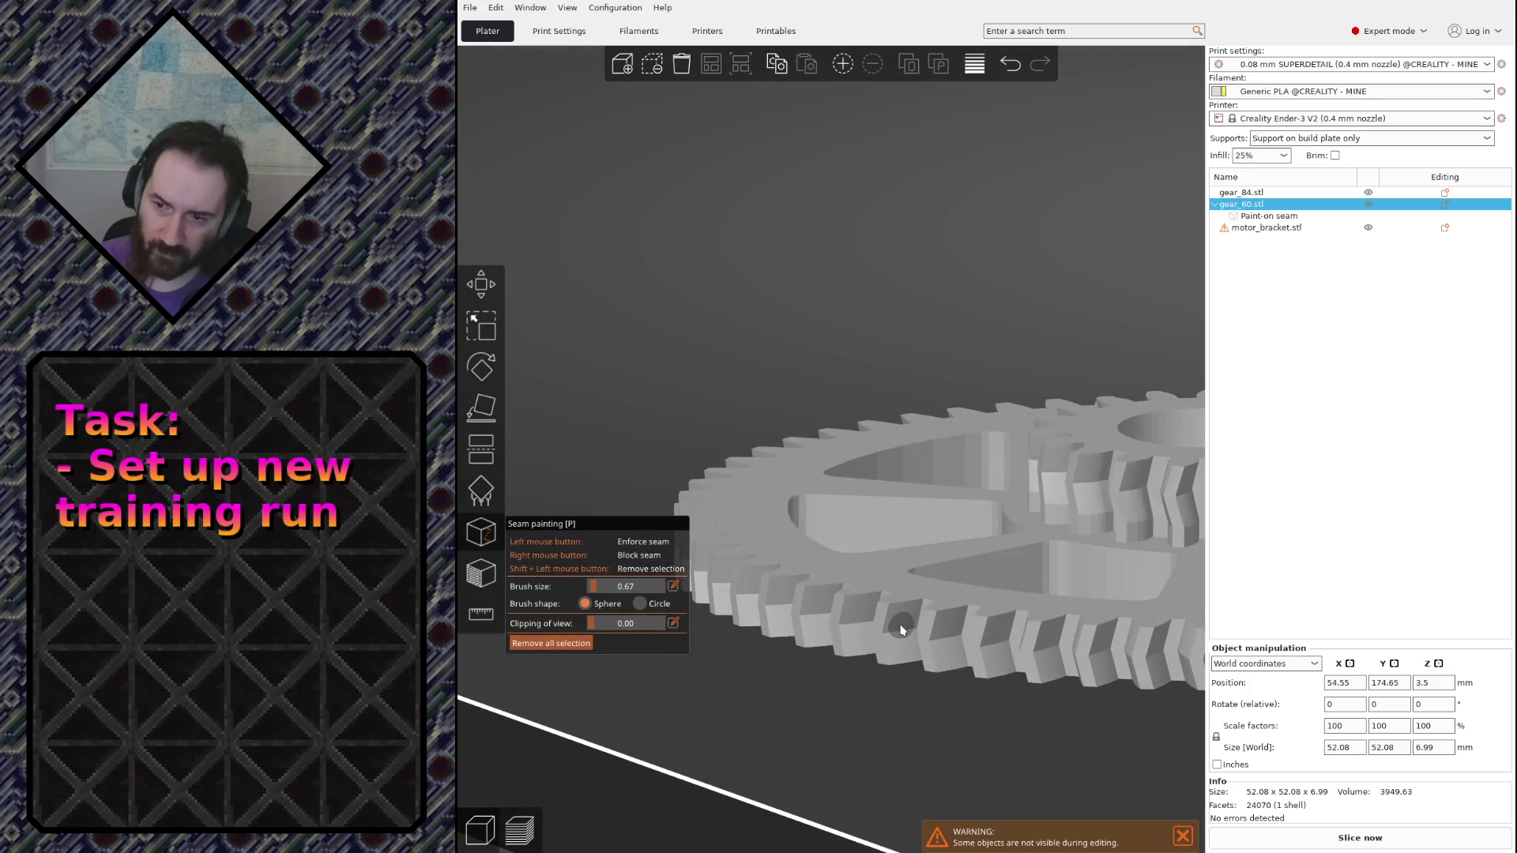
pyautogui.moveTo(868, 662); pyautogui.dragTo(898, 625)
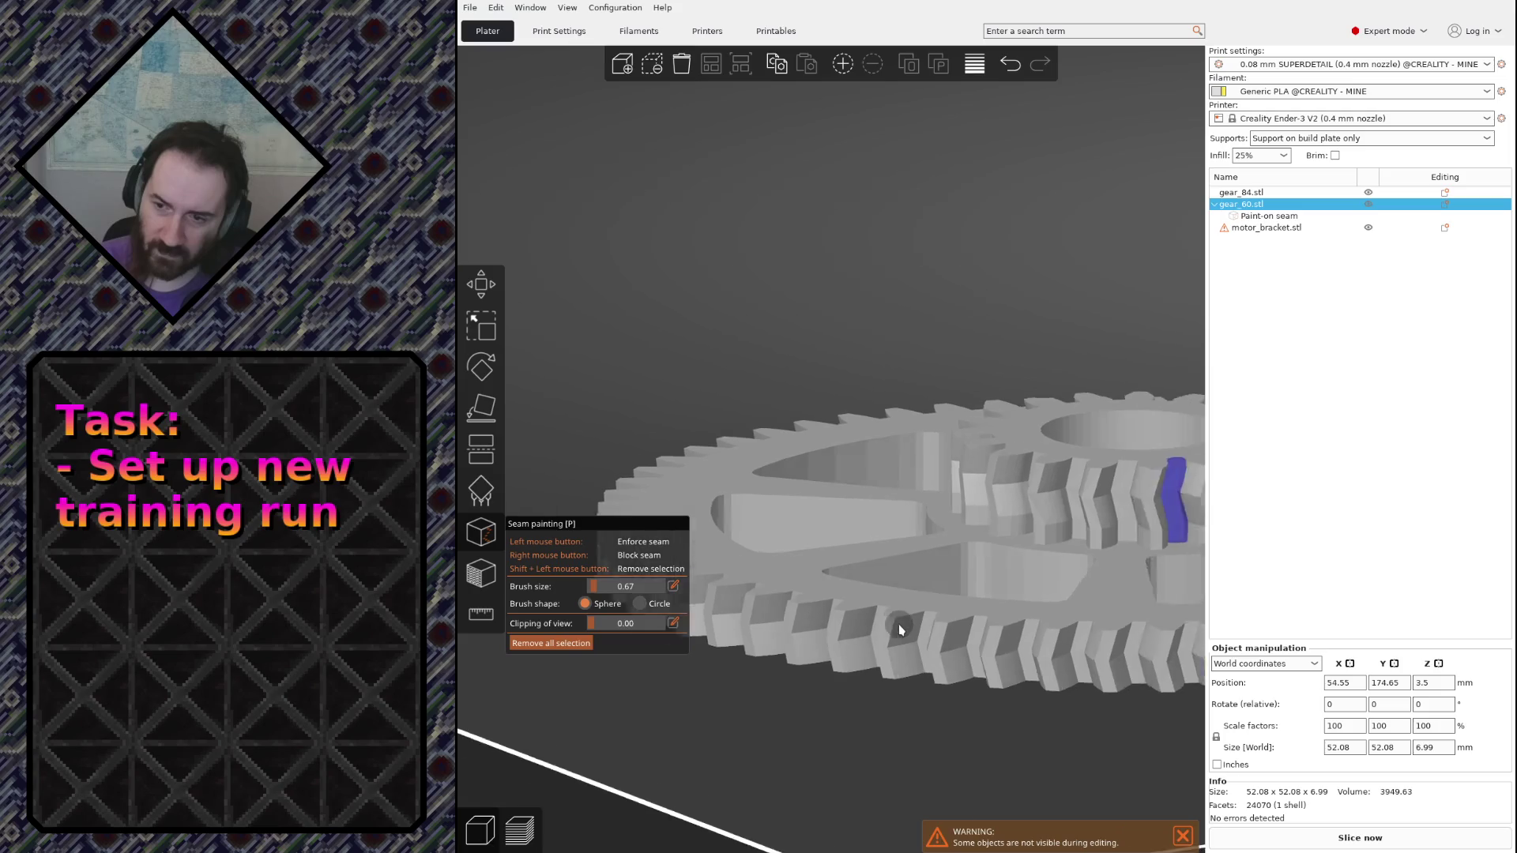
pyautogui.scroll(-2, 898, 624)
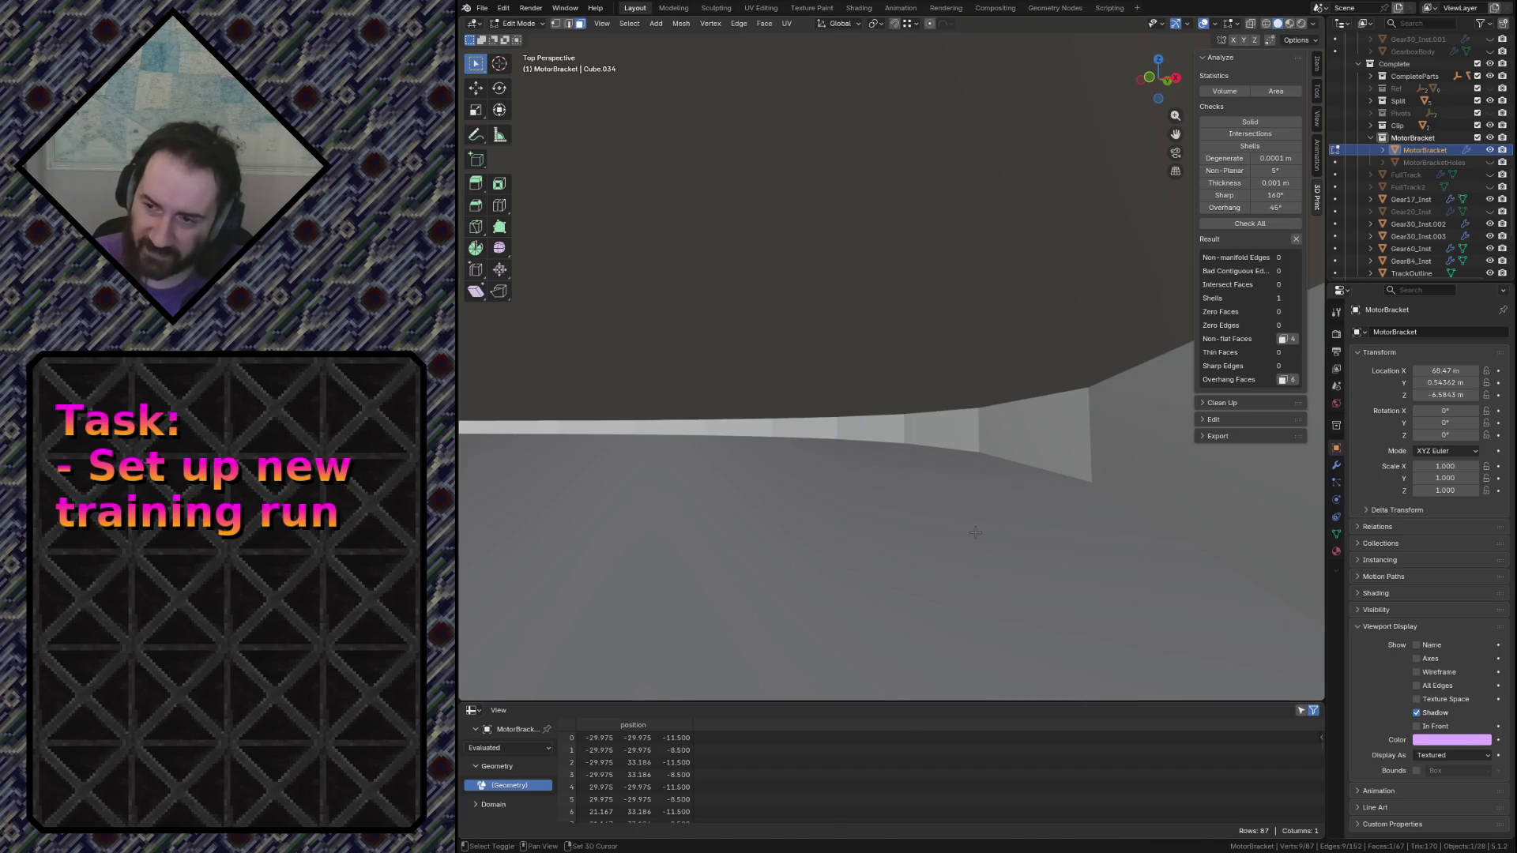
# Fly the view back over the tray, save conveyor.blend and leave Edit Mode on the motor bracket
pyautogui.hotkey('shift', '`')
pyautogui.press('s')
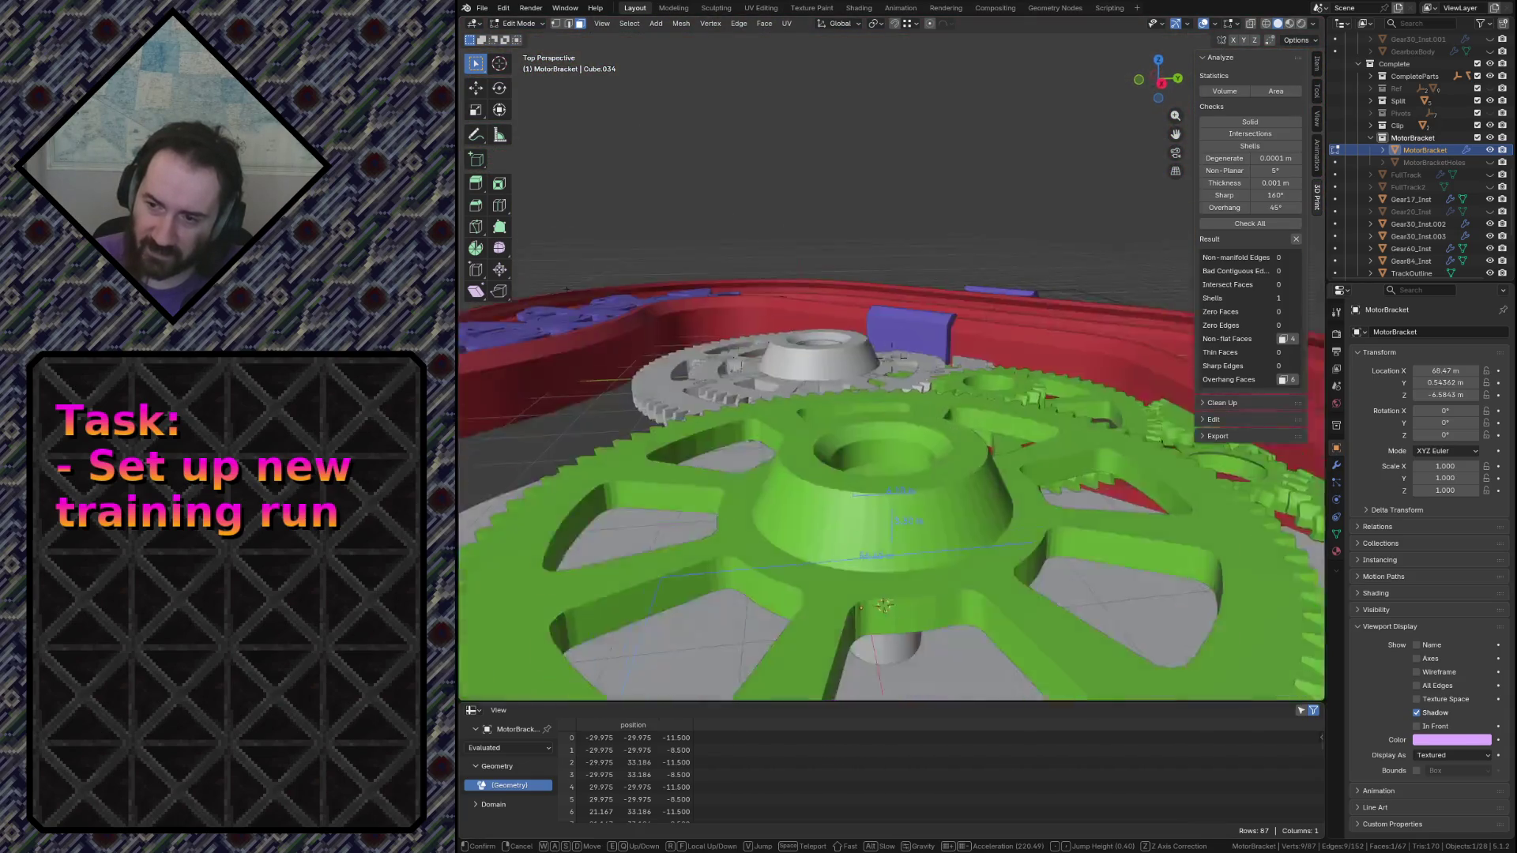
pyautogui.press('Return')
pyautogui.hotkey('ctrl', 's')
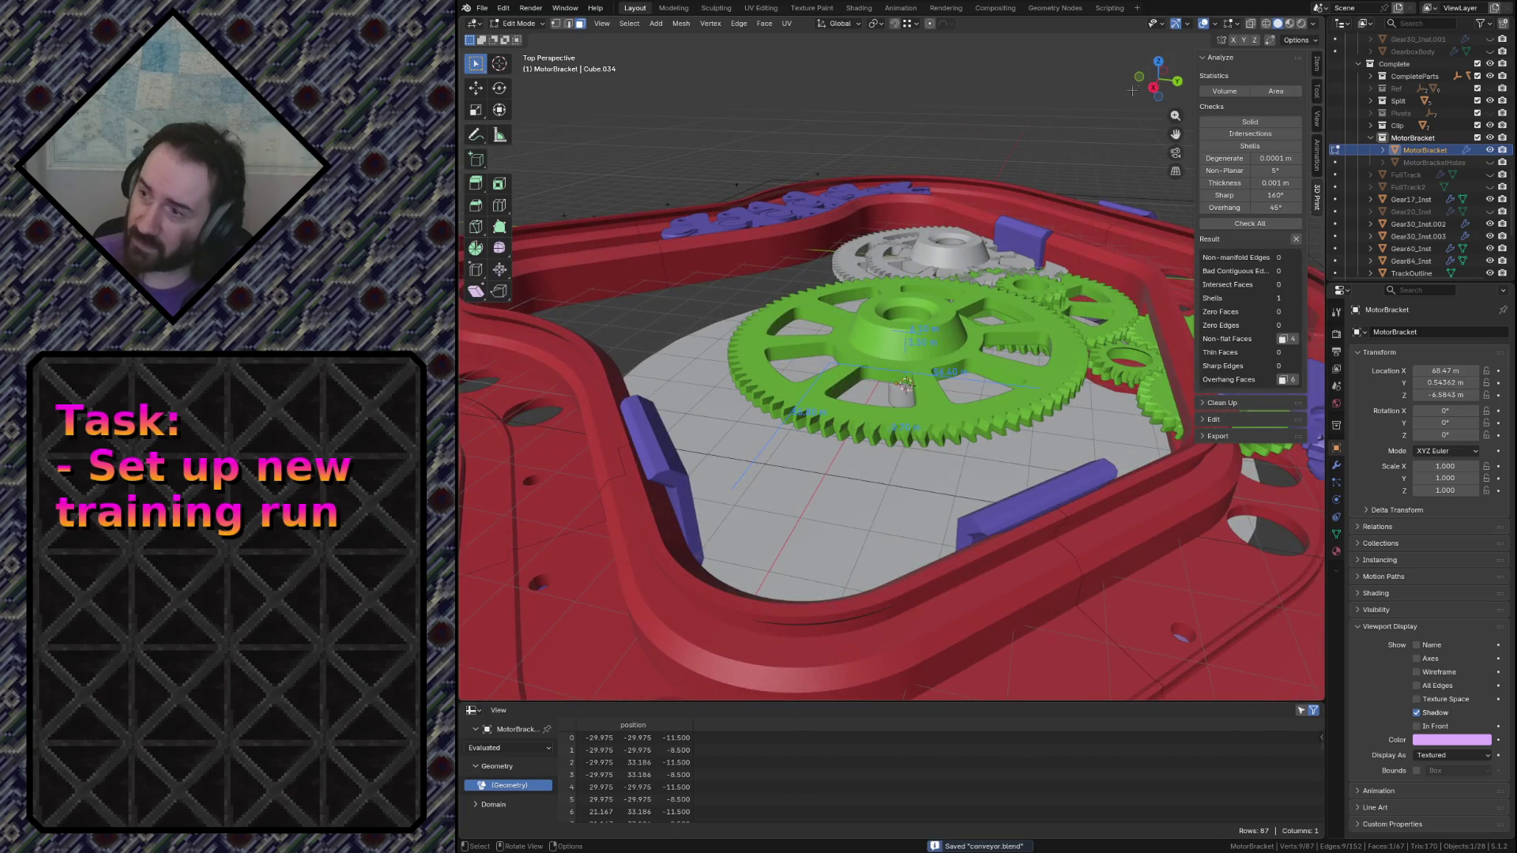
pyautogui.scroll(3, 1440, 190)
pyautogui.scroll(2, 1440, 193)
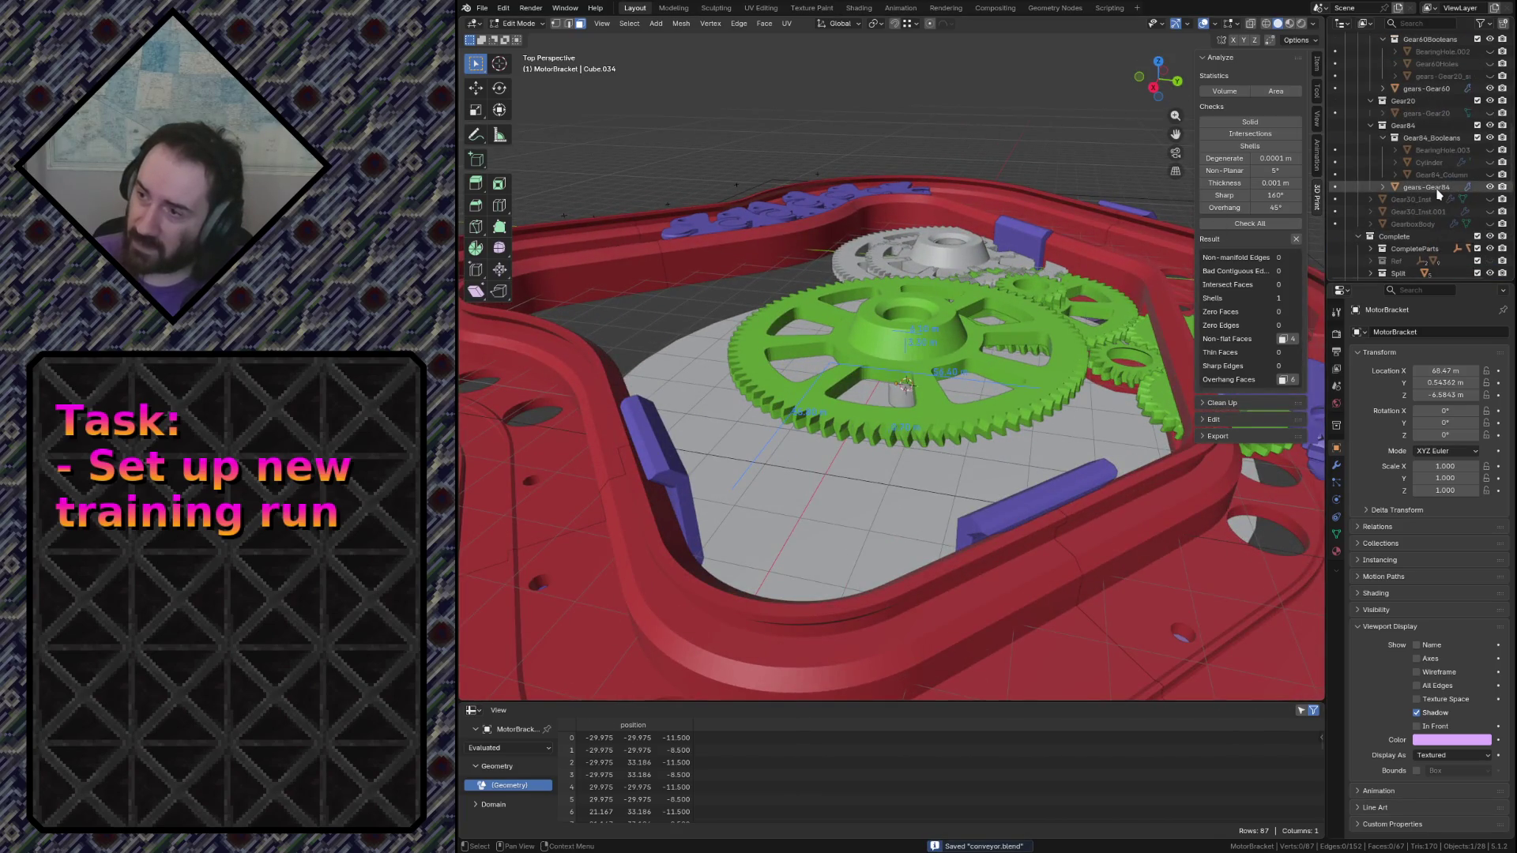
pyautogui.press('Tab')
# Cycle through Gear84_Inst, Gear20_sup, Gear60 and settle on the grey gears-Gear84, saving again
pyautogui.click(973, 429)
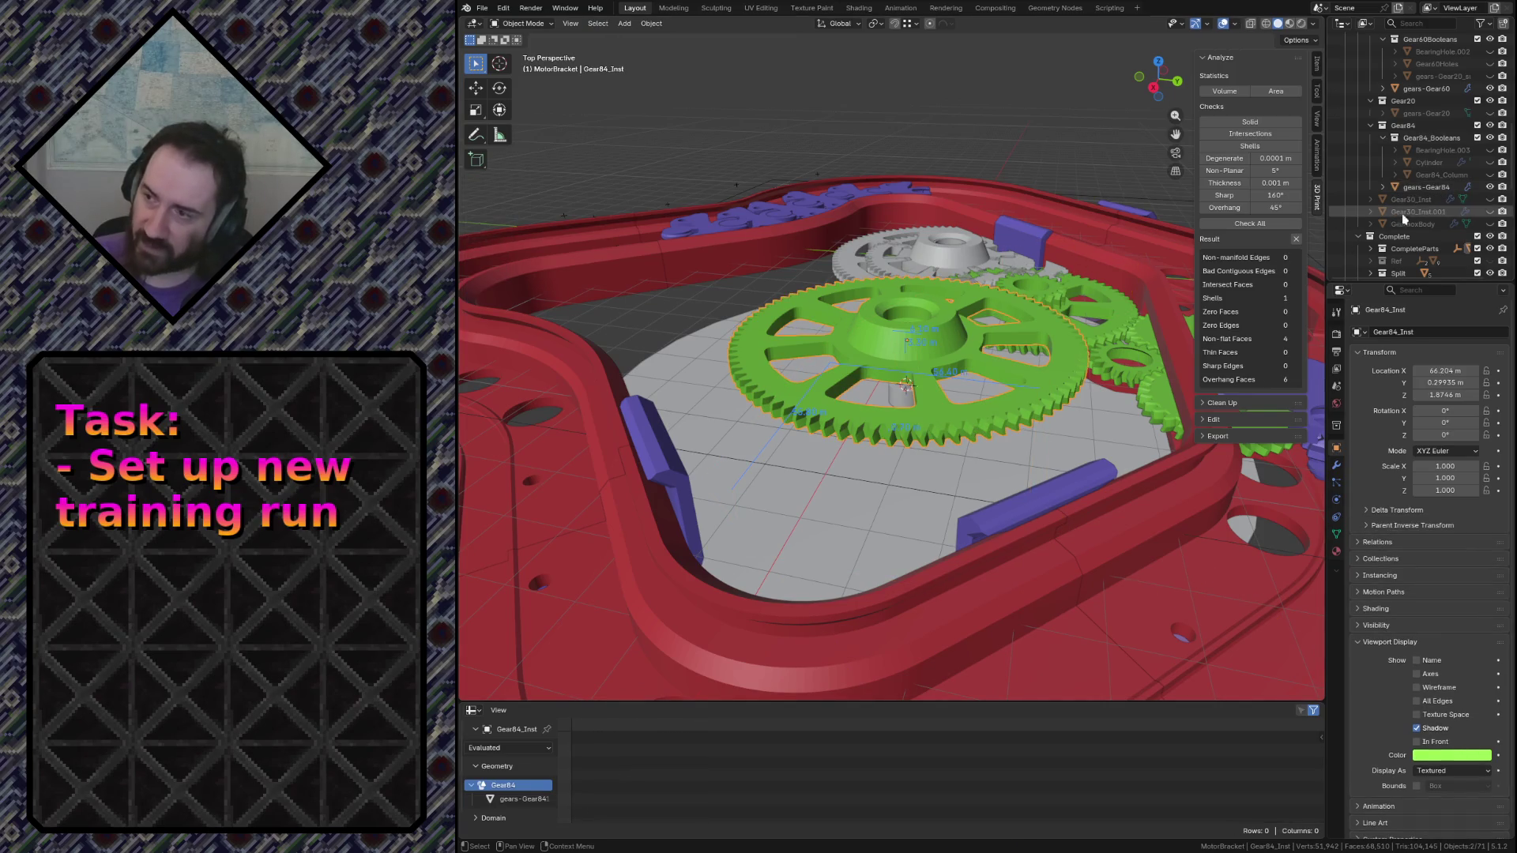
pyautogui.scroll(3, 1417, 215)
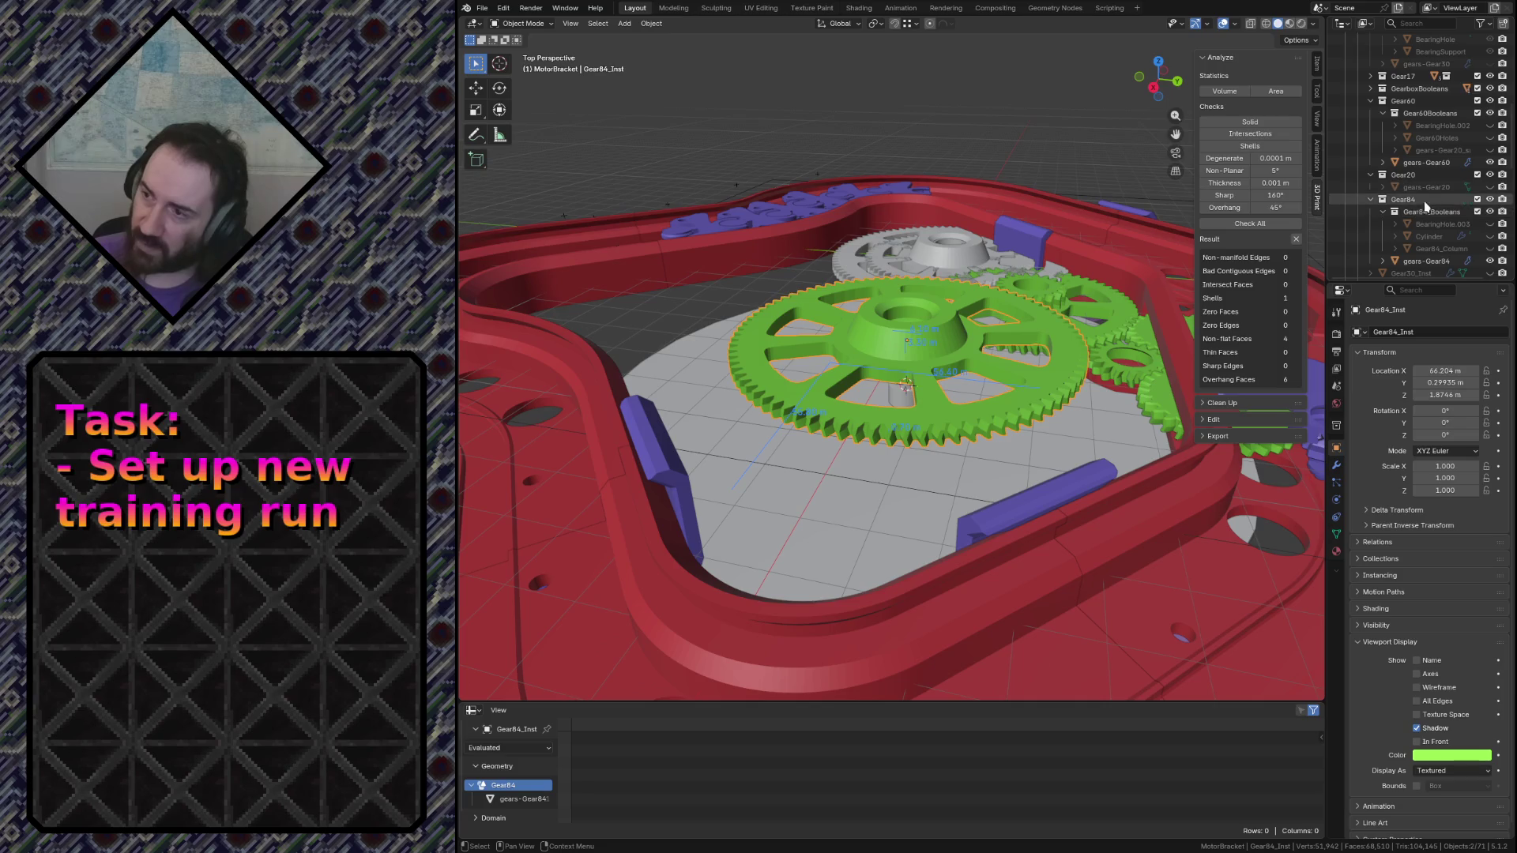
pyautogui.click(1452, 152)
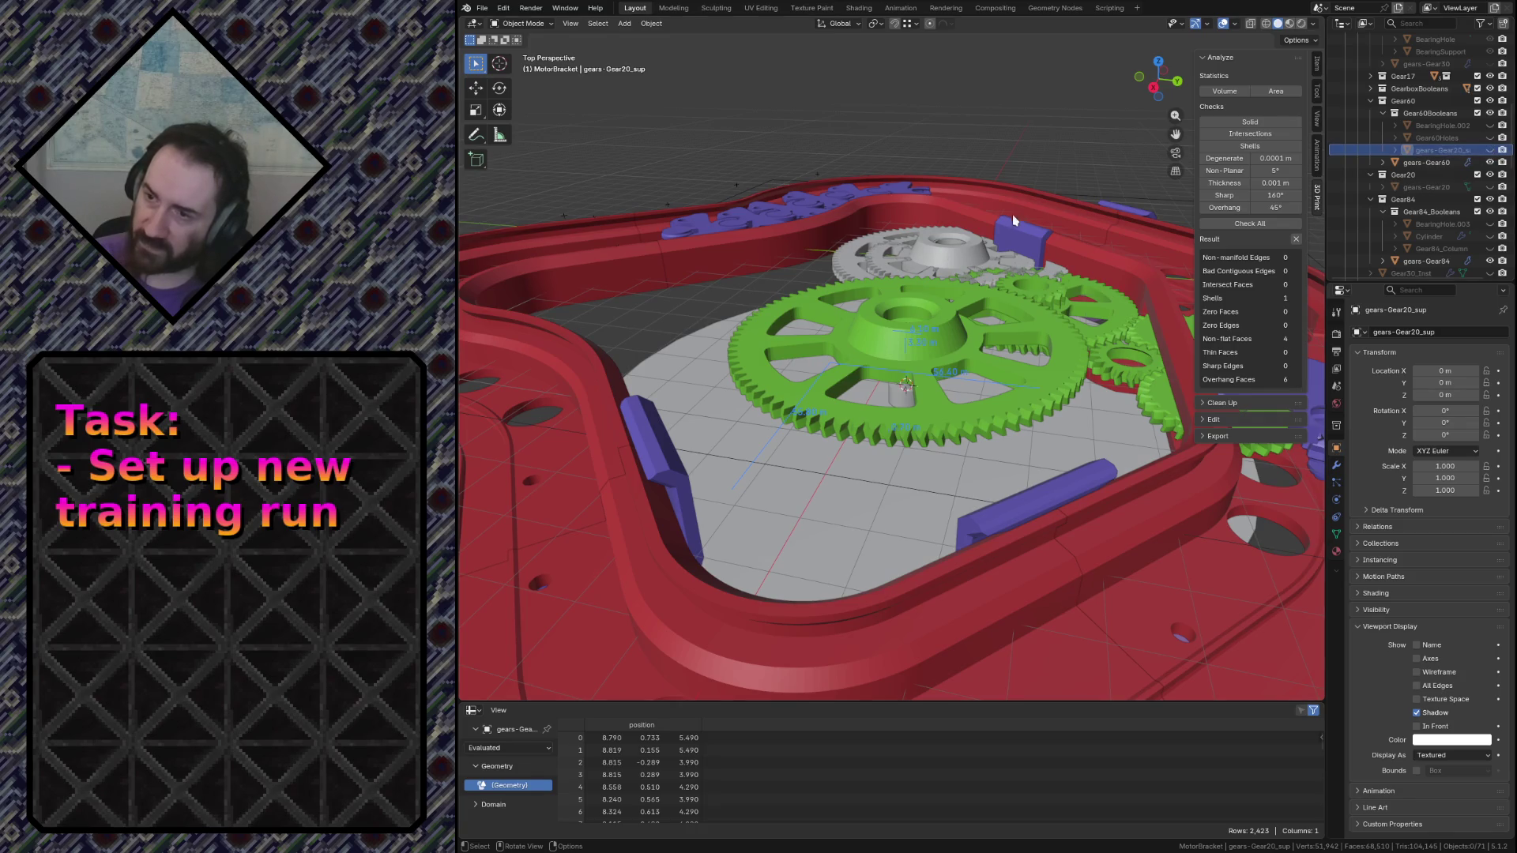
pyautogui.click(957, 263)
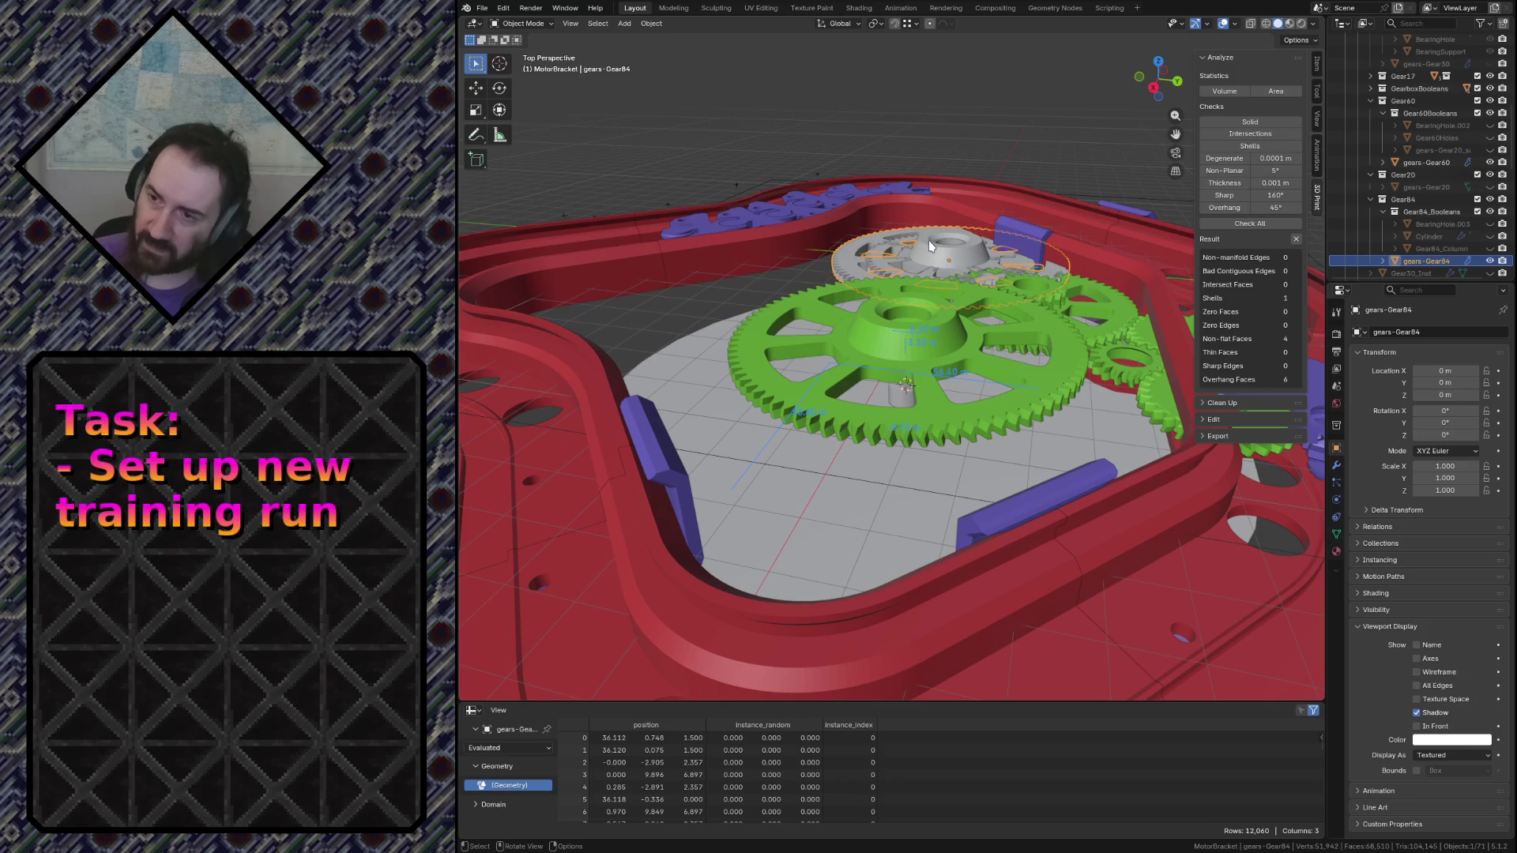
pyautogui.click(931, 246)
pyautogui.hotkey('ctrl', 's')
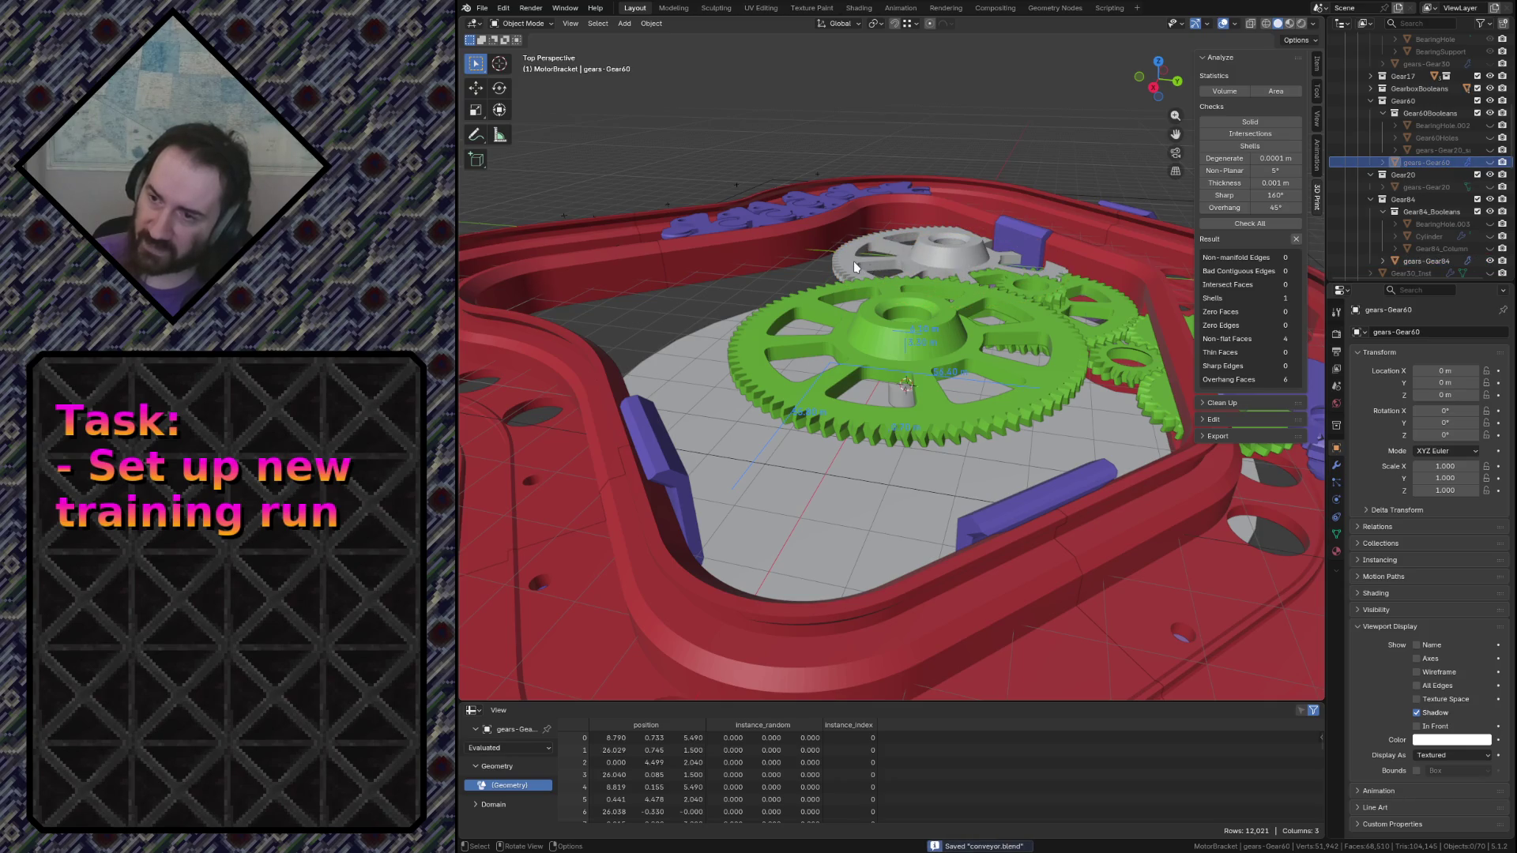
pyautogui.click(853, 261)
pyautogui.hotkey('shift', '`')
pyautogui.press('w')
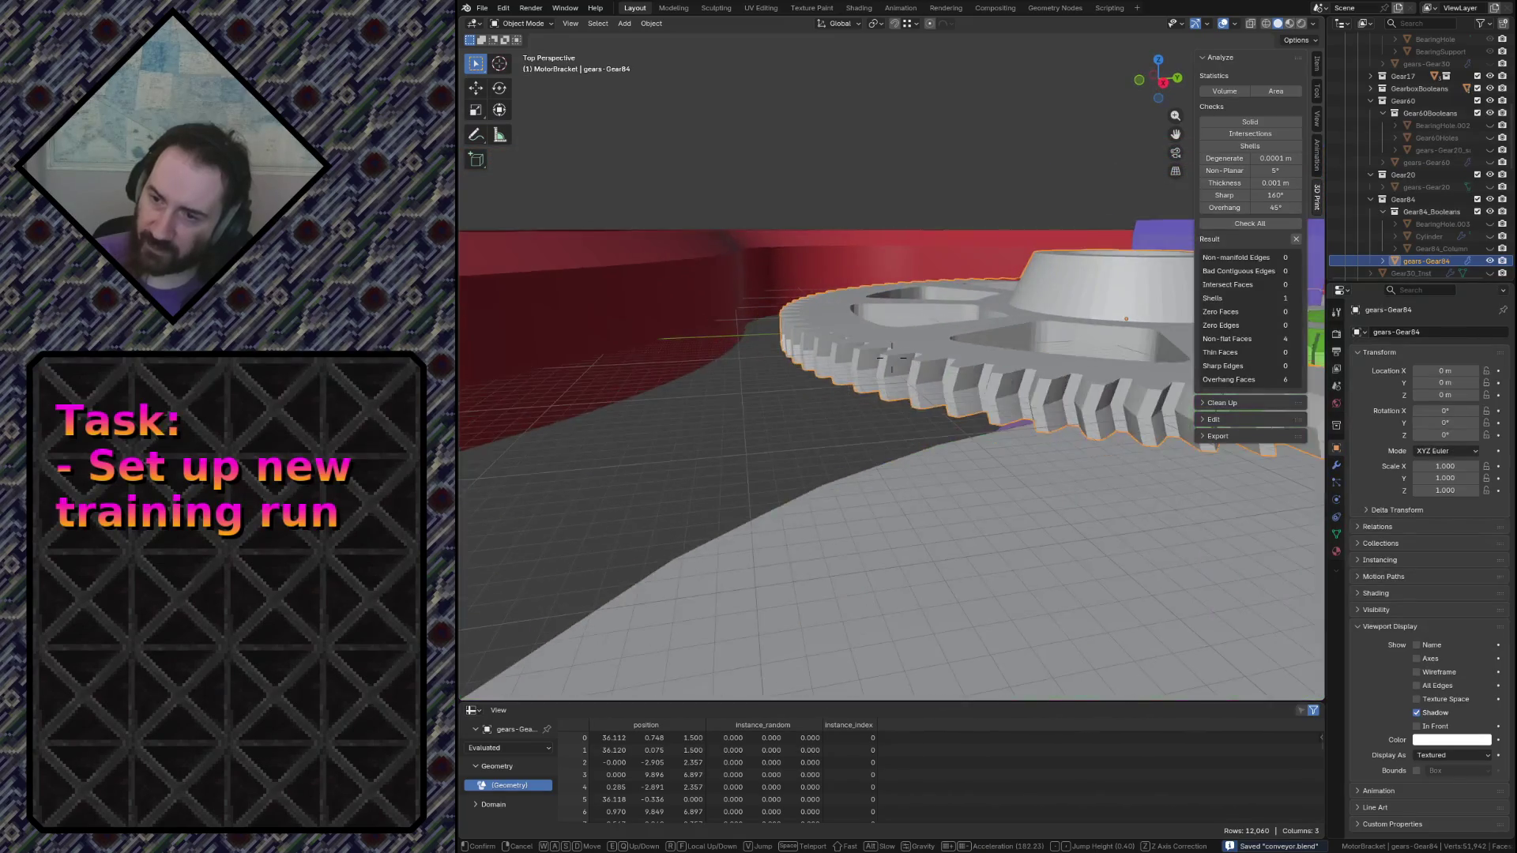
# Enter Edit Mode on gears-Gear84, select all and run Limited Dissolve to thin the tooth faces
pyautogui.click(889, 356)
pyautogui.press('Tab')
pyautogui.hotkey('shift', '`')
pyautogui.press('w')
pyautogui.click(855, 261)
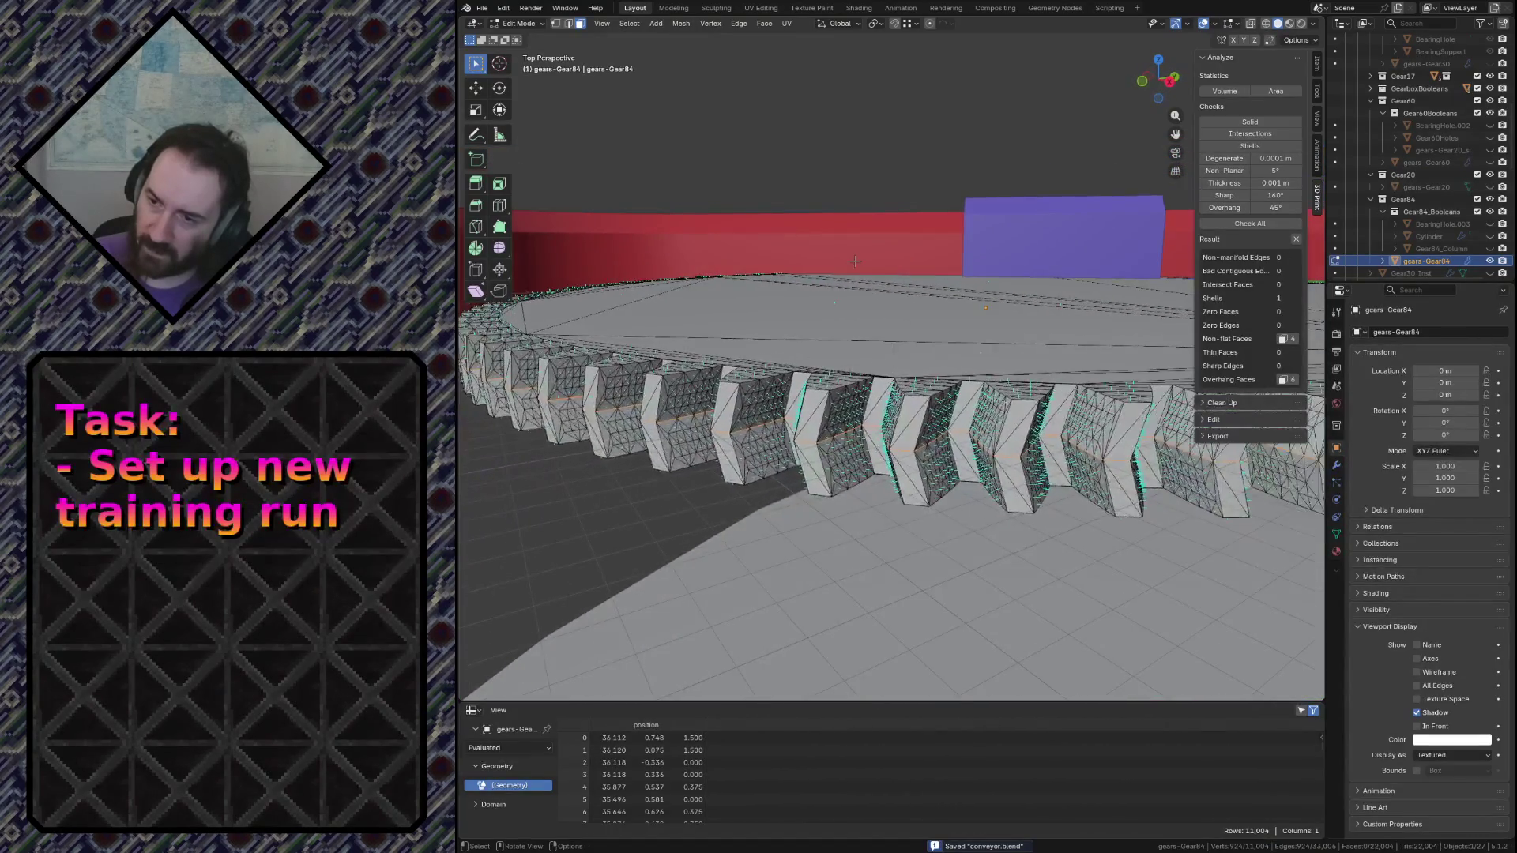
pyautogui.press('a')
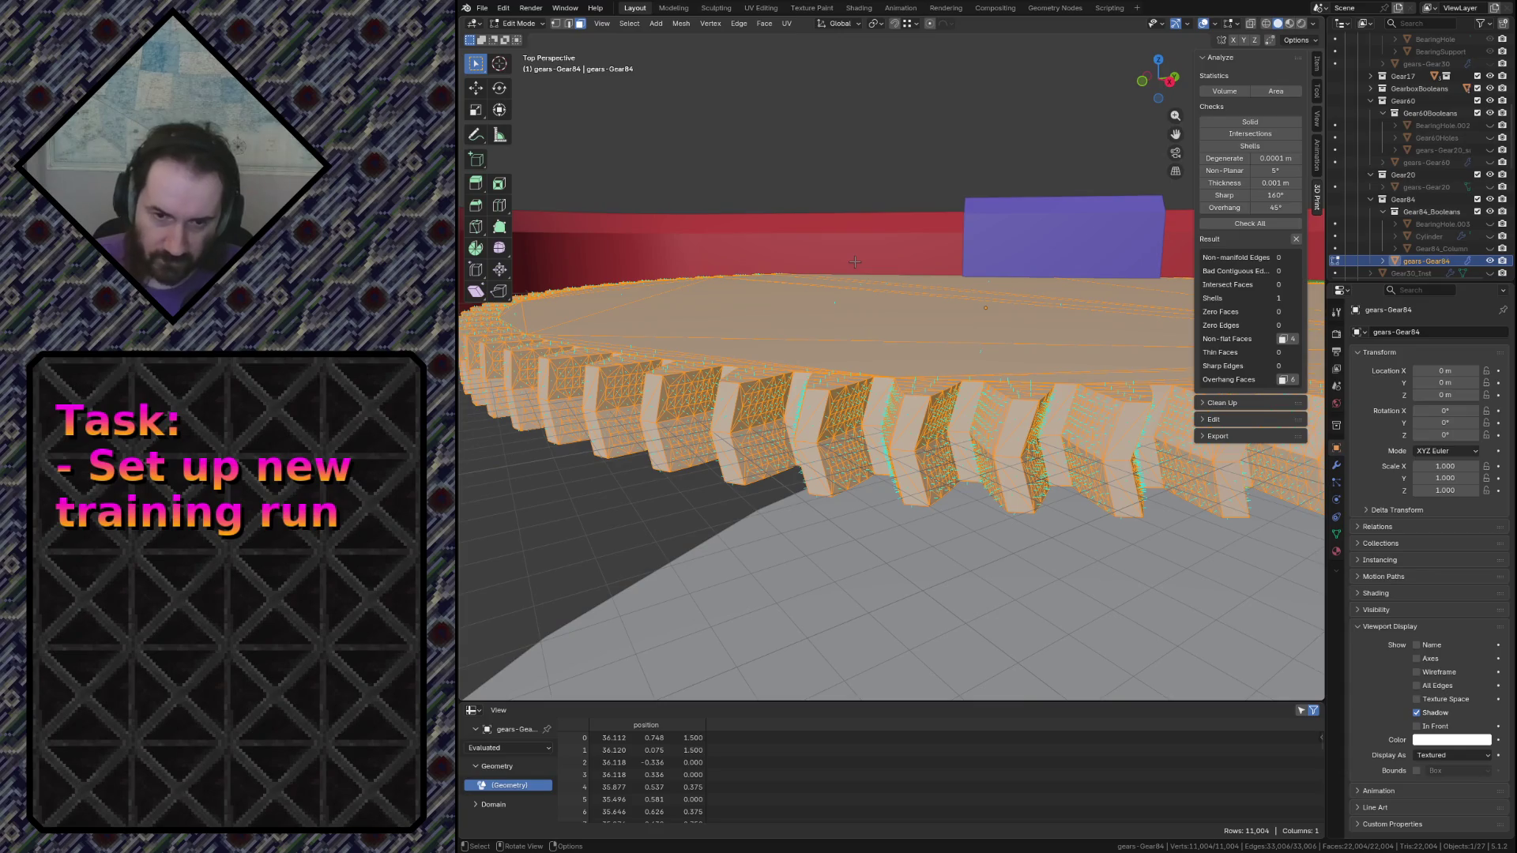
pyautogui.press('x')
pyautogui.click(801, 377)
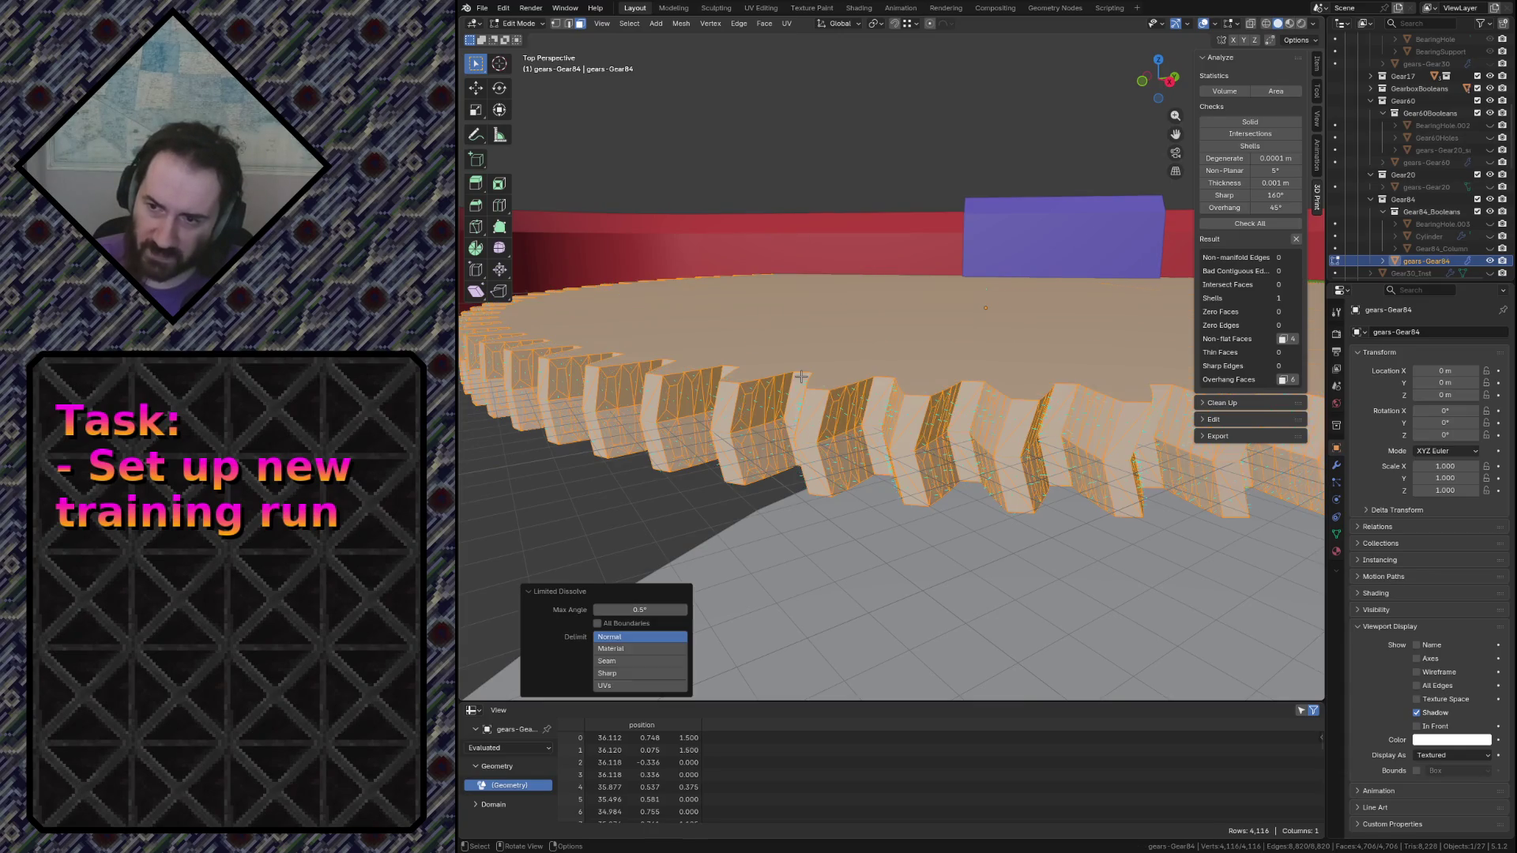
# Clear the selection, pull the view back over the whole gear and ready the Bevel tool
pyautogui.hotkey('alt', 'a')
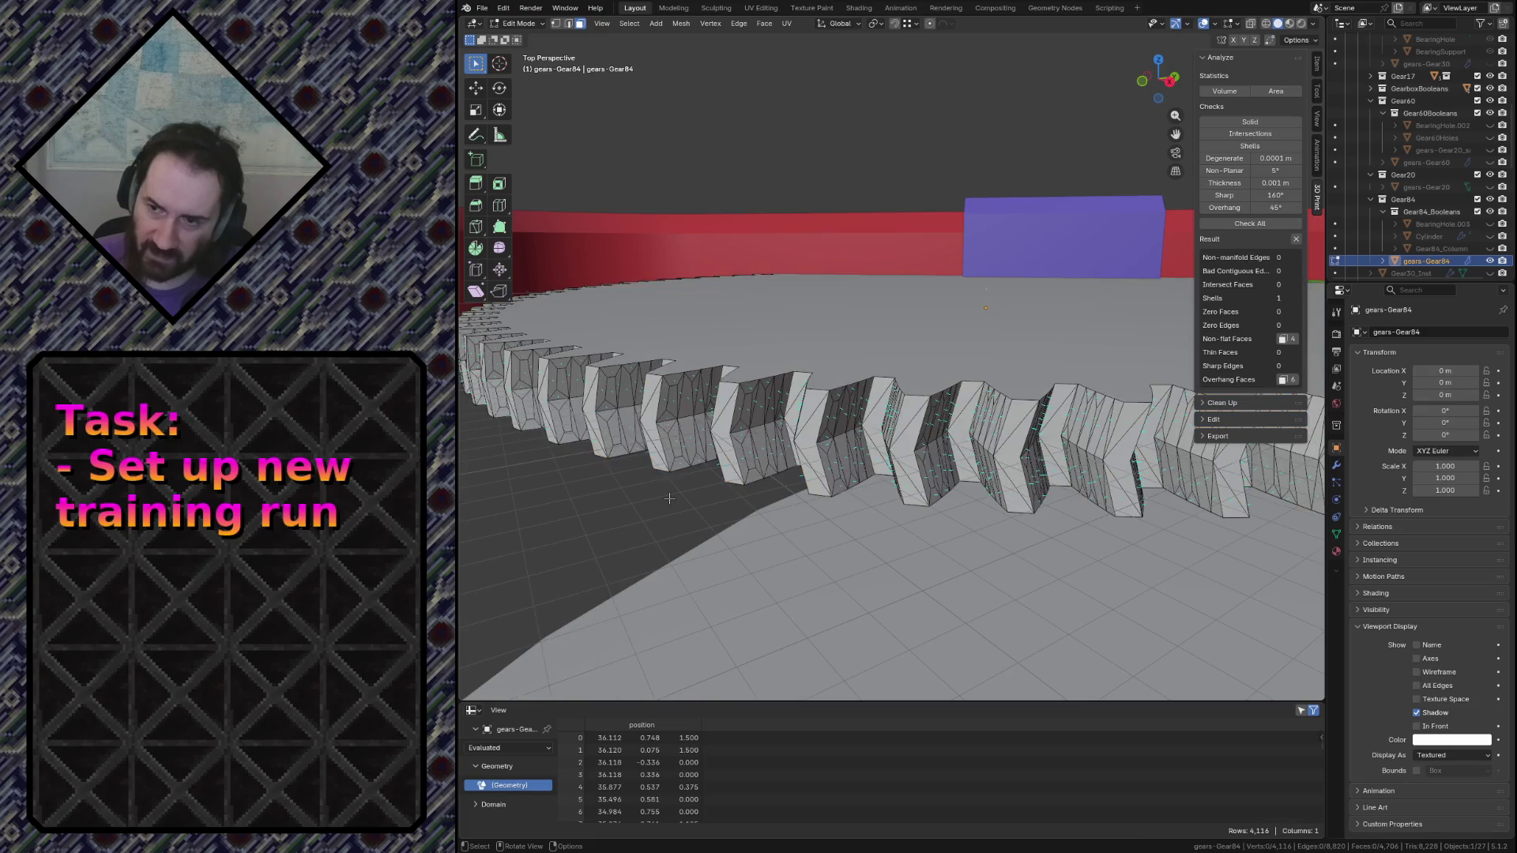
pyautogui.keyDown('alt'); pyautogui.click(779, 376); pyautogui.keyUp('alt')
pyautogui.hotkey('alt', 'a')
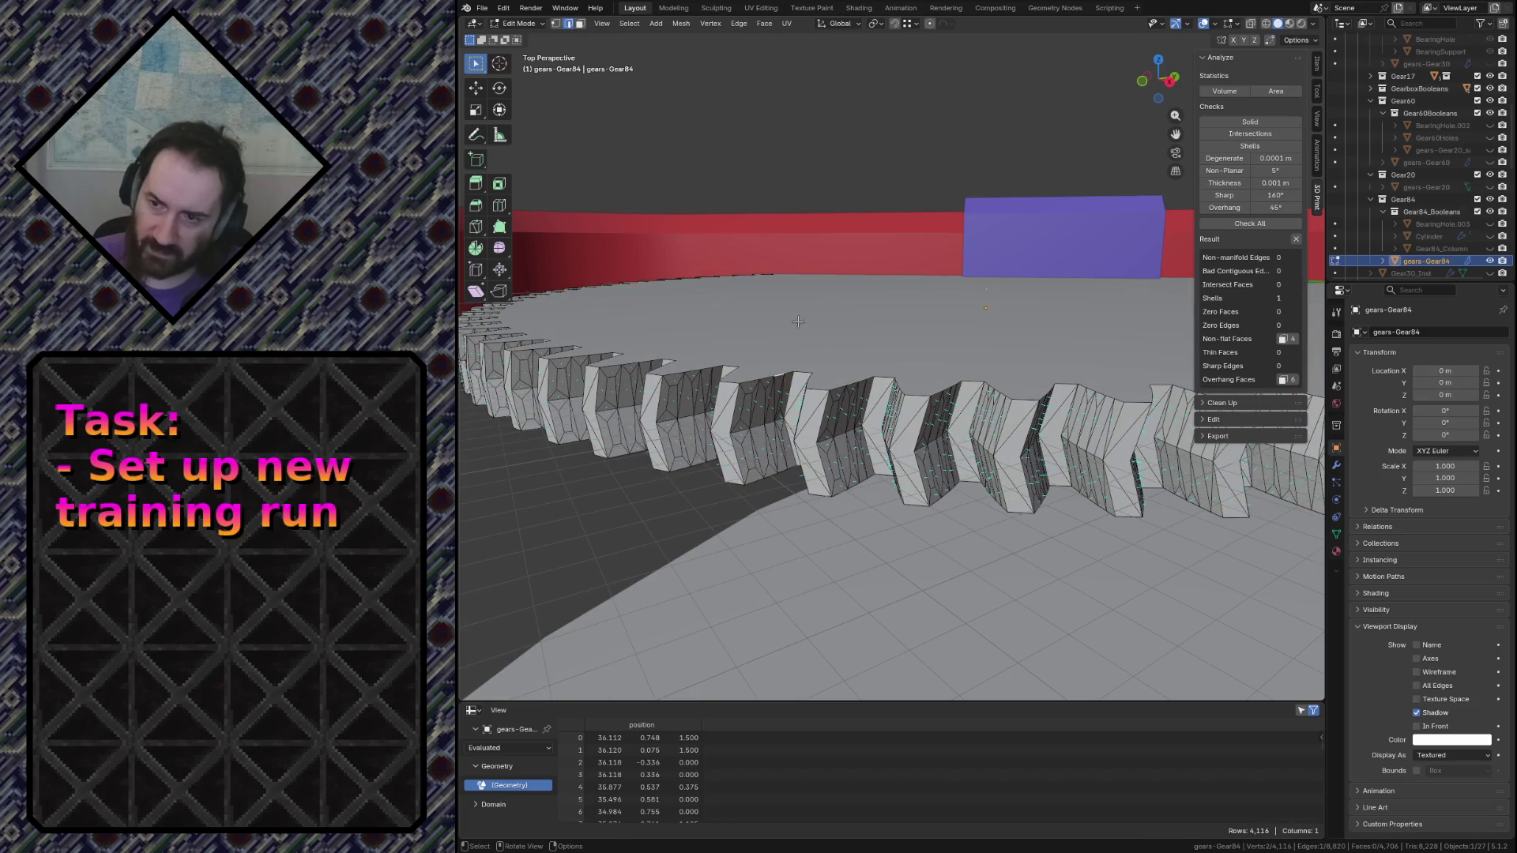
pyautogui.hotkey('shift', '`')
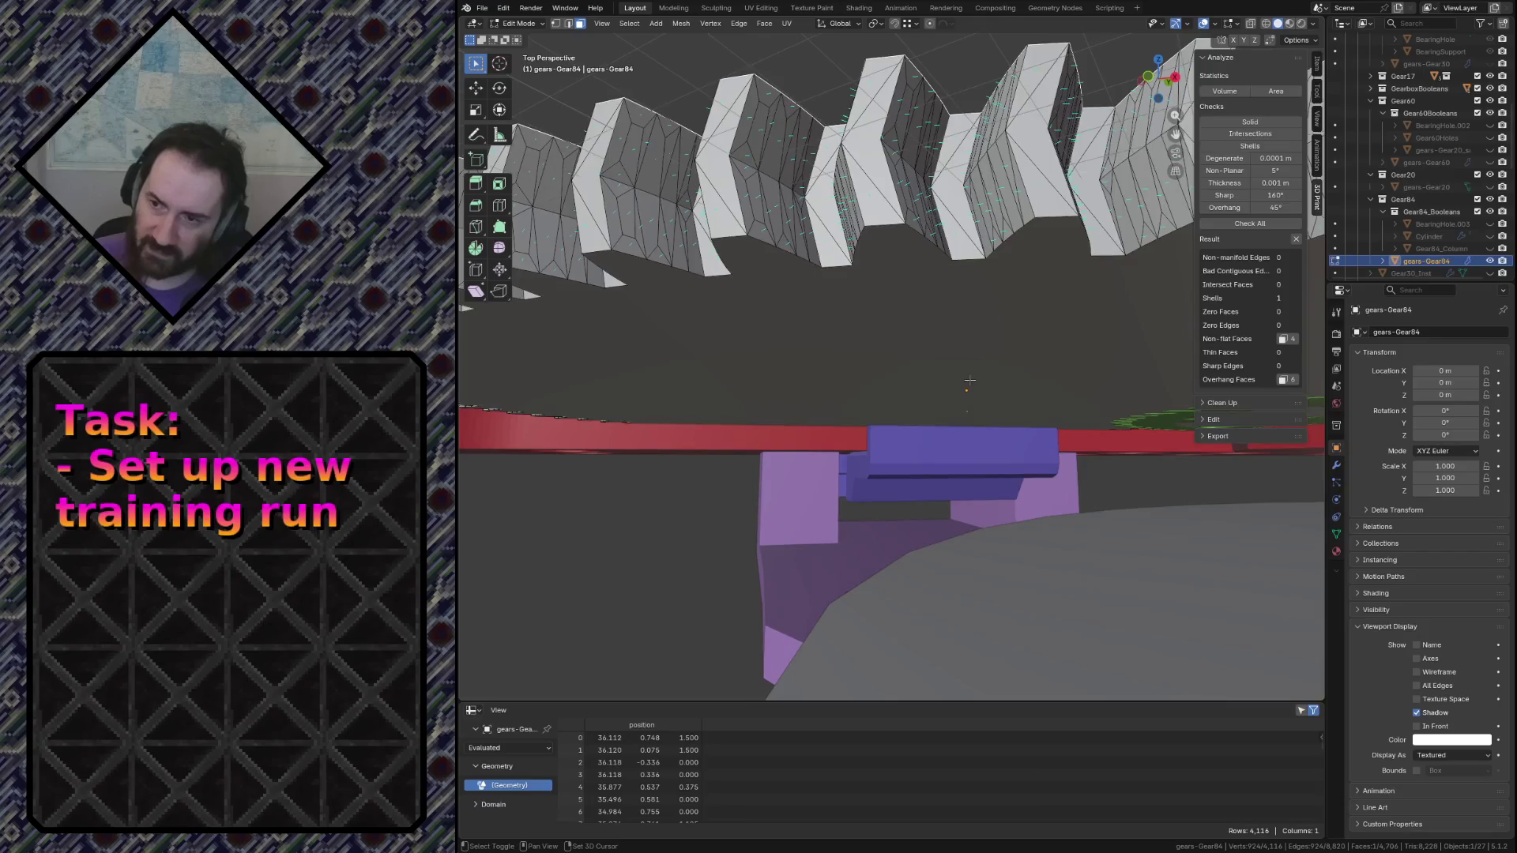
pyautogui.press('s')
pyautogui.click(891, 356)
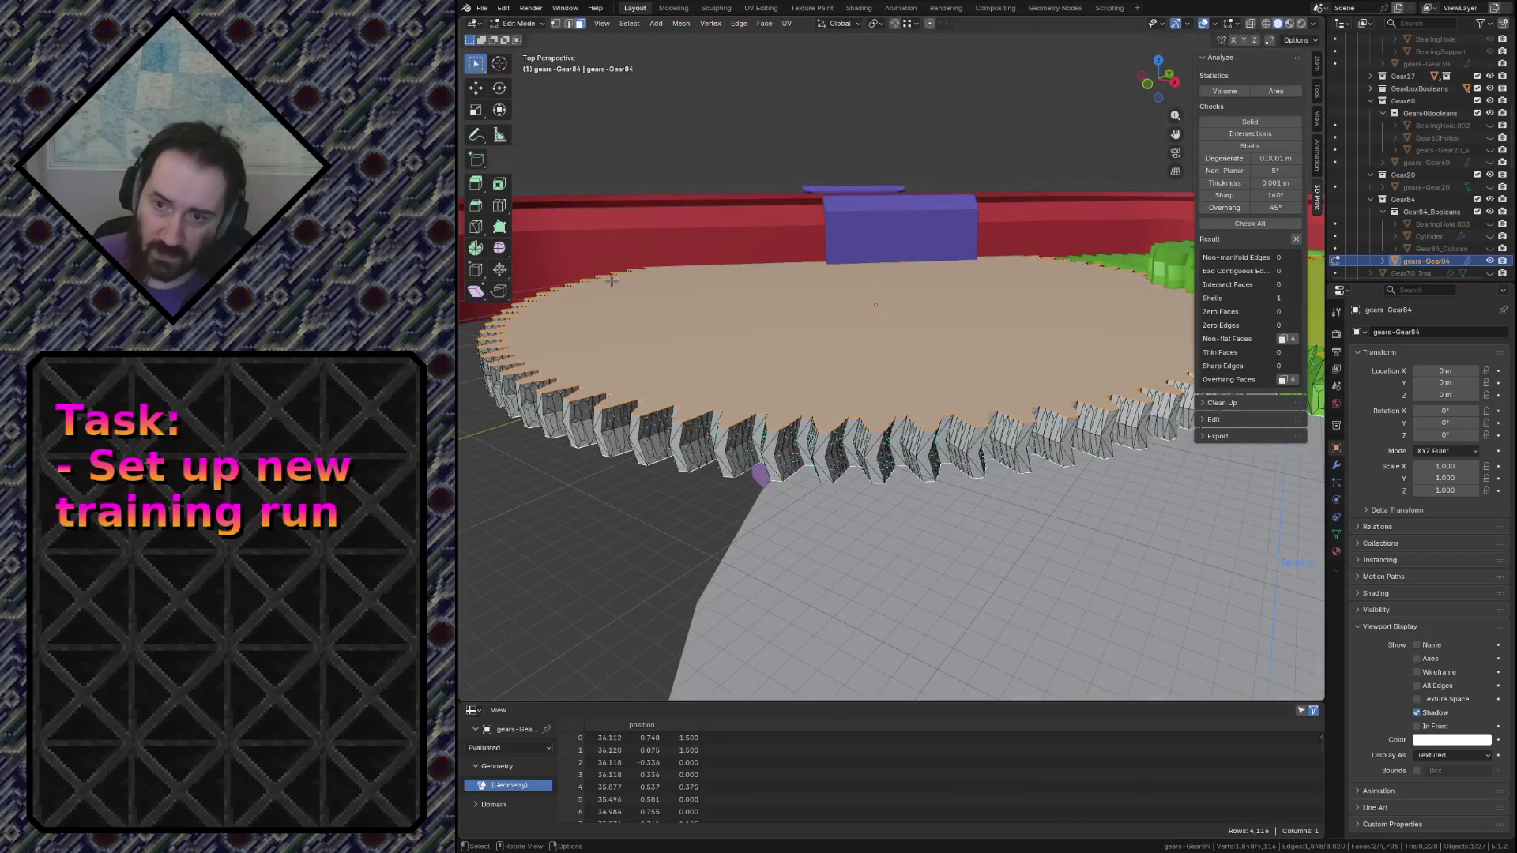
pyautogui.hotkey('shift', 'space')
pyautogui.press('b')
# Bevel the outer tooth edges of Gear84 to about 0.41 m width and inspect the teeth up close
pyautogui.moveTo(828, 301); pyautogui.dragTo(816, 304)
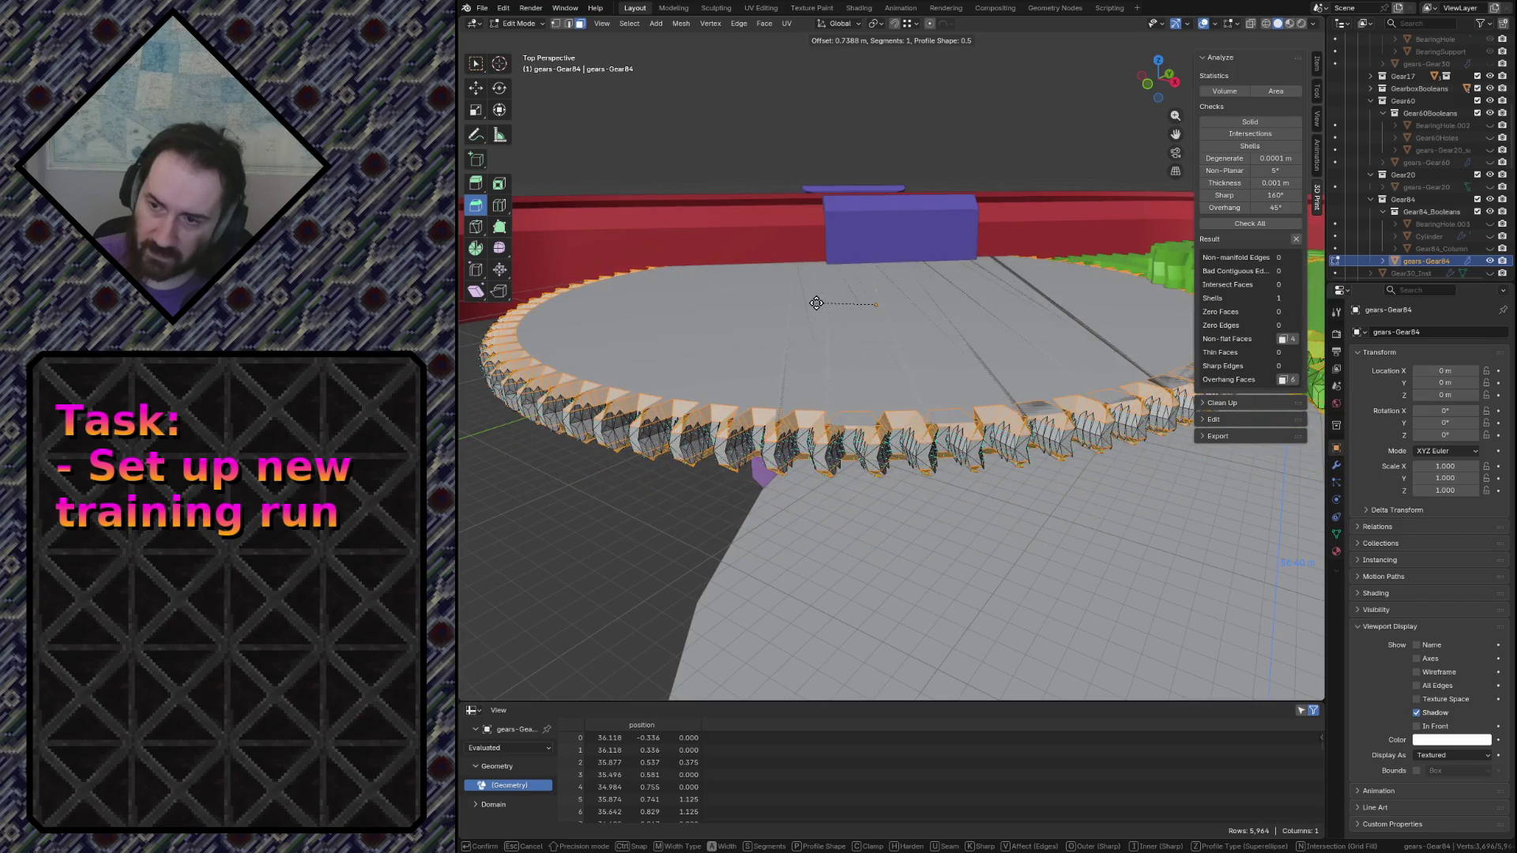
pyautogui.moveTo(815, 303); pyautogui.dragTo(718, 295)
pyautogui.hotkey('shift', '`')
pyautogui.press('w')
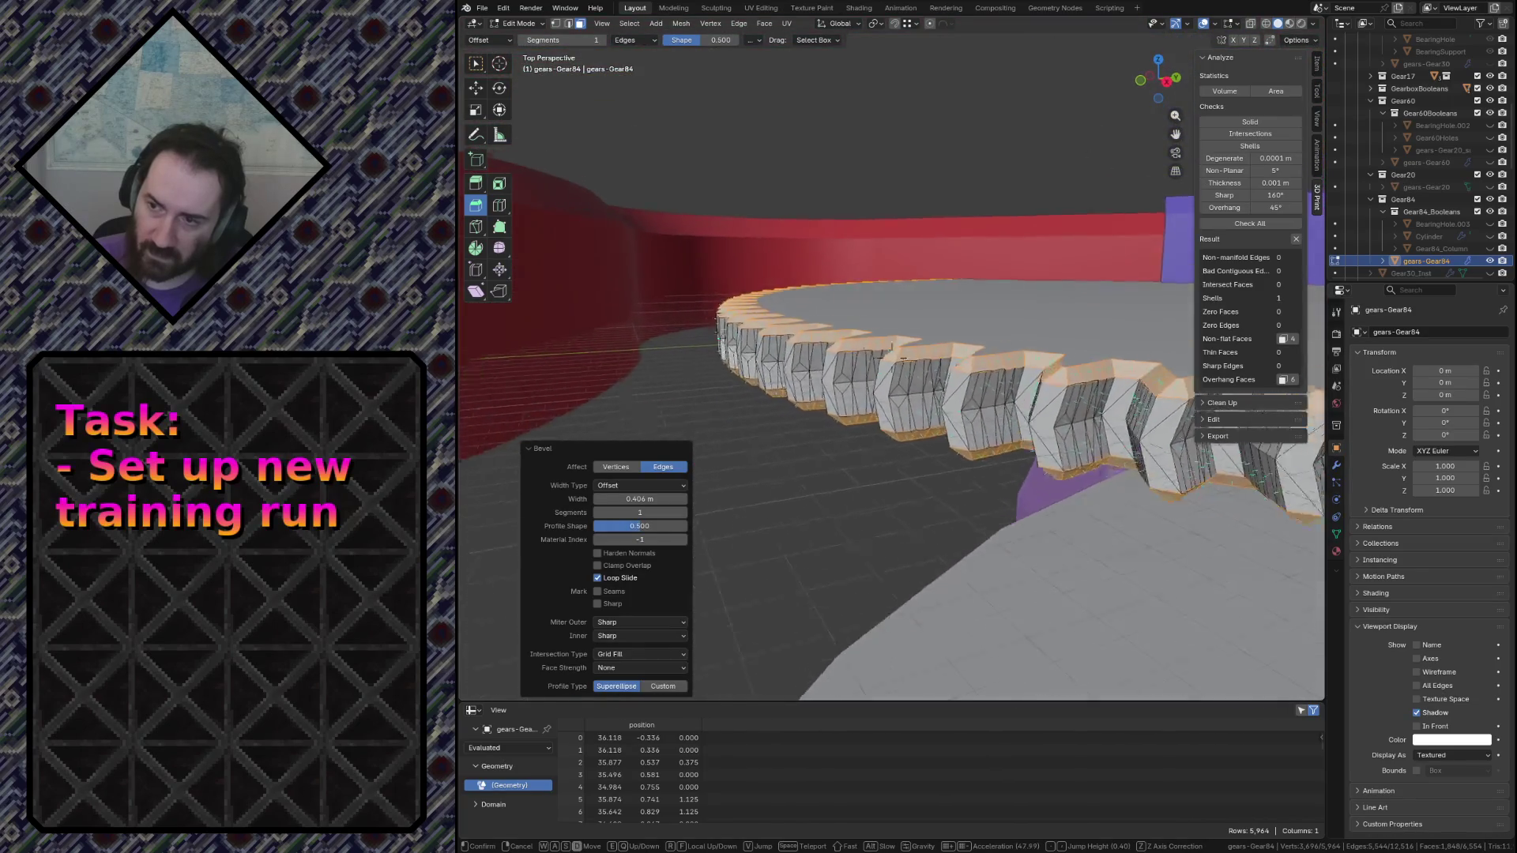
pyautogui.click(879, 396)
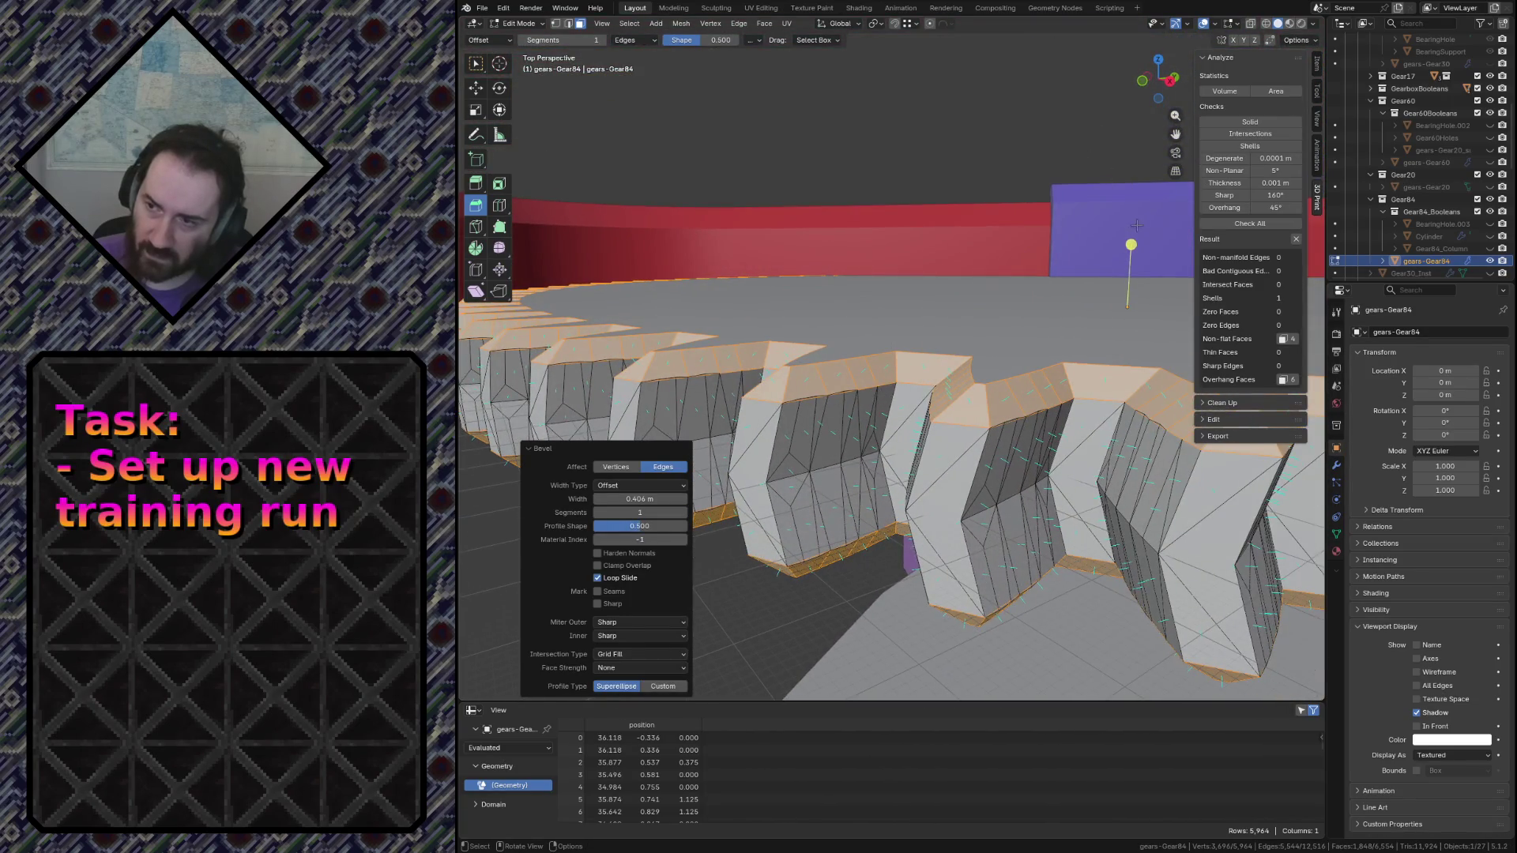
# Undo that bevel and start a fresh one from zero width on the gear edges
pyautogui.hotkey('ctrl', 'z')
pyautogui.moveTo(1082, 300); pyautogui.dragTo(1081, 309)
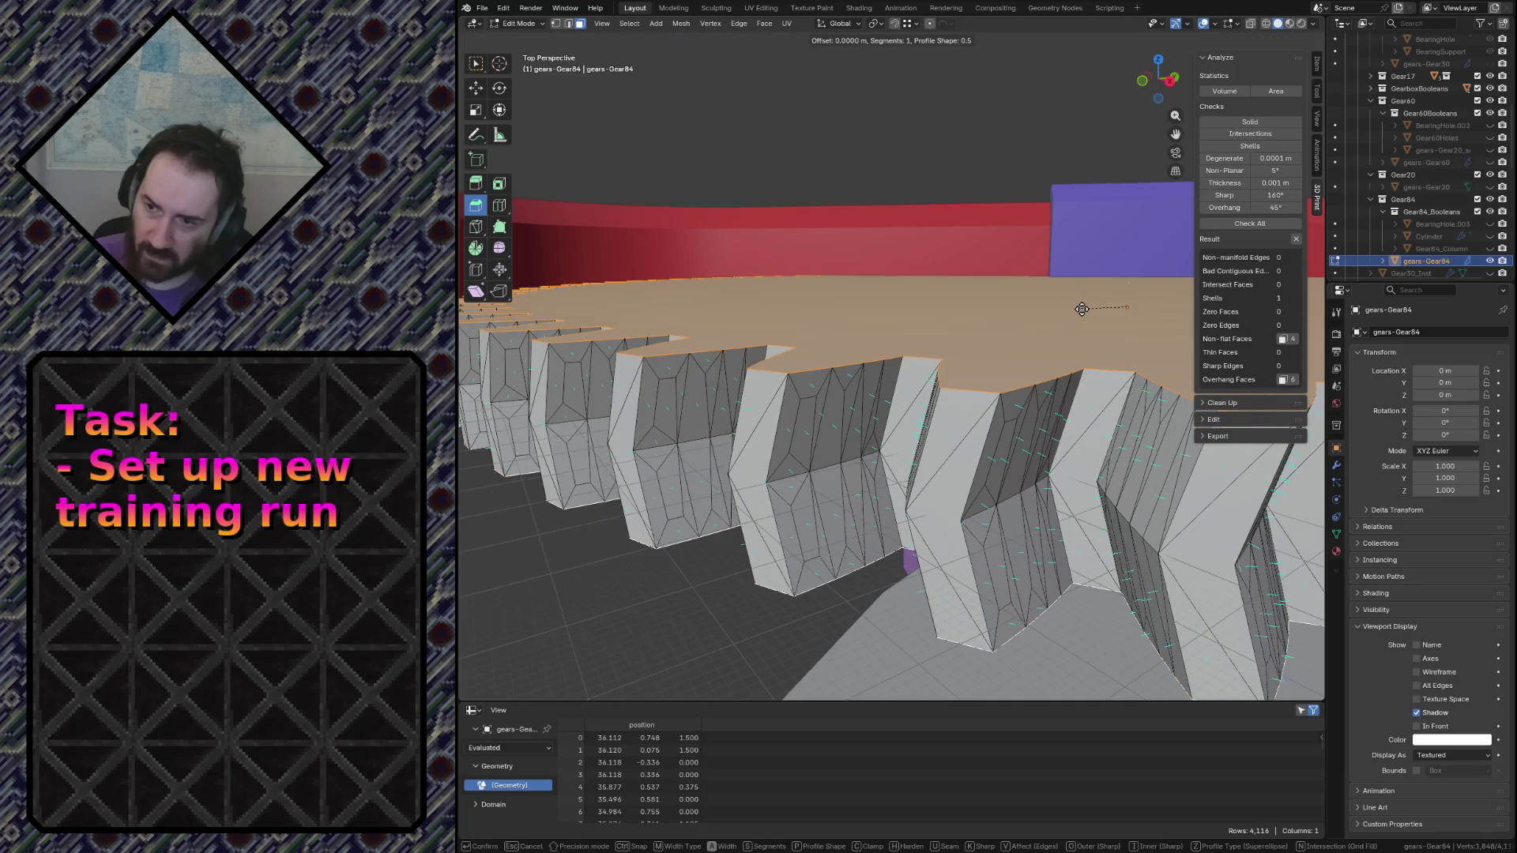
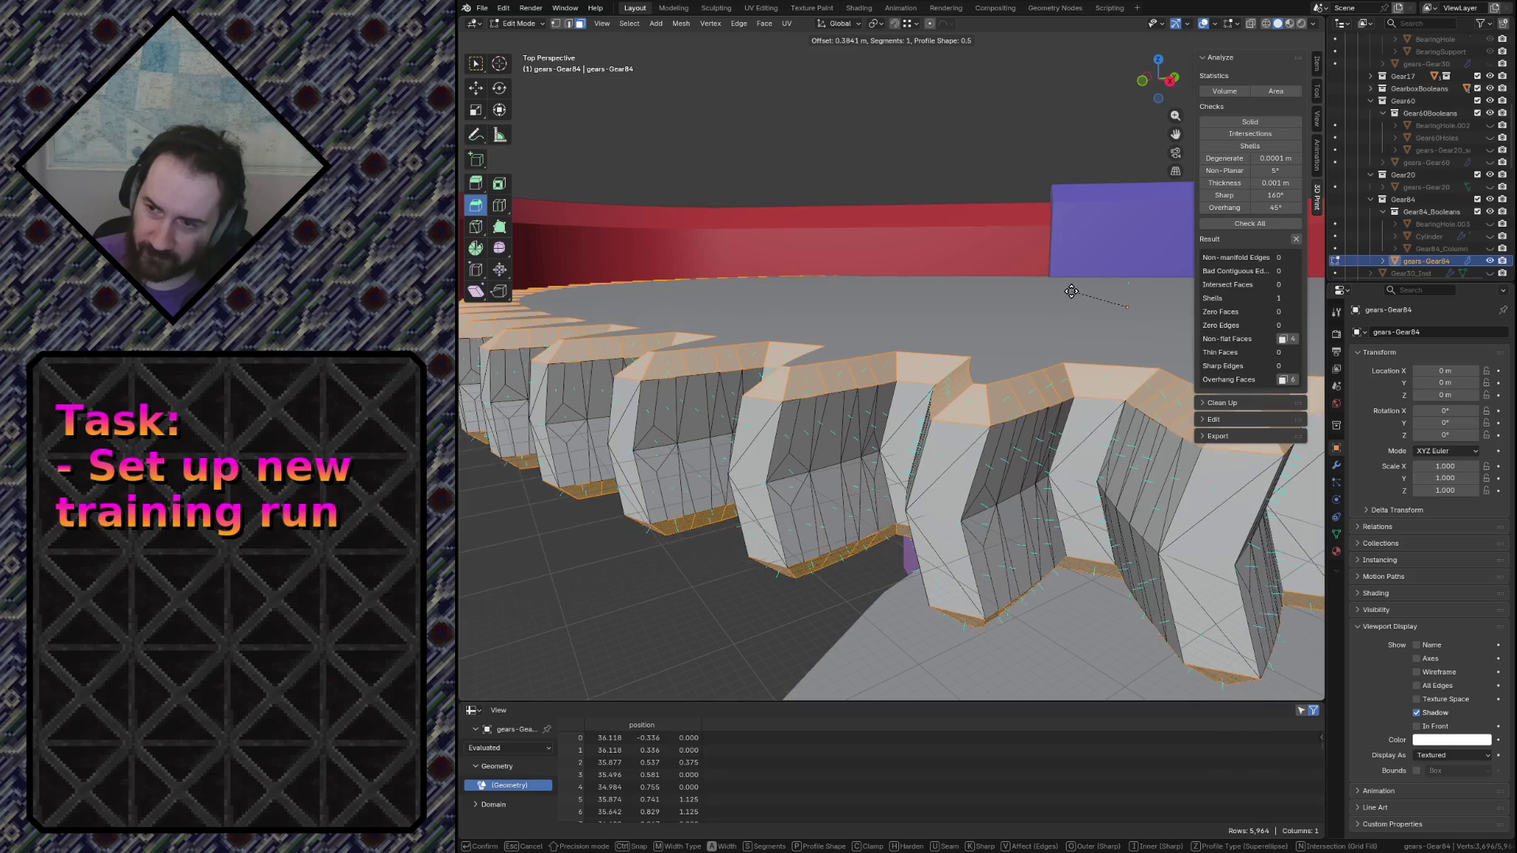
# Apply a 0.333 m single-segment bevel to the Gear84 tooth edges
pyautogui.click(955, 362)
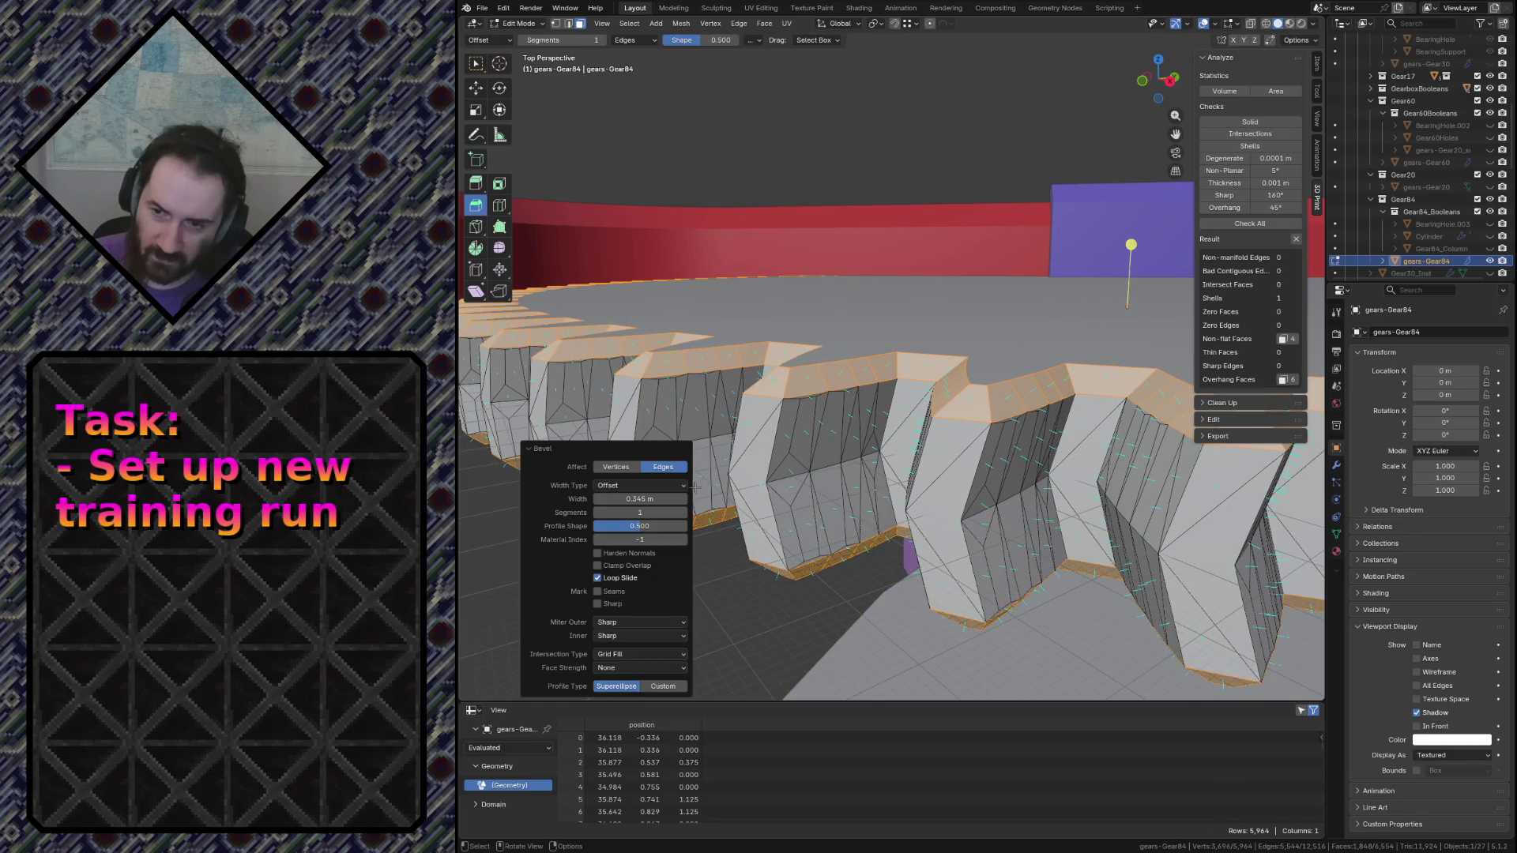
pyautogui.click(653, 499)
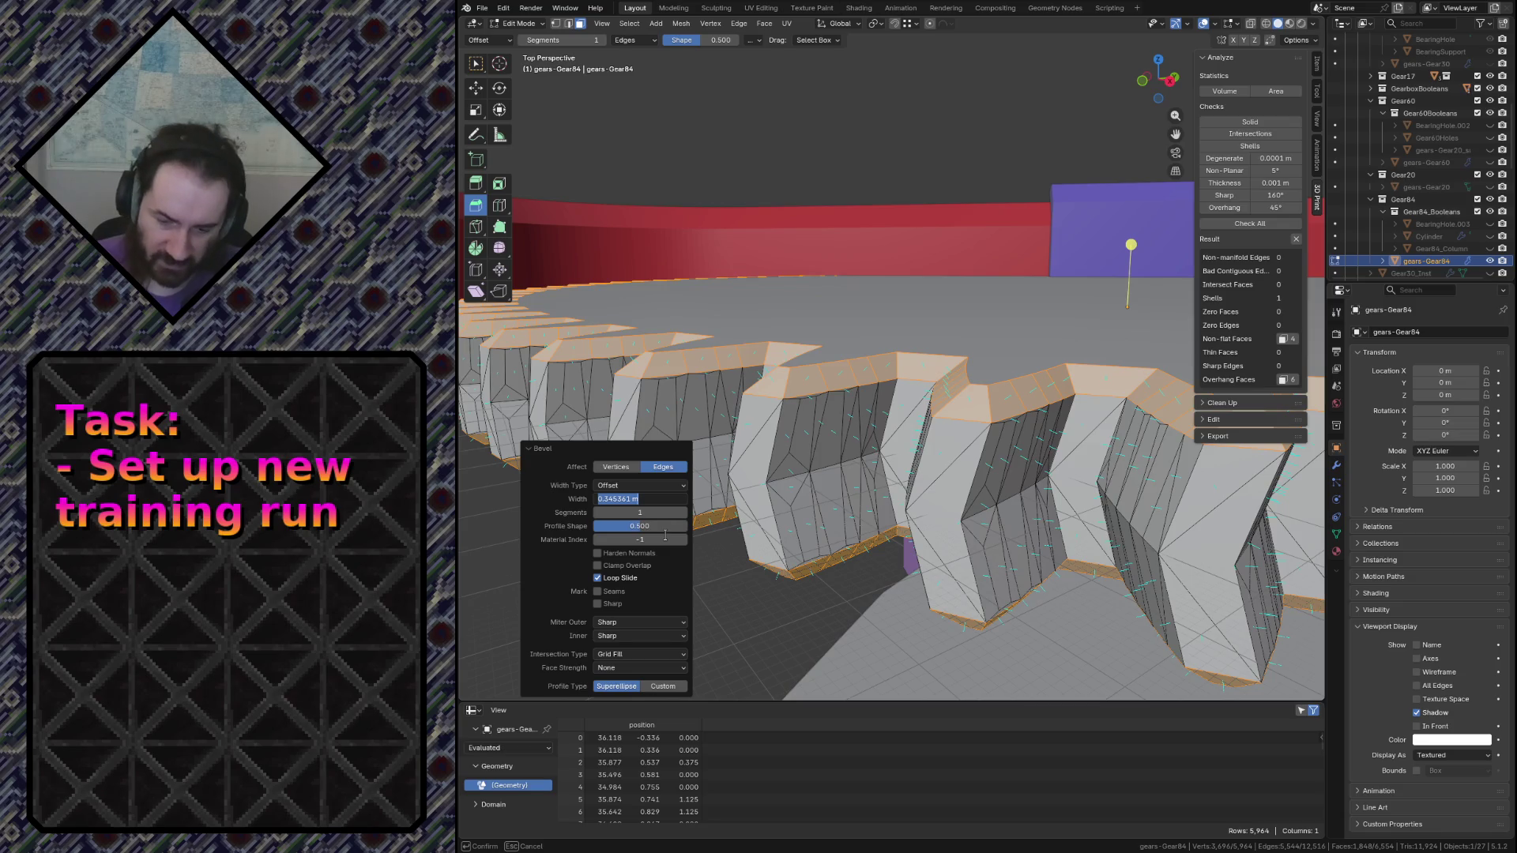
pyautogui.press('Return')
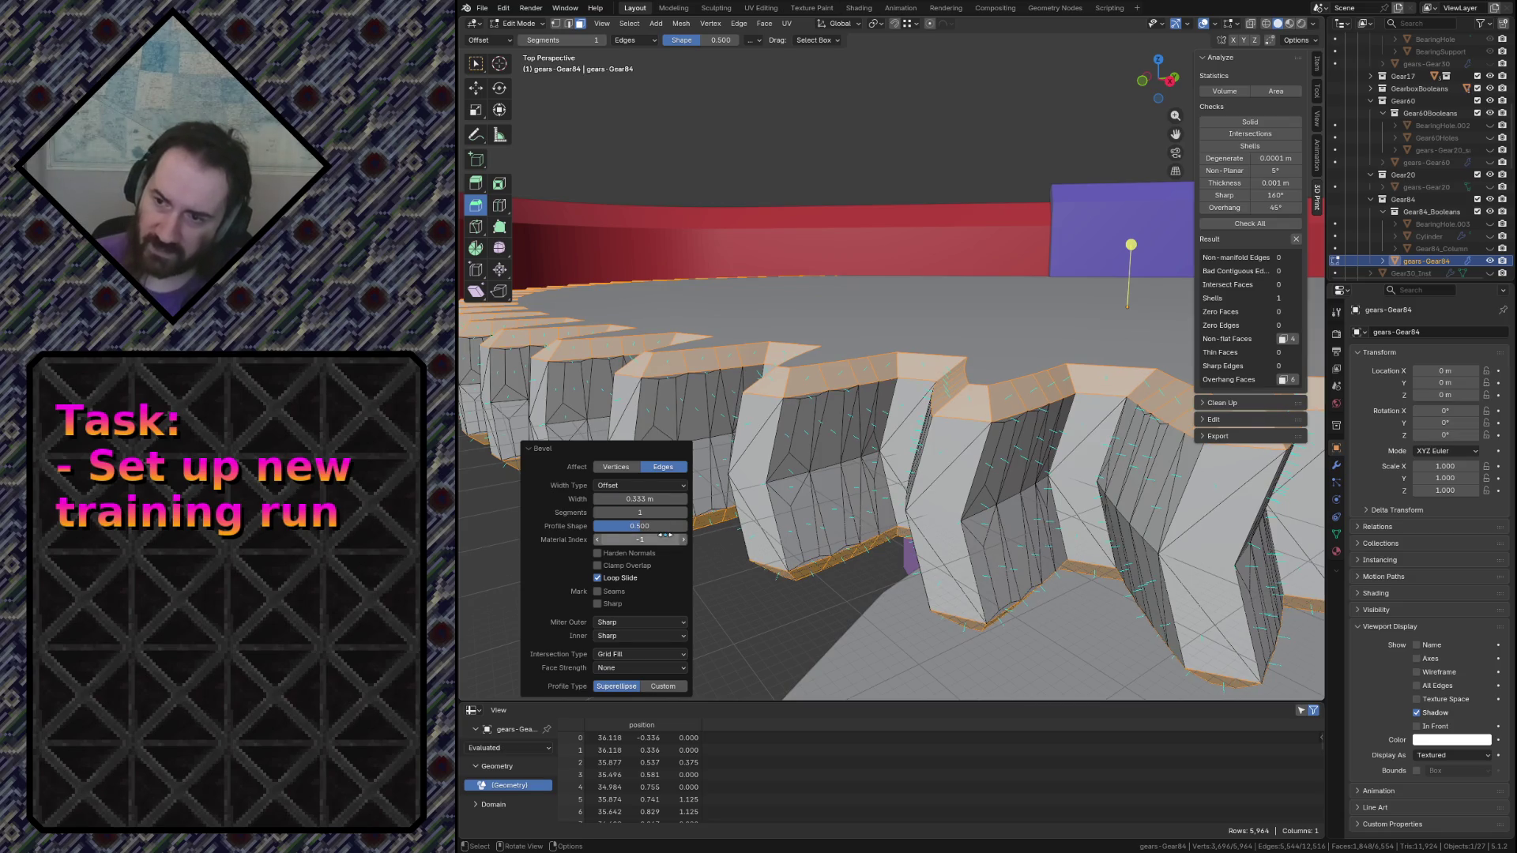
# Fly around the gears to inspect the bevel, then return Gear84 to Object Mode
pyautogui.hotkey('shift', '`')
pyautogui.press('s')
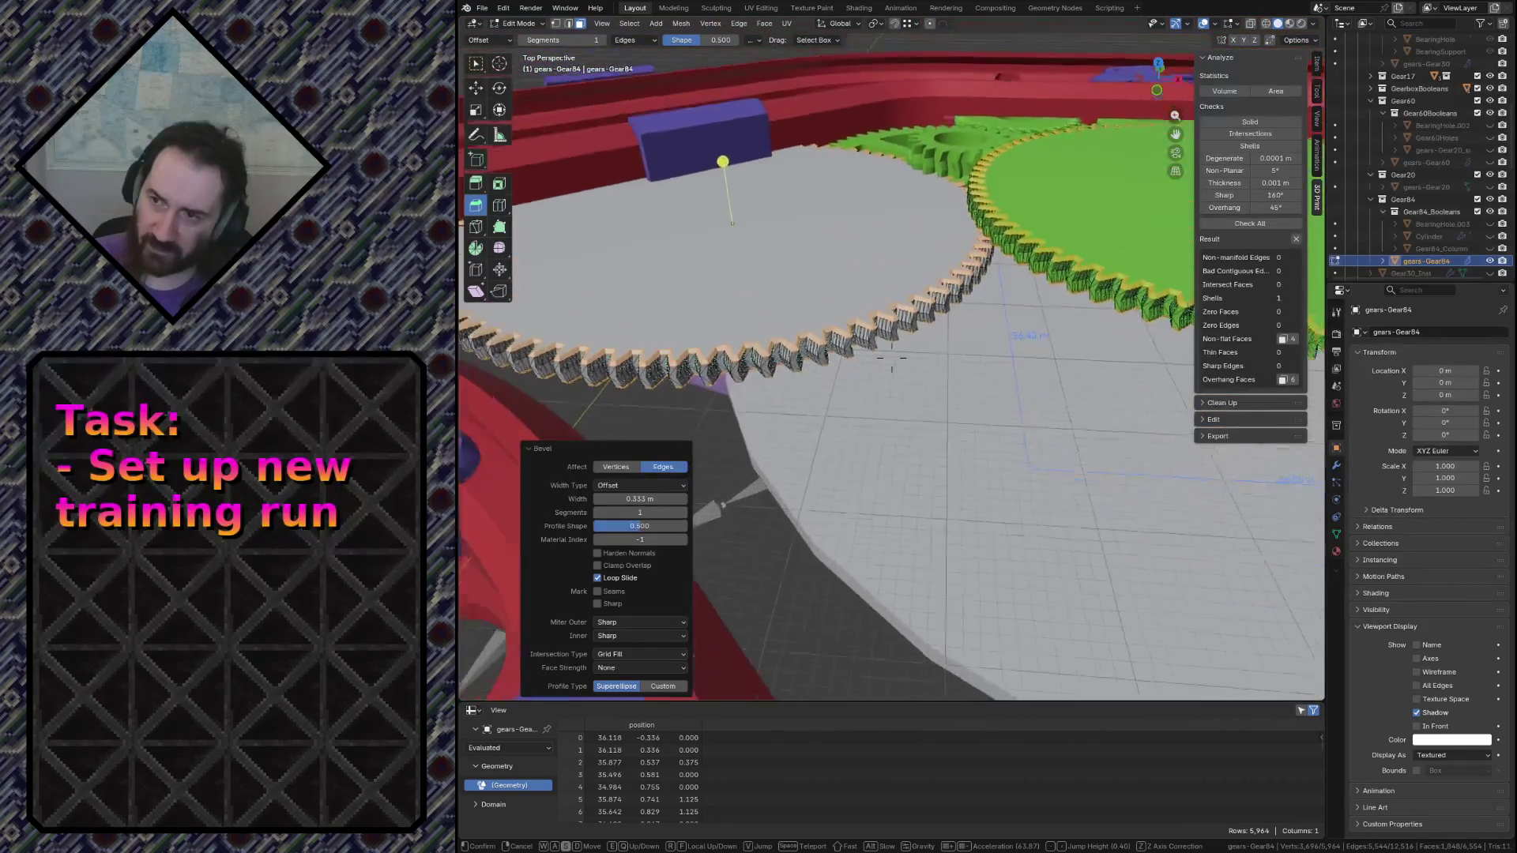
pyautogui.press('w')
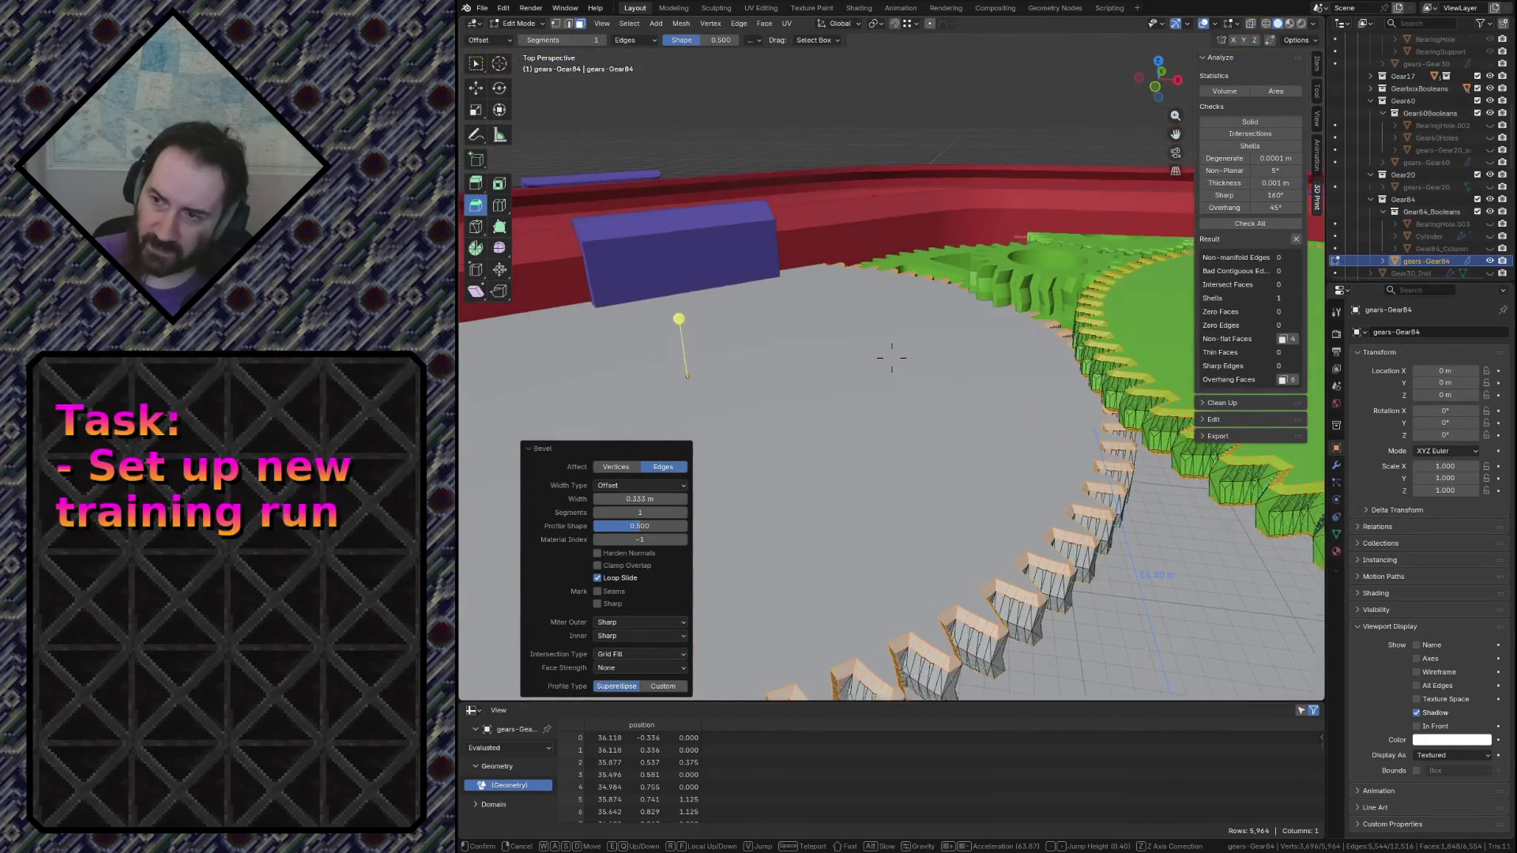
pyautogui.press('s')
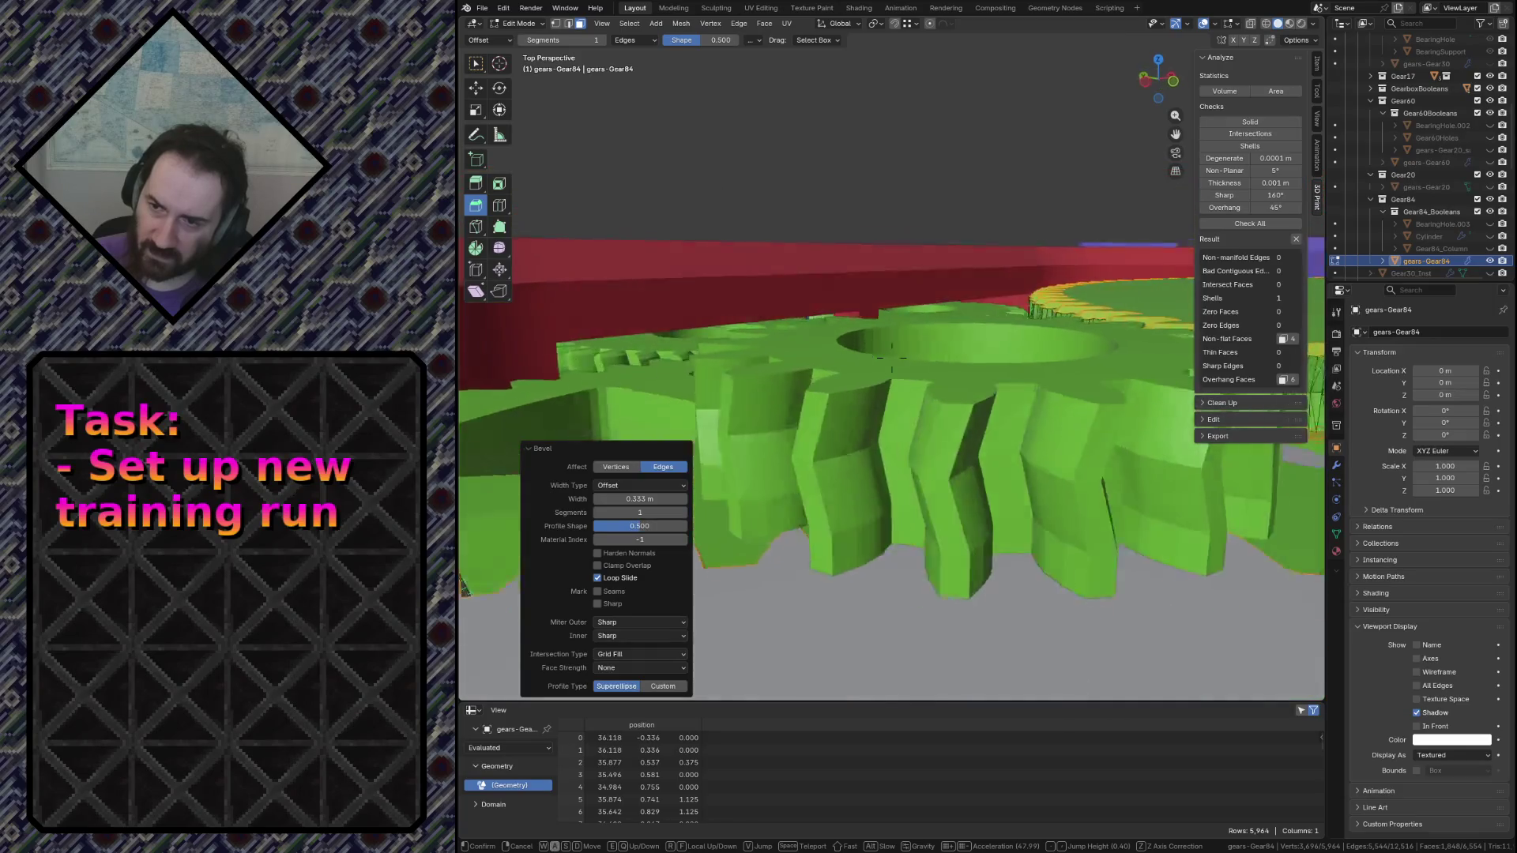
pyautogui.press('s')
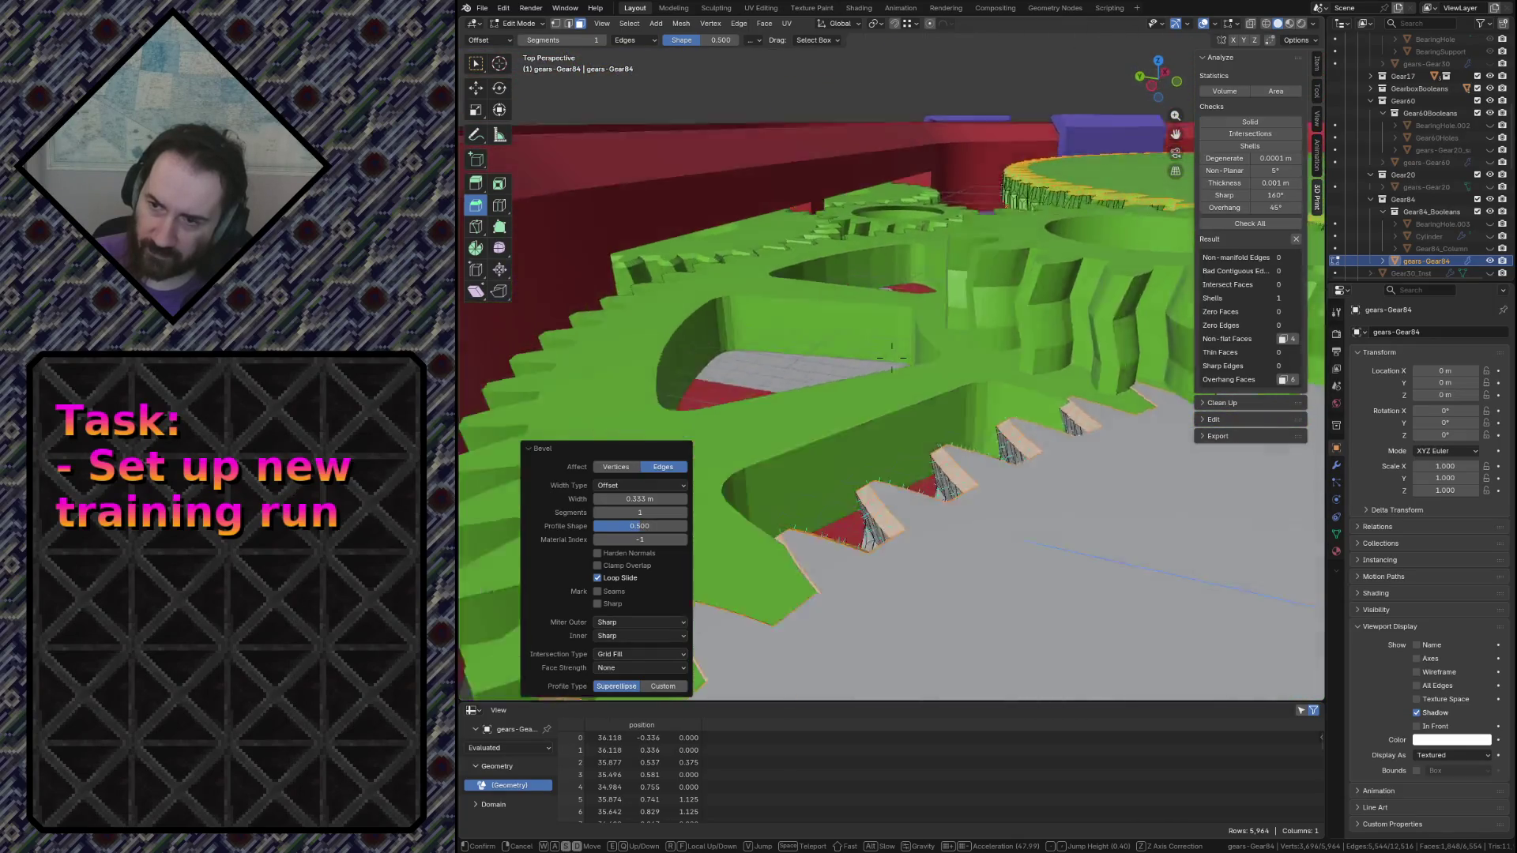
pyautogui.click(894, 351)
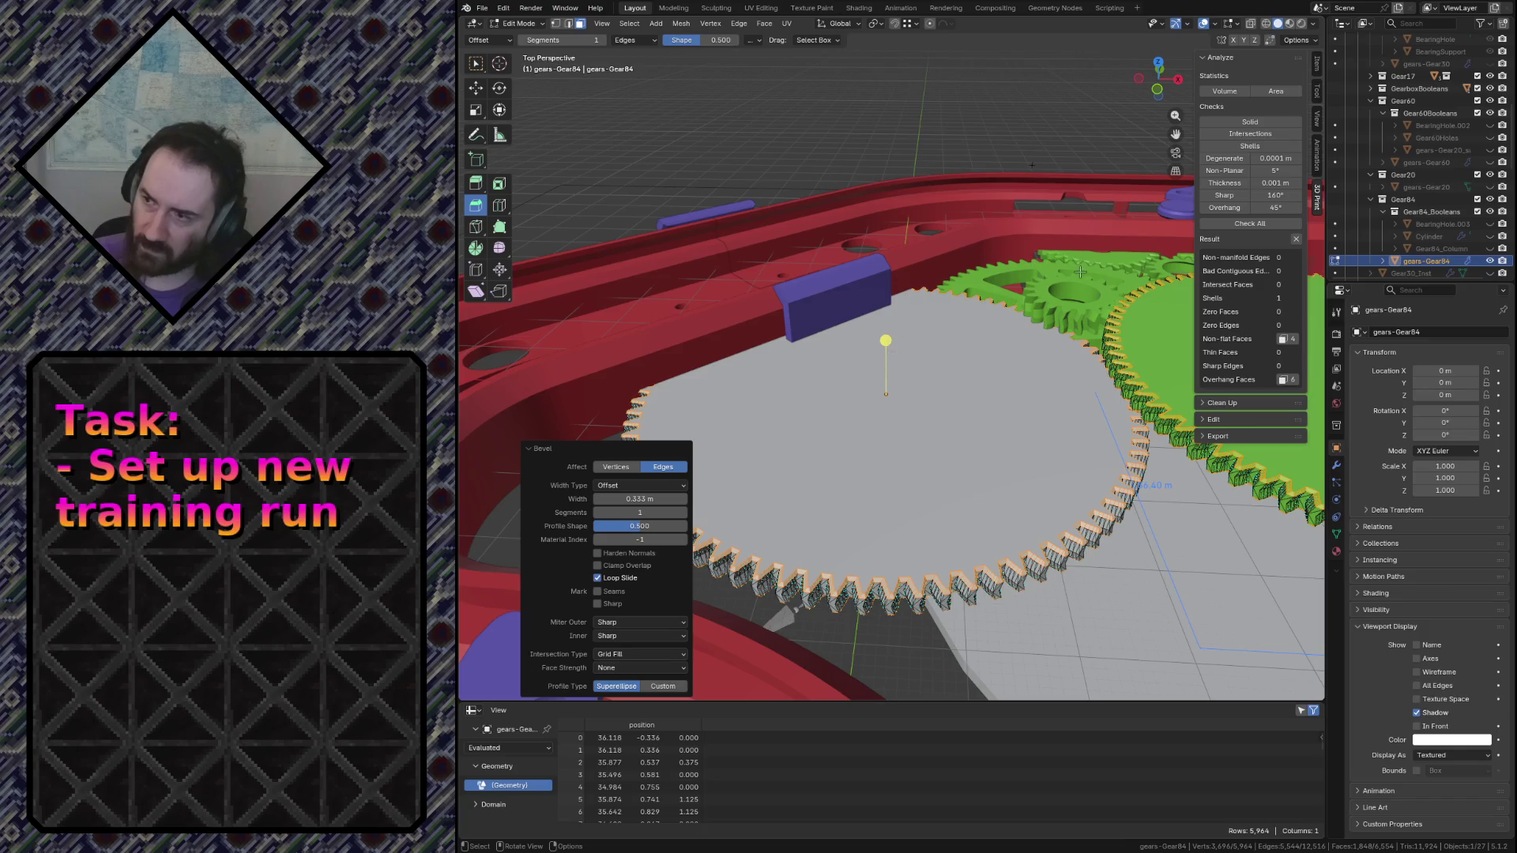
pyautogui.press('Tab')
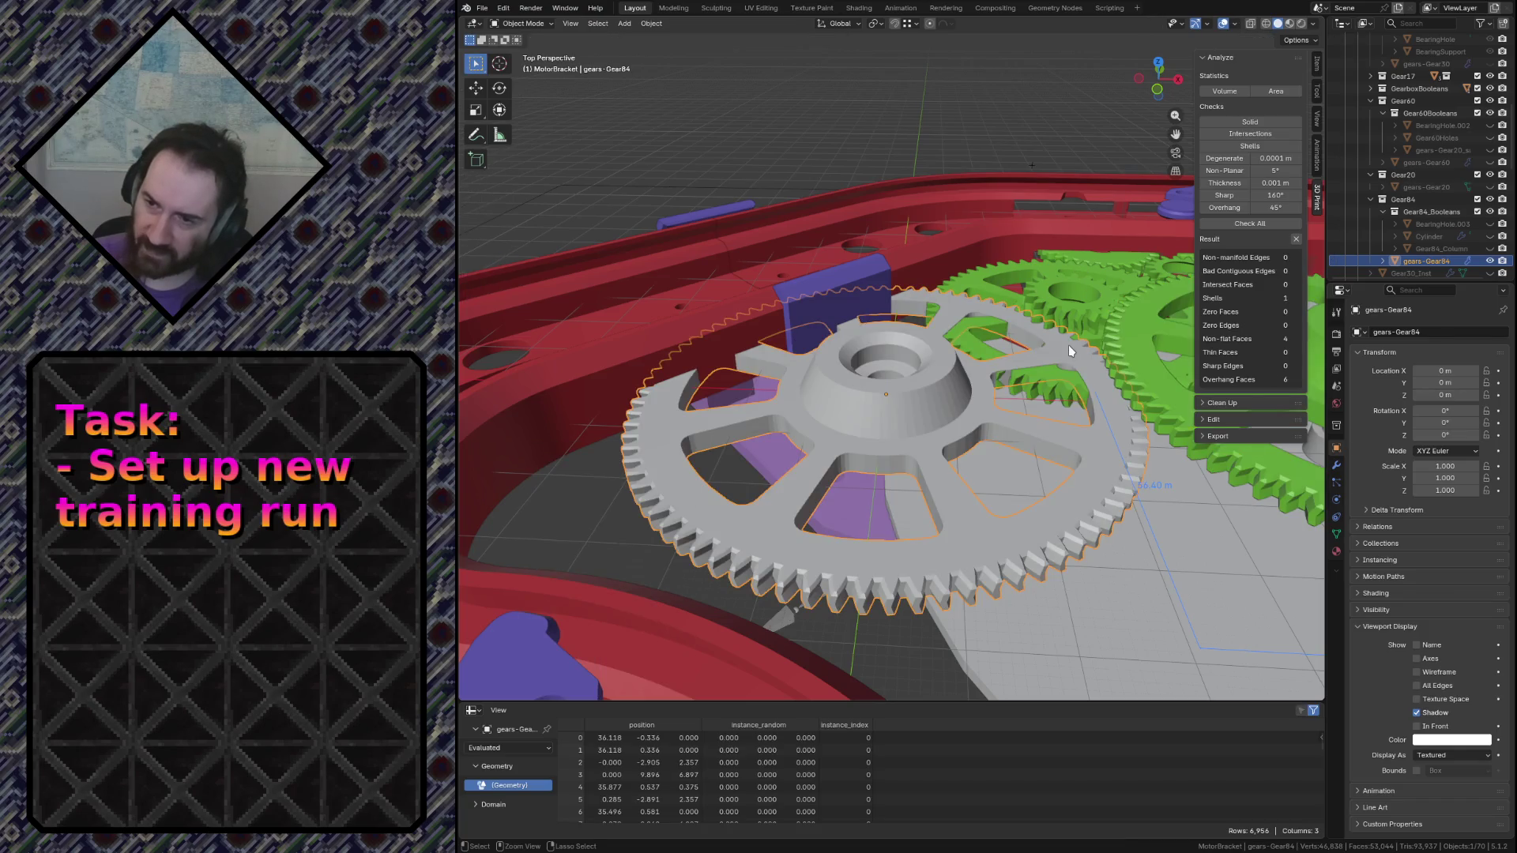
# Save conveyor.blend with Ctrl+S and glance at the File menu without exporting
pyautogui.hotkey('ctrl', 's')
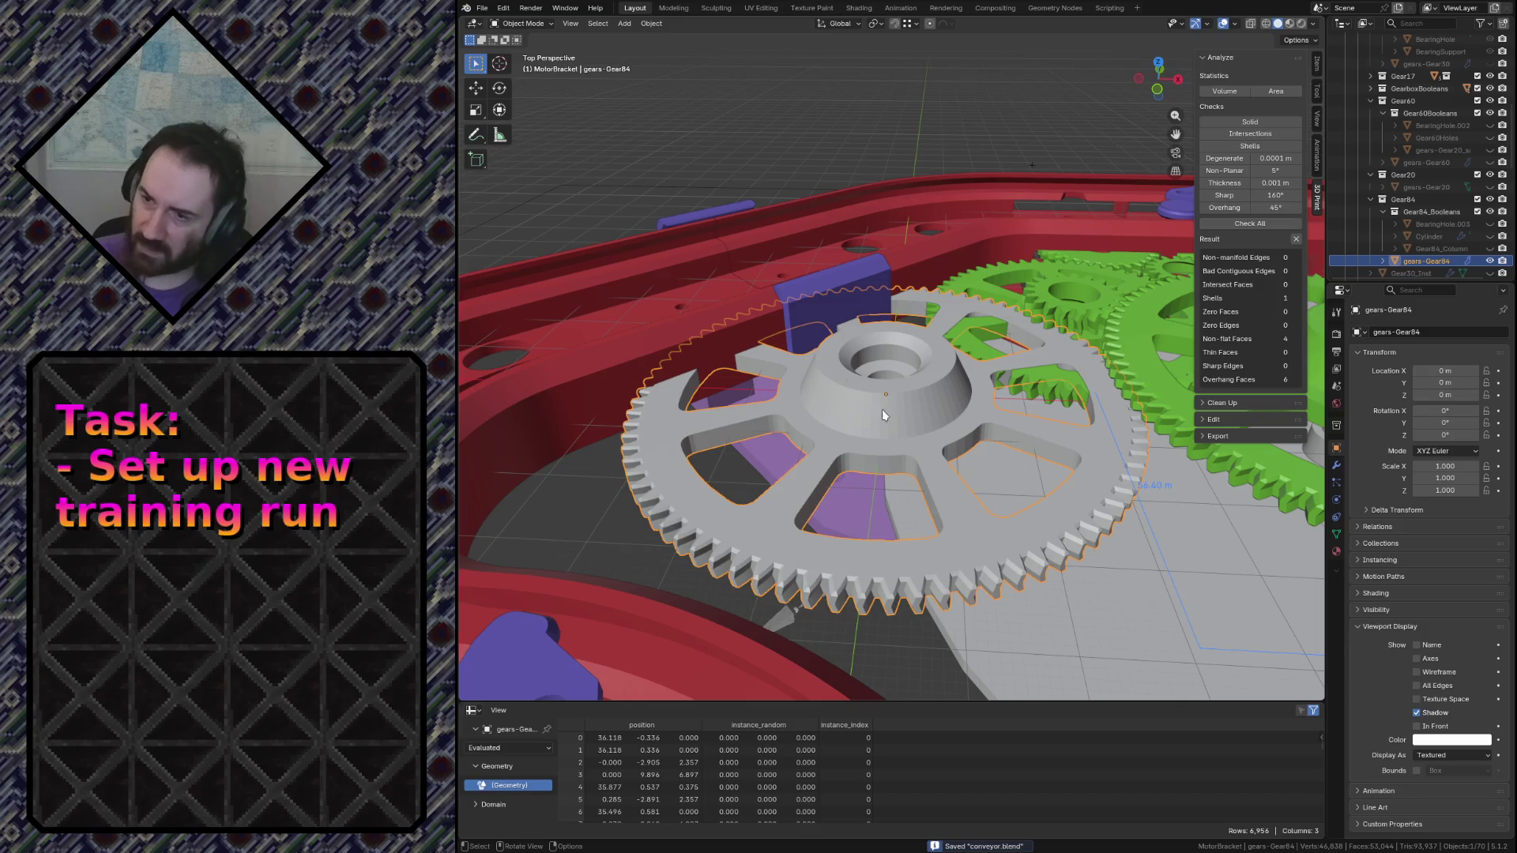
pyautogui.click(483, 8)
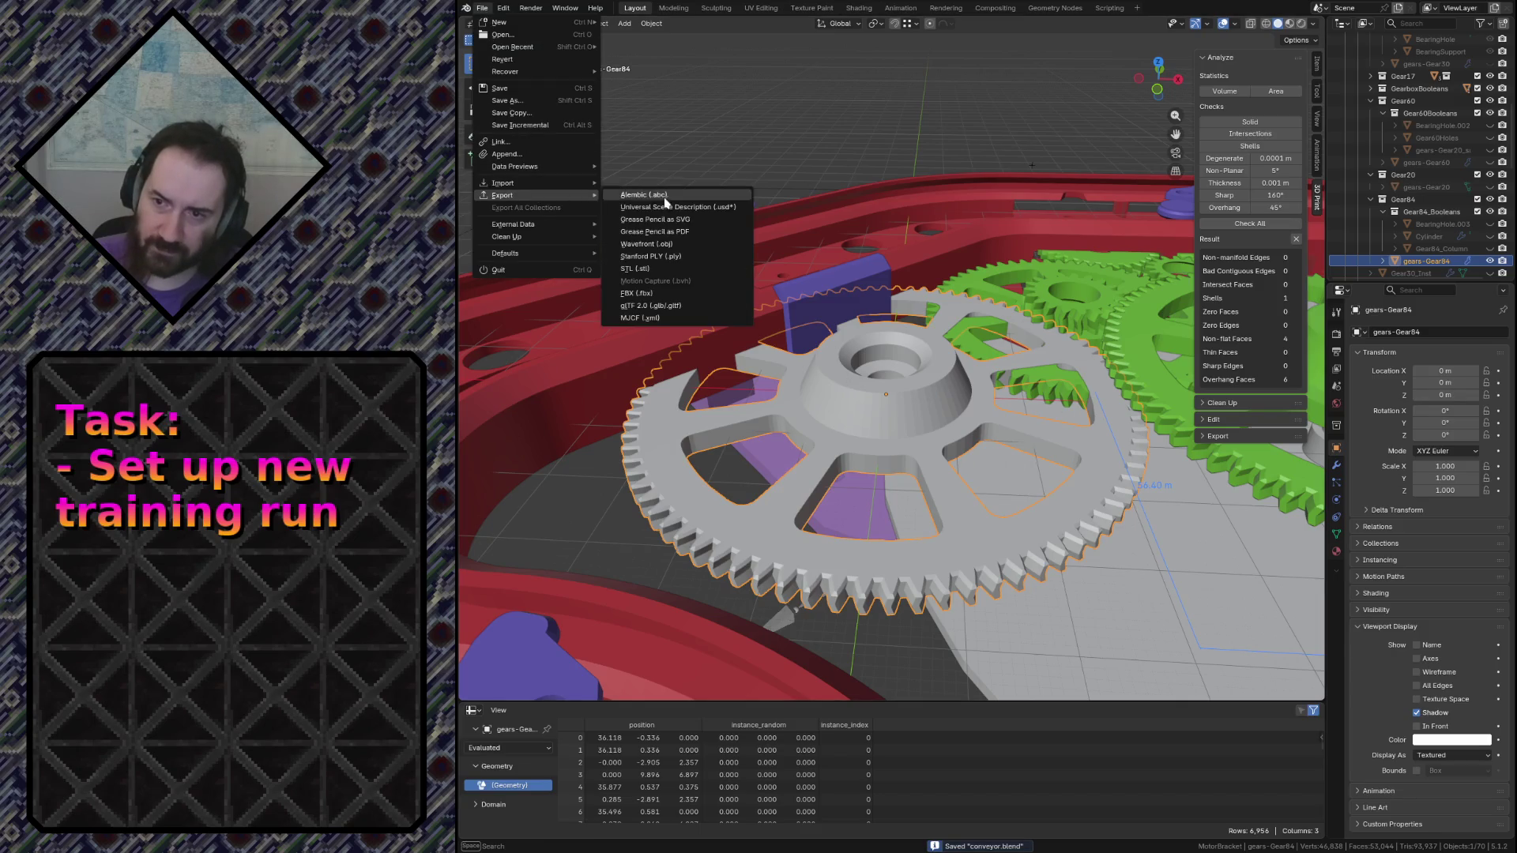
pyautogui.moveTo(502, 195)
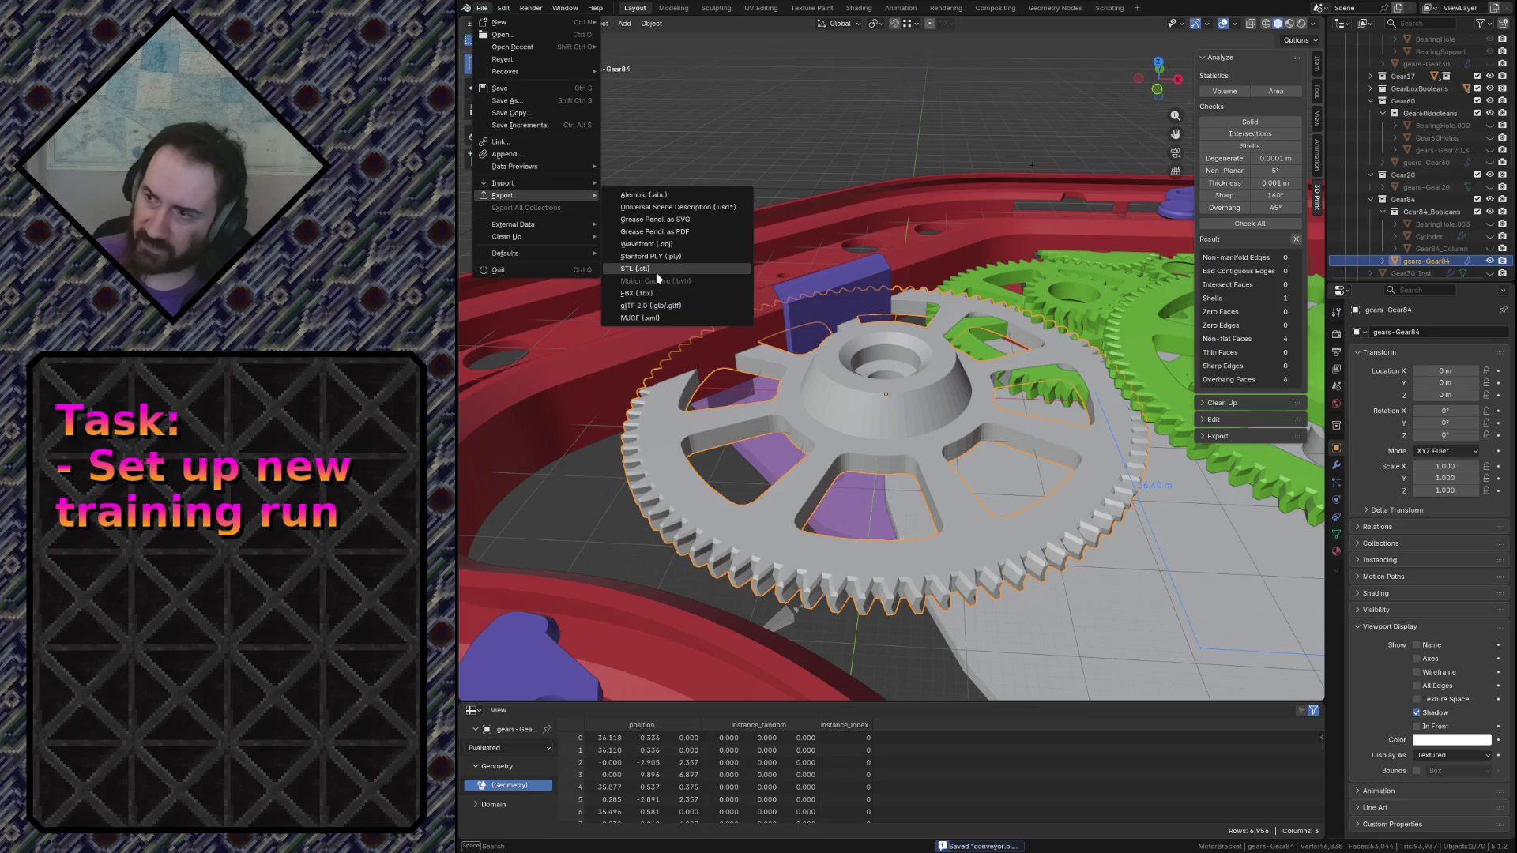
pyautogui.press('Escape')
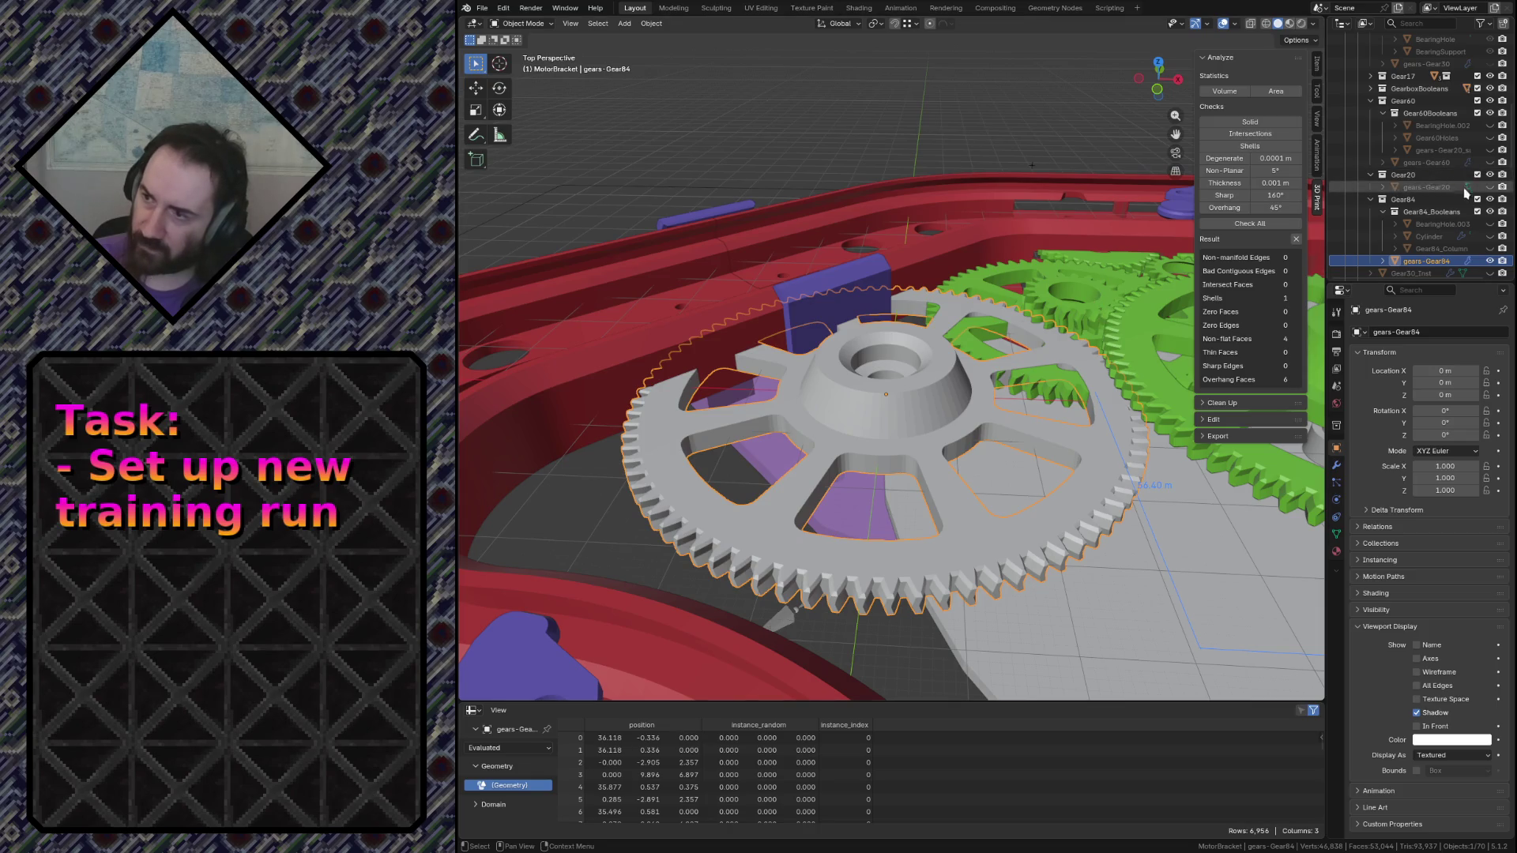
# Hide Gear84, reveal and select gears-Gear20_sup, and enter its mesh editing
pyautogui.click(1489, 200)
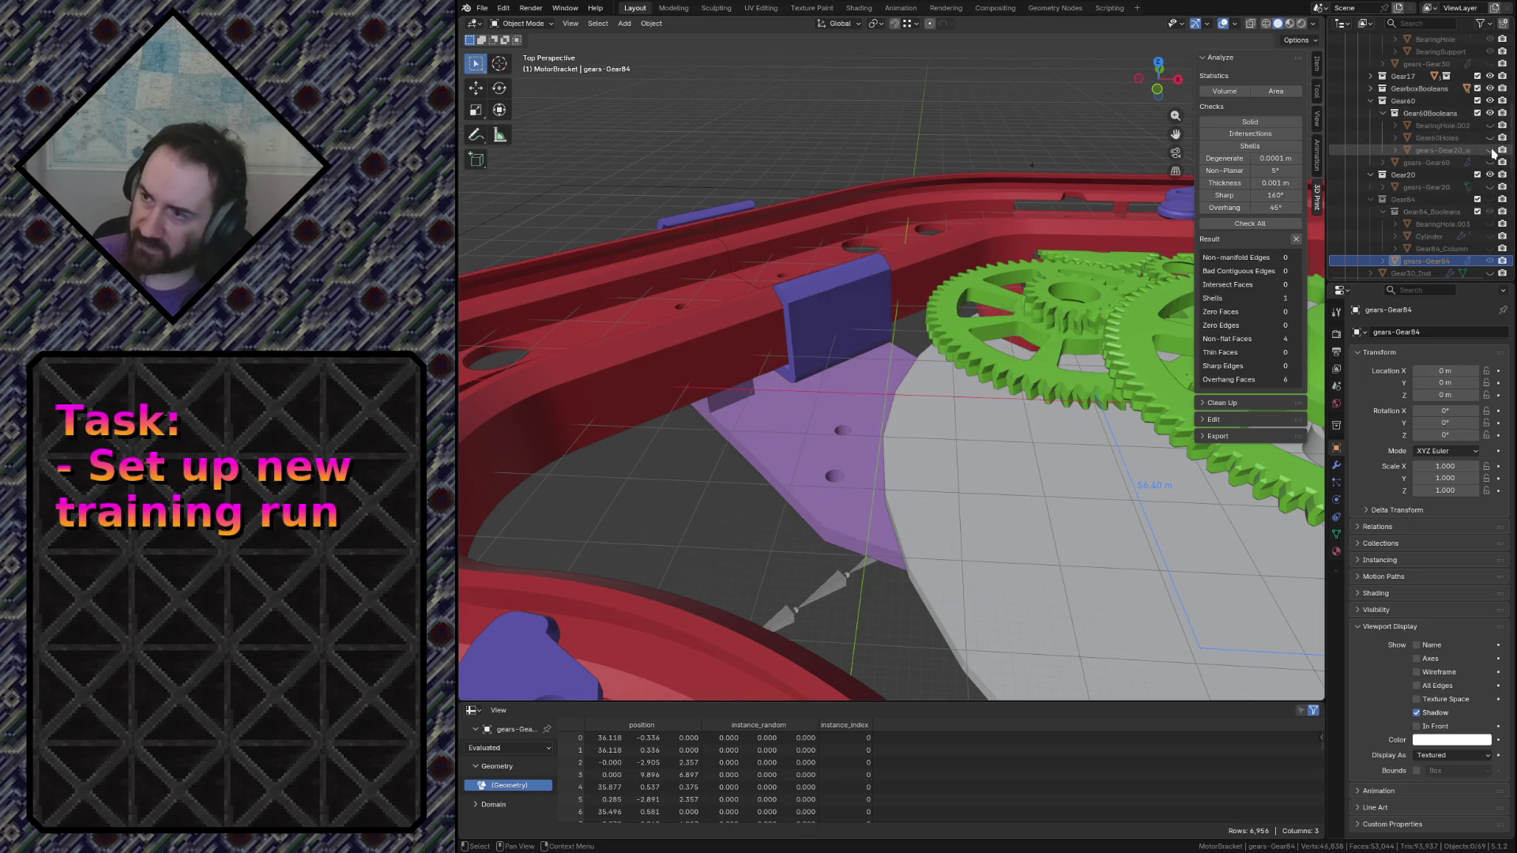
pyautogui.click(1489, 161)
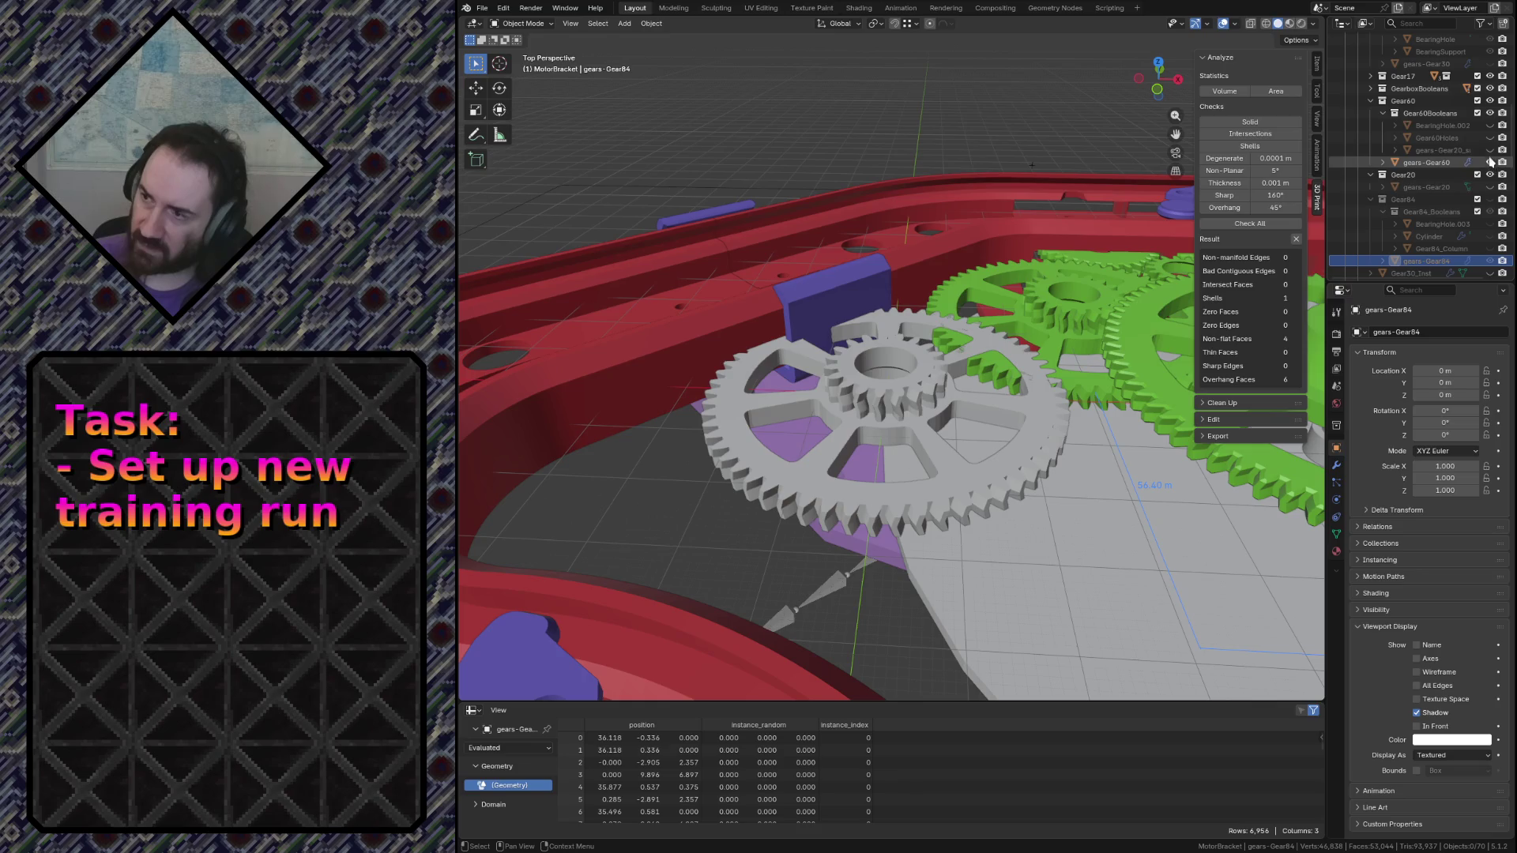
pyautogui.click(914, 400)
pyautogui.press('Tab')
# Select the tooth-top edges of Gear20 and bevel them at a 0.33 m width
pyautogui.hotkey('shift', '`')
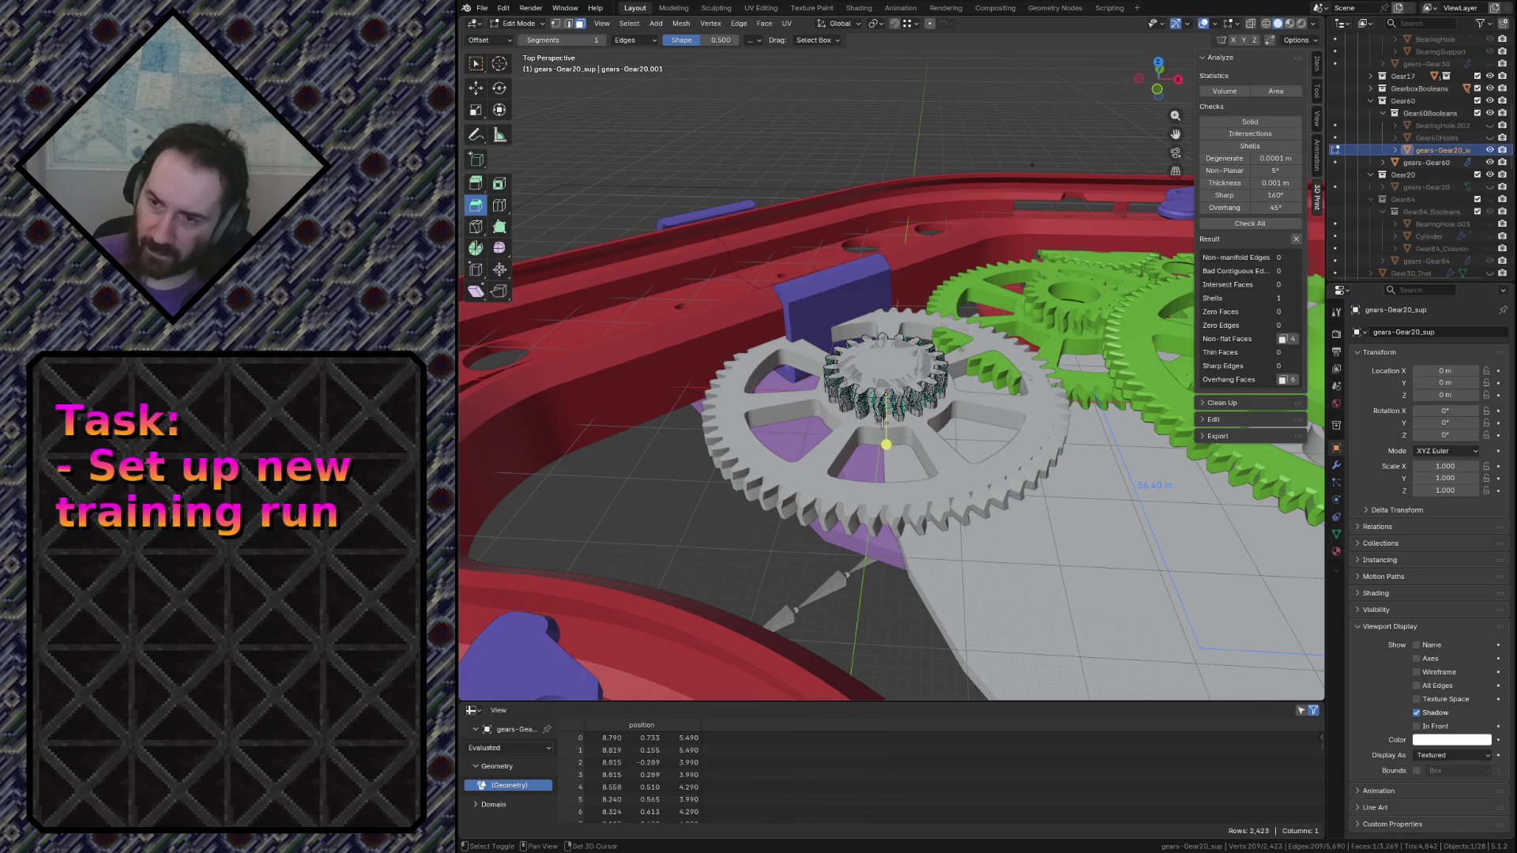
pyautogui.press('w')
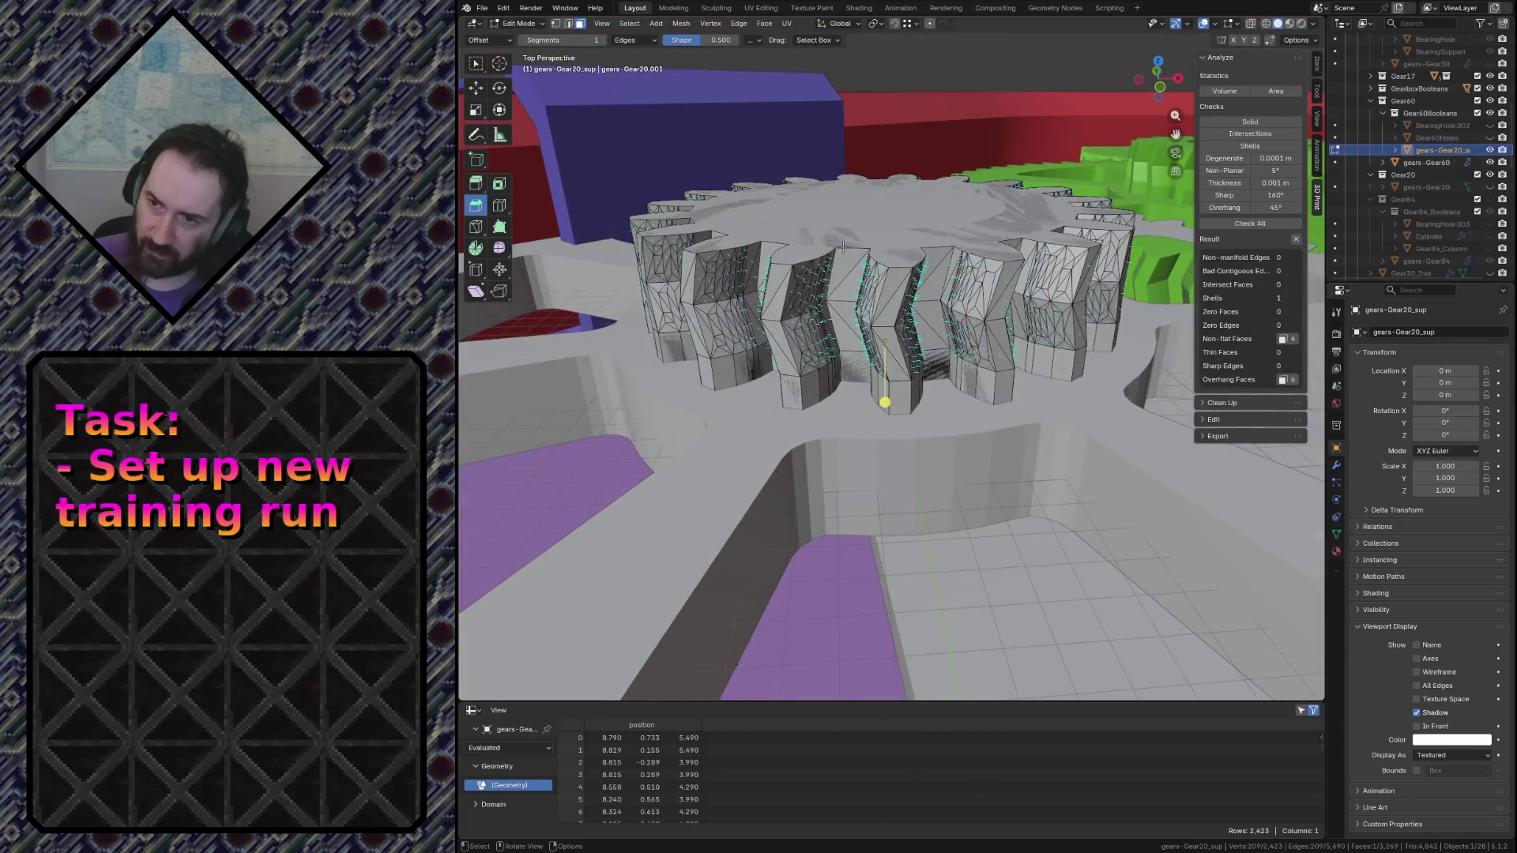
pyautogui.click(859, 208)
pyautogui.click(859, 209)
pyautogui.moveTo(882, 139); pyautogui.dragTo(887, 124)
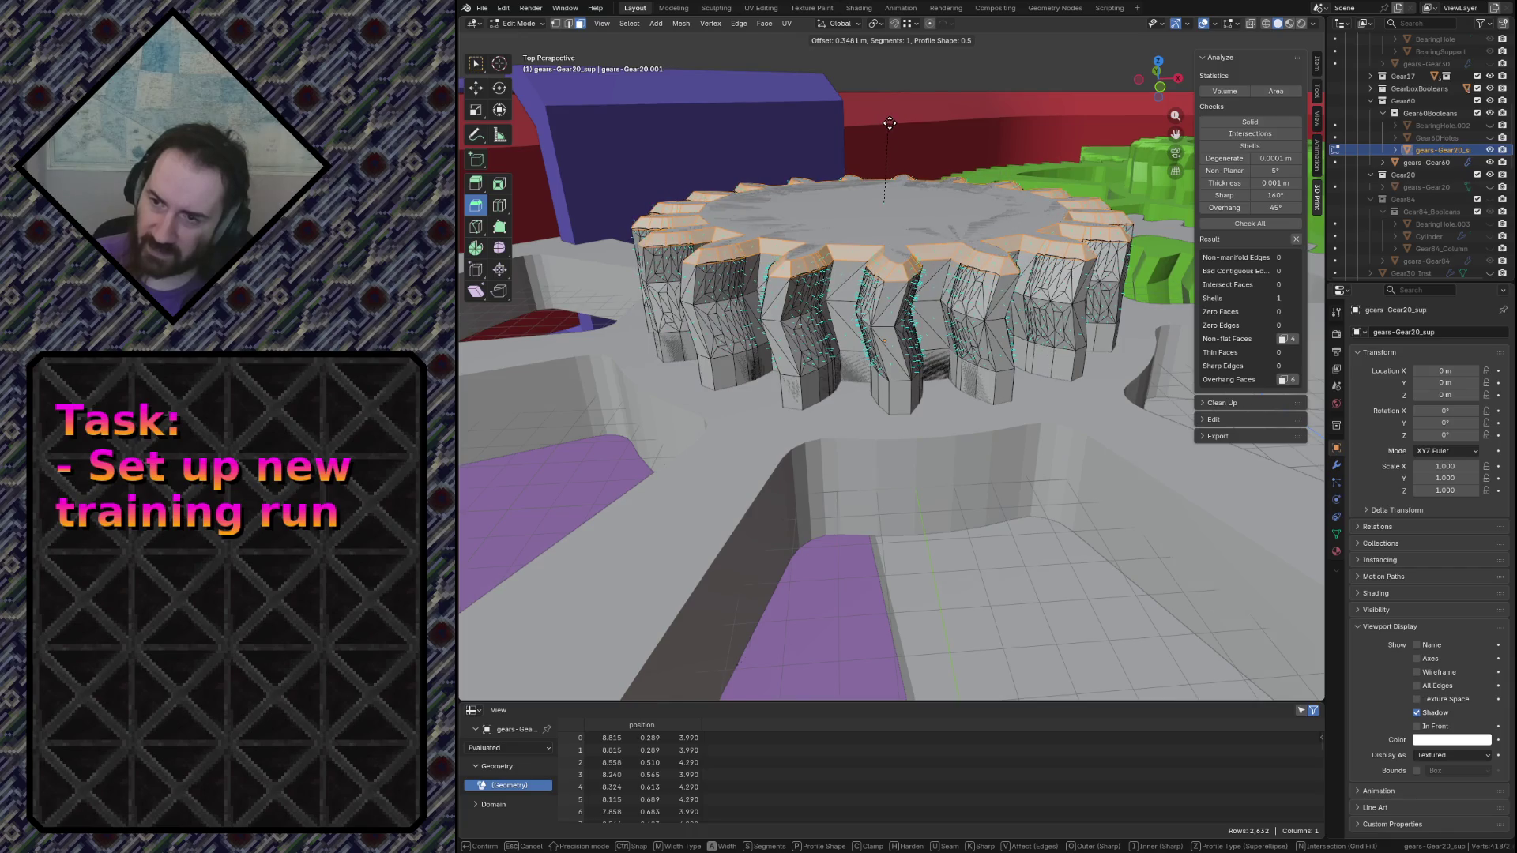
pyautogui.moveTo(887, 124); pyautogui.dragTo(886, 130)
pyautogui.click(641, 498)
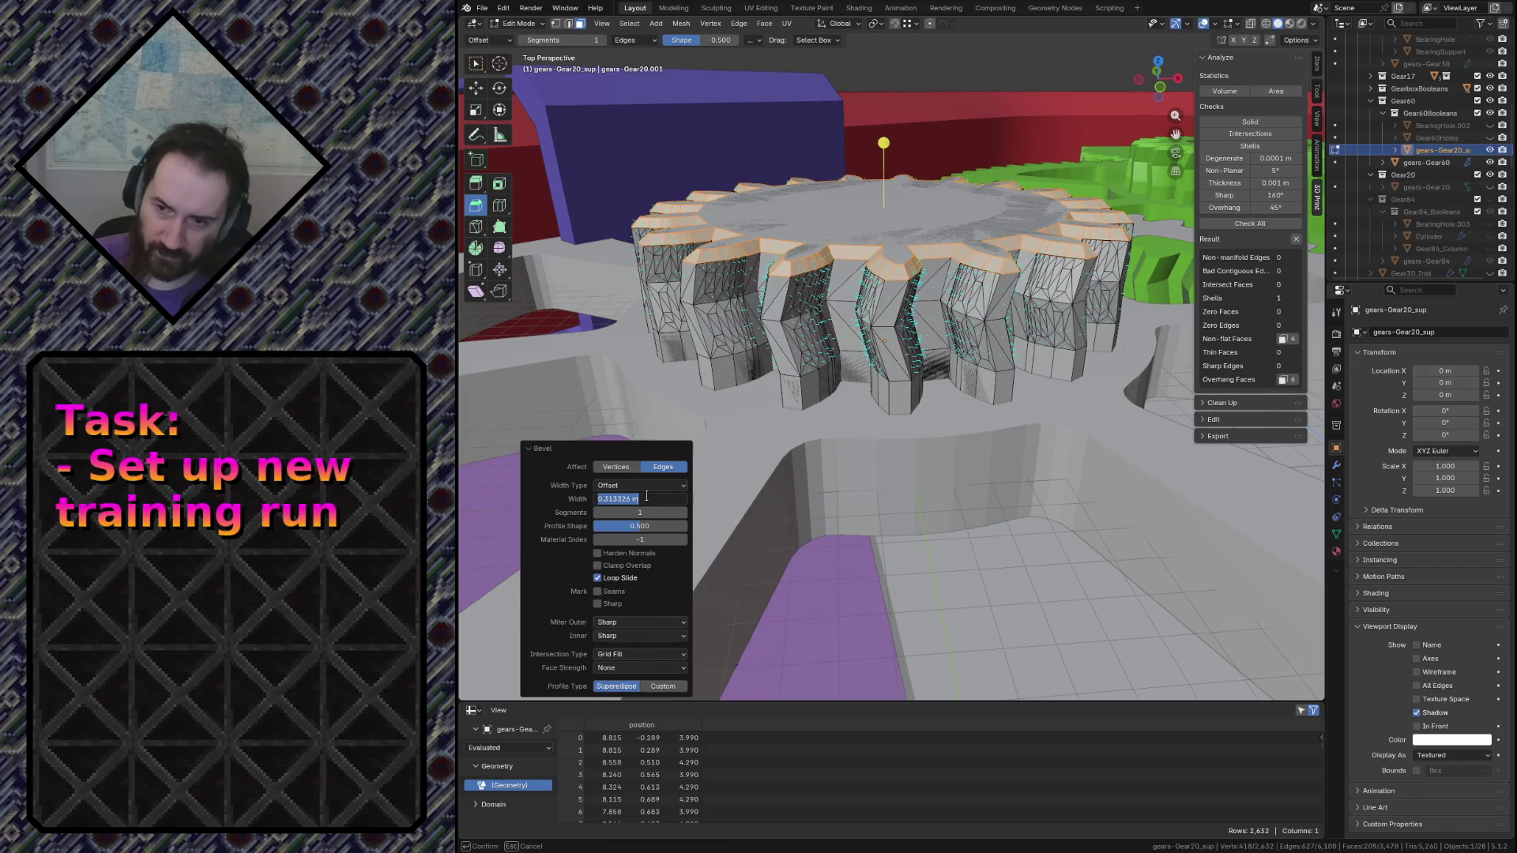
pyautogui.press('Return')
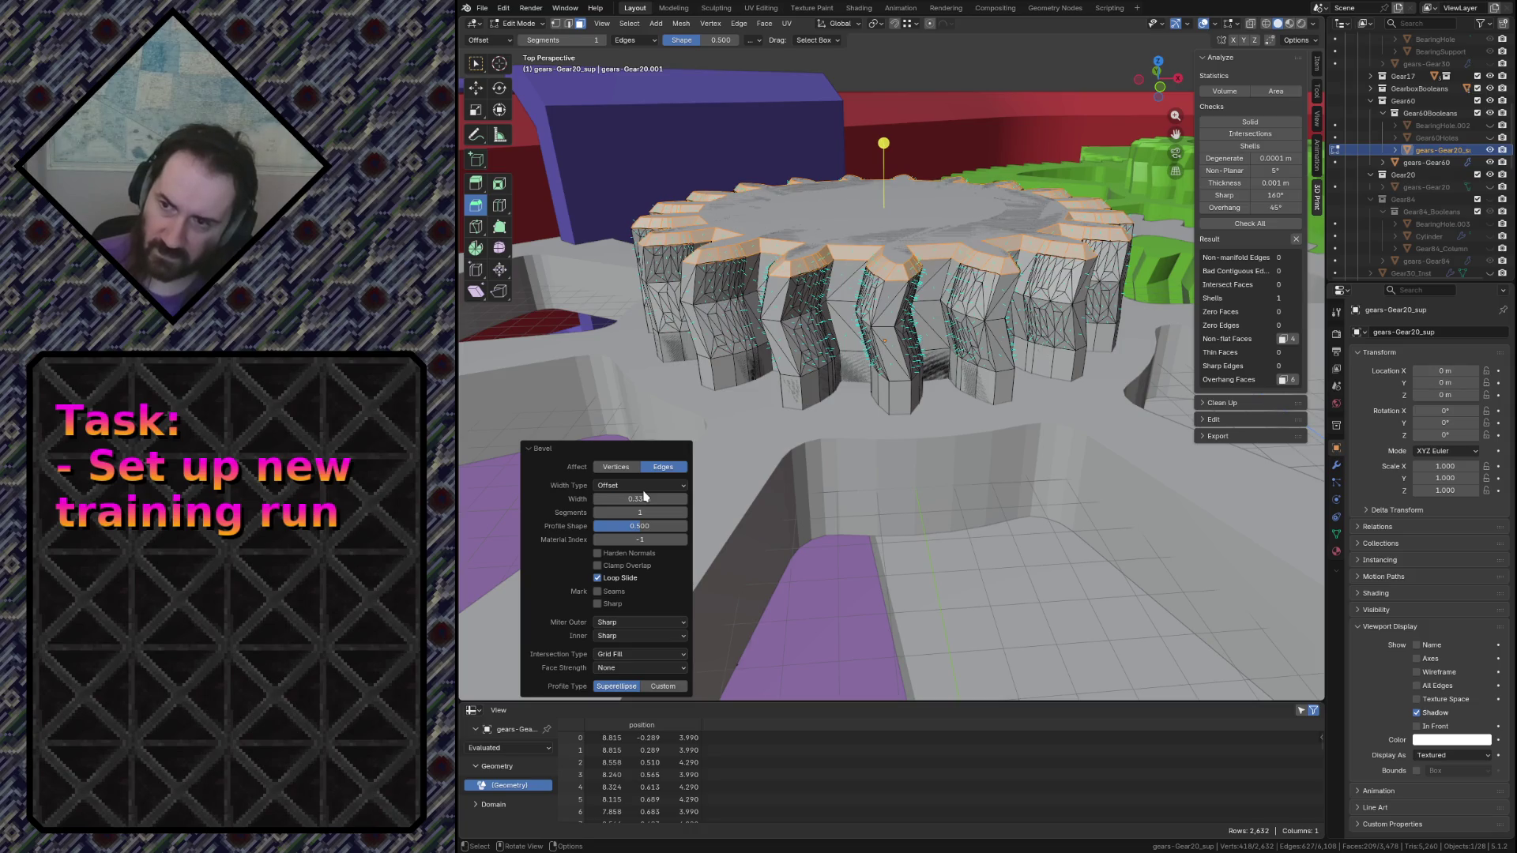
# After a closer look, reduce the Gear20 bevel width to 0.21 m
pyautogui.hotkey('shift', '`')
pyautogui.press('w')
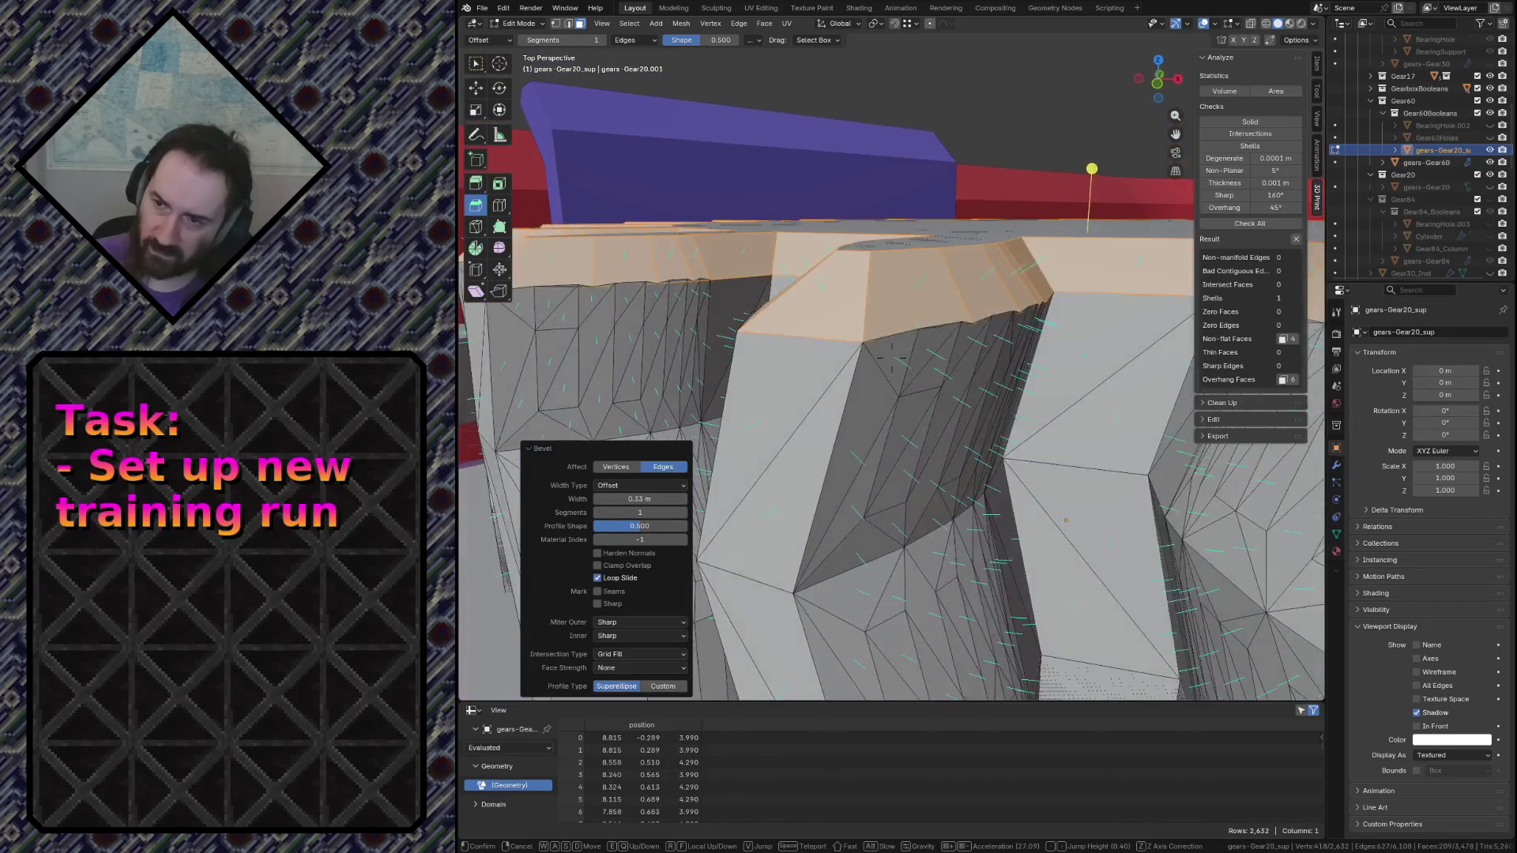
pyautogui.press('Return')
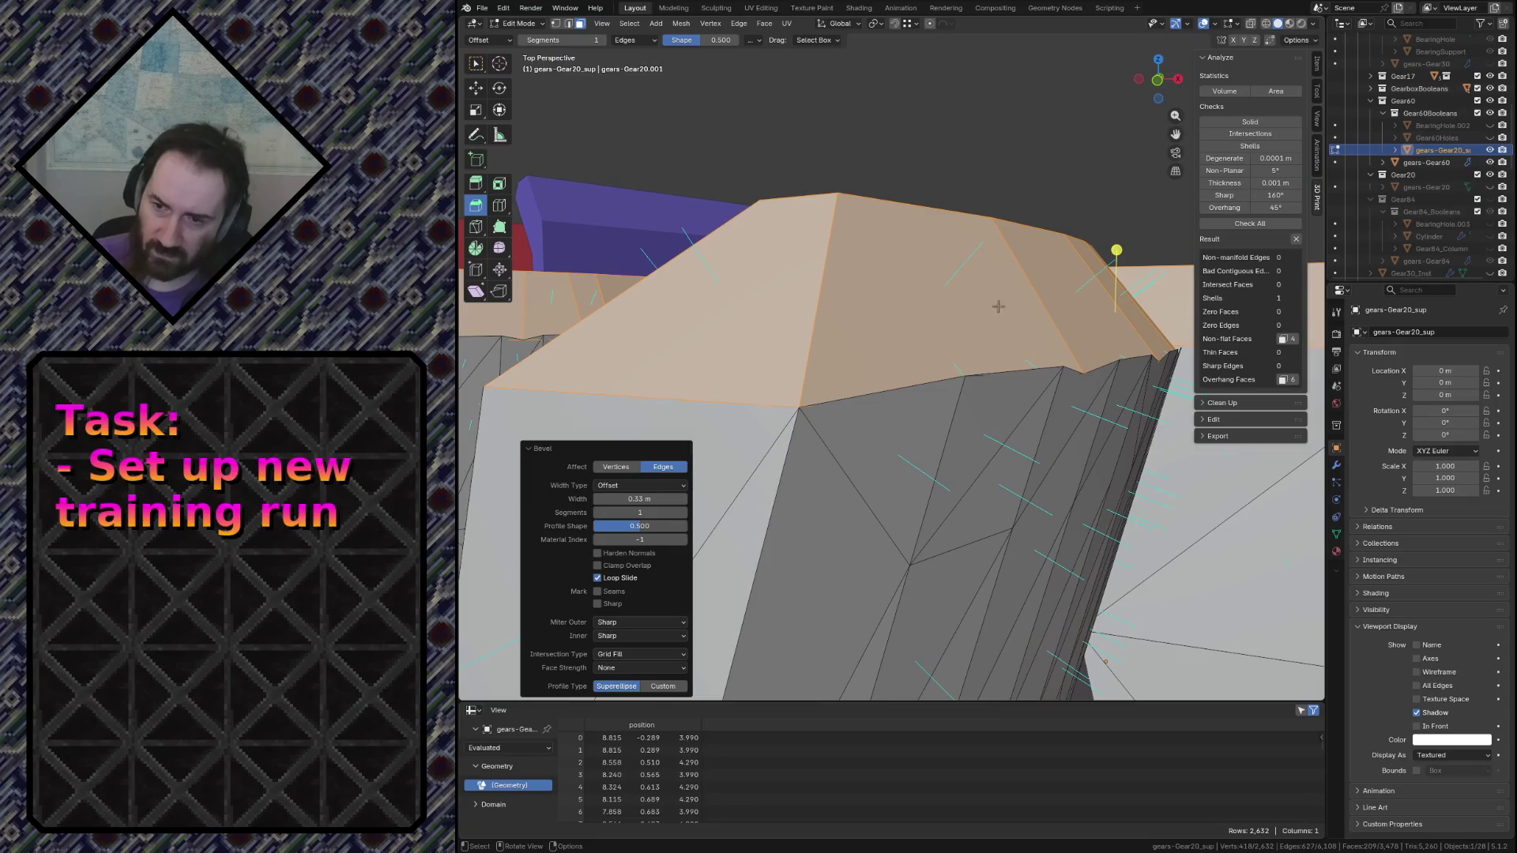
pyautogui.click(639, 502)
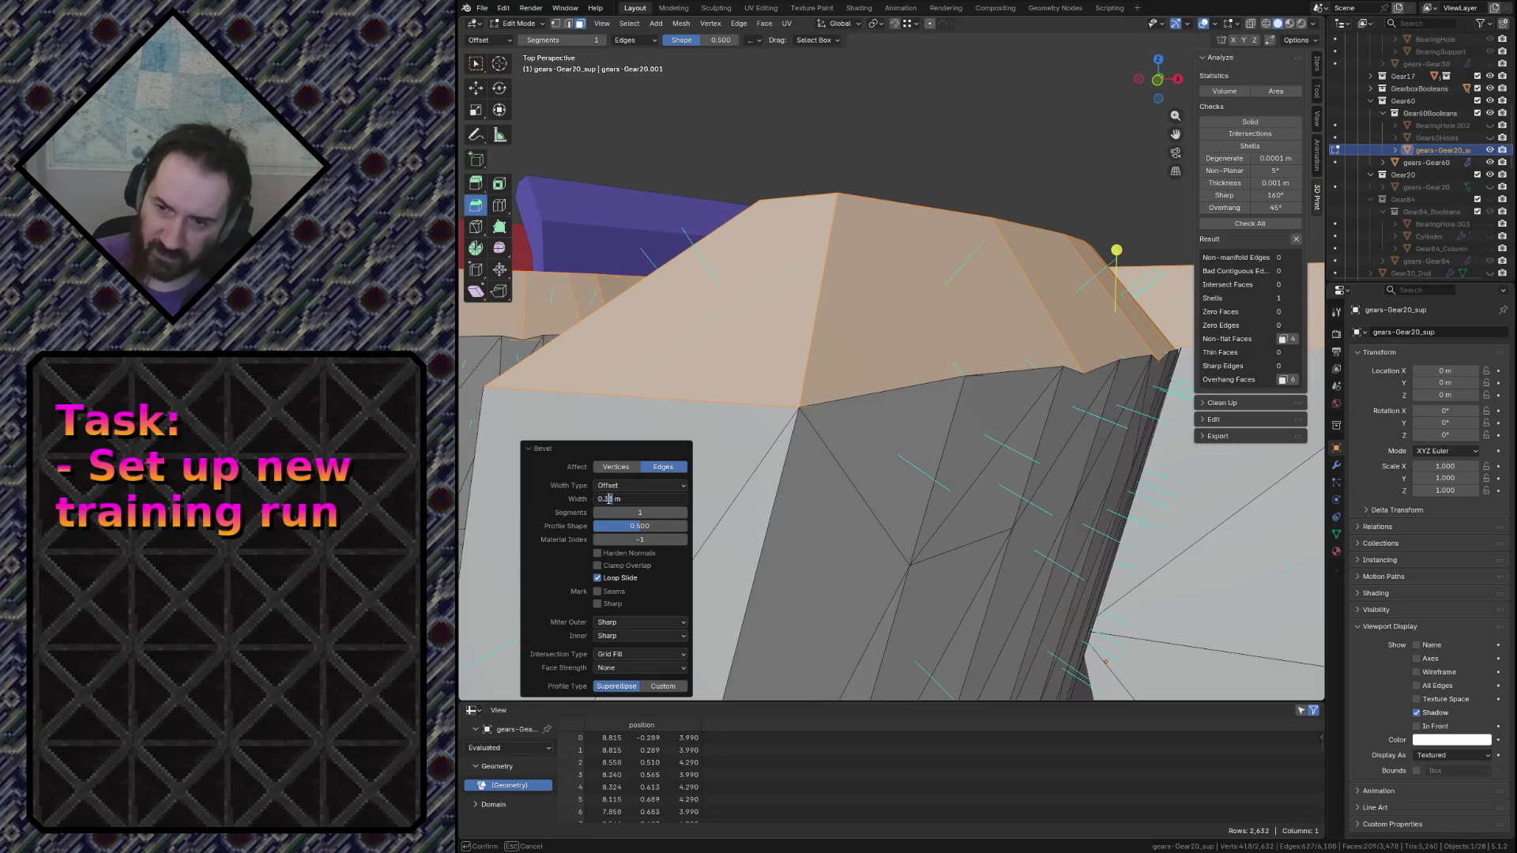
pyautogui.write('0.1')
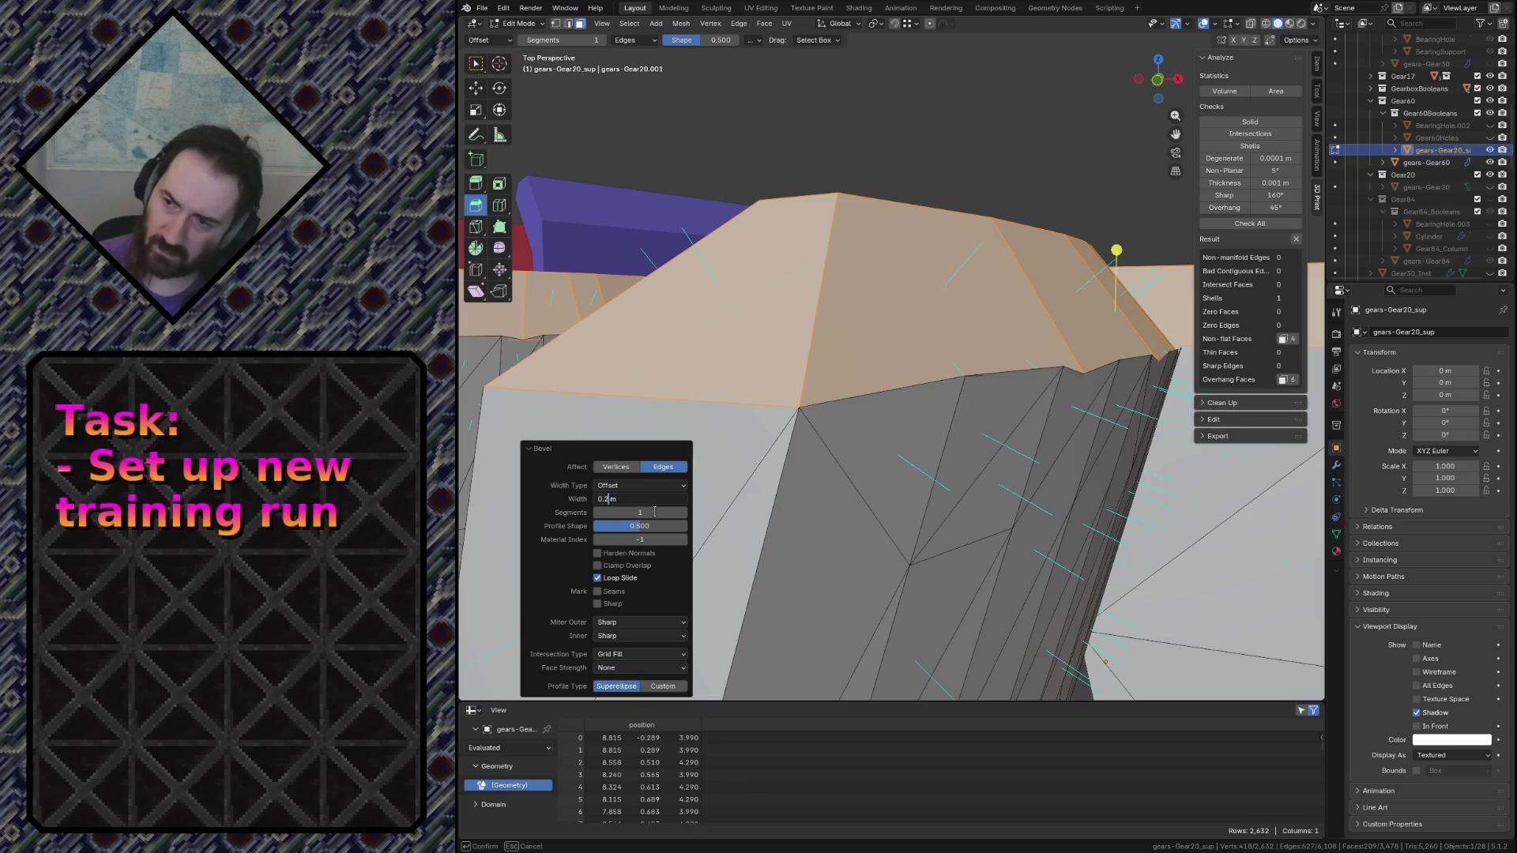
pyautogui.press('Return')
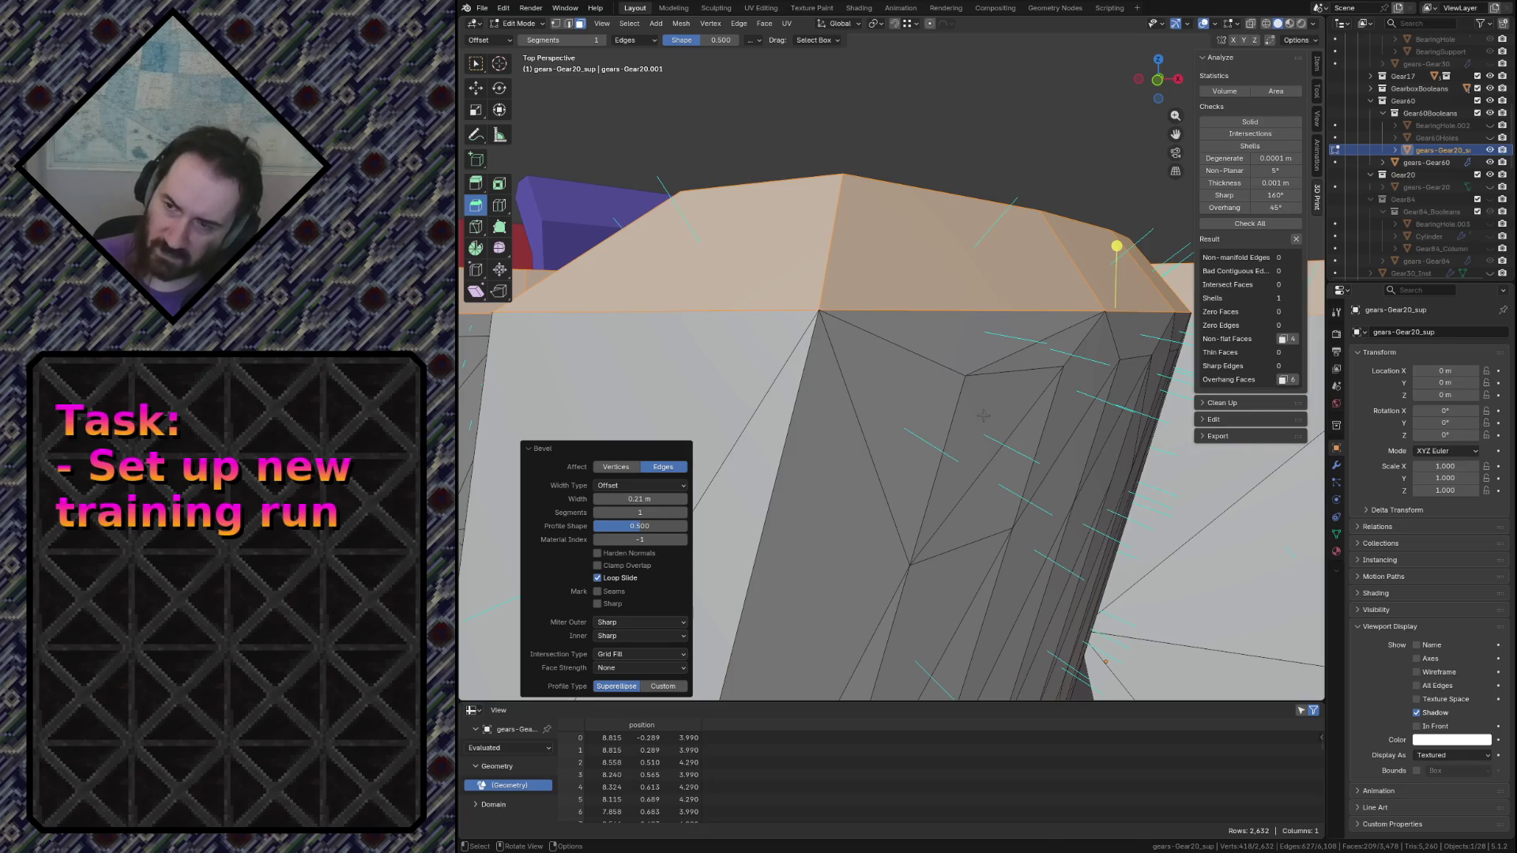
# Fly back over the whole gear and clear the edge selection
pyautogui.hotkey('shift', '`')
pyautogui.press('s')
pyautogui.press('s')
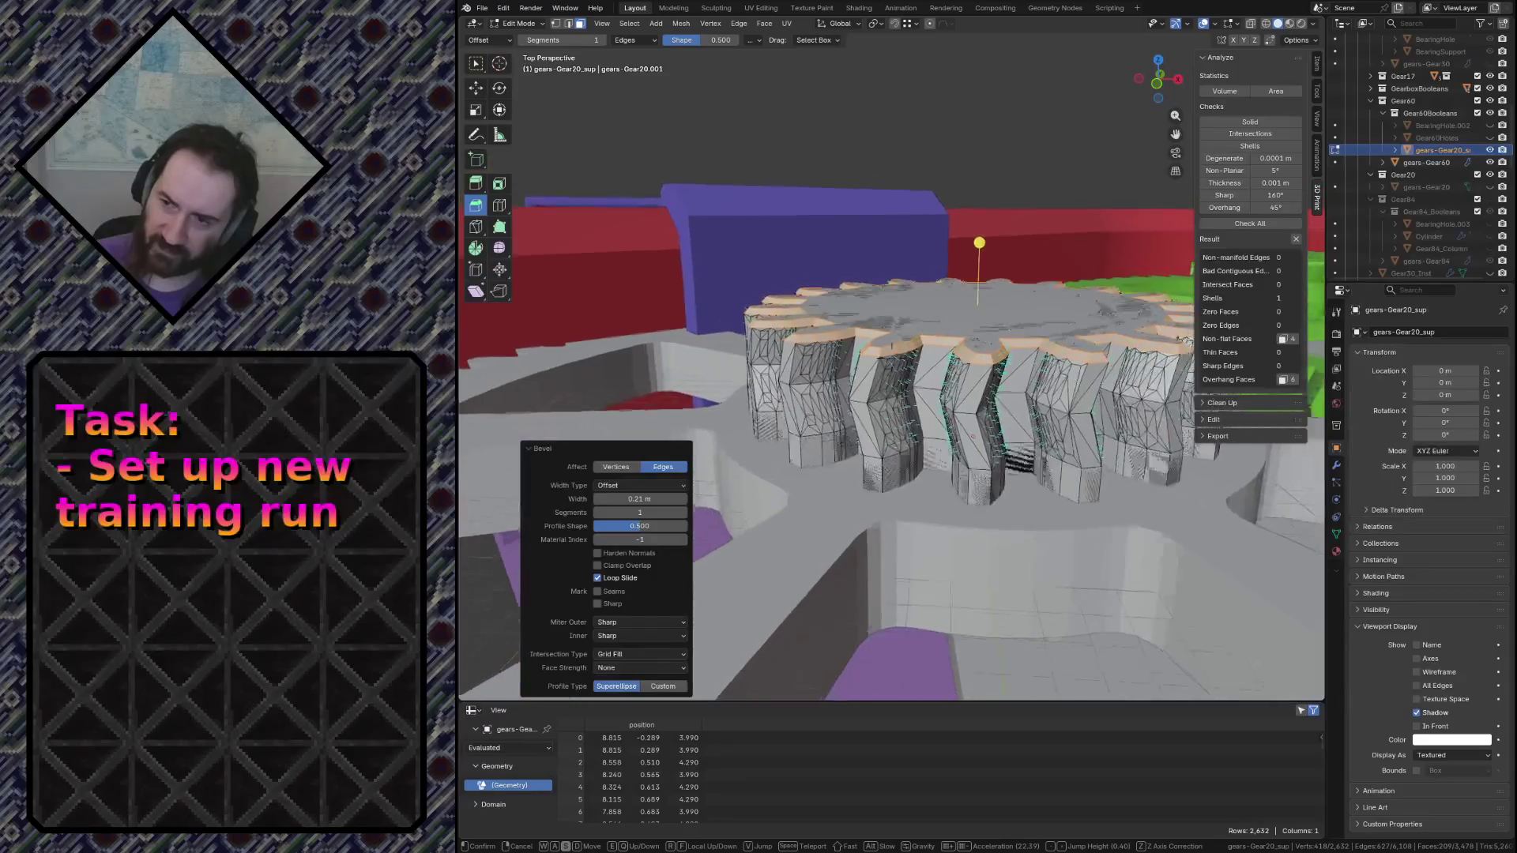
pyautogui.click(981, 415)
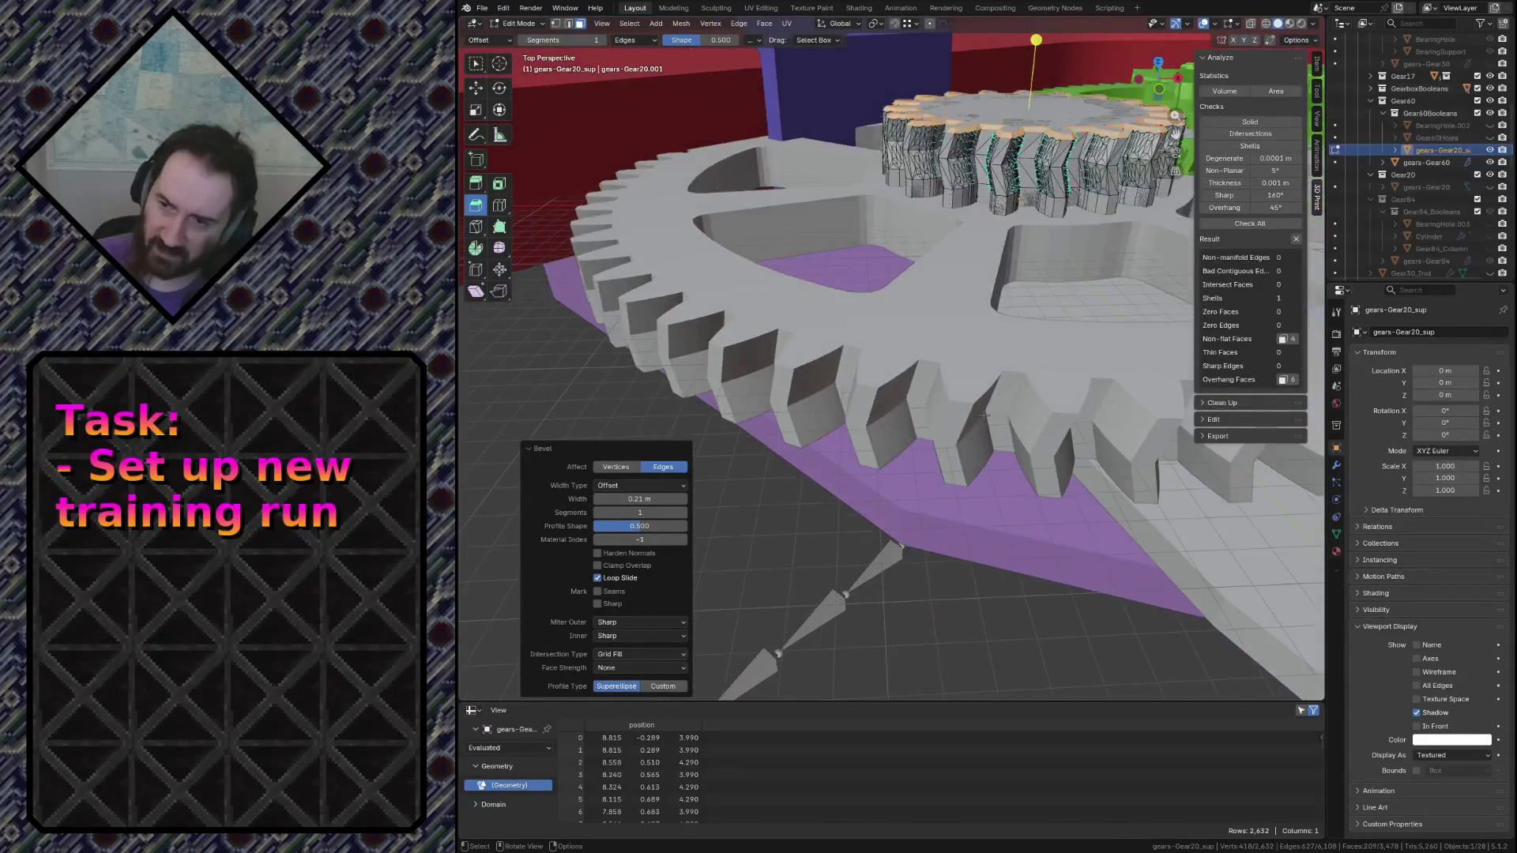
pyautogui.hotkey('alt', 'a')
# Switch to Gear60 and run Limited Dissolve on its whole mesh to remove redundant flat edges
pyautogui.press('Tab')
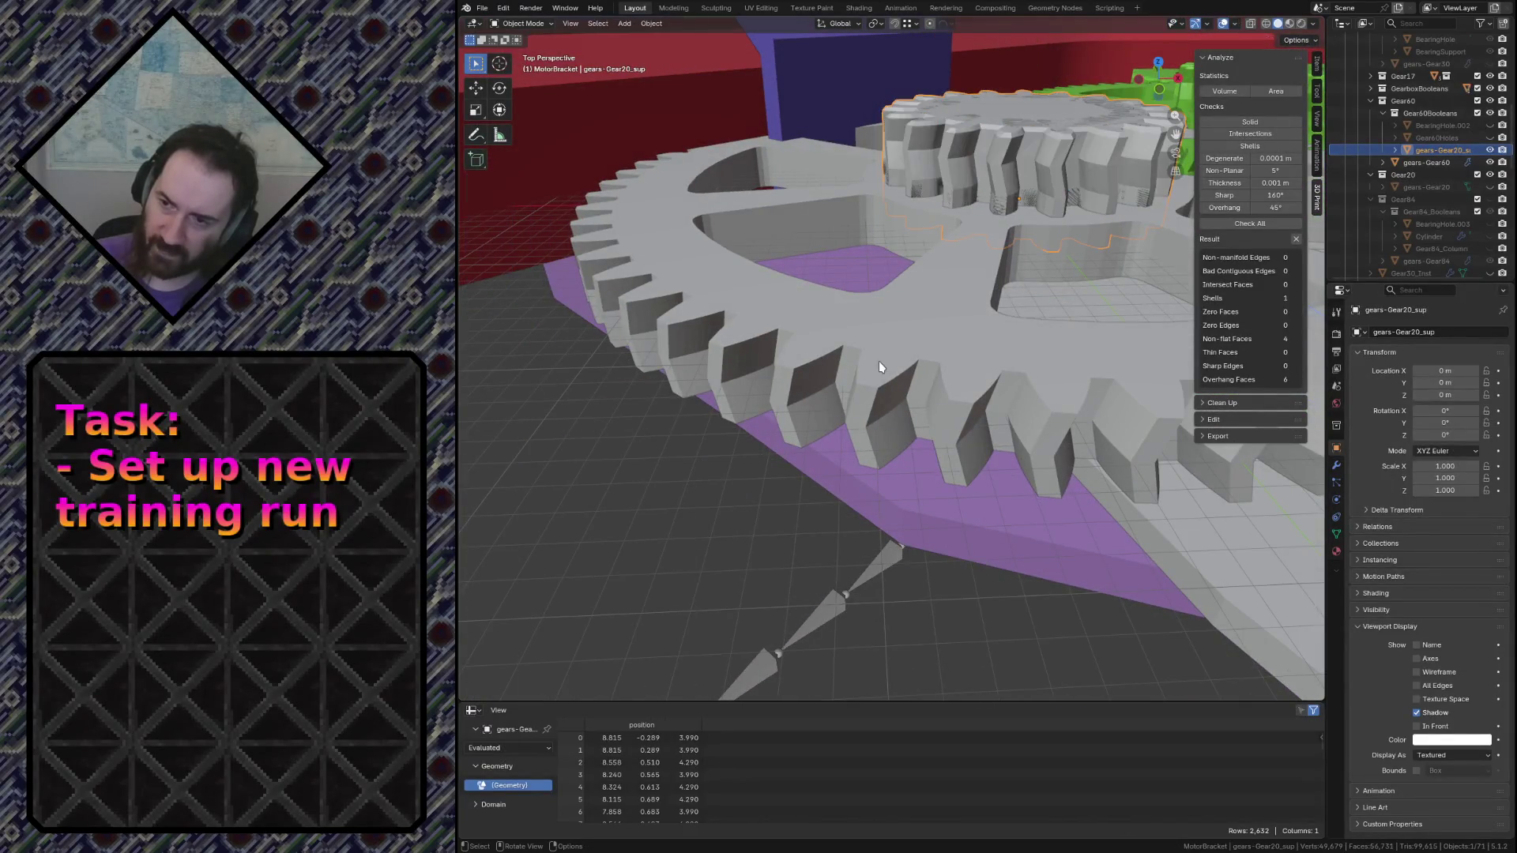
pyautogui.click(878, 362)
pyautogui.press('Tab')
pyautogui.press('a')
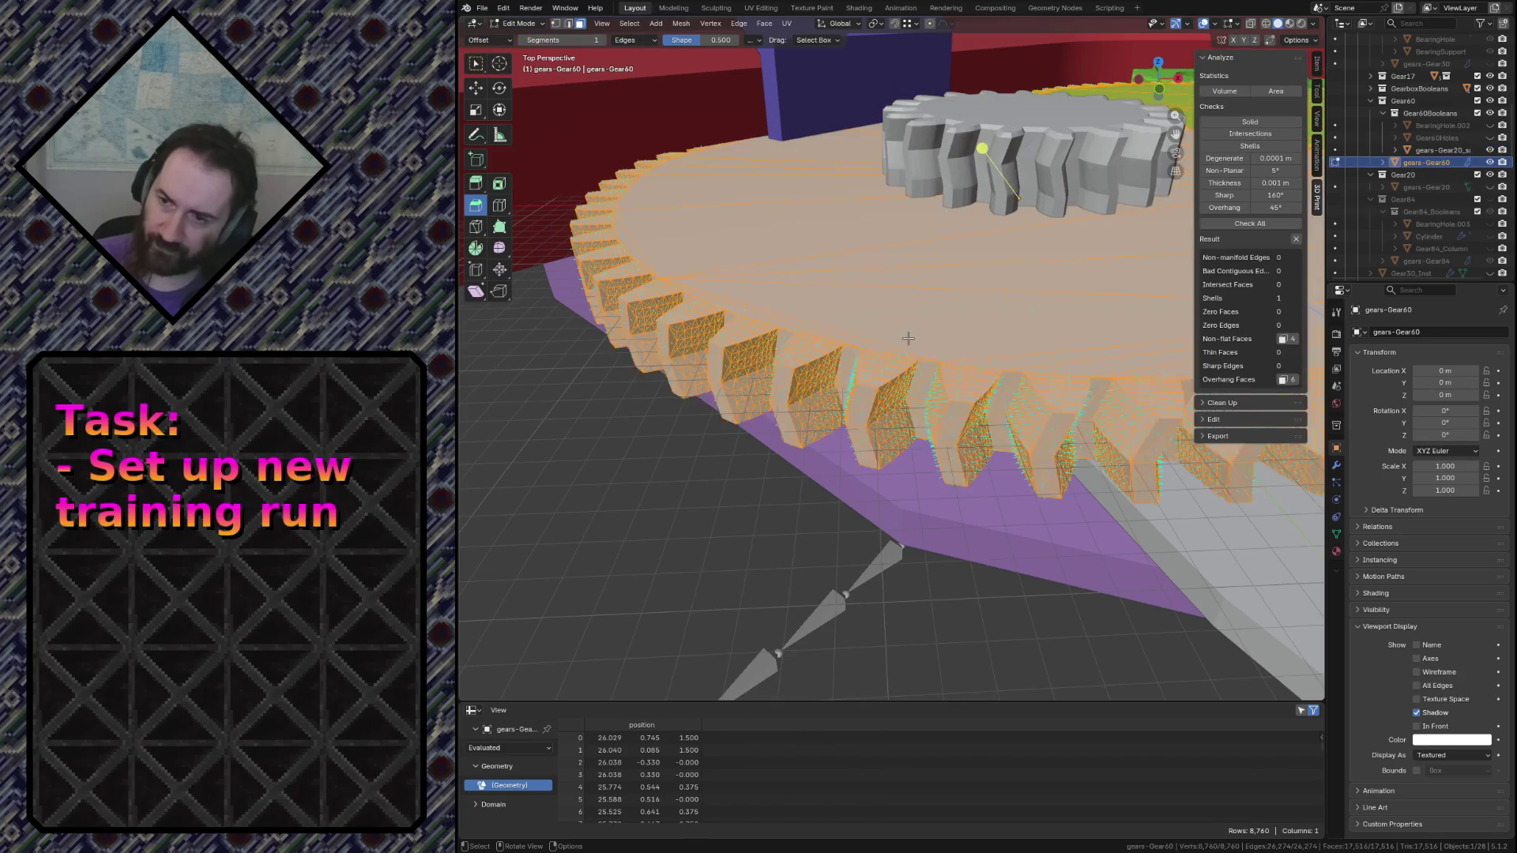
pyautogui.press('x')
pyautogui.click(906, 340)
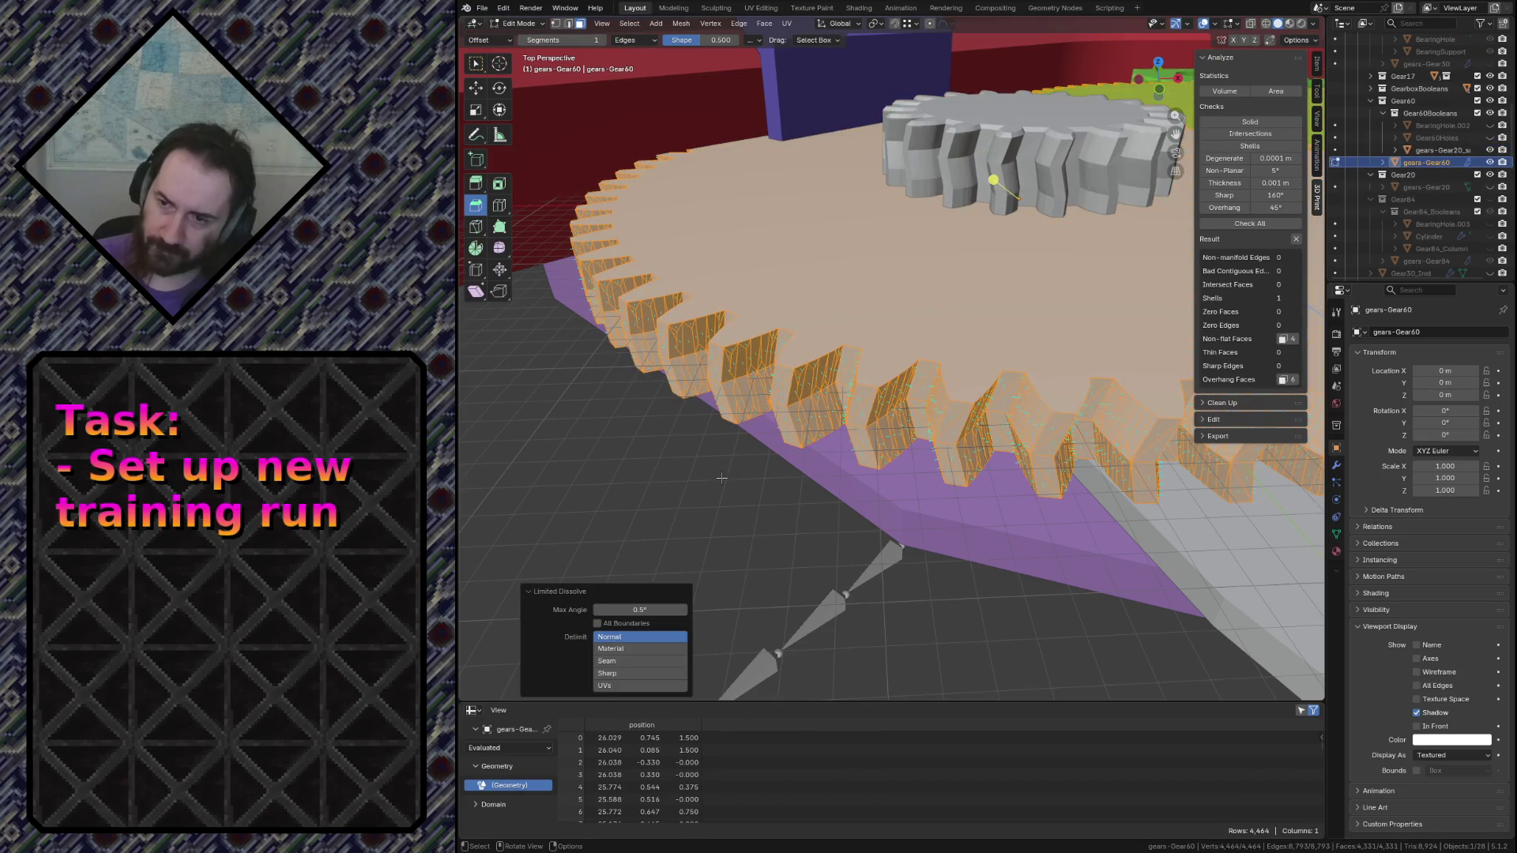
pyautogui.hotkey('alt', 'a')
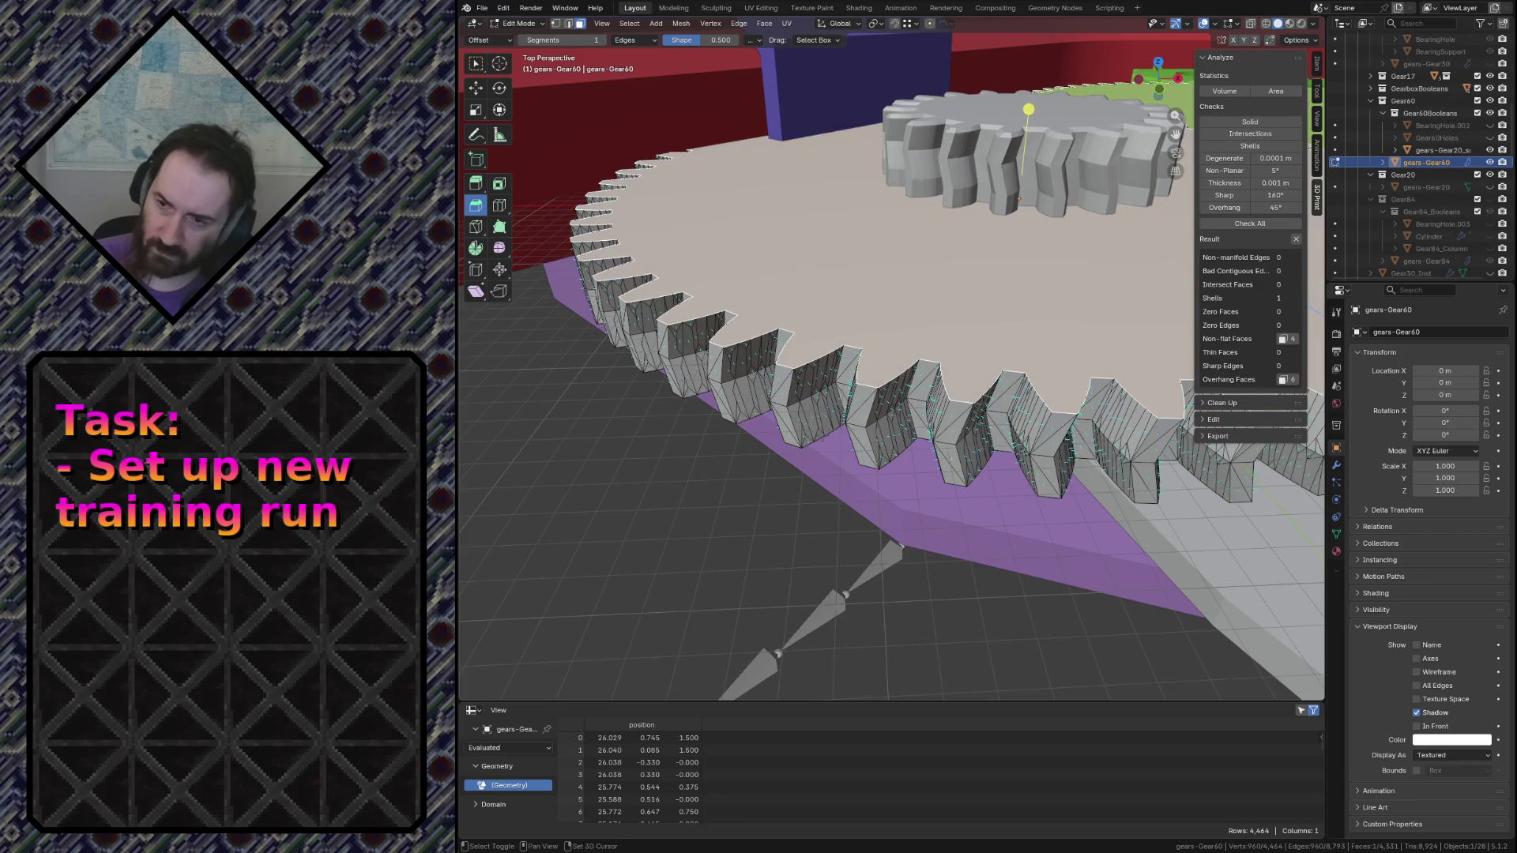
# Select Gear60's large bottom face and bevel its edges to 0.33 m
pyautogui.moveTo(905, 545); pyautogui.dragTo(906, 439, button='middle')
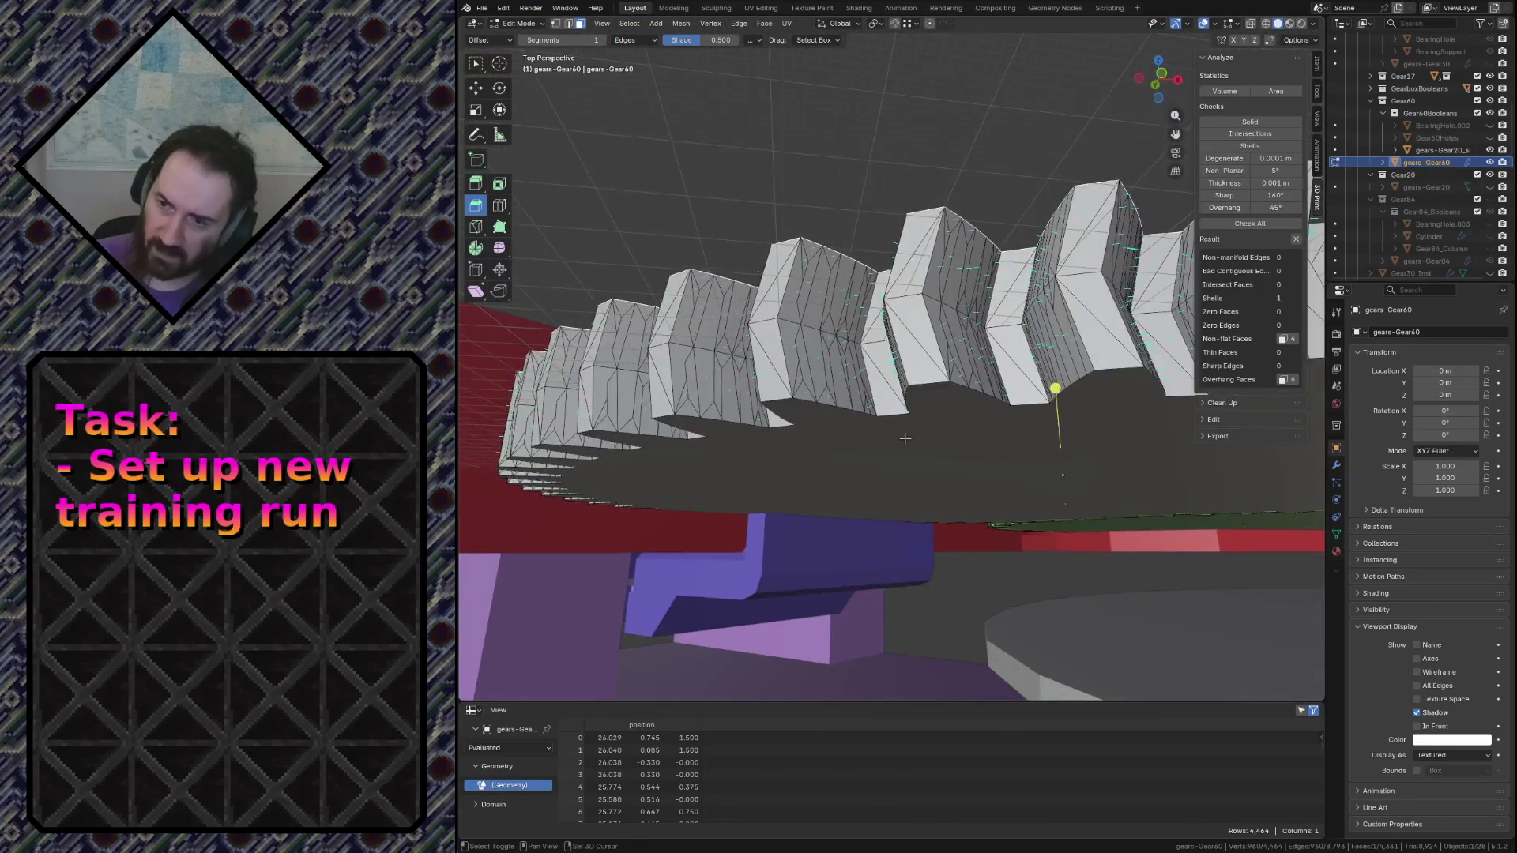
pyautogui.click(905, 440)
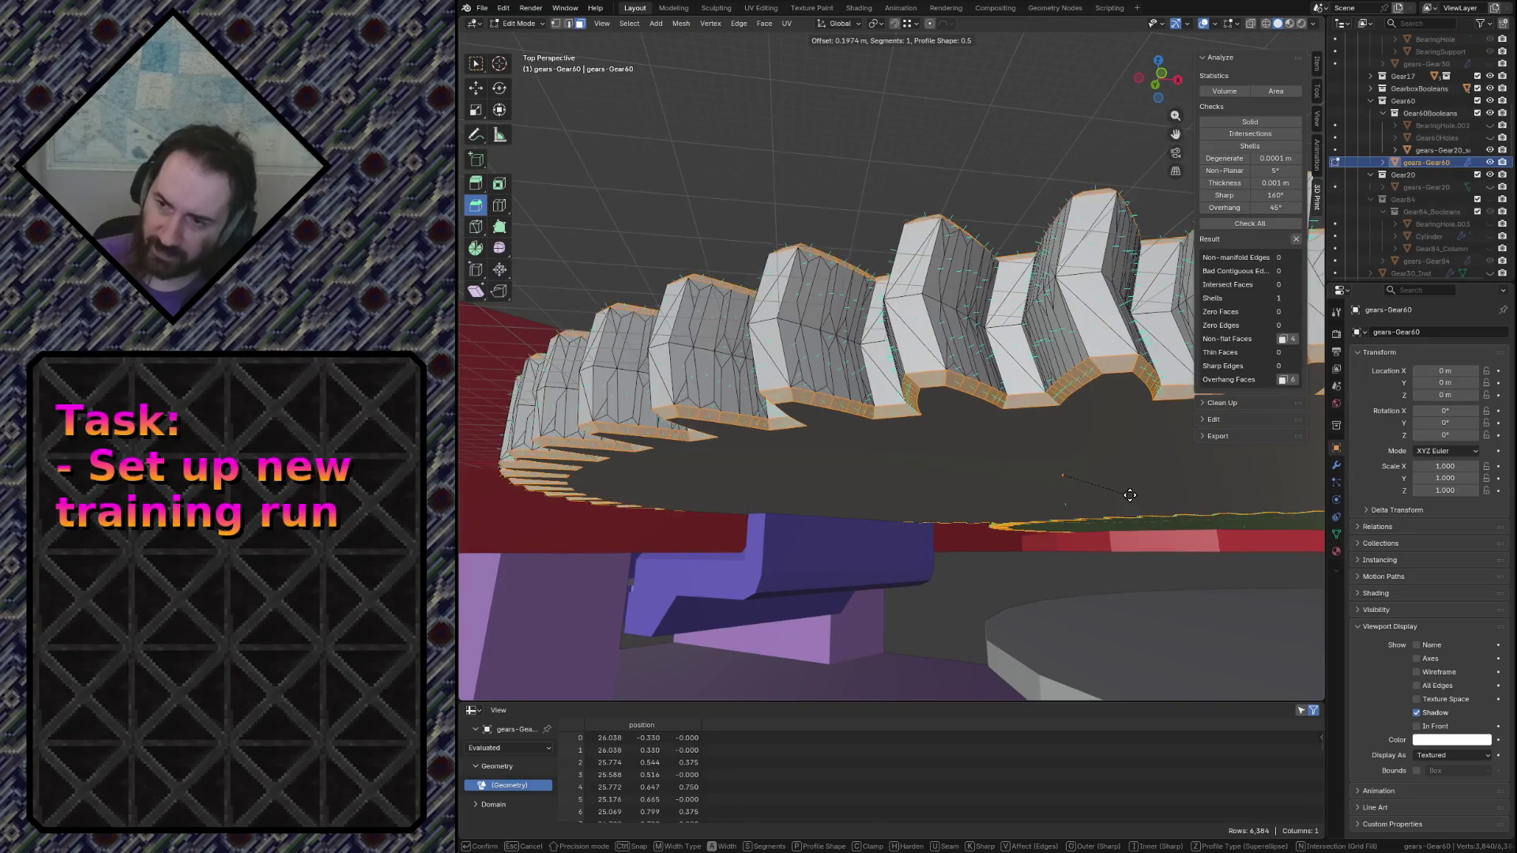
pyautogui.click(1102, 498)
pyautogui.click(643, 499)
pyautogui.write('0.33')
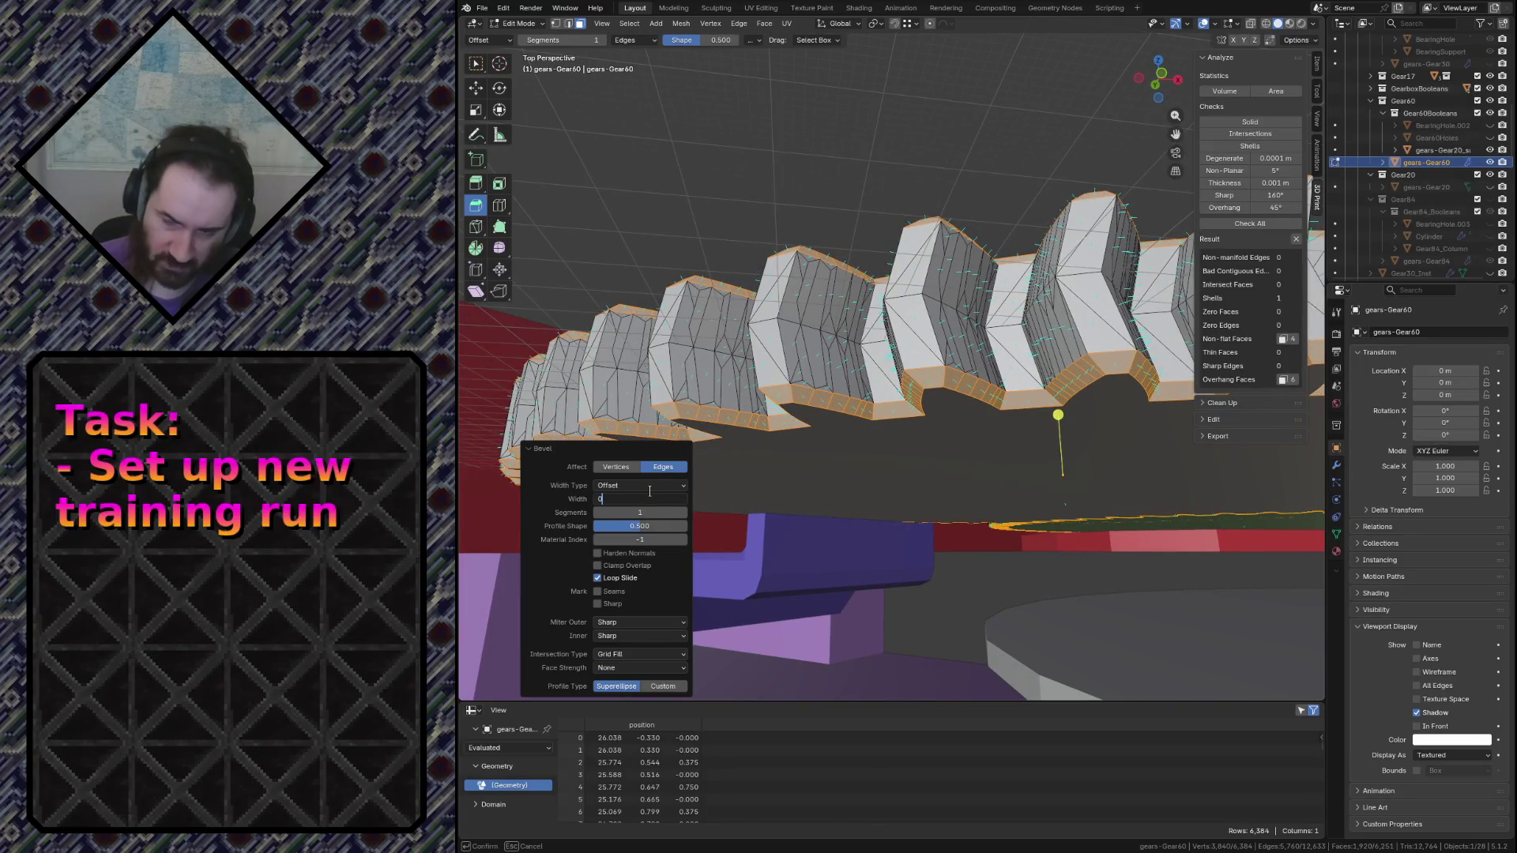
pyautogui.press('Return')
# Inspect the bevelled gear, return to Object Mode and save conveyor.blend
pyautogui.hotkey('shift', '`')
pyautogui.press('w')
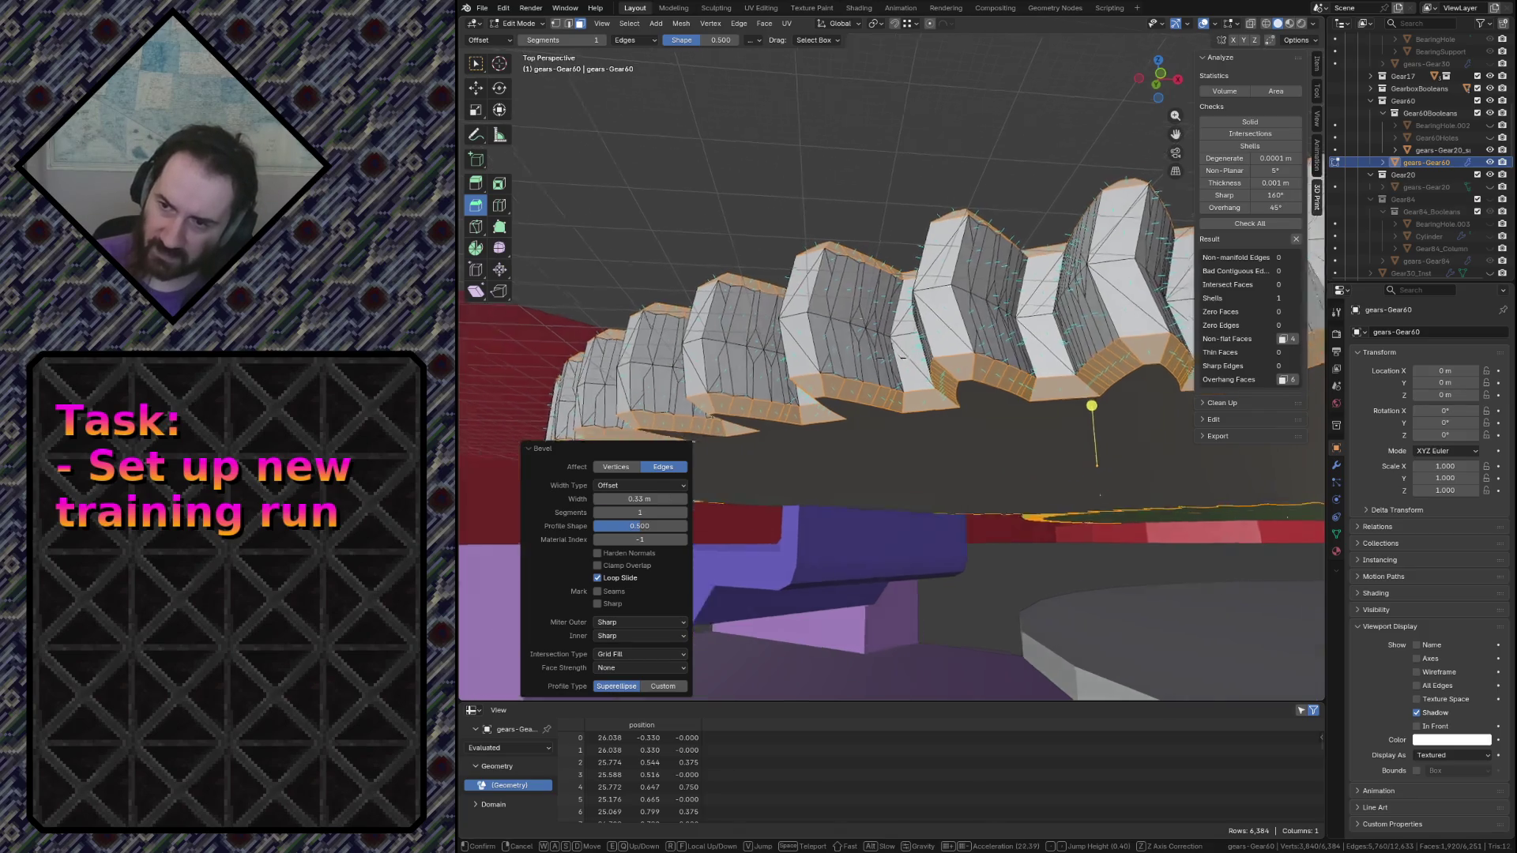
pyautogui.press('s')
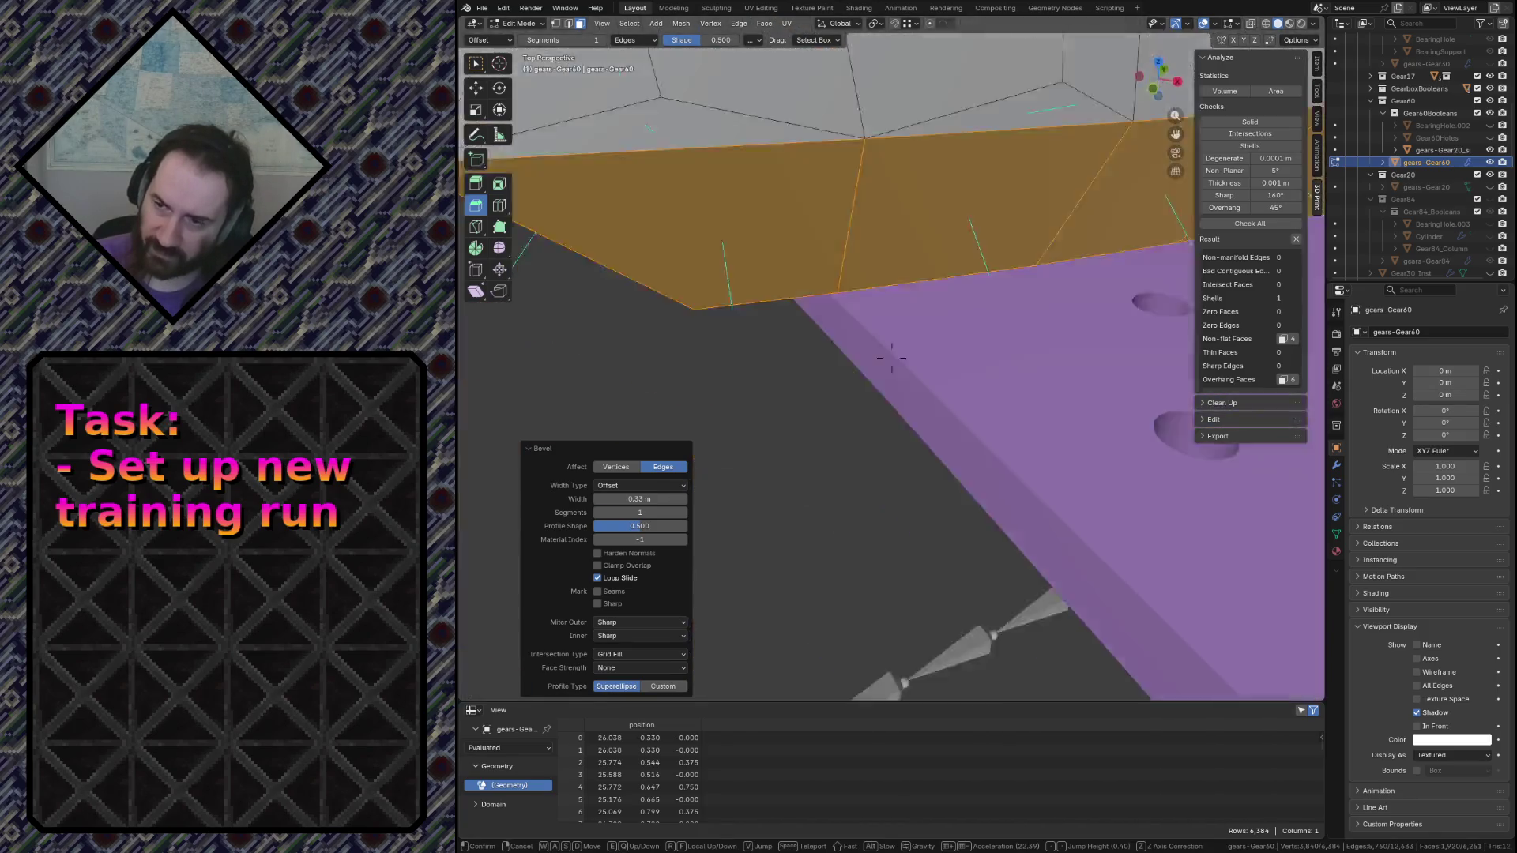
pyautogui.scroll(3, 890, 359)
pyautogui.click(806, 359)
pyautogui.press('Tab')
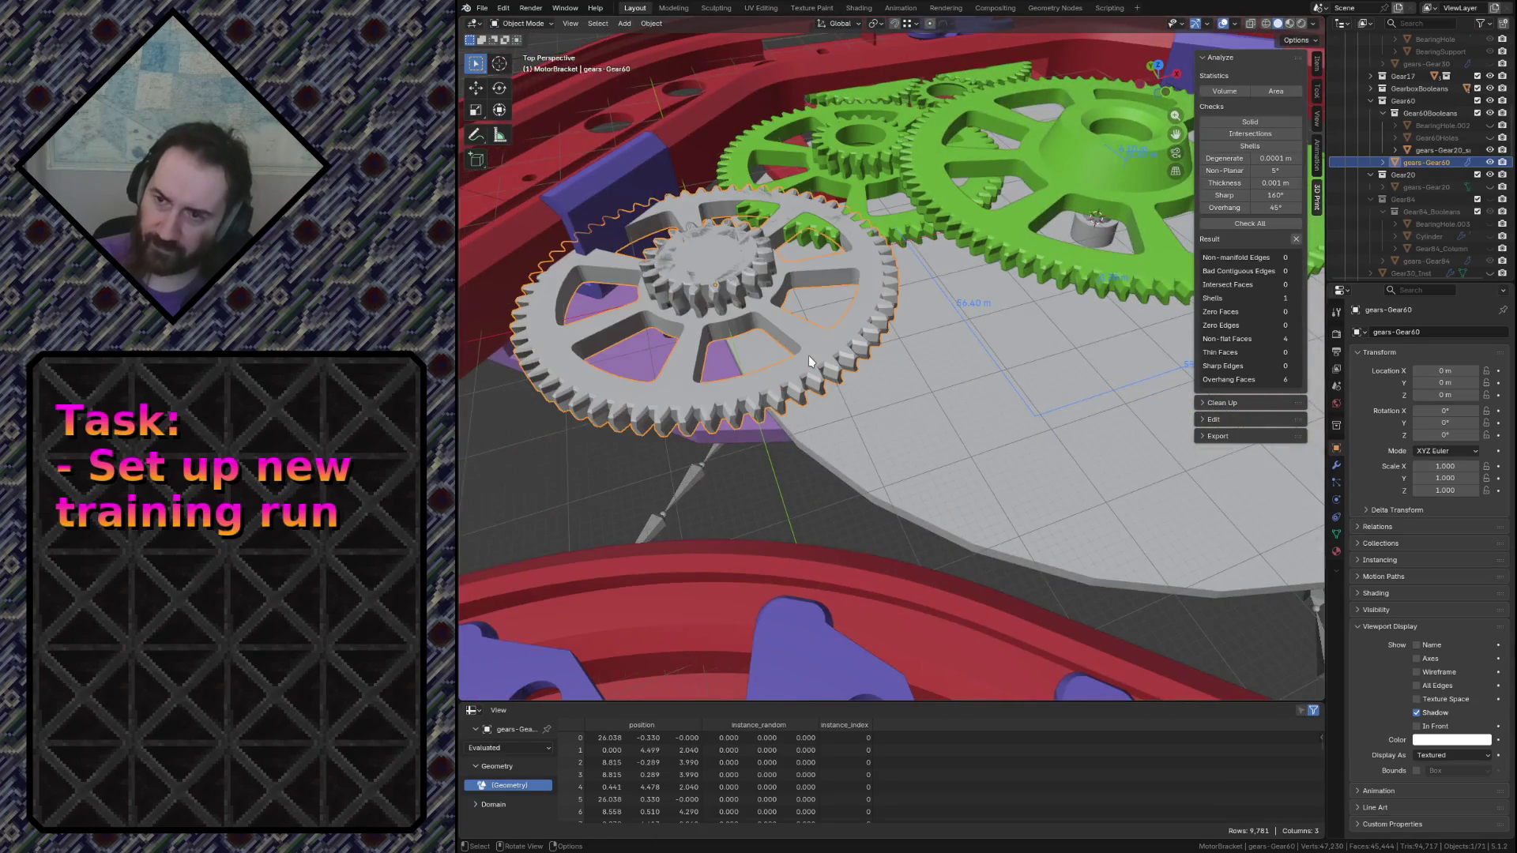
pyautogui.hotkey('ctrl', 's')
pyautogui.click(485, 11)
pyautogui.moveTo(503, 195)
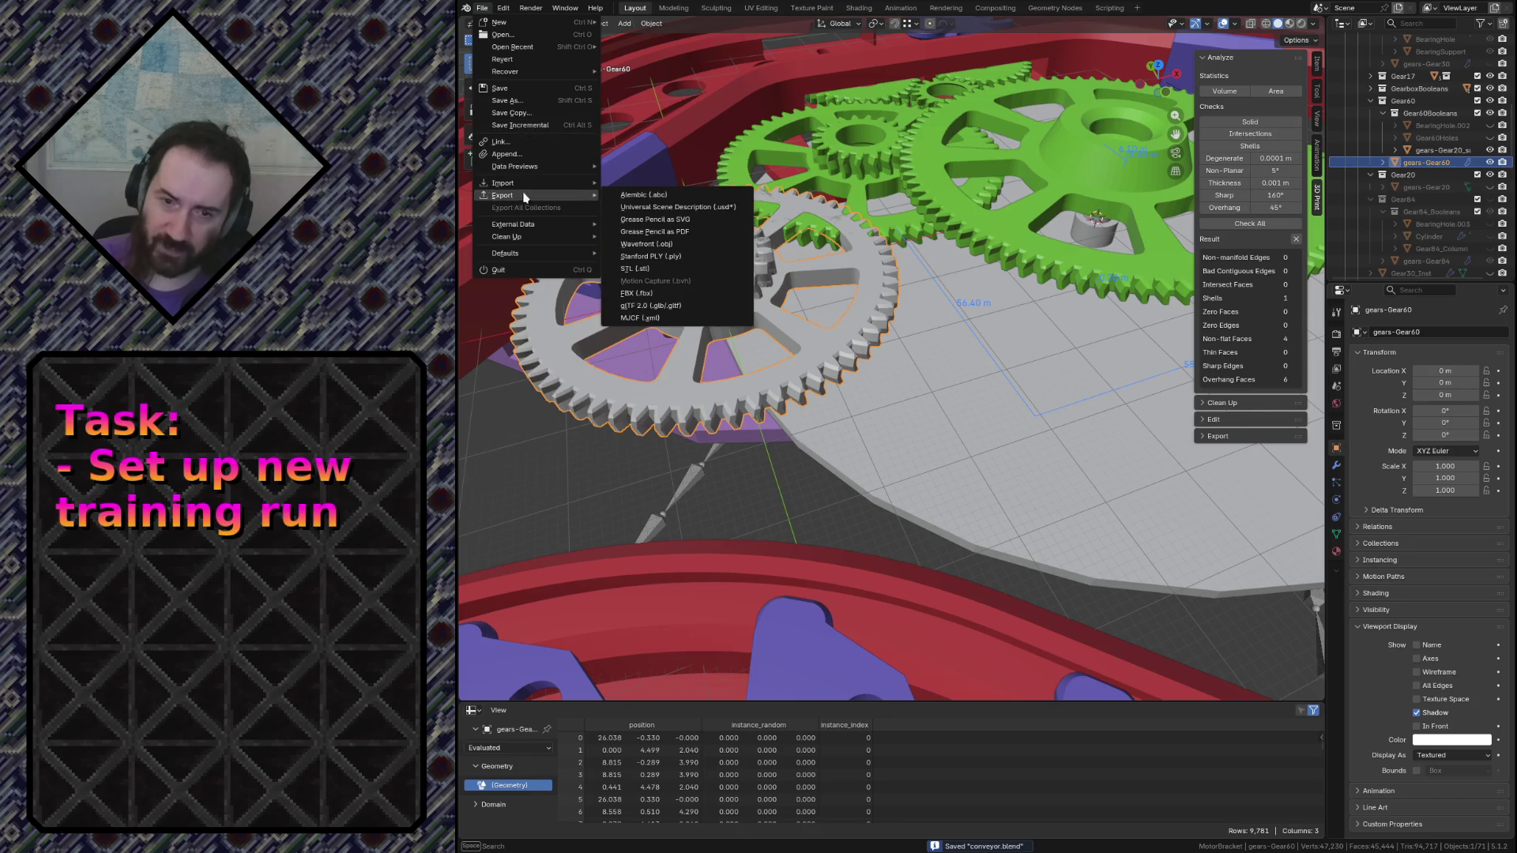
pyautogui.click(652, 270)
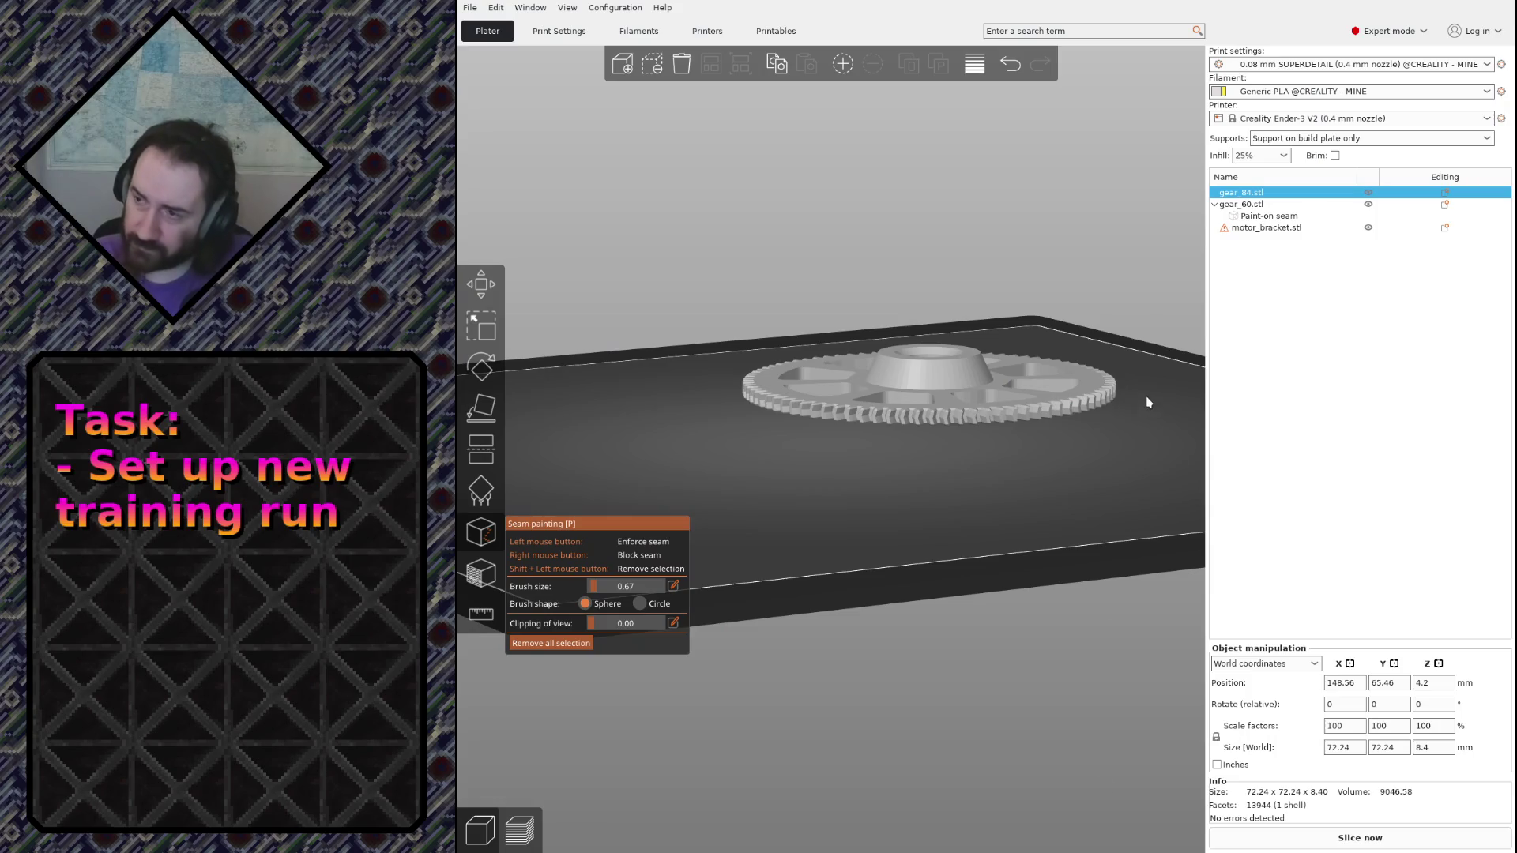
# Select gear_60.stl and paint enforced seams down an upper and a lower tooth
pyautogui.click(1240, 205)
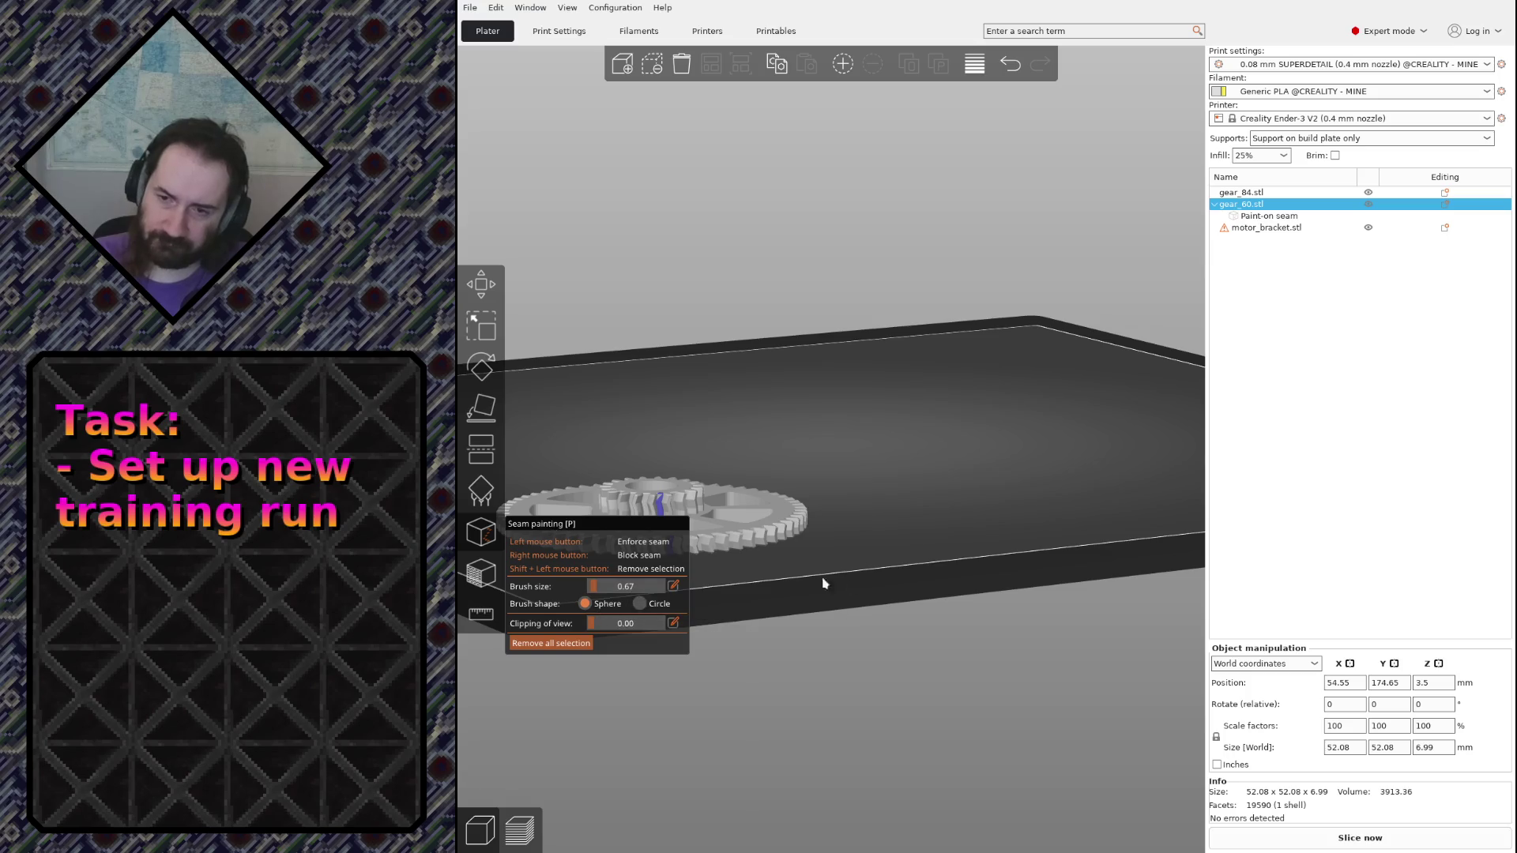
pyautogui.moveTo(822, 582); pyautogui.dragTo(848, 589)
pyautogui.scroll(2, 848, 587)
pyautogui.scroll(2, 844, 584)
pyautogui.scroll(2, 840, 579)
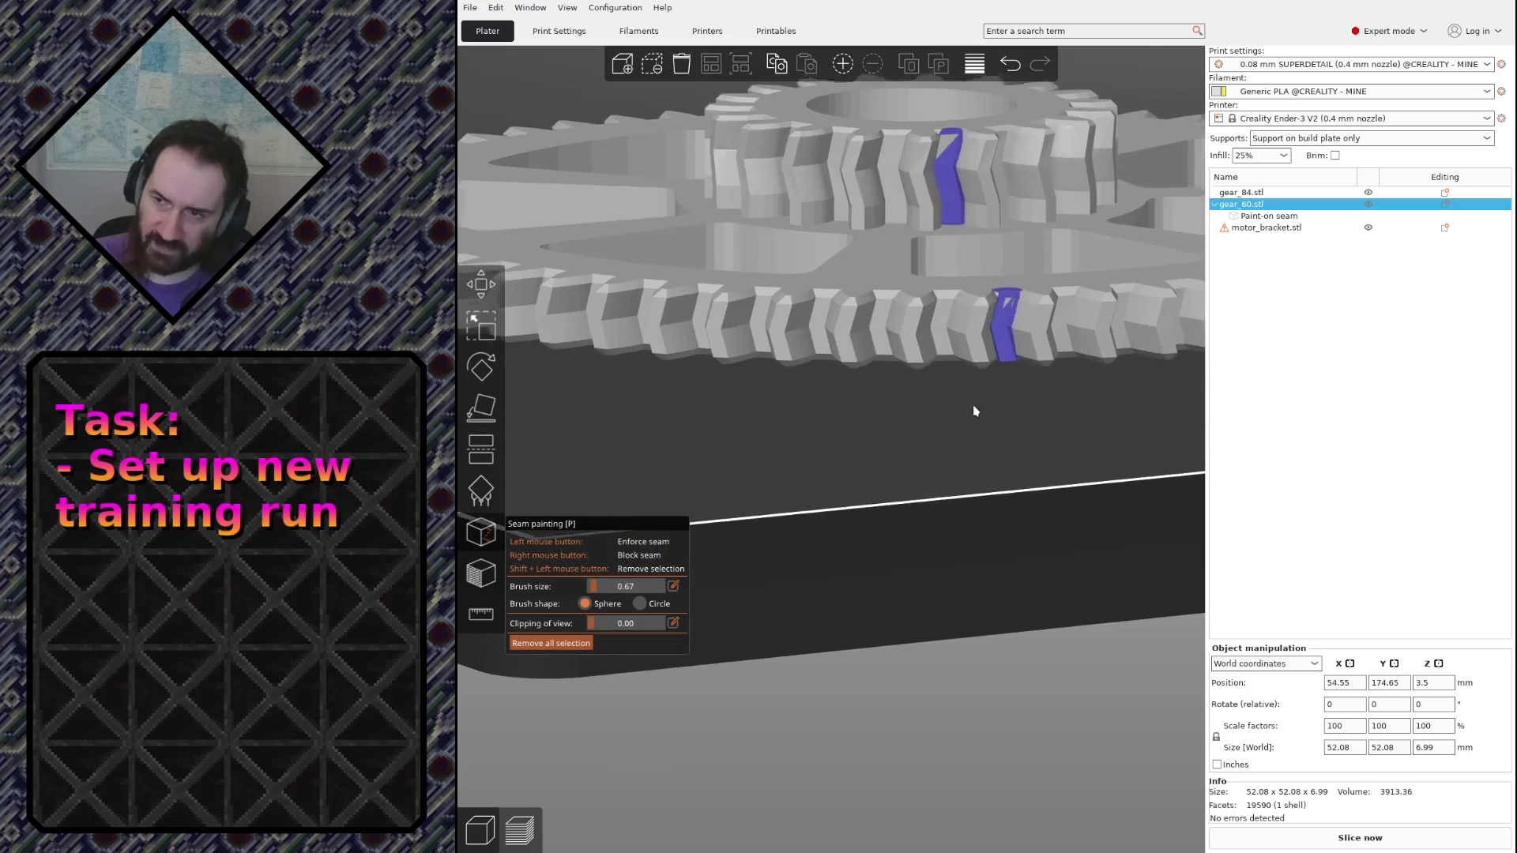
pyautogui.scroll(2, 829, 569)
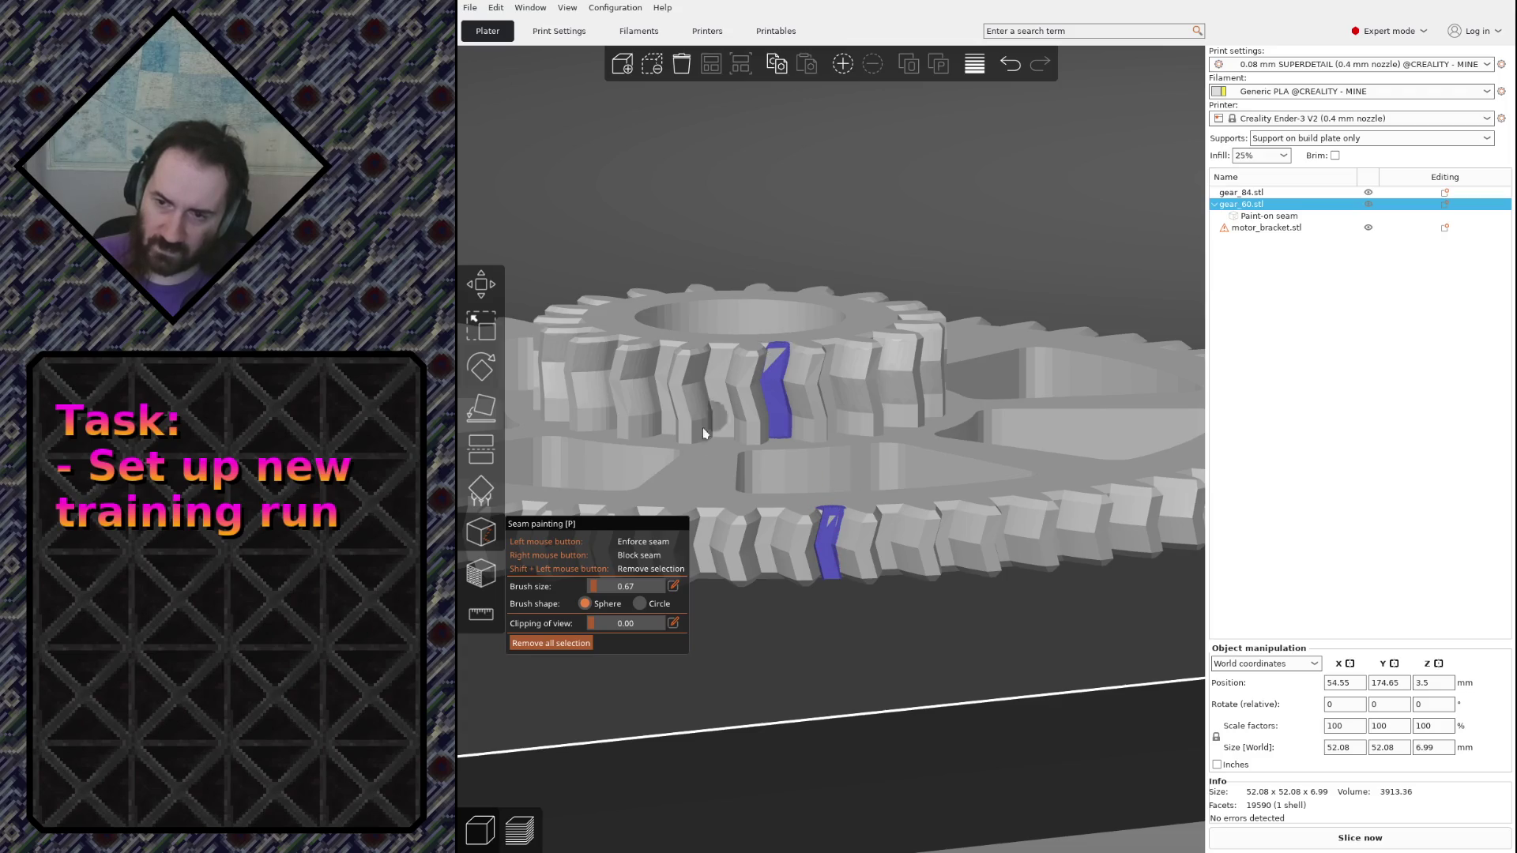
pyautogui.scroll(4, 811, 451)
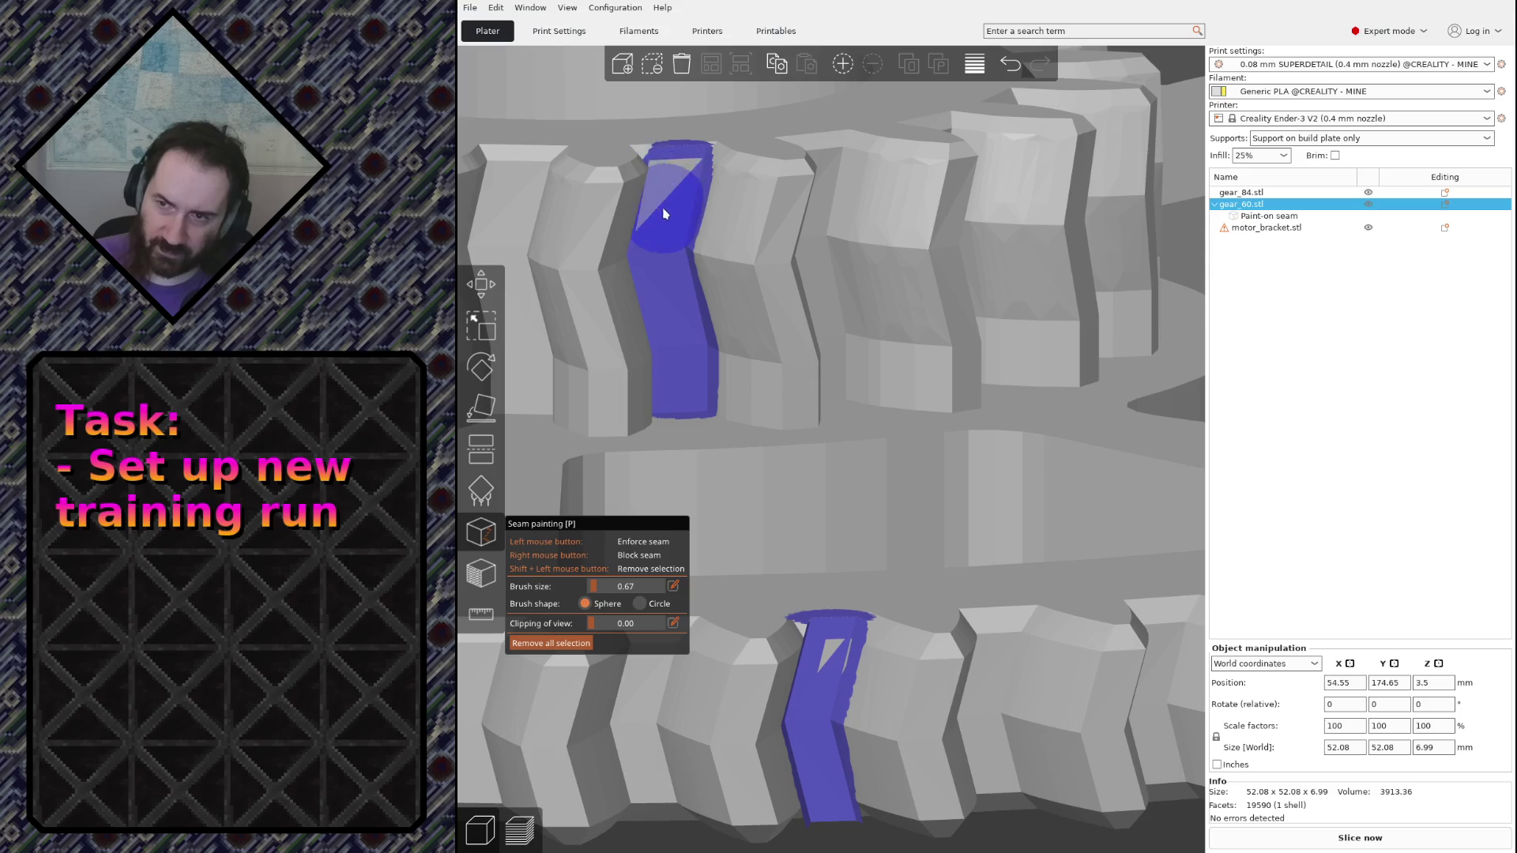
pyautogui.click(481, 286)
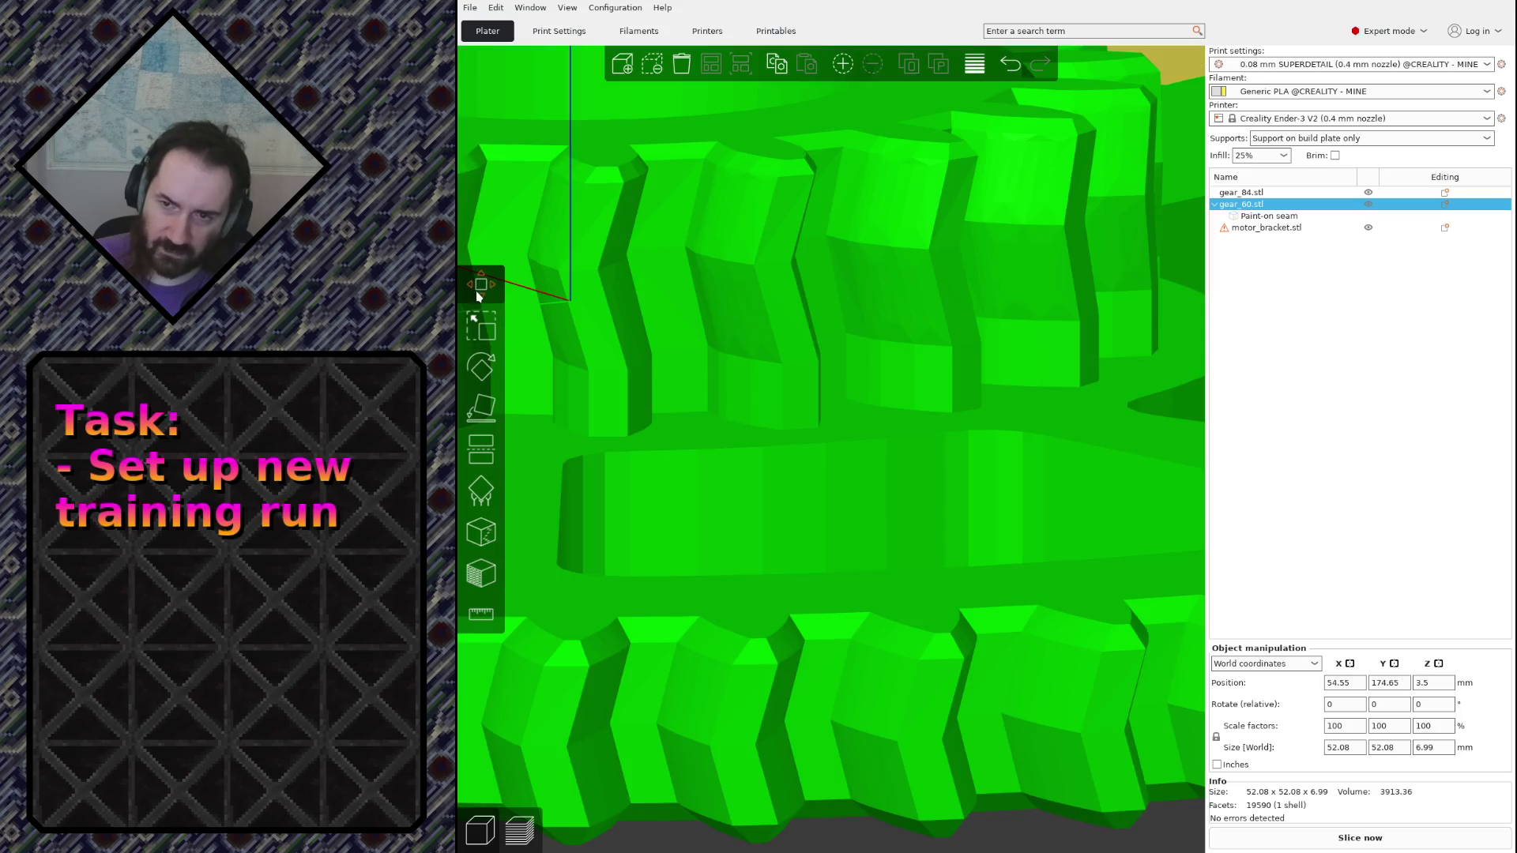
pyautogui.click(481, 531)
pyautogui.moveTo(664, 172); pyautogui.dragTo(688, 409)
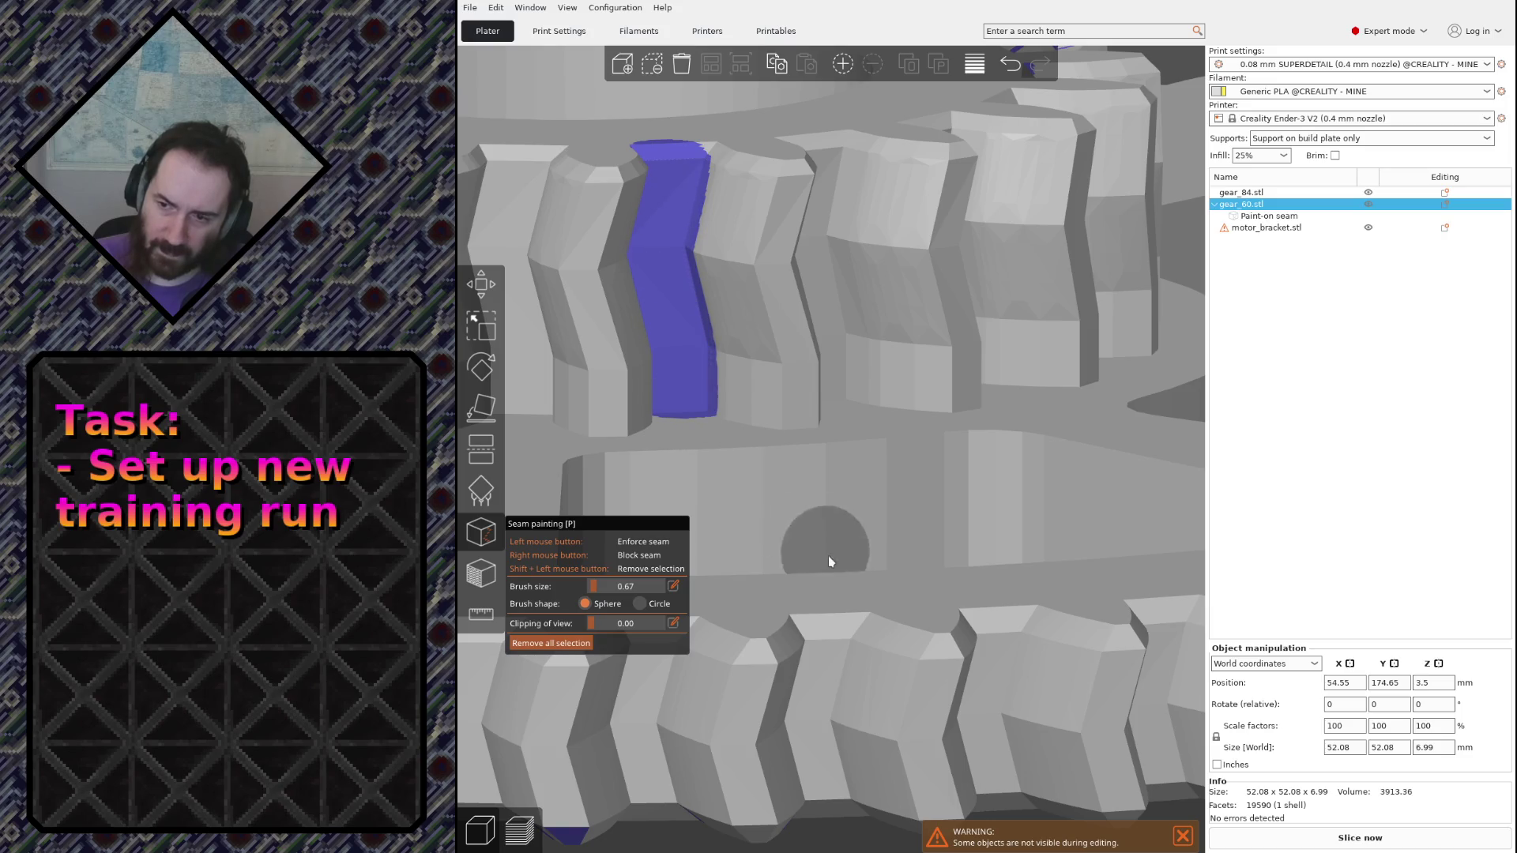
pyautogui.scroll(-1, 835, 622)
pyautogui.moveTo(830, 612); pyautogui.dragTo(831, 747)
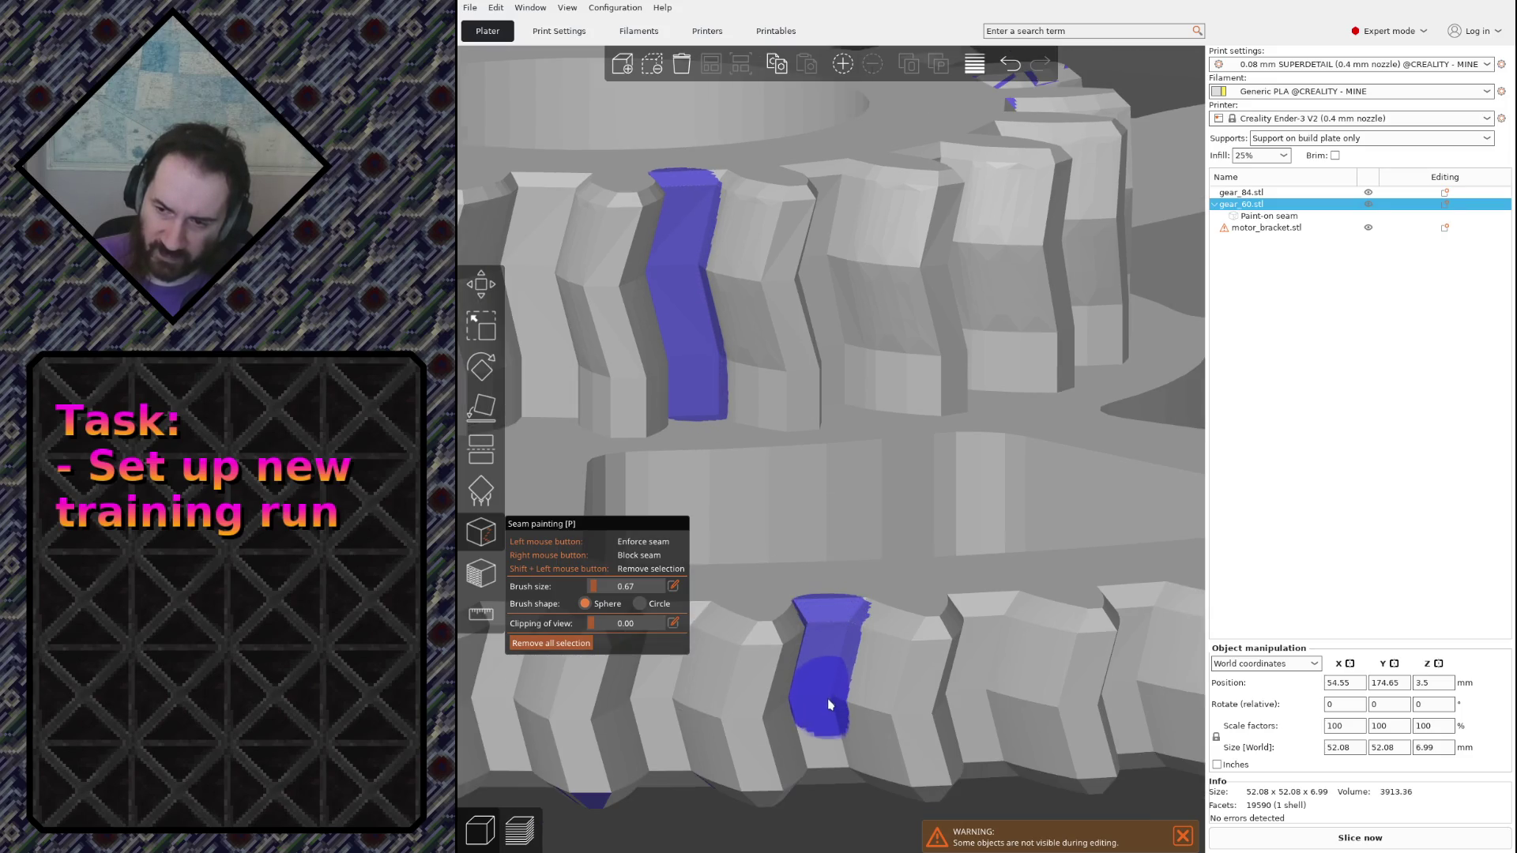
pyautogui.scroll(-2, 846, 711)
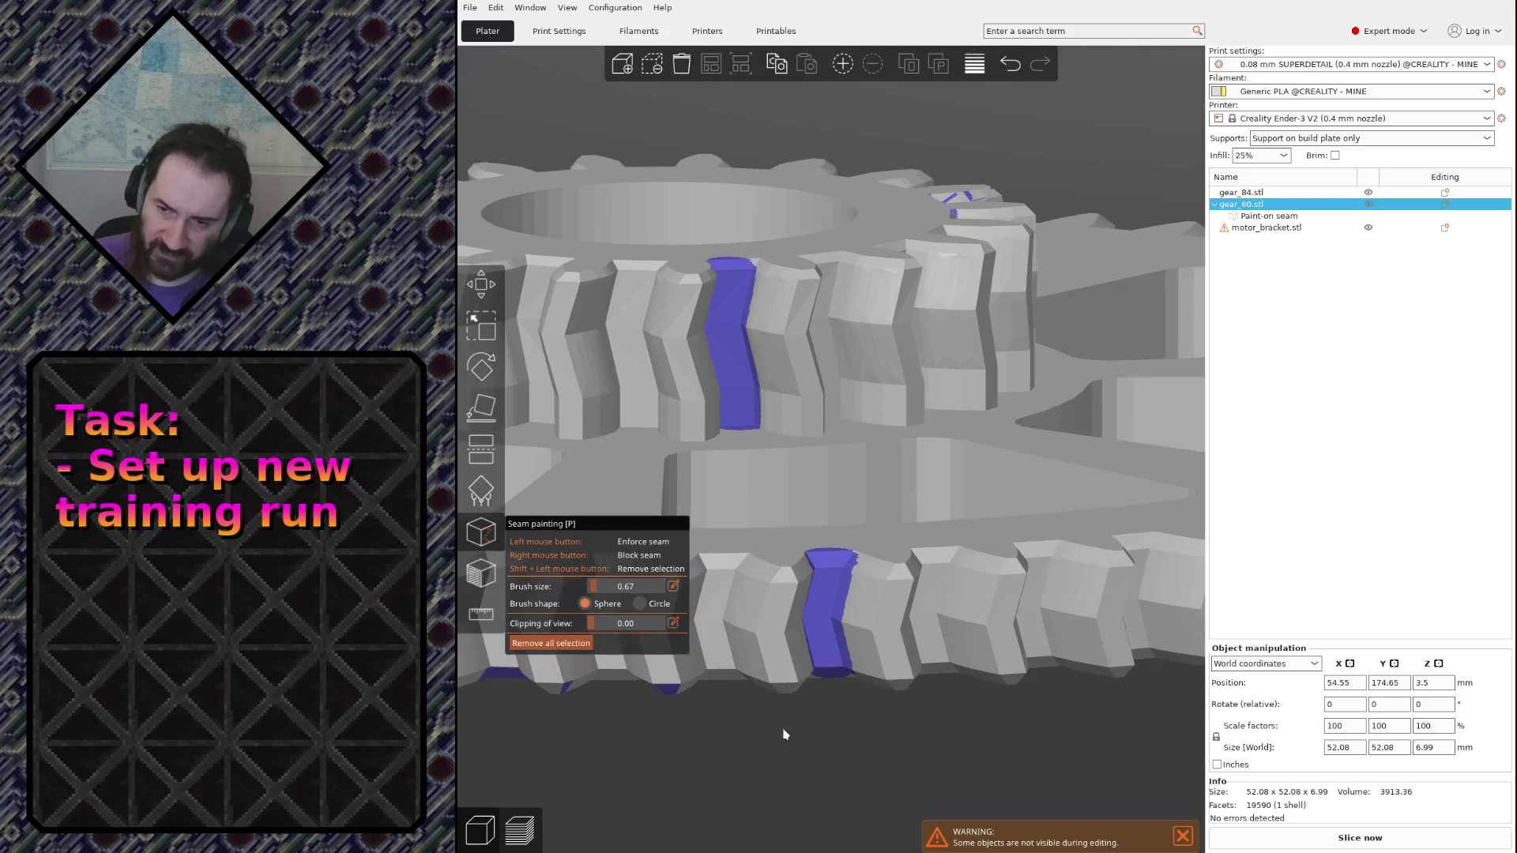
pyautogui.scroll(-2, 786, 731)
pyautogui.scroll(-2, 798, 718)
pyautogui.scroll(5, 799, 691)
pyautogui.scroll(-2, 800, 692)
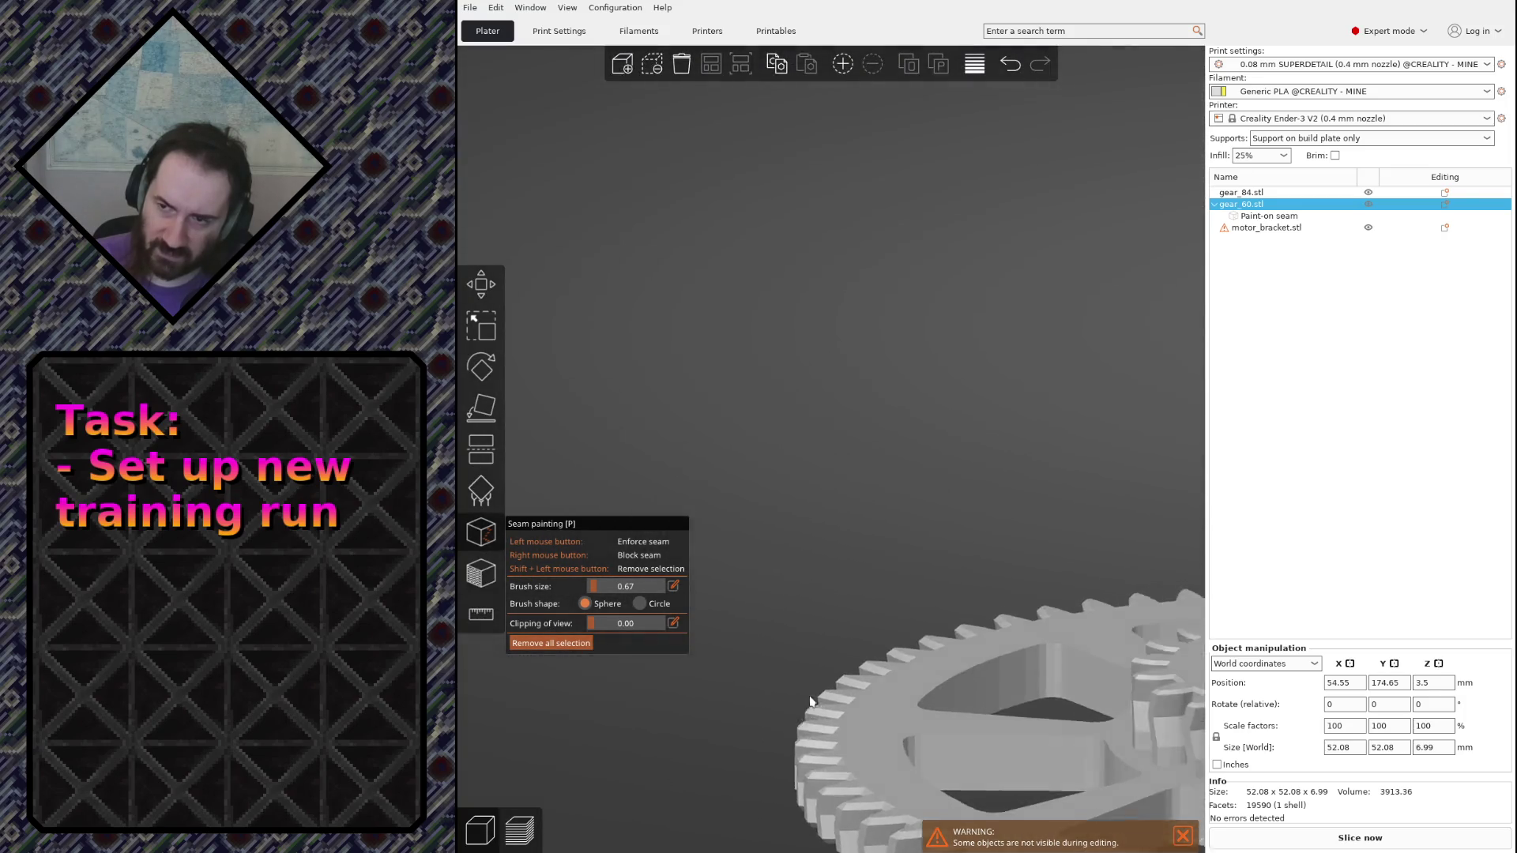
pyautogui.scroll(-1, 800, 691)
pyautogui.scroll(-1, 802, 691)
pyautogui.scroll(-1, 801, 691)
pyautogui.scroll(-2, 805, 690)
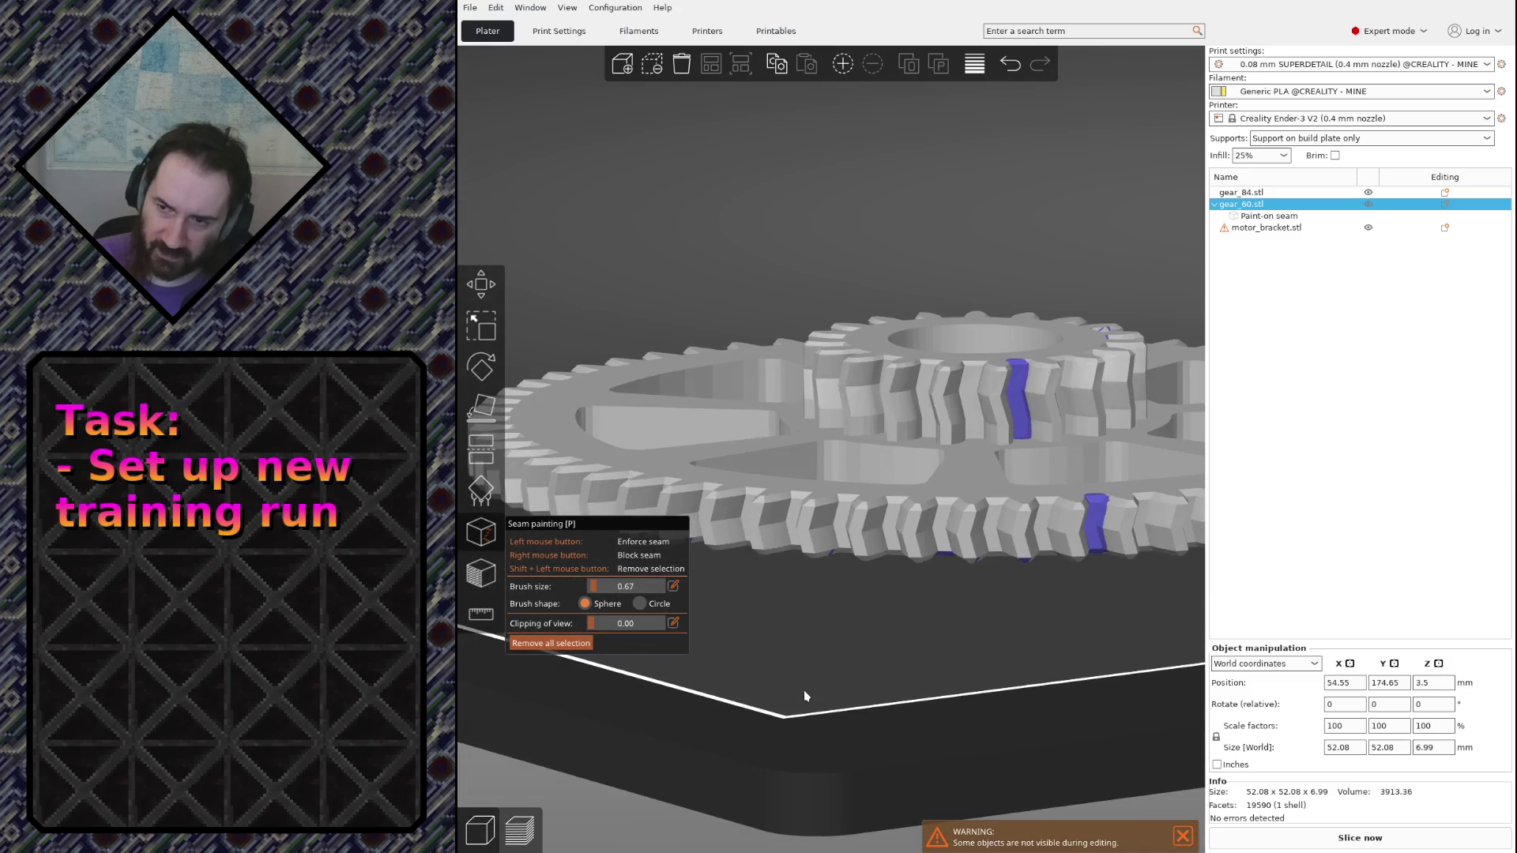
pyautogui.scroll(-3, 877, 652)
pyautogui.scroll(-1, 913, 617)
pyautogui.moveTo(935, 585)
pyautogui.mouseDown()
pyautogui.moveTo(934, 549)
pyautogui.moveTo(884, 470)
pyautogui.mouseUp()
pyautogui.scroll(2, 869, 477)
pyautogui.scroll(-4, 871, 484)
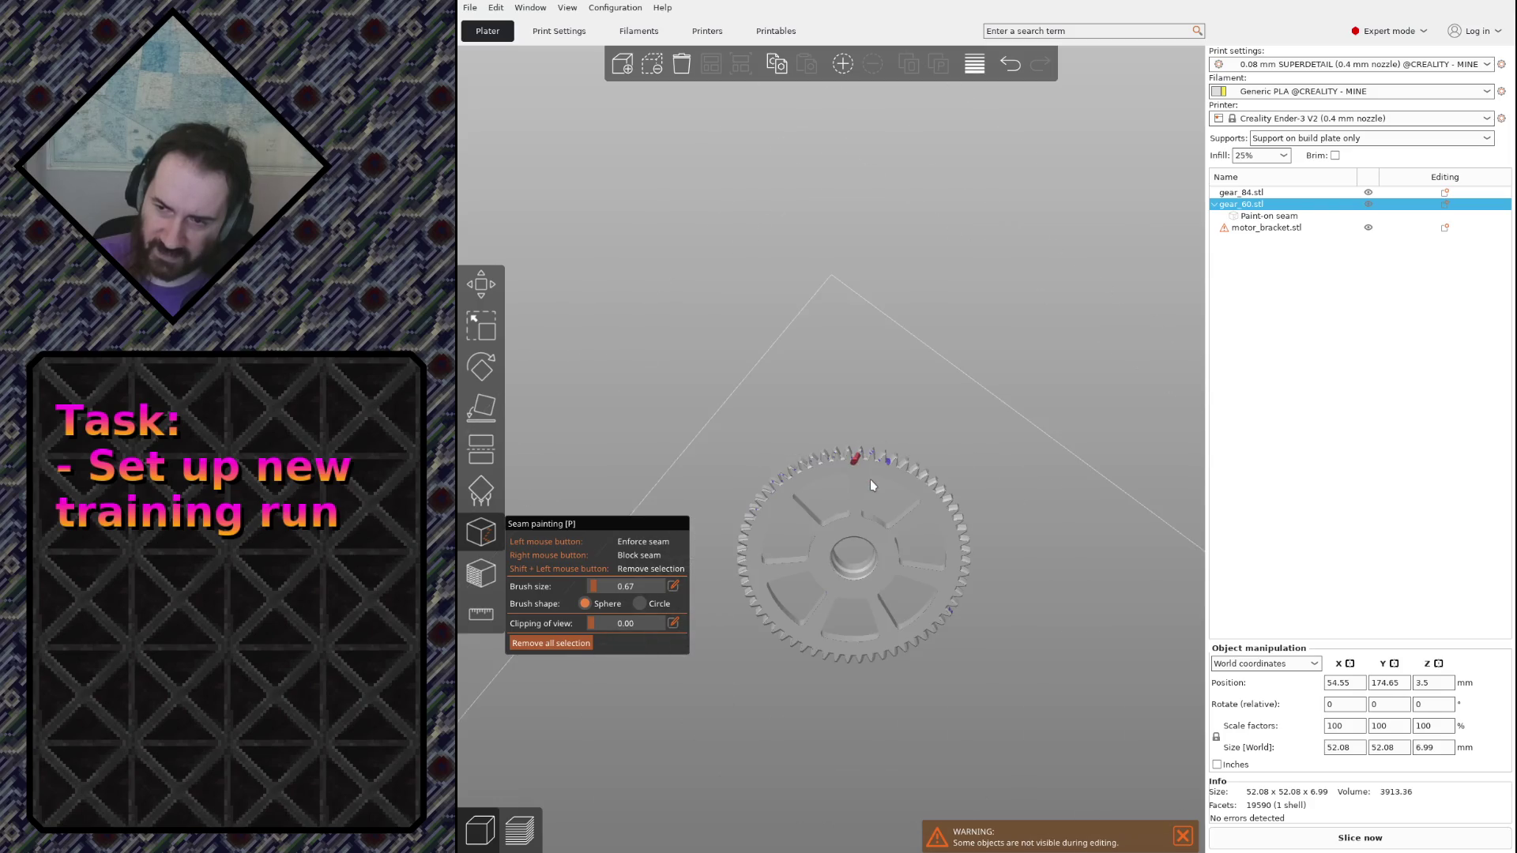
# Clear all painted seams on gear_60, repaint one tooth and undo a stray edge mark
pyautogui.click(550, 642)
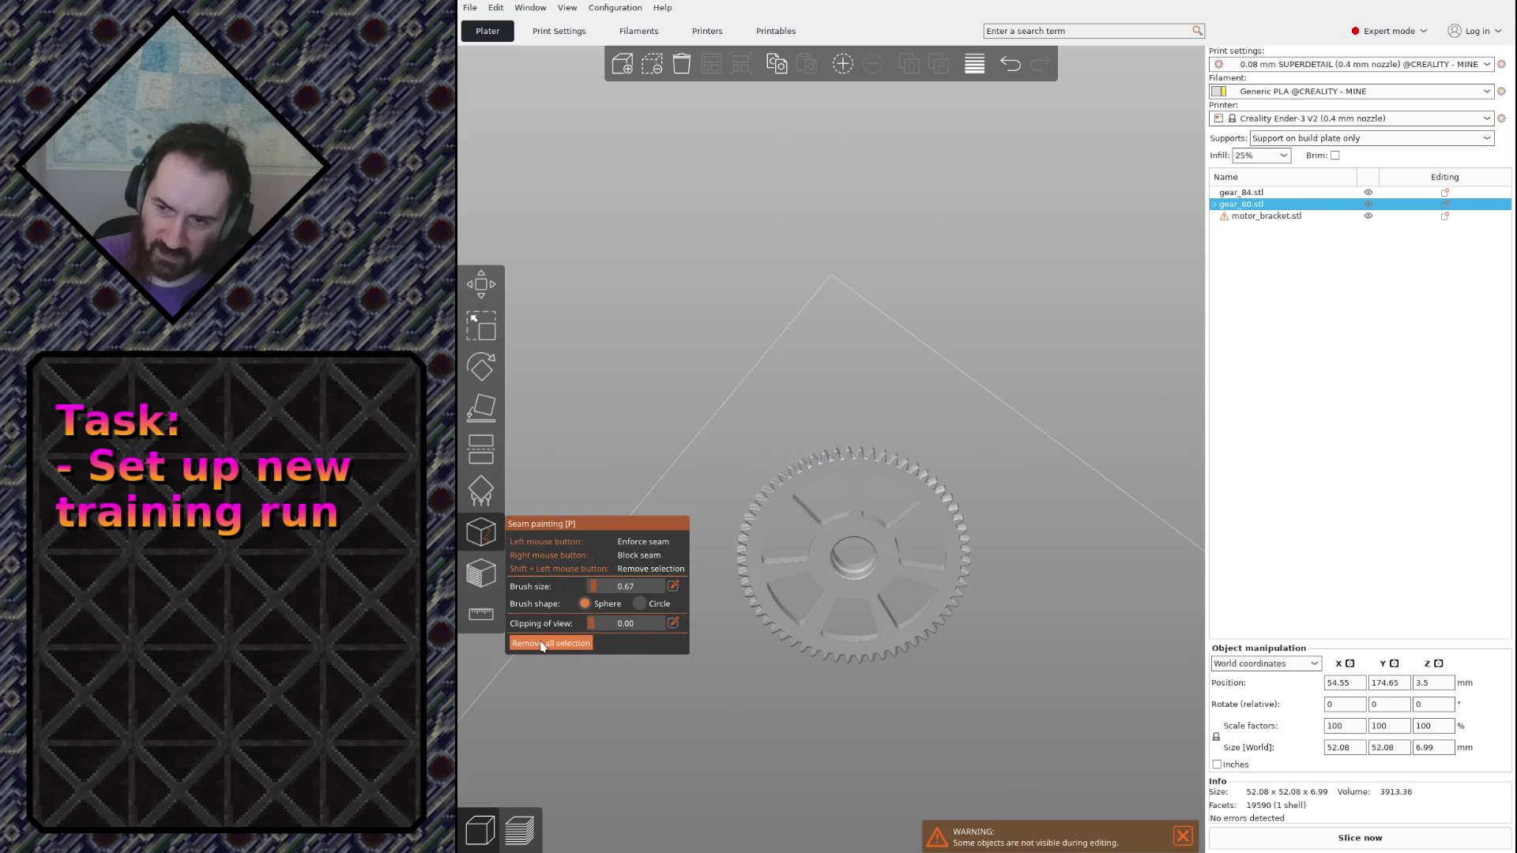
pyautogui.moveTo(872, 453); pyautogui.dragTo(870, 498)
pyautogui.scroll(5, 871, 499)
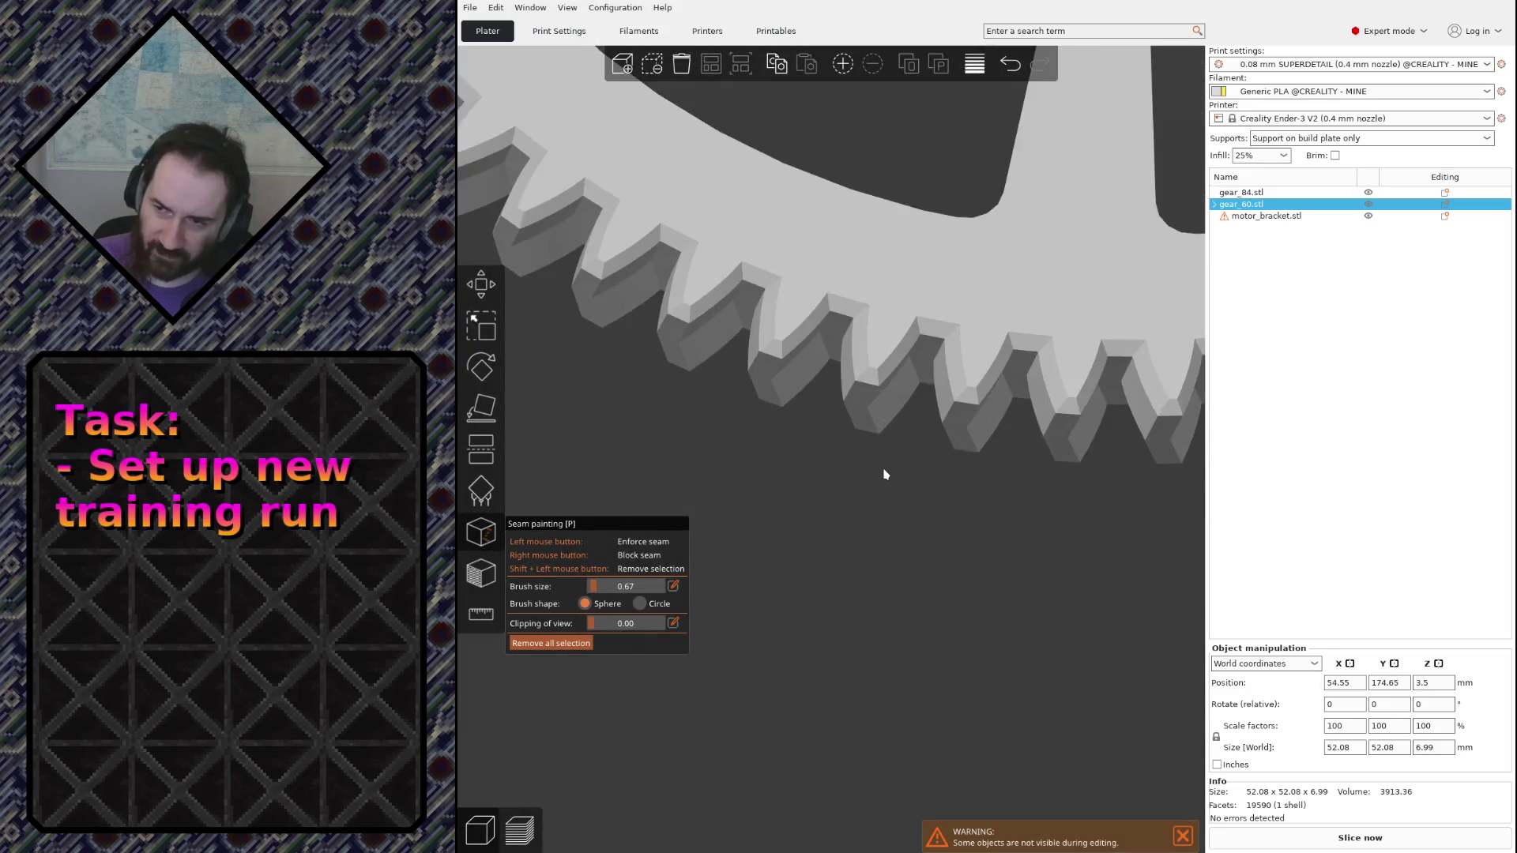
pyautogui.scroll(3, 887, 474)
pyautogui.scroll(3, 897, 490)
pyautogui.moveTo(927, 450)
pyautogui.mouseDown()
pyautogui.moveTo(769, 285)
pyautogui.moveTo(758, 341)
pyautogui.mouseUp()
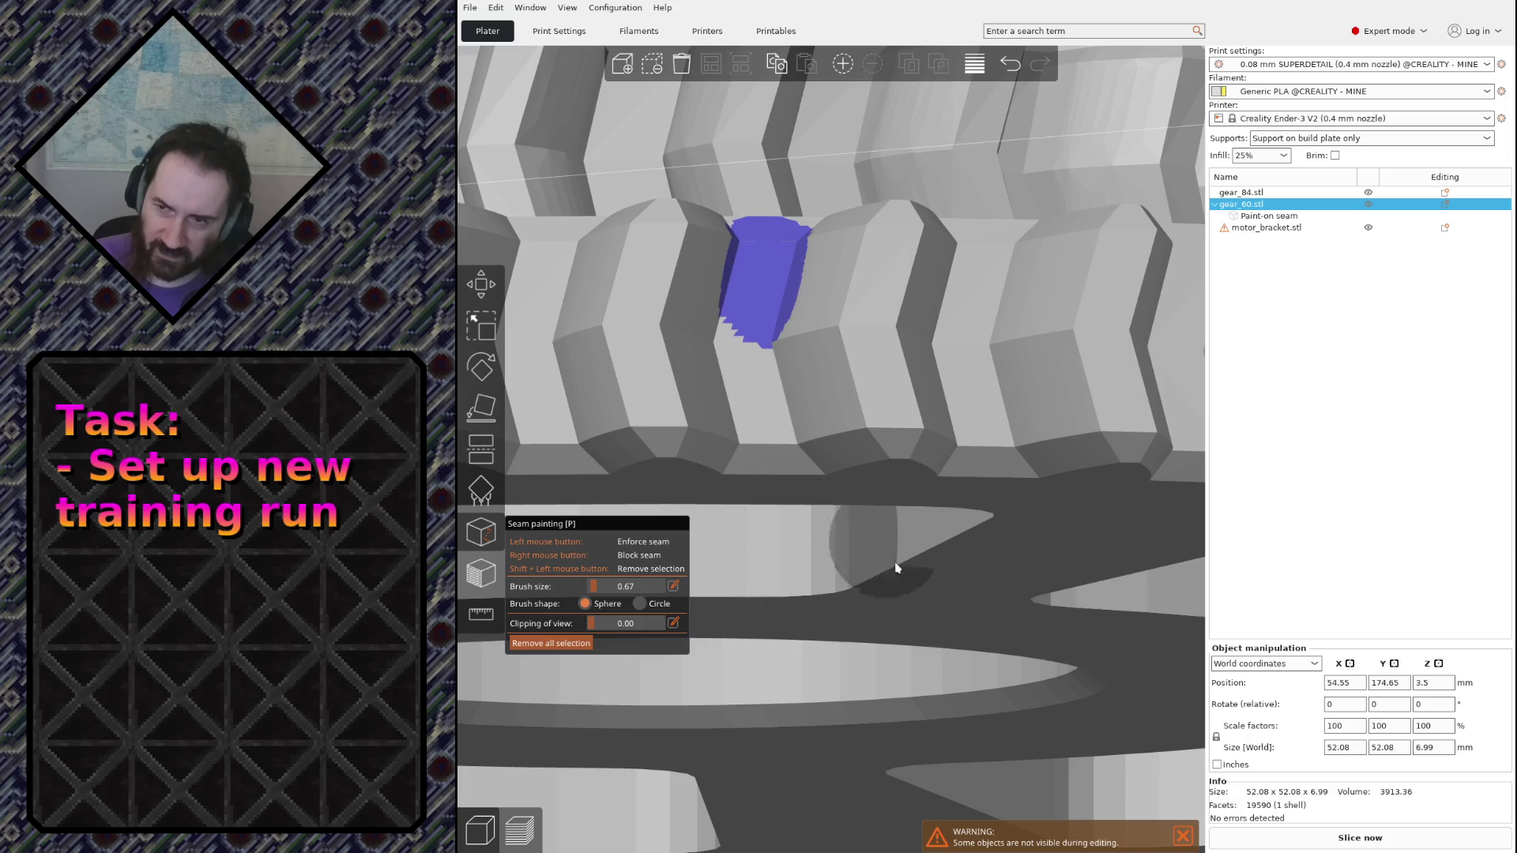
pyautogui.click(902, 595)
pyautogui.hotkey('ctrl', 'z')
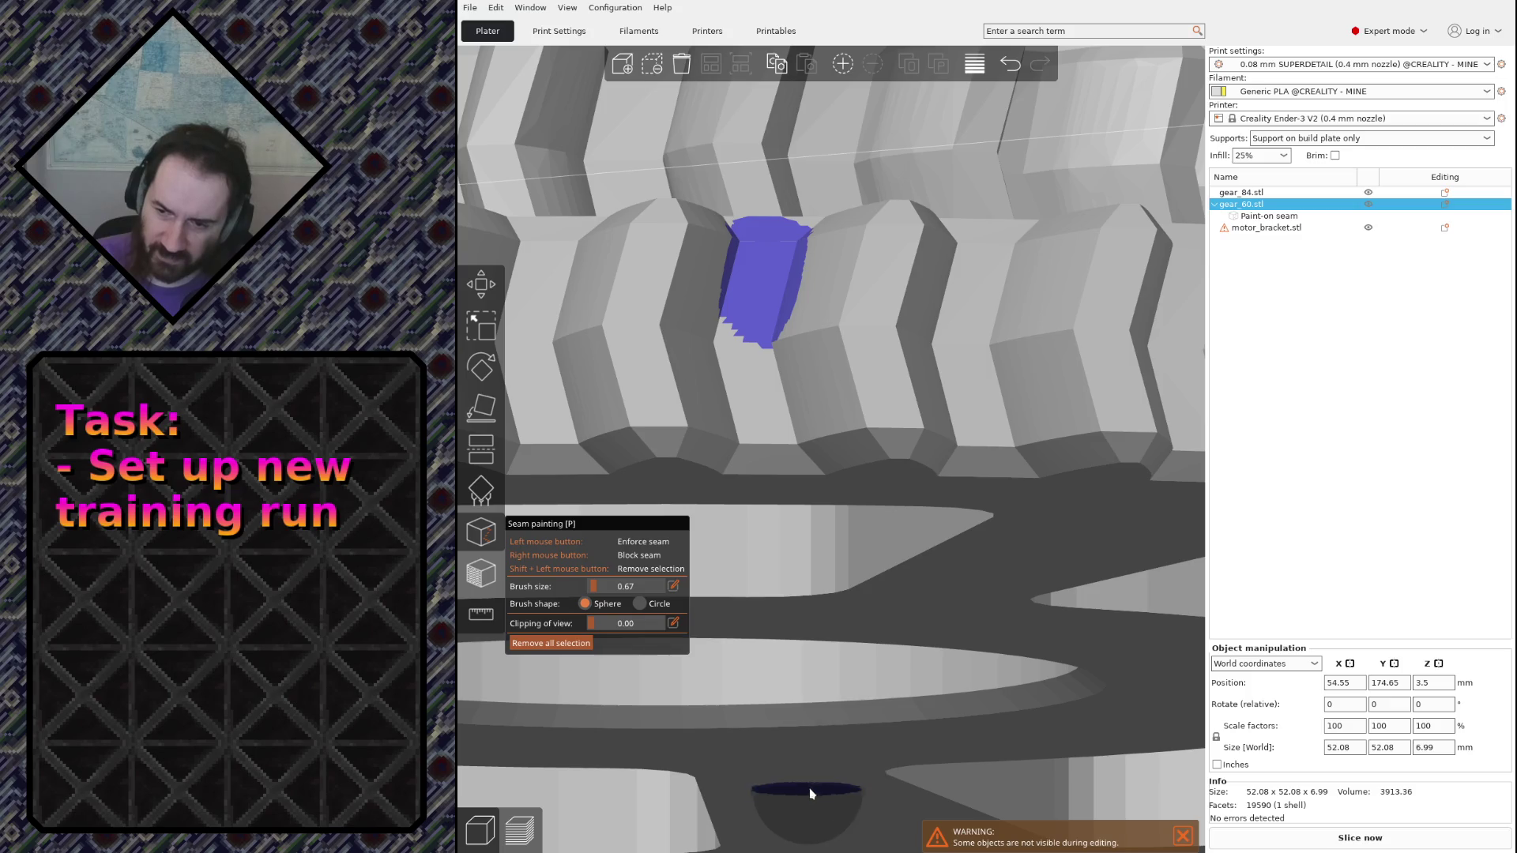
pyautogui.scroll(-5, 870, 386)
# With a smaller brush paint seams down an outer tooth and an inner-ring tooth, then exit seam painting
pyautogui.moveTo(866, 211); pyautogui.dragTo(864, 220)
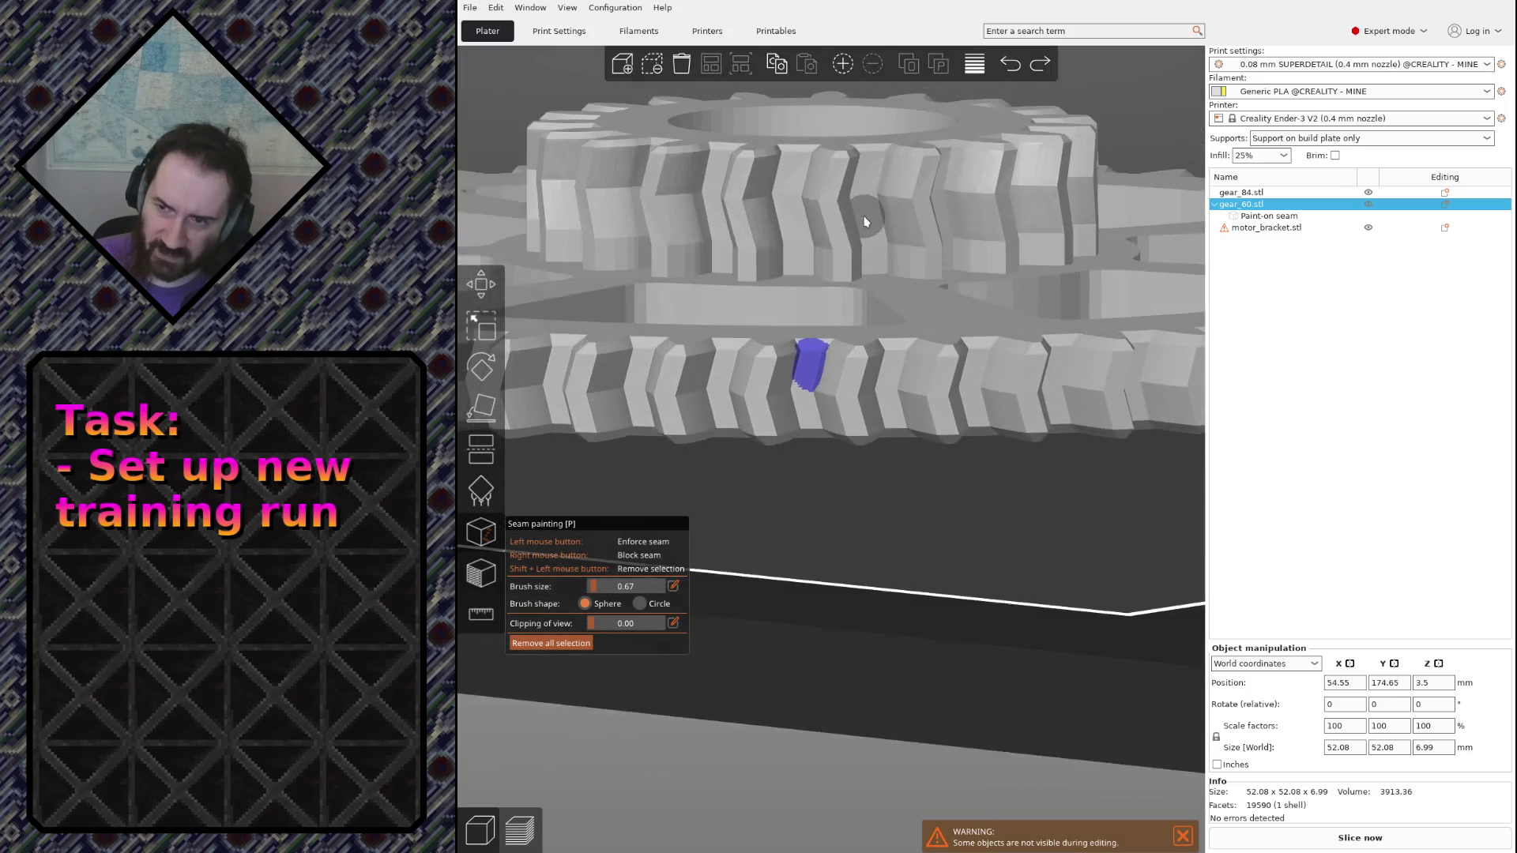
pyautogui.click(592, 590)
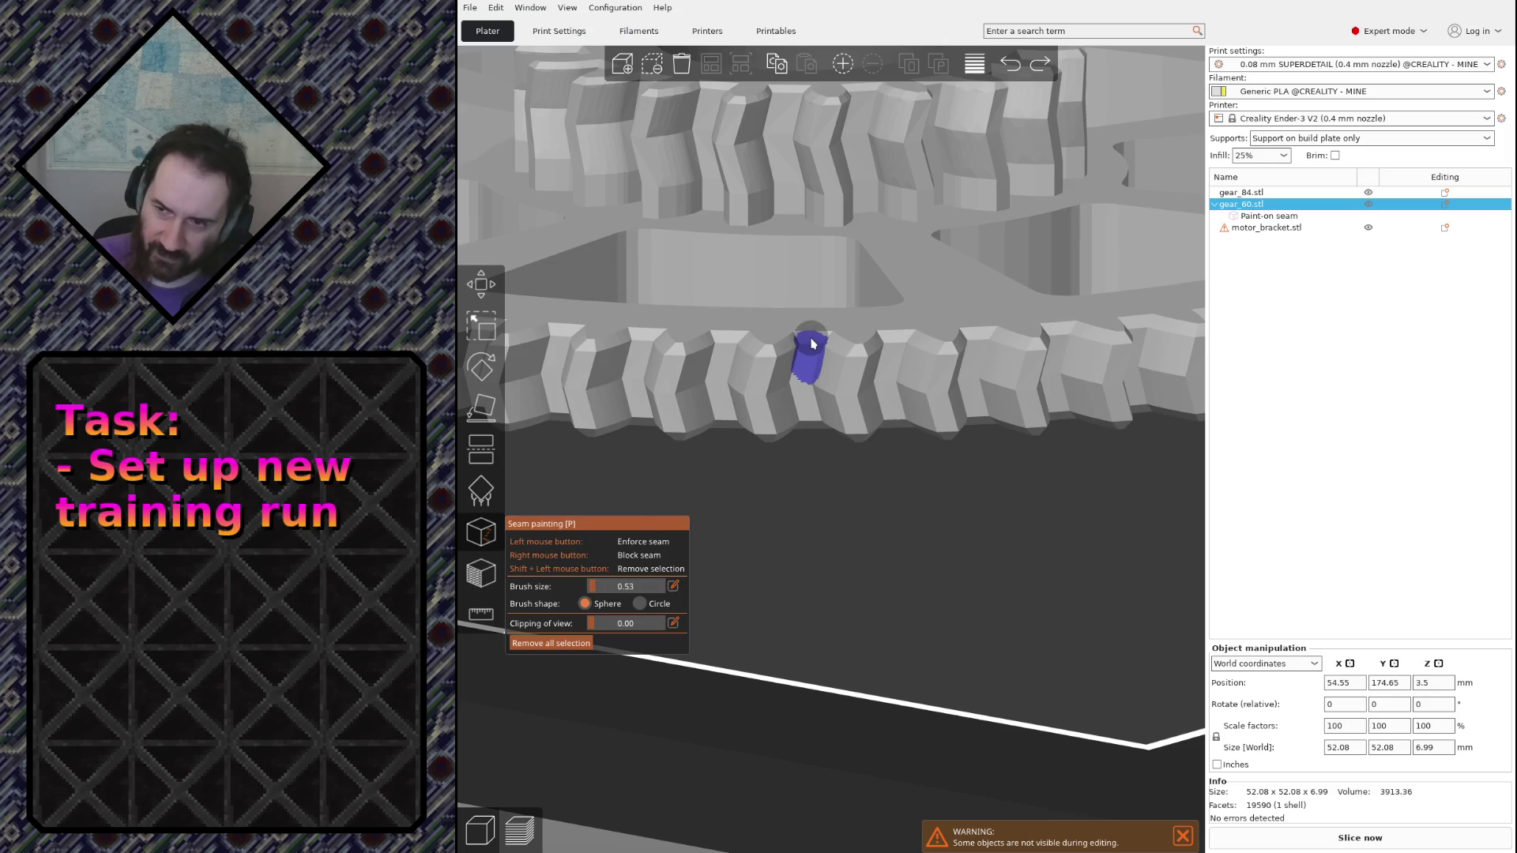
pyautogui.moveTo(812, 344); pyautogui.dragTo(813, 421)
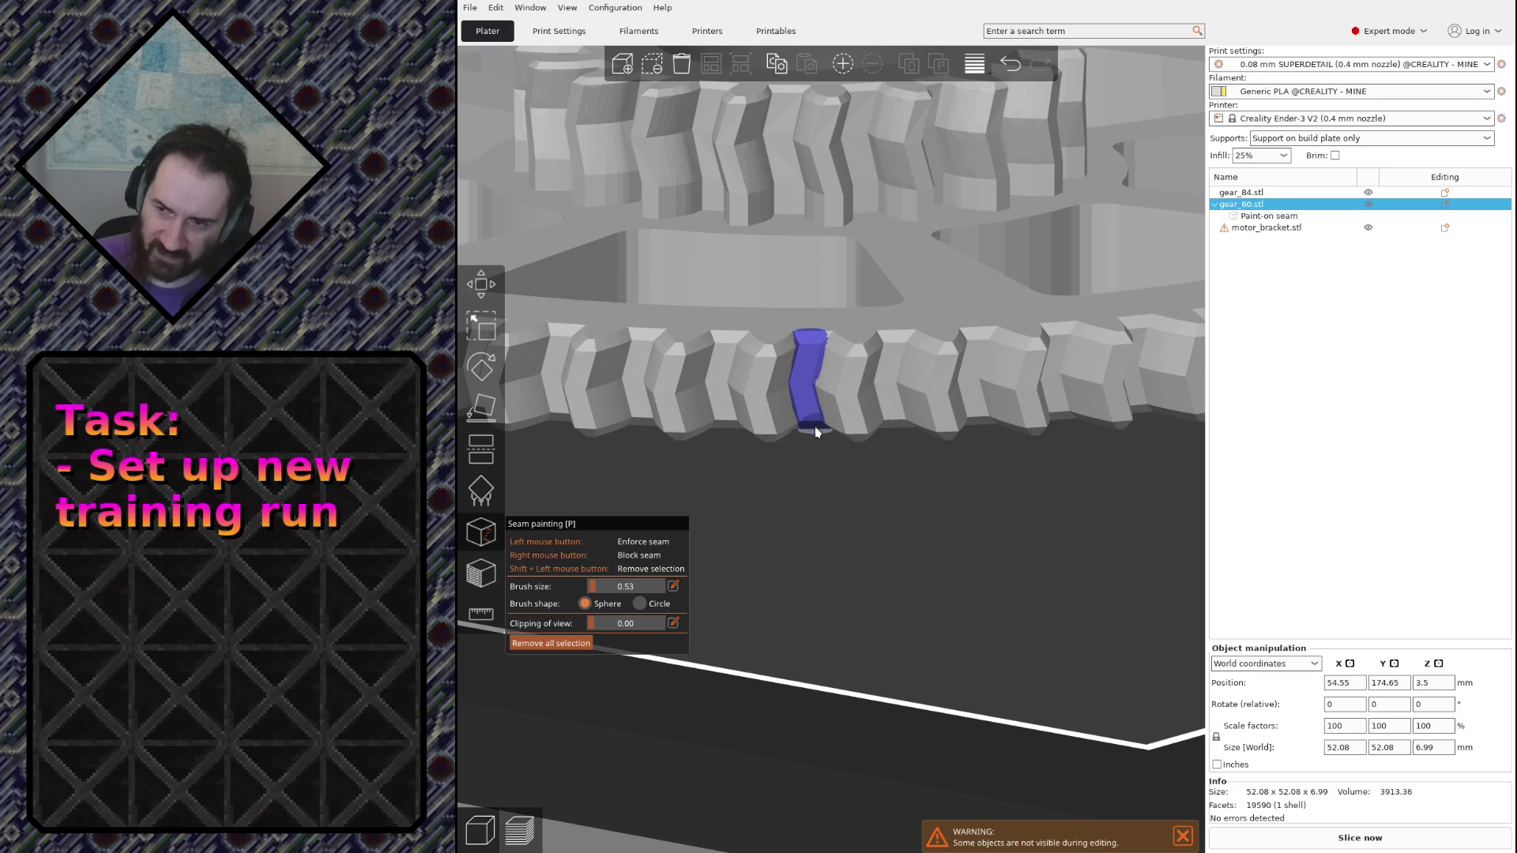
pyautogui.scroll(-3, 889, 532)
pyautogui.scroll(-2, 1044, 558)
pyautogui.moveTo(885, 743); pyautogui.dragTo(613, 735)
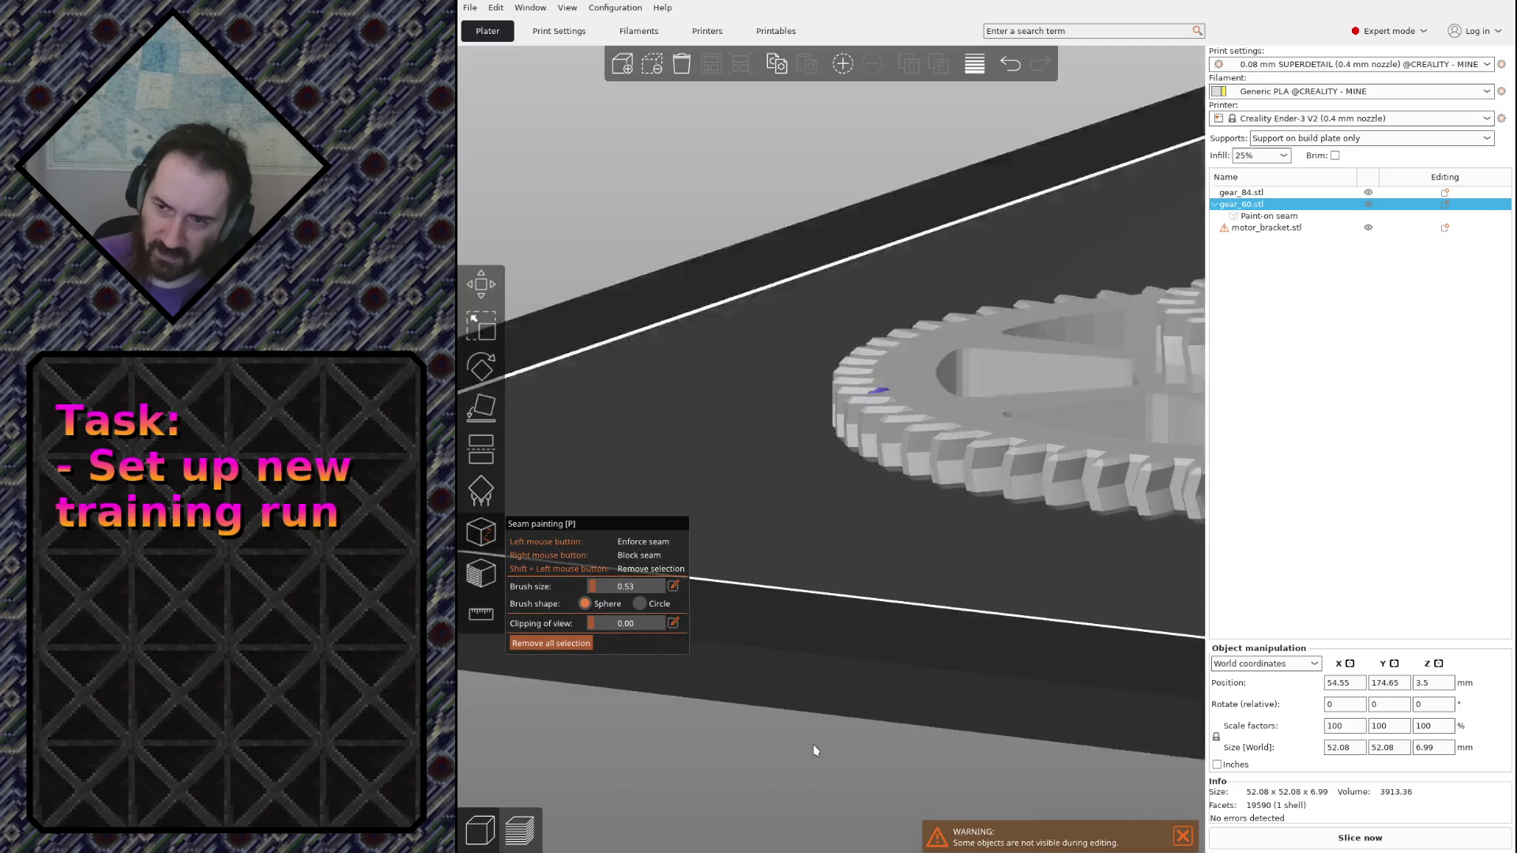
pyautogui.scroll(2, 748, 422)
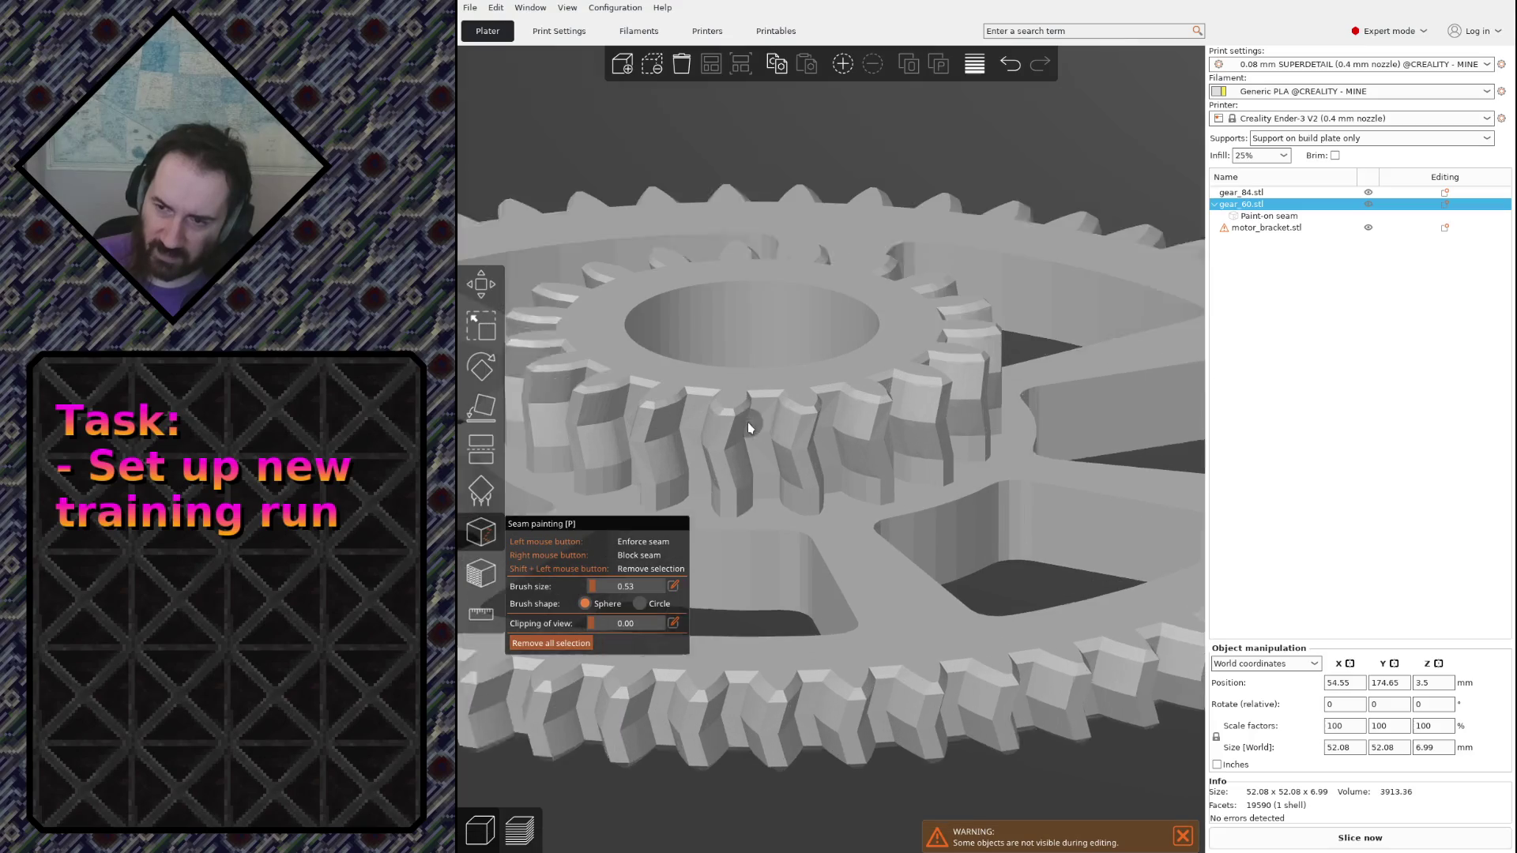
pyautogui.scroll(2, 747, 410)
pyautogui.moveTo(746, 391); pyautogui.dragTo(748, 508)
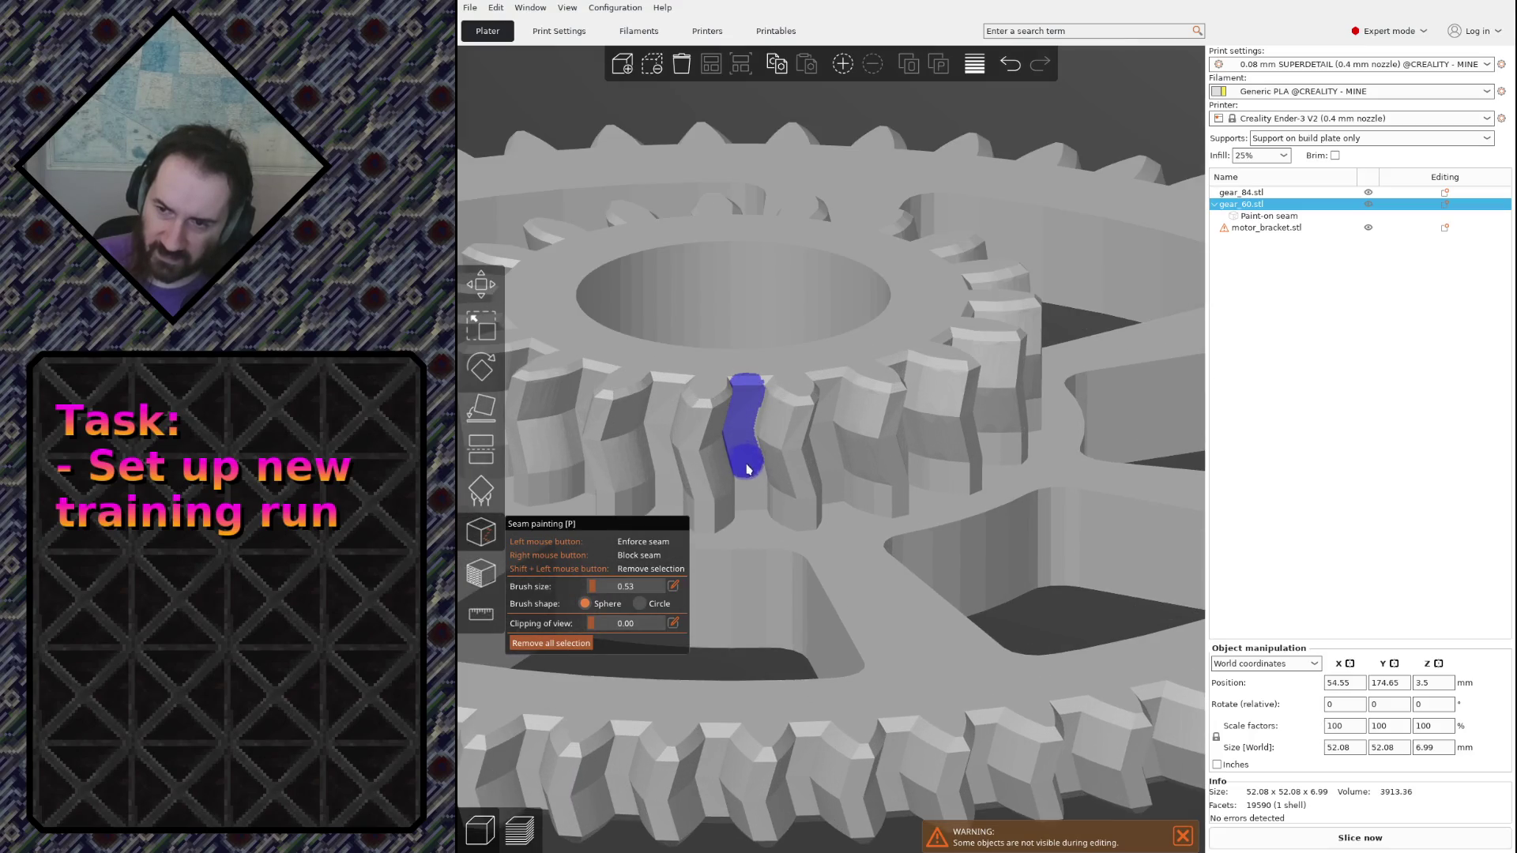
pyautogui.scroll(-5, 778, 539)
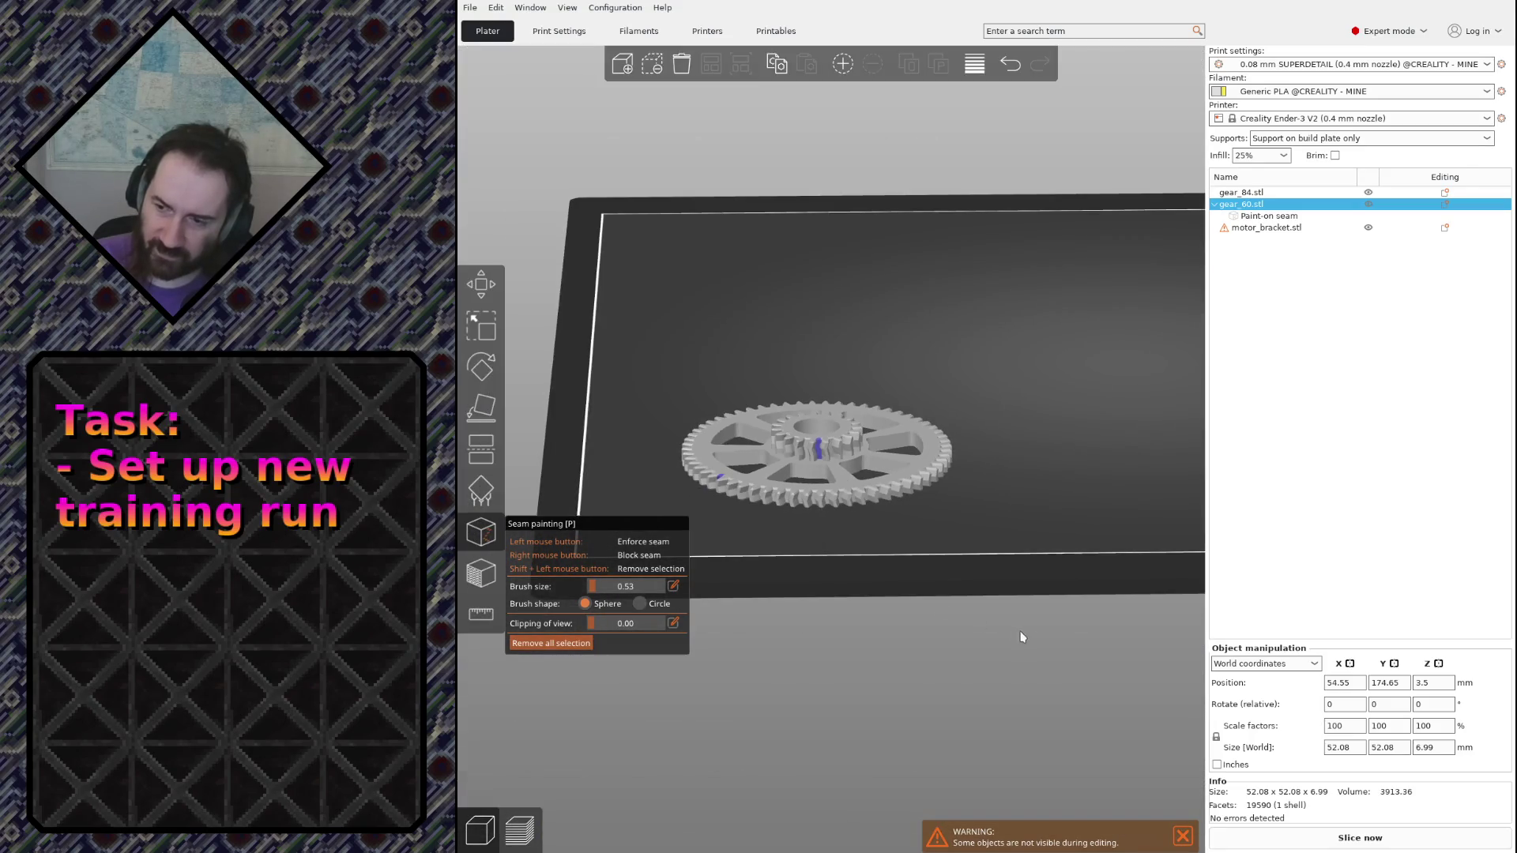
pyautogui.click(1182, 838)
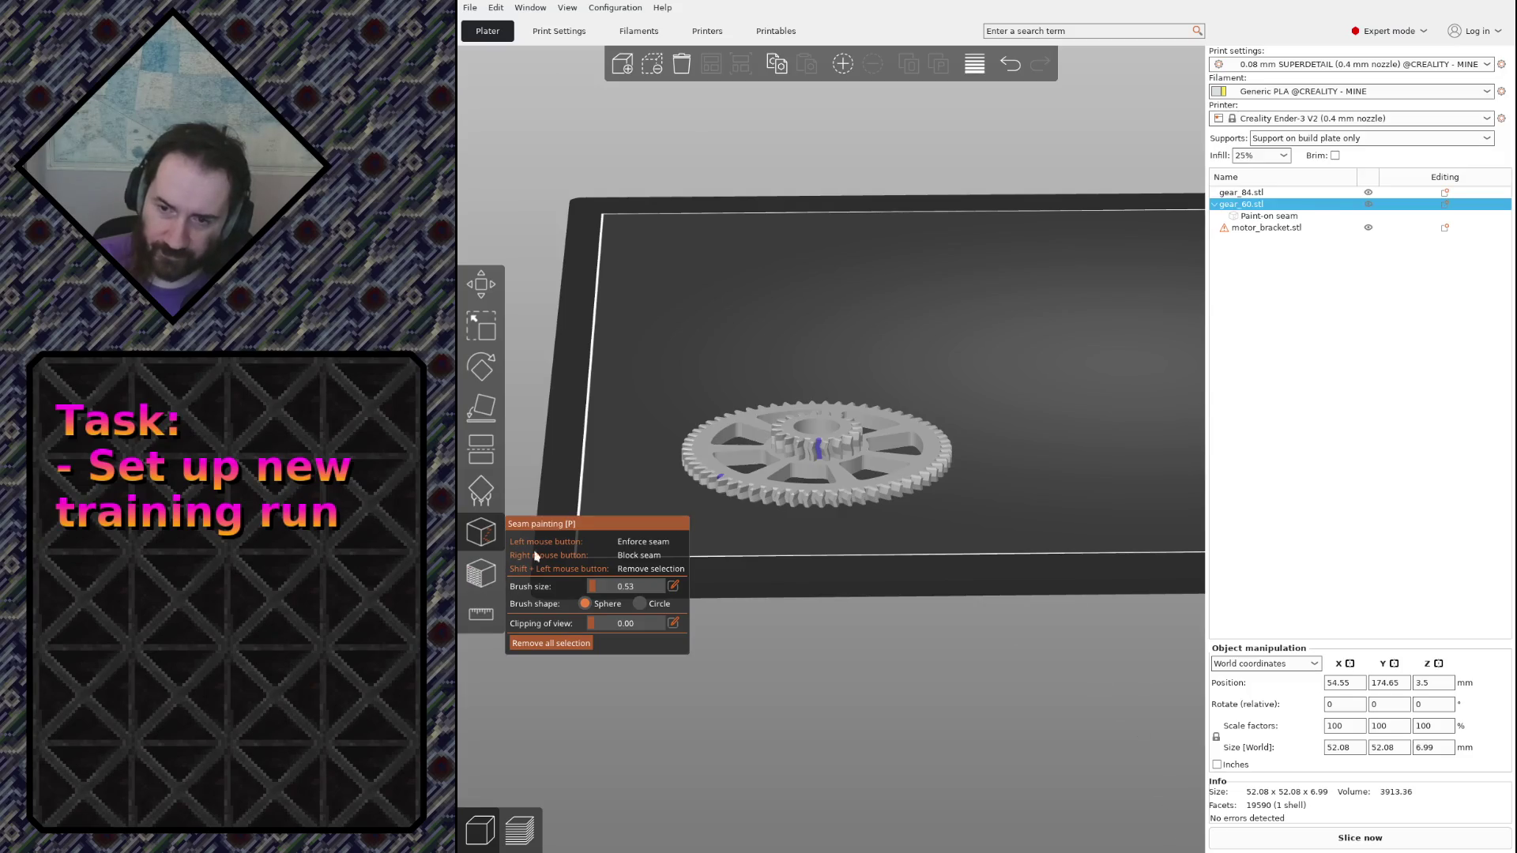
pyautogui.press('p')
# Paint an enforced seam down one gear_84 tooth and slice the plate
pyautogui.click(1167, 288)
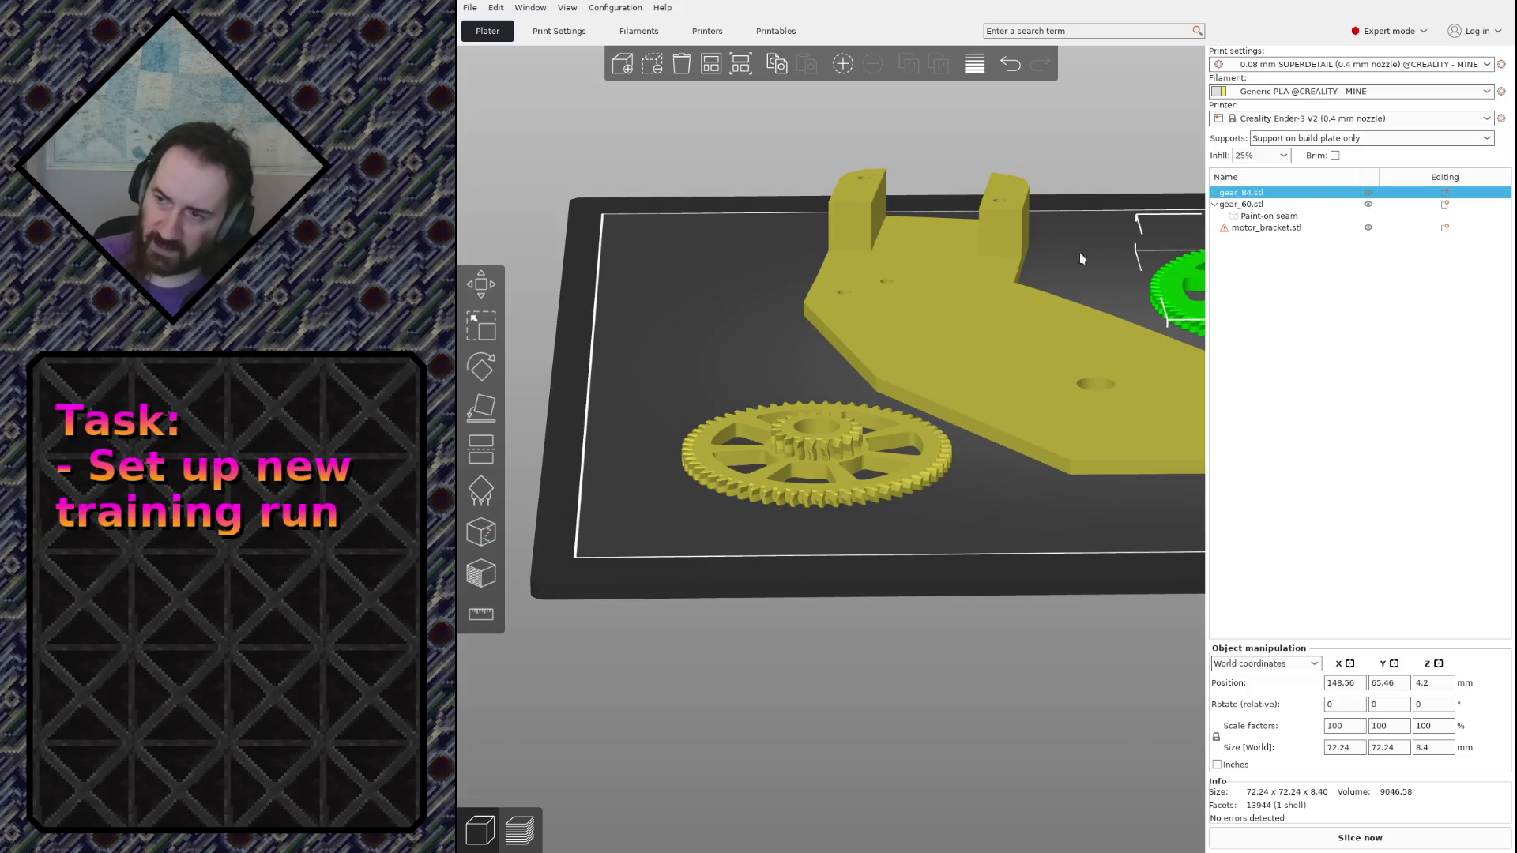
pyautogui.click(481, 537)
pyautogui.scroll(3, 829, 415)
pyautogui.scroll(3, 917, 379)
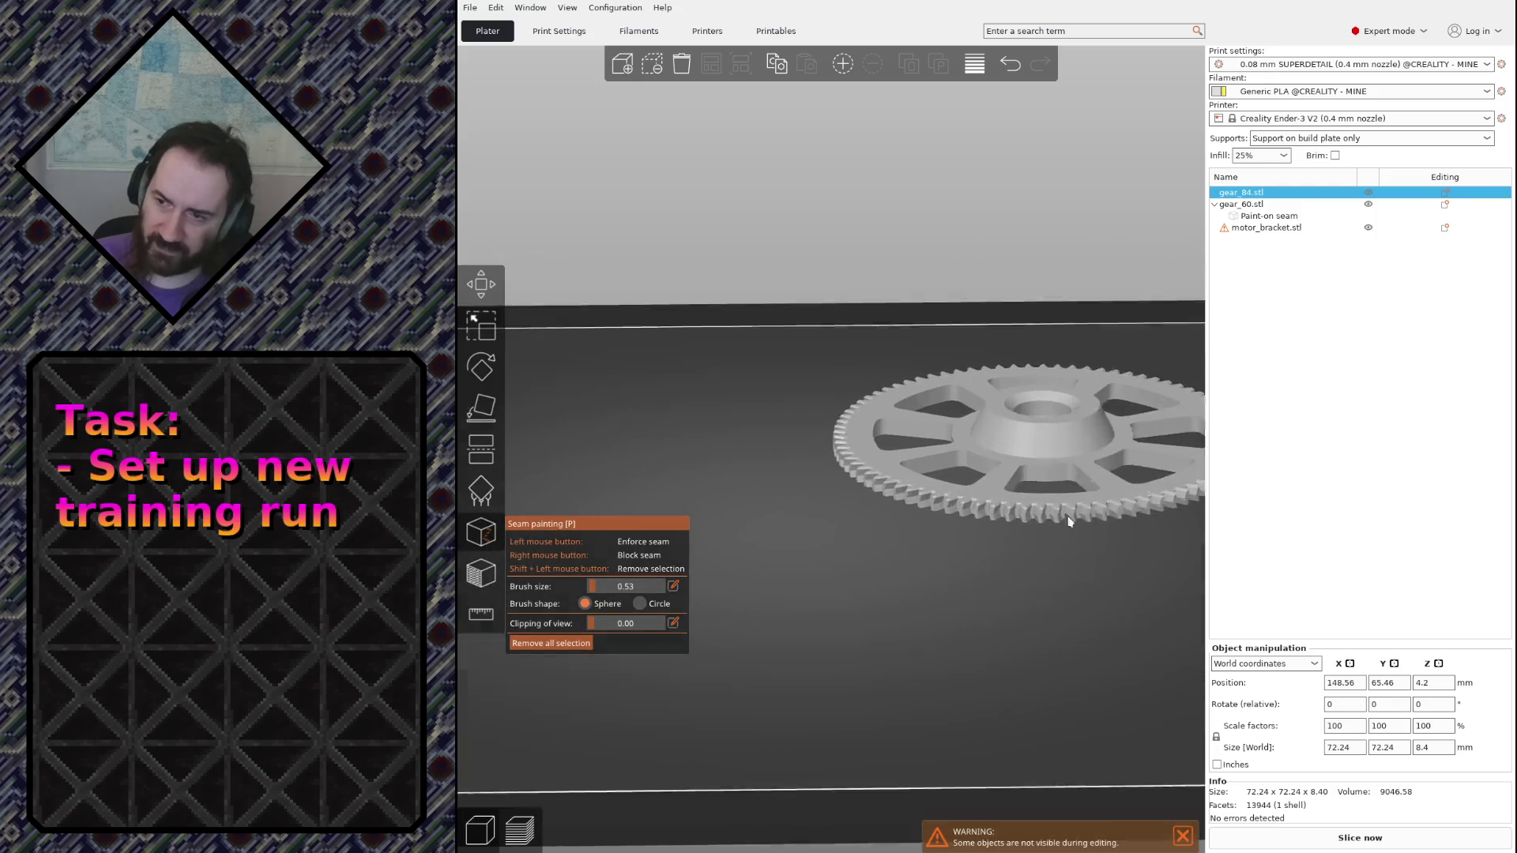
pyautogui.scroll(3, 1033, 529)
pyautogui.scroll(3, 1033, 528)
pyautogui.scroll(2, 879, 603)
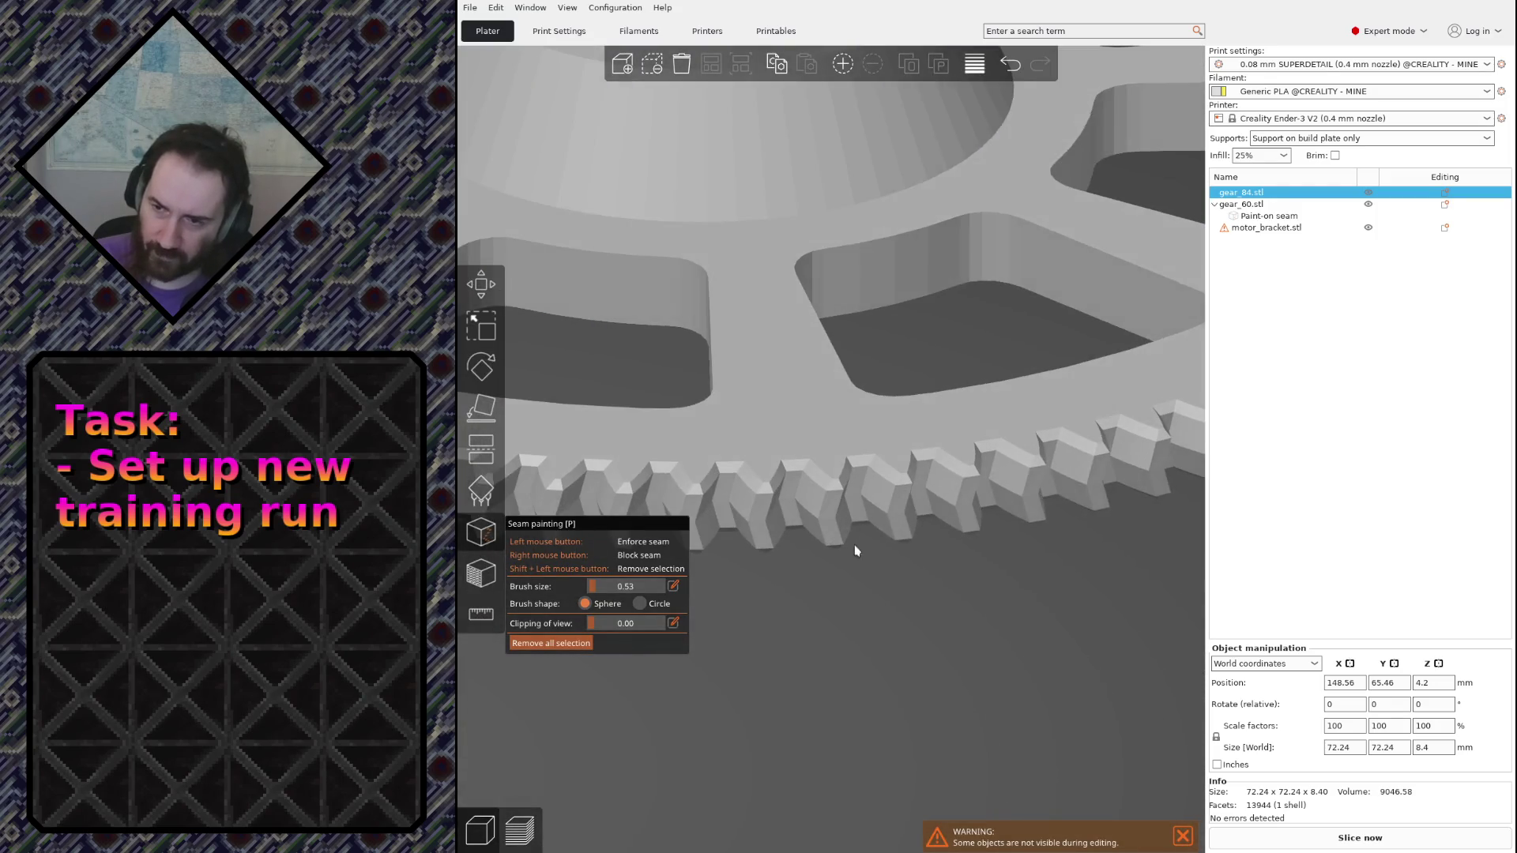
pyautogui.scroll(2, 855, 545)
pyautogui.moveTo(884, 476); pyautogui.dragTo(889, 574)
pyautogui.scroll(-3, 948, 578)
pyautogui.scroll(-1, 983, 582)
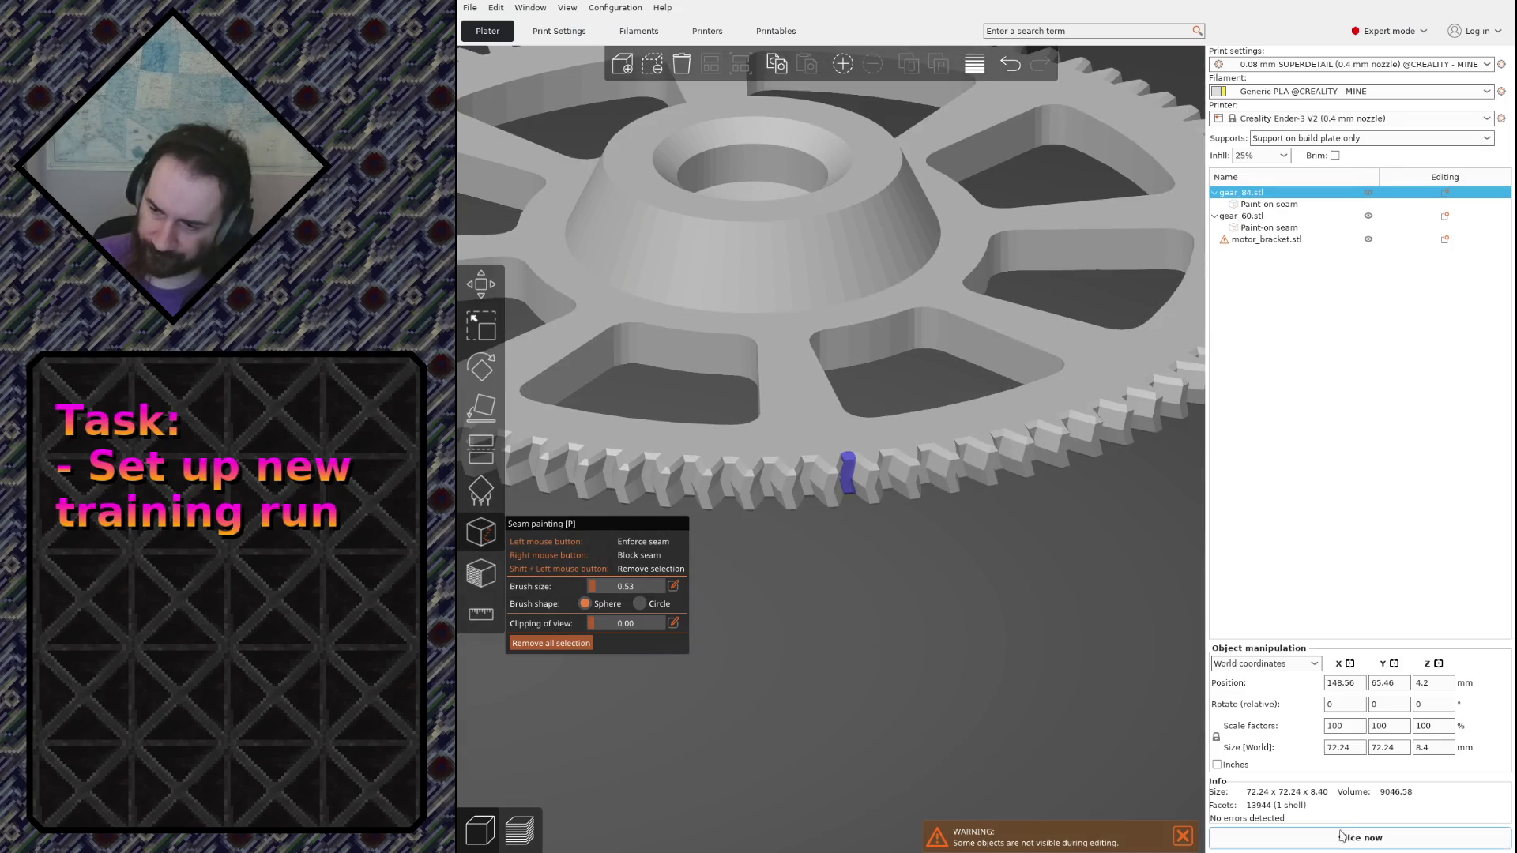
pyautogui.click(1329, 830)
pyautogui.scroll(-5, 985, 592)
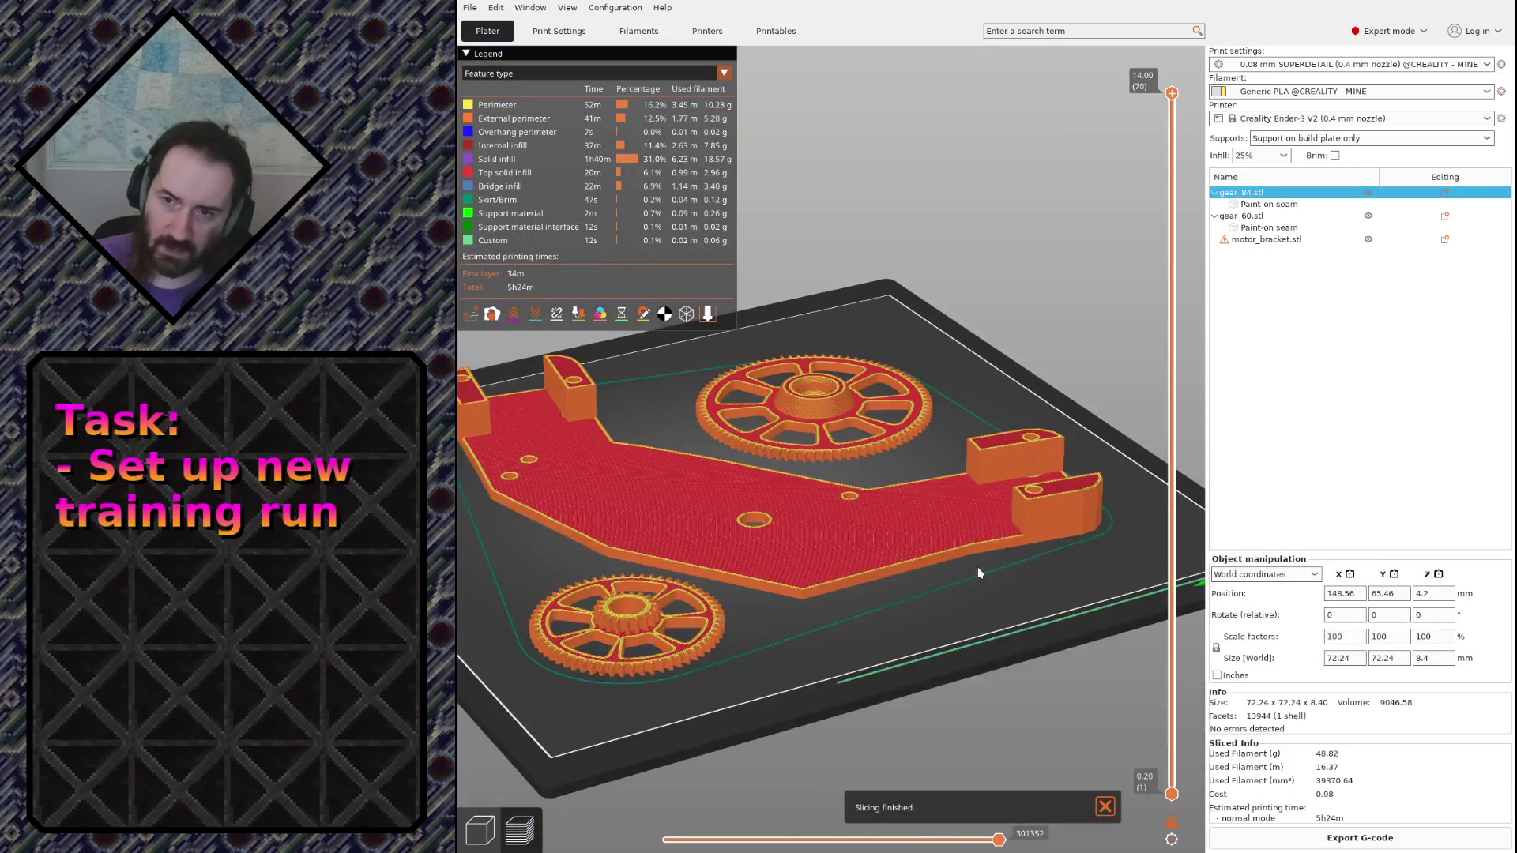
# Orbit the sliced preview around the gears and bracket, briefly checking the Print Settings tab
pyautogui.moveTo(791, 679)
pyautogui.mouseDown()
pyautogui.moveTo(921, 662)
pyautogui.moveTo(917, 701)
pyautogui.moveTo(943, 634)
pyautogui.moveTo(975, 635)
pyautogui.moveTo(985, 566)
pyautogui.moveTo(943, 368)
pyautogui.mouseUp()
pyautogui.scroll(2, 976, 637)
pyautogui.scroll(2, 971, 639)
pyautogui.scroll(2, 943, 367)
pyautogui.scroll(2, 823, 575)
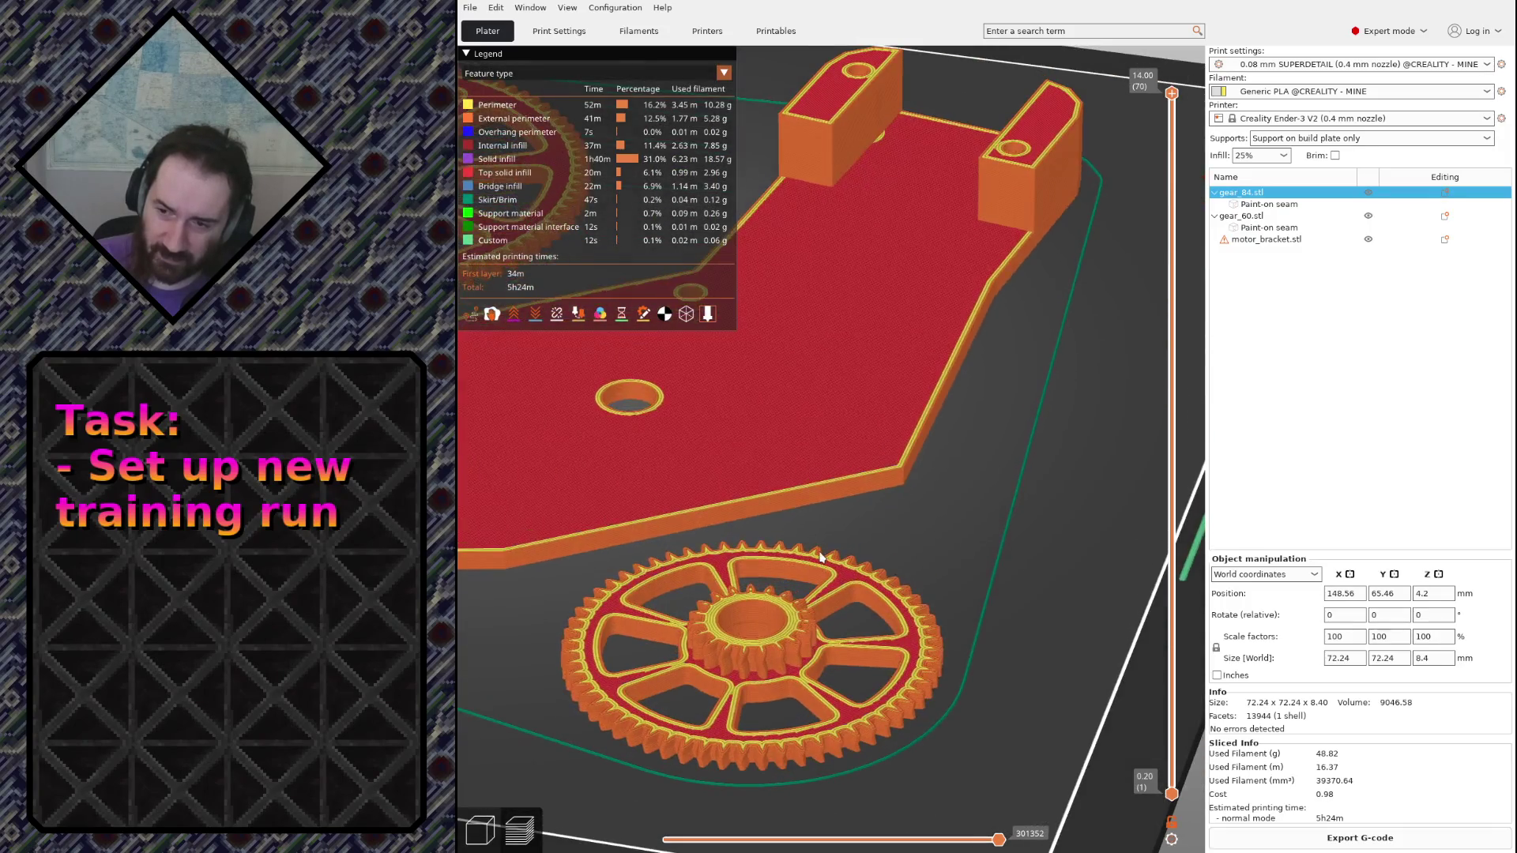
pyautogui.scroll(2, 823, 575)
pyautogui.moveTo(824, 573); pyautogui.dragTo(826, 617)
pyautogui.scroll(-3, 782, 565)
pyautogui.moveTo(782, 565)
pyautogui.mouseDown()
pyautogui.moveTo(729, 570)
pyautogui.moveTo(704, 602)
pyautogui.mouseUp()
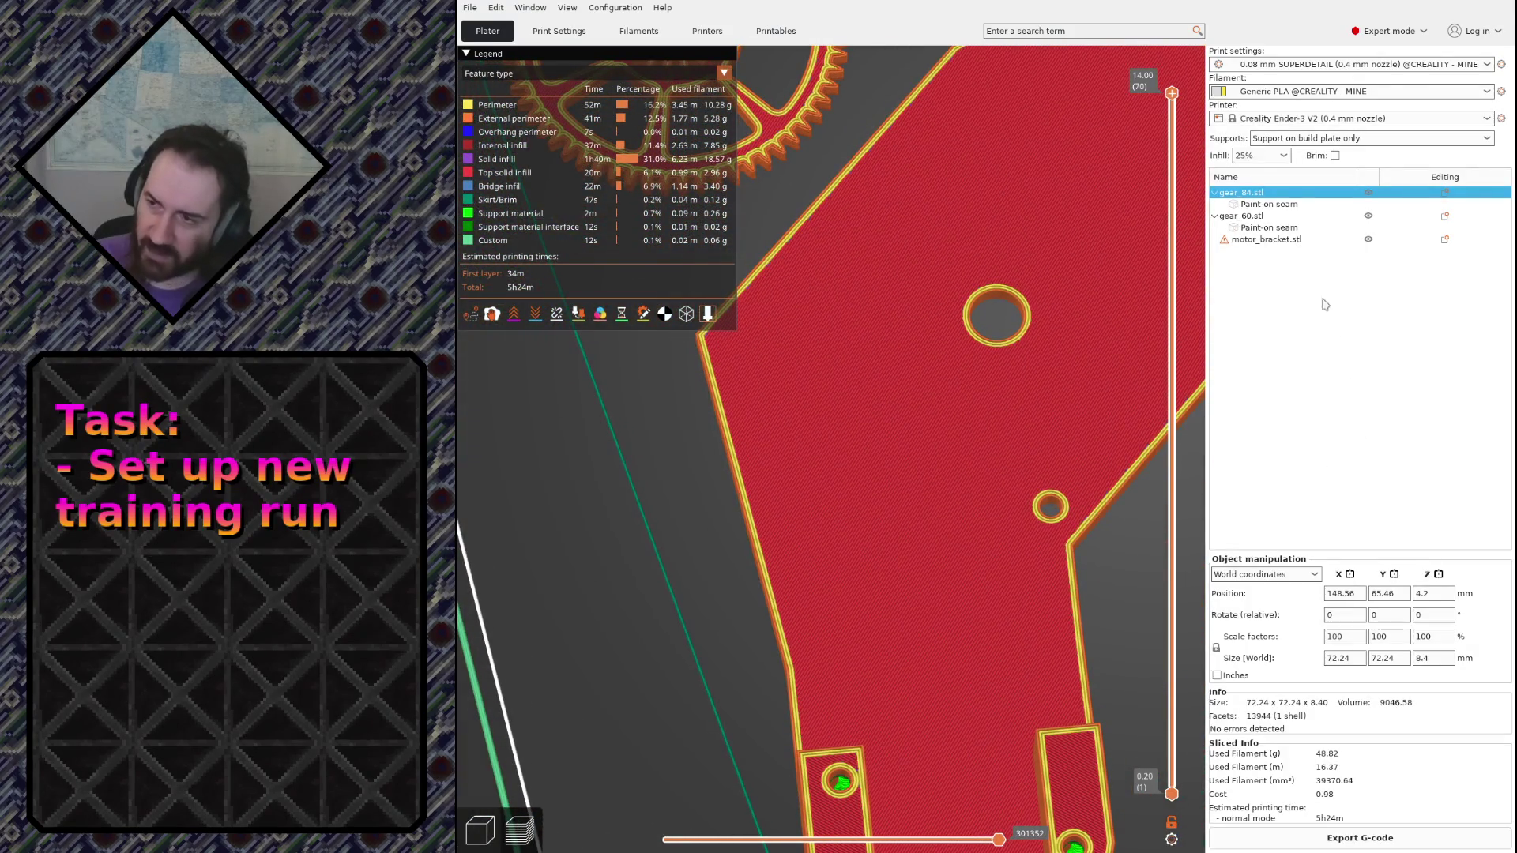
pyautogui.click(558, 31)
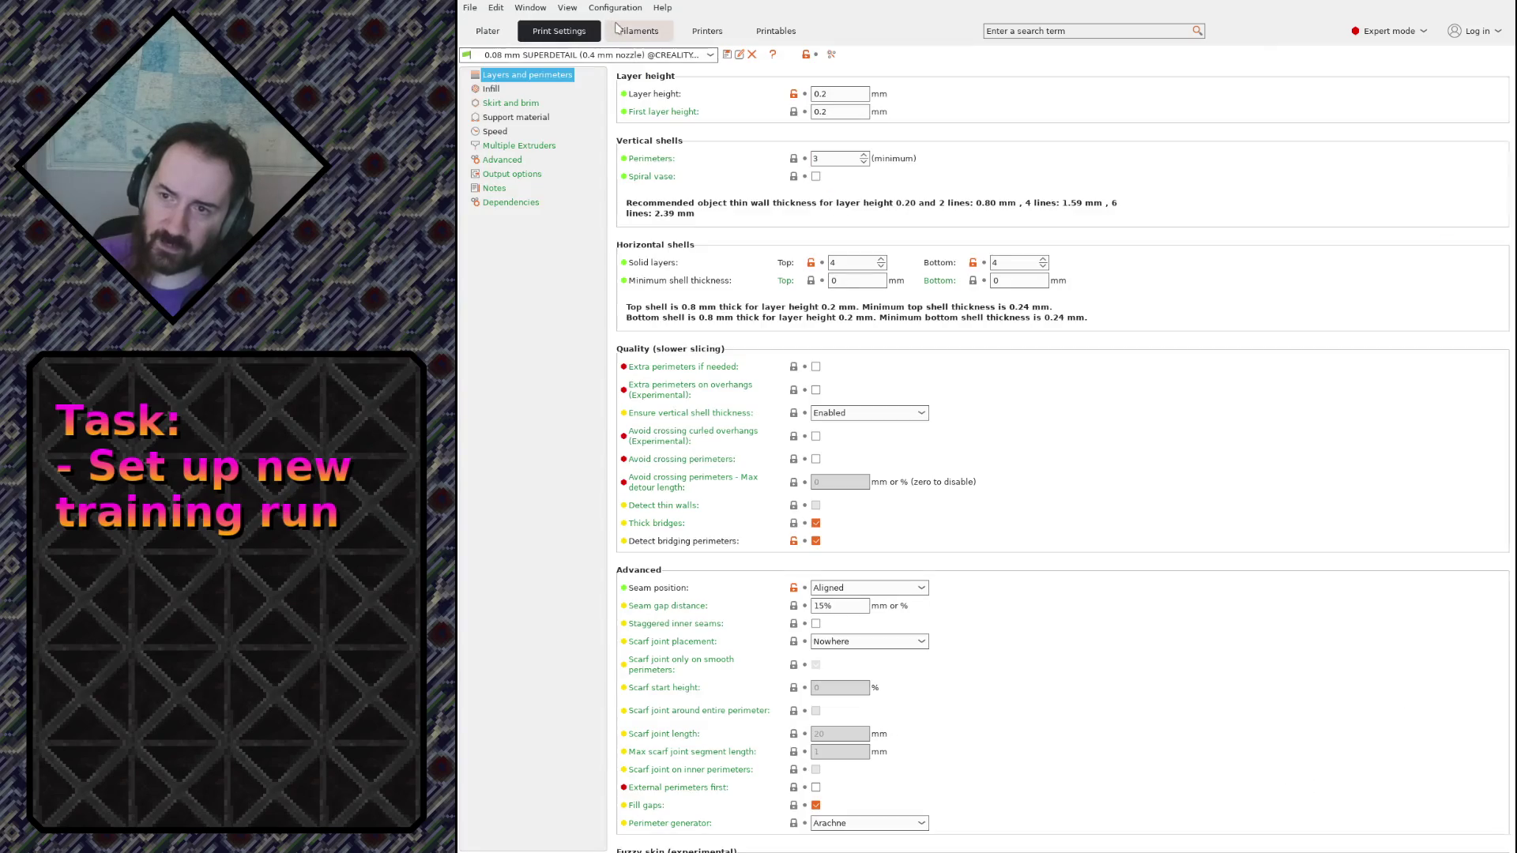
pyautogui.click(486, 32)
pyautogui.scroll(-2, 815, 433)
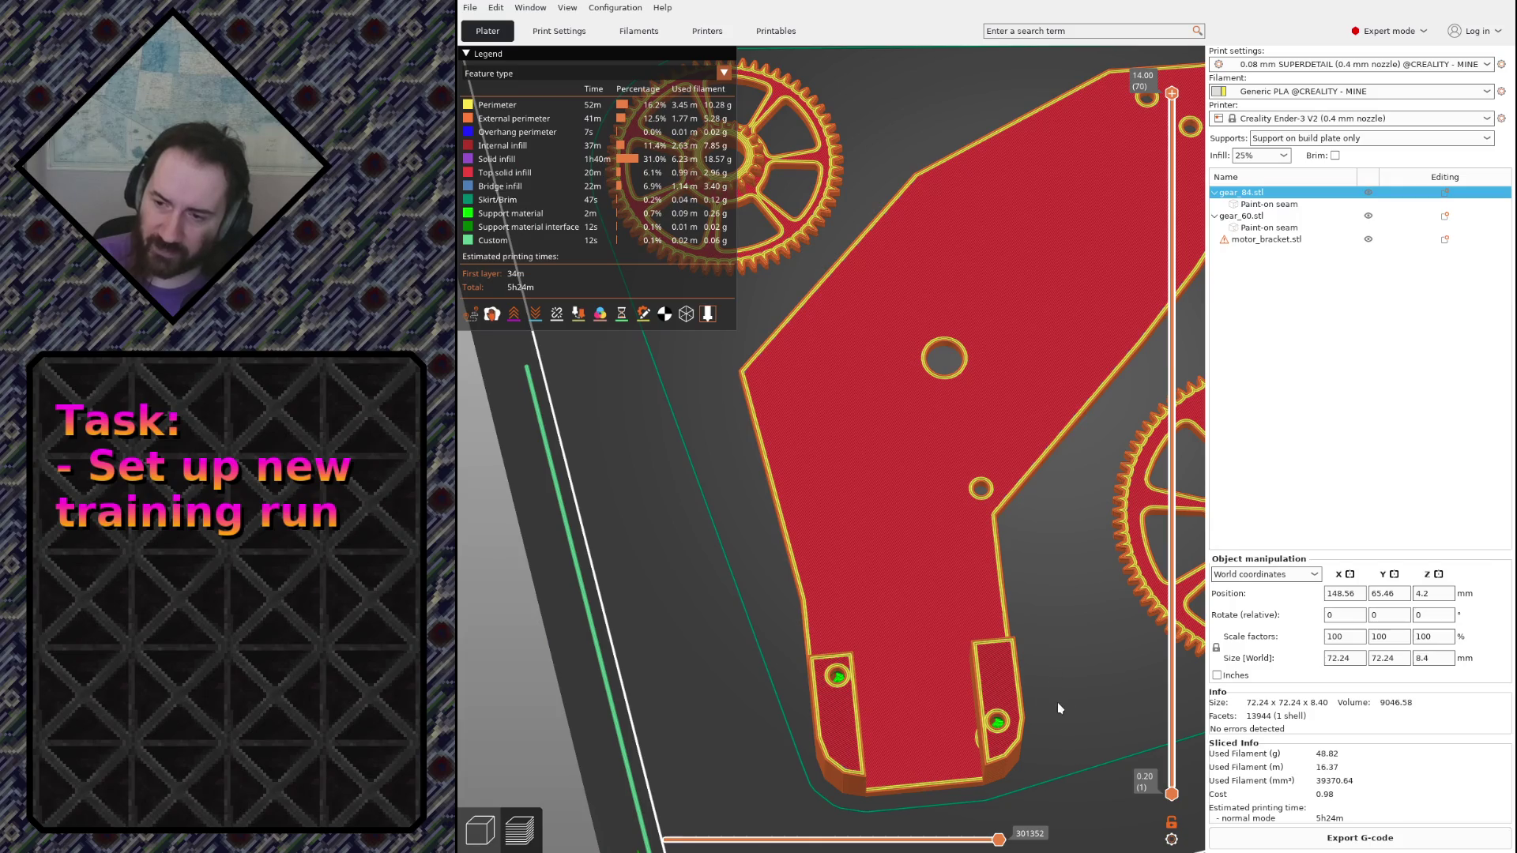
pyautogui.moveTo(609, 687); pyautogui.dragTo(571, 580)
pyautogui.scroll(2, 573, 574)
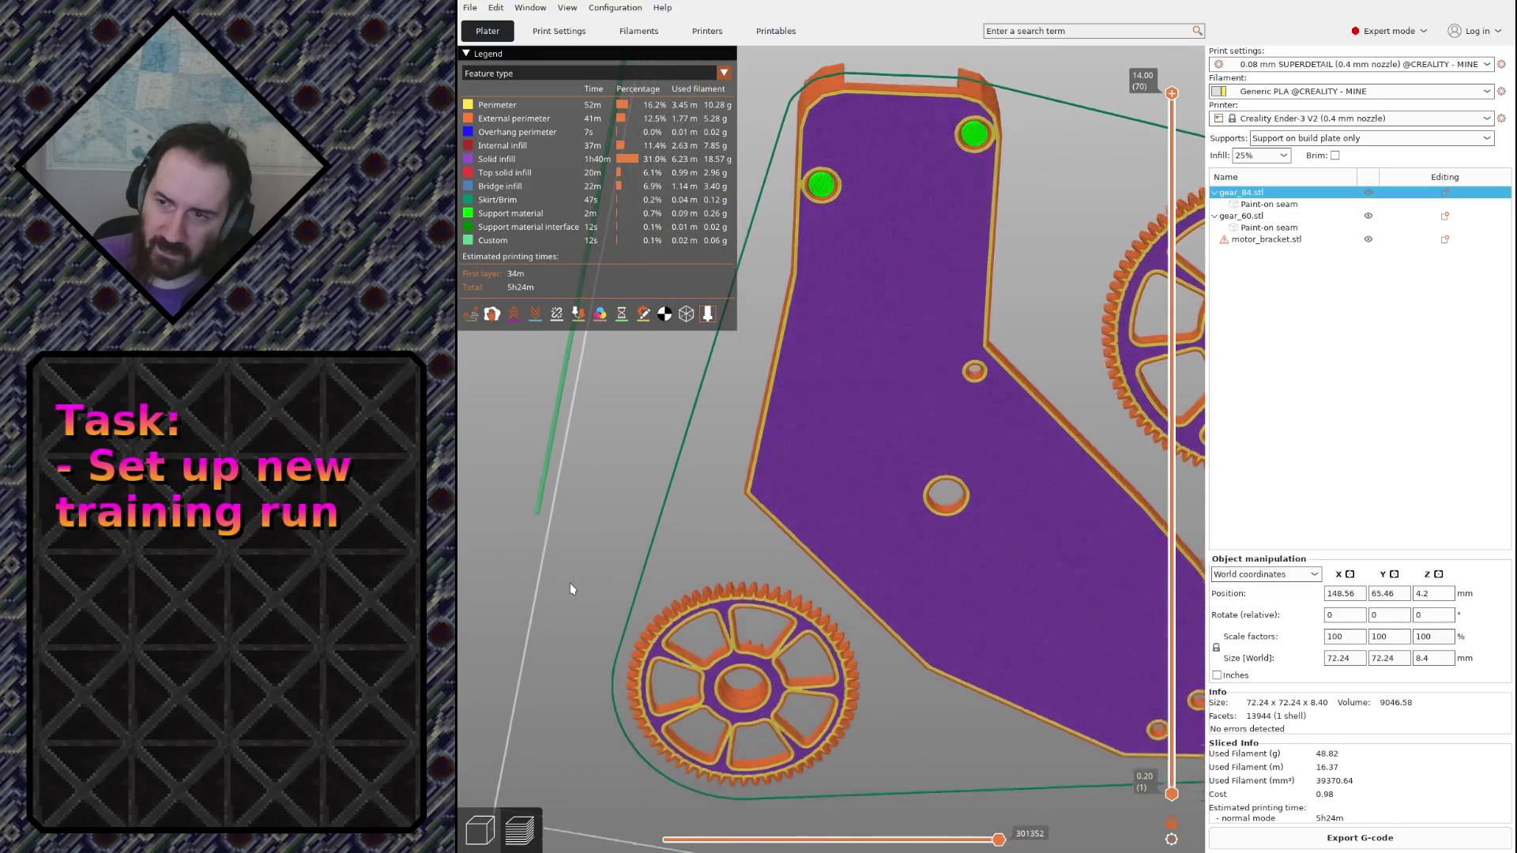
pyautogui.scroll(5, 570, 583)
pyautogui.scroll(3, 903, 664)
pyautogui.moveTo(904, 671); pyautogui.dragTo(1023, 306)
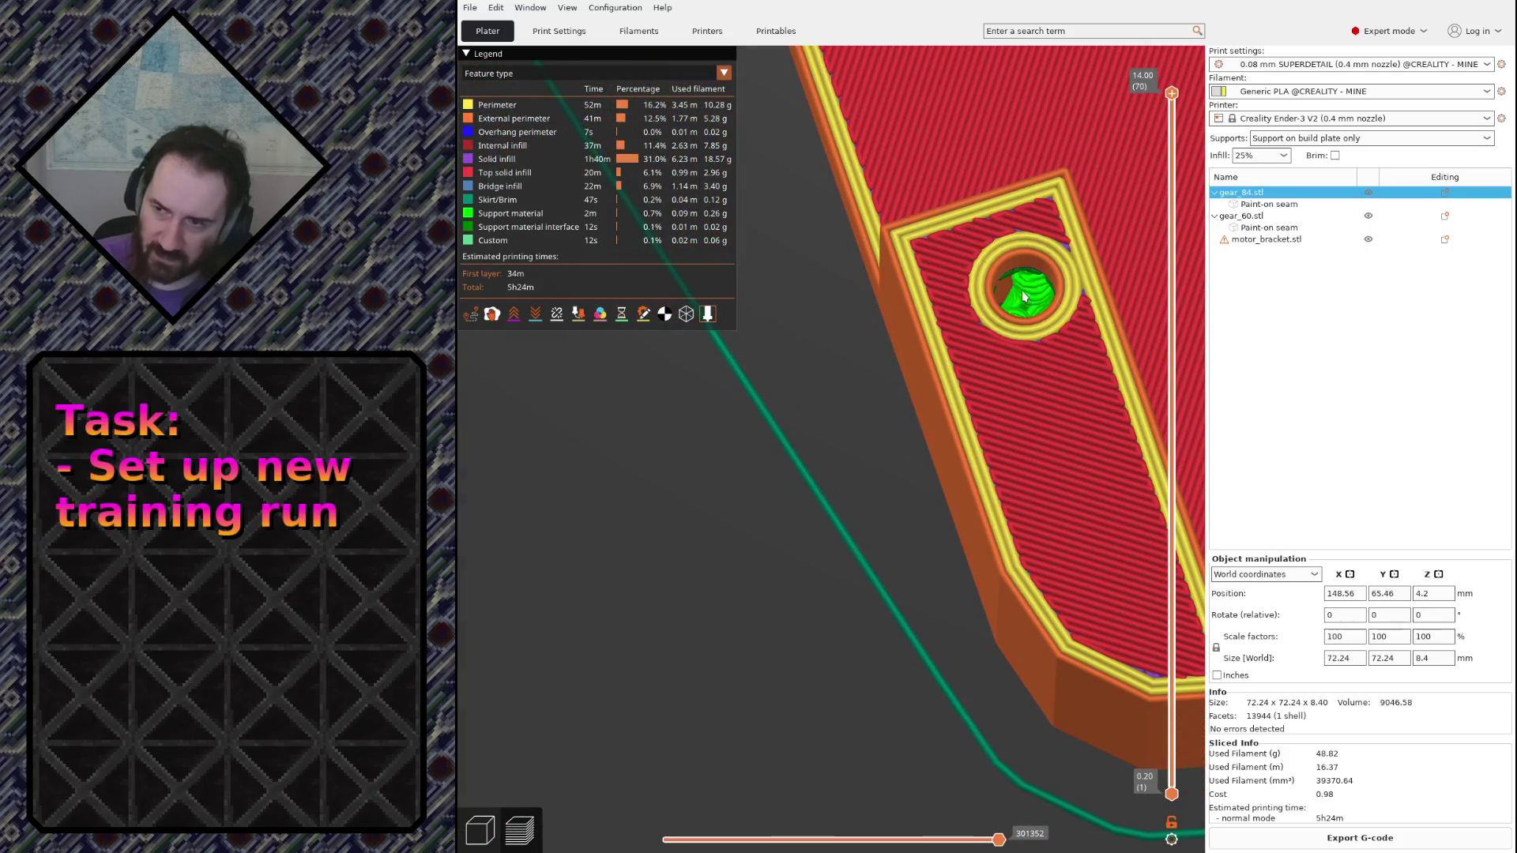
pyautogui.scroll(-2, 1022, 296)
pyautogui.scroll(-2, 1015, 282)
pyautogui.scroll(-2, 1016, 281)
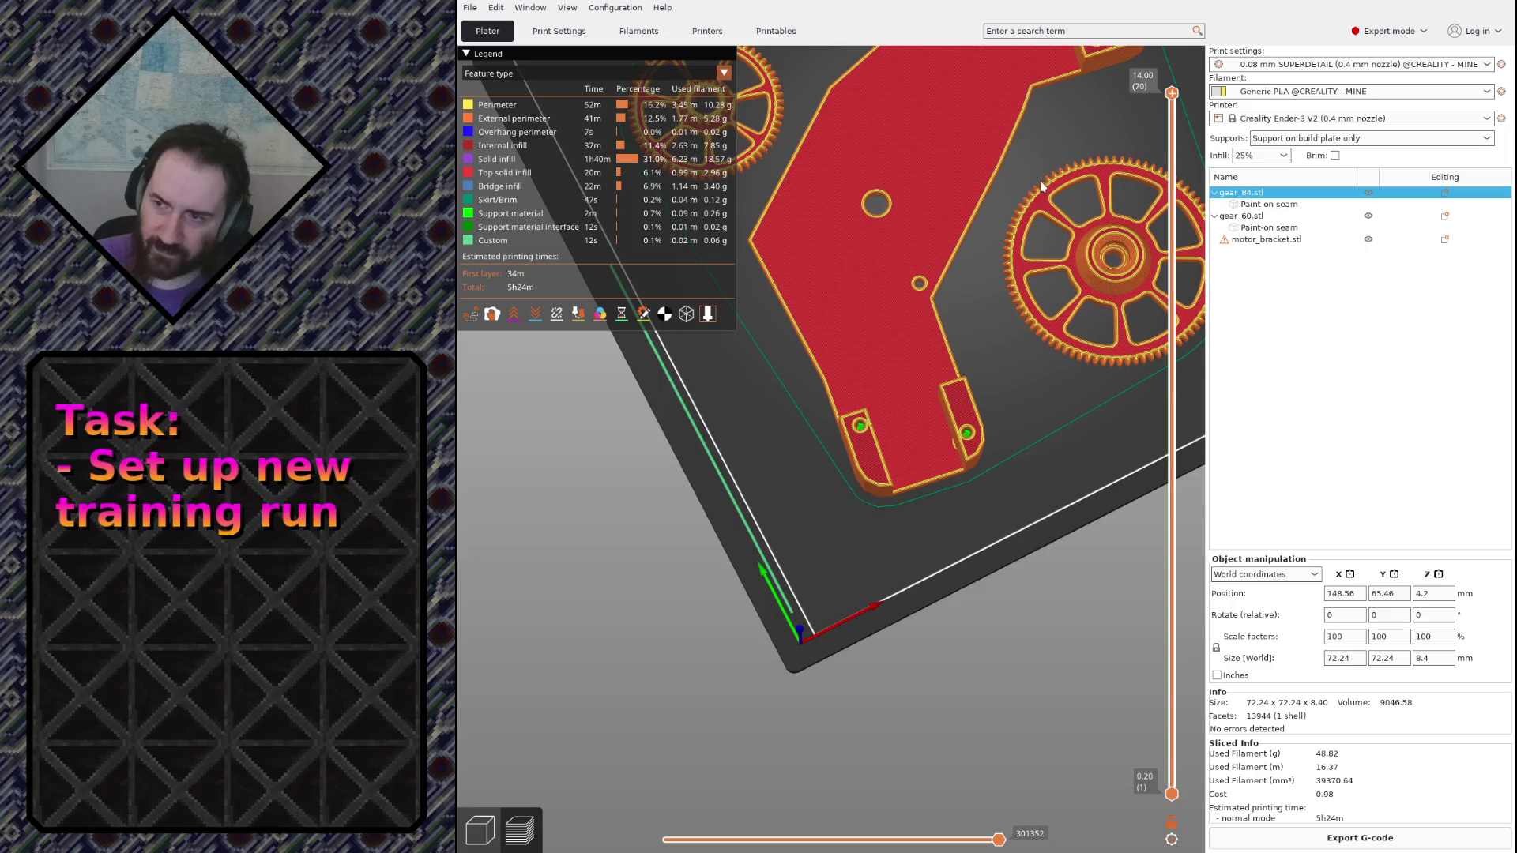
pyautogui.moveTo(1041, 187)
pyautogui.mouseDown()
pyautogui.moveTo(1031, 217)
pyautogui.moveTo(688, 473)
pyautogui.moveTo(982, 474)
pyautogui.mouseUp()
pyautogui.scroll(3, 1003, 474)
pyautogui.scroll(2, 1002, 475)
pyautogui.scroll(2, 896, 555)
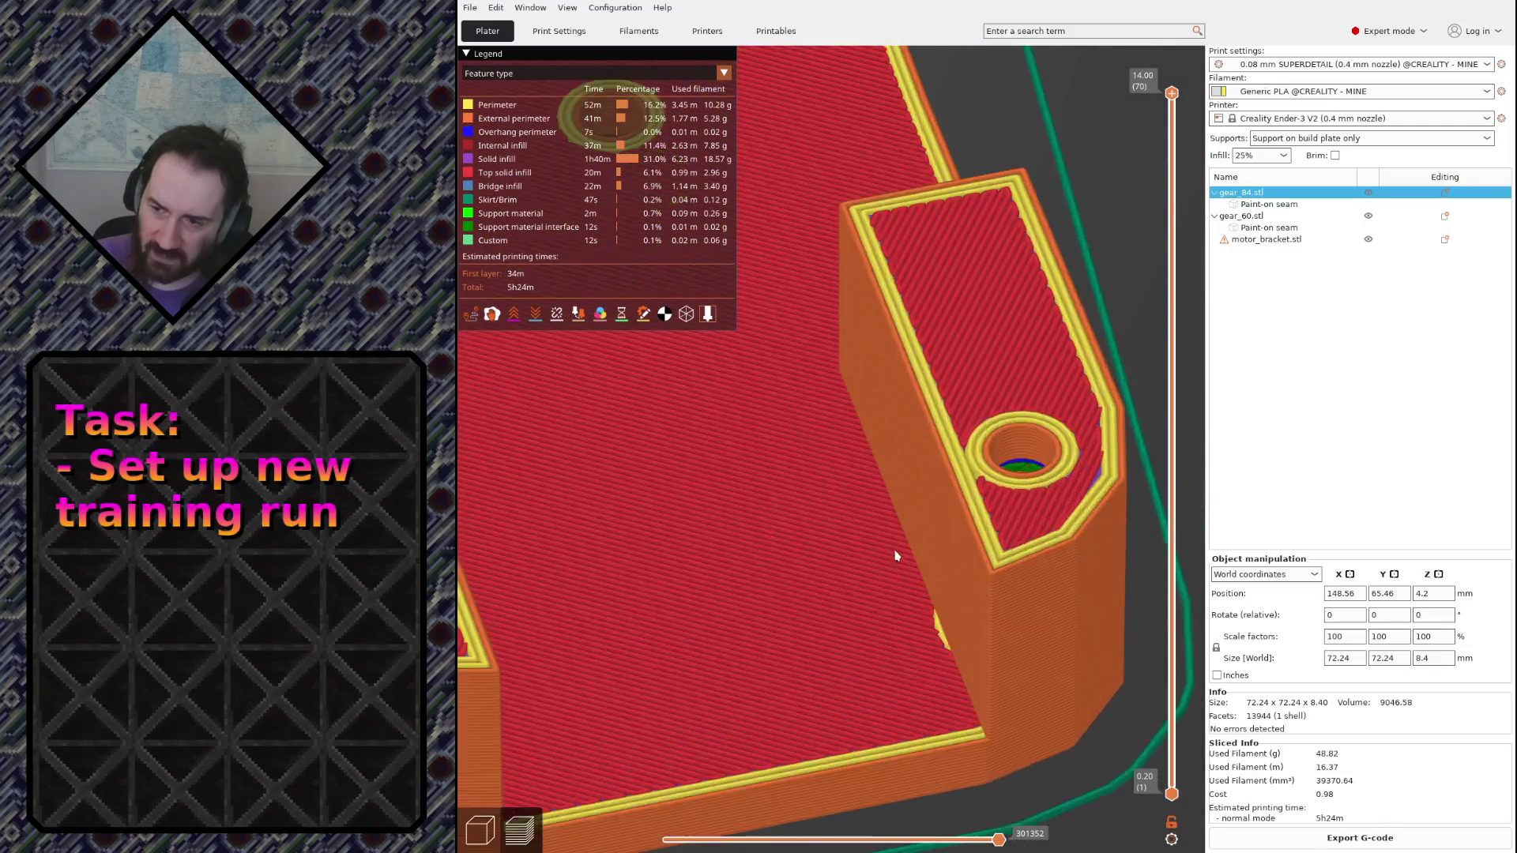
pyautogui.scroll(2, 896, 556)
pyautogui.scroll(-5, 1004, 650)
pyautogui.scroll(-3, 982, 597)
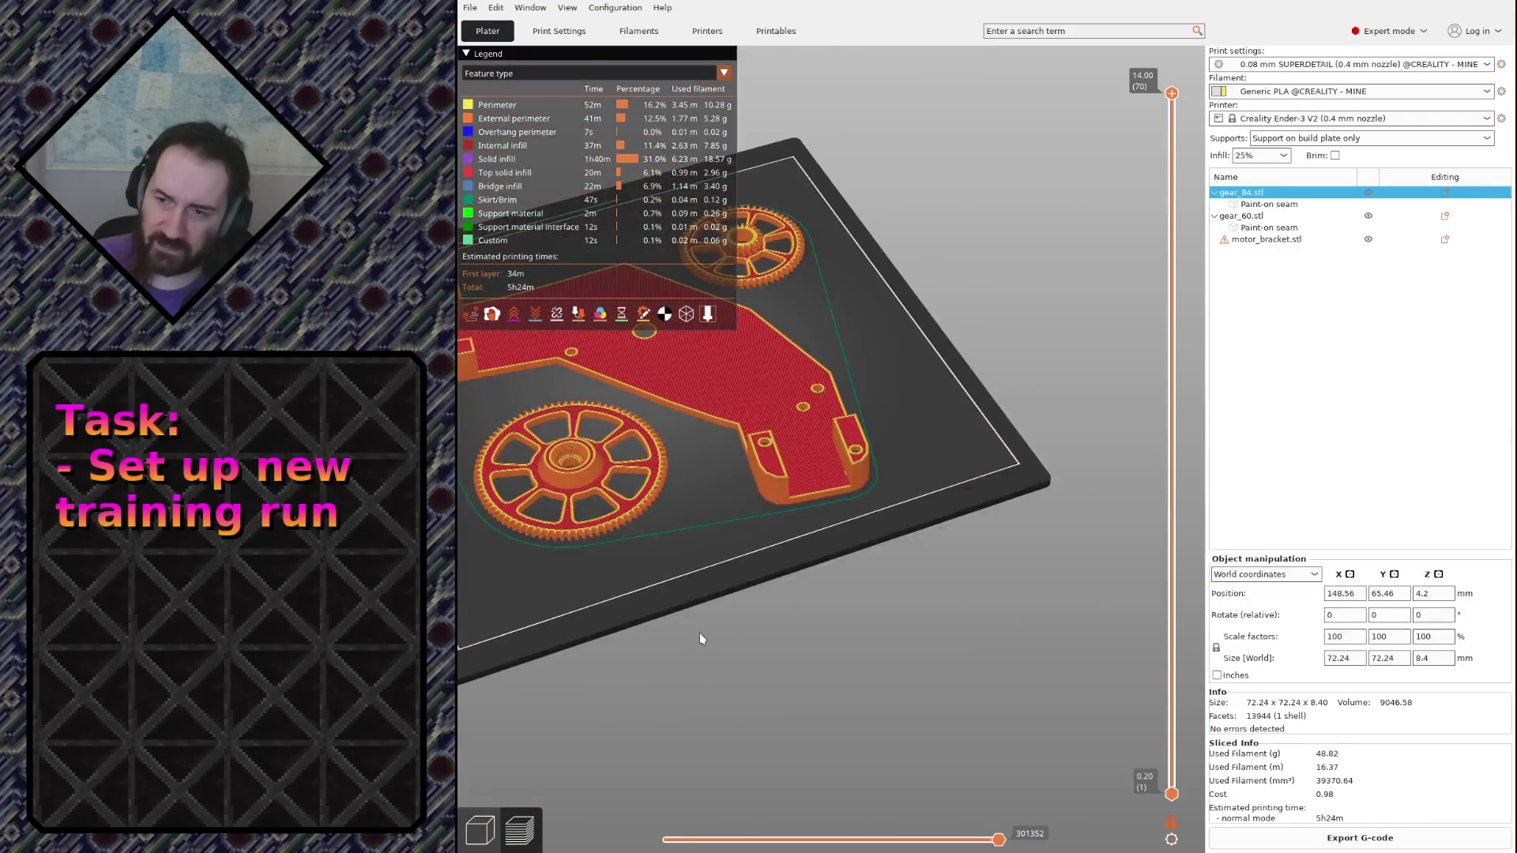
pyautogui.moveTo(700, 632)
pyautogui.mouseDown()
pyautogui.moveTo(836, 653)
pyautogui.moveTo(882, 541)
pyautogui.moveTo(876, 598)
pyautogui.moveTo(921, 634)
pyautogui.moveTo(901, 517)
pyautogui.moveTo(903, 576)
pyautogui.moveTo(935, 592)
pyautogui.mouseUp()
pyautogui.scroll(2, 821, 646)
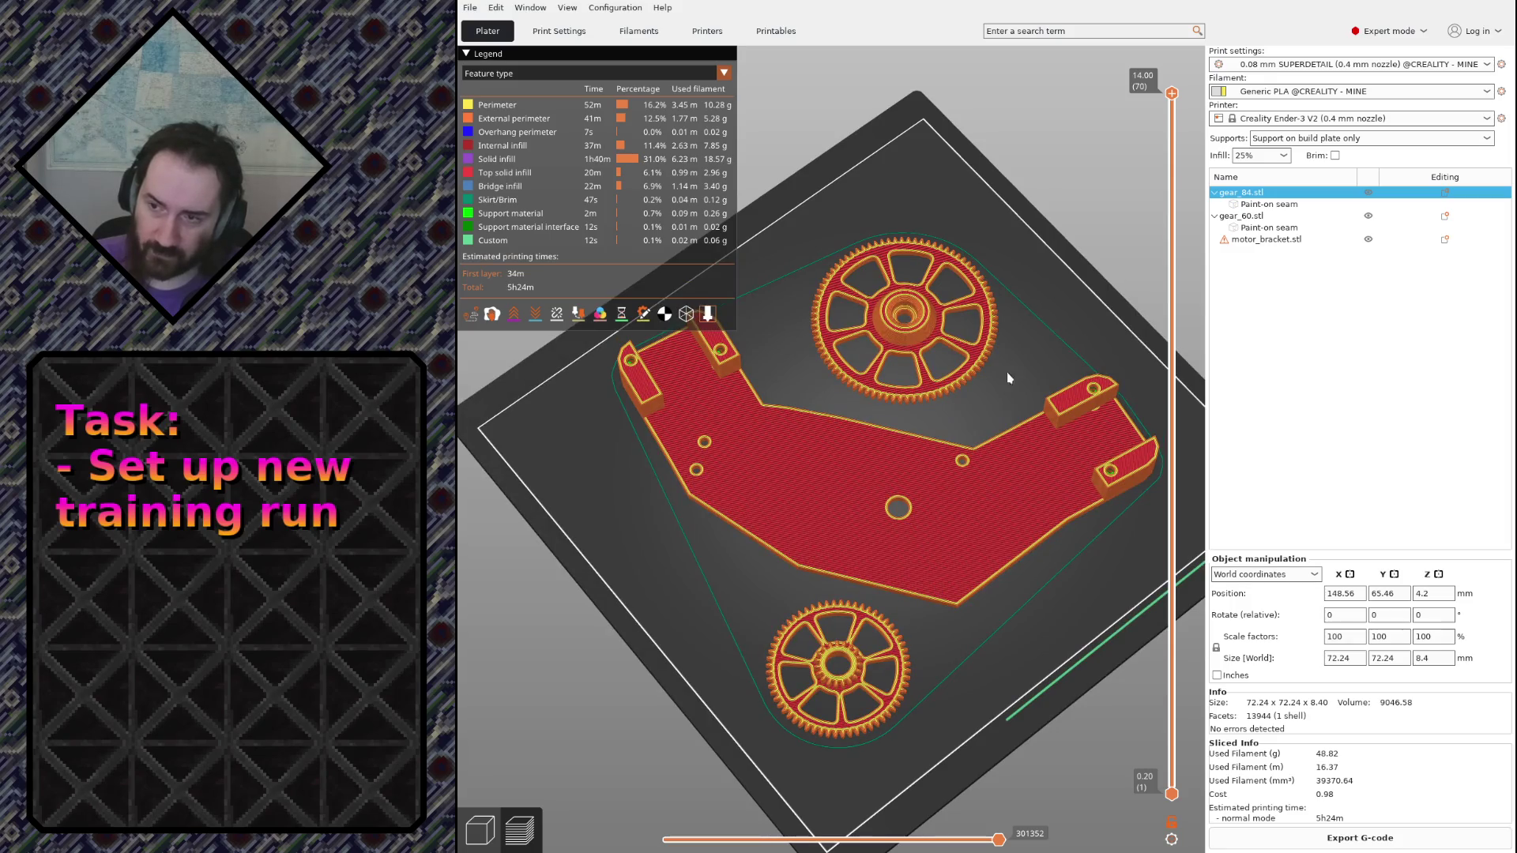
pyautogui.scroll(5, 906, 353)
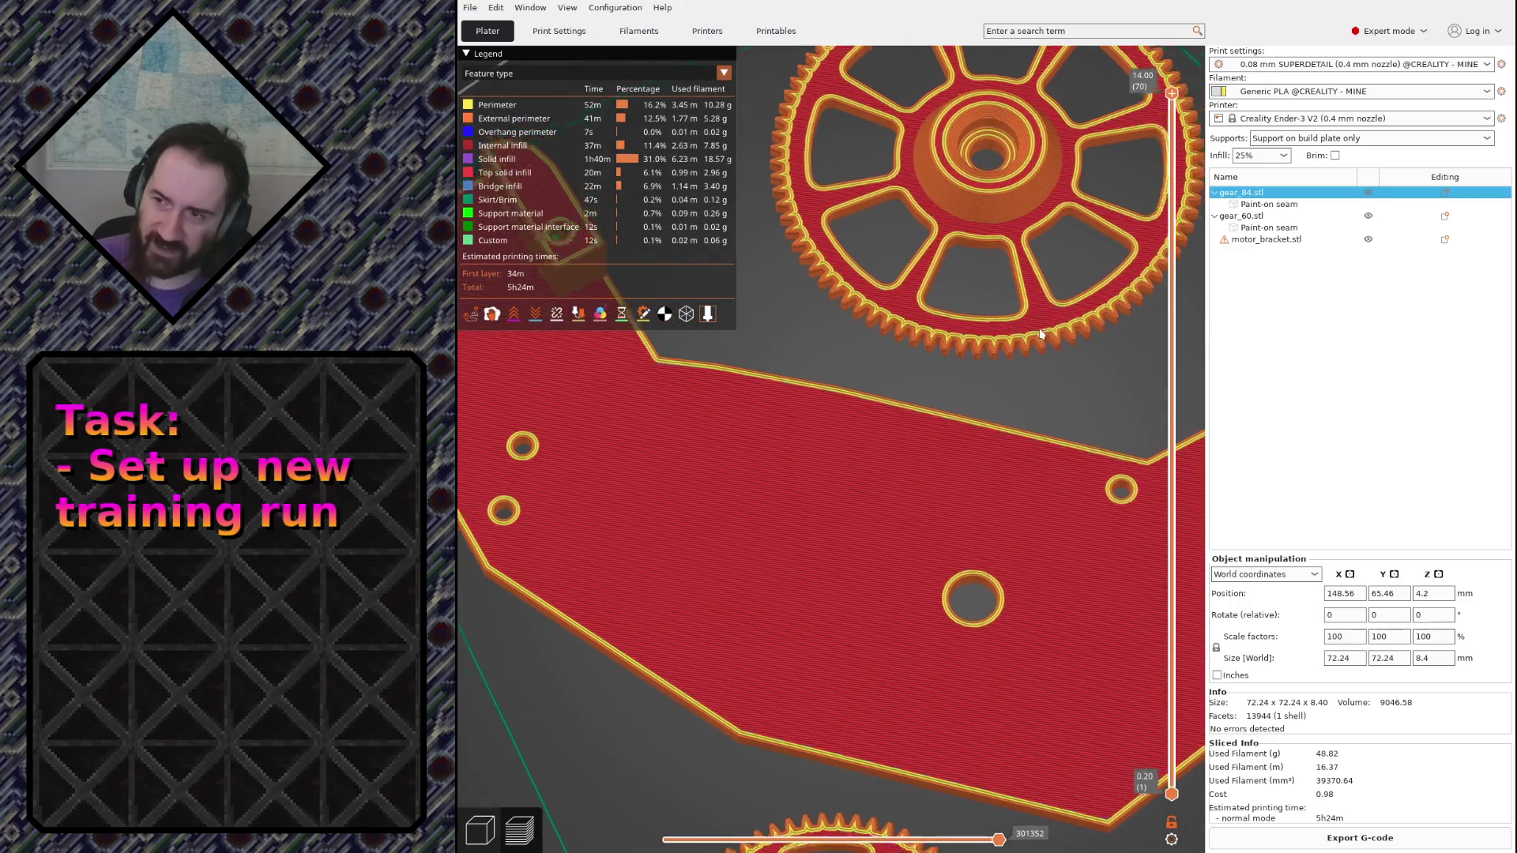
pyautogui.moveTo(1073, 301)
pyautogui.mouseDown()
pyautogui.moveTo(825, 711)
pyautogui.moveTo(862, 322)
pyautogui.moveTo(901, 219)
pyautogui.mouseUp()
pyautogui.scroll(3, 827, 711)
pyautogui.scroll(-3, 826, 711)
pyautogui.scroll(-3, 825, 710)
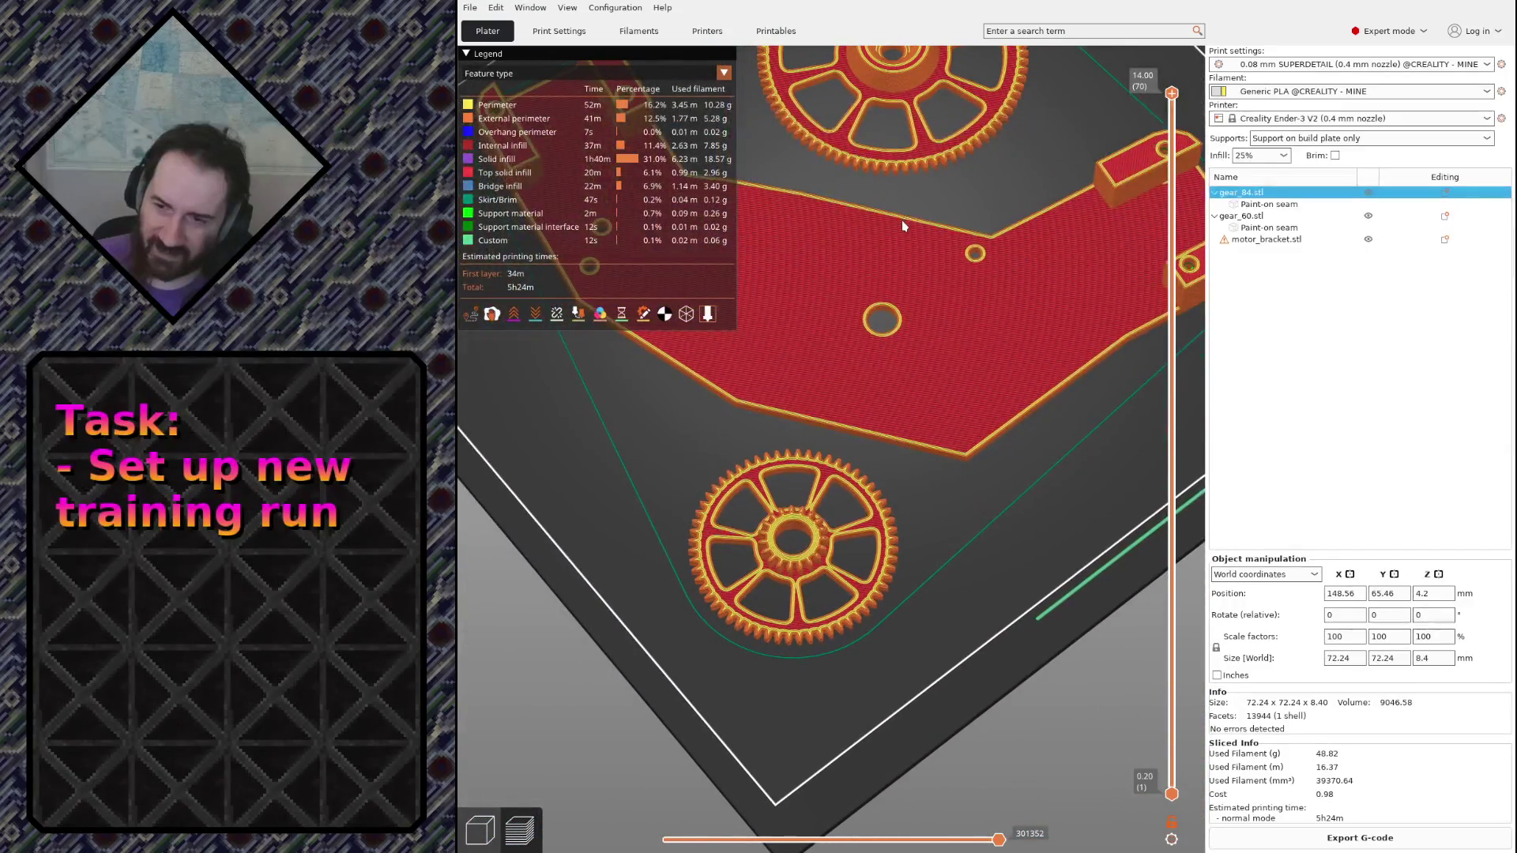
pyautogui.moveTo(1020, 723); pyautogui.dragTo(1018, 689)
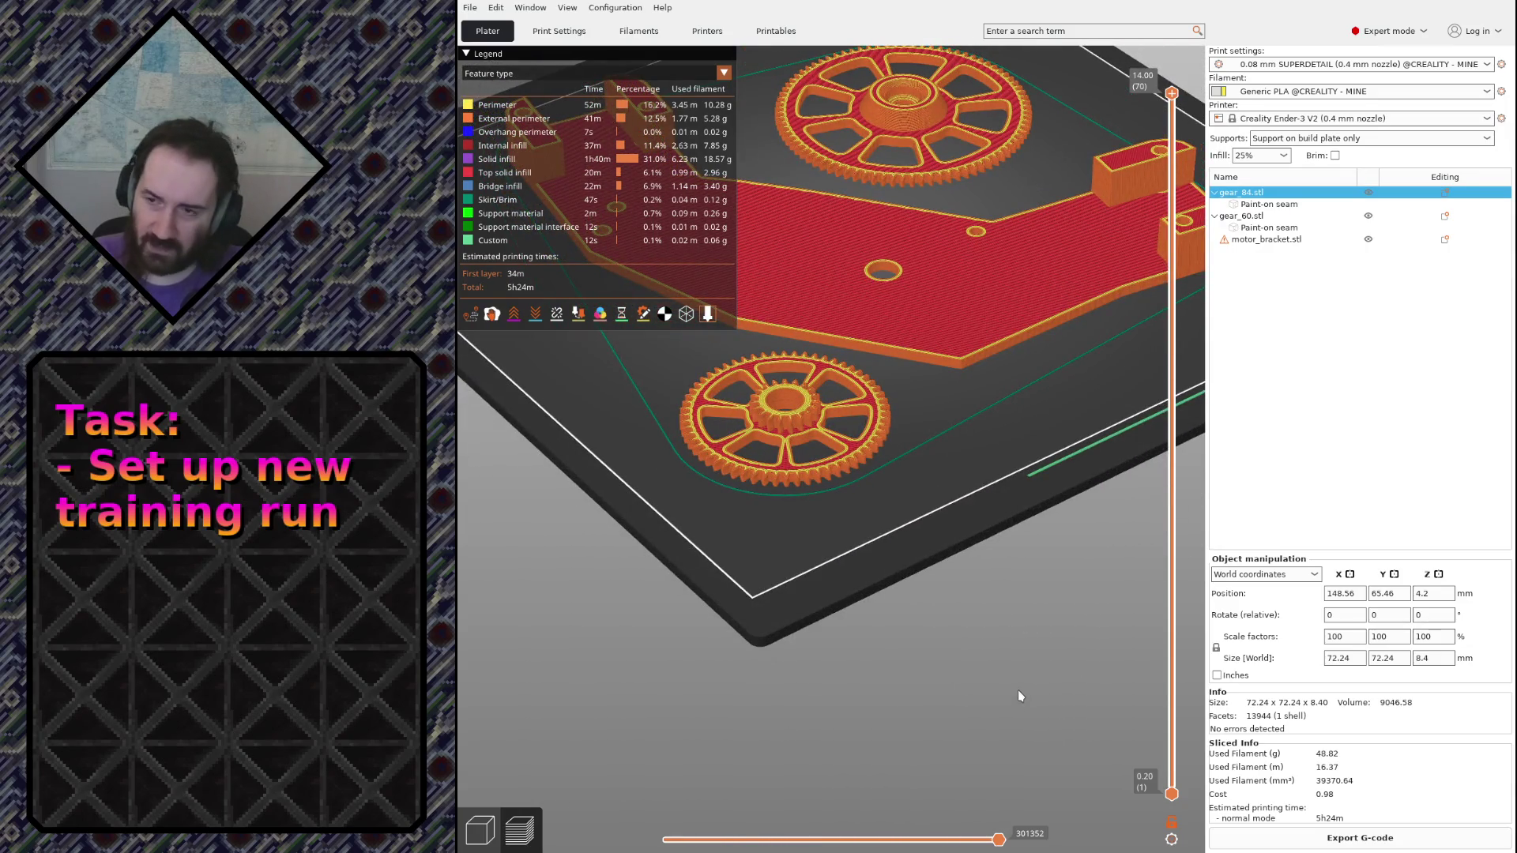